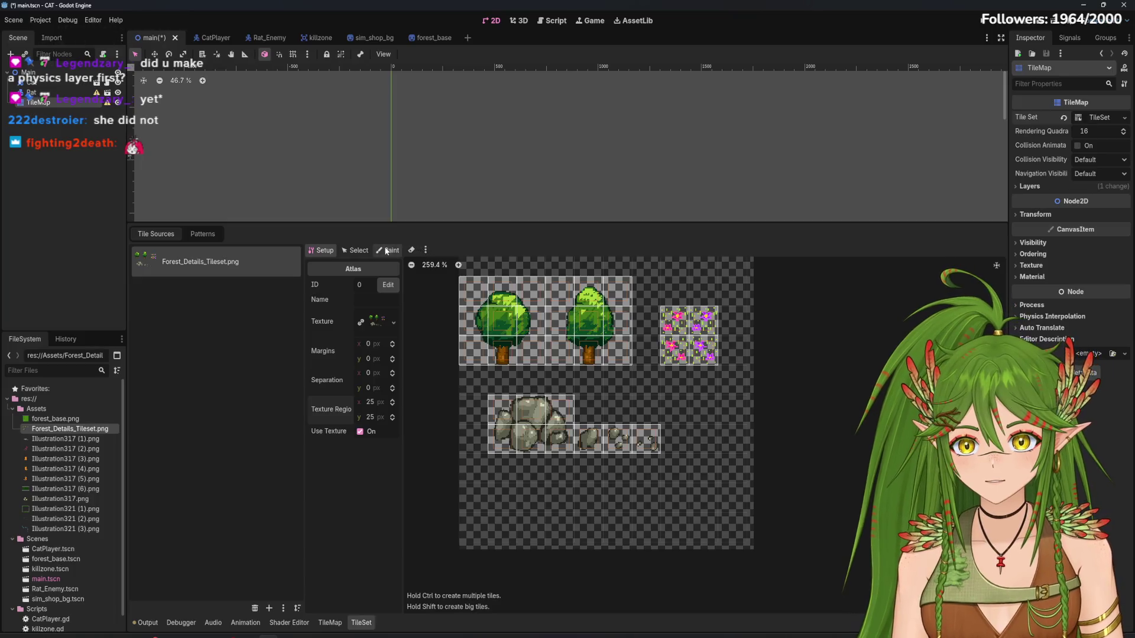
# Browse the paintable tile properties list in Paint mode, then return to Select mode
pyautogui.click(386, 250)
pyautogui.click(367, 284)
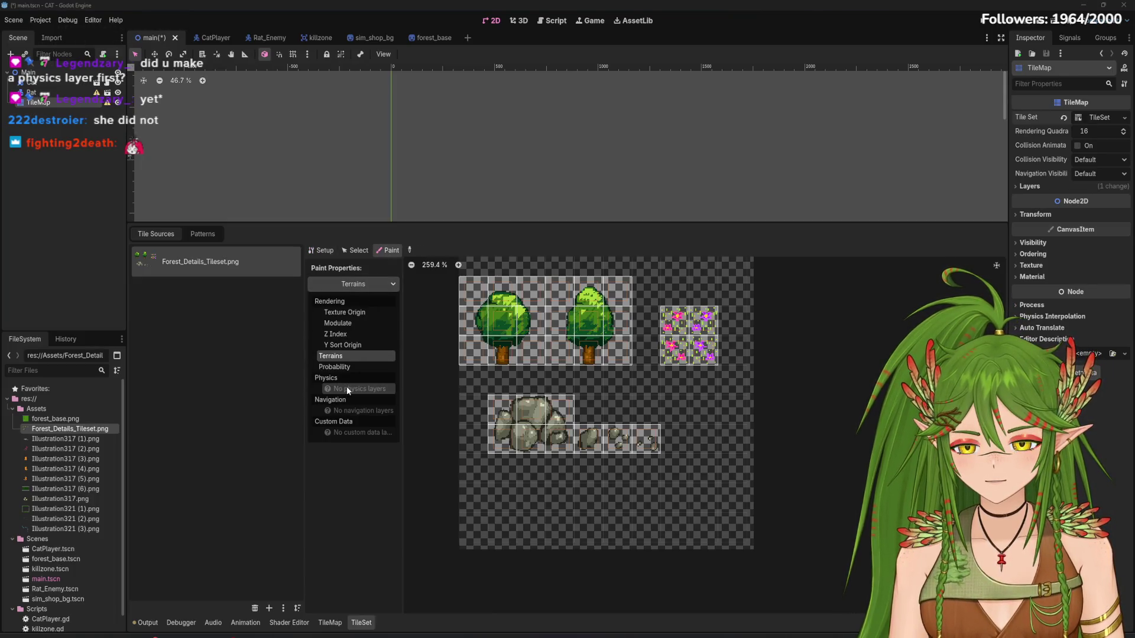
pyautogui.click(348, 356)
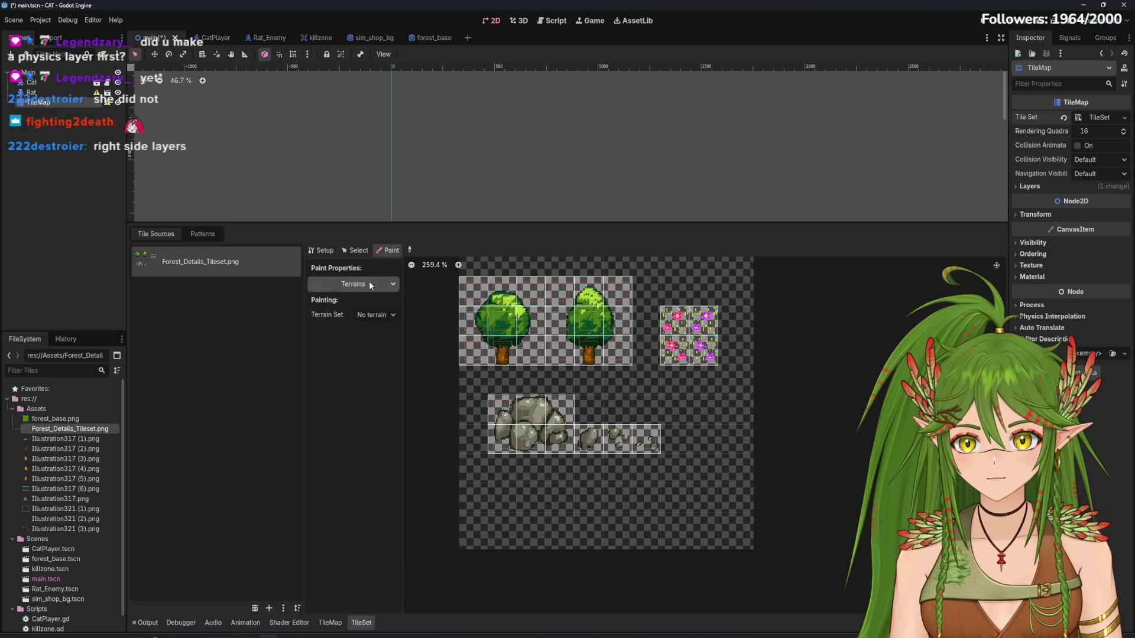
pyautogui.click(366, 284)
pyautogui.click(354, 253)
pyautogui.click(355, 250)
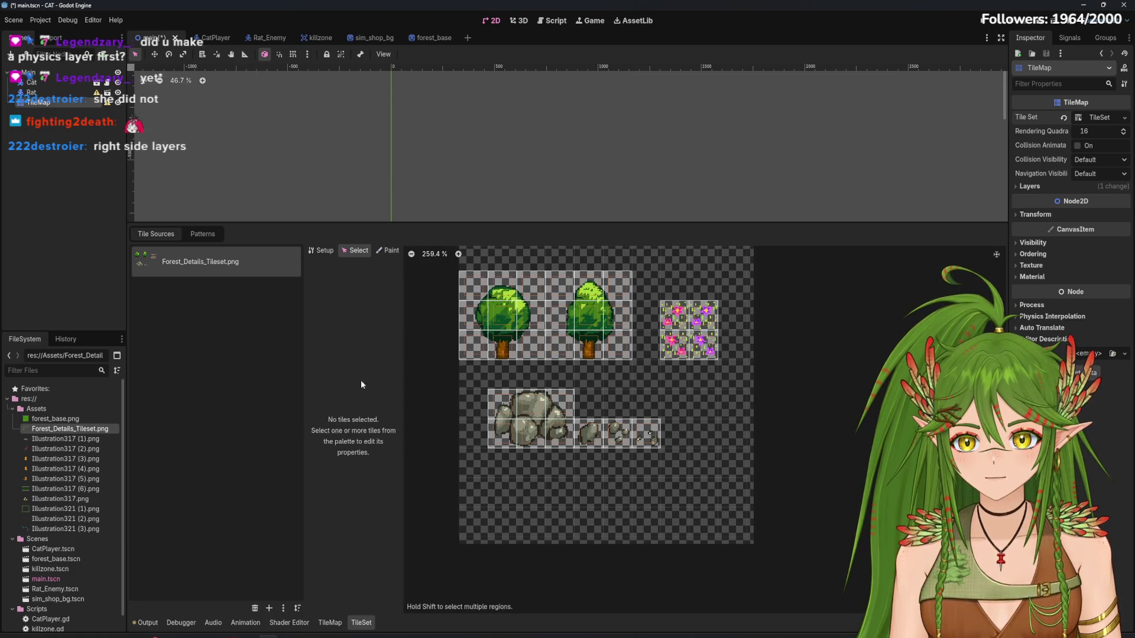
# Select all the tree, flower and rock tiles in the atlas
pyautogui.click(477, 314)
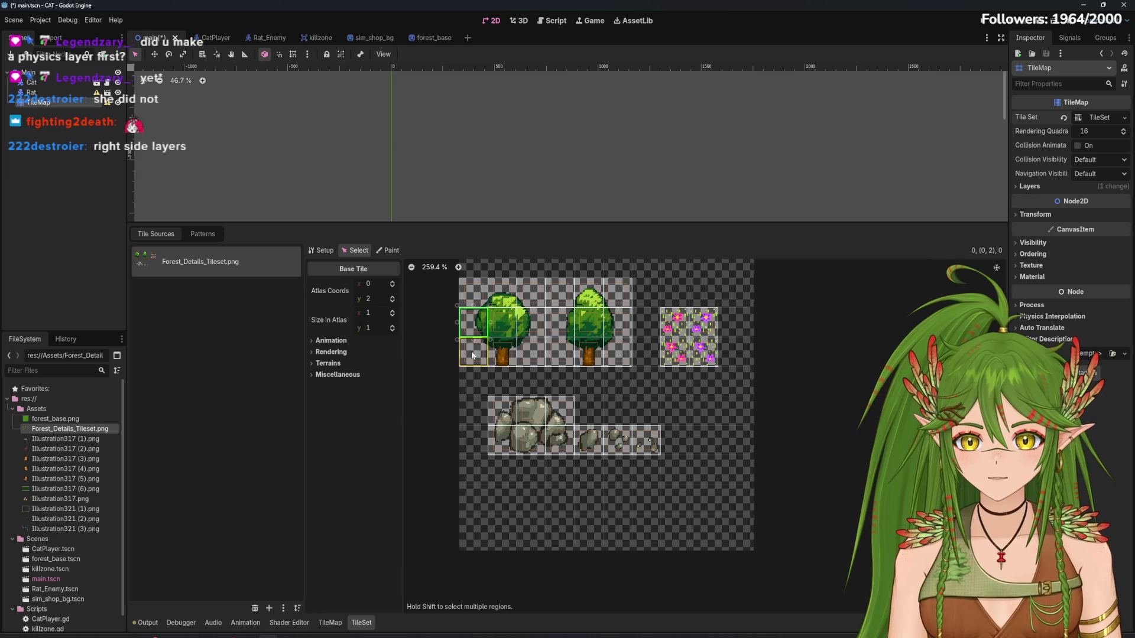
pyautogui.moveTo(473, 356)
pyautogui.mouseDown()
pyautogui.moveTo(585, 290)
pyautogui.moveTo(621, 286)
pyautogui.mouseUp()
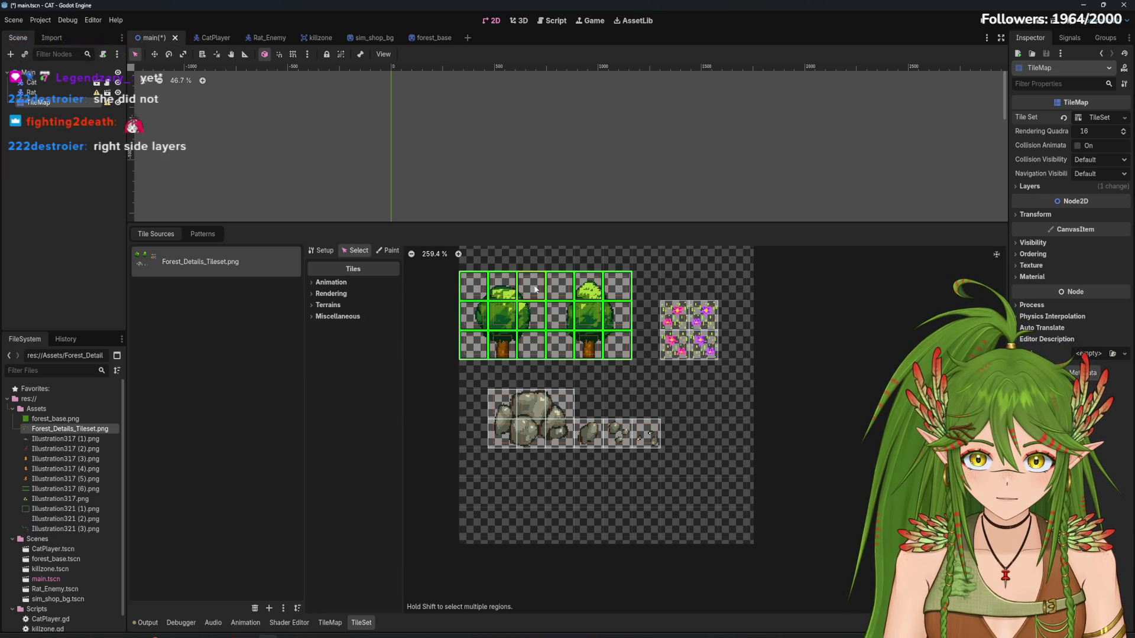
pyautogui.keyDown('shift'); pyautogui.moveTo(674, 313); pyautogui.dragTo(704, 345); pyautogui.keyUp('shift')
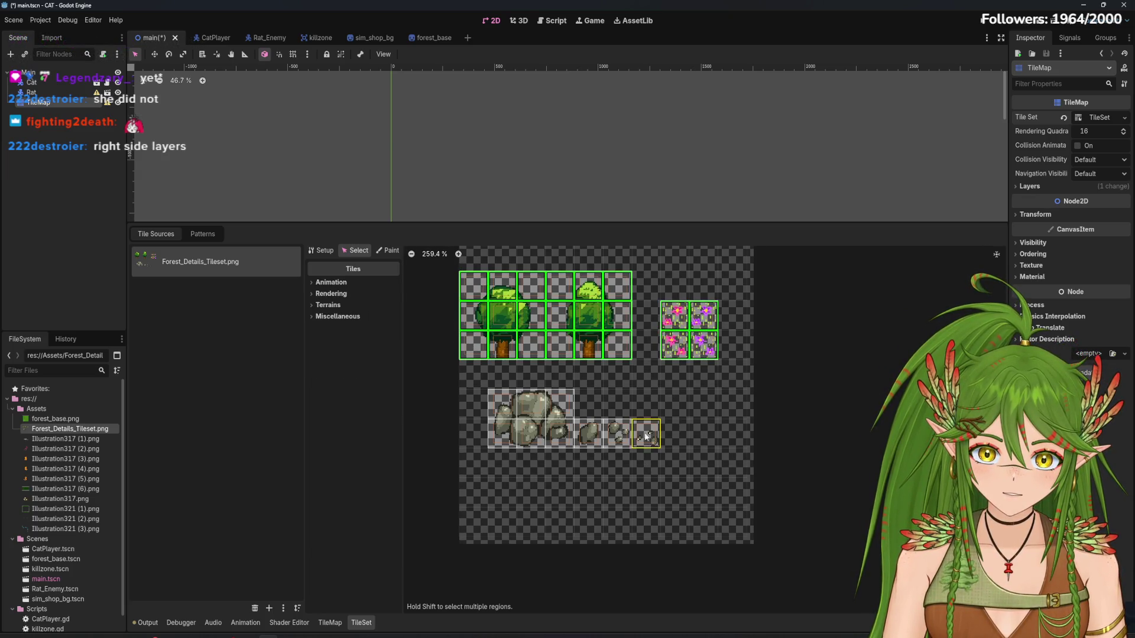
pyautogui.keyDown('shift'); pyautogui.moveTo(646, 436); pyautogui.dragTo(496, 396); pyautogui.keyUp('shift')
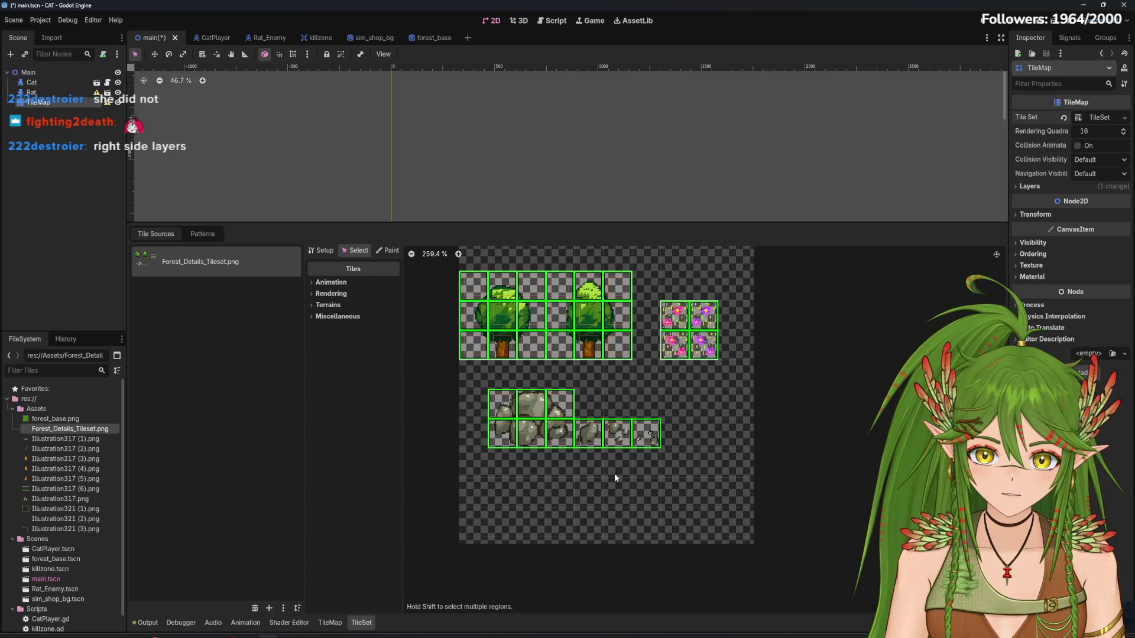
# Expand the Animation, Rendering and Terrains/Miscellaneous sections for the selected tiles
pyautogui.click(312, 283)
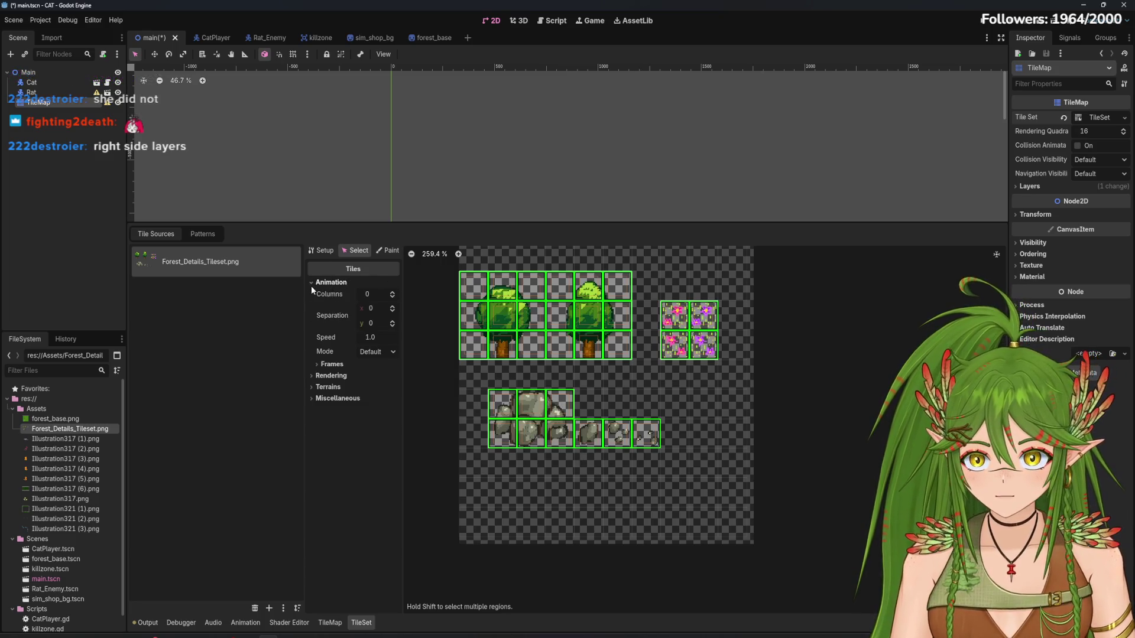
pyautogui.click(311, 376)
pyautogui.click(310, 471)
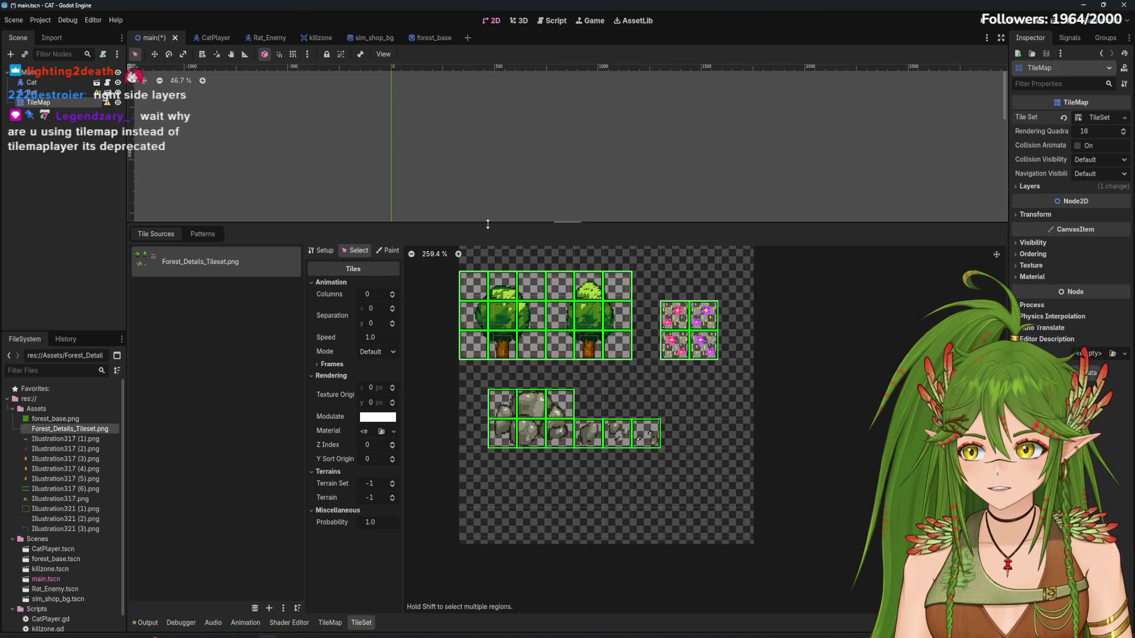
# Inspect the TileMap's layer and tile set options, then cancel adding a node
pyautogui.click(1030, 186)
pyautogui.click(1125, 118)
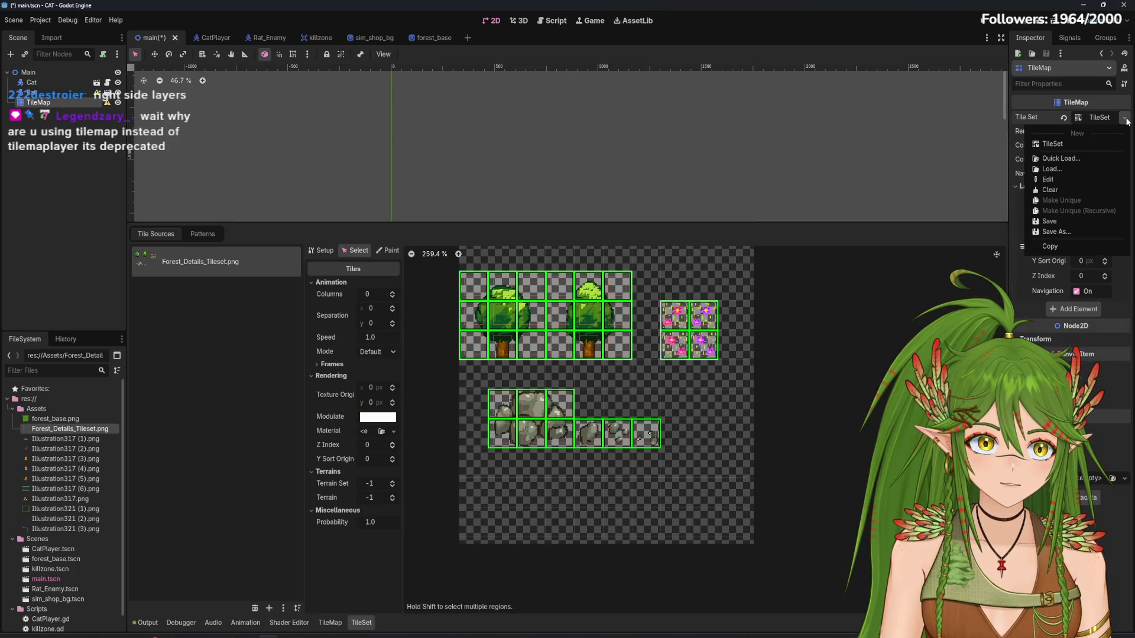
pyautogui.click(1126, 120)
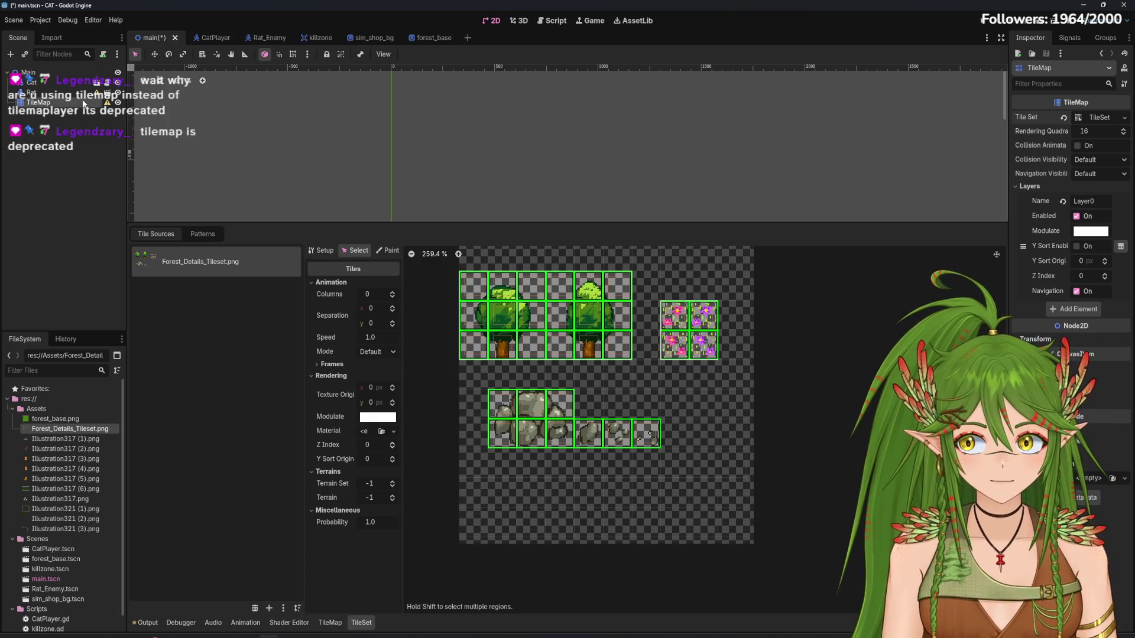
pyautogui.moveTo(107, 103)
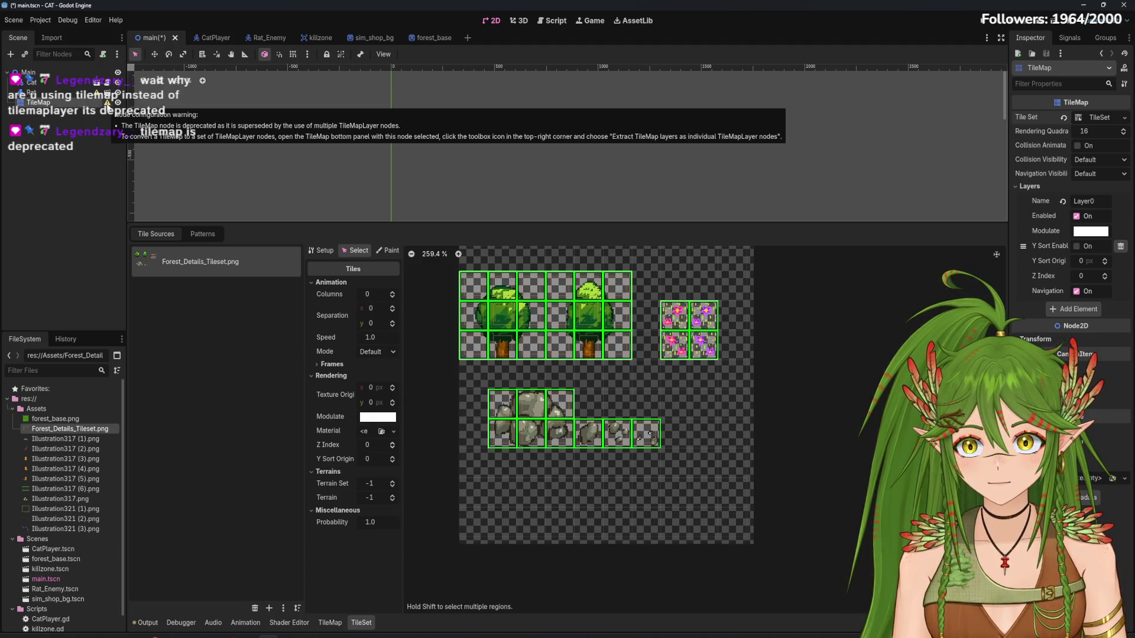
pyautogui.click(10, 54)
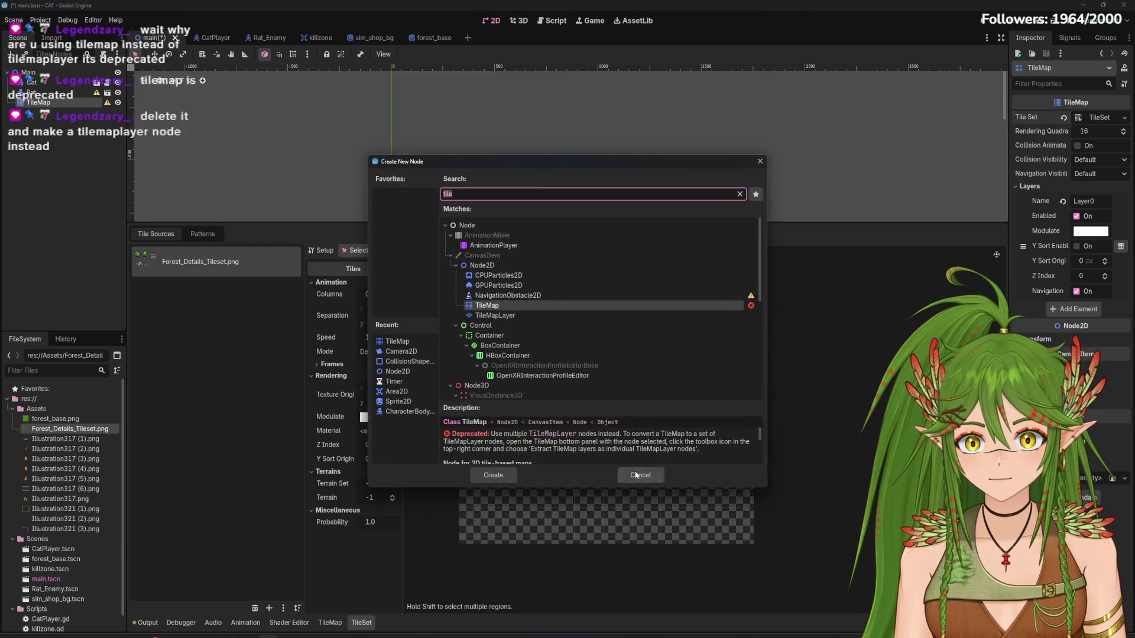
pyautogui.click(636, 475)
# Delete the deprecated TileMap node from the scene
pyautogui.rightClick(83, 107)
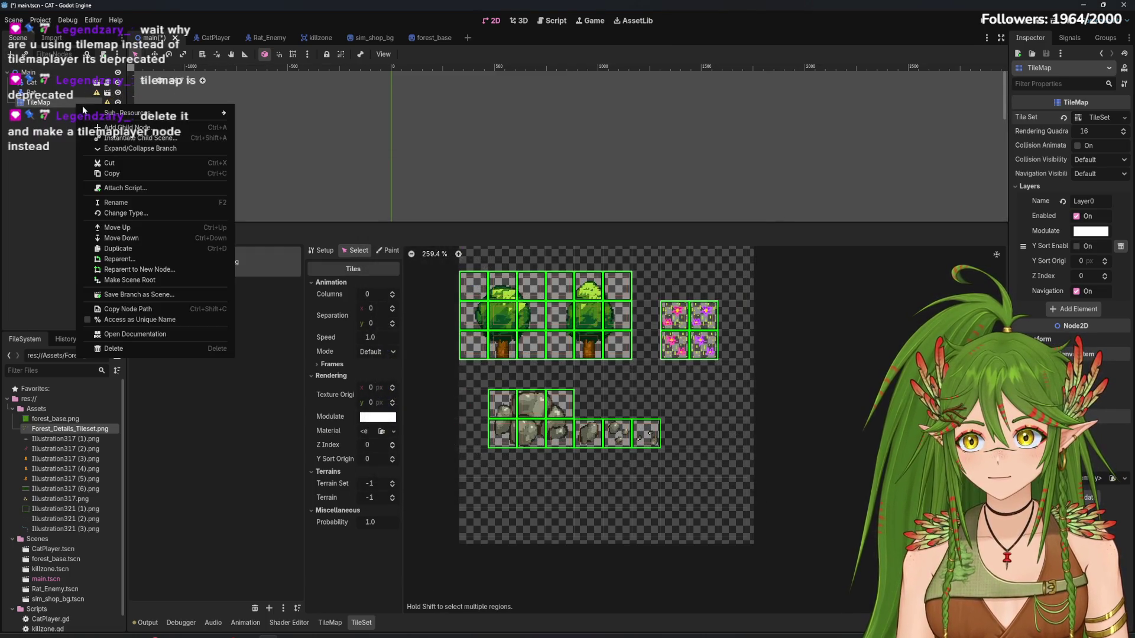
pyautogui.click(104, 349)
pyautogui.click(550, 334)
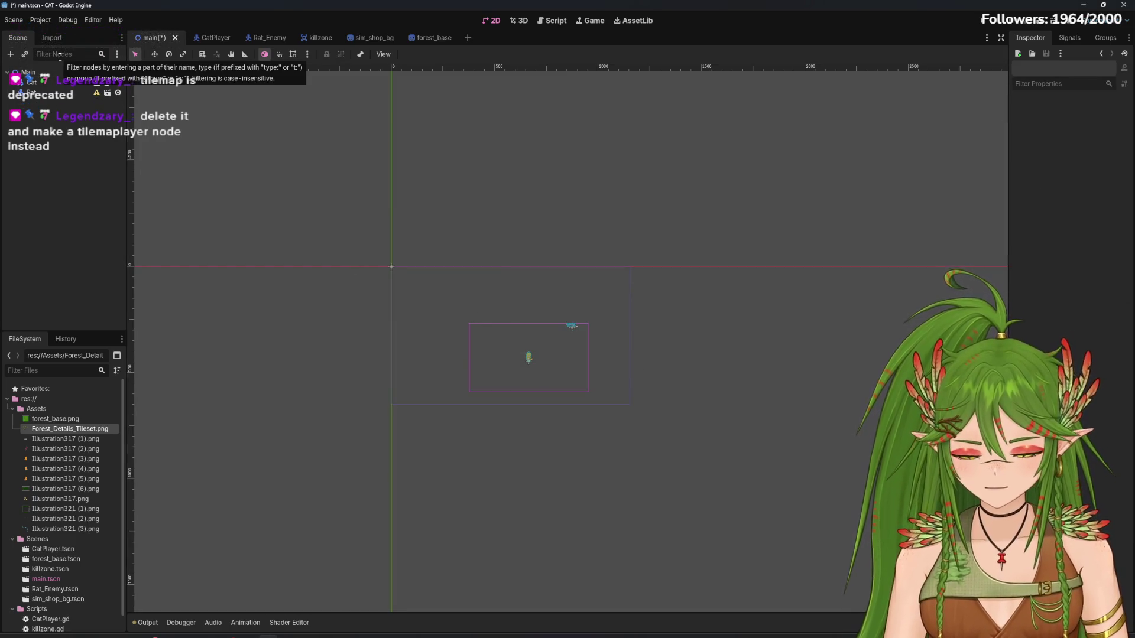
# Add a TileMapLayer child node and enlarge the bottom tile map panel
pyautogui.click(10, 54)
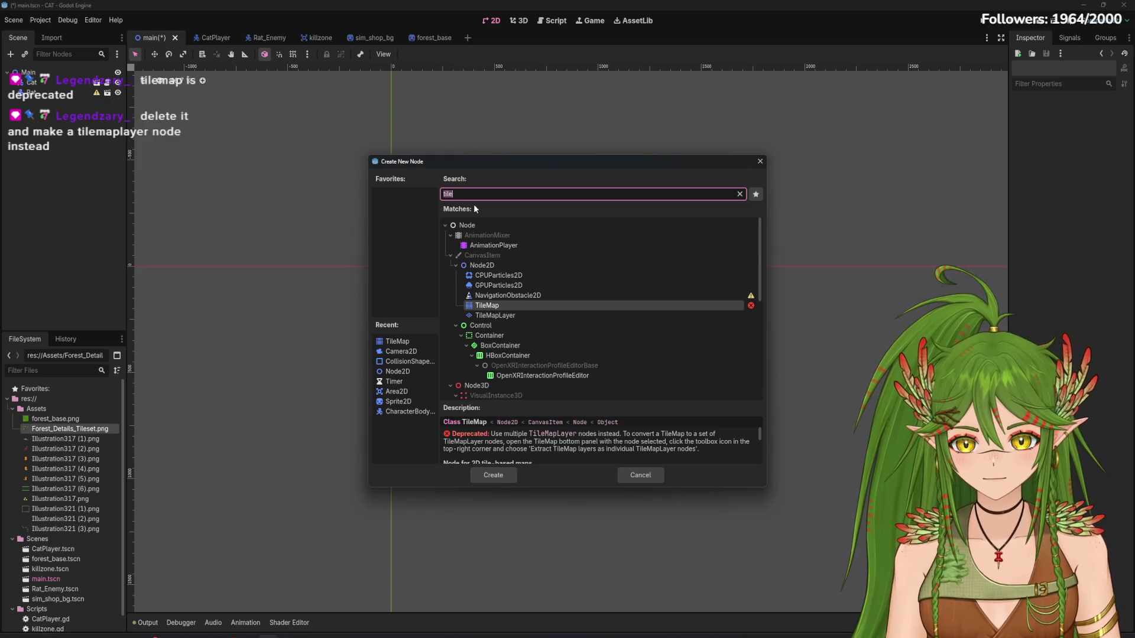
pyautogui.click(515, 315)
pyautogui.click(494, 476)
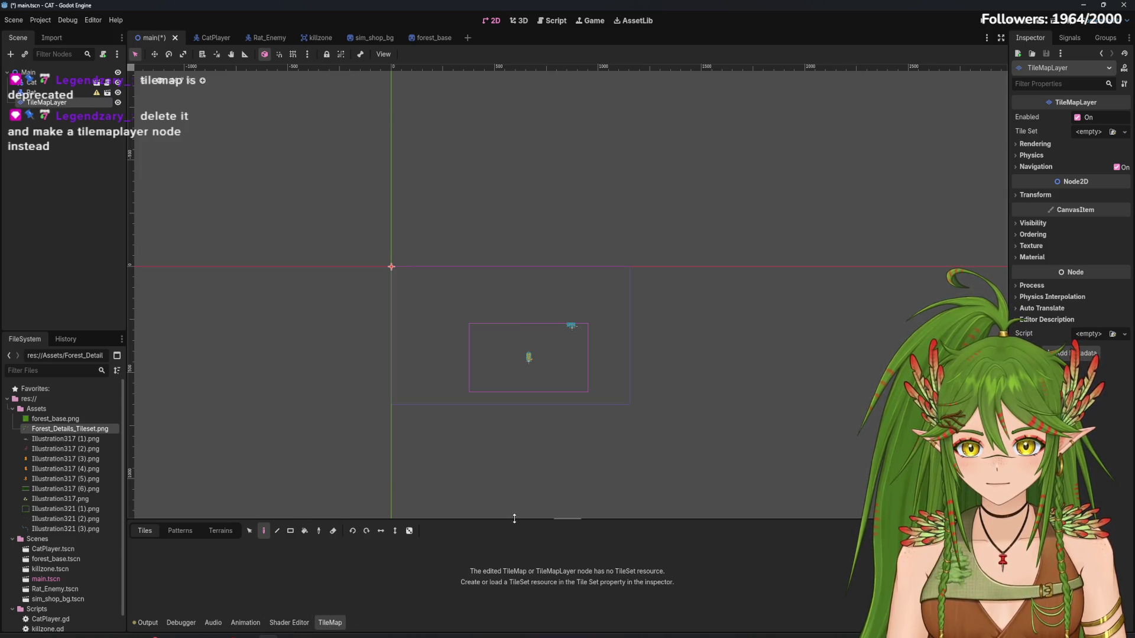
pyautogui.moveTo(514, 518); pyautogui.dragTo(515, 260)
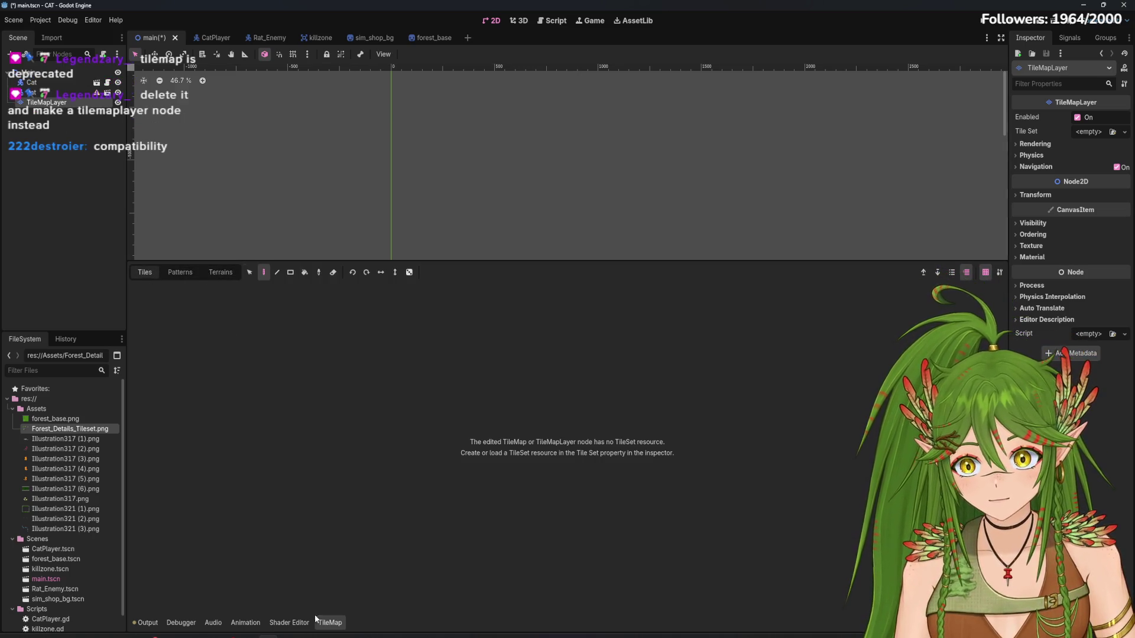
# Create a new TileSet with Forest_Details_Tileset.png as its atlas source, auto-creating tiles
pyautogui.click(335, 627)
pyautogui.click(337, 628)
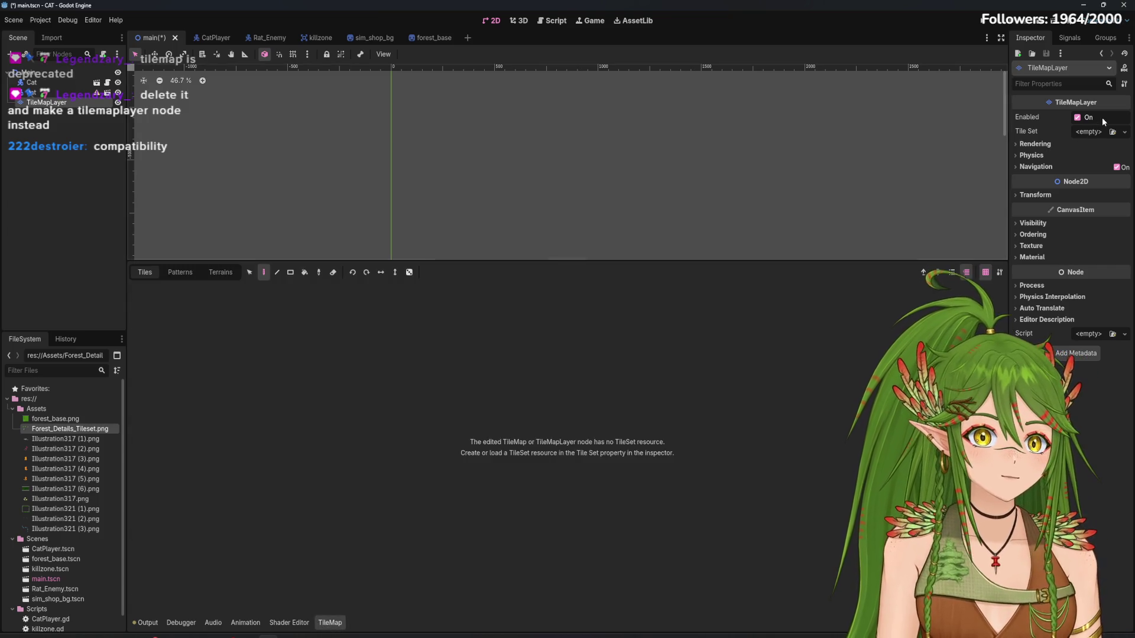
pyautogui.click(1125, 131)
pyautogui.click(1100, 164)
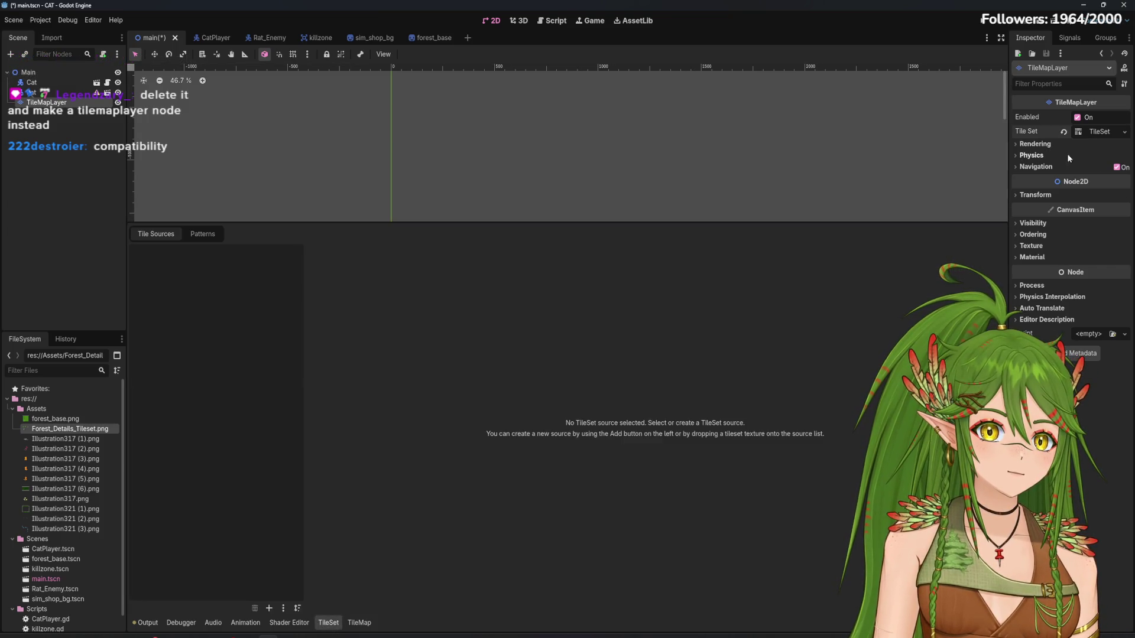
pyautogui.moveTo(67, 430); pyautogui.dragTo(201, 402)
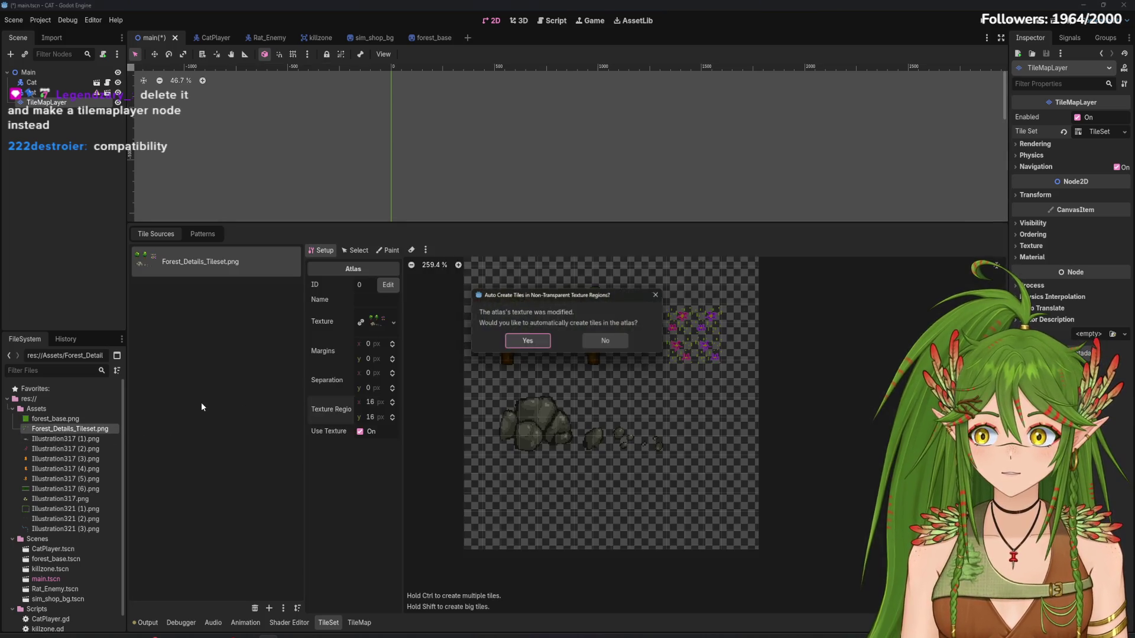
pyautogui.click(534, 345)
# Set the texture region to 25×25 px and create tiles over the trees, flowers and rocks
pyautogui.click(379, 404)
pyautogui.write('25')
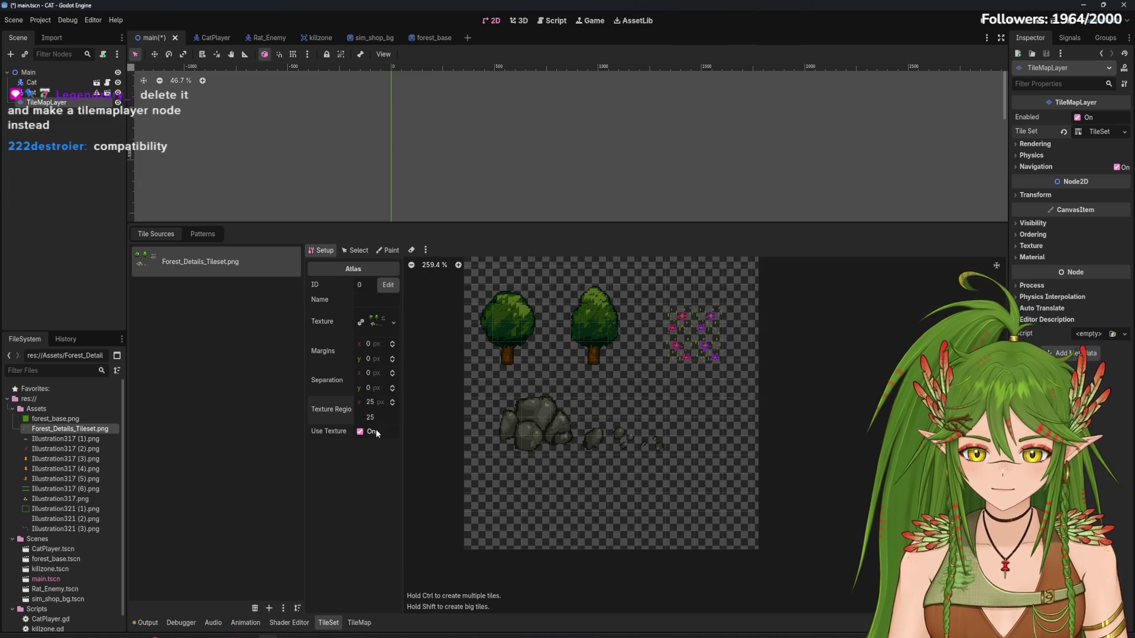
pyautogui.press('Return')
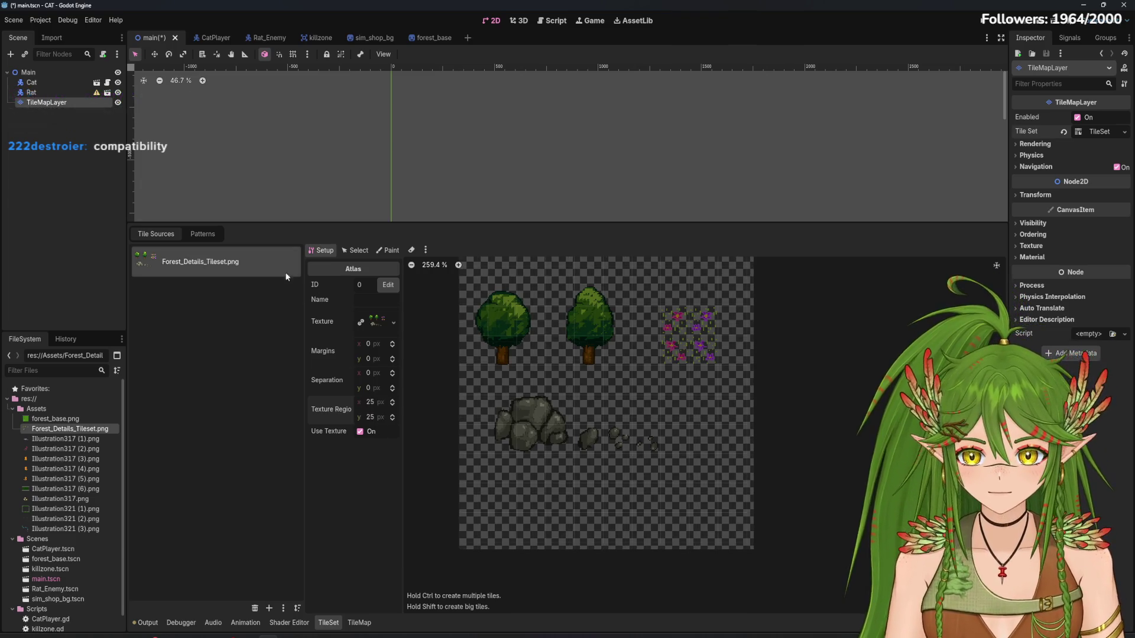
pyautogui.moveTo(530, 303)
pyautogui.mouseDown()
pyautogui.moveTo(473, 352)
pyautogui.moveTo(617, 323)
pyautogui.moveTo(559, 352)
pyautogui.moveTo(618, 290)
pyautogui.mouseUp()
pyautogui.click(674, 327)
pyautogui.moveTo(675, 327)
pyautogui.mouseDown()
pyautogui.moveTo(701, 331)
pyautogui.moveTo(621, 437)
pyautogui.moveTo(532, 422)
pyautogui.moveTo(553, 433)
pyautogui.mouseUp()
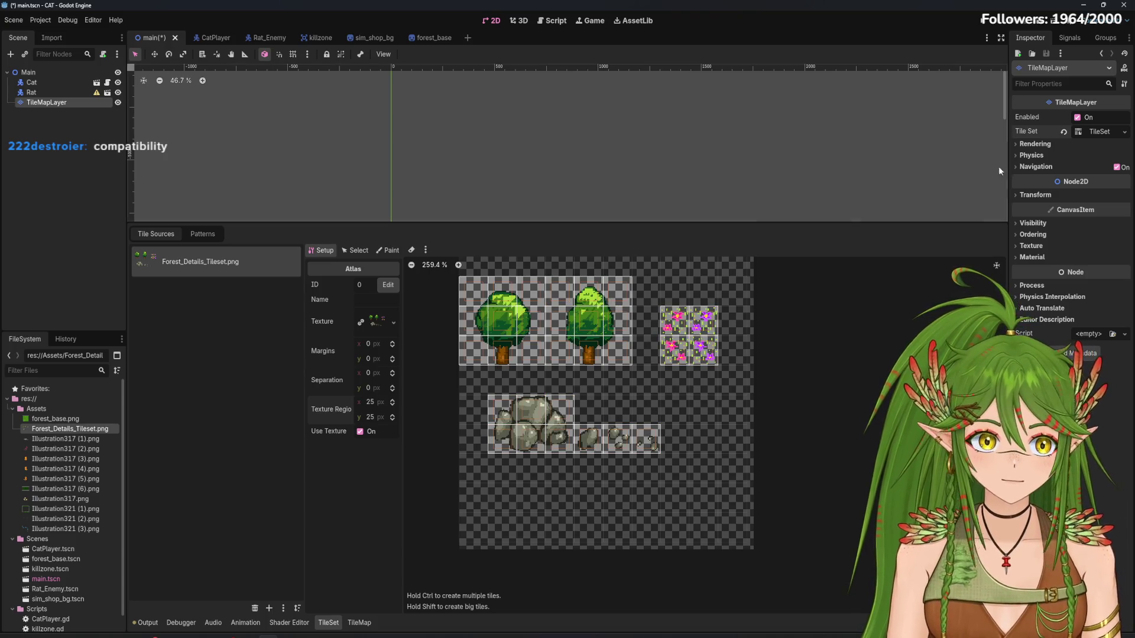
# Select the tree, four flower and three small rock tiles in the atlas
pyautogui.click(388, 250)
pyautogui.click(358, 285)
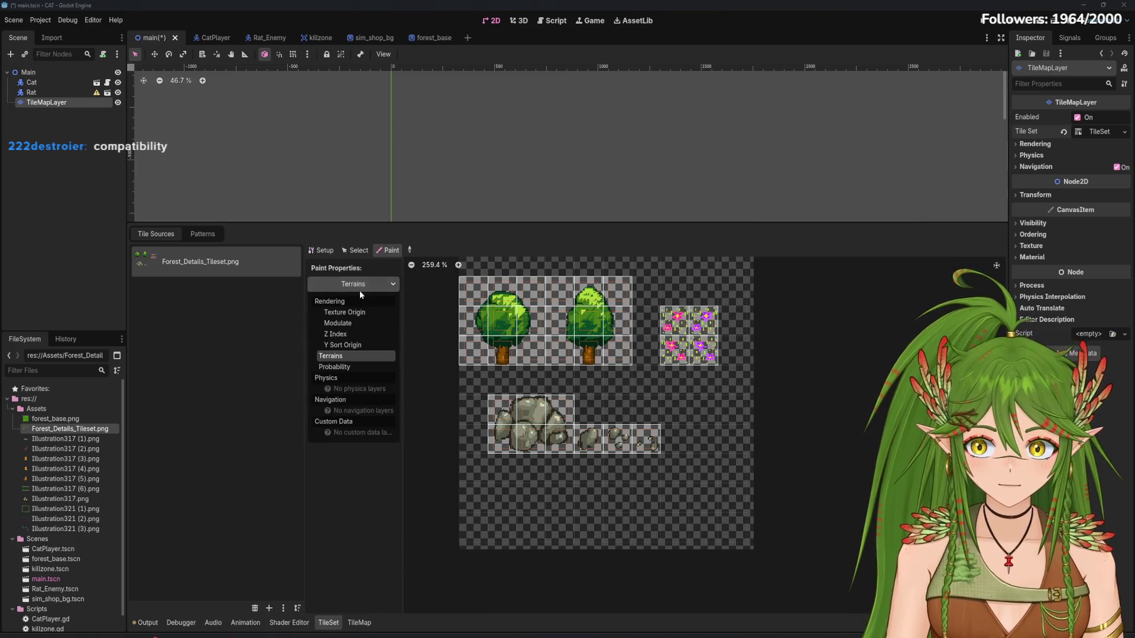
pyautogui.click(358, 251)
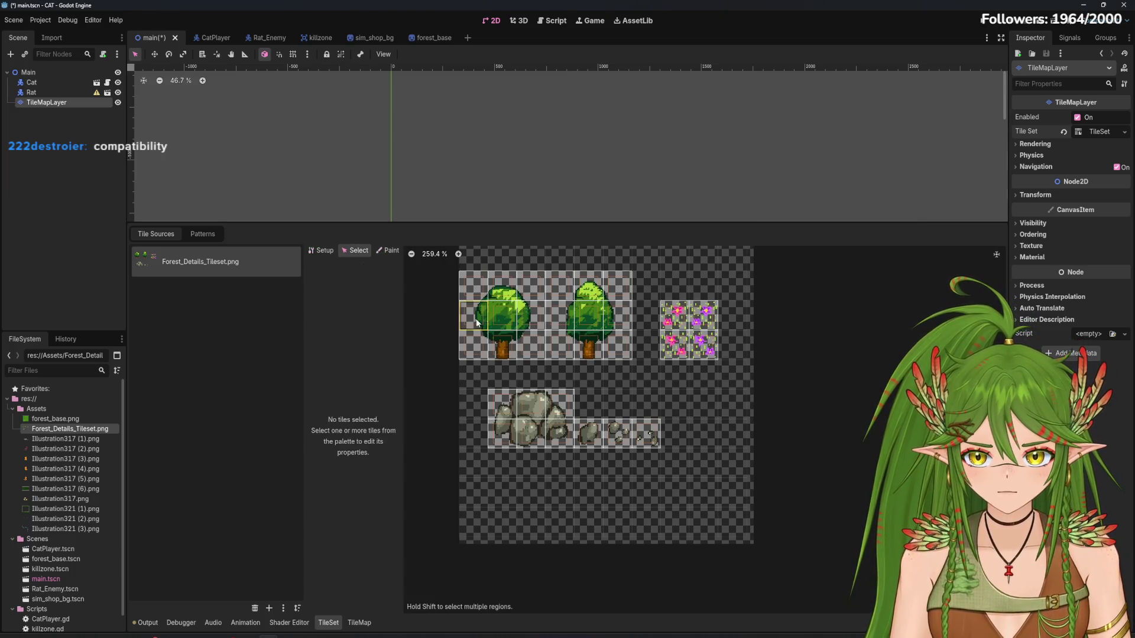
pyautogui.moveTo(477, 323)
pyautogui.mouseDown()
pyautogui.moveTo(514, 354)
pyautogui.moveTo(620, 354)
pyautogui.mouseUp()
pyautogui.moveTo(668, 307); pyautogui.dragTo(710, 352)
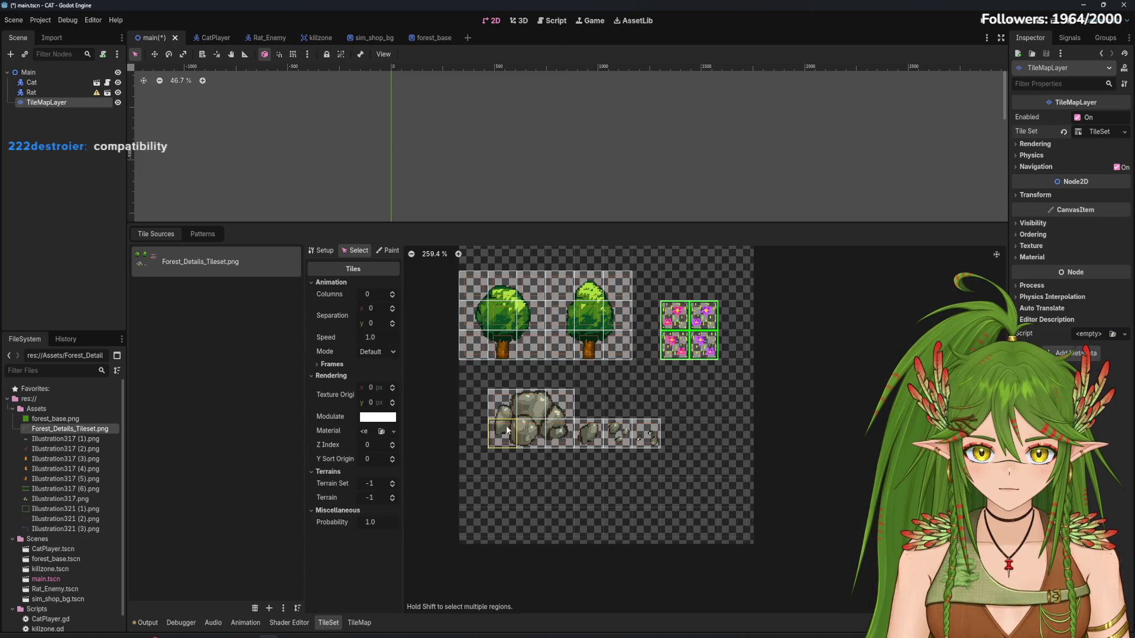
pyautogui.click(507, 430)
pyautogui.moveTo(580, 428); pyautogui.dragTo(656, 443)
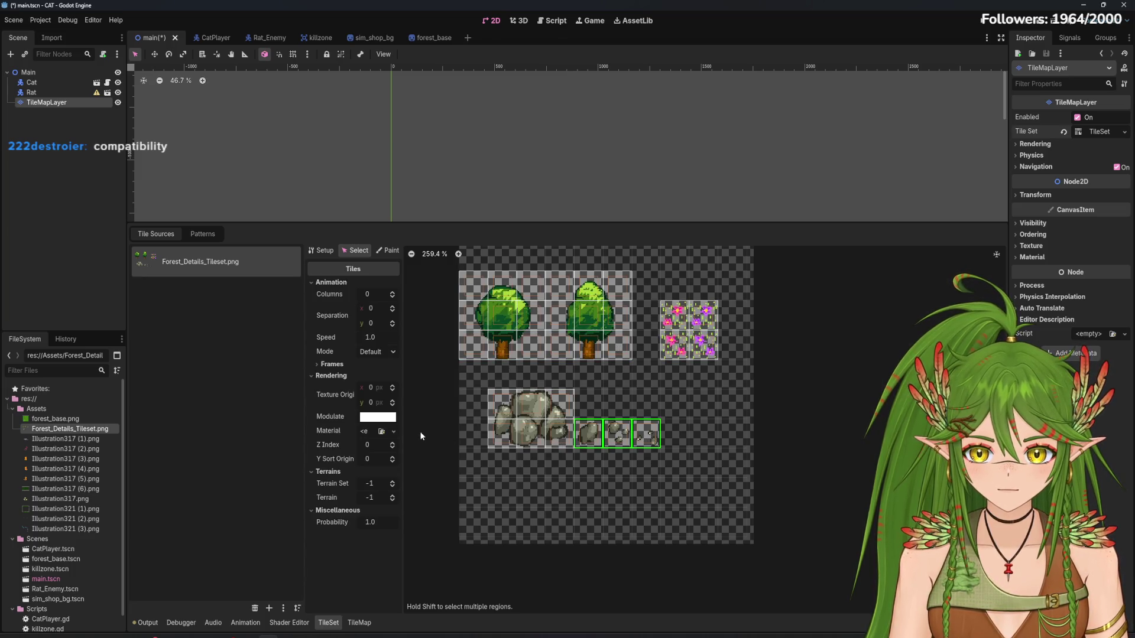
# Preview Probability and Terrains as paintable properties, then return to Select mode
pyautogui.click(389, 252)
pyautogui.click(353, 284)
pyautogui.click(350, 367)
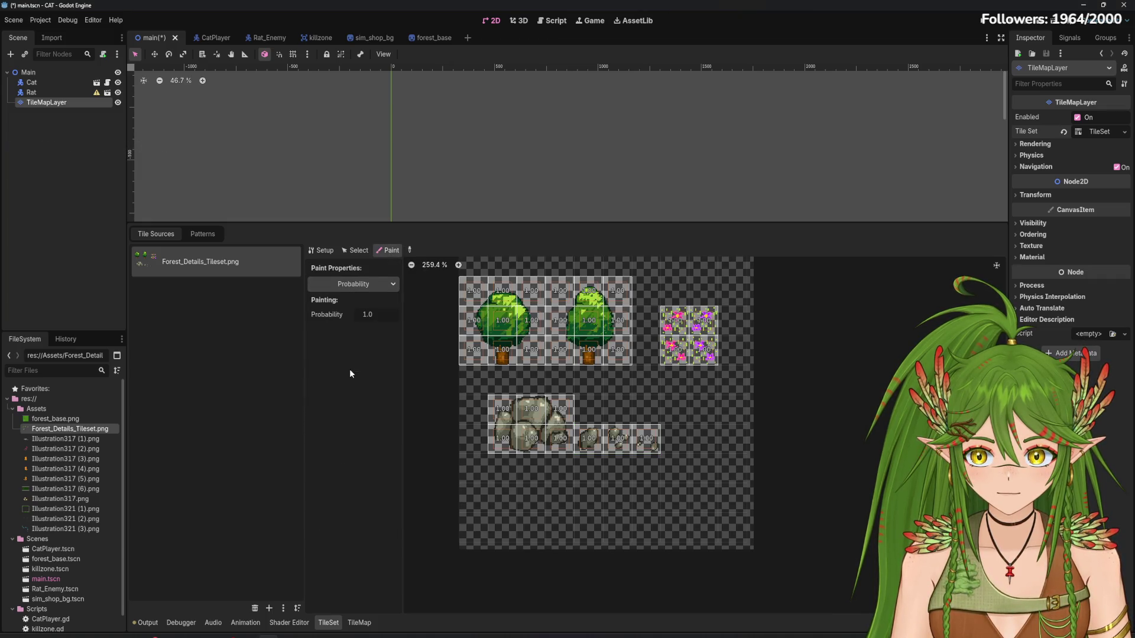
pyautogui.click(353, 284)
pyautogui.click(355, 355)
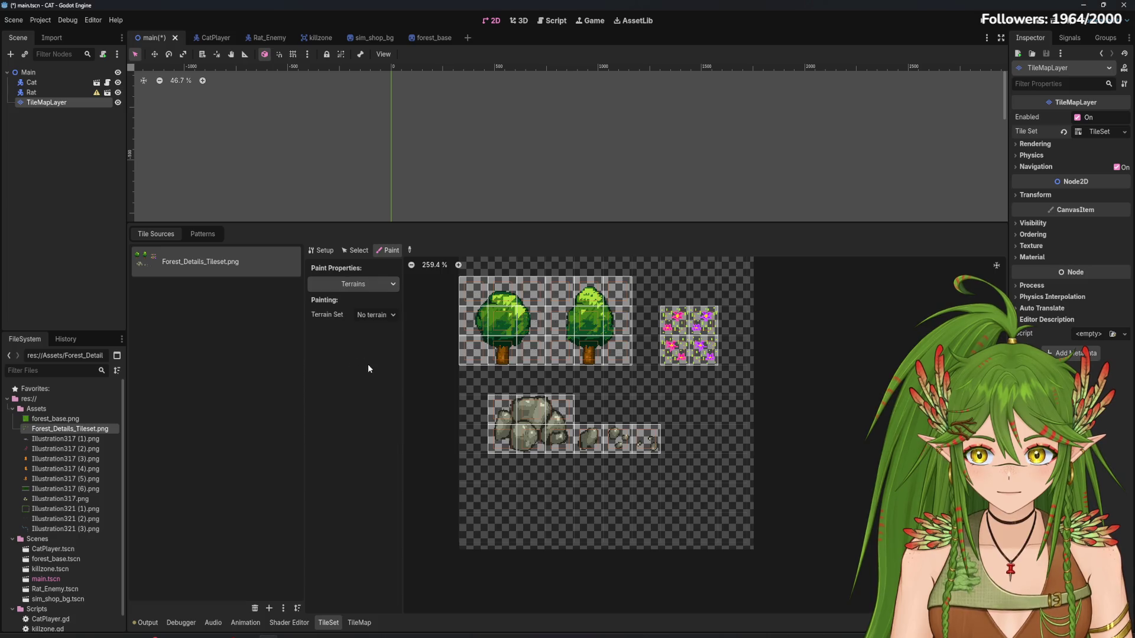
pyautogui.click(382, 284)
pyautogui.click(382, 285)
pyautogui.click(350, 251)
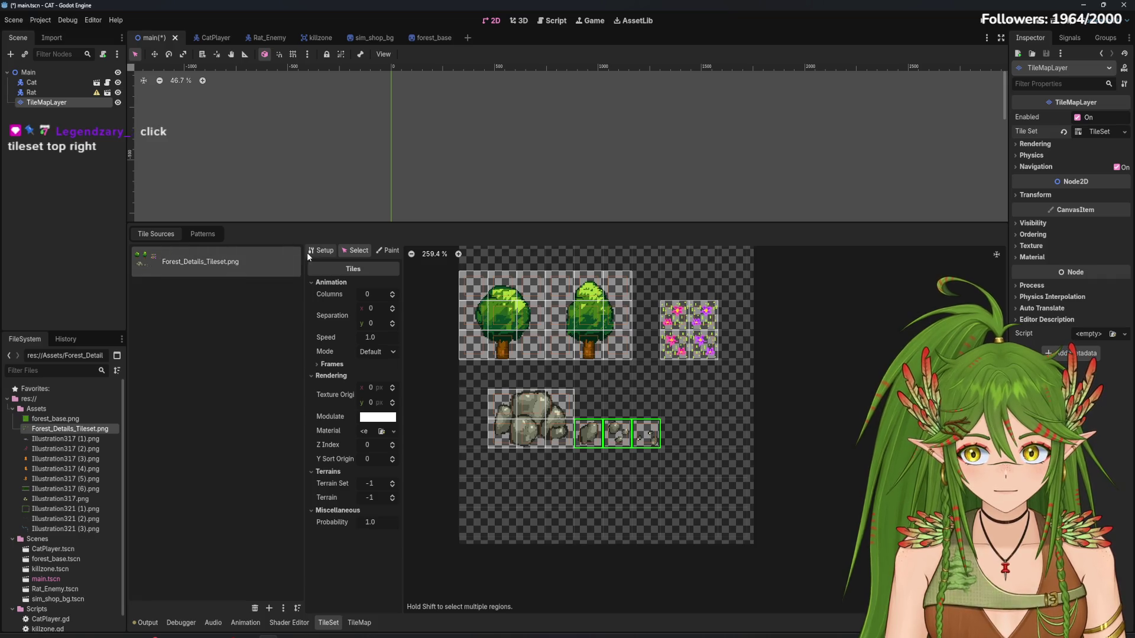
# Show the atlas Setup properties and the TileSet resource options in the Inspector
pyautogui.click(321, 250)
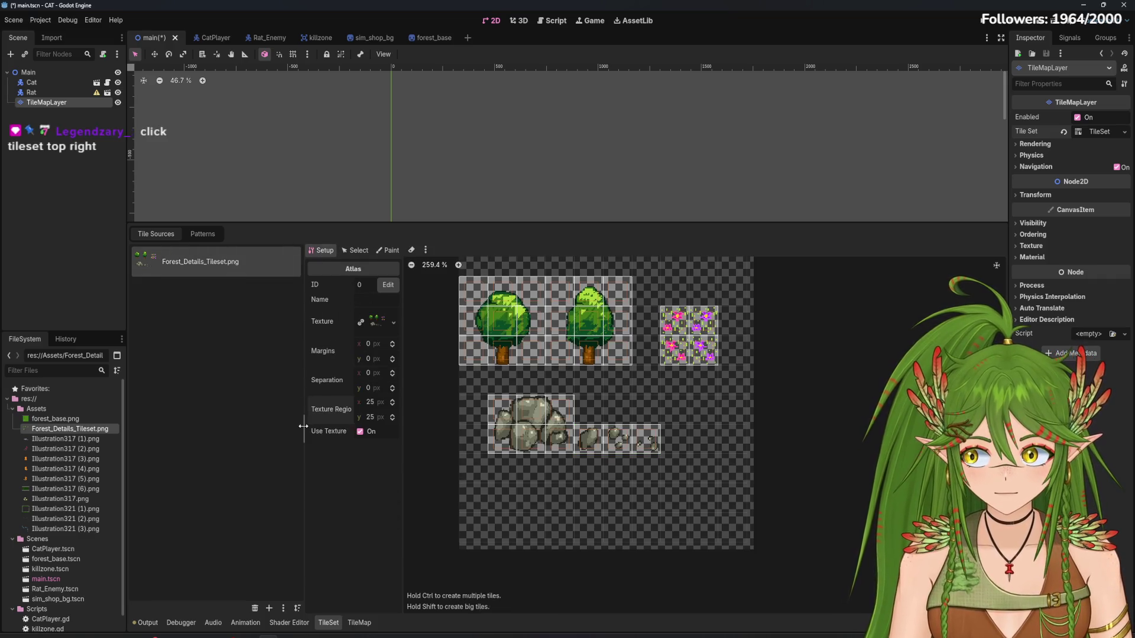
pyautogui.click(1101, 132)
pyautogui.click(1124, 133)
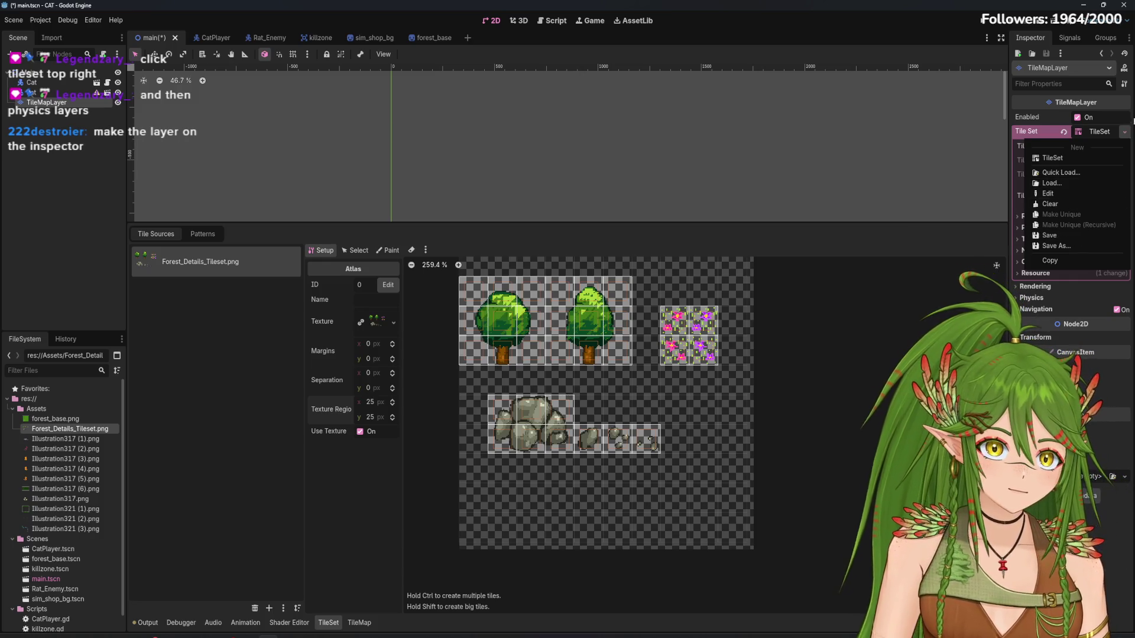
# Add a physics layer to the TileSet under Physics Layers
pyautogui.click(1051, 193)
pyautogui.click(1029, 228)
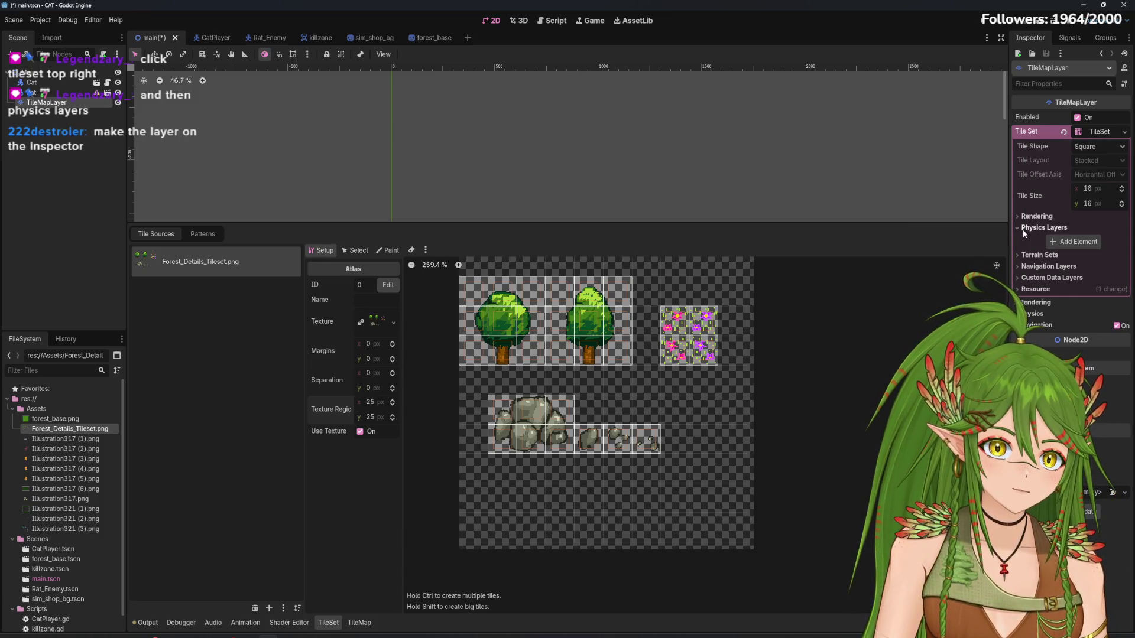
pyautogui.click(1064, 310)
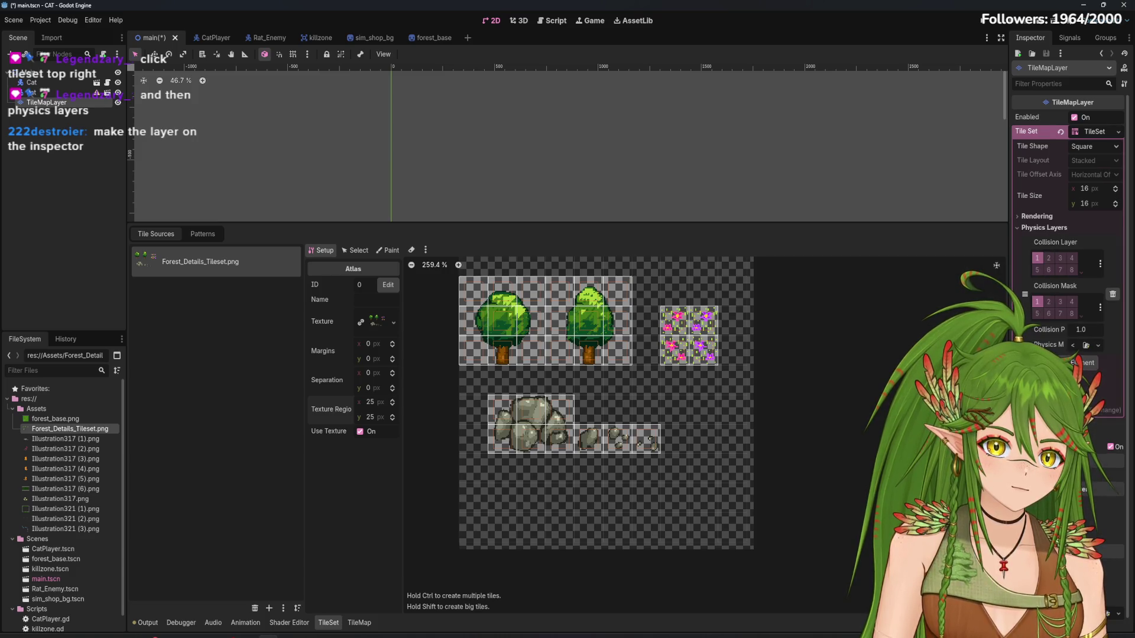
# Choose Physics Layer 0 as the property to paint onto tiles
pyautogui.click(387, 250)
pyautogui.click(362, 286)
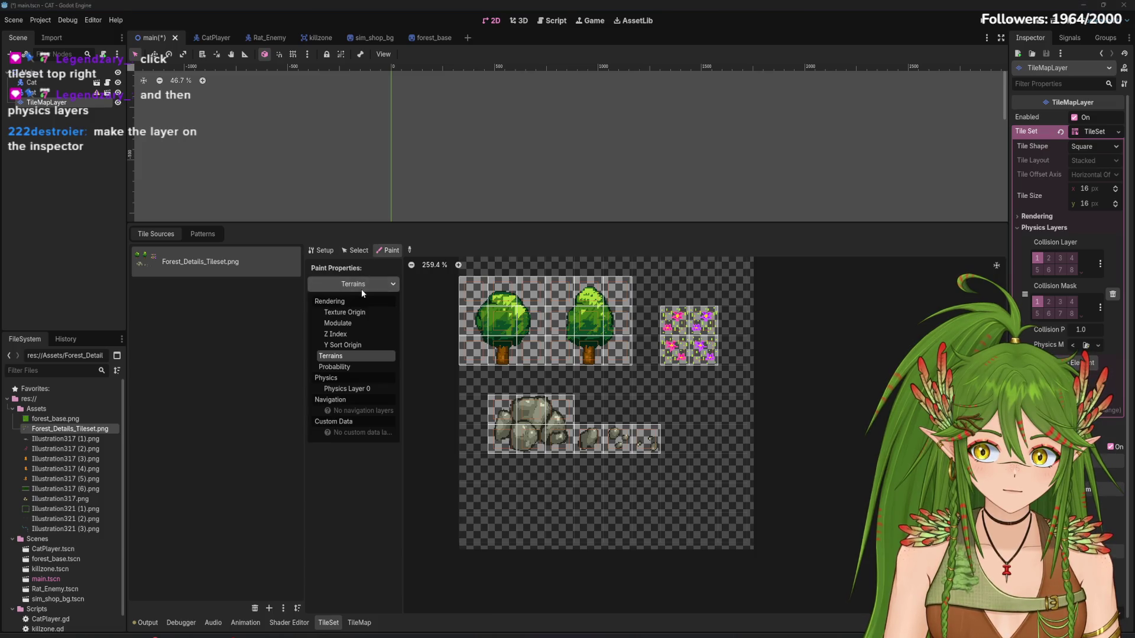
pyautogui.click(360, 389)
# Reshape the collision polygon and paint it onto the tree-top tile
pyautogui.scroll(7, 520, 298)
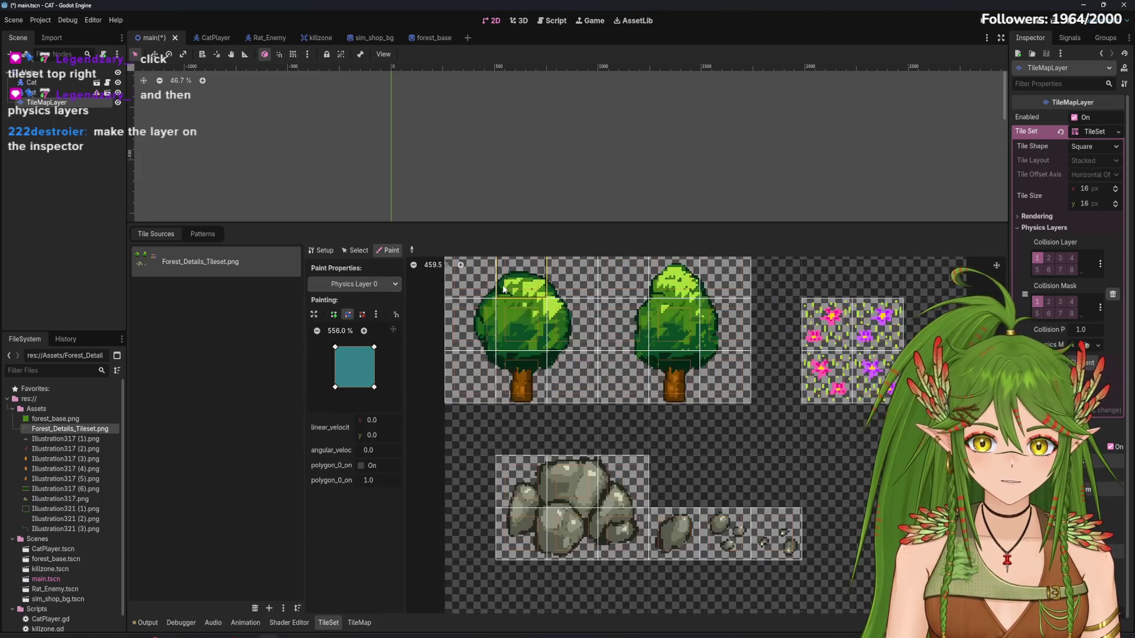
pyautogui.scroll(2, 521, 298)
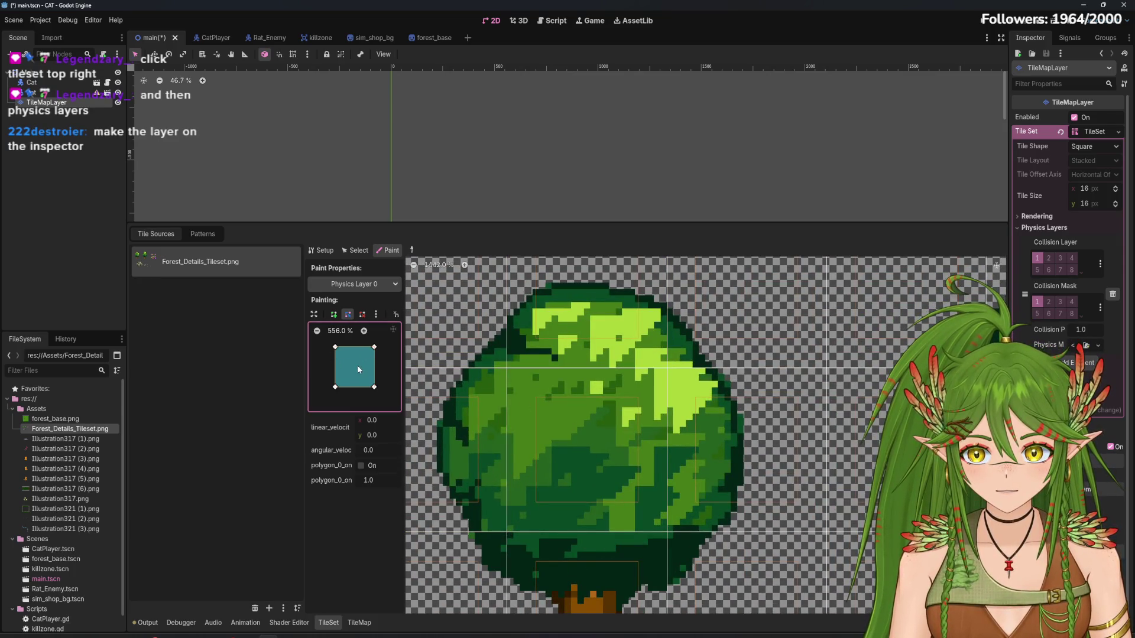
pyautogui.click(586, 298)
pyautogui.moveTo(374, 387)
pyautogui.mouseDown()
pyautogui.moveTo(387, 407)
pyautogui.moveTo(387, 375)
pyautogui.moveTo(388, 401)
pyautogui.moveTo(322, 400)
pyautogui.mouseUp()
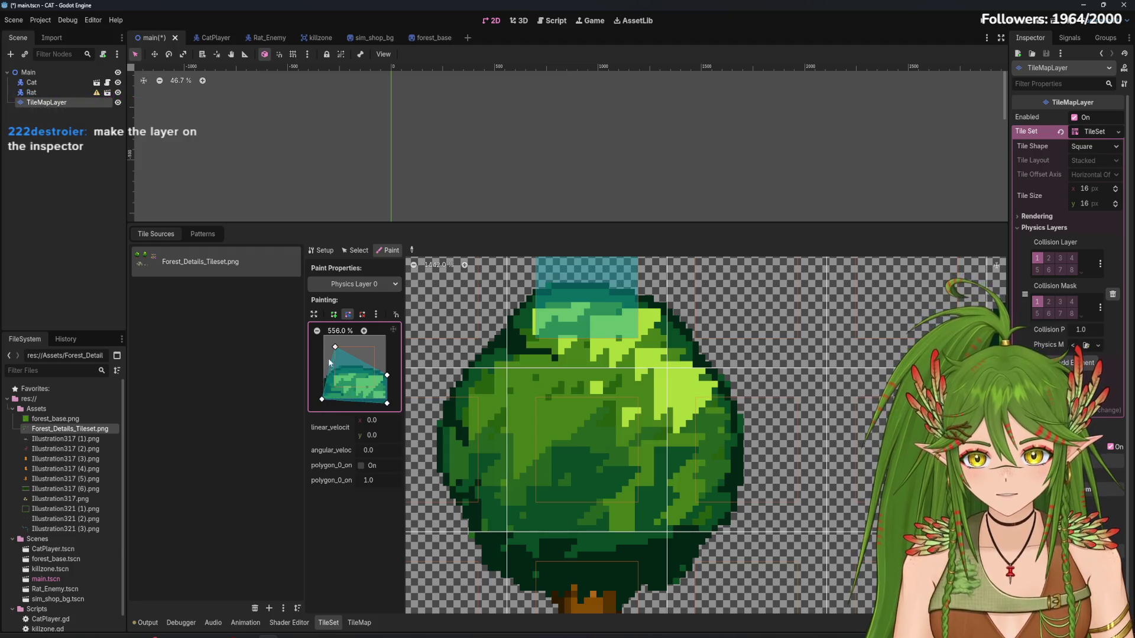
pyautogui.moveTo(335, 347)
pyautogui.mouseDown()
pyautogui.moveTo(322, 368)
pyautogui.moveTo(355, 366)
pyautogui.mouseUp()
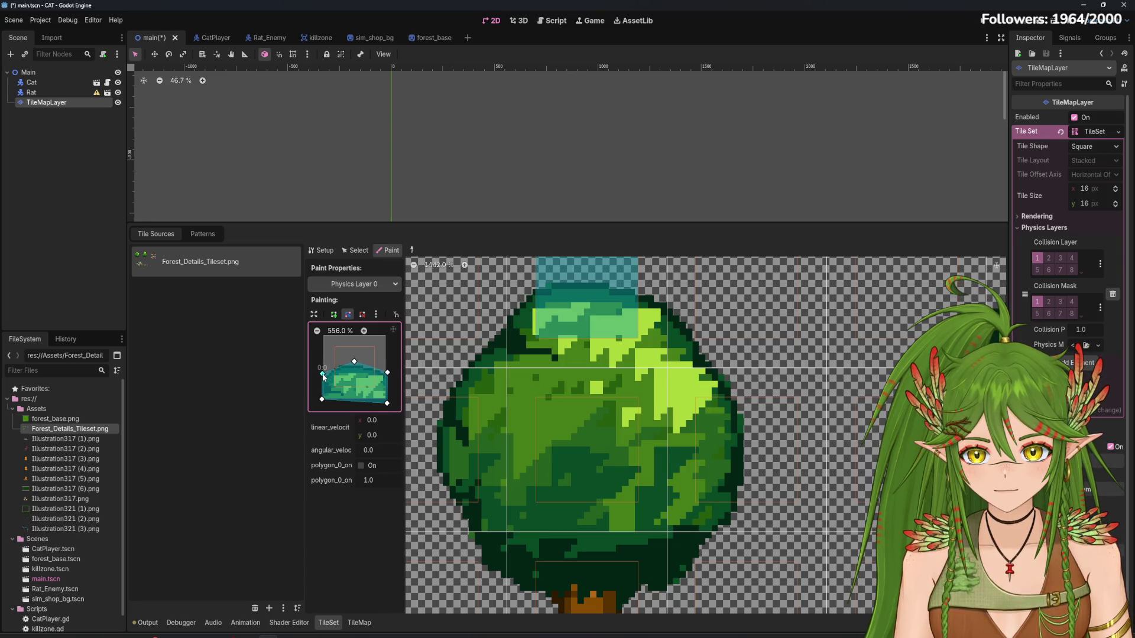
pyautogui.hscroll(3, 648, 403)
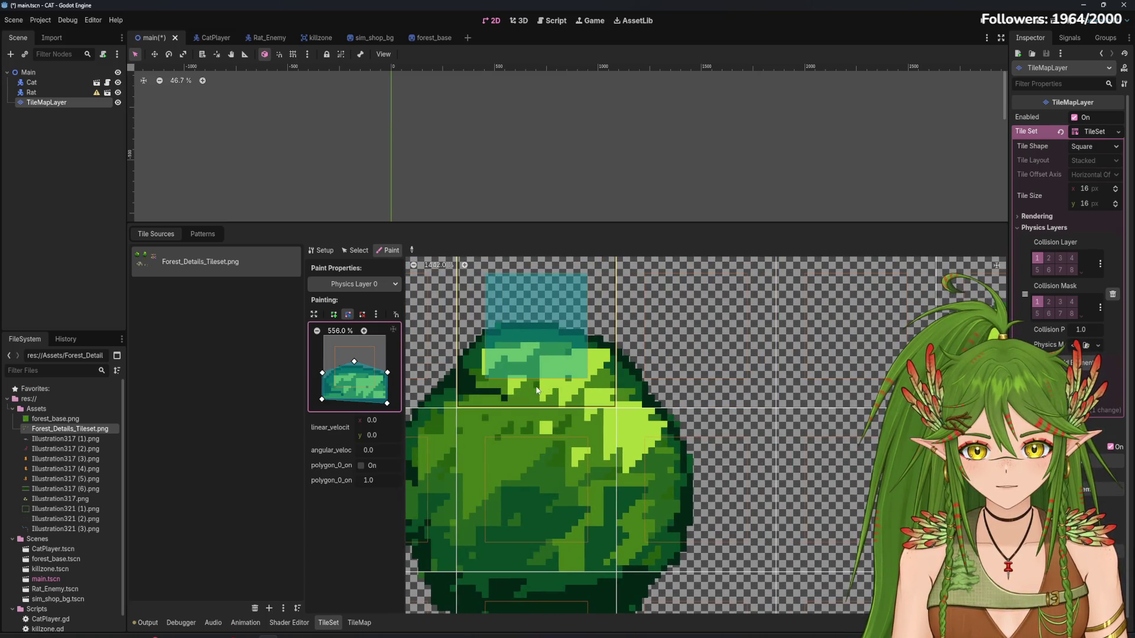
pyautogui.scroll(-2, 554, 390)
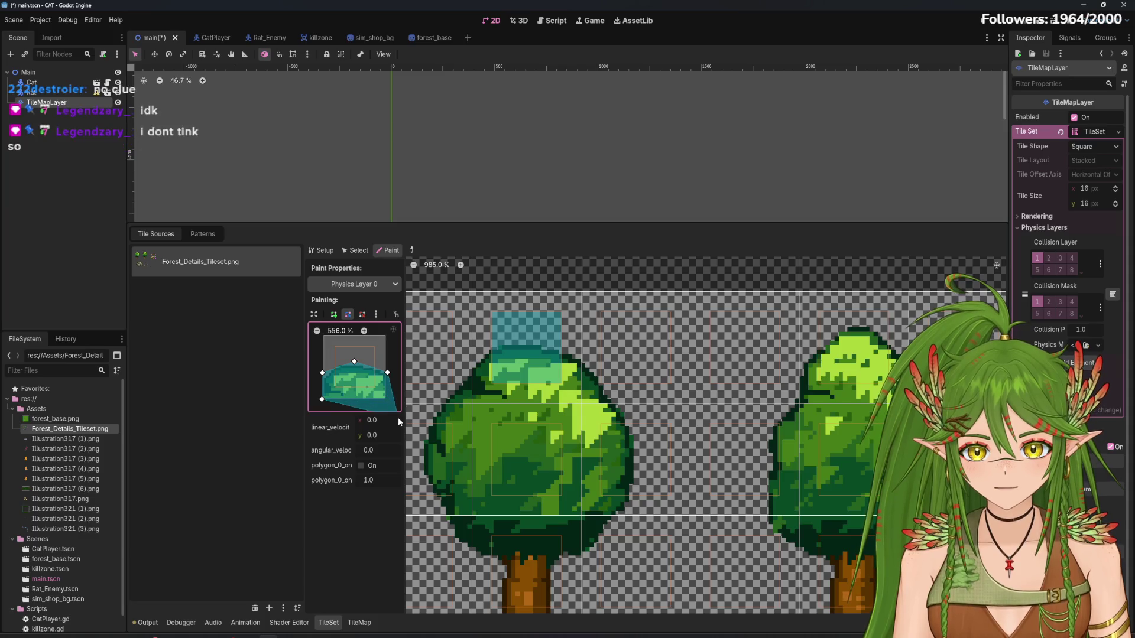
pyautogui.moveTo(388, 407); pyautogui.dragTo(388, 405)
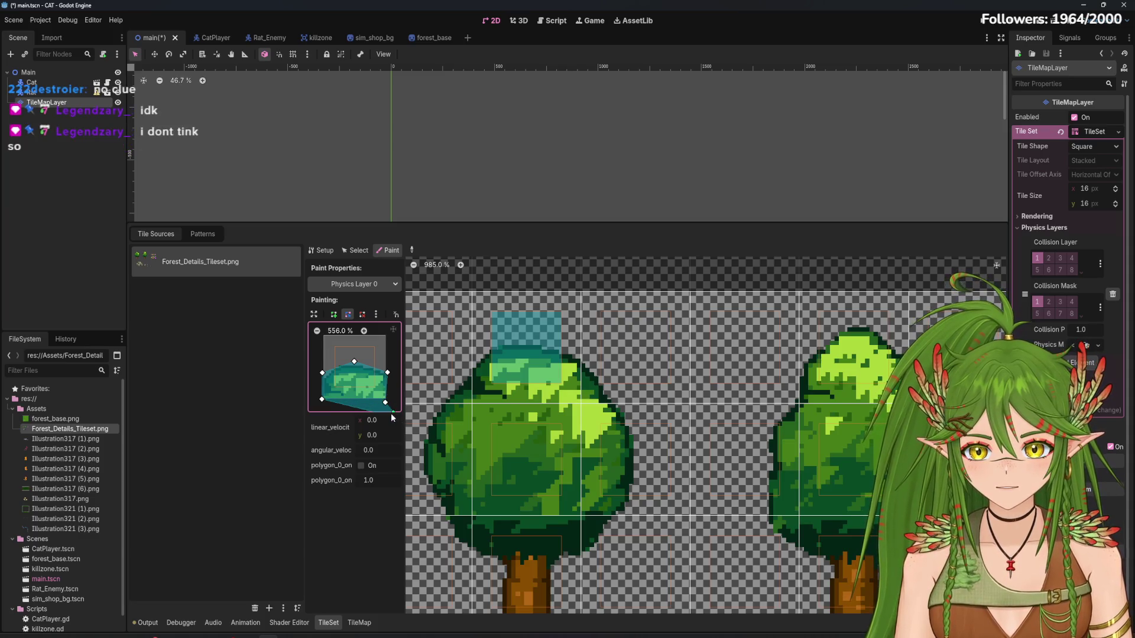
pyautogui.moveTo(386, 402); pyautogui.dragTo(387, 403)
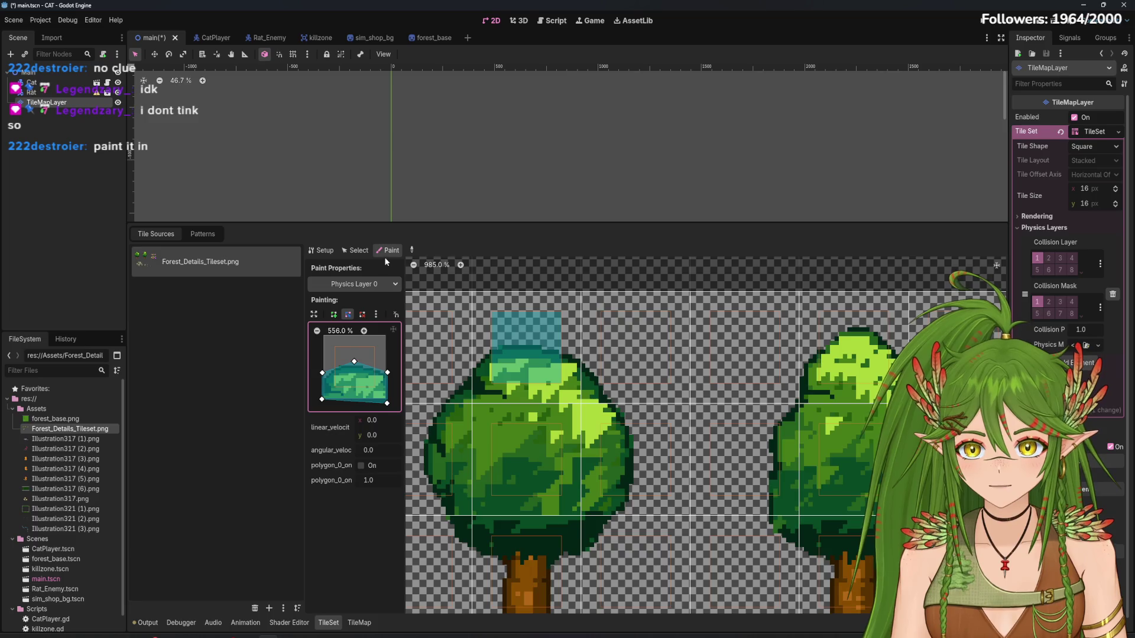
pyautogui.click(490, 394)
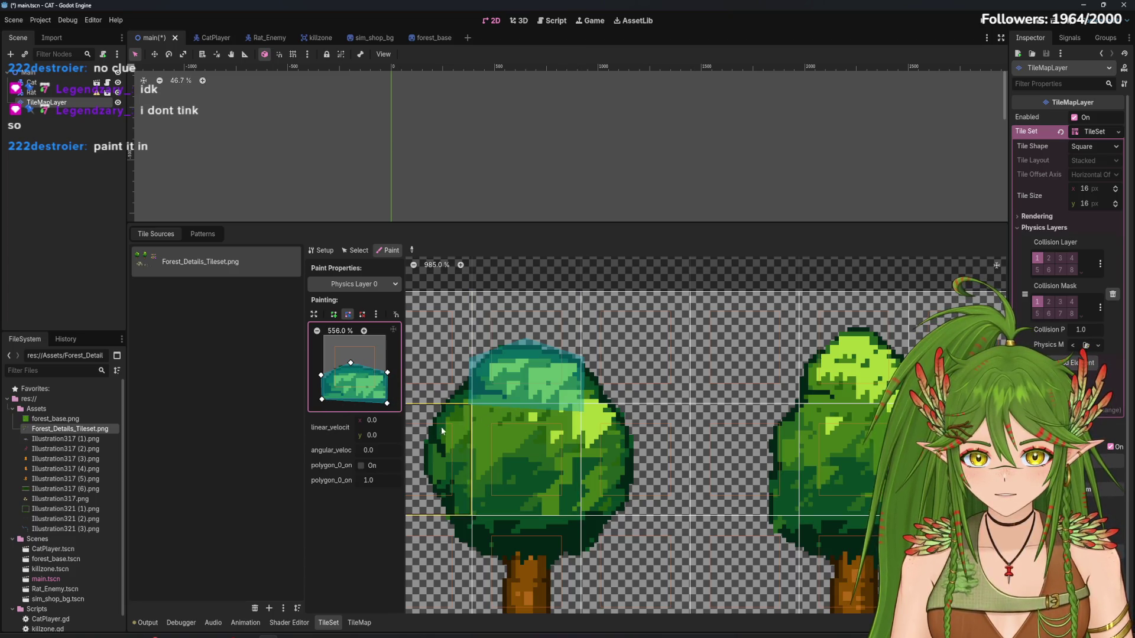
# Paint adjusted polygons onto neighbouring crown tiles, then undo back to no physics layer
pyautogui.moveTo(388, 403); pyautogui.dragTo(390, 404)
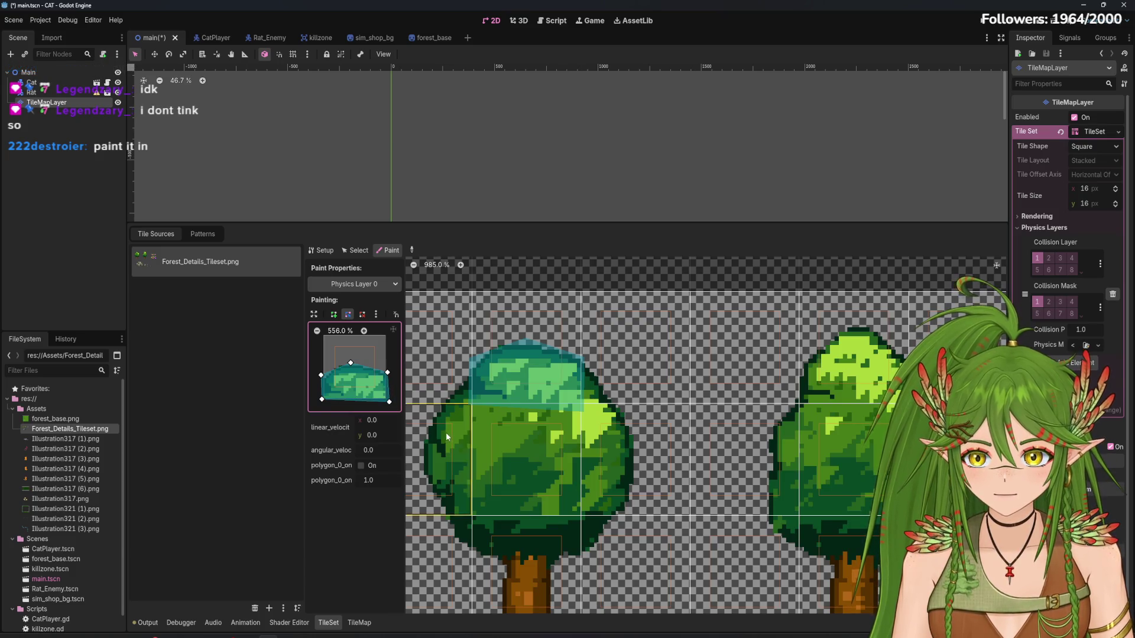
pyautogui.click(619, 385)
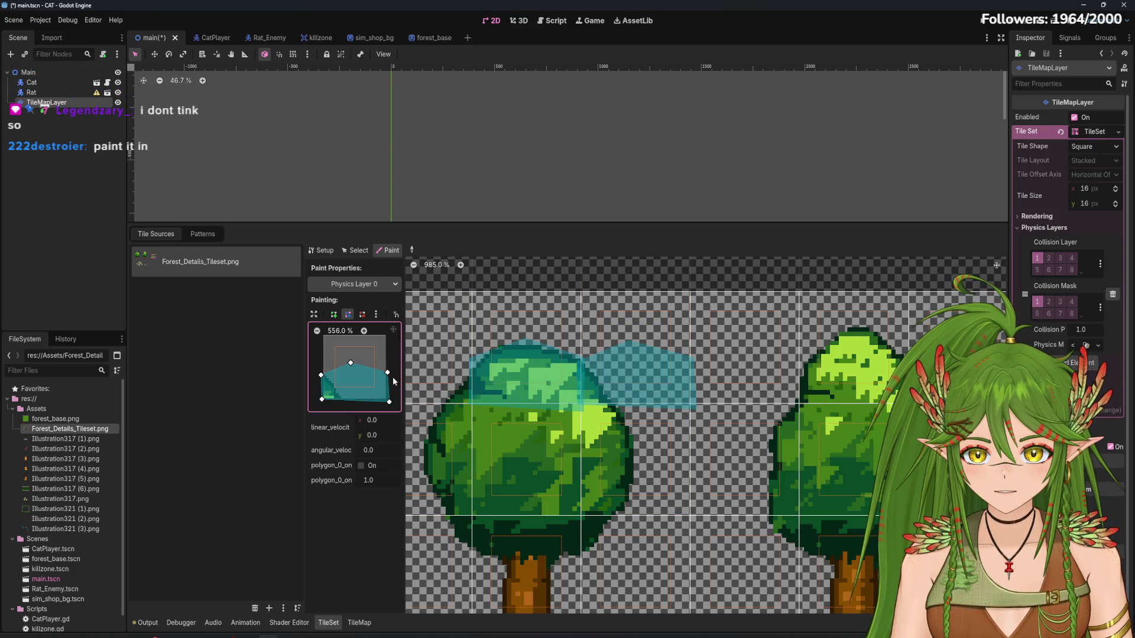
pyautogui.moveTo(387, 372)
pyautogui.mouseDown()
pyautogui.moveTo(339, 396)
pyautogui.moveTo(336, 371)
pyautogui.mouseUp()
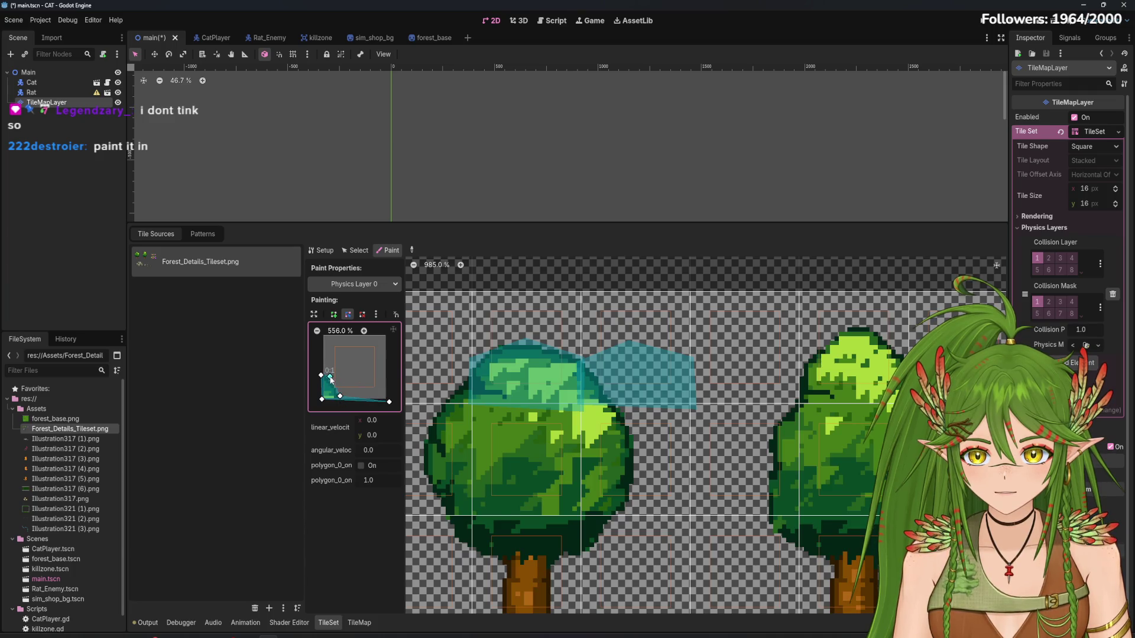
pyautogui.moveTo(388, 404); pyautogui.dragTo(356, 407)
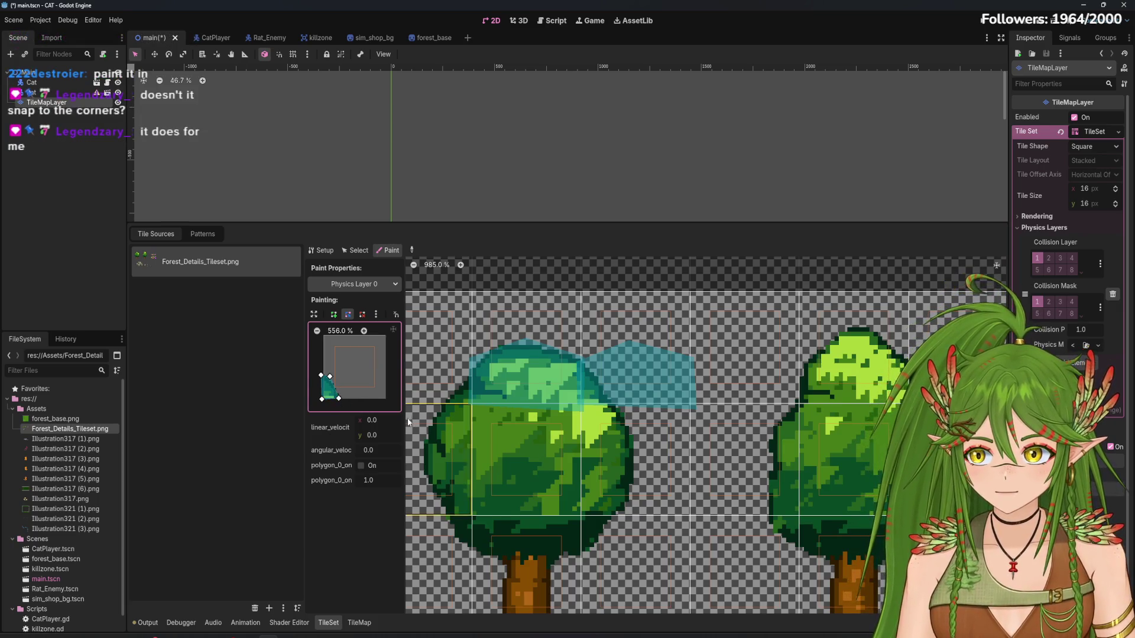
pyautogui.click(591, 398)
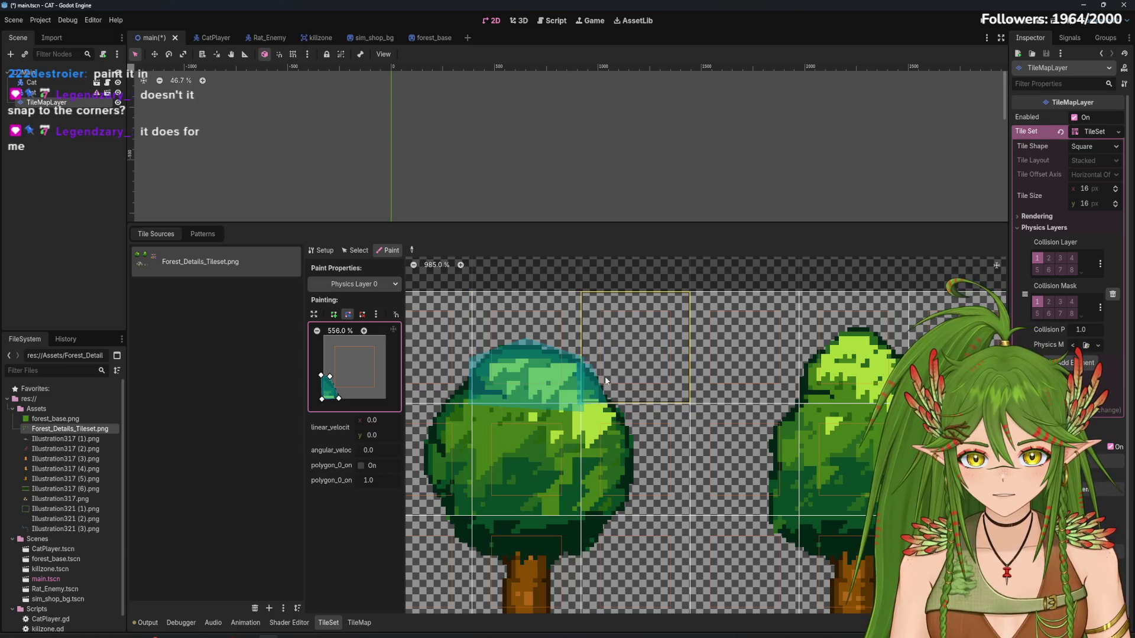
pyautogui.moveTo(330, 376); pyautogui.dragTo(335, 378)
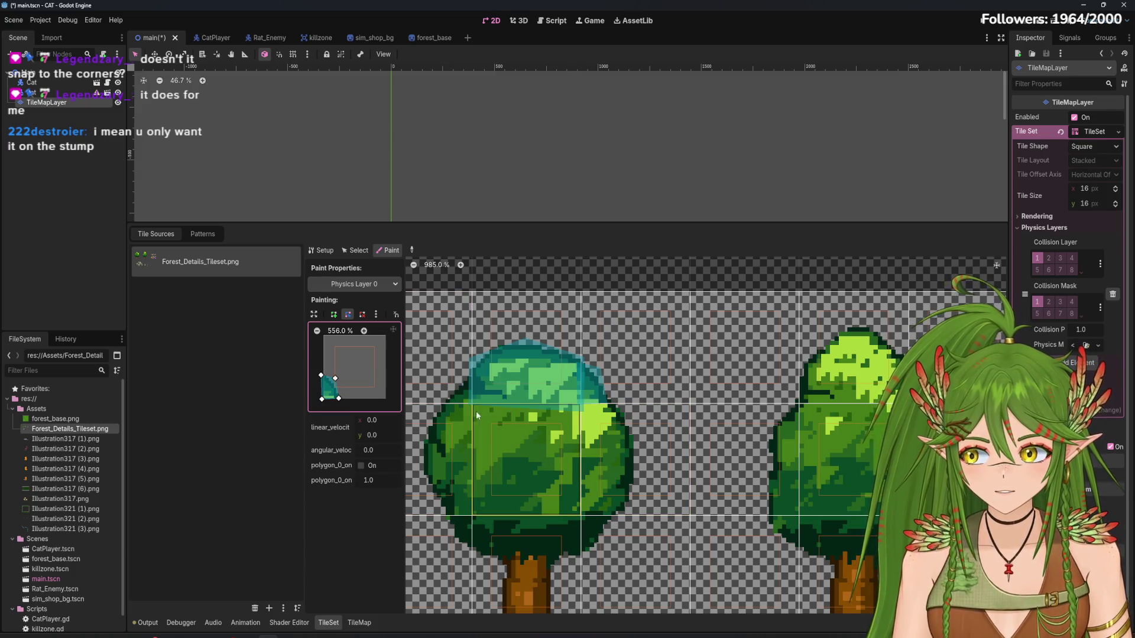
pyautogui.scroll(-2, 580, 538)
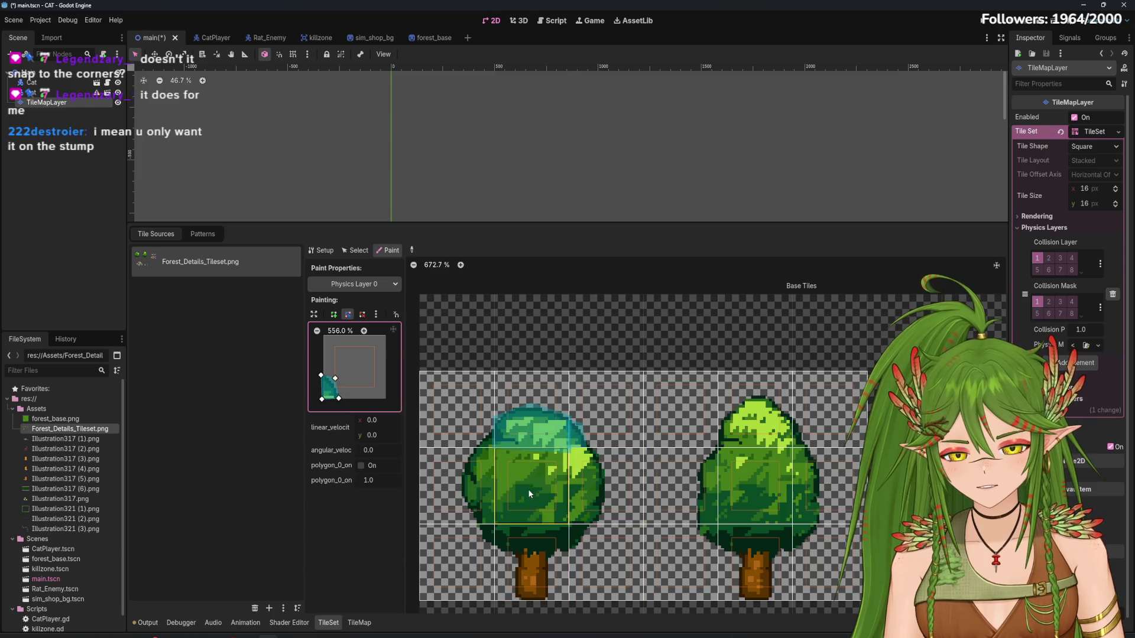
pyautogui.scroll(2, 528, 488)
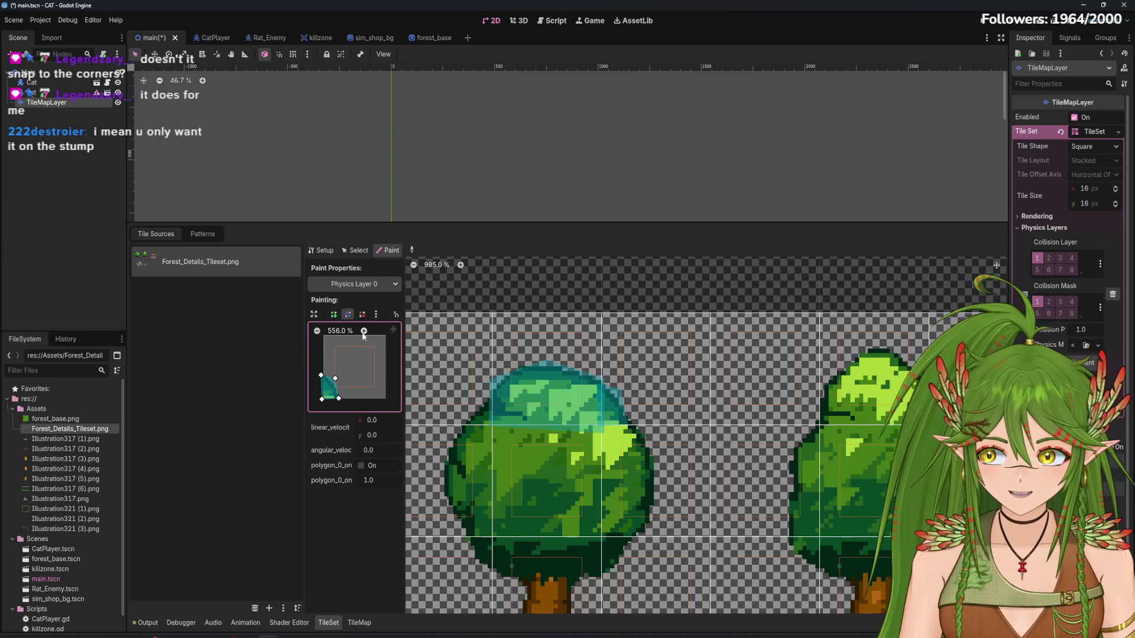
pyautogui.click(565, 441)
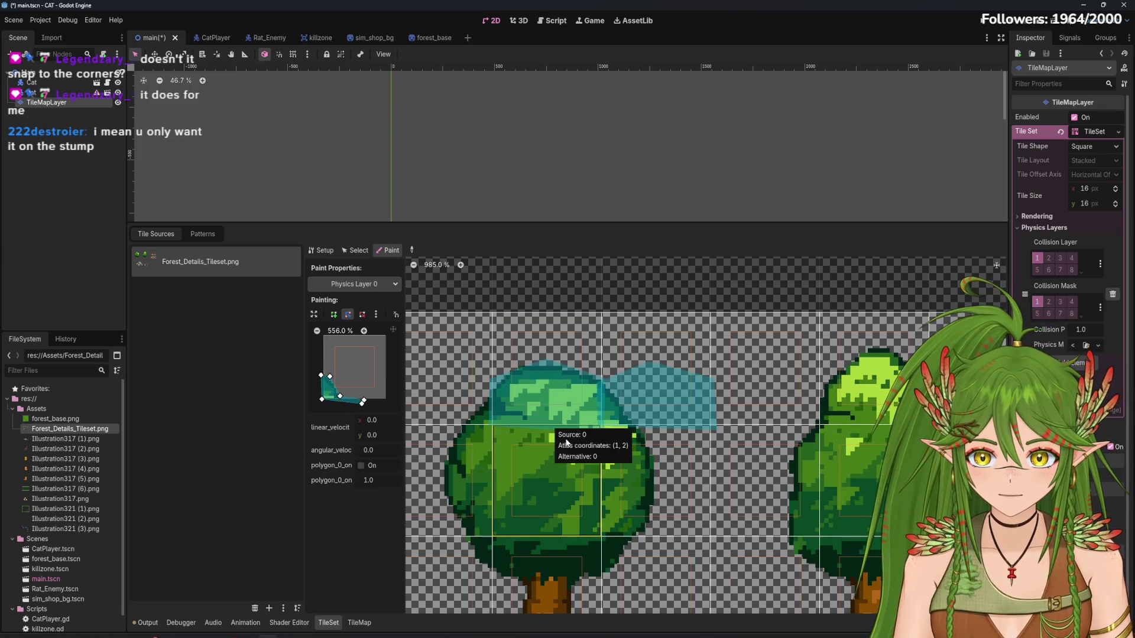
pyautogui.click(512, 429)
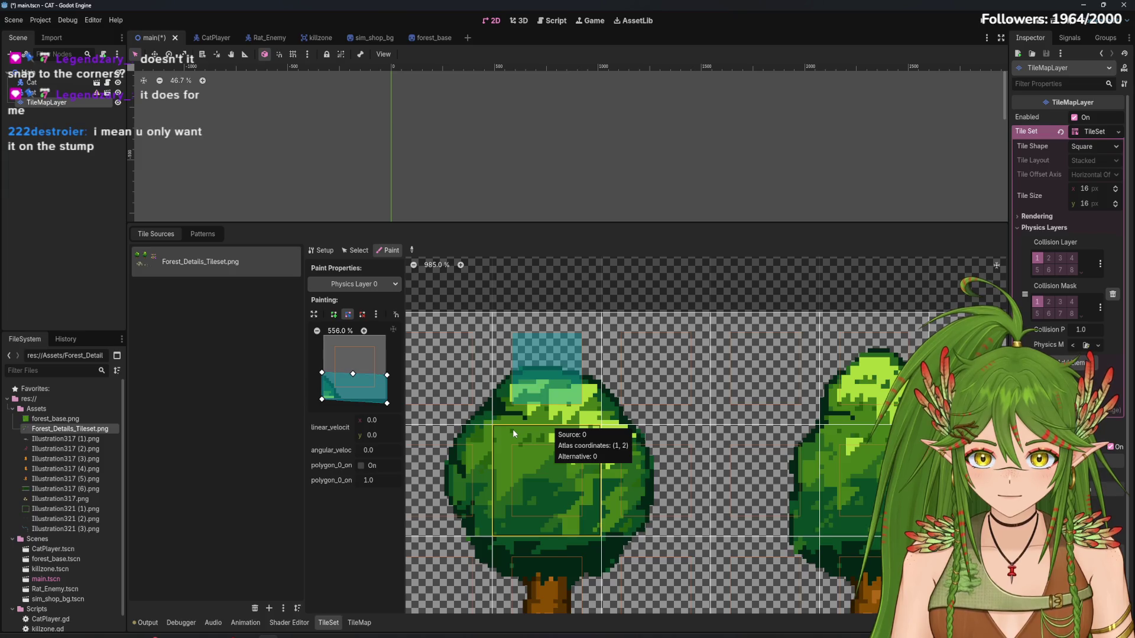
pyautogui.hotkey('ctrl', 'z')
pyautogui.hotkey('ctrl', 'z')
pyautogui.hotkey('ctrl', 'z')
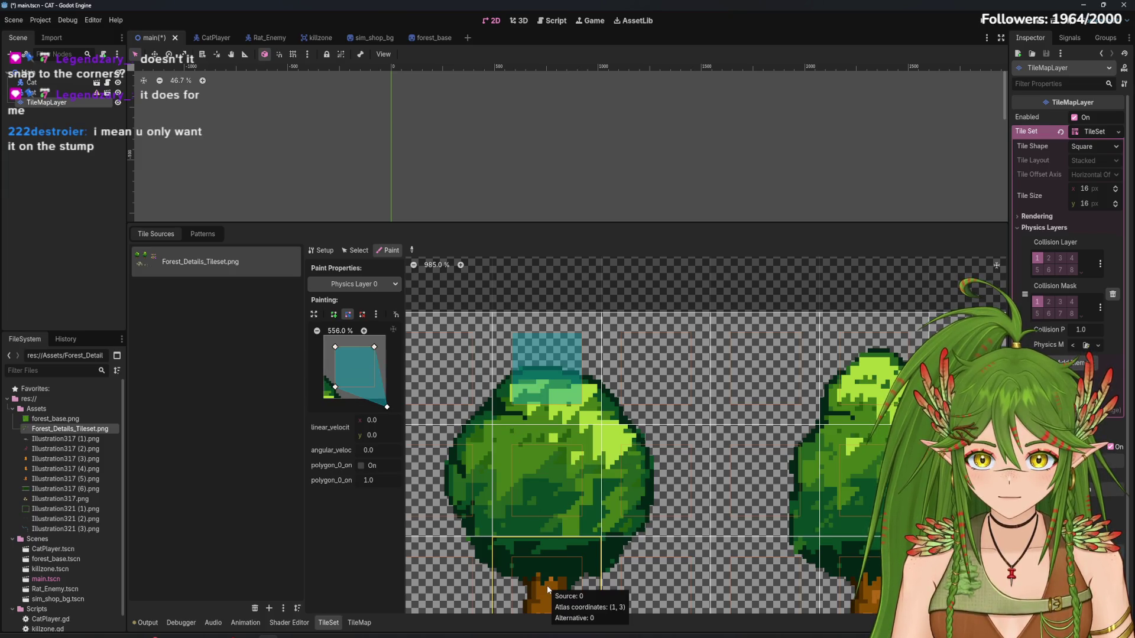
pyautogui.hotkey('ctrl', 'z')
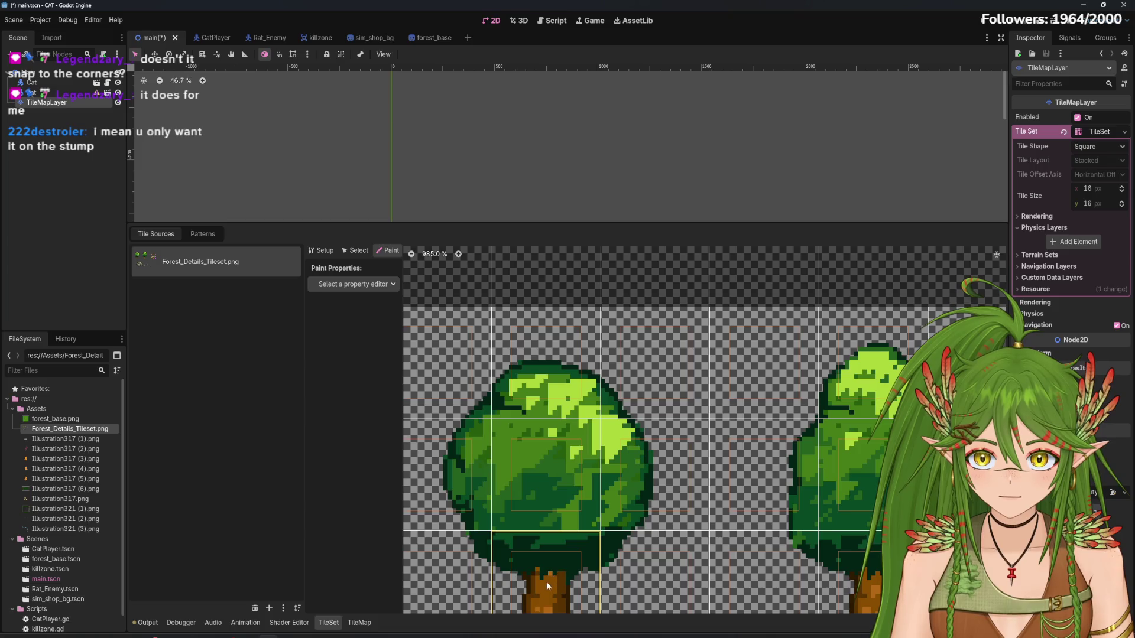
# Re-add a physics layer and paint Physics Layer 0 collision onto the tree-trunk tile
pyautogui.click(353, 284)
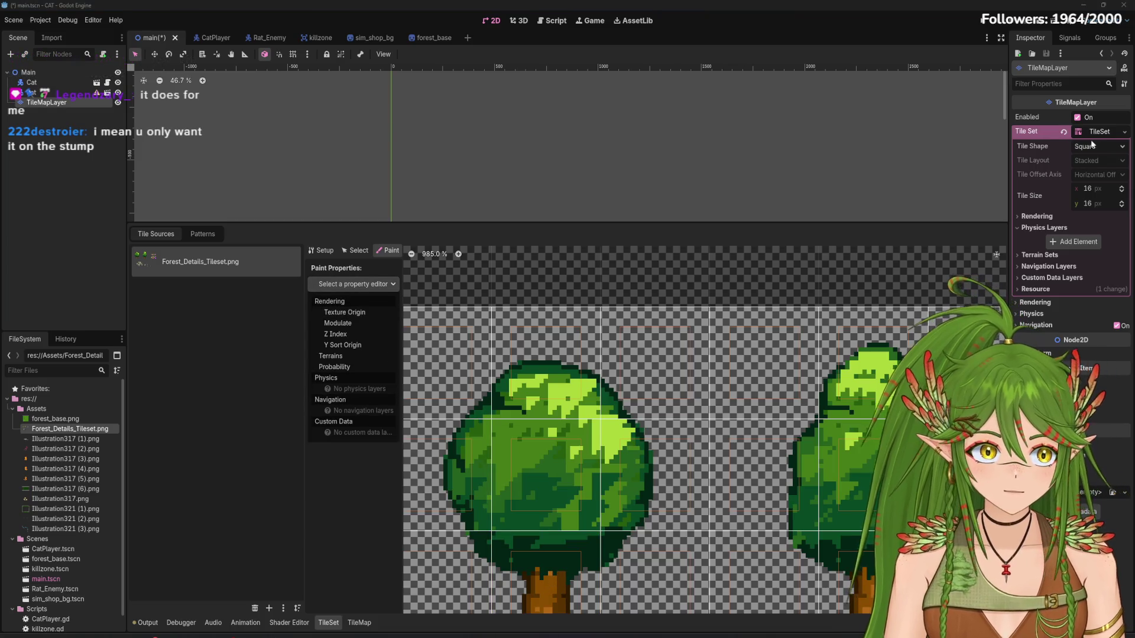
pyautogui.press('Escape')
pyautogui.click(1074, 241)
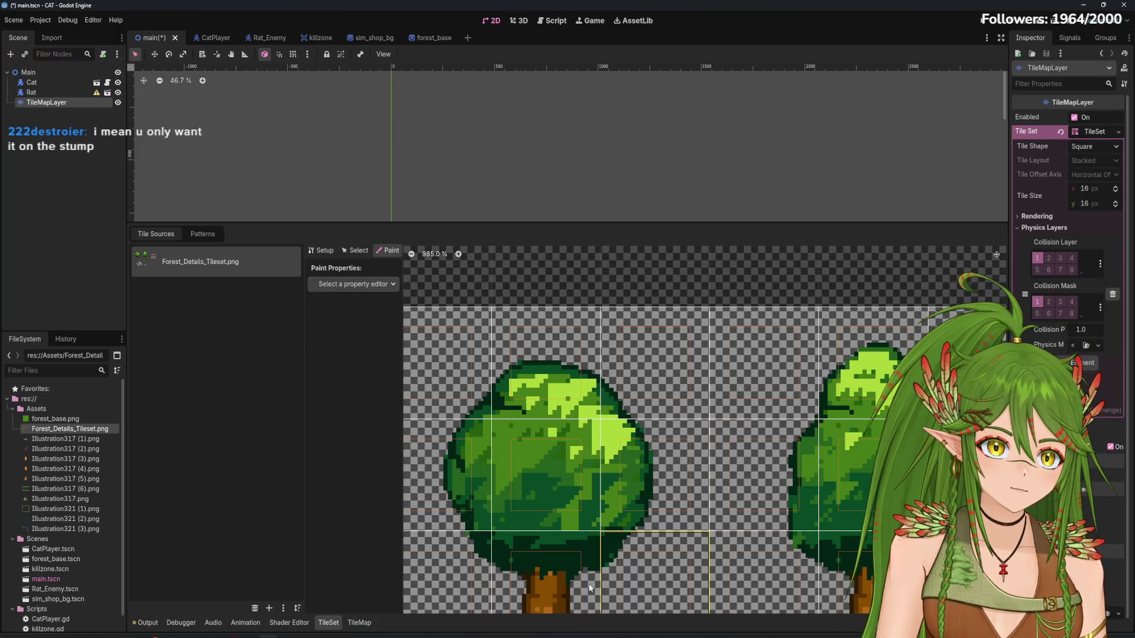
pyautogui.moveTo(571, 547); pyautogui.dragTo(551, 362)
pyautogui.click(354, 284)
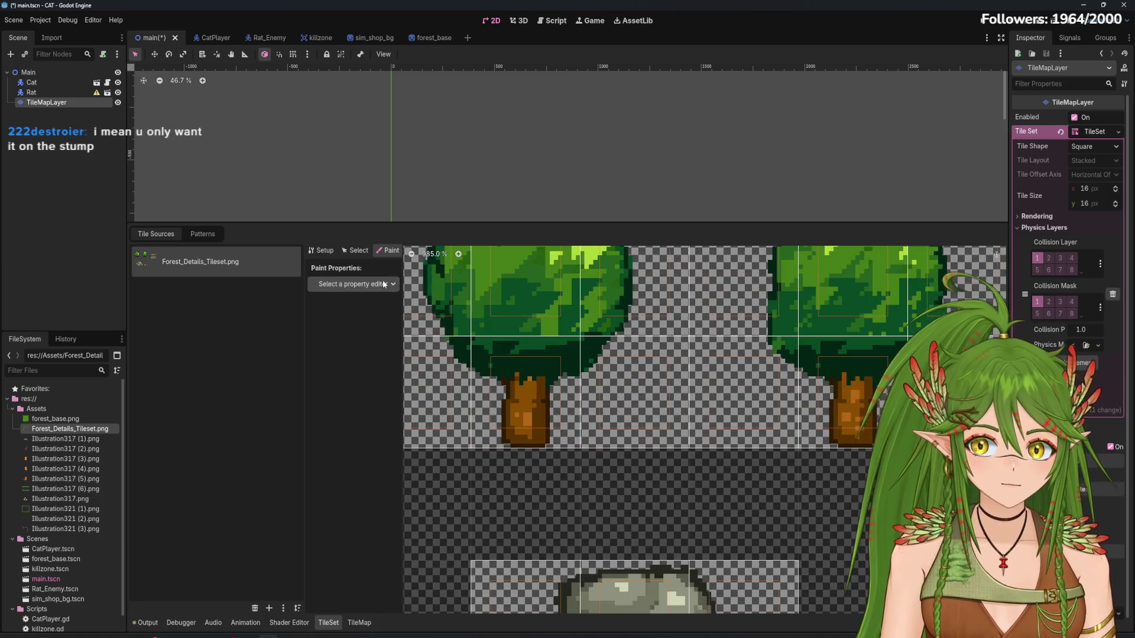
pyautogui.click(353, 361)
pyautogui.click(542, 428)
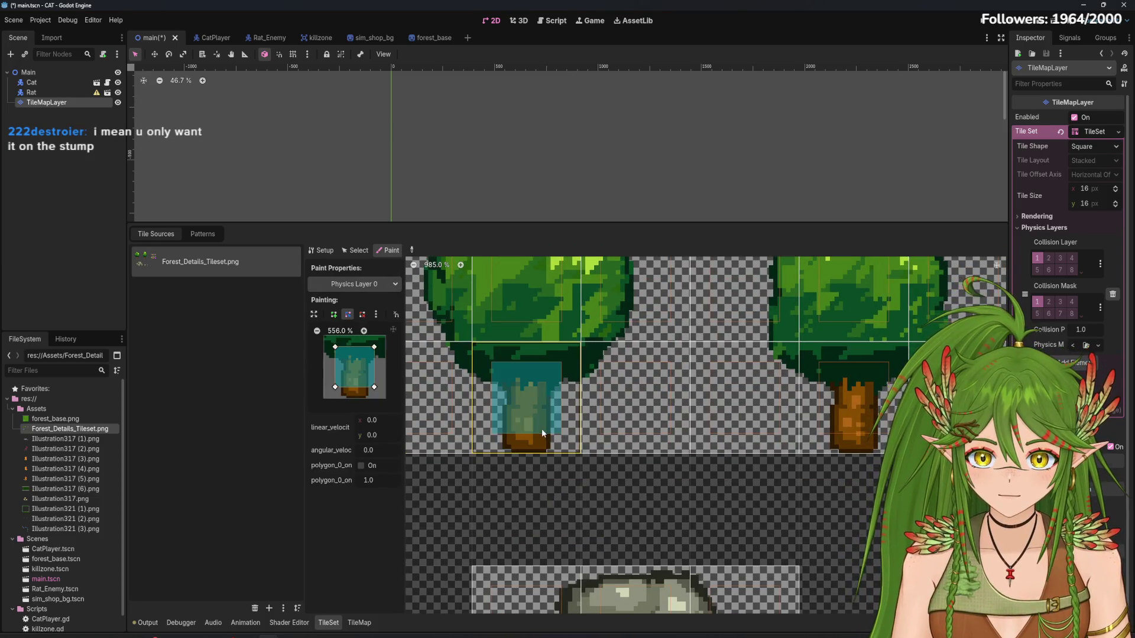
# Narrow the collision polygon around the trunk and reapply it to the trunk tile
pyautogui.scroll(4, 542, 428)
pyautogui.moveTo(375, 388); pyautogui.dragTo(339, 401)
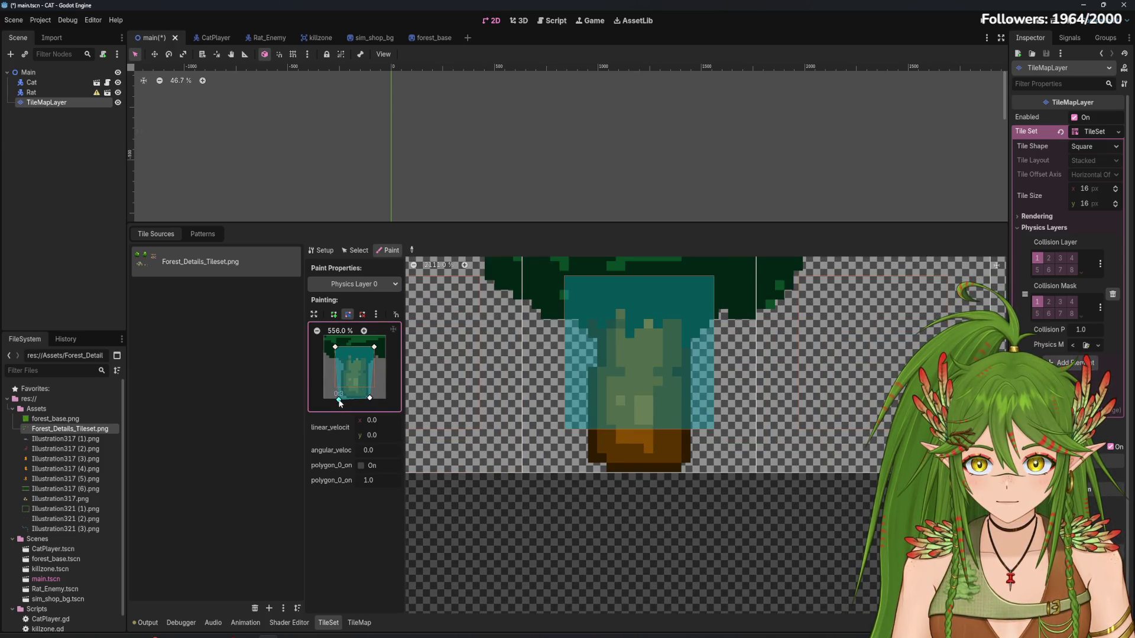
pyautogui.moveTo(374, 347); pyautogui.dragTo(343, 357)
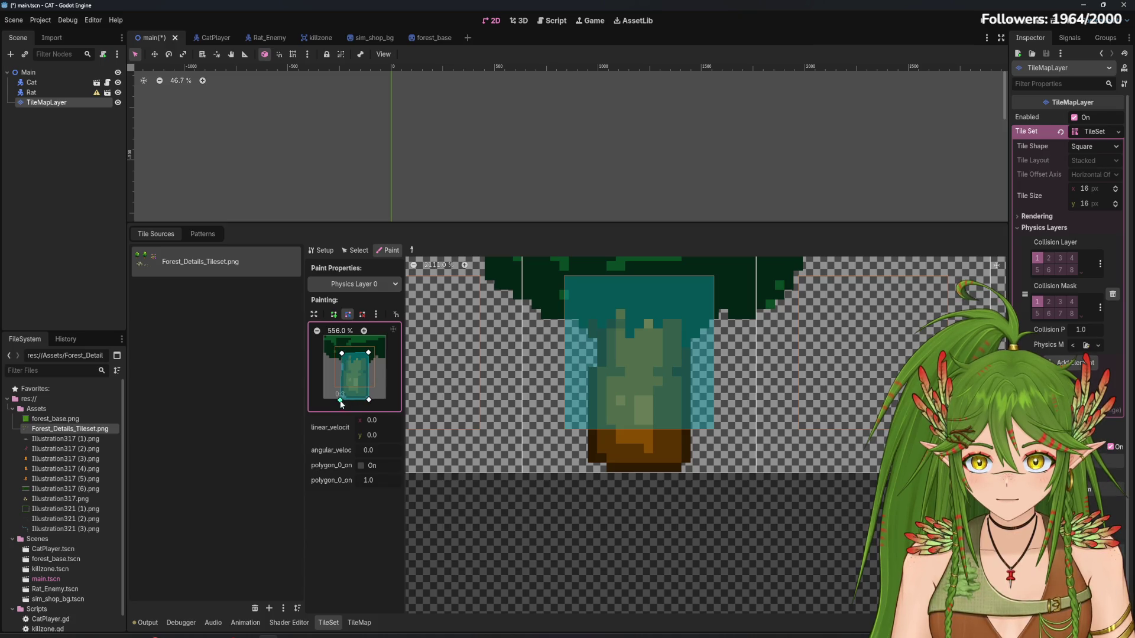
pyautogui.click(639, 373)
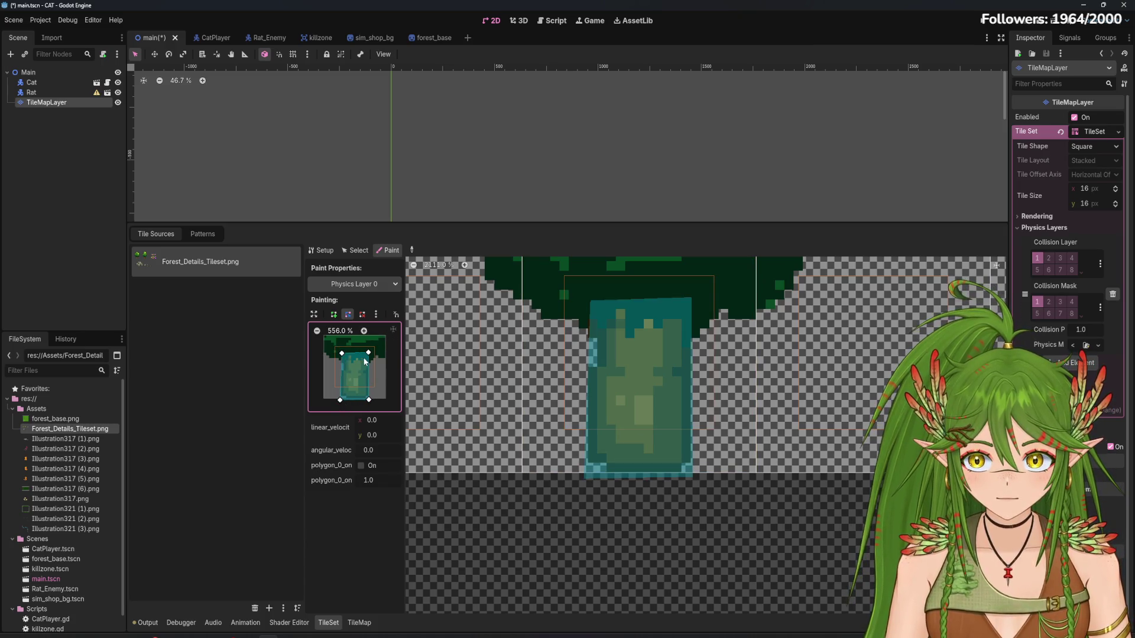
pyautogui.moveTo(369, 356); pyautogui.dragTo(369, 359)
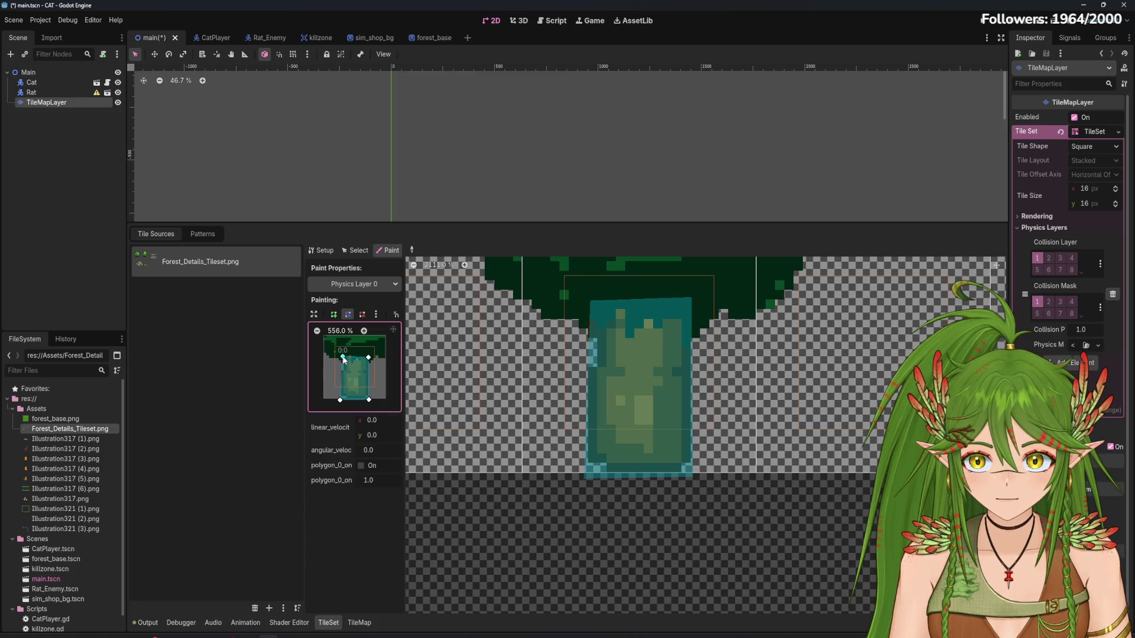
pyautogui.click(636, 444)
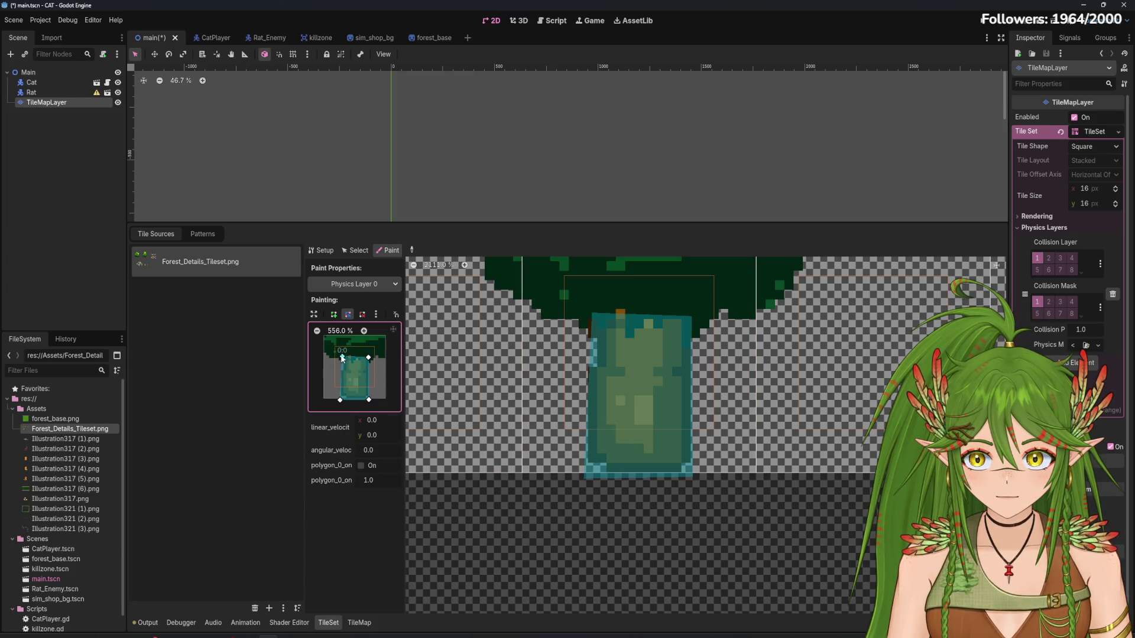
pyautogui.moveTo(341, 358); pyautogui.dragTo(342, 353)
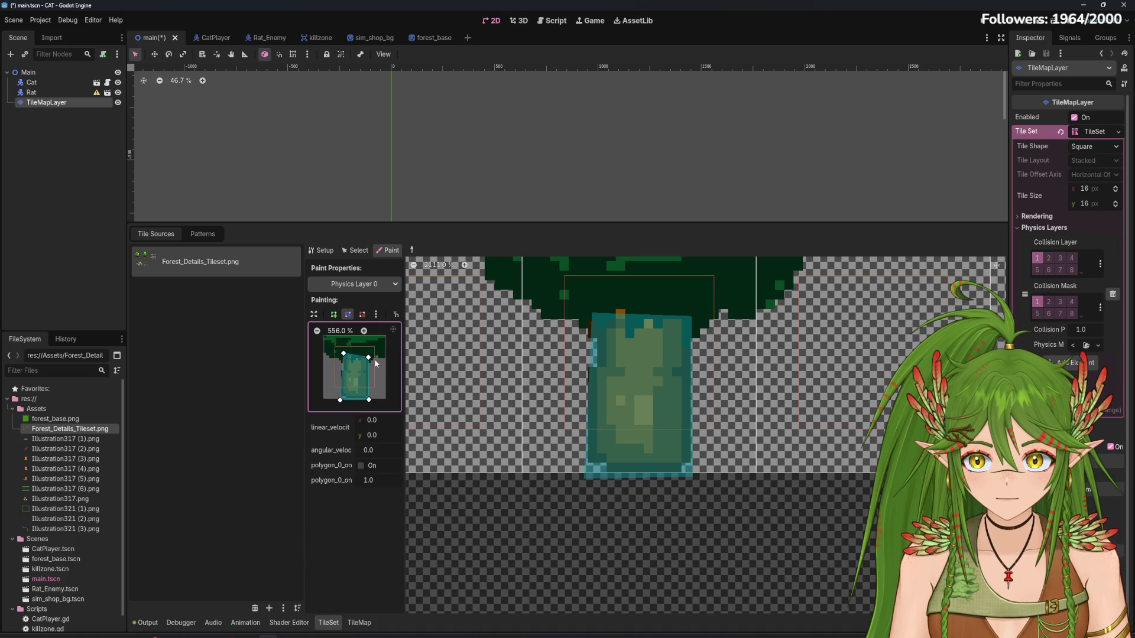
pyautogui.click(648, 434)
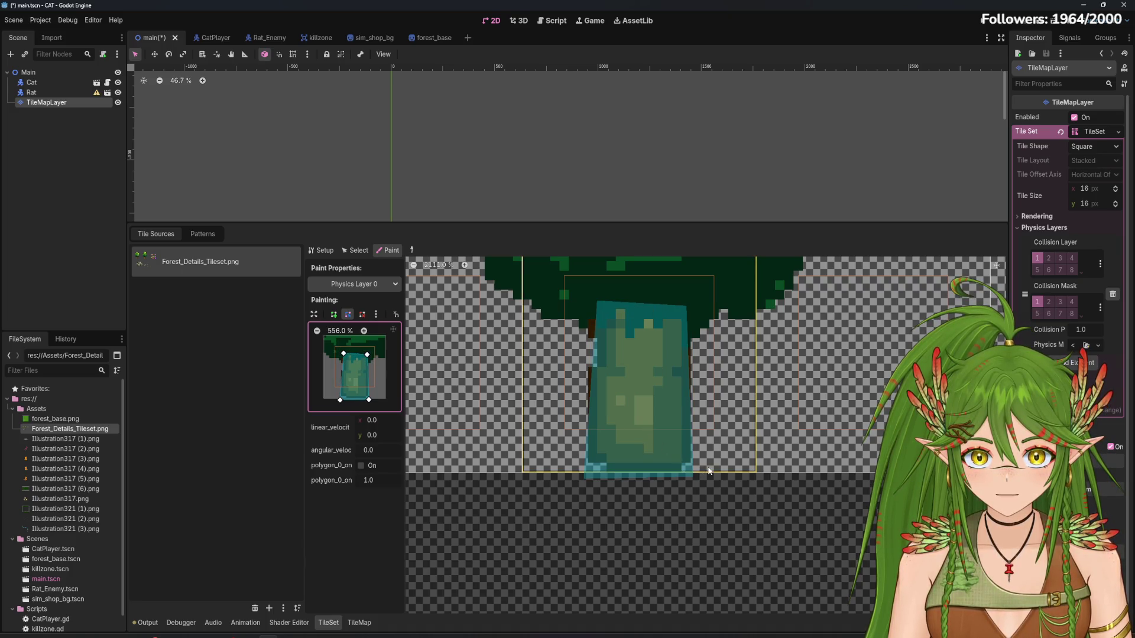
# Fine-tune and repaint the trunk shape, undoing the over-stretched version
pyautogui.moveTo(344, 355); pyautogui.dragTo(341, 354)
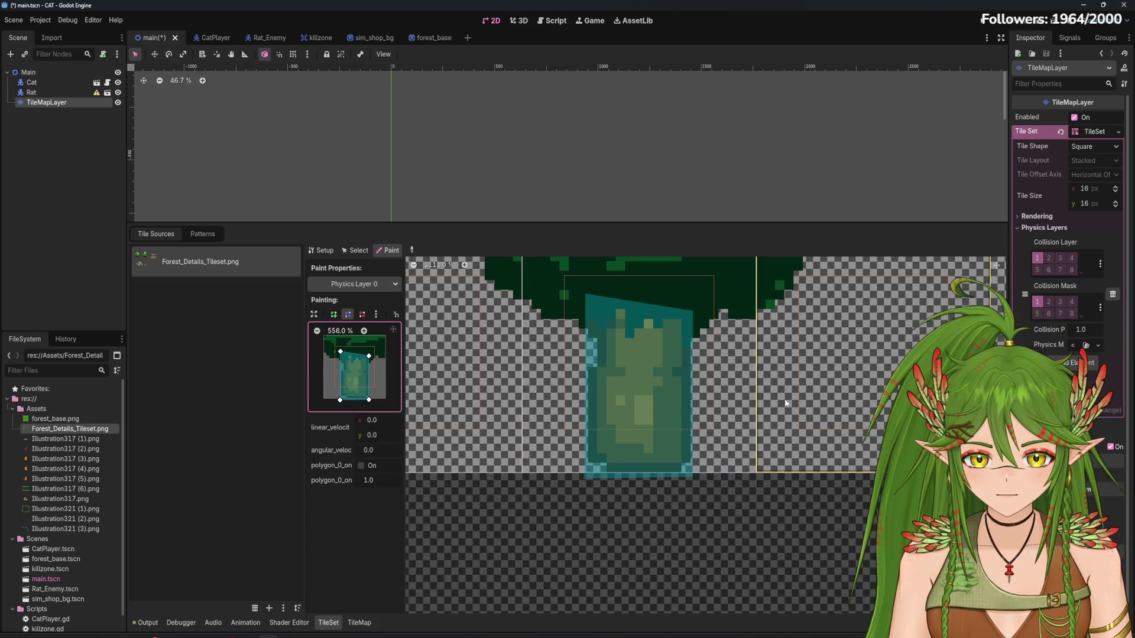
pyautogui.hscroll(3, 701, 435)
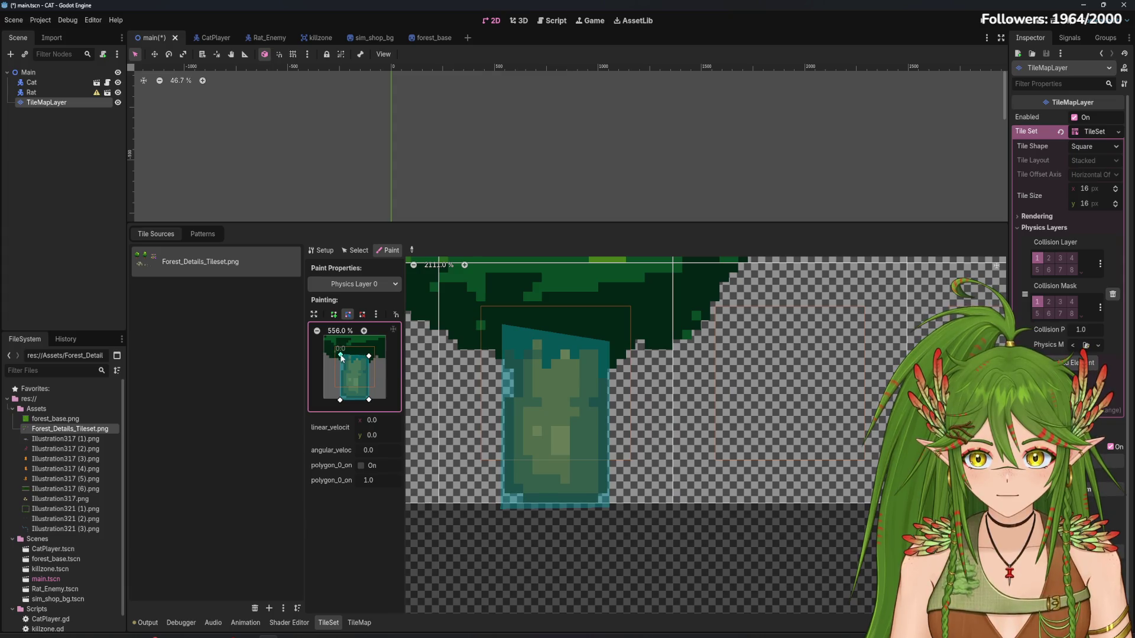
pyautogui.click(572, 438)
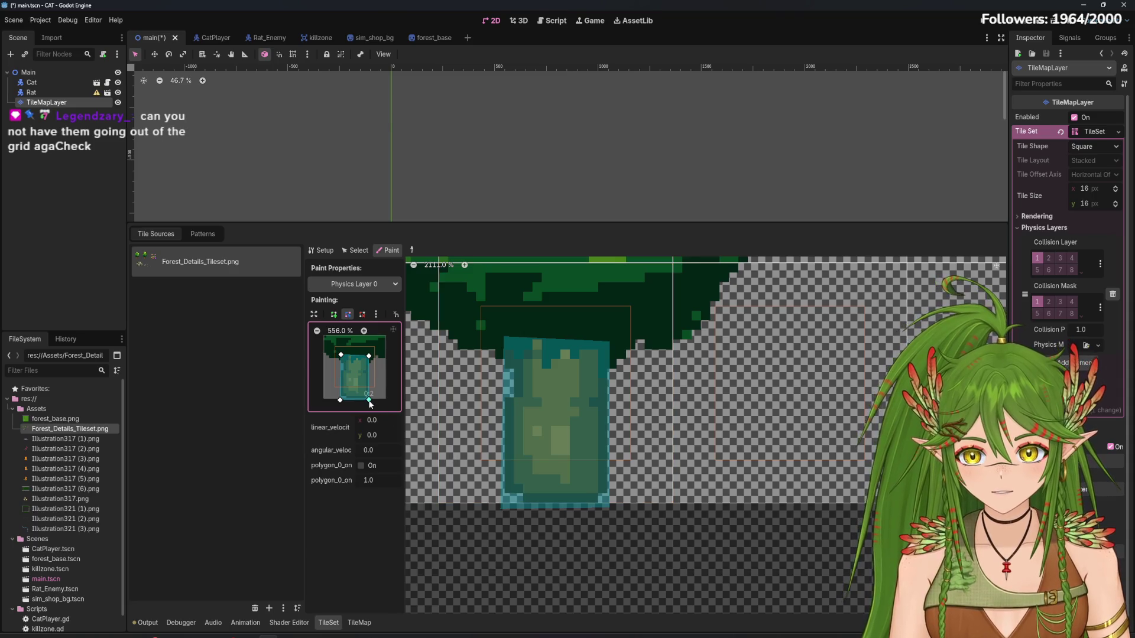
pyautogui.moveTo(368, 405); pyautogui.dragTo(376, 417)
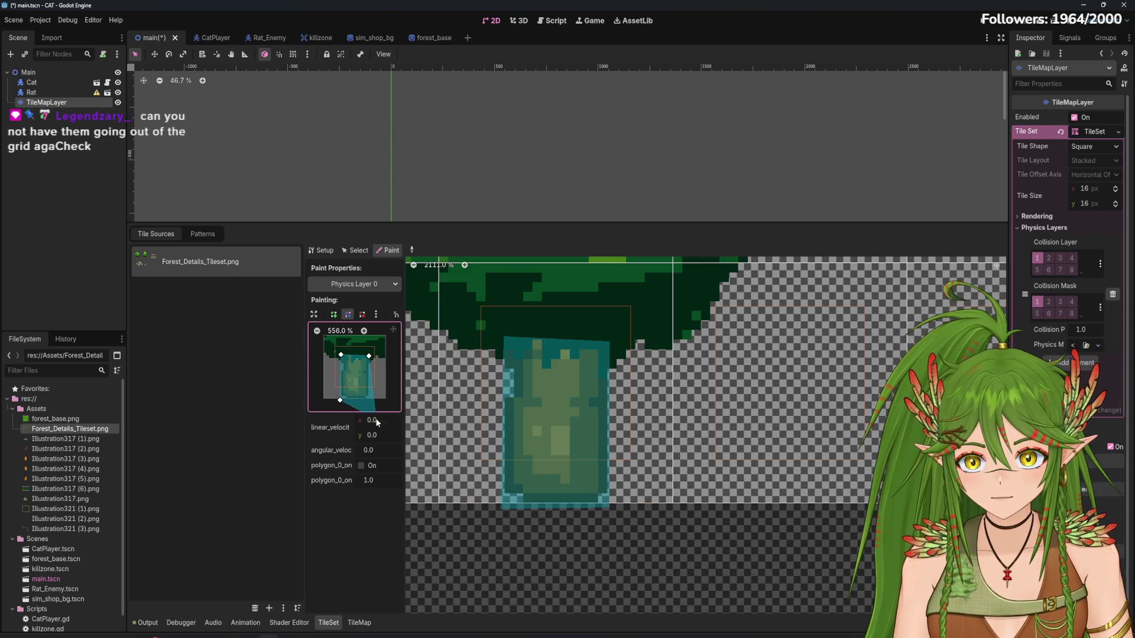
pyautogui.click(530, 426)
pyautogui.hotkey('ctrl', 'z')
pyautogui.hotkey('ctrl', 'z')
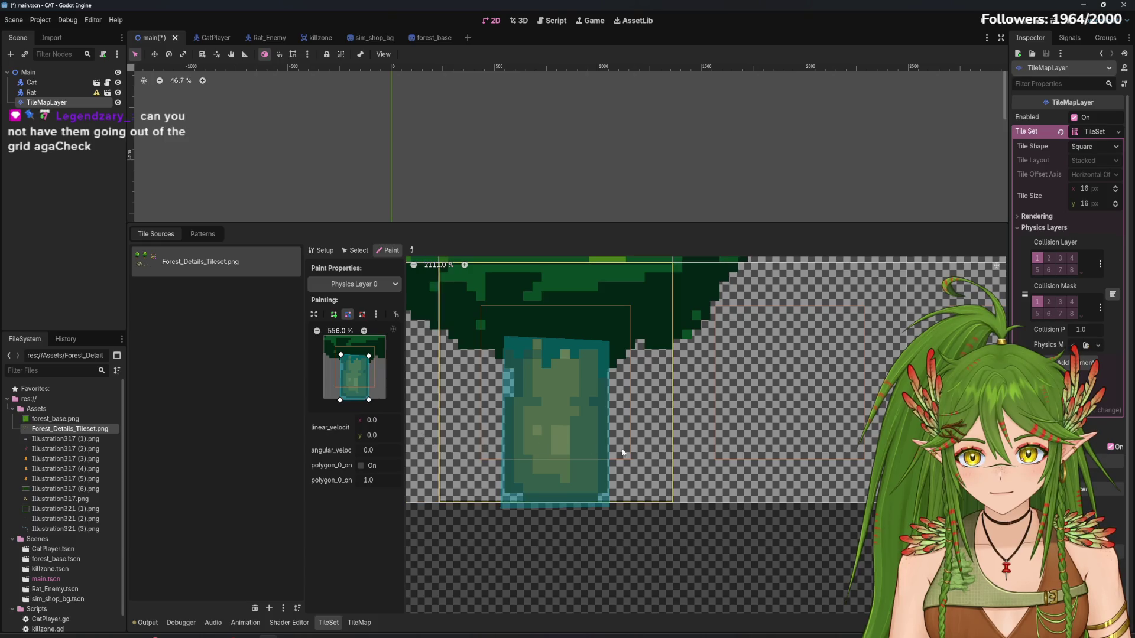
# Navigate the atlas to the rock cluster and paint collision onto its upper middle tile
pyautogui.scroll(-1, 614, 448)
pyautogui.scroll(-3, 615, 452)
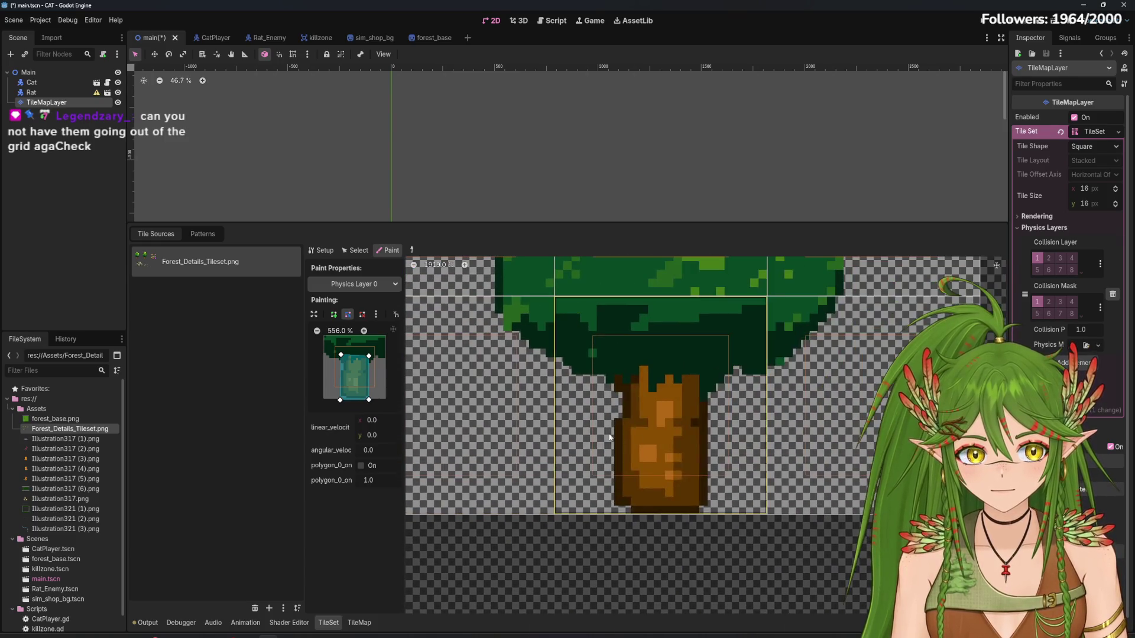
pyautogui.scroll(4, 674, 470)
pyautogui.scroll(1, 641, 470)
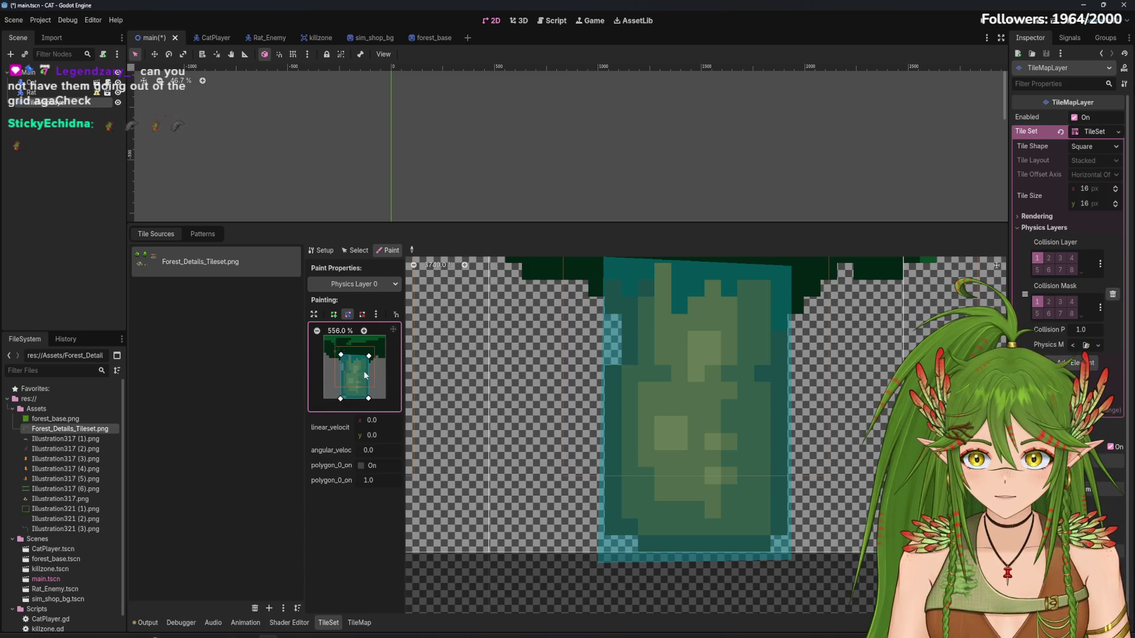
pyautogui.scroll(-5, 572, 487)
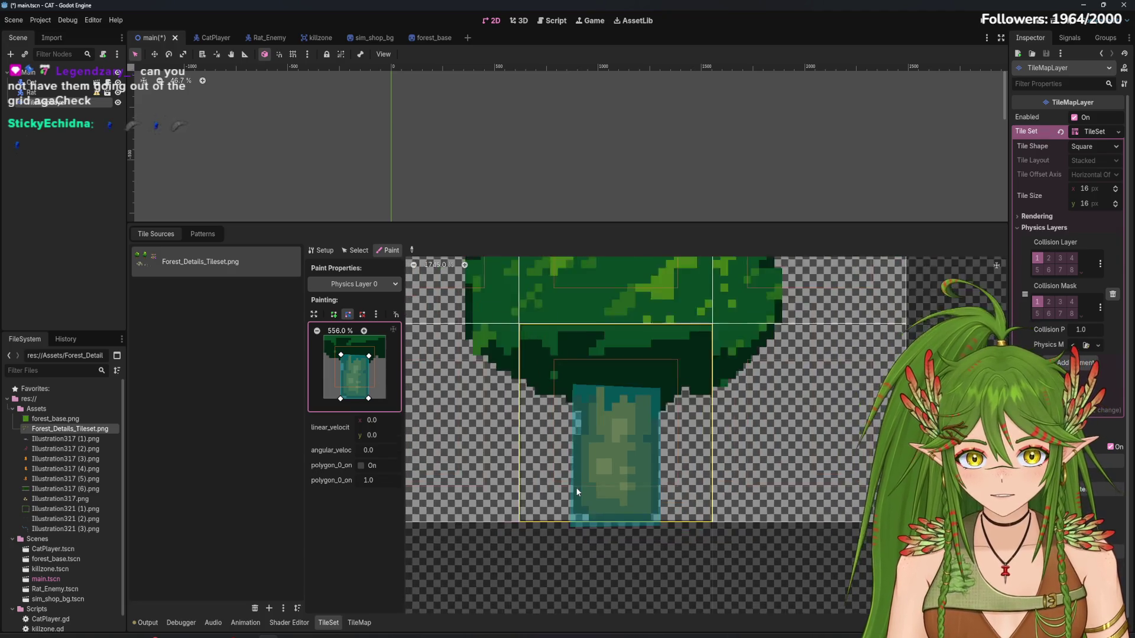
pyautogui.scroll(-4, 577, 487)
pyautogui.scroll(-2, 654, 542)
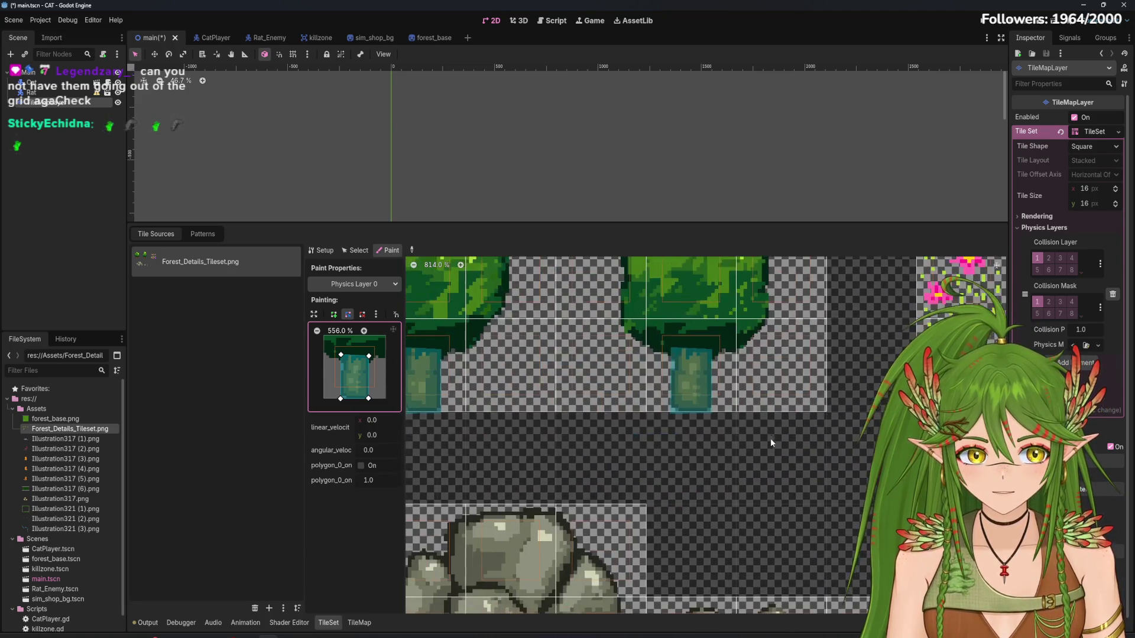
pyautogui.scroll(-3, 682, 530)
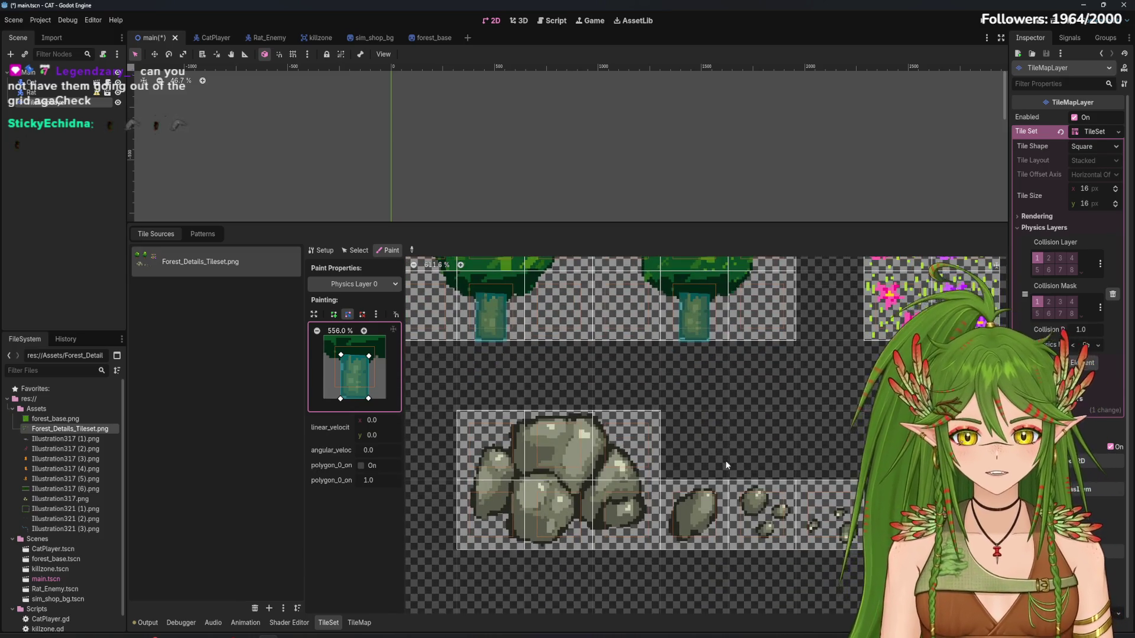
pyautogui.scroll(3, 570, 486)
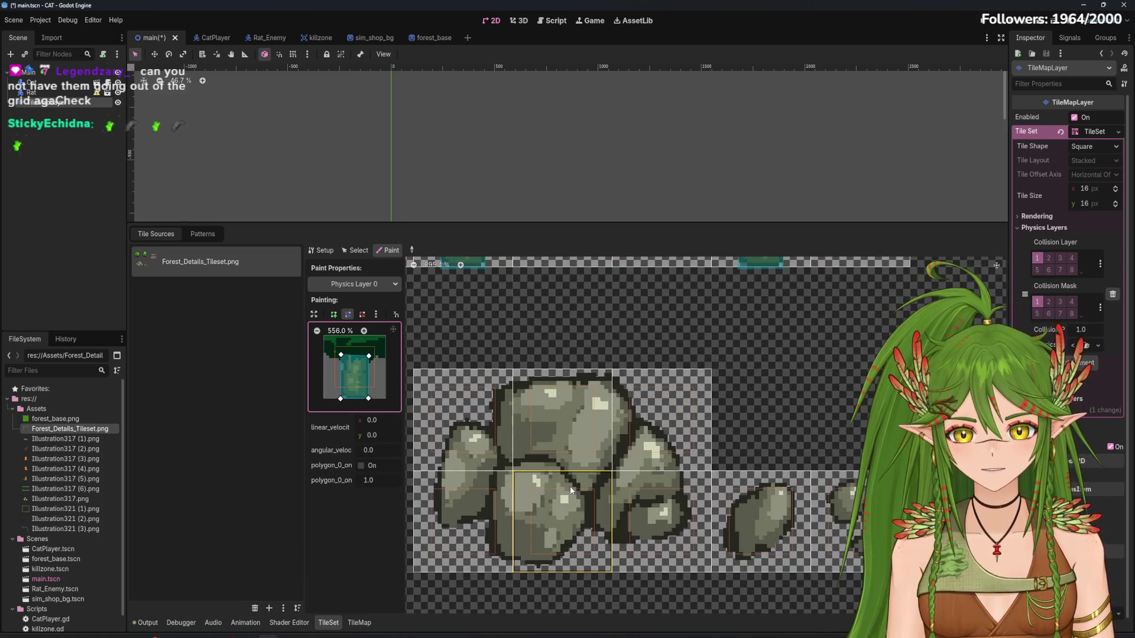
pyautogui.scroll(-4, 618, 494)
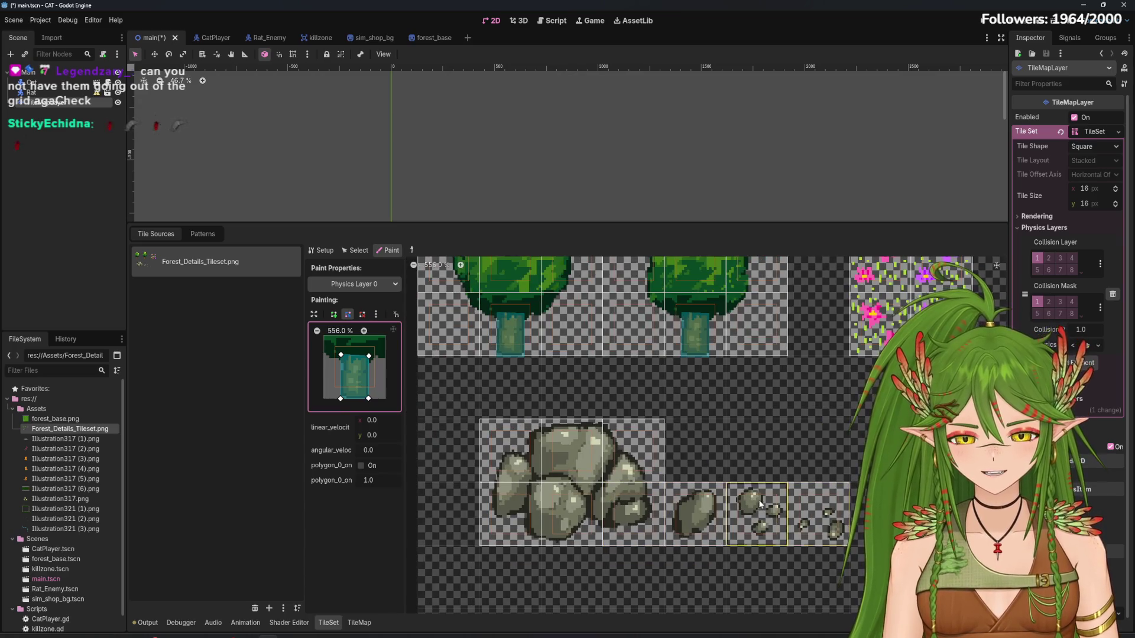
pyautogui.scroll(4, 577, 463)
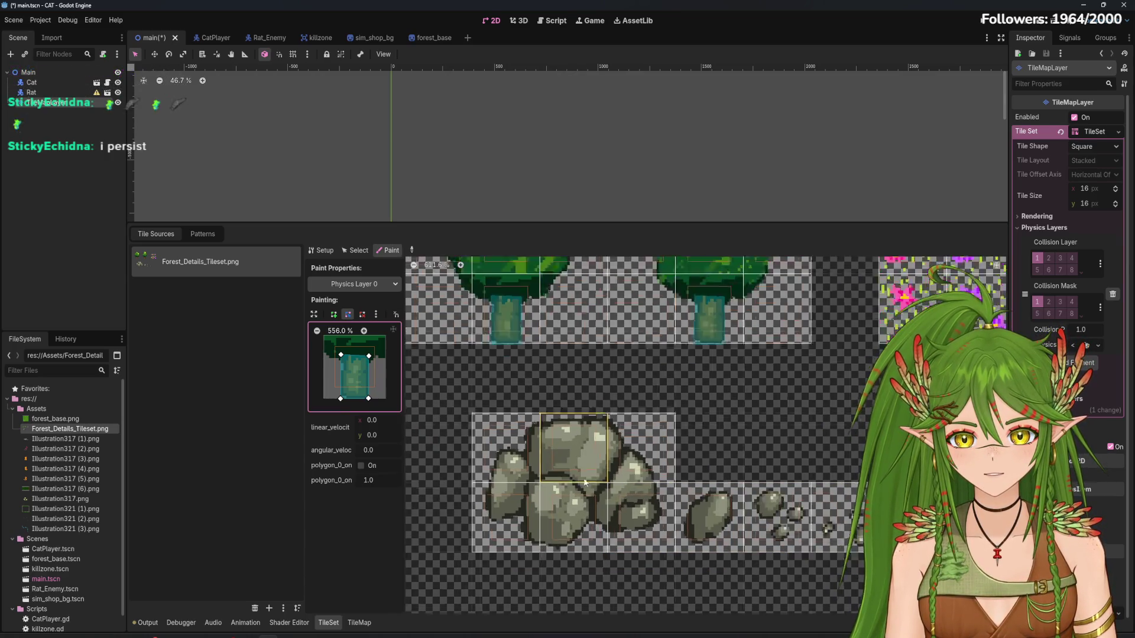
pyautogui.click(577, 463)
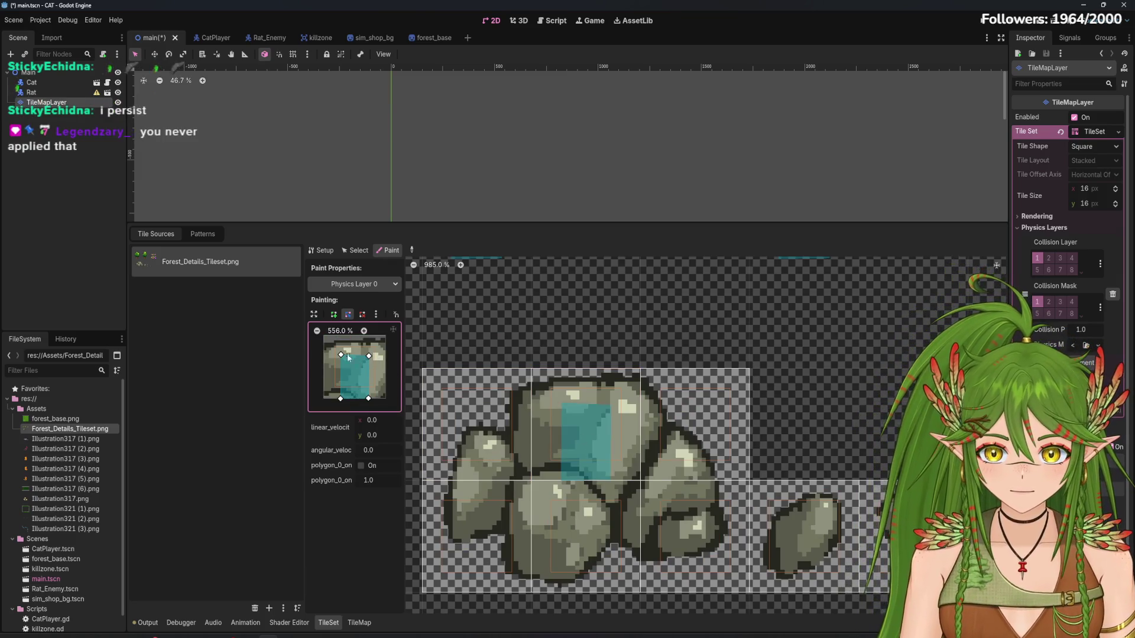
# Stretch the collision polygon to the full tile square and paint it onto a rock tile
pyautogui.scroll(-3, 594, 338)
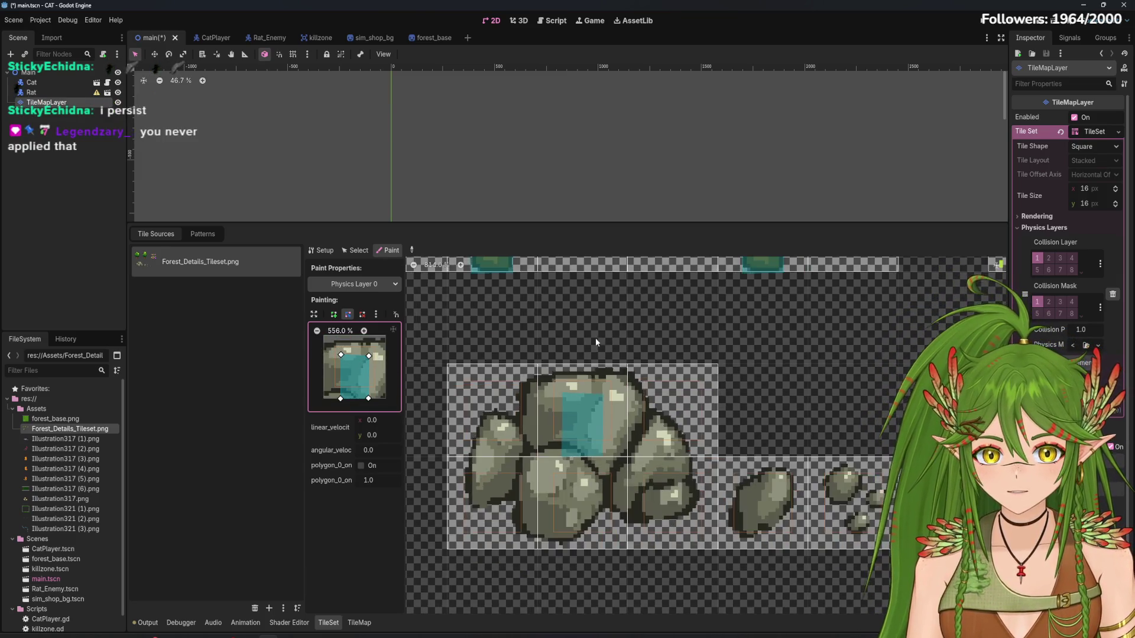
pyautogui.scroll(5, 710, 387)
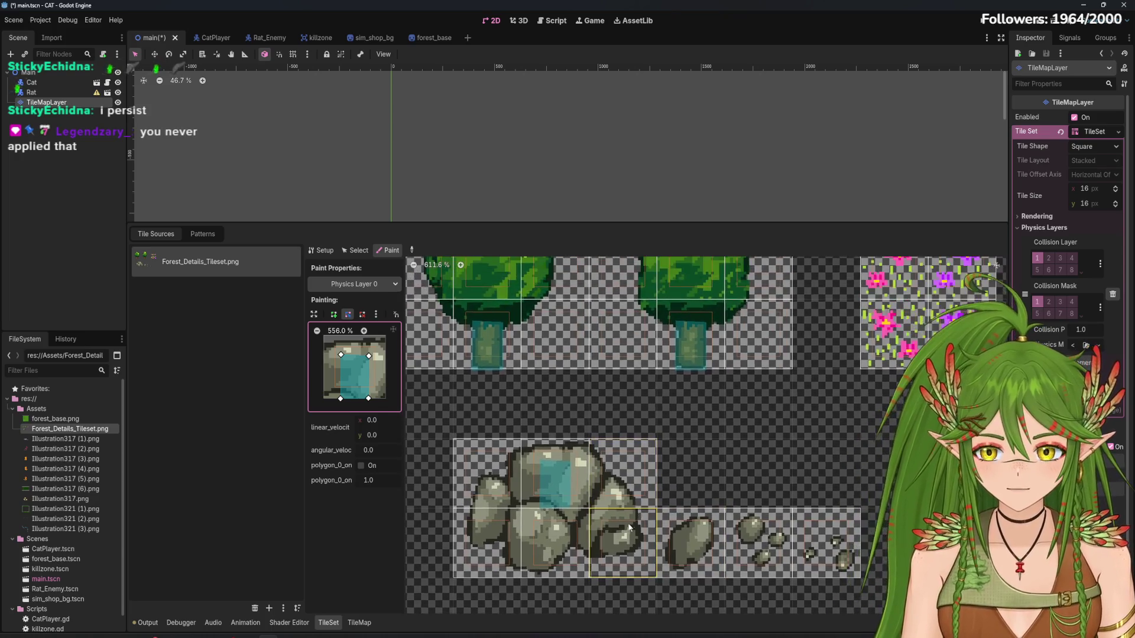
pyautogui.scroll(4, 502, 514)
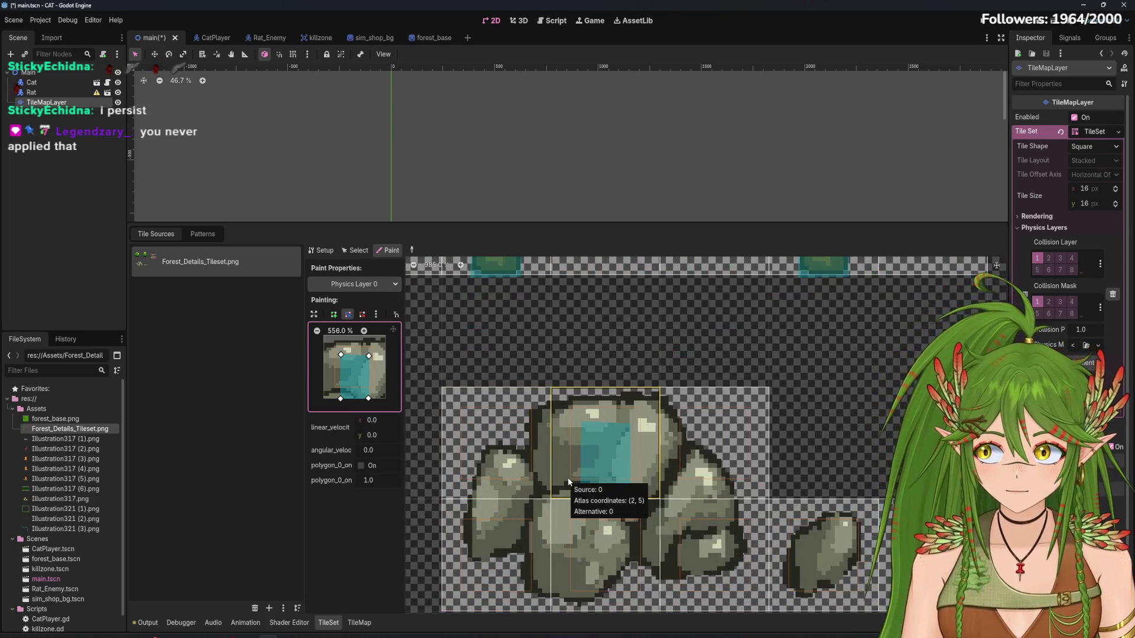
pyautogui.moveTo(340, 354)
pyautogui.mouseDown()
pyautogui.moveTo(322, 342)
pyautogui.moveTo(387, 337)
pyautogui.mouseUp()
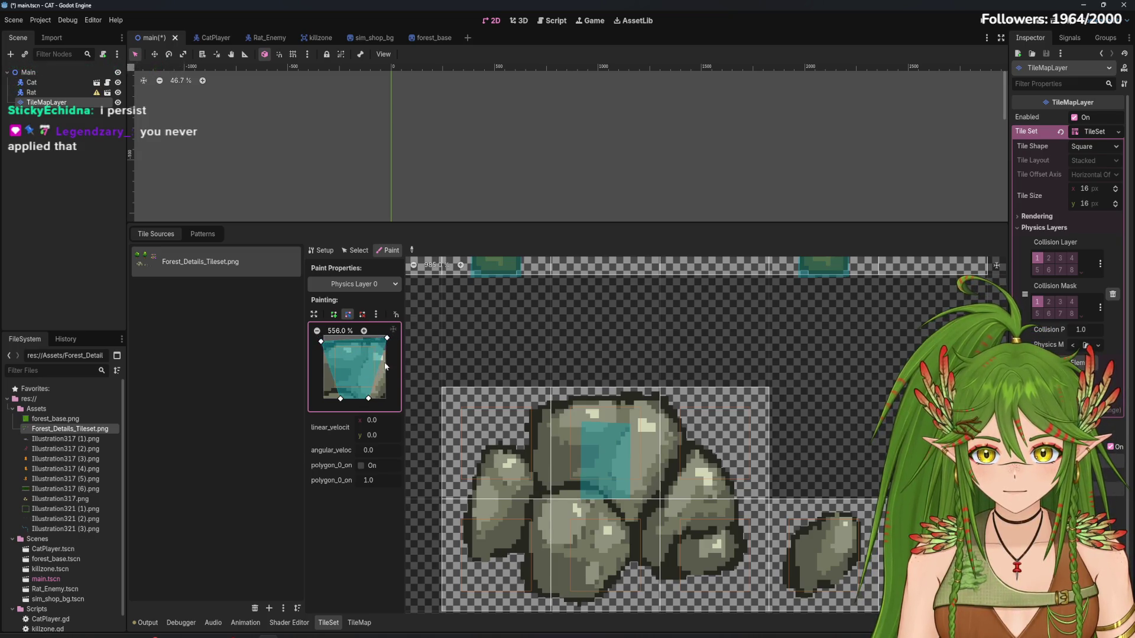
pyautogui.moveTo(369, 399)
pyautogui.mouseDown()
pyautogui.moveTo(387, 401)
pyautogui.moveTo(321, 404)
pyautogui.mouseUp()
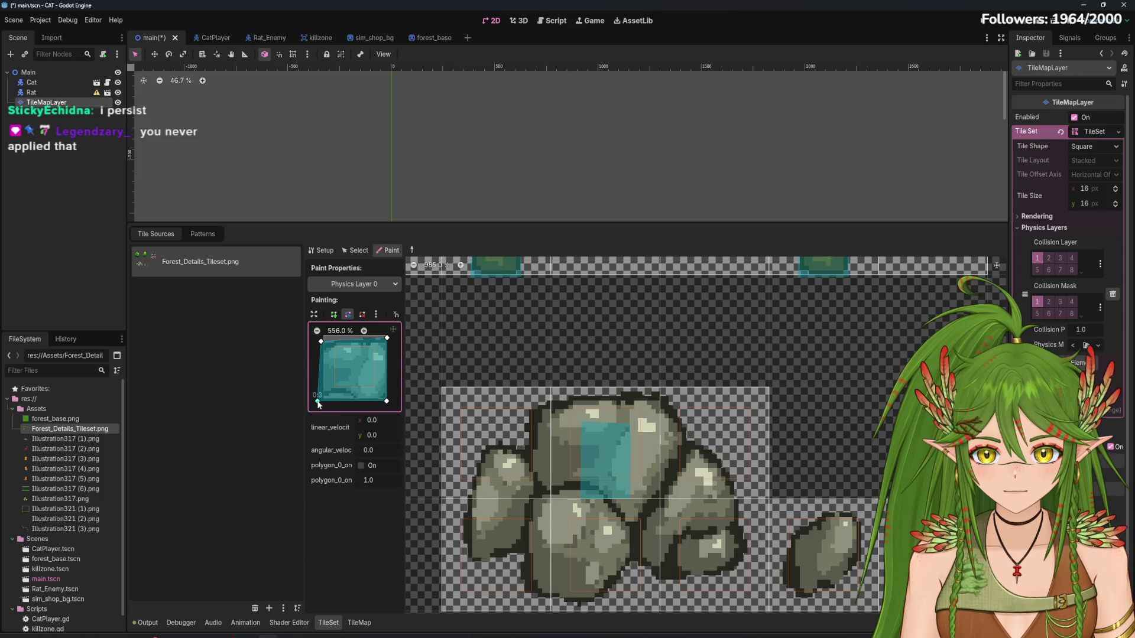
pyautogui.click(619, 464)
# Paint the full-square collision shape onto the neighbouring upper rock tile
pyautogui.scroll(5, 653, 543)
pyautogui.hscroll(5, 653, 543)
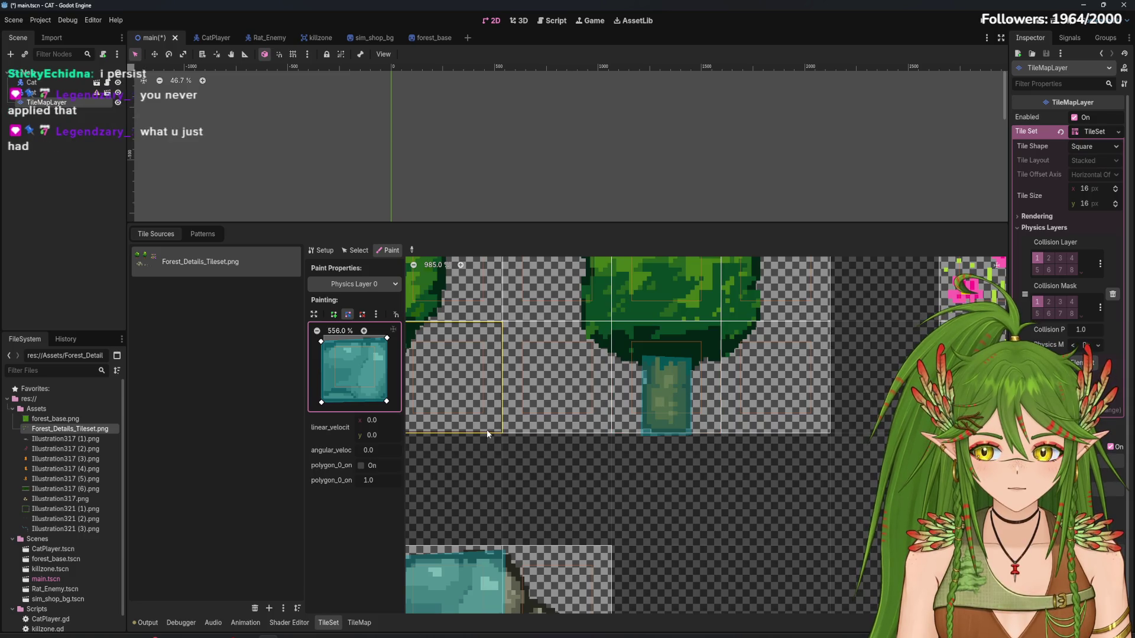
pyautogui.scroll(-3, 492, 432)
pyautogui.scroll(3, 705, 411)
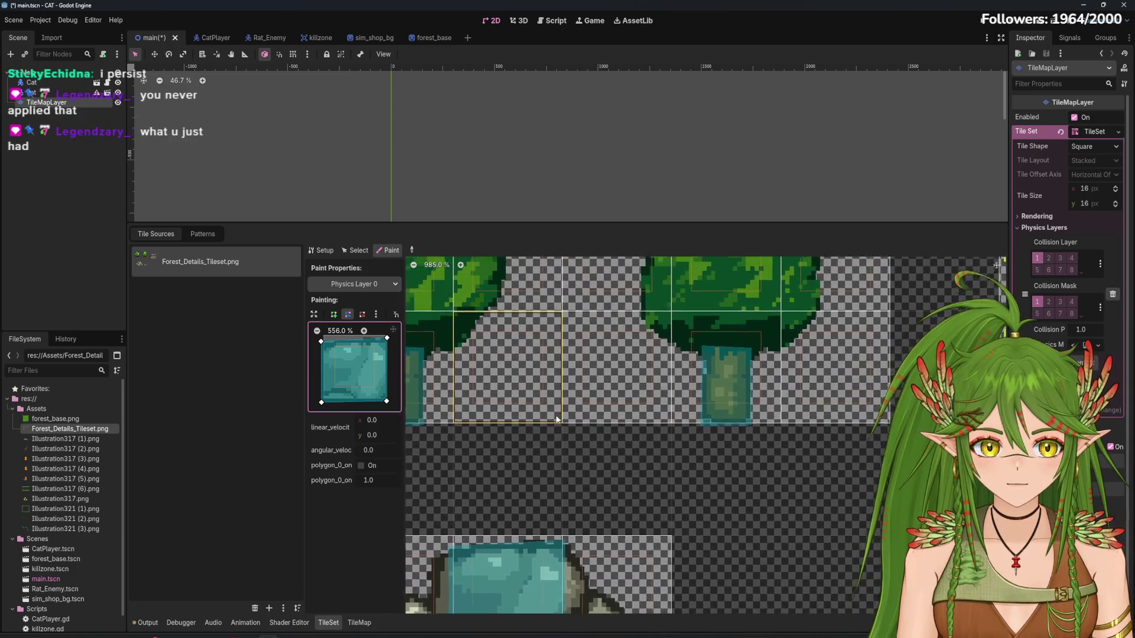
pyautogui.scroll(-3, 700, 459)
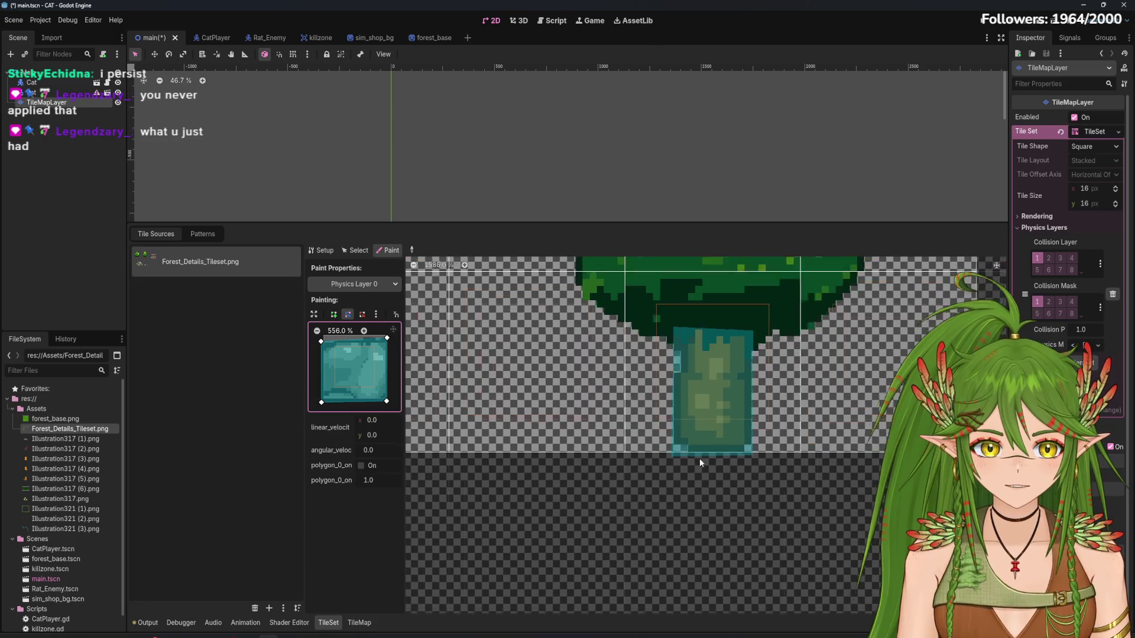
pyautogui.scroll(-3, 754, 345)
pyautogui.click(709, 378)
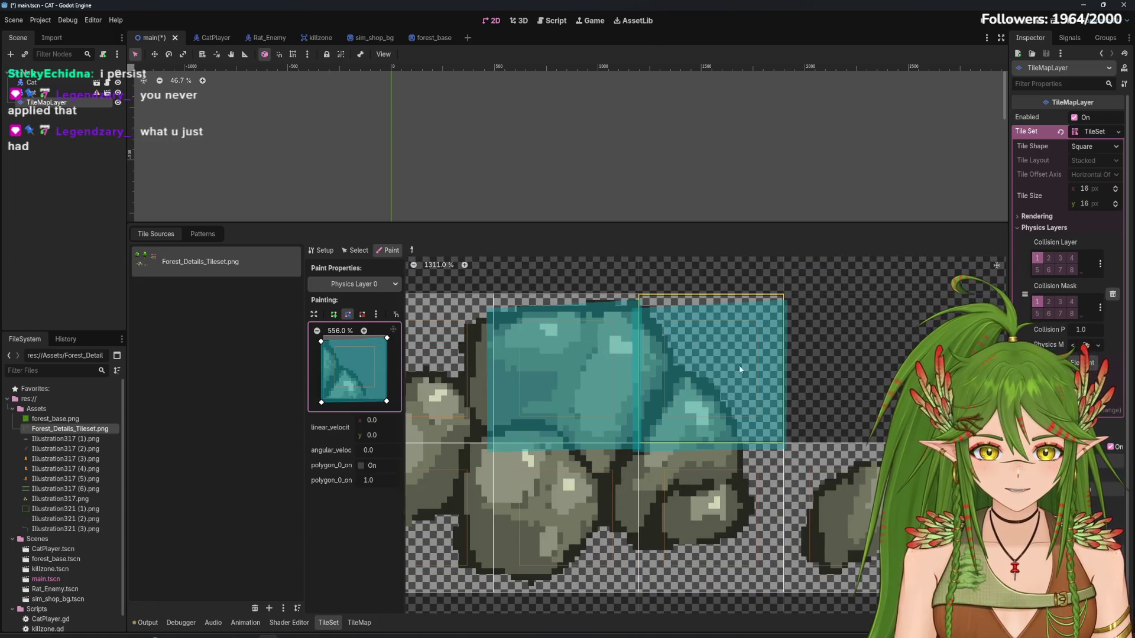
# Reshape the Physics Layer 0 collision polygon by pulling its corners inward and adding an extra edge vertex
pyautogui.moveTo(387, 338)
pyautogui.mouseDown()
pyautogui.moveTo(355, 376)
pyautogui.moveTo(324, 333)
pyautogui.mouseUp()
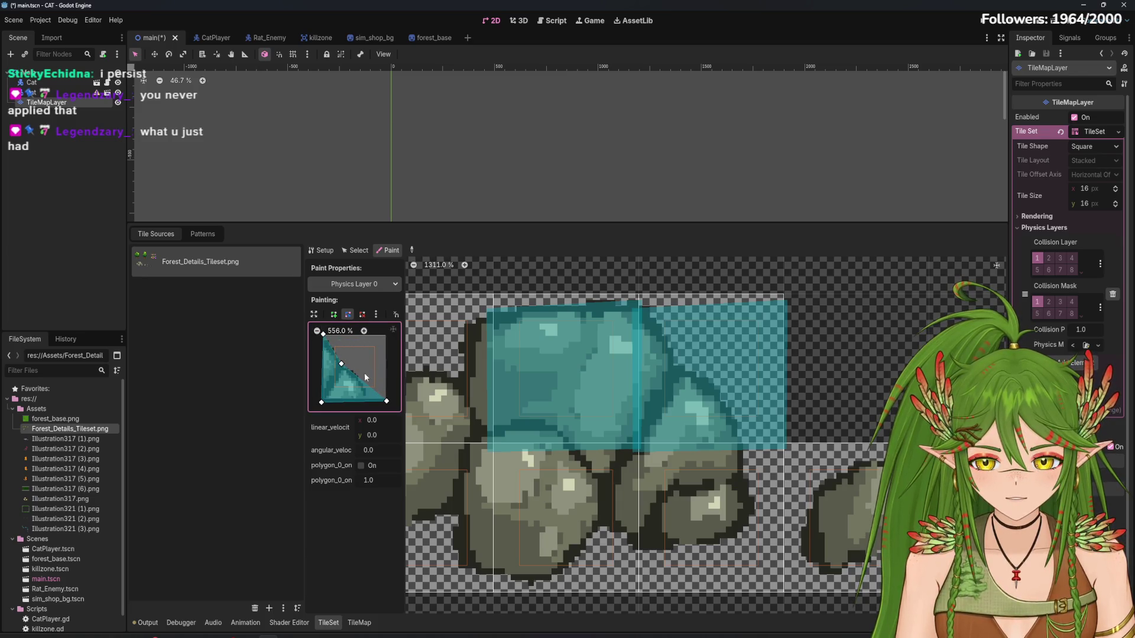
pyautogui.moveTo(388, 403); pyautogui.dragTo(372, 400)
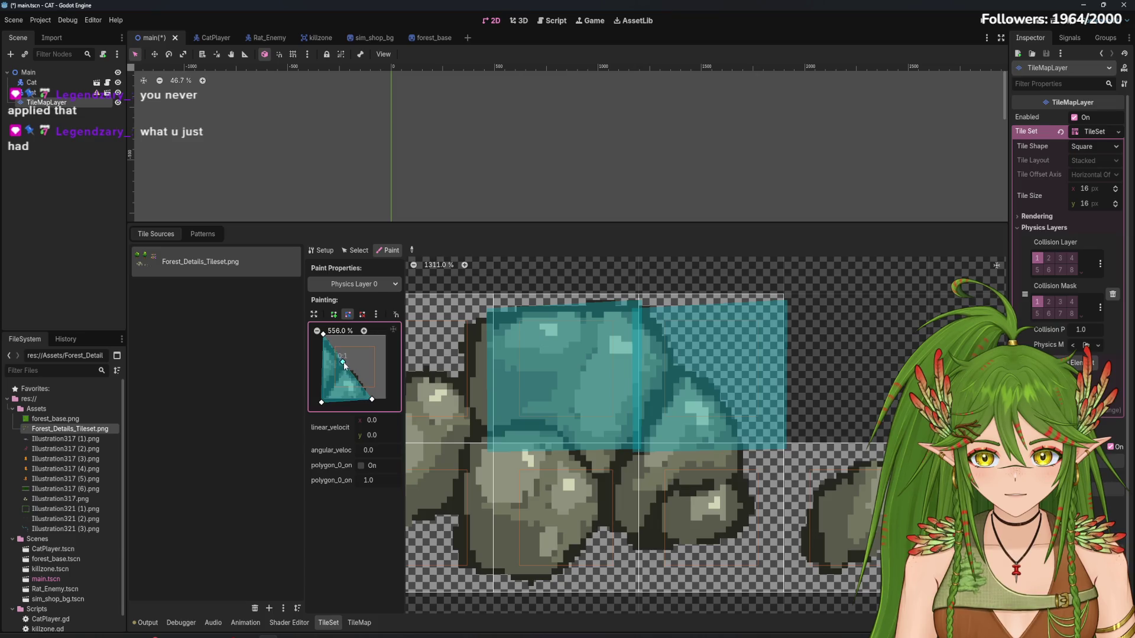
pyautogui.moveTo(341, 361); pyautogui.dragTo(336, 353)
pyautogui.click(357, 375)
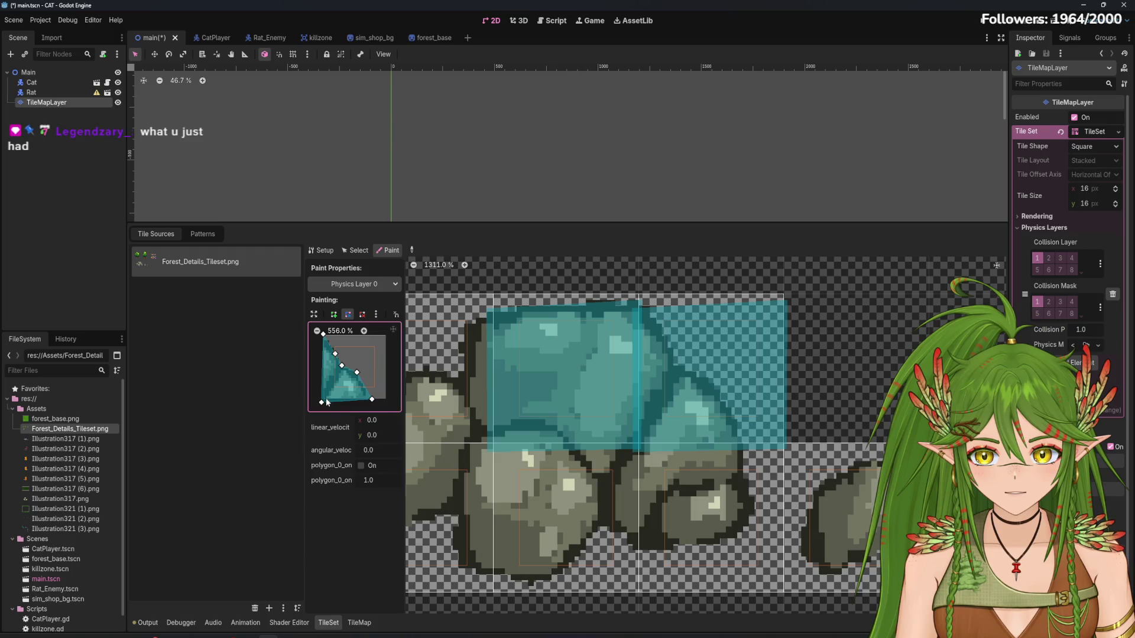
pyautogui.moveTo(321, 402); pyautogui.dragTo(323, 399)
# Paint the reshaped collision polygon onto the top-middle and left rock tiles
pyautogui.click(535, 419)
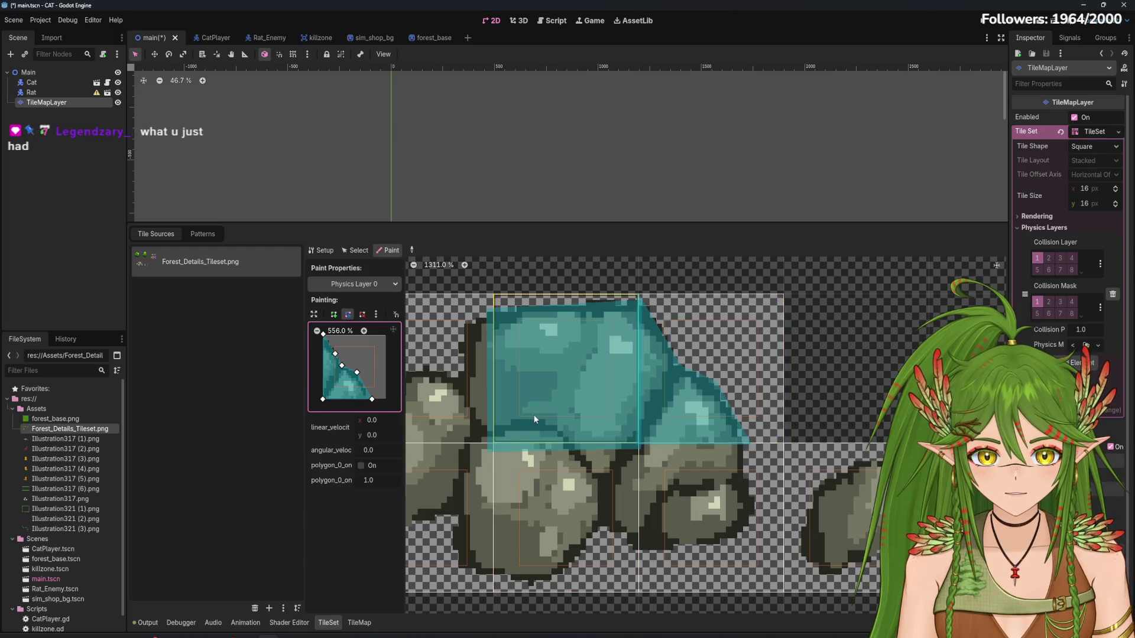
pyautogui.hscroll(-3, 536, 407)
pyautogui.click(467, 393)
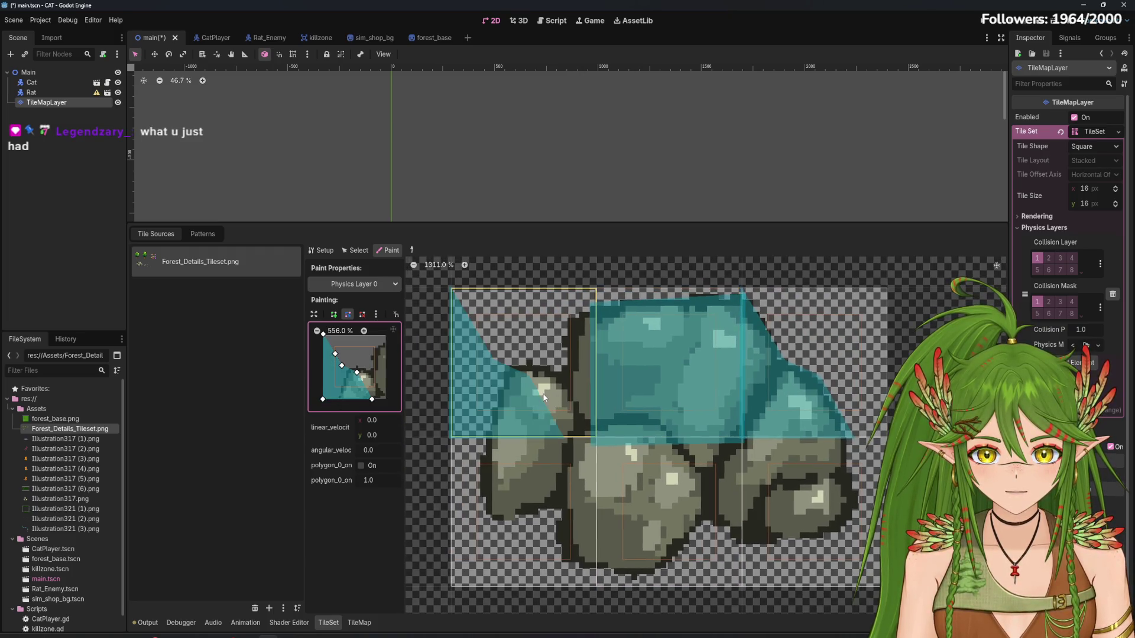
# Flip the collision polygon horizontally and paint it onto the top-left rock tile
pyautogui.click(377, 314)
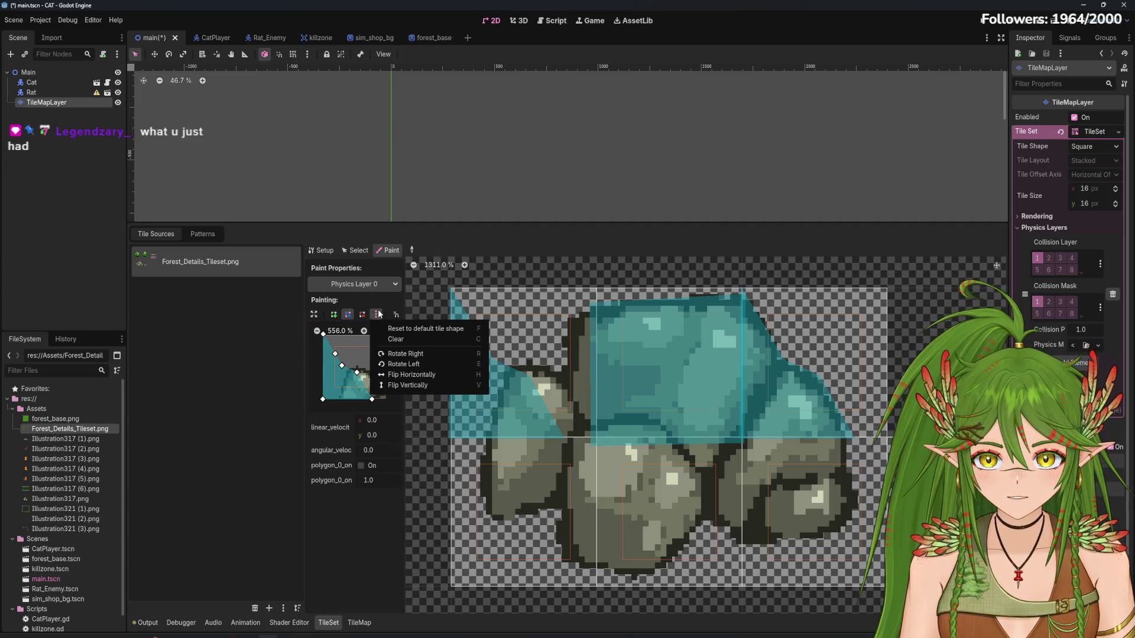
pyautogui.click(413, 376)
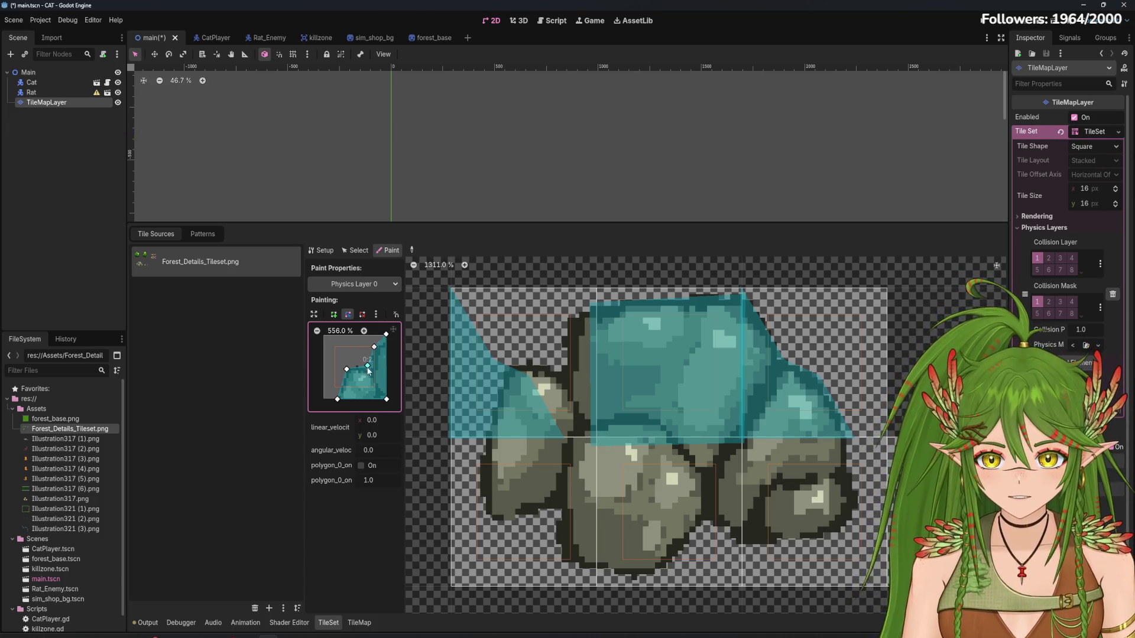
pyautogui.click(510, 413)
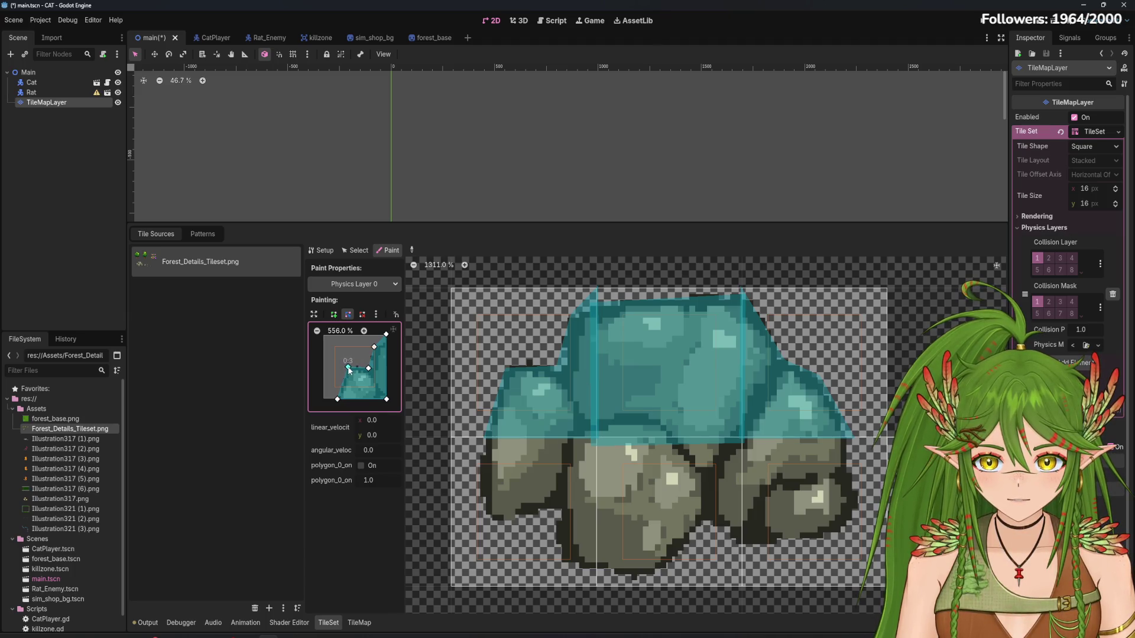
pyautogui.moveTo(690, 469); pyautogui.dragTo(603, 452)
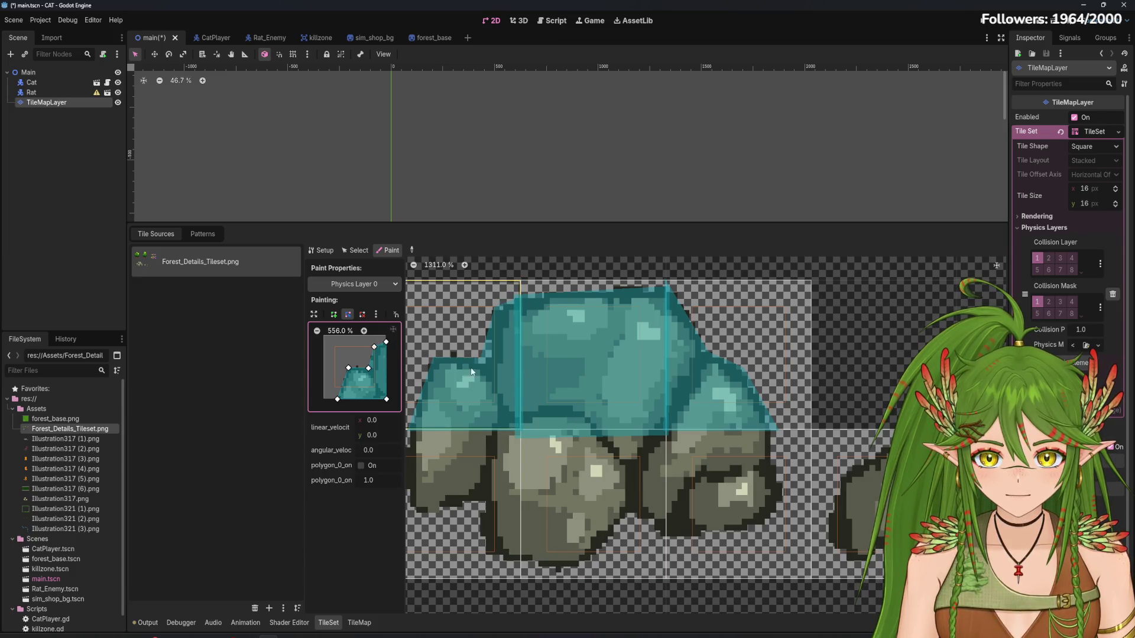
pyautogui.moveTo(720, 382); pyautogui.dragTo(703, 385)
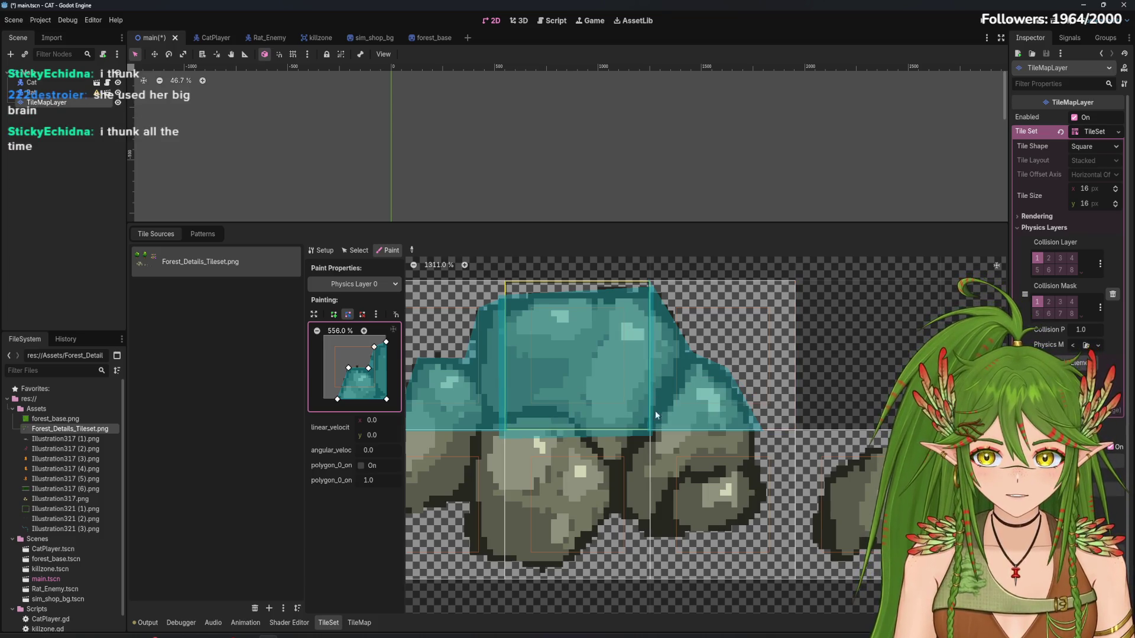
# Paint the collision polygon onto tile (3, 6), undoing a trial vertex stretch
pyautogui.scroll(-3, 692, 367)
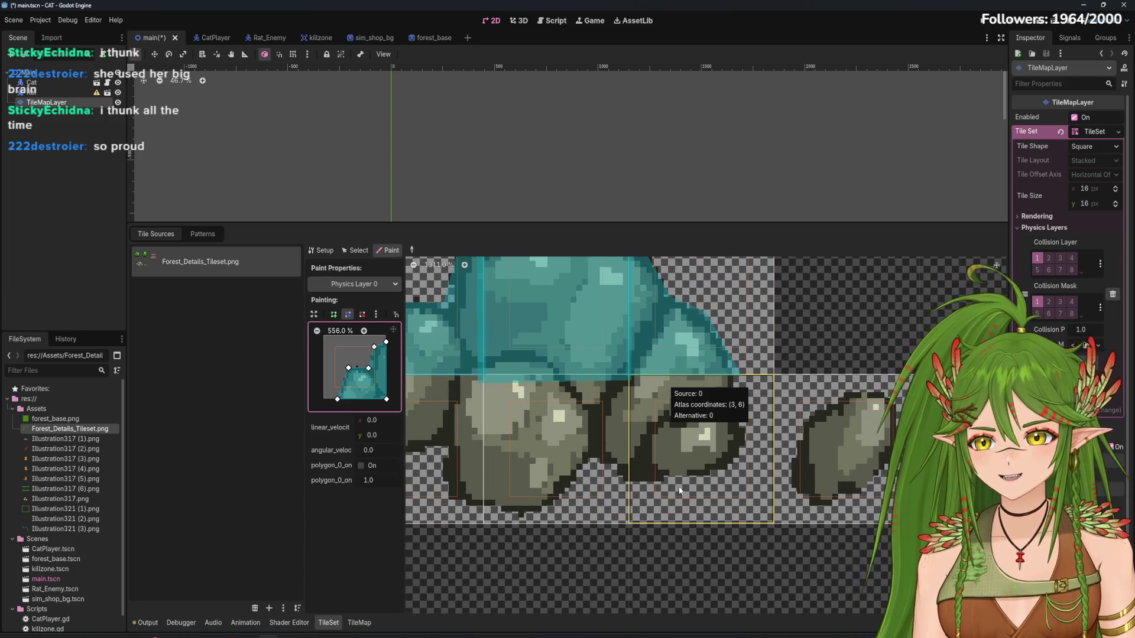
pyautogui.click(711, 451)
pyautogui.moveTo(348, 368)
pyautogui.mouseDown()
pyautogui.moveTo(313, 337)
pyautogui.moveTo(374, 349)
pyautogui.mouseUp()
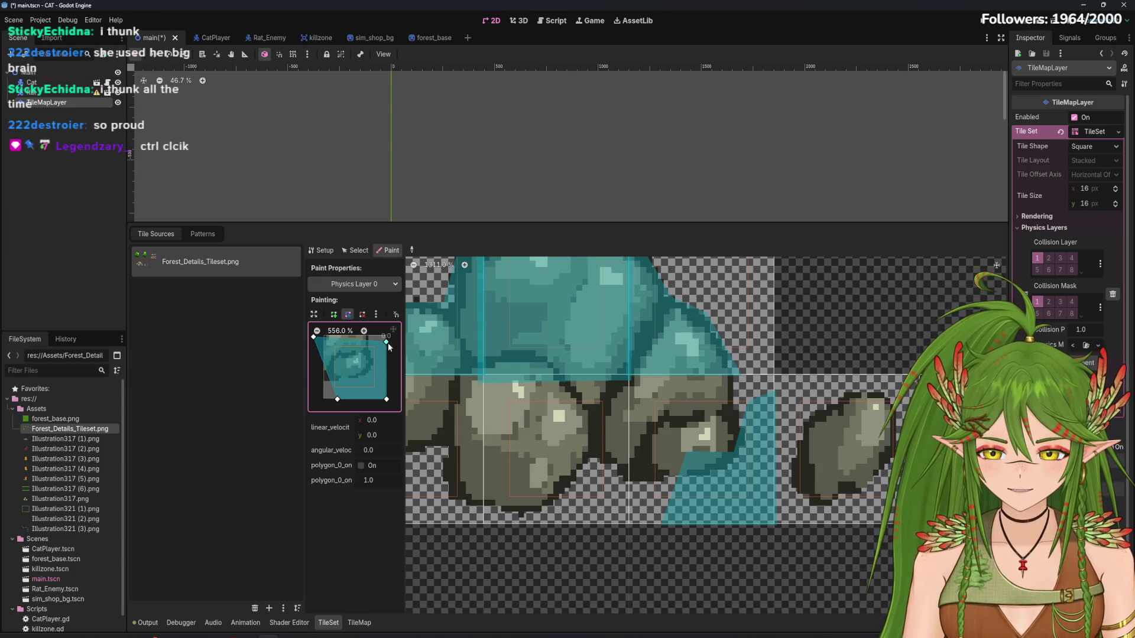
pyautogui.hotkey('ctrl', 'z')
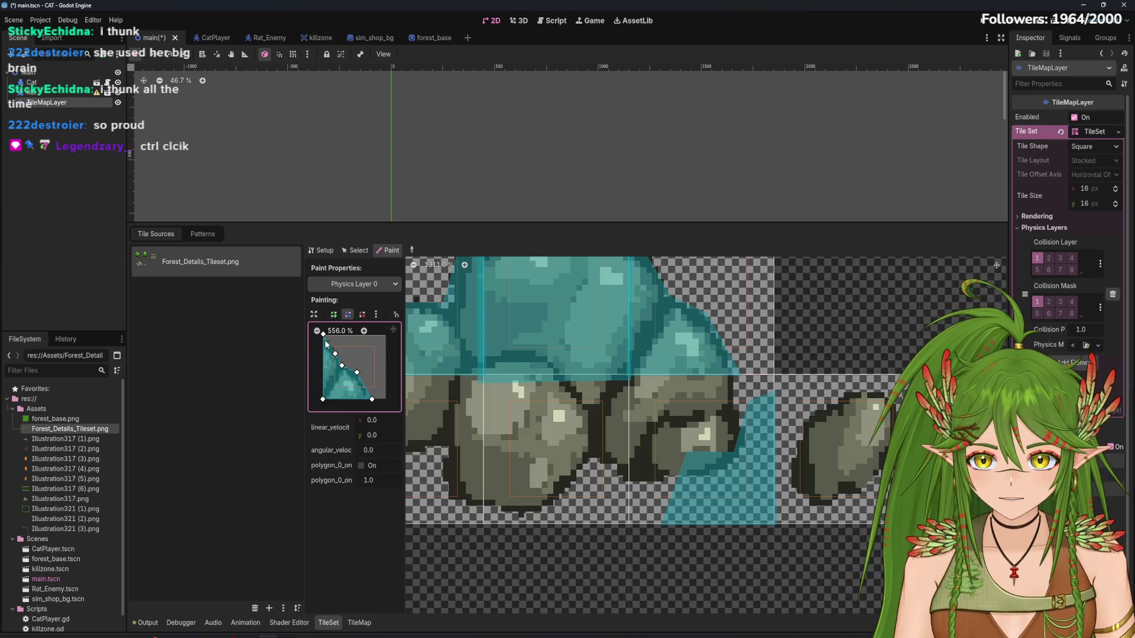
# Zoom the polygon editor out and back in, then browse the editor's main menus
pyautogui.scroll(-8, 324, 339)
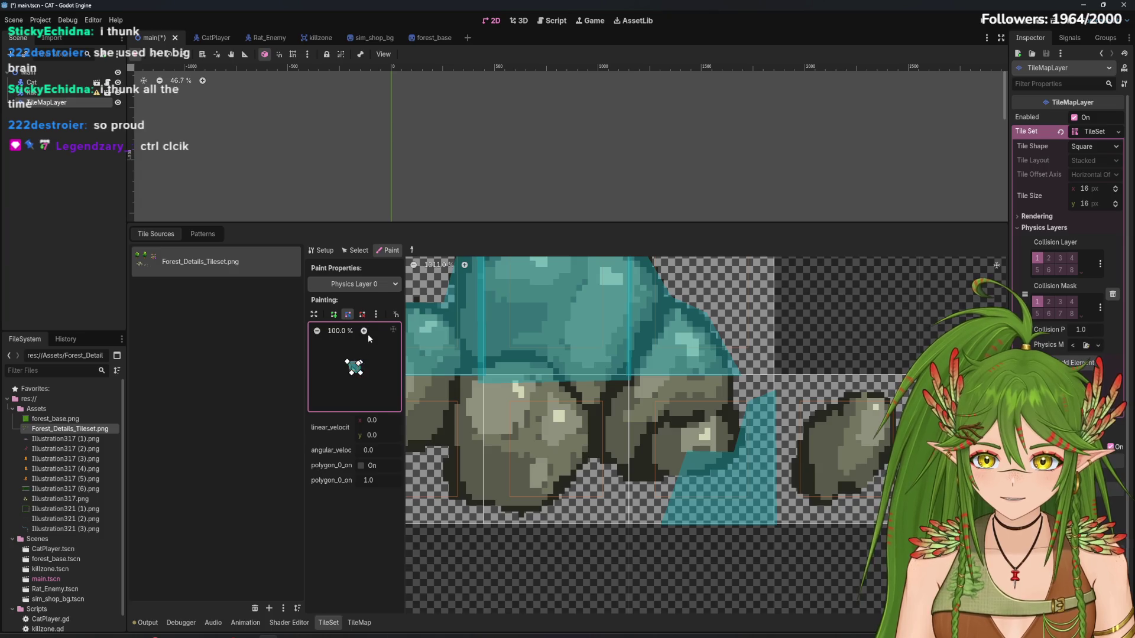
pyautogui.scroll(10, 369, 338)
pyautogui.click(318, 331)
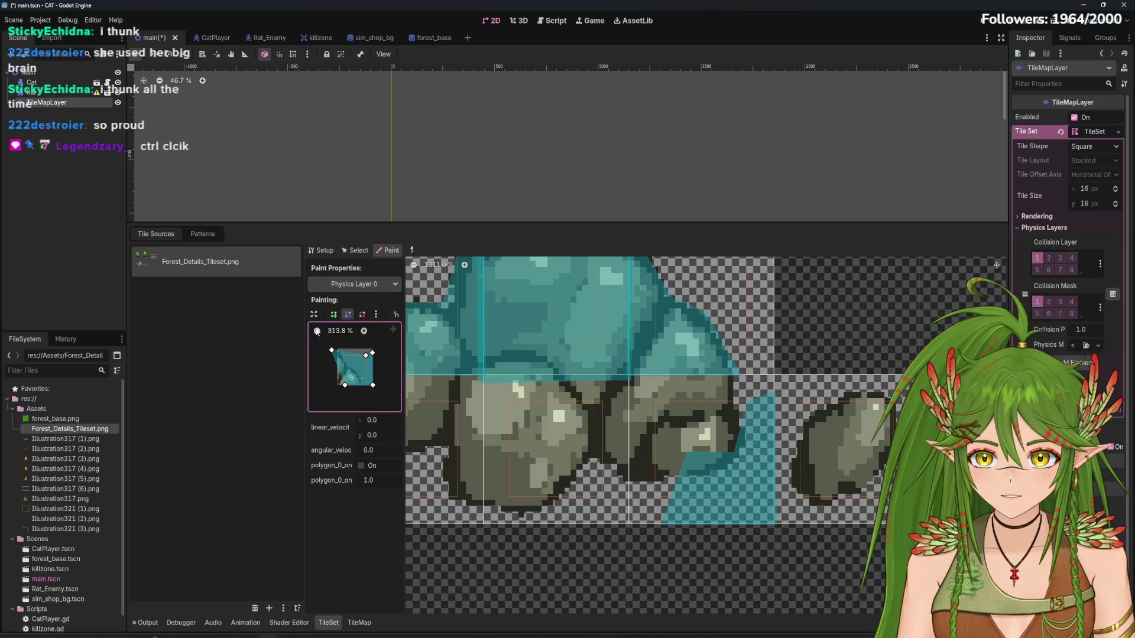
pyautogui.click(364, 331)
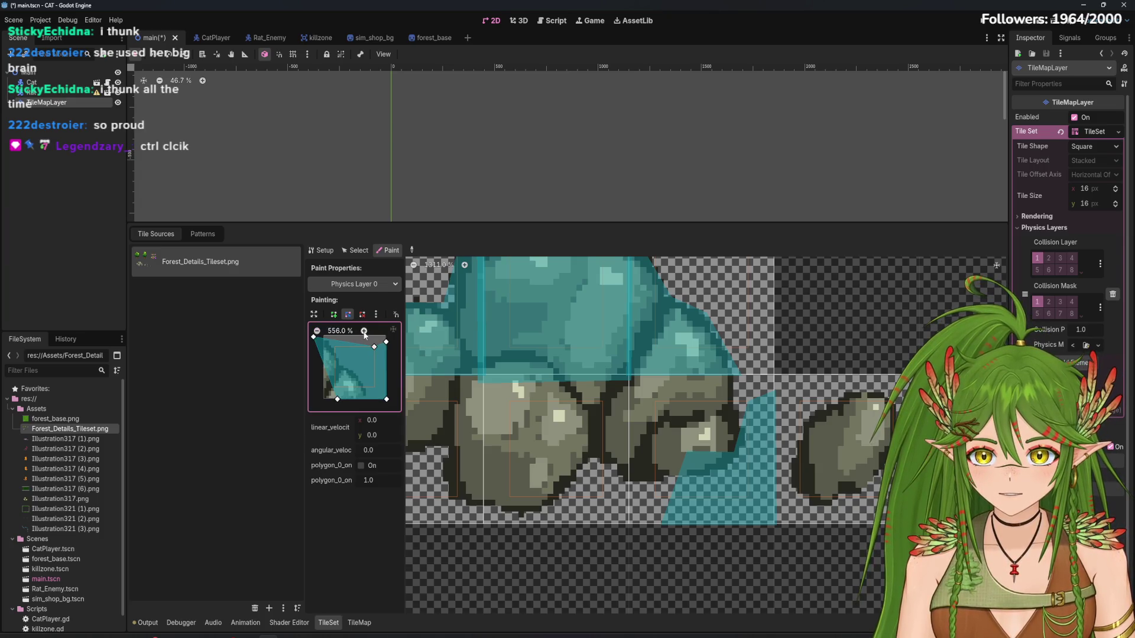
pyautogui.click(14, 22)
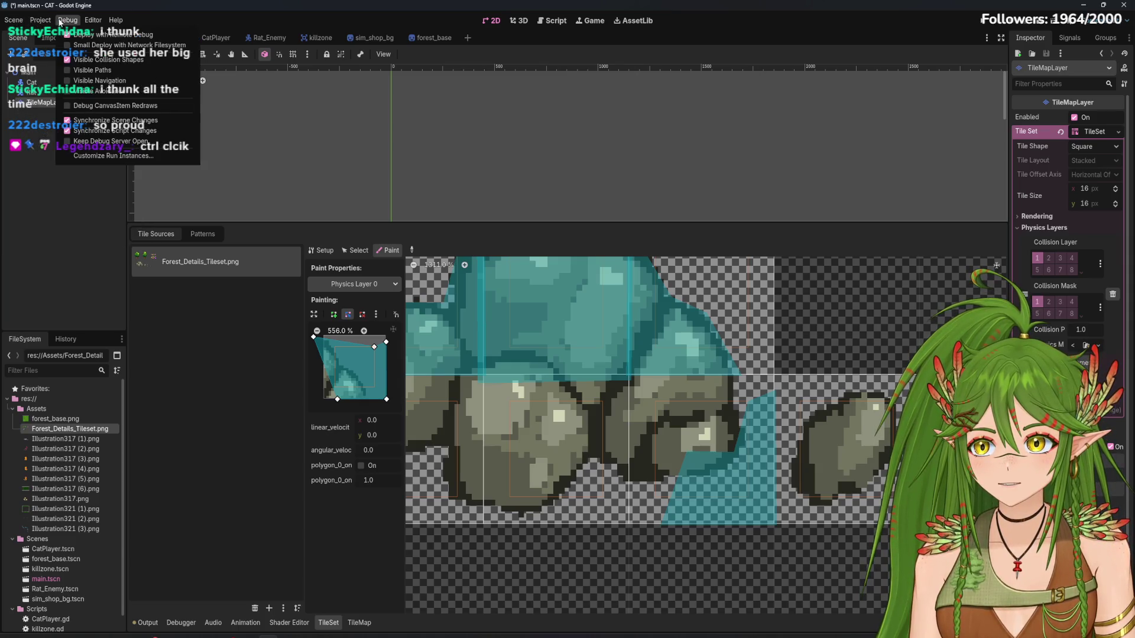
# Pick up an existing tile's diagonal collision polygon as the new paint shape
pyautogui.click(176, 3)
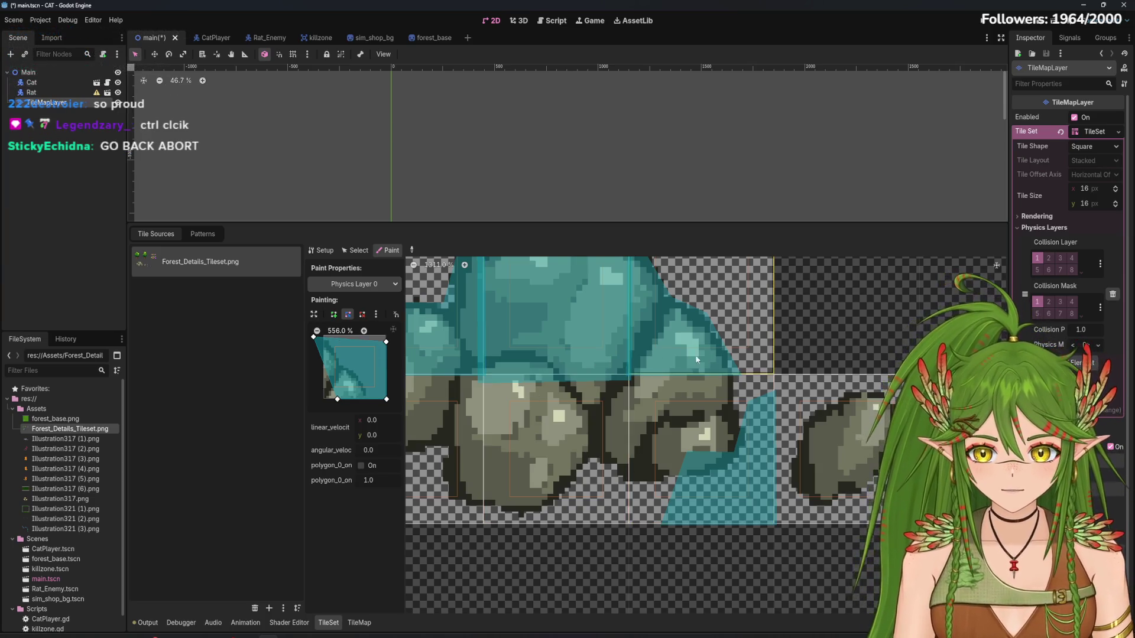
pyautogui.keyDown('ctrl'); pyautogui.click(707, 342); pyautogui.keyUp('ctrl')
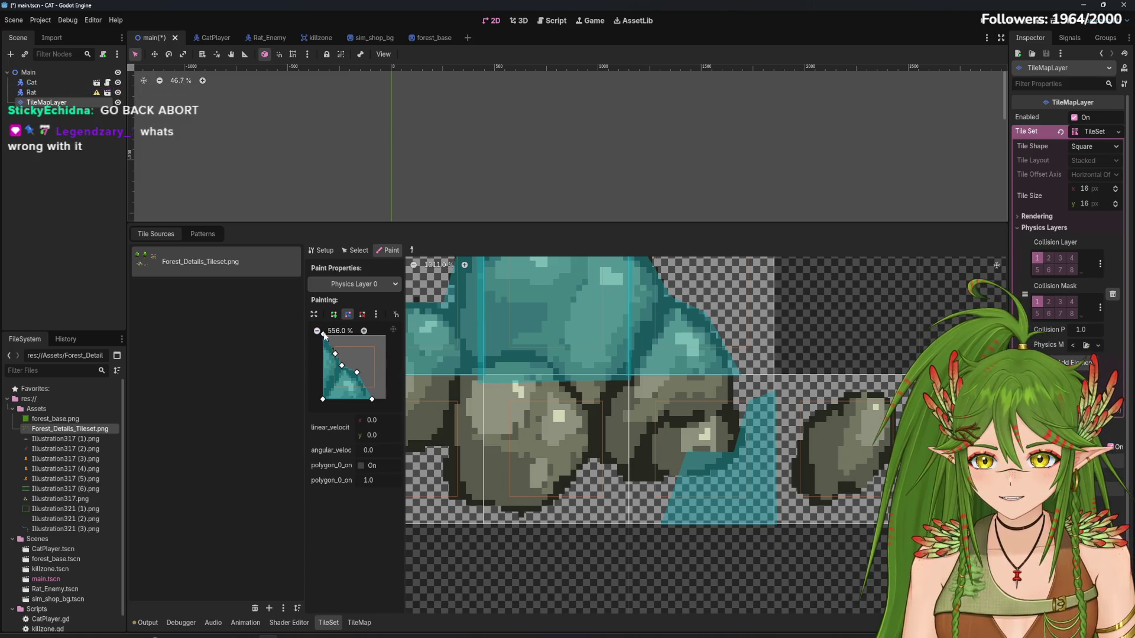
pyautogui.scroll(-3, 324, 336)
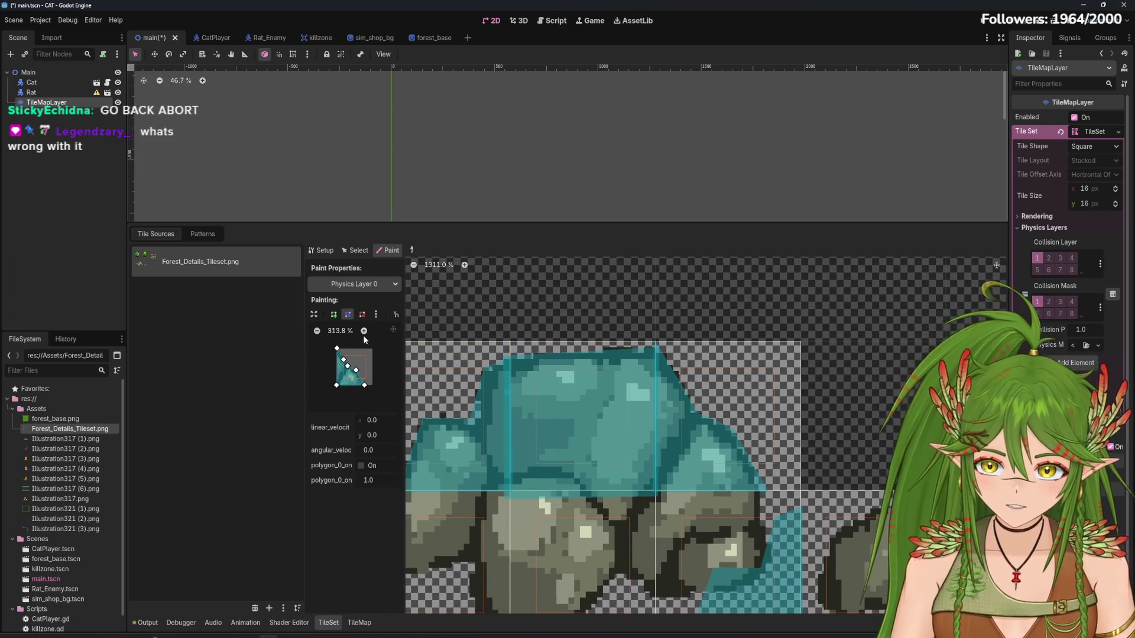
# Lower the polygon's top point and paint the diagonal collision onto the lower-right tile
pyautogui.scroll(9, 367, 379)
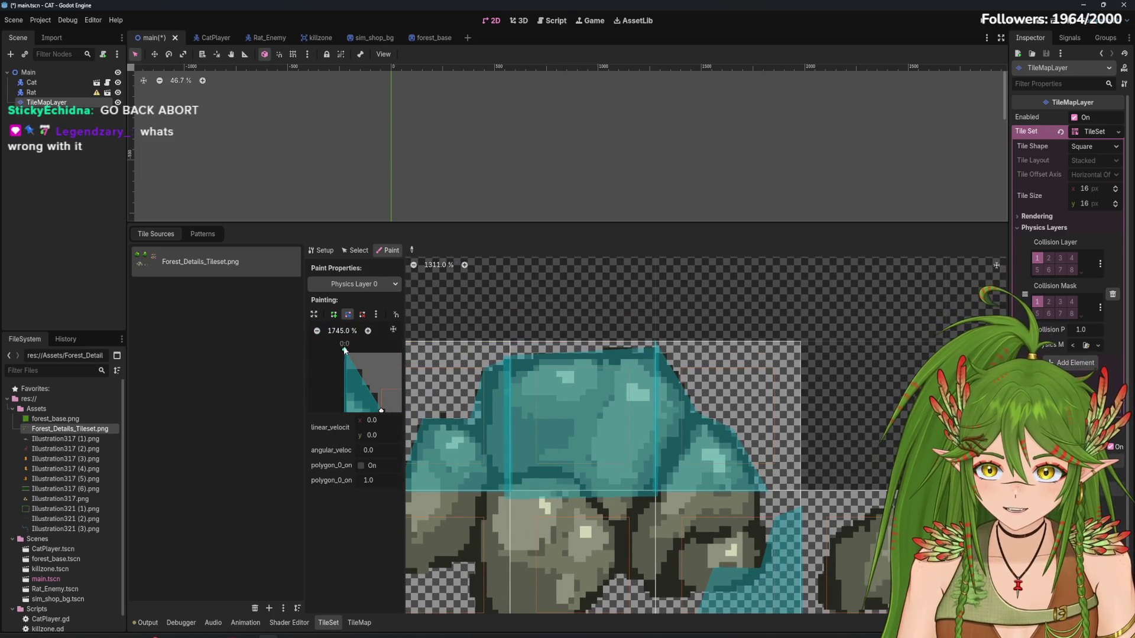
pyautogui.moveTo(362, 346); pyautogui.dragTo(363, 367)
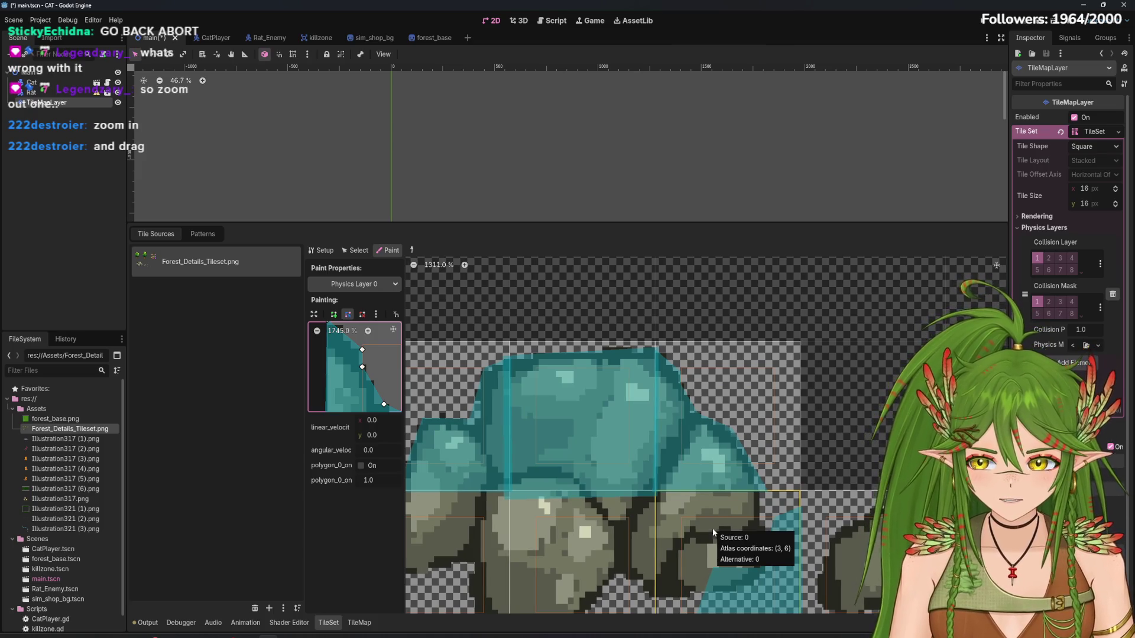
pyautogui.moveTo(712, 527)
pyautogui.mouseDown()
pyautogui.moveTo(700, 426)
pyautogui.moveTo(733, 430)
pyautogui.mouseUp()
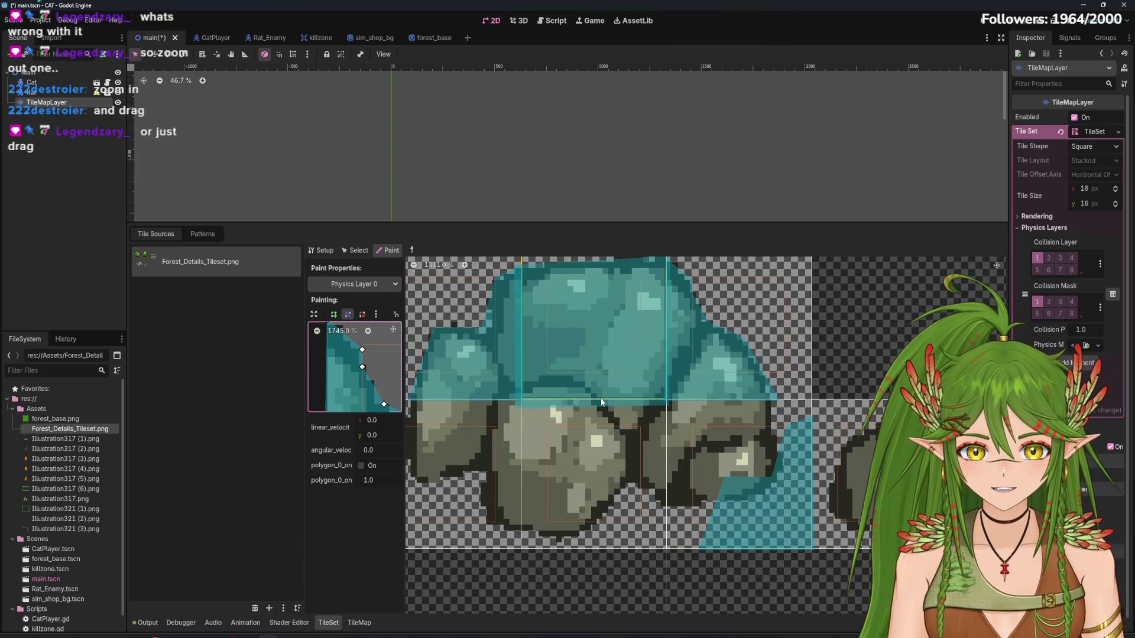
pyautogui.click(709, 467)
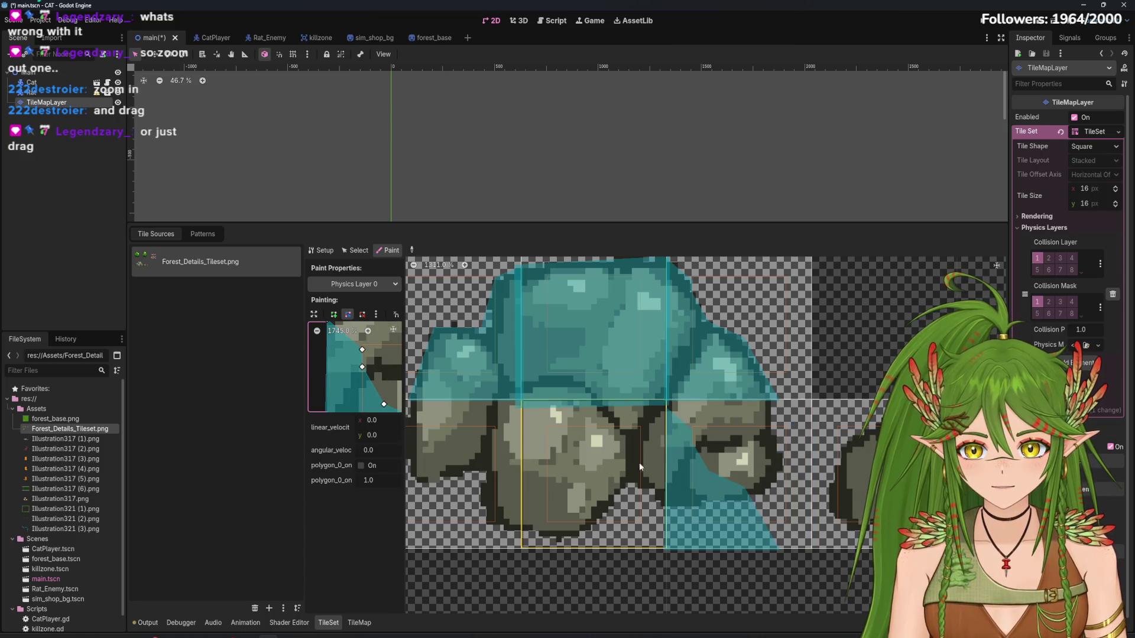
# Raise the polygon's bottom vertices, flatten its top edge, and apply it to a bush tile
pyautogui.scroll(-2, 324, 337)
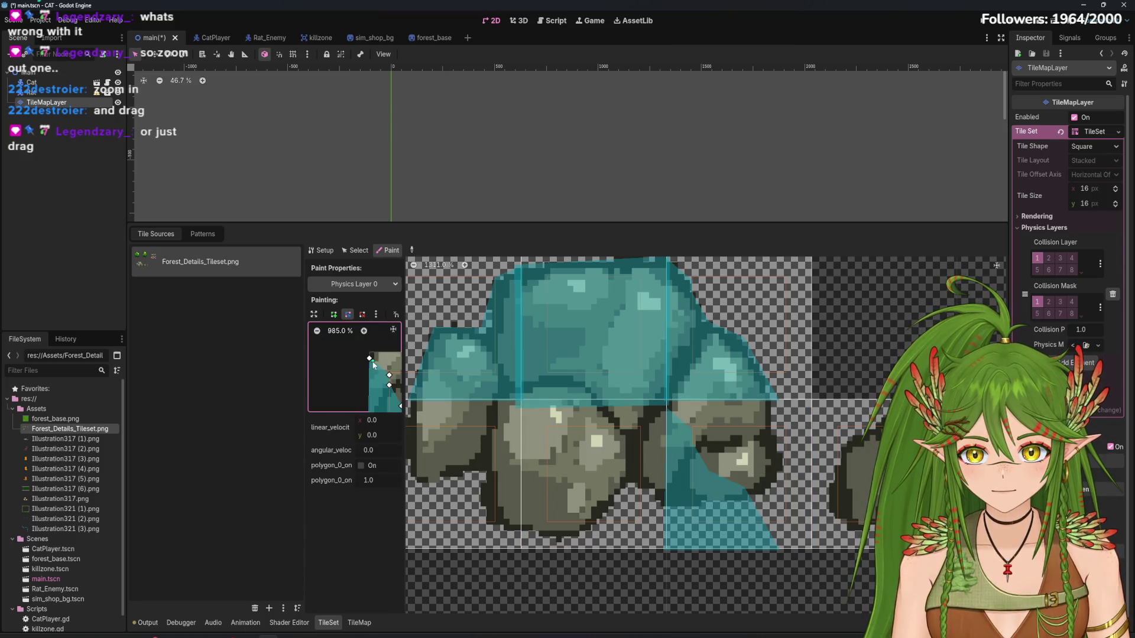
pyautogui.click(318, 332)
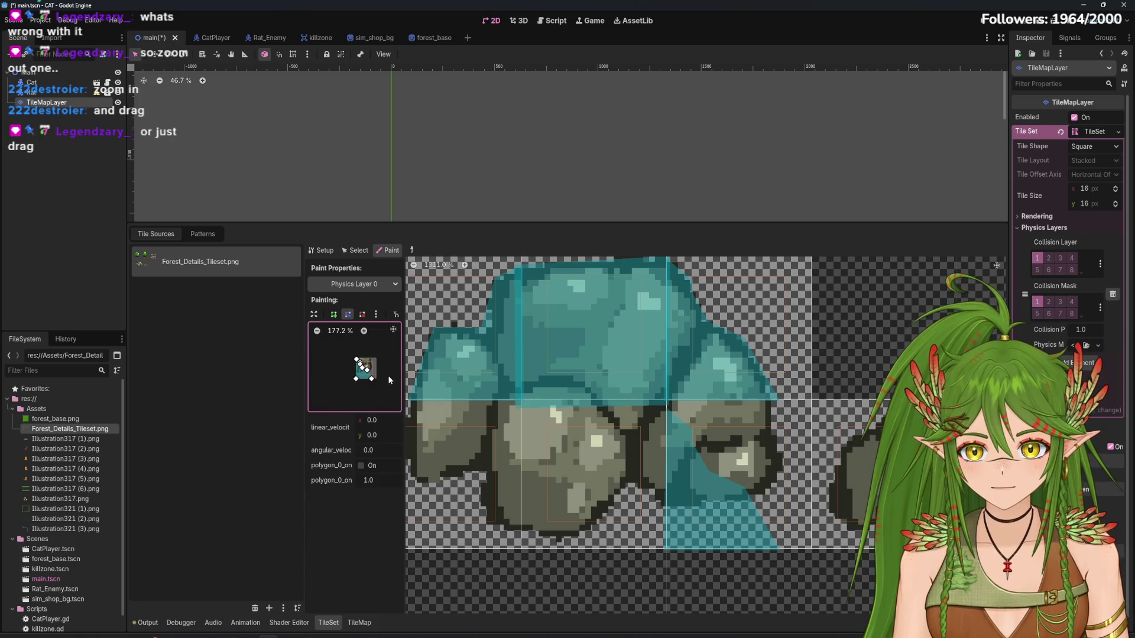
pyautogui.scroll(6, 367, 332)
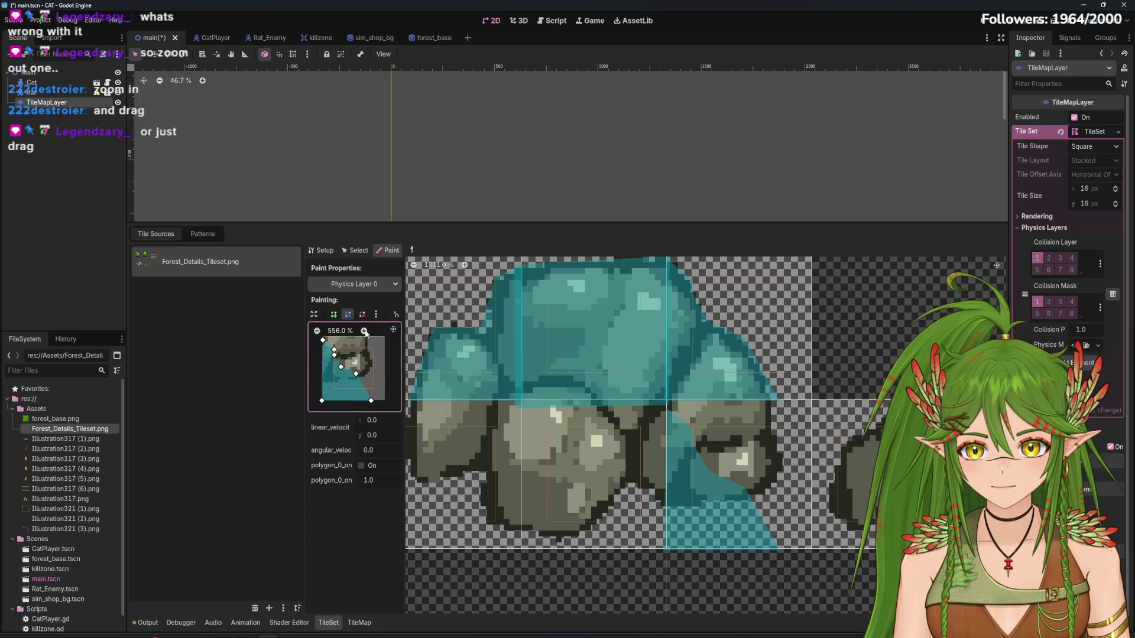
pyautogui.scroll(-2, 318, 337)
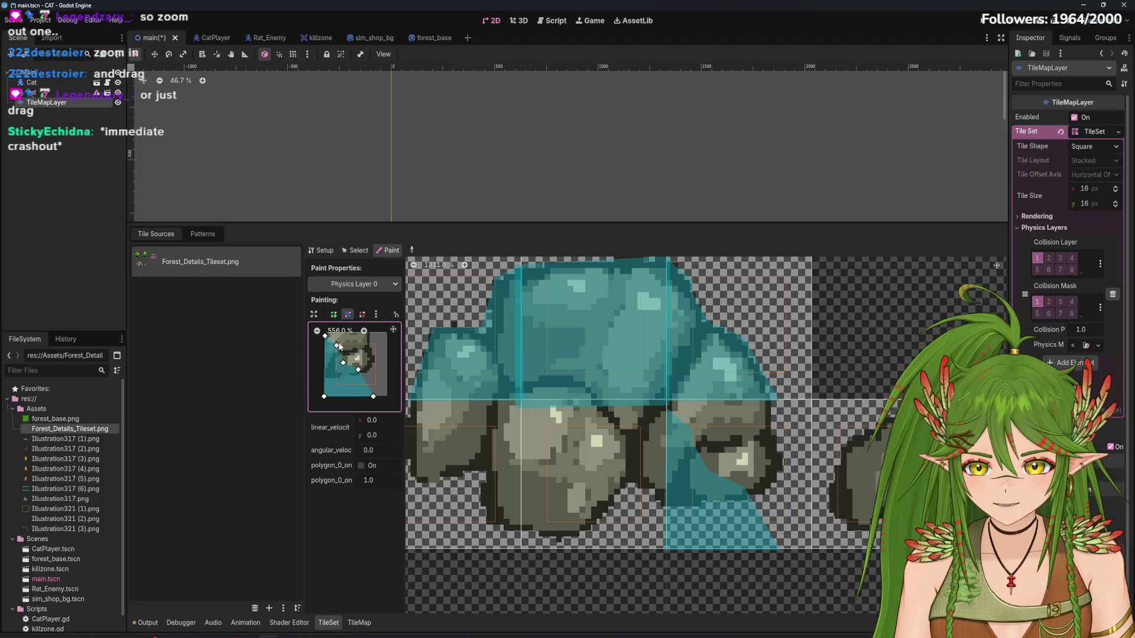
pyautogui.moveTo(364, 368); pyautogui.dragTo(367, 341)
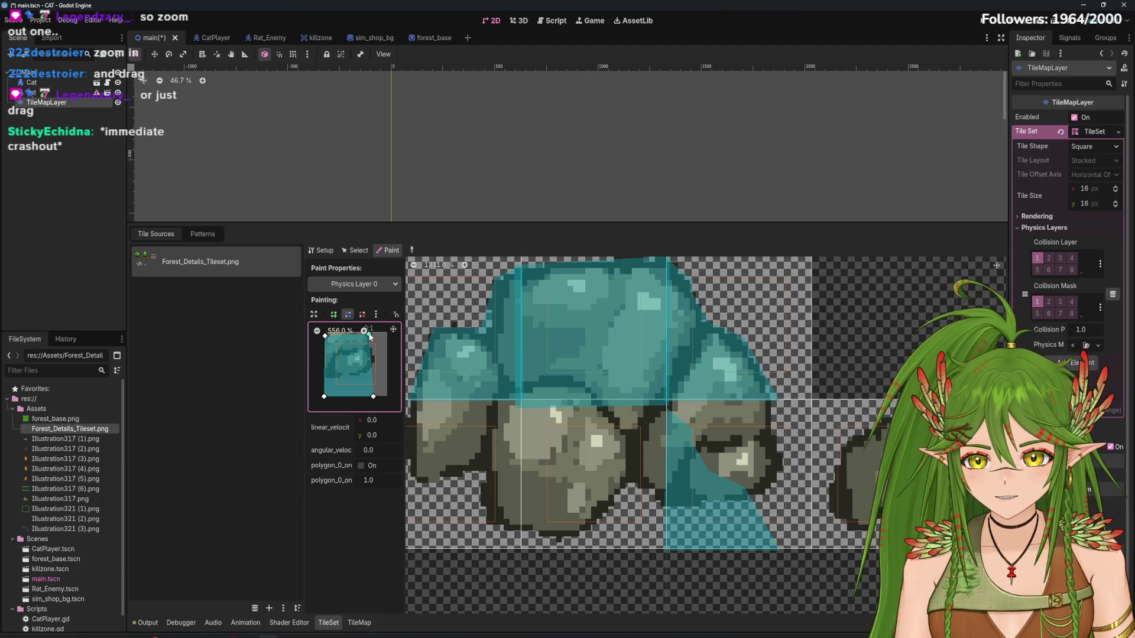
pyautogui.moveTo(374, 399); pyautogui.dragTo(375, 362)
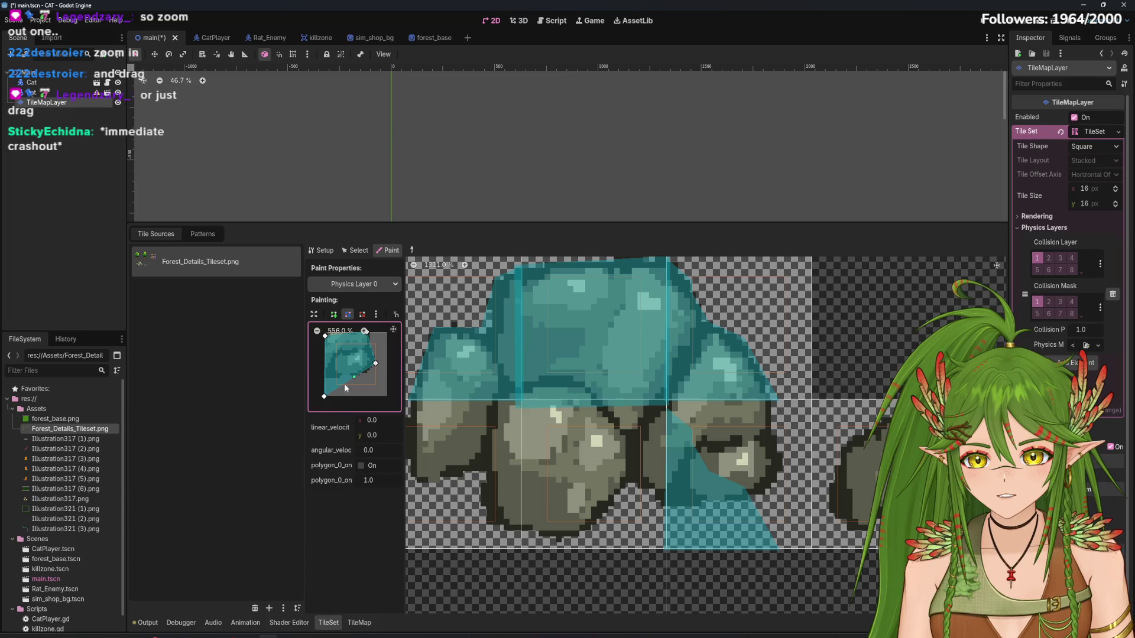
pyautogui.moveTo(324, 396); pyautogui.dragTo(326, 378)
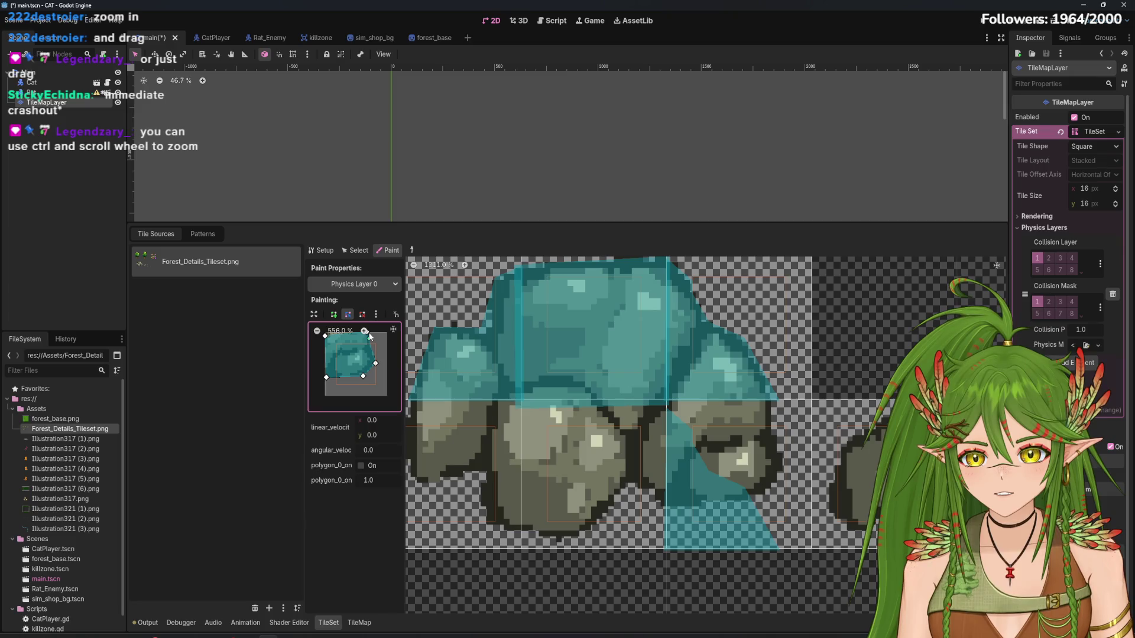
pyautogui.scroll(2, 376, 355)
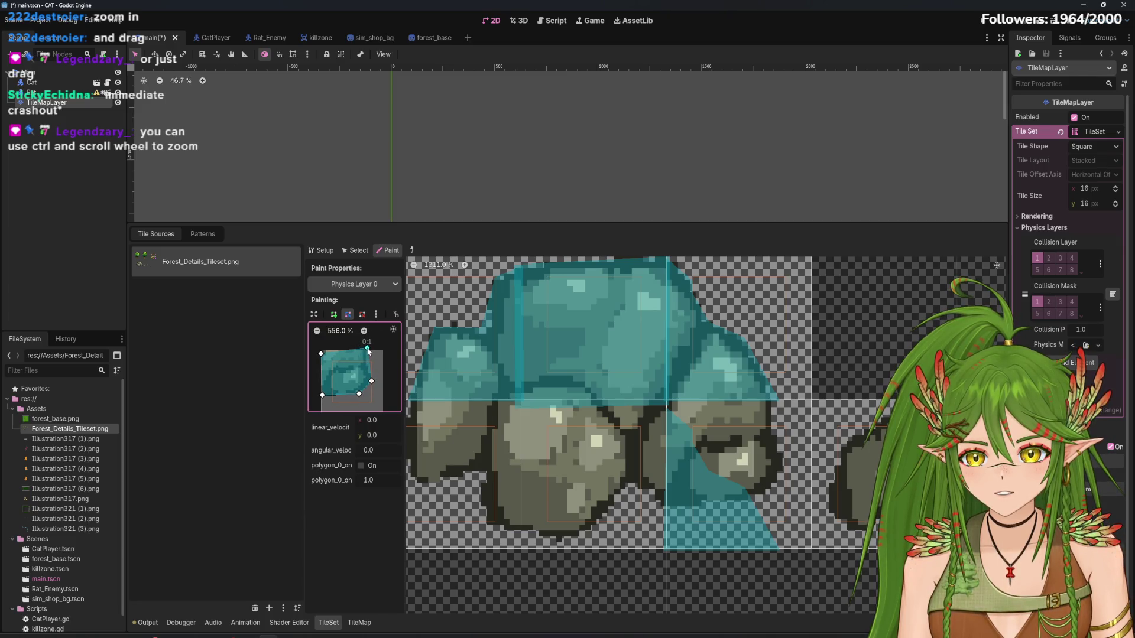
pyautogui.moveTo(321, 354); pyautogui.dragTo(321, 350)
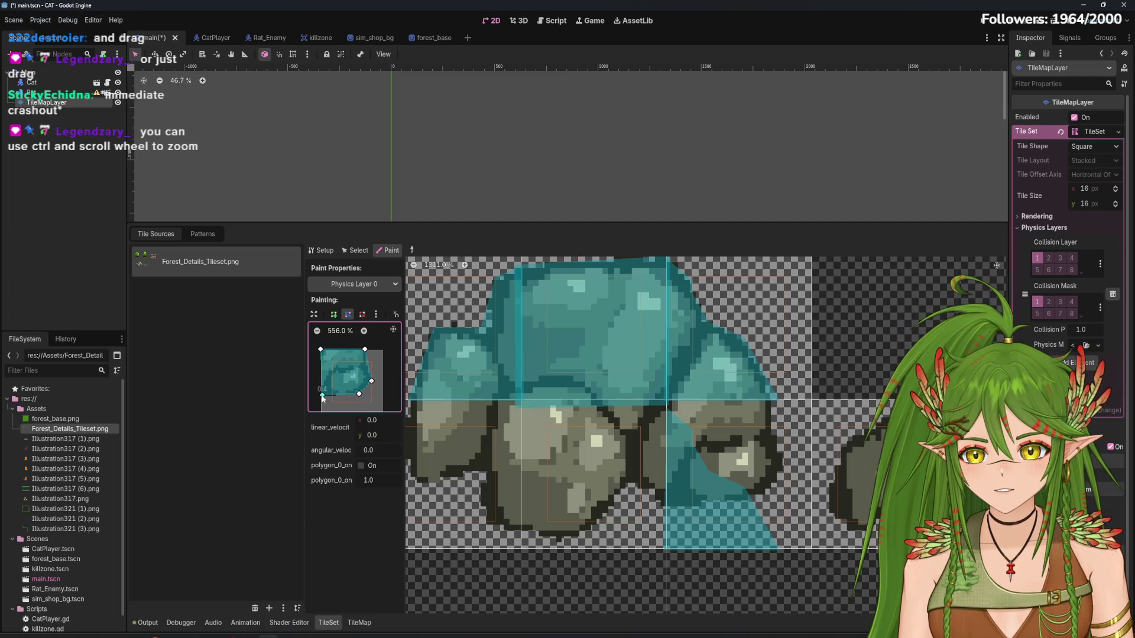
pyautogui.click(722, 490)
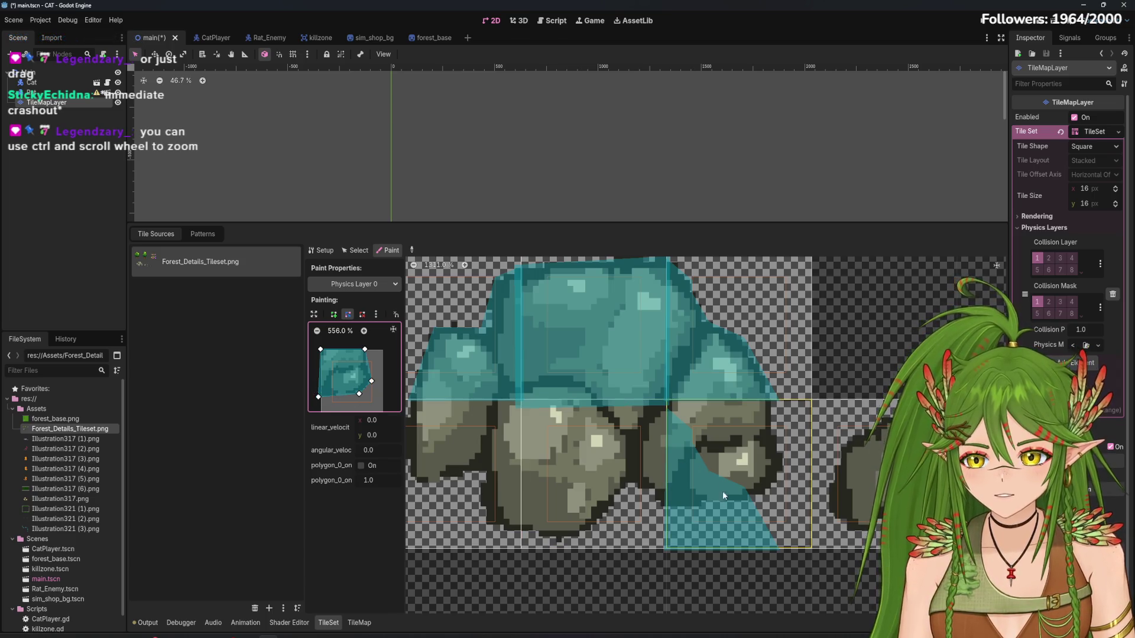
# Shift the collision shape slightly and apply it to the lower-left bush tile
pyautogui.hscroll(-3, 687, 459)
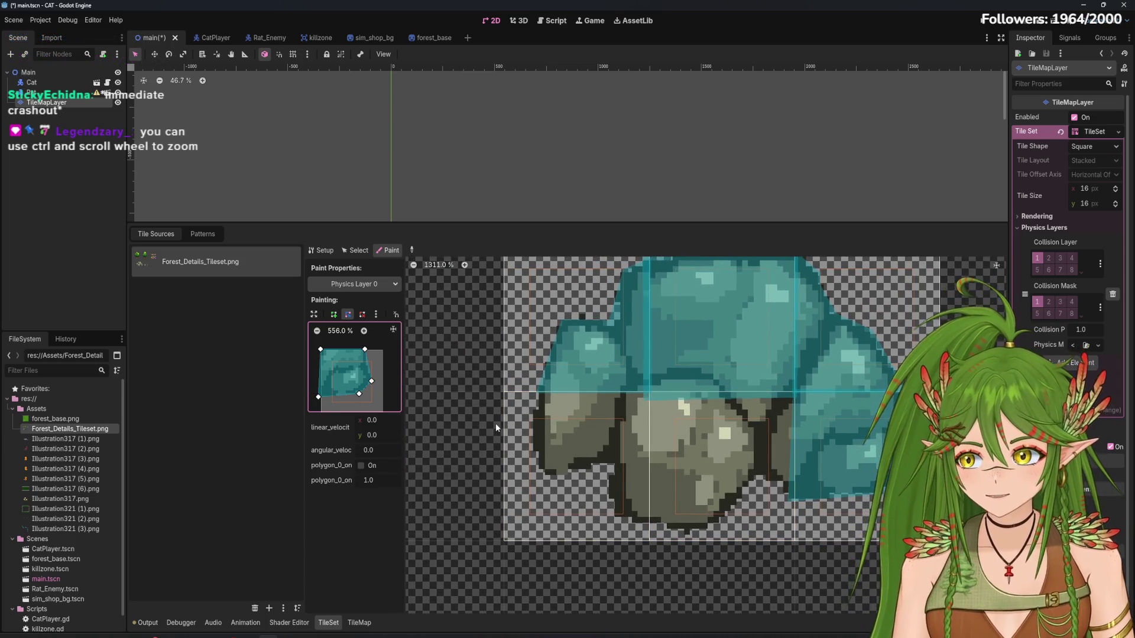
pyautogui.moveTo(365, 370); pyautogui.dragTo(371, 361)
pyautogui.scroll(2, 371, 361)
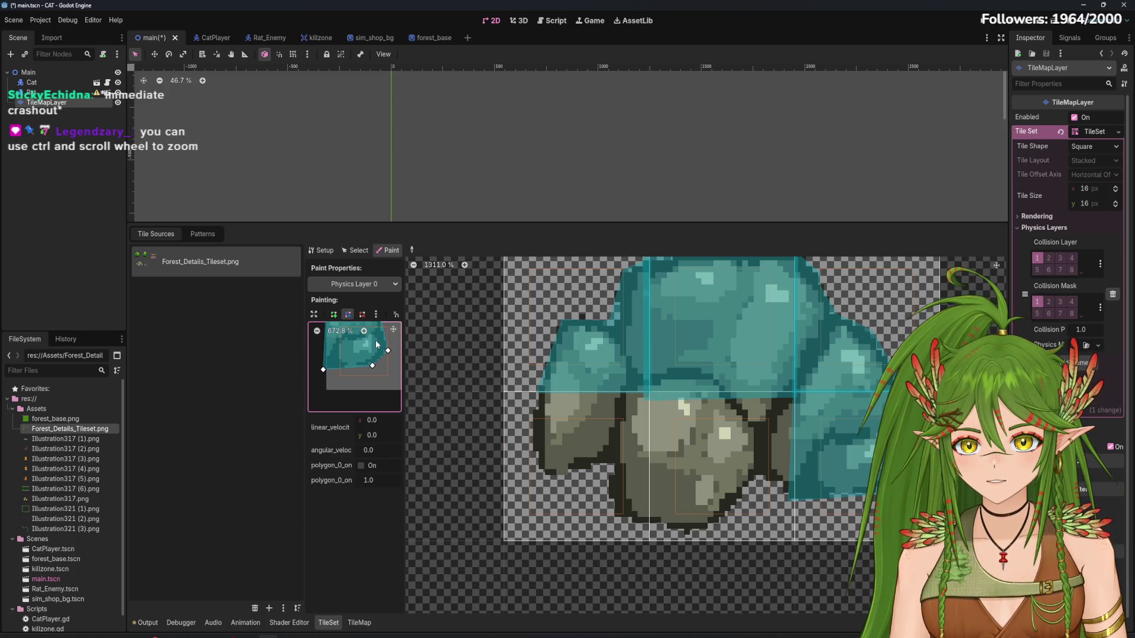
pyautogui.click(593, 459)
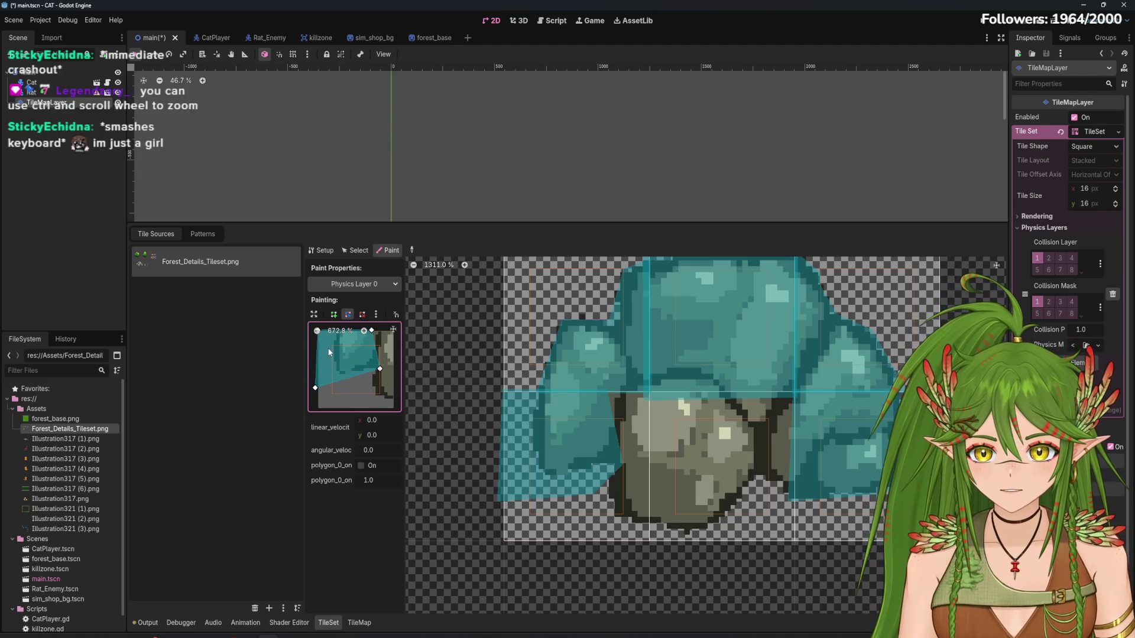
# Rework the polygon into a notched shape covering the top and right, bottom-left corner open
pyautogui.scroll(1, 331, 353)
pyautogui.moveTo(370, 345); pyautogui.dragTo(394, 347)
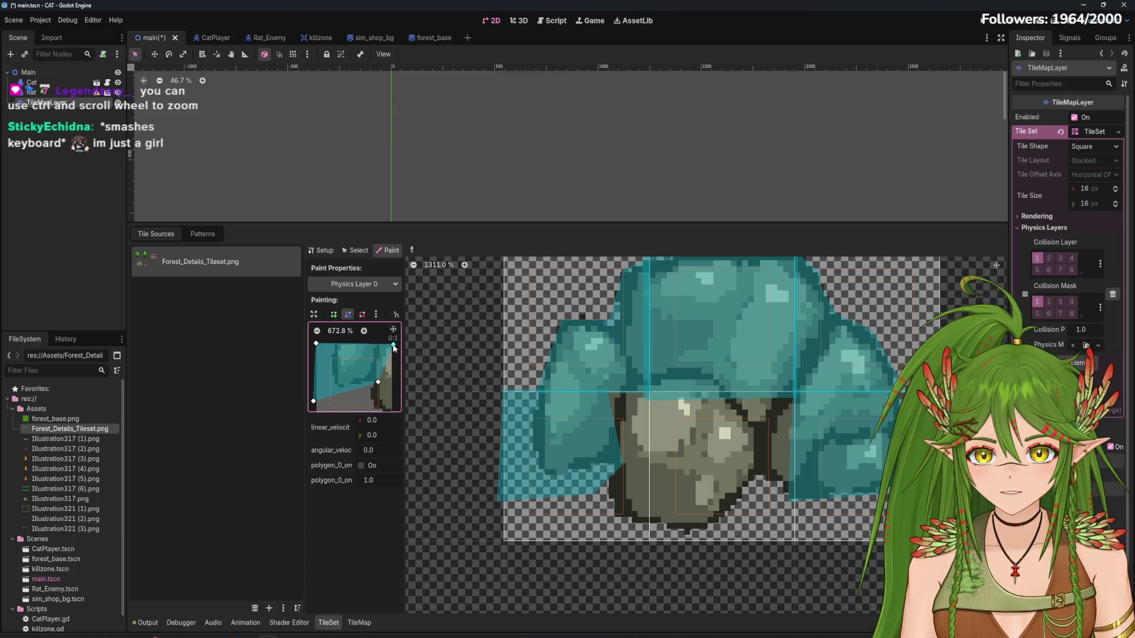
pyautogui.scroll(-1, 391, 384)
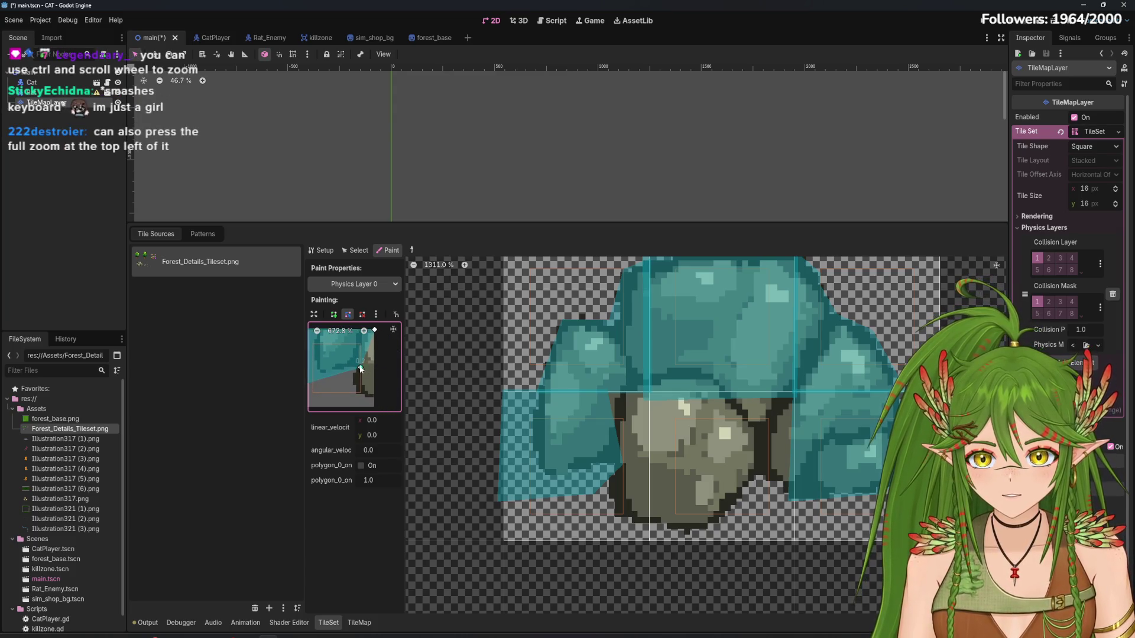
pyautogui.moveTo(363, 366)
pyautogui.mouseDown()
pyautogui.moveTo(377, 399)
pyautogui.moveTo(376, 371)
pyautogui.moveTo(342, 350)
pyautogui.moveTo(345, 390)
pyautogui.mouseUp()
pyautogui.hscroll(-1, 382, 388)
pyautogui.scroll(1, 341, 346)
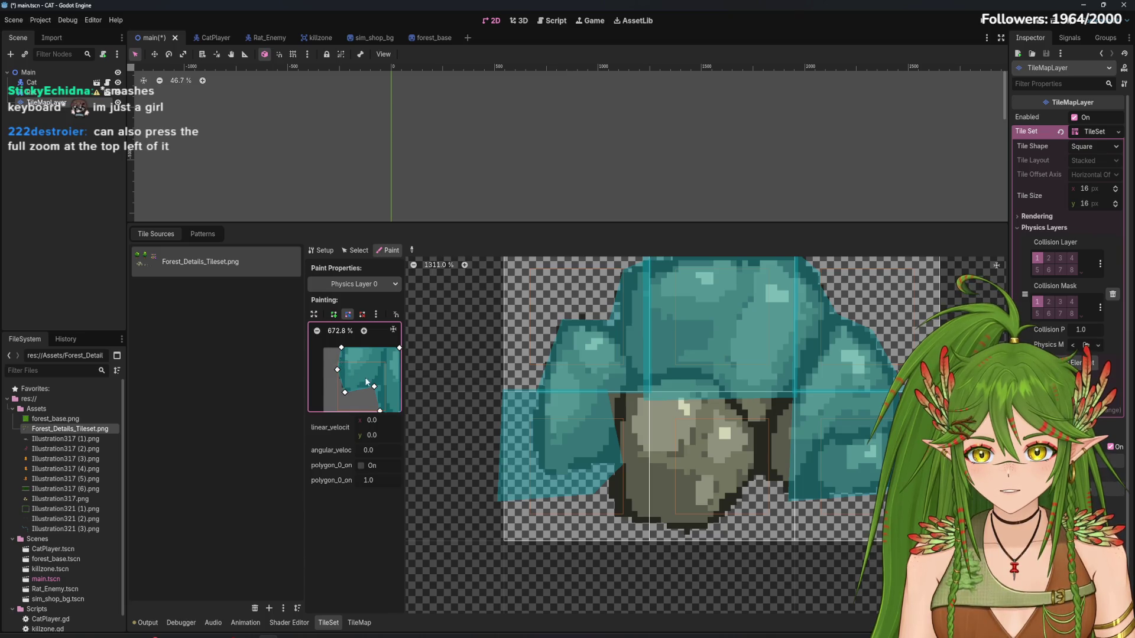
pyautogui.moveTo(367, 383); pyautogui.dragTo(341, 368)
pyautogui.moveTo(656, 482); pyautogui.dragTo(579, 462)
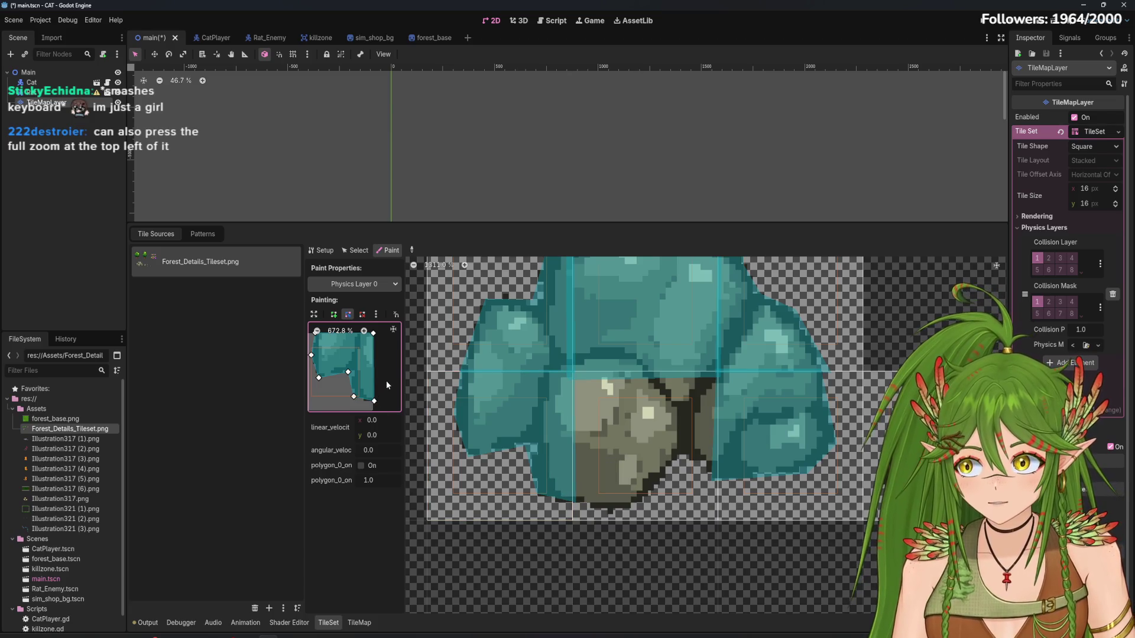
pyautogui.click(393, 331)
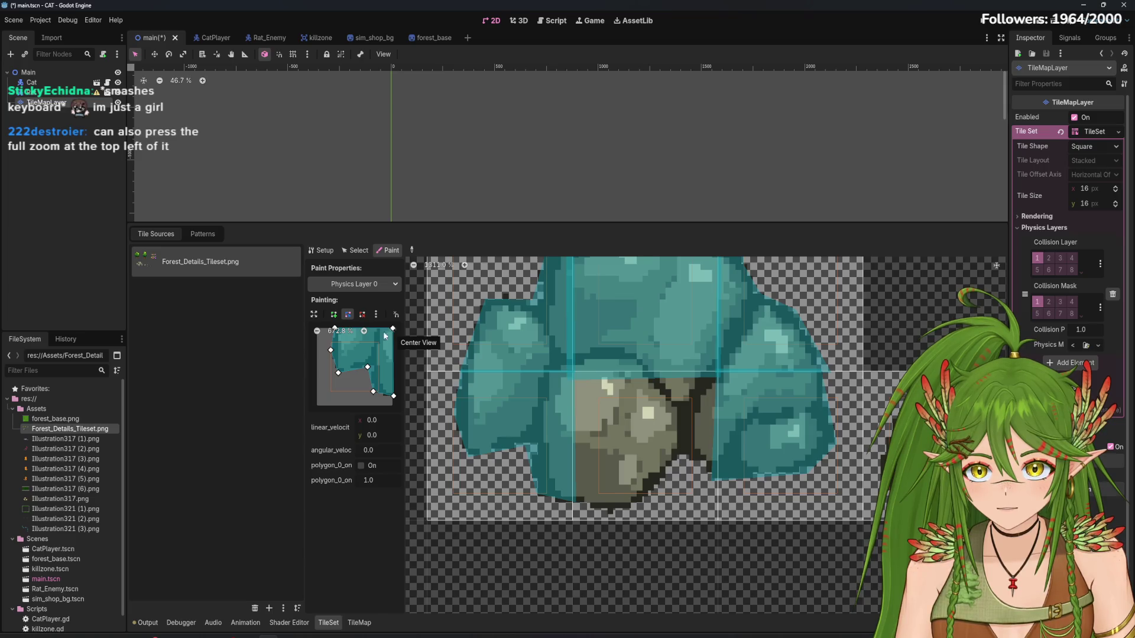
pyautogui.click(314, 315)
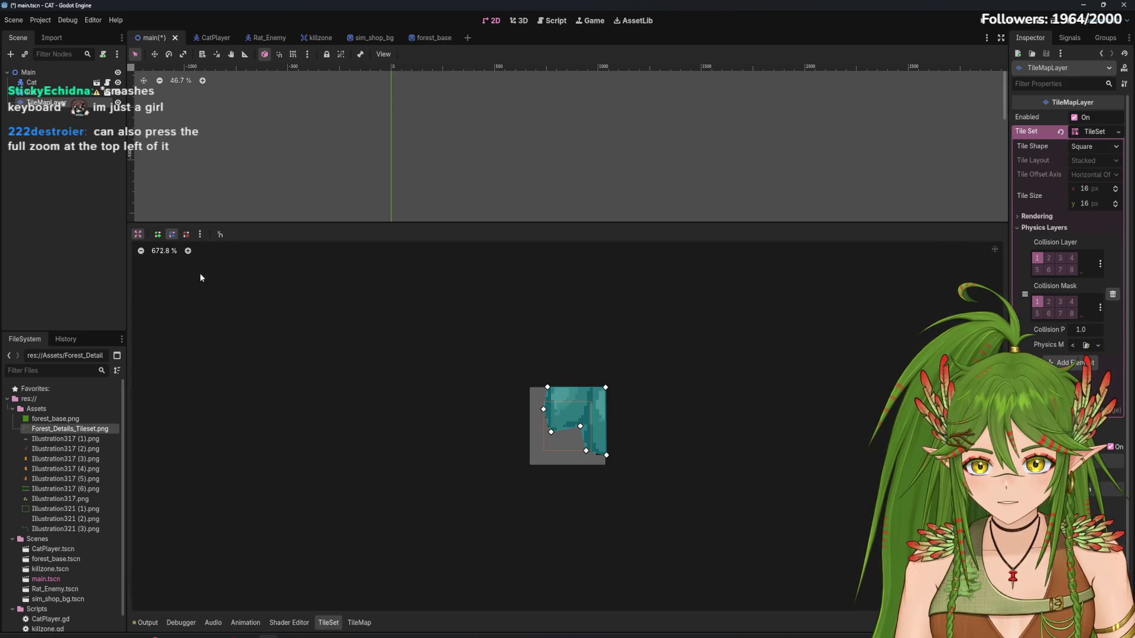
pyautogui.click(136, 236)
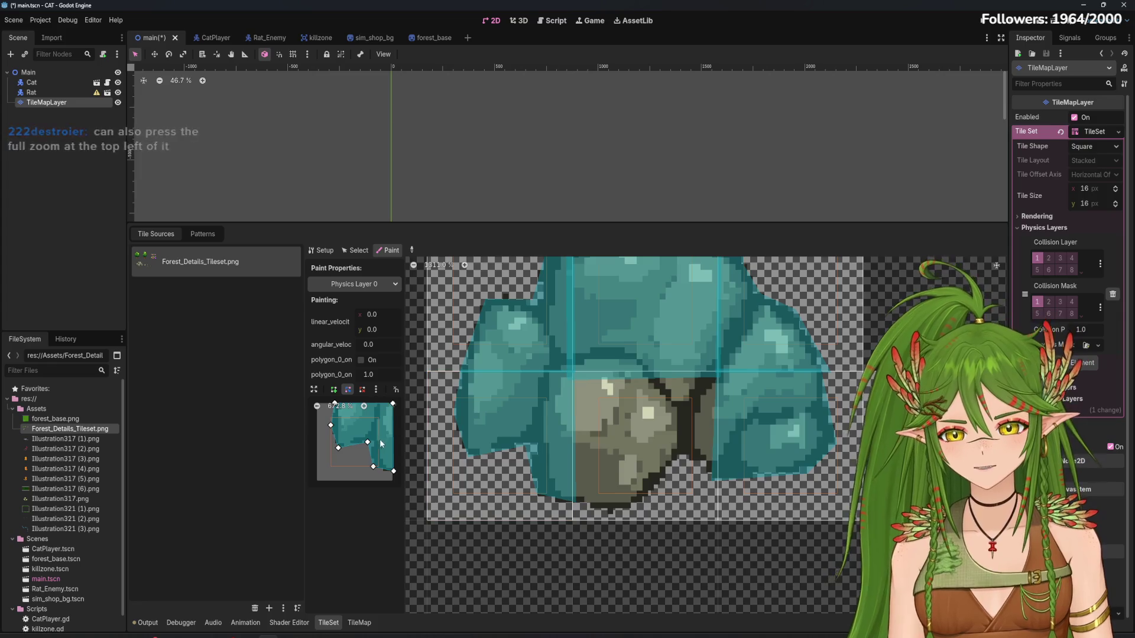
# Paint the collision polygon onto the bush's middle rock tile
pyautogui.click(641, 438)
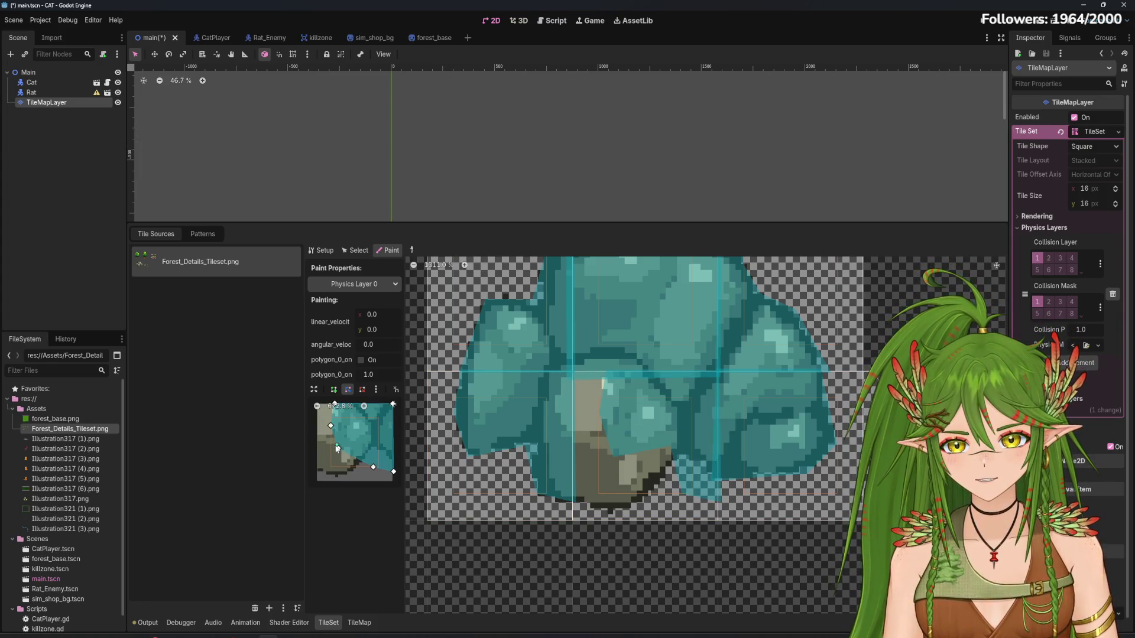
pyautogui.scroll(3, 345, 450)
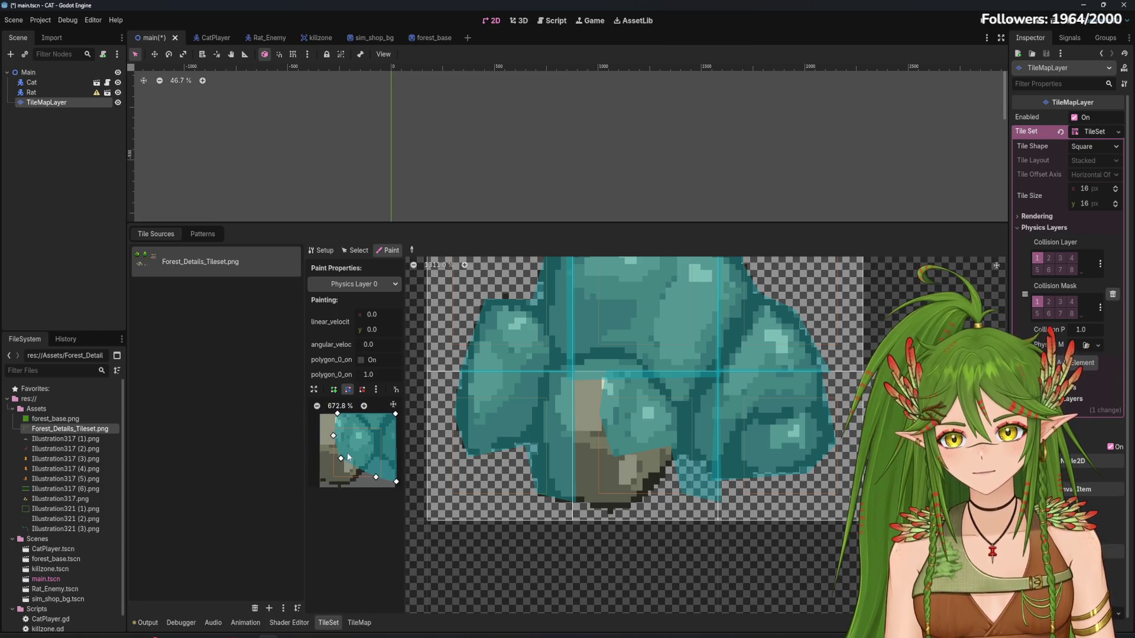
pyautogui.scroll(-3, 395, 405)
pyautogui.scroll(1, 370, 450)
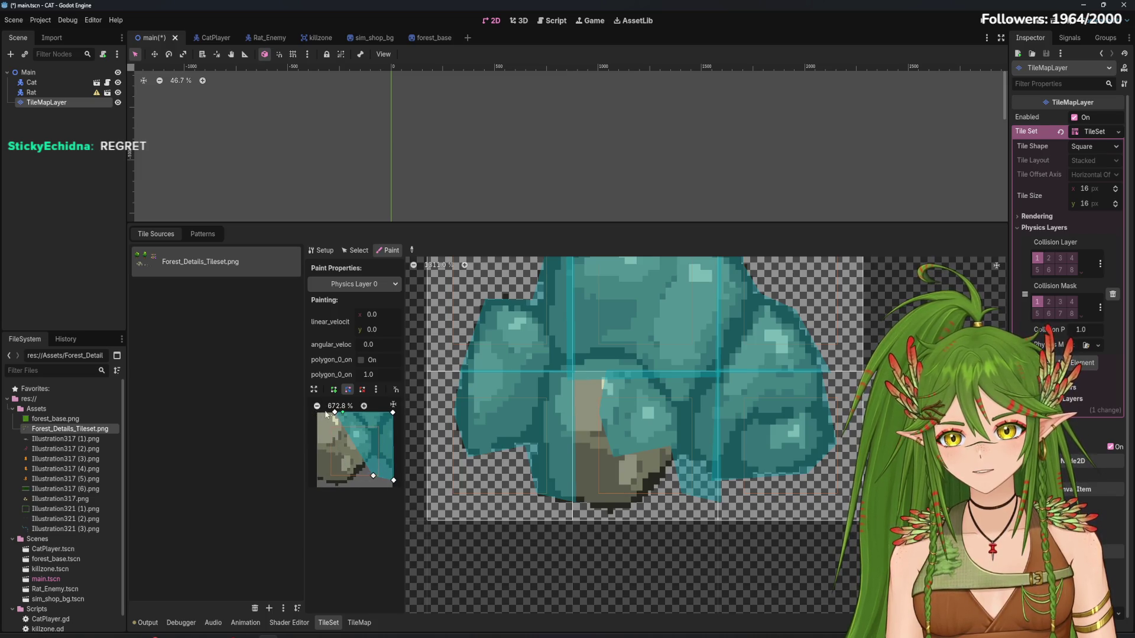
# Reshape the polygon to cover most of the tile, cutting only the lower-right corner diagonally
pyautogui.moveTo(334, 413); pyautogui.dragTo(314, 422)
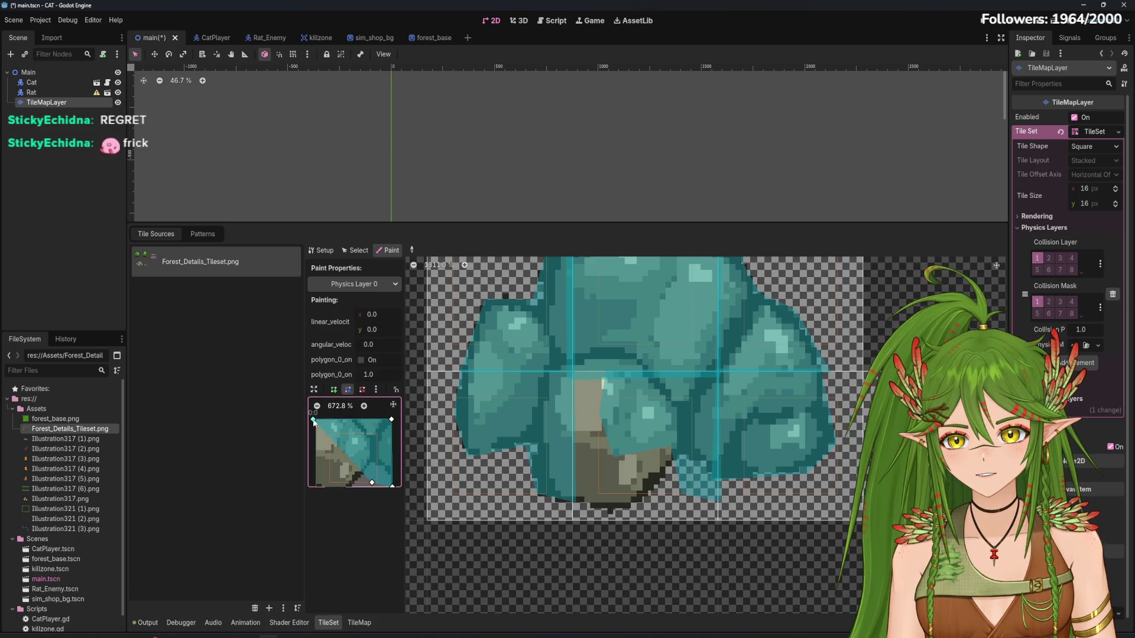
pyautogui.moveTo(363, 488)
pyautogui.mouseDown()
pyautogui.moveTo(371, 449)
pyautogui.moveTo(318, 459)
pyautogui.mouseUp()
pyautogui.moveTo(395, 456)
pyautogui.mouseDown()
pyautogui.moveTo(349, 457)
pyautogui.moveTo(394, 435)
pyautogui.moveTo(332, 422)
pyautogui.mouseUp()
pyautogui.scroll(2, 387, 445)
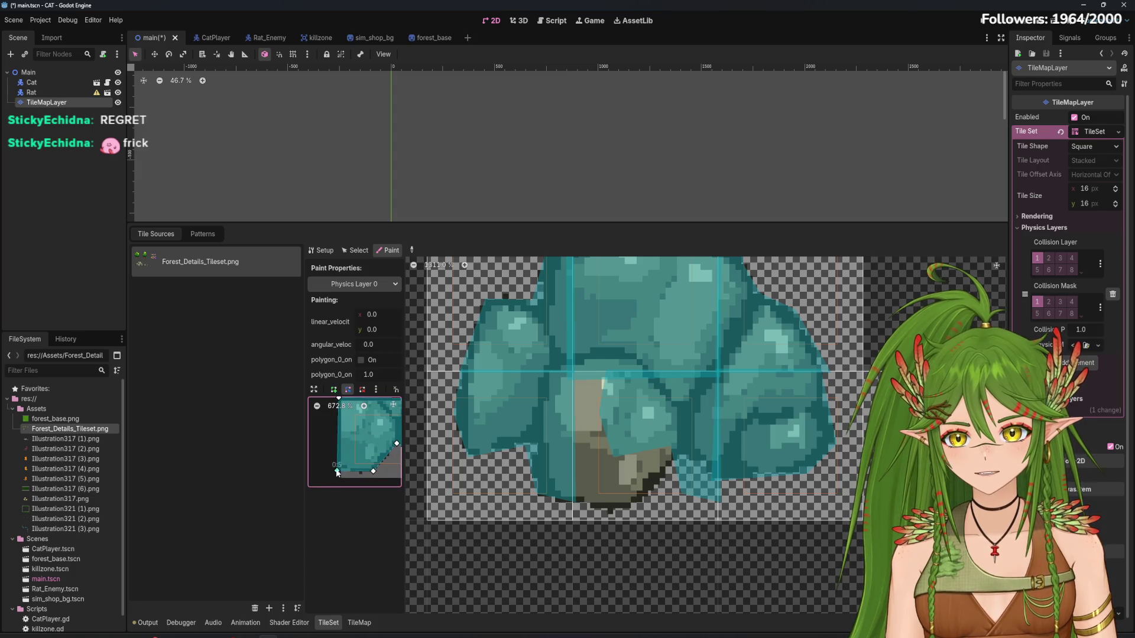
pyautogui.scroll(-4, 768, 541)
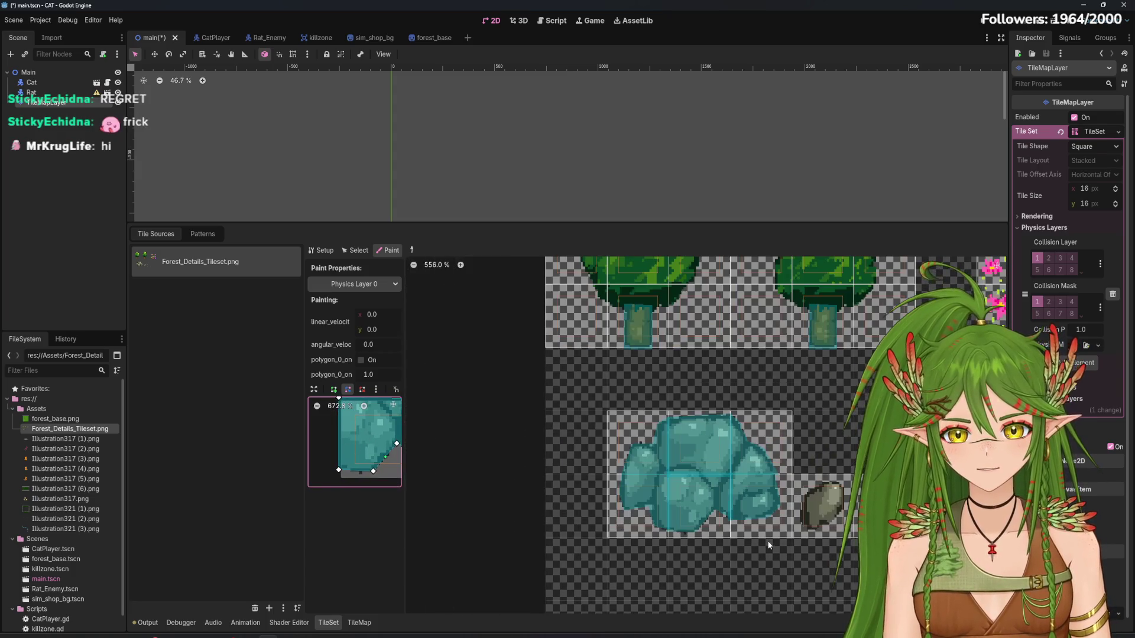
# Zoom onto the tree-trunk tile and paint the collision polygon onto it
pyautogui.hscroll(3, 765, 541)
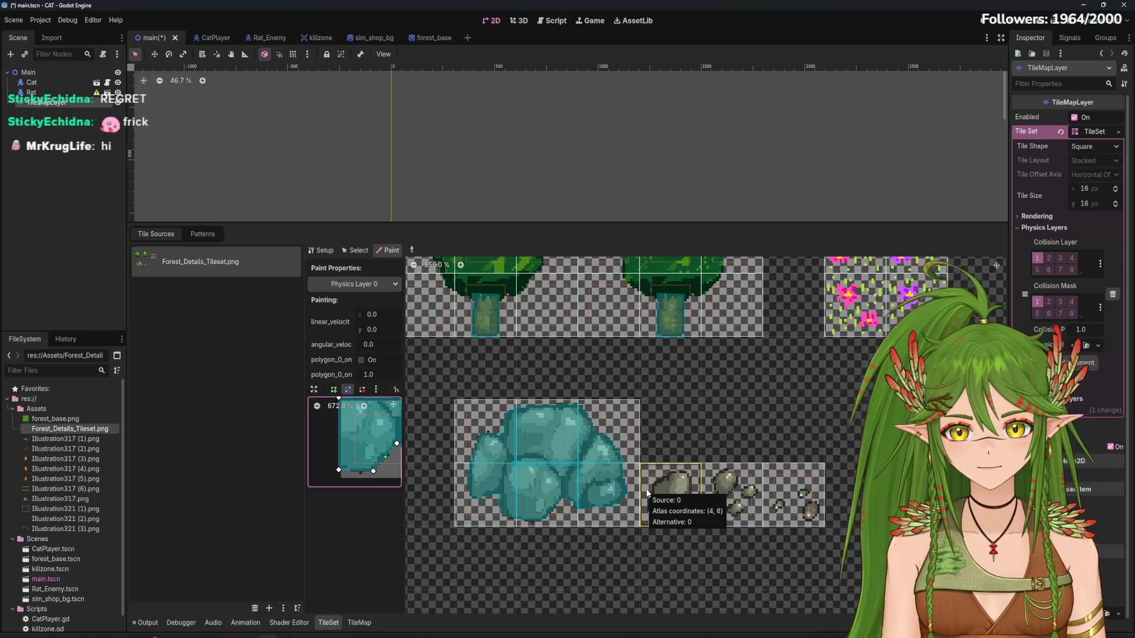
pyautogui.scroll(5, 680, 319)
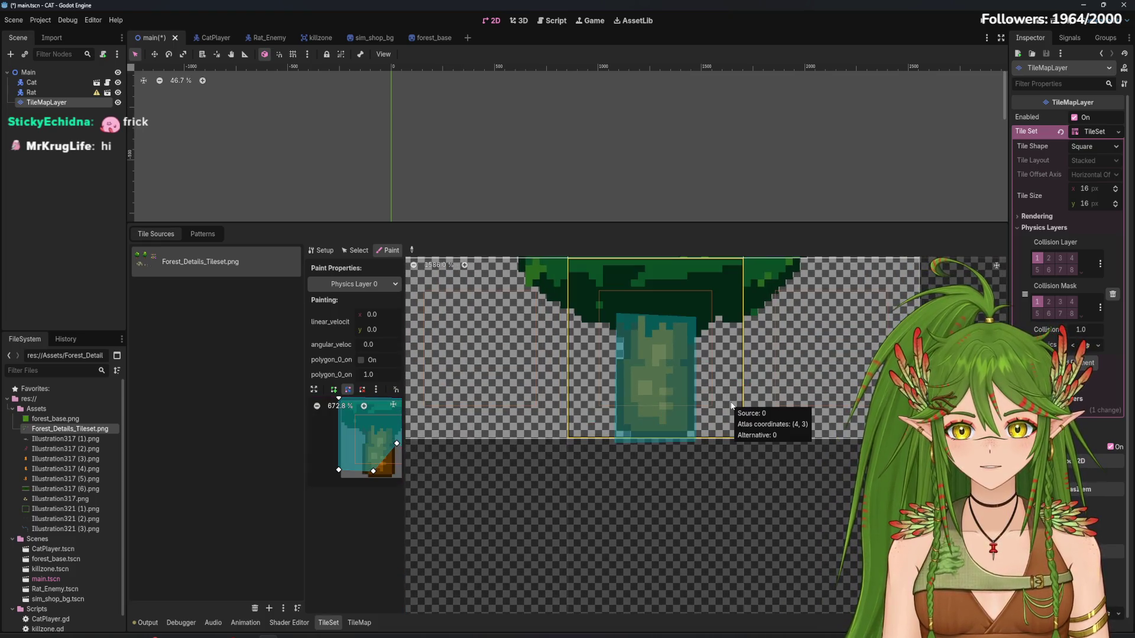
pyautogui.click(679, 408)
pyautogui.scroll(3, 650, 413)
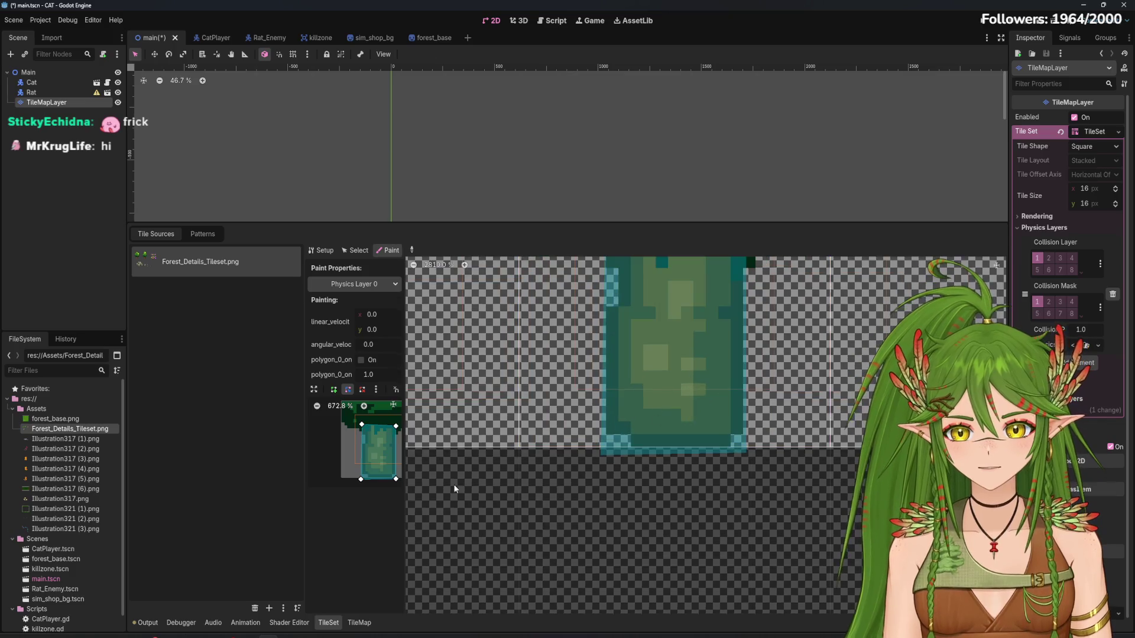
pyautogui.scroll(-2, 375, 463)
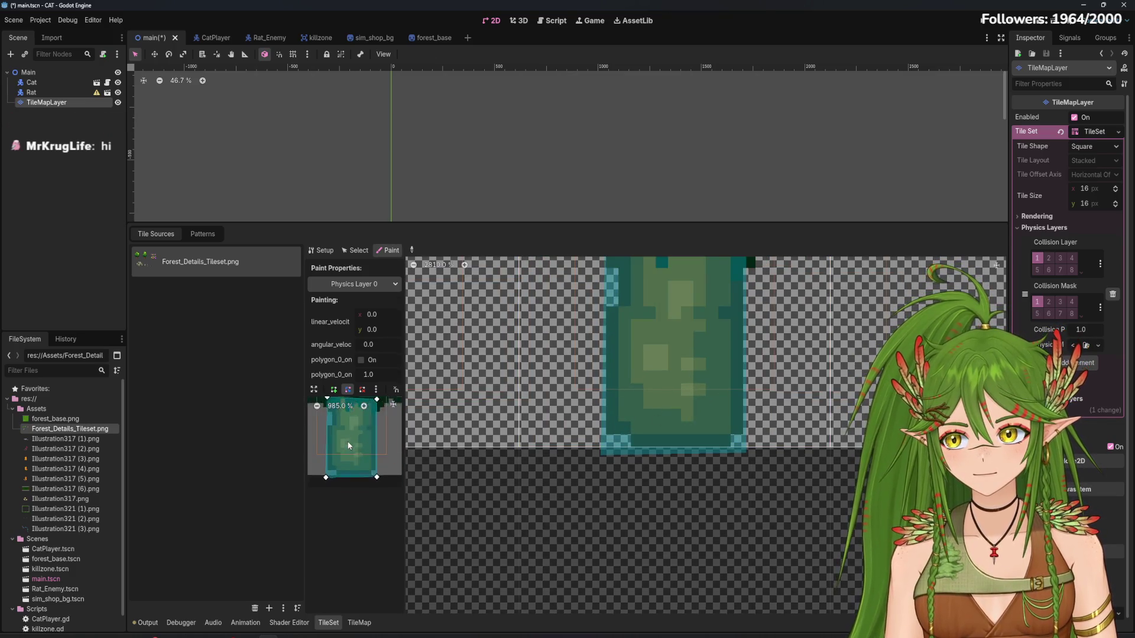
pyautogui.scroll(5, 357, 452)
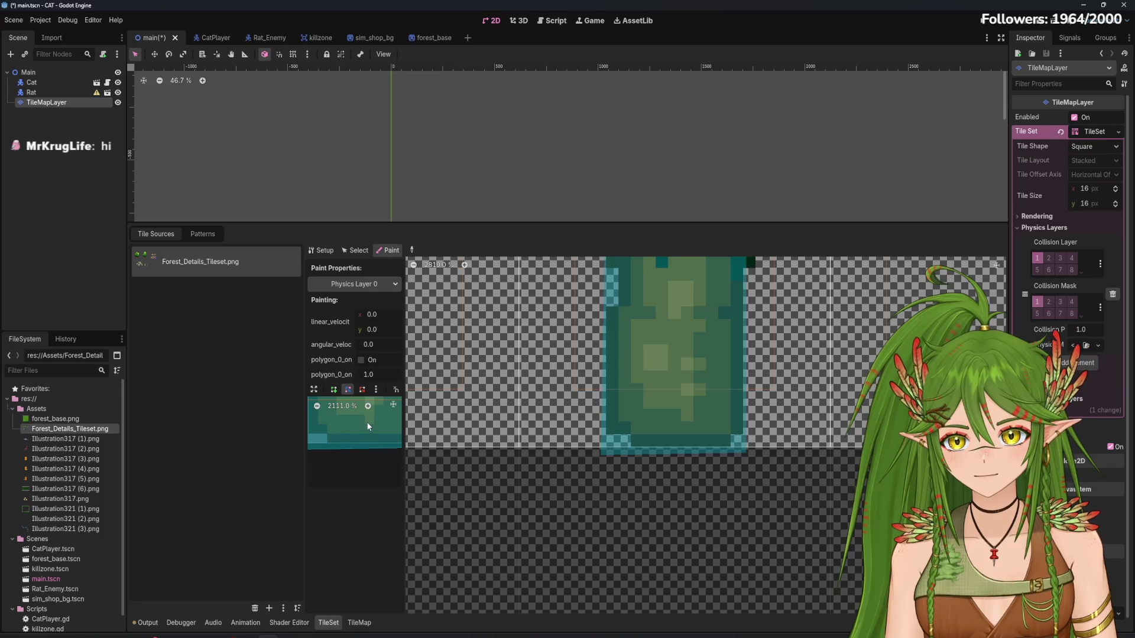
pyautogui.scroll(-3, 365, 422)
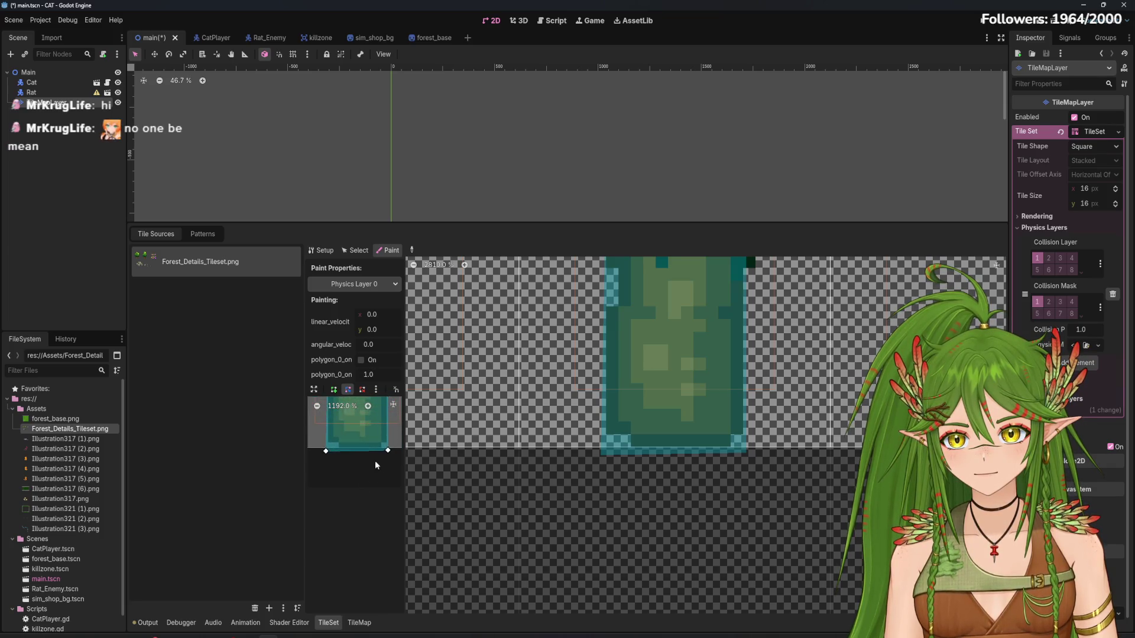
# Pull the polygon's bottom vertices up into a rectangle covering the tile's upper half
pyautogui.moveTo(329, 452); pyautogui.dragTo(393, 449)
pyautogui.scroll(-1, 675, 464)
pyautogui.hscroll(5, 676, 464)
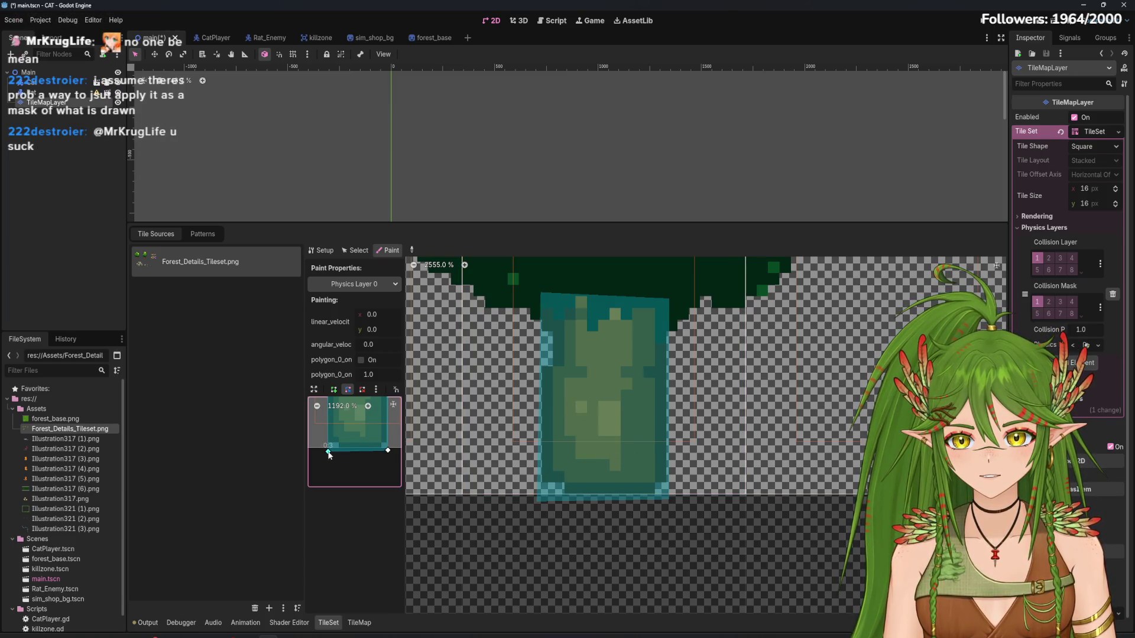
pyautogui.moveTo(328, 453); pyautogui.dragTo(328, 450)
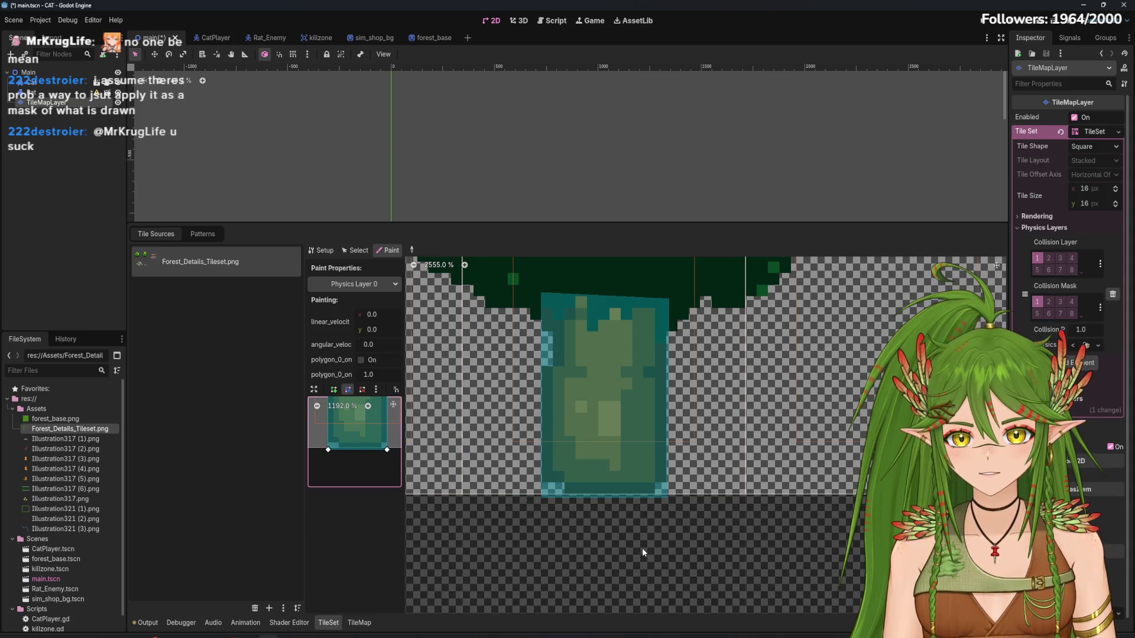
pyautogui.scroll(-3, 565, 513)
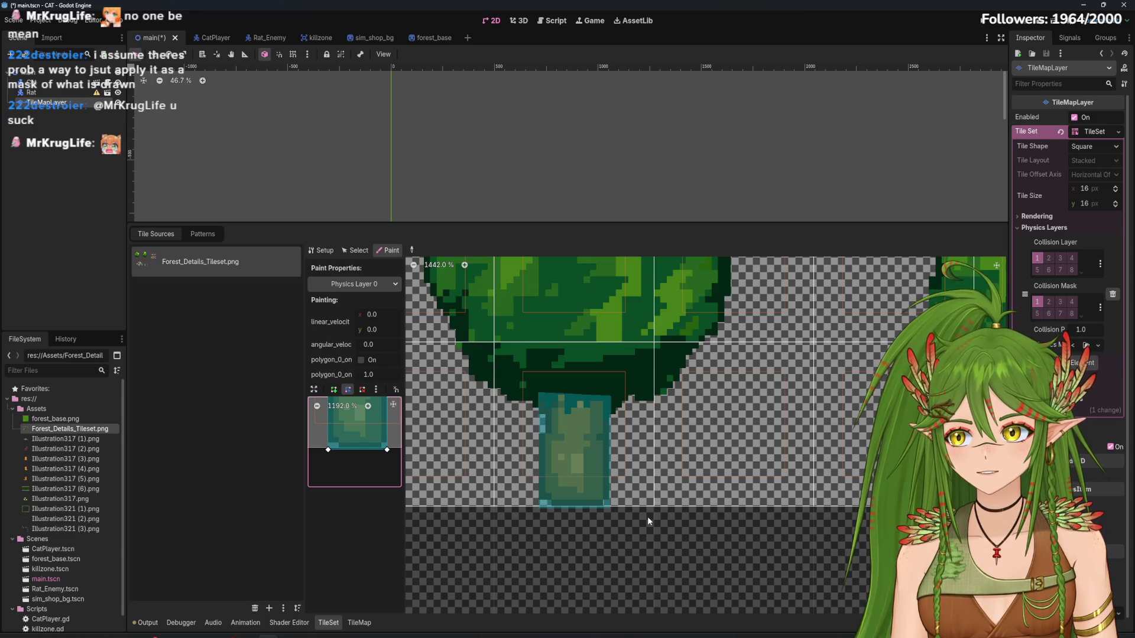
pyautogui.moveTo(818, 541); pyautogui.dragTo(708, 543)
pyautogui.scroll(-6, 708, 544)
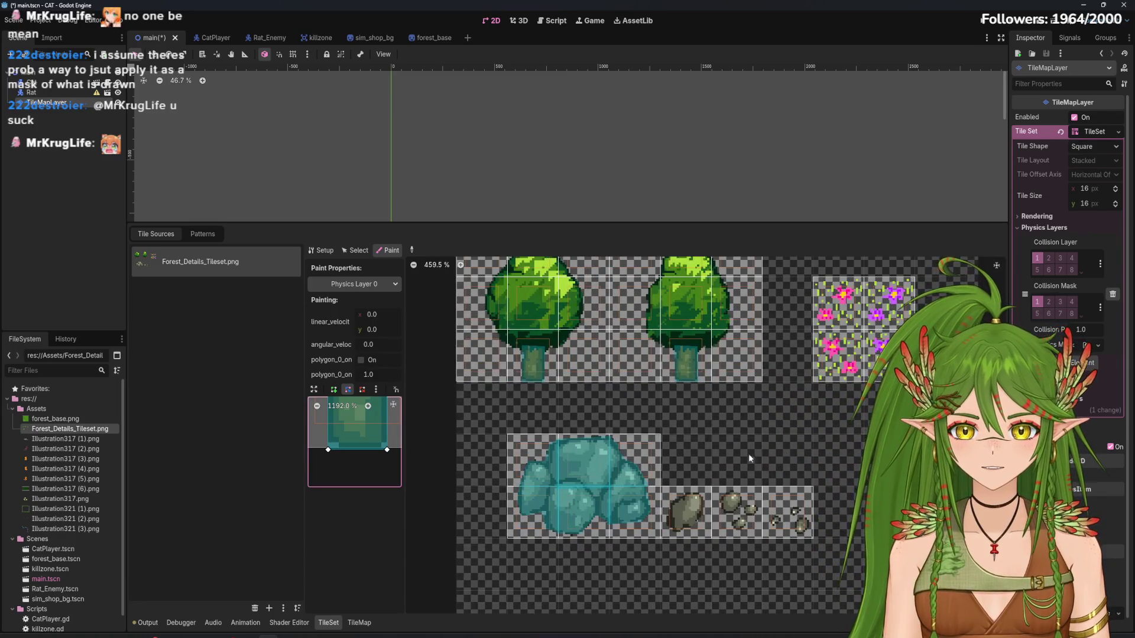
# Move the polygon's lower-right vertex to give it a sloped diagonal right edge
pyautogui.scroll(6, 675, 497)
pyautogui.scroll(1, 675, 501)
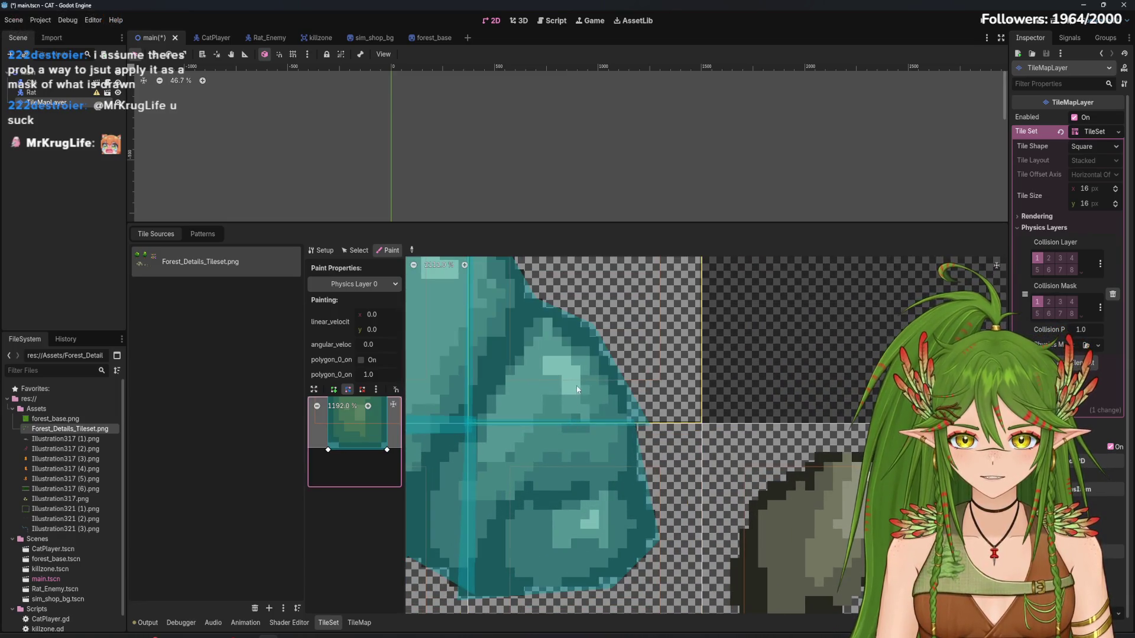
pyautogui.moveTo(387, 450)
pyautogui.mouseDown()
pyautogui.moveTo(398, 456)
pyautogui.moveTo(354, 429)
pyautogui.moveTo(366, 451)
pyautogui.moveTo(344, 426)
pyautogui.mouseUp()
pyautogui.click(344, 435)
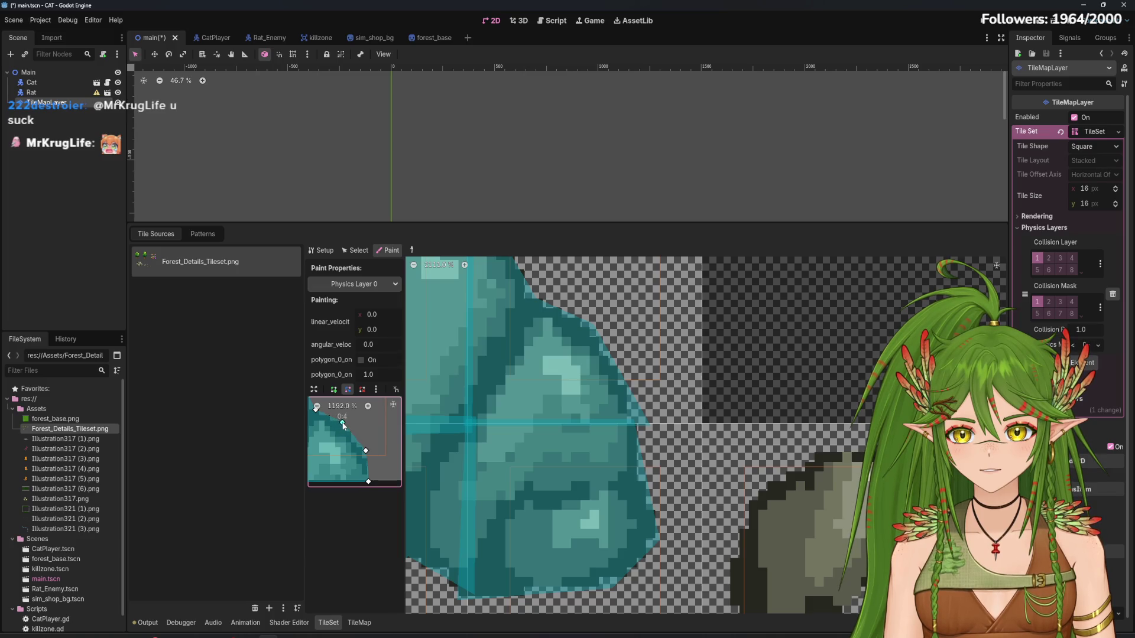
pyautogui.scroll(-3, 562, 476)
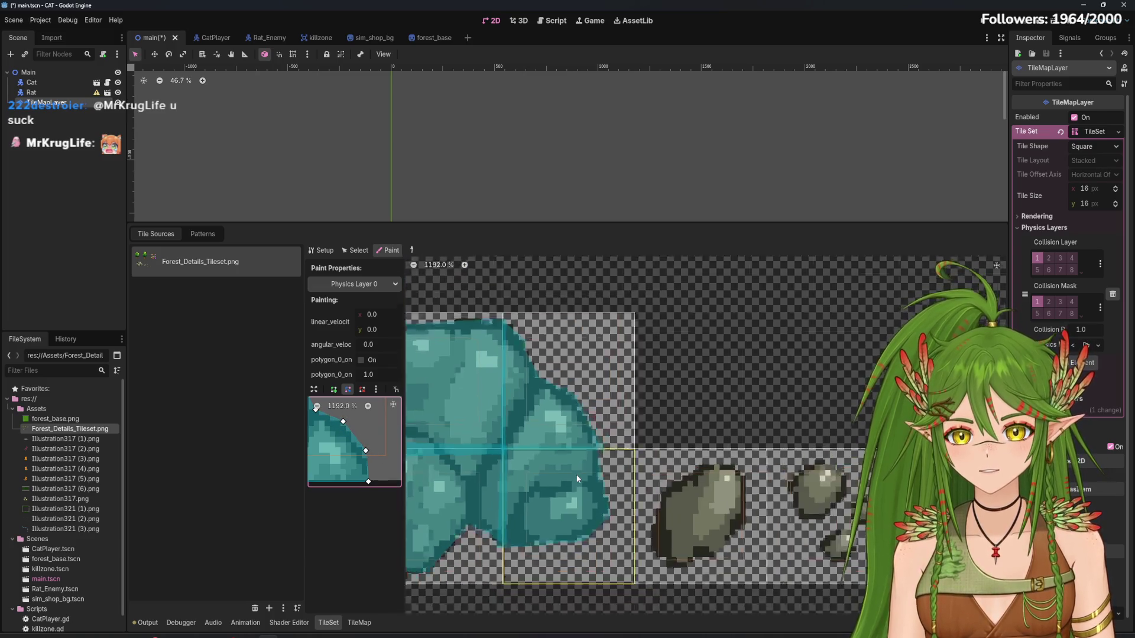
# Save main.tscn and zoom the atlas out to 313.8% to see the whole tileset
pyautogui.hotkey('ctrl', 's')
pyautogui.scroll(-2, 638, 459)
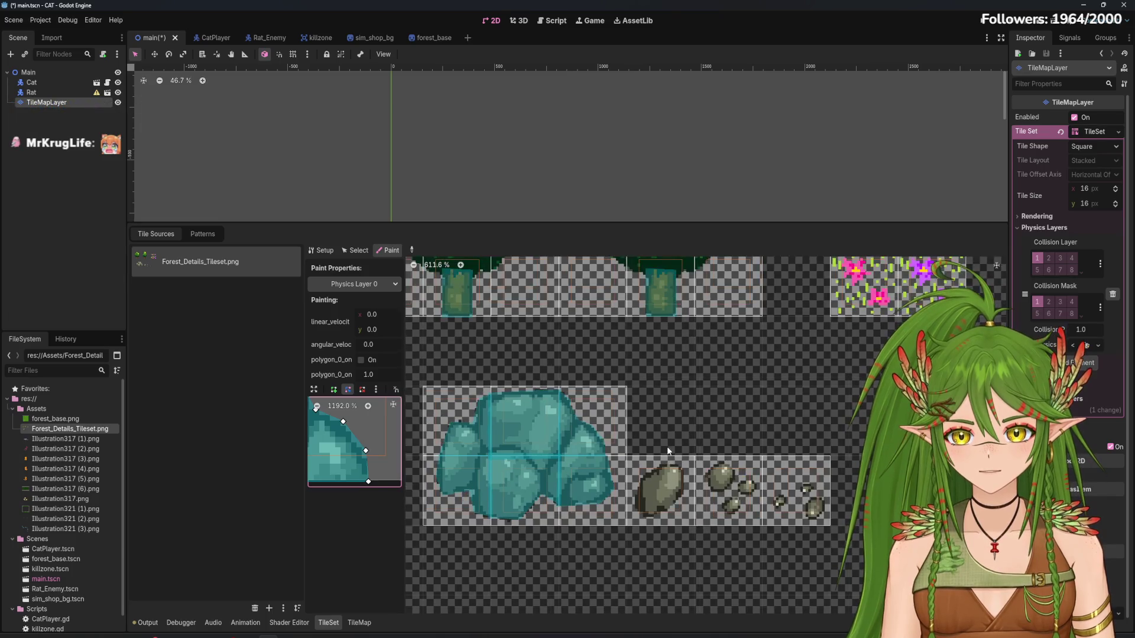
pyautogui.scroll(-3, 684, 457)
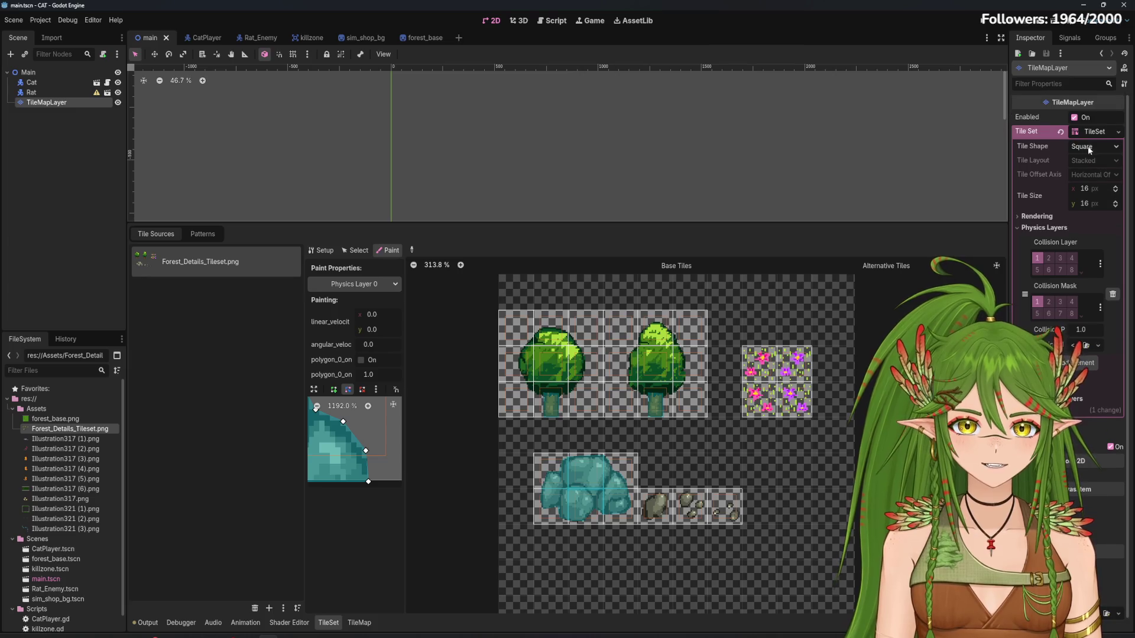
pyautogui.scroll(-1, 1109, 189)
pyautogui.scroll(1, 1109, 189)
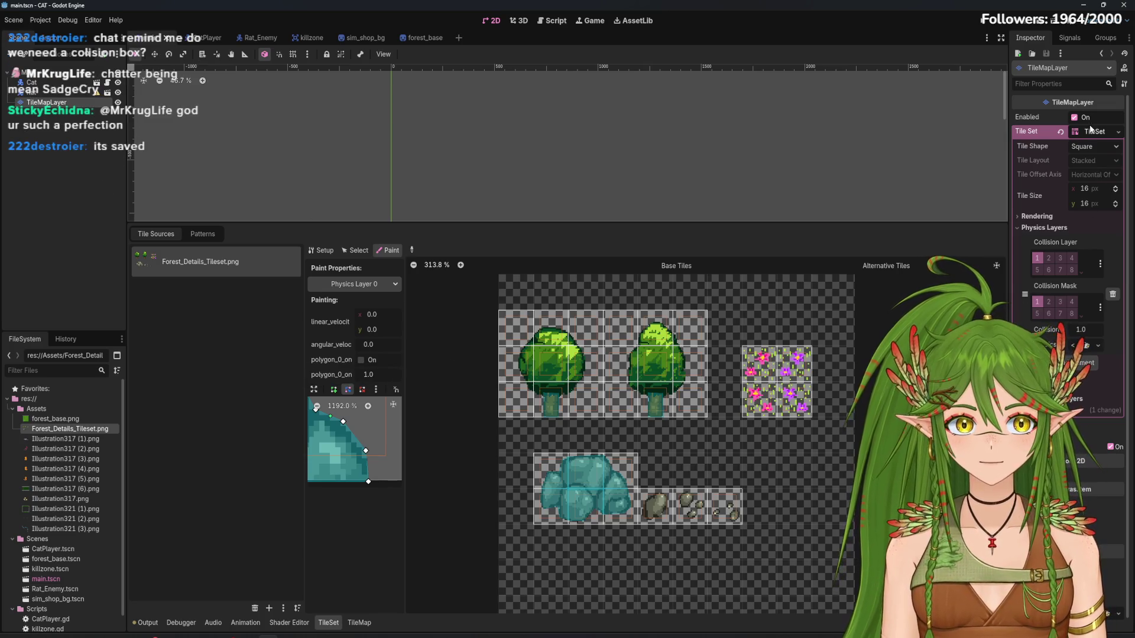
pyautogui.click(1121, 136)
pyautogui.click(1122, 133)
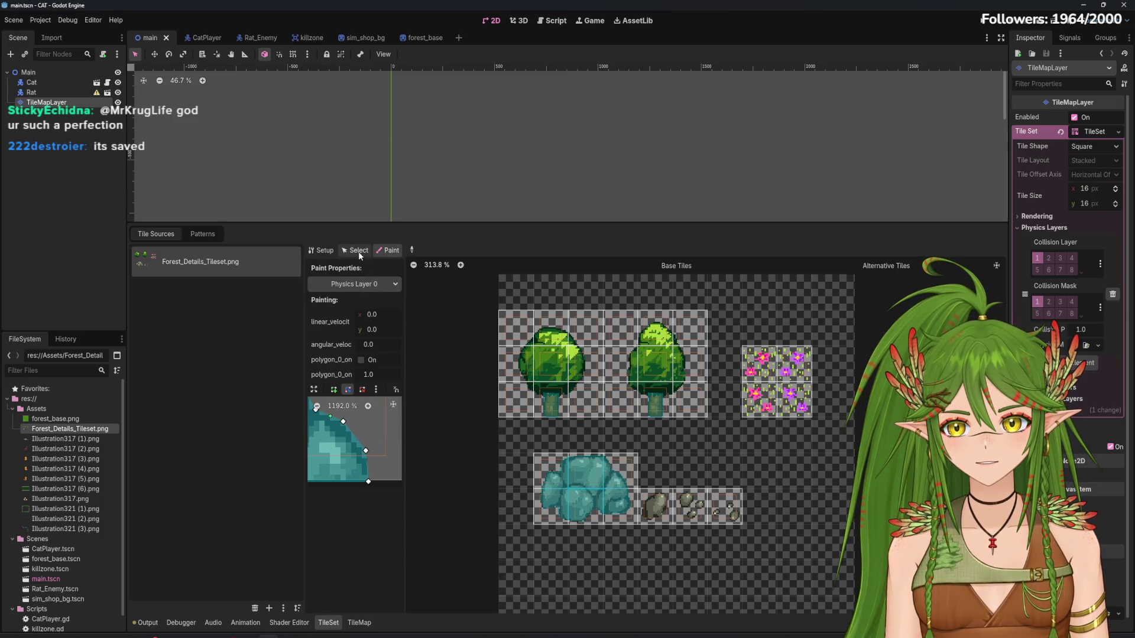
pyautogui.scroll(-5, 472, 205)
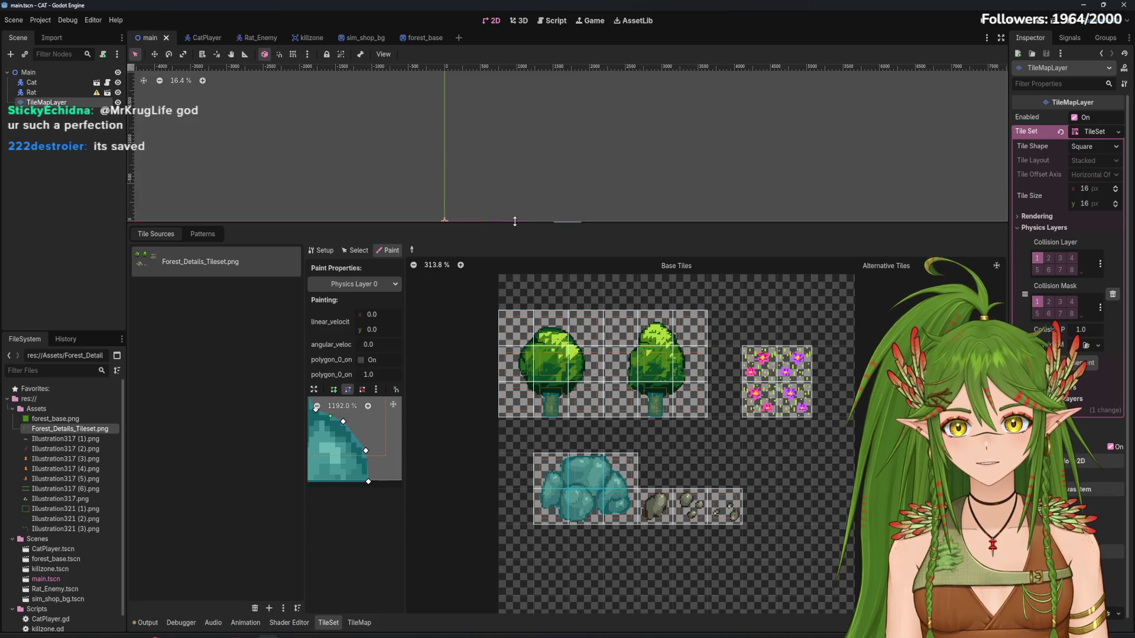
# Instance forest_base.tscn into the main scene from the FileSystem dock
pyautogui.moveTo(515, 221); pyautogui.dragTo(515, 371)
pyautogui.scroll(3, 457, 259)
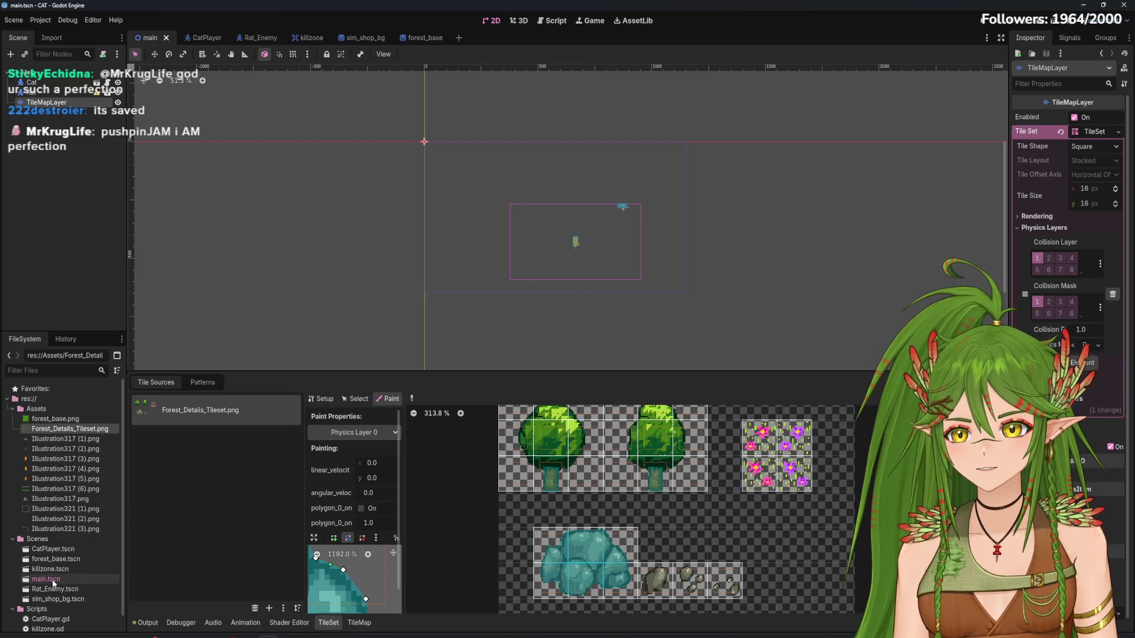
pyautogui.moveTo(196, 417); pyautogui.dragTo(559, 239)
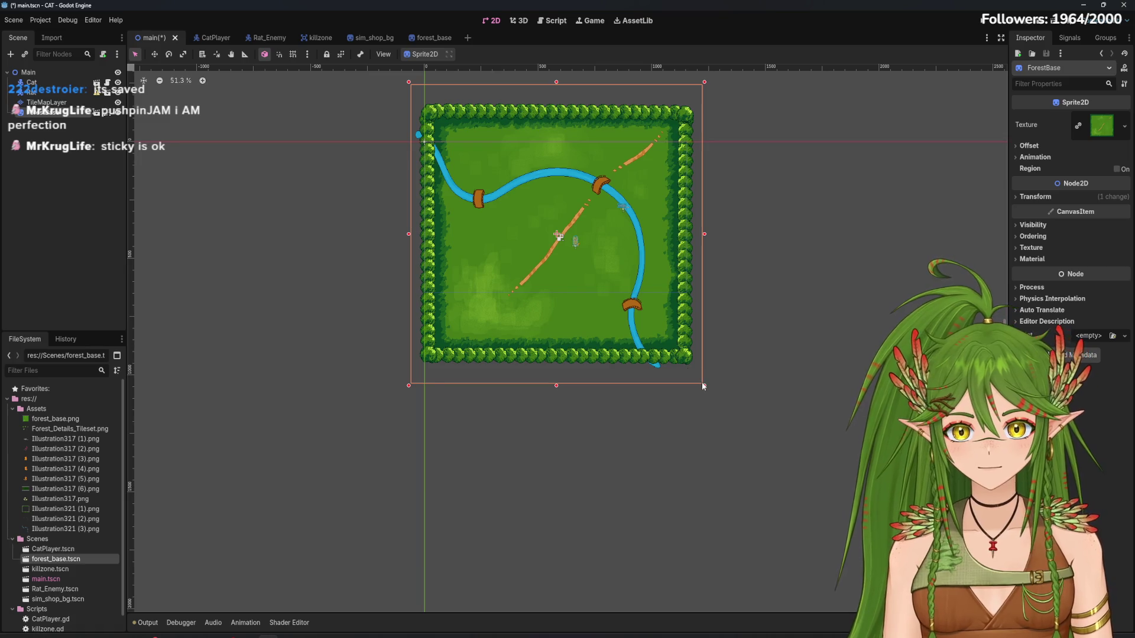
# Scale the forest map up, move it down and right, and reselect TileMapLayer
pyautogui.moveTo(705, 386); pyautogui.dragTo(863, 528)
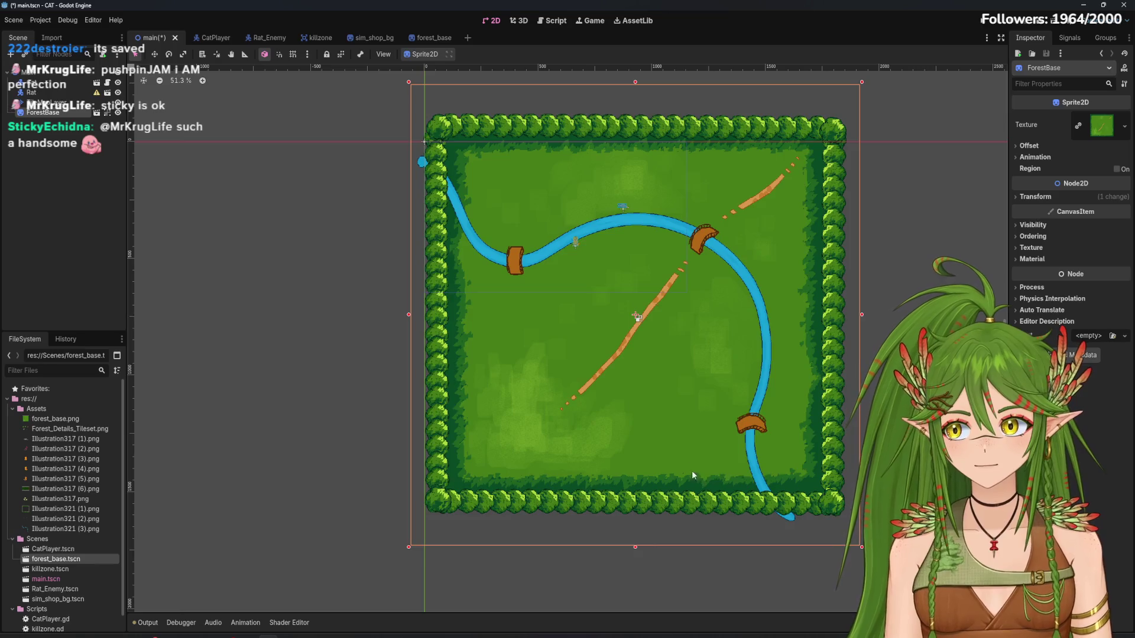
pyautogui.scroll(-5, 692, 471)
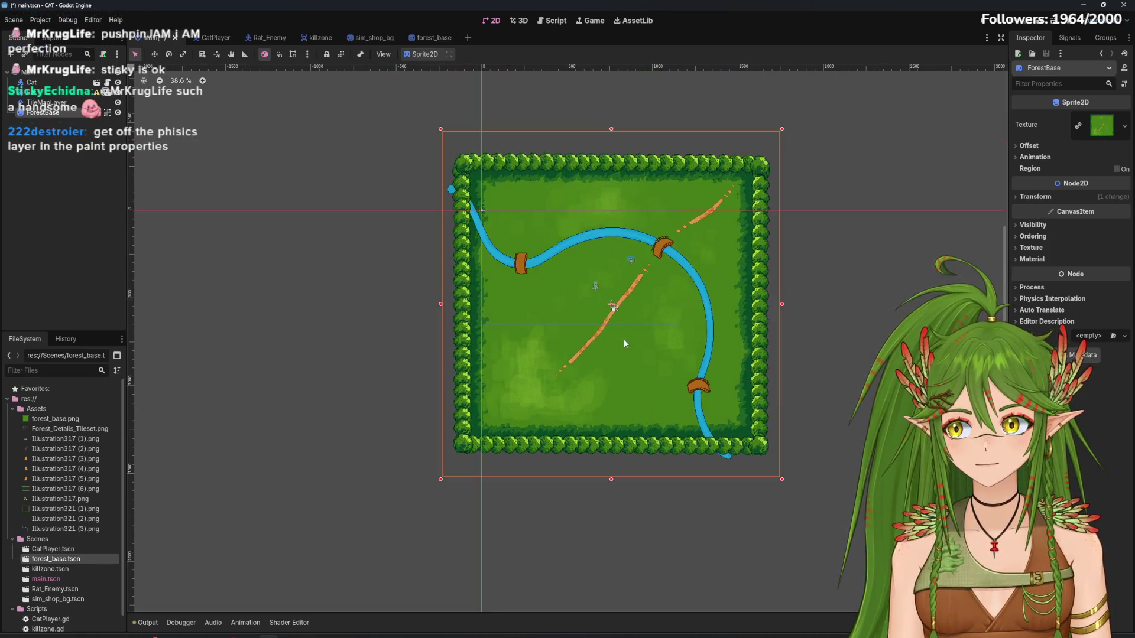
pyautogui.scroll(2, 563, 368)
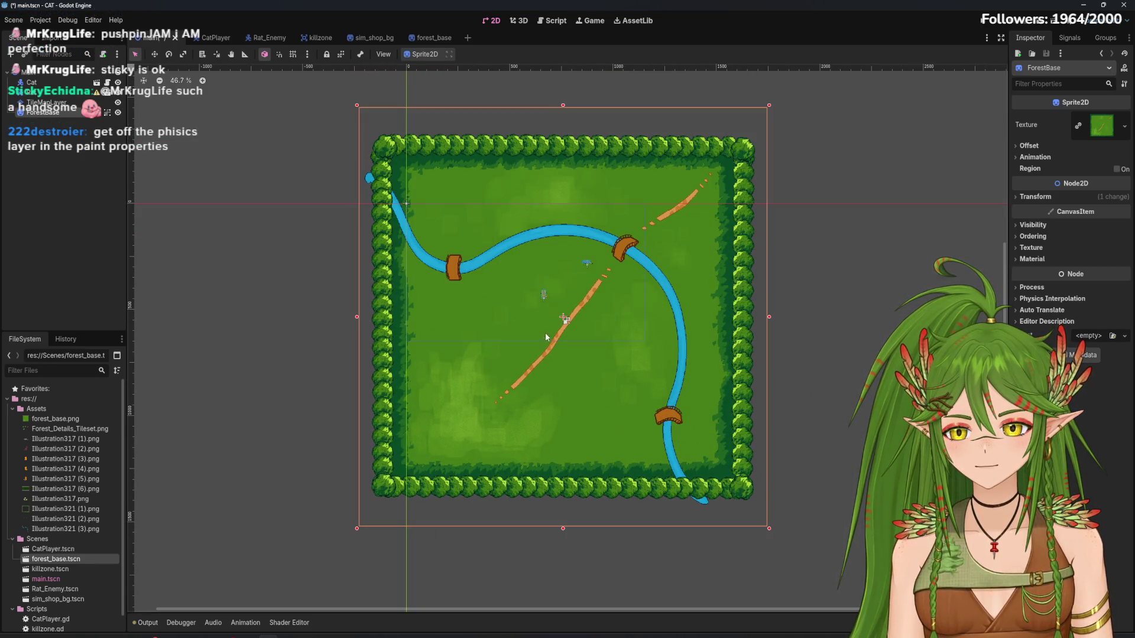
pyautogui.moveTo(565, 318); pyautogui.dragTo(603, 389)
pyautogui.hscroll(3, 606, 383)
pyautogui.scroll(-2, 606, 384)
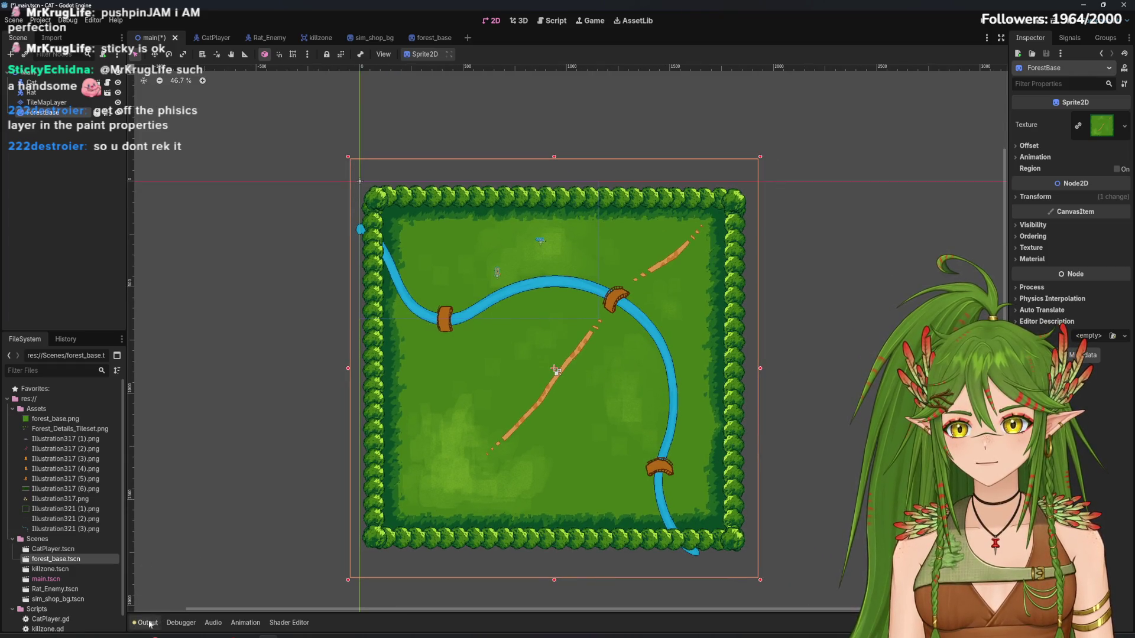
pyautogui.click(52, 104)
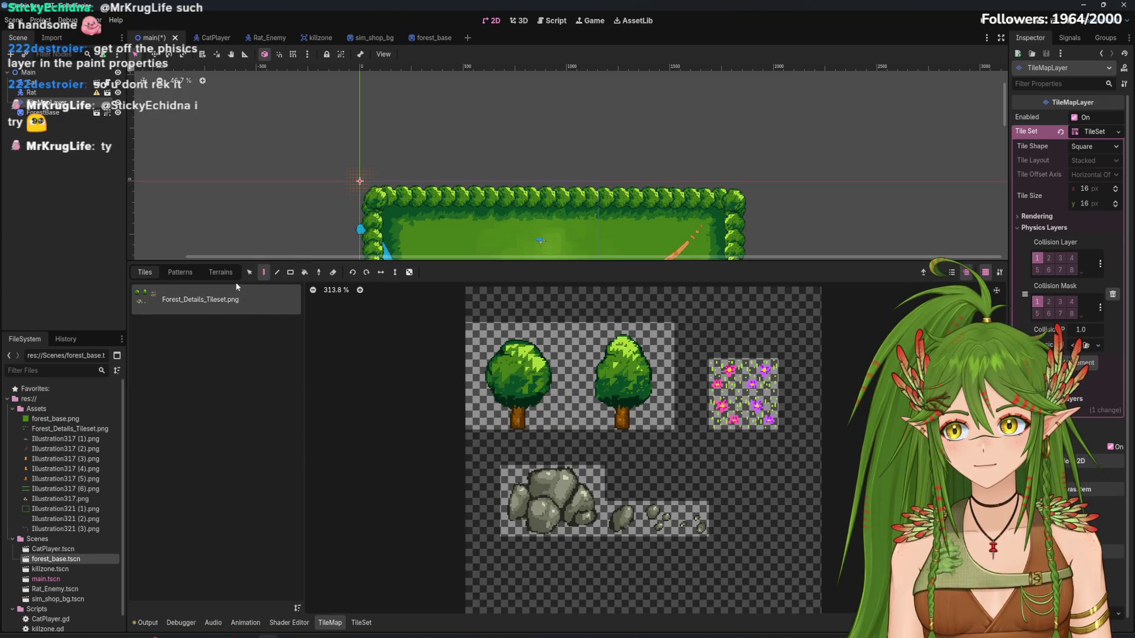
# Select the 2x2 block of flower tiles in the Forest_Details_Tileset atlas
pyautogui.click(363, 623)
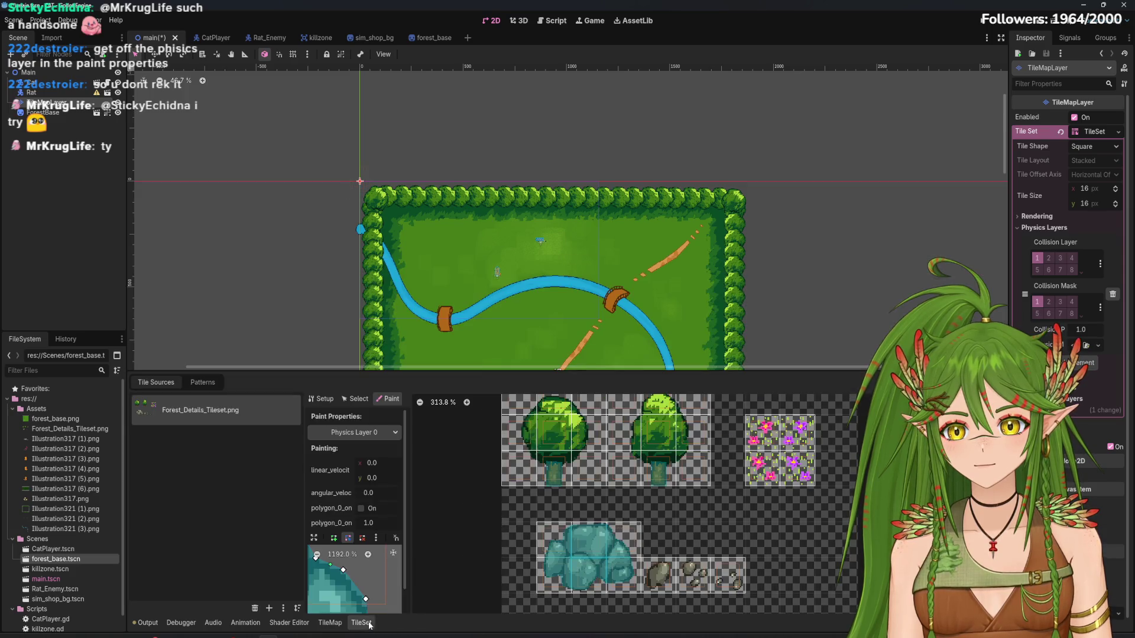
pyautogui.click(332, 624)
pyautogui.scroll(-3, 690, 178)
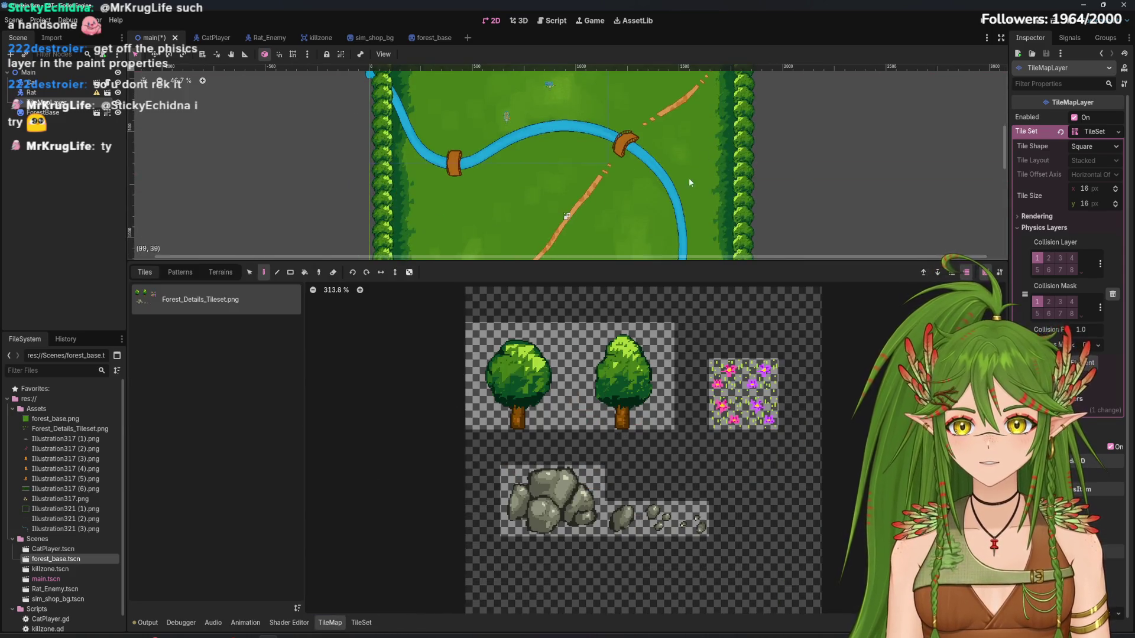
pyautogui.scroll(2, 576, 180)
pyautogui.scroll(-1, 647, 197)
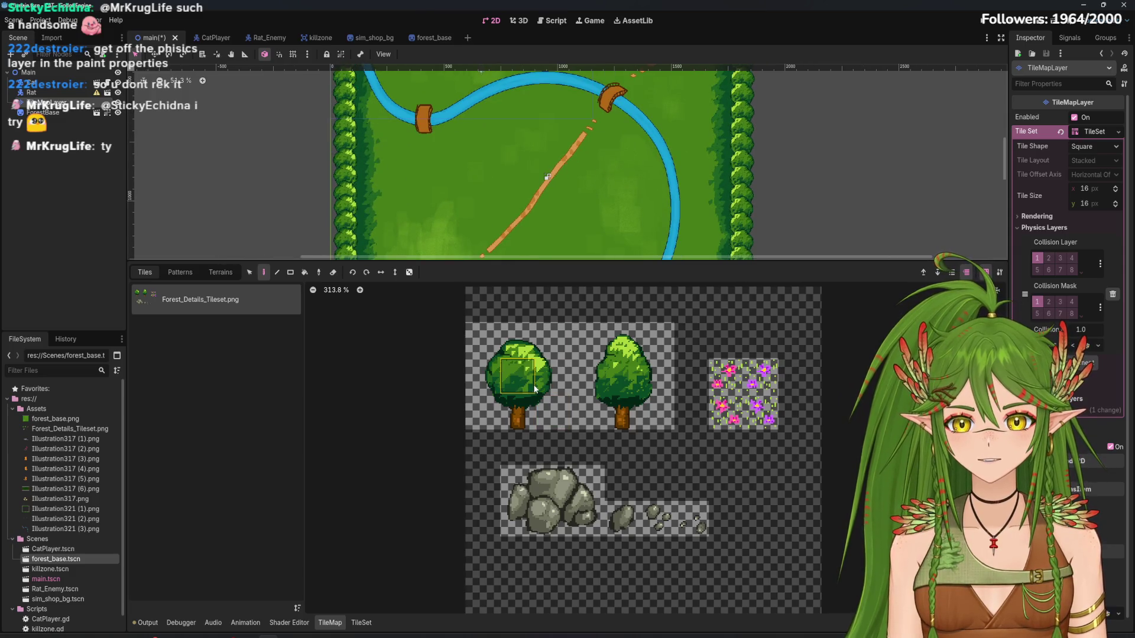
pyautogui.moveTo(726, 381); pyautogui.dragTo(762, 408)
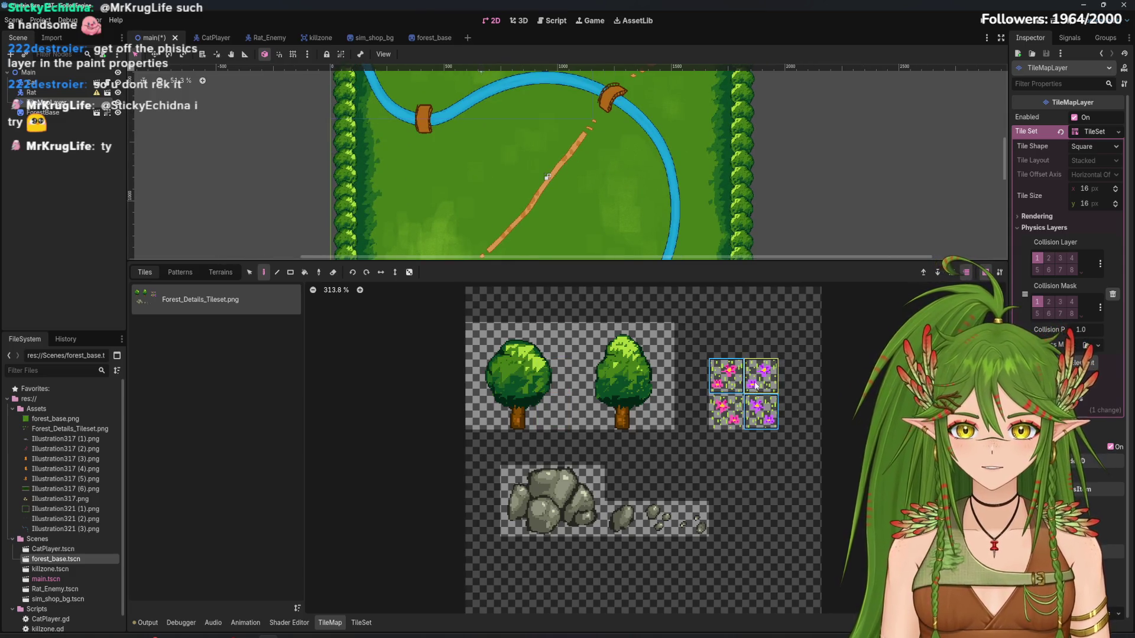
# Enable random tile placement with scattering 20 and choose the Rectangle tool
pyautogui.scroll(-2, 490, 235)
pyautogui.hscroll(-3, 490, 235)
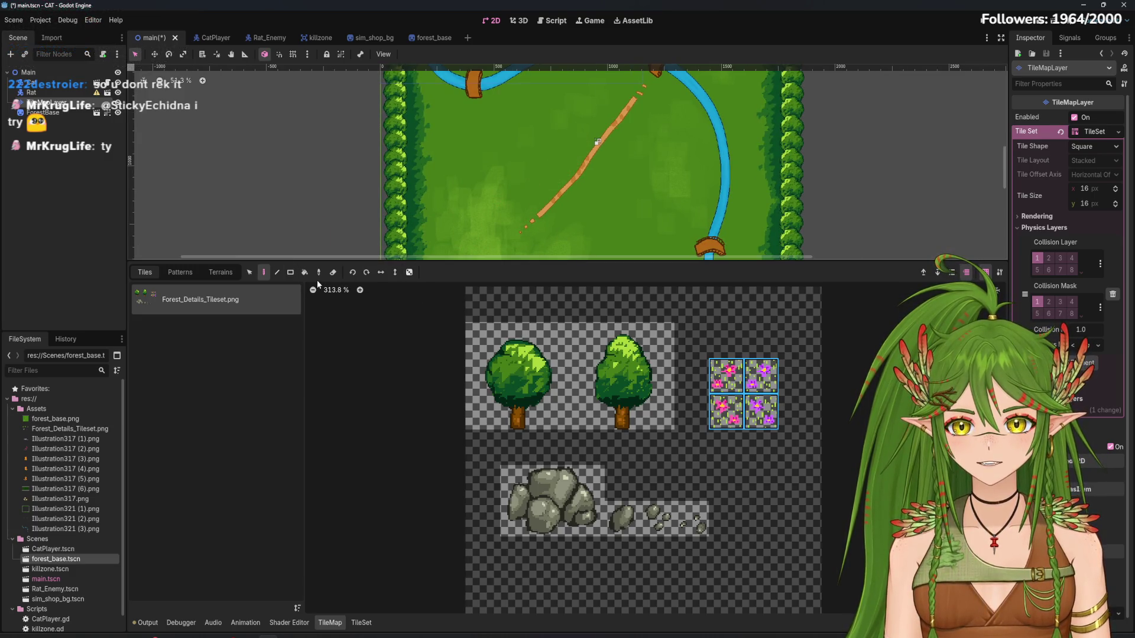
pyautogui.click(409, 273)
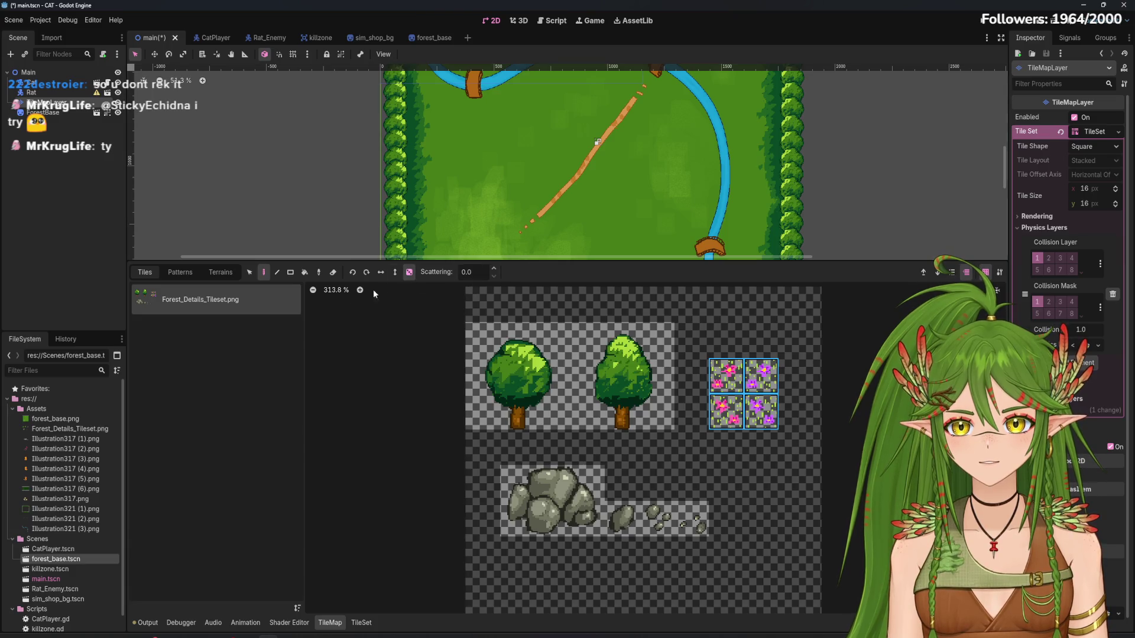
pyautogui.doubleClick(470, 272)
pyautogui.write('2')
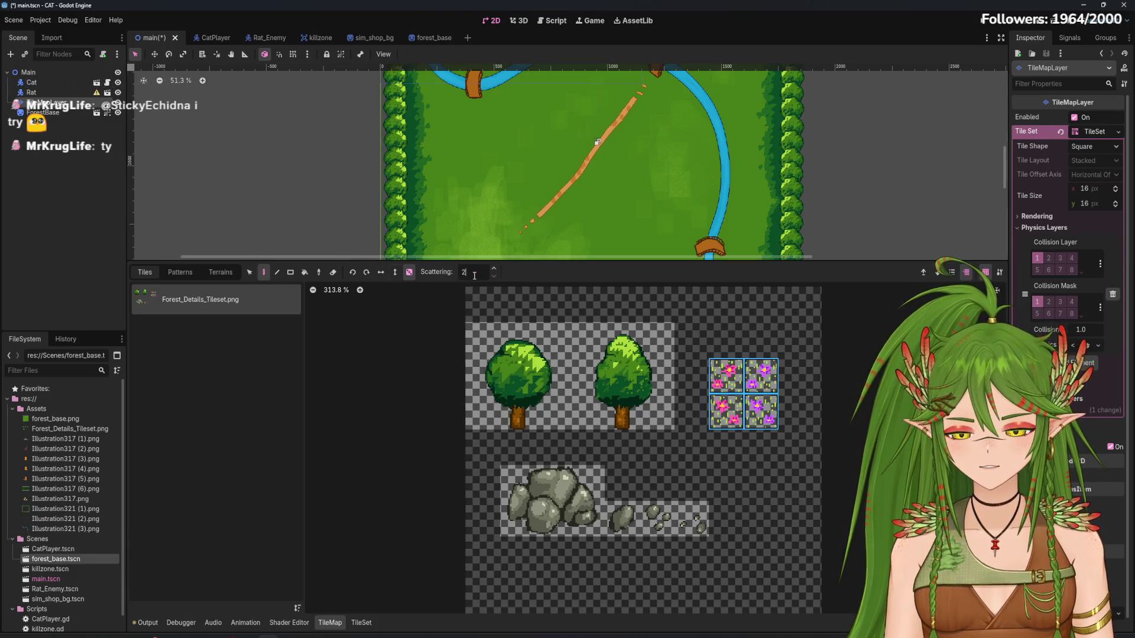
pyautogui.write('0.0')
pyautogui.click(290, 273)
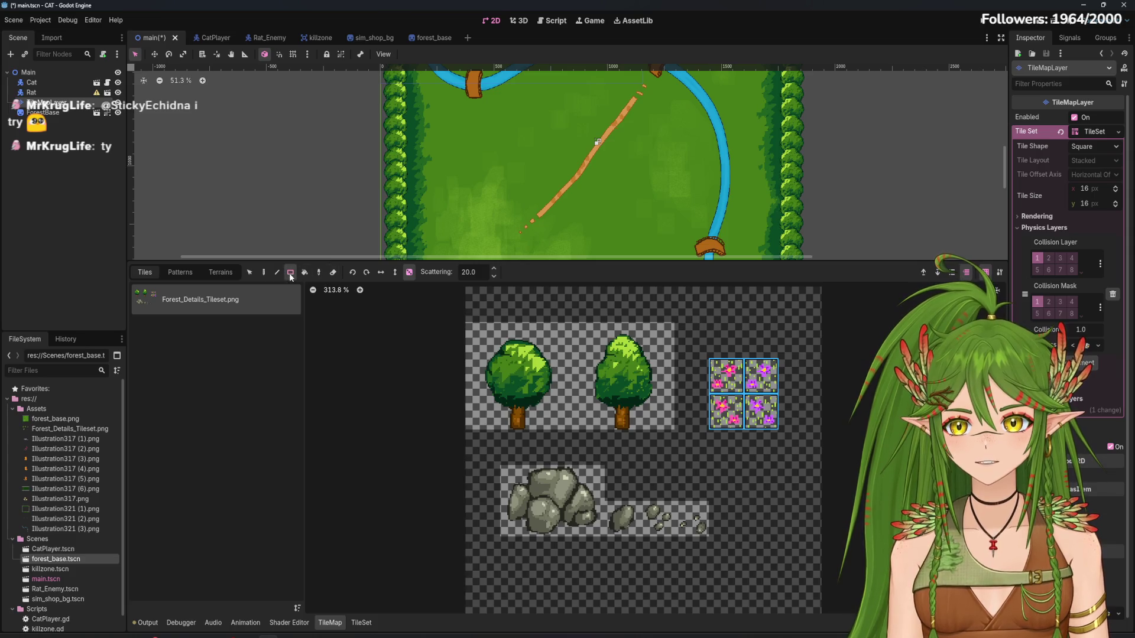
# Paint scattered flower-tile rectangles across the left meadow of the forest map
pyautogui.scroll(-1, 532, 178)
pyautogui.moveTo(461, 124)
pyautogui.mouseDown()
pyautogui.moveTo(483, 159)
pyautogui.moveTo(552, 203)
pyautogui.moveTo(570, 199)
pyautogui.moveTo(547, 208)
pyautogui.mouseUp()
pyautogui.scroll(5, 531, 196)
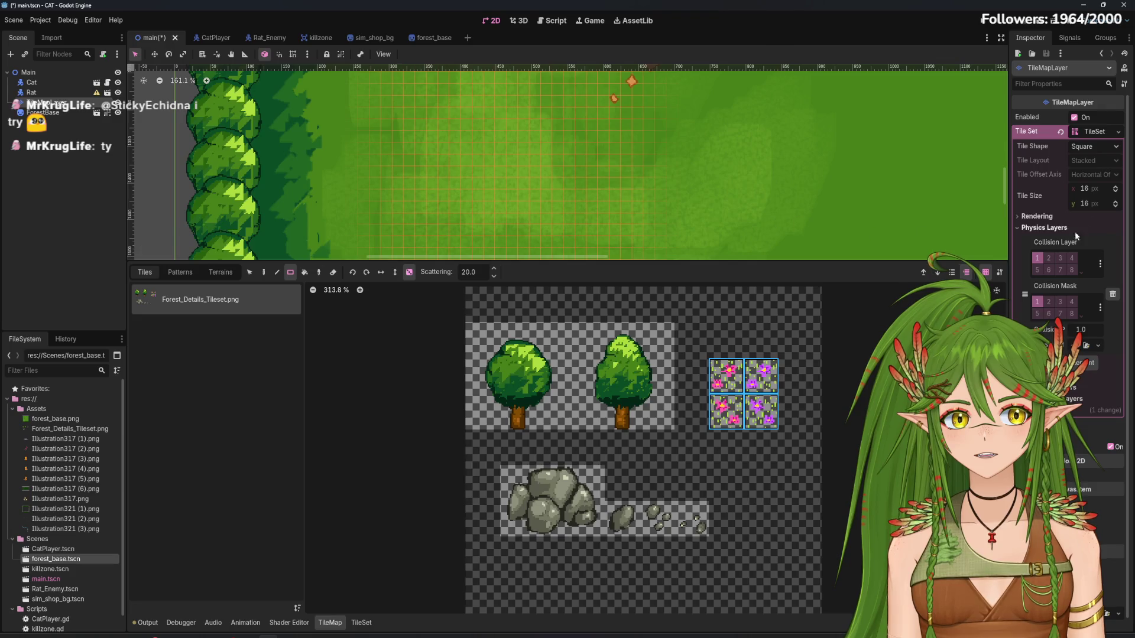
pyautogui.moveTo(512, 190); pyautogui.dragTo(513, 229)
pyautogui.scroll(-4, 514, 222)
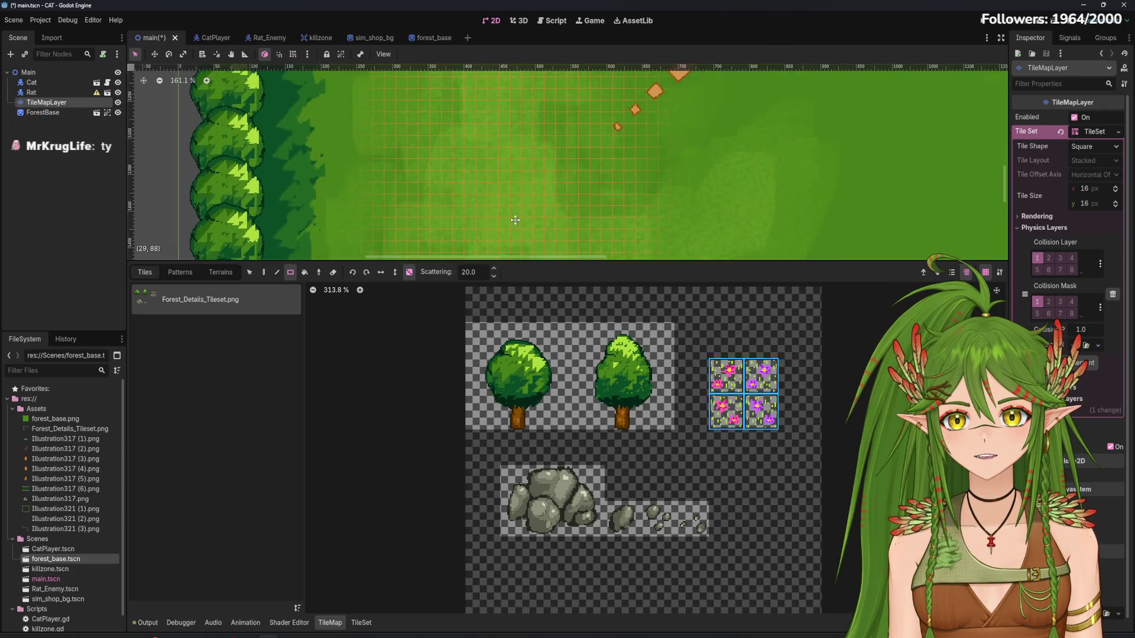
pyautogui.moveTo(463, 143); pyautogui.dragTo(564, 255)
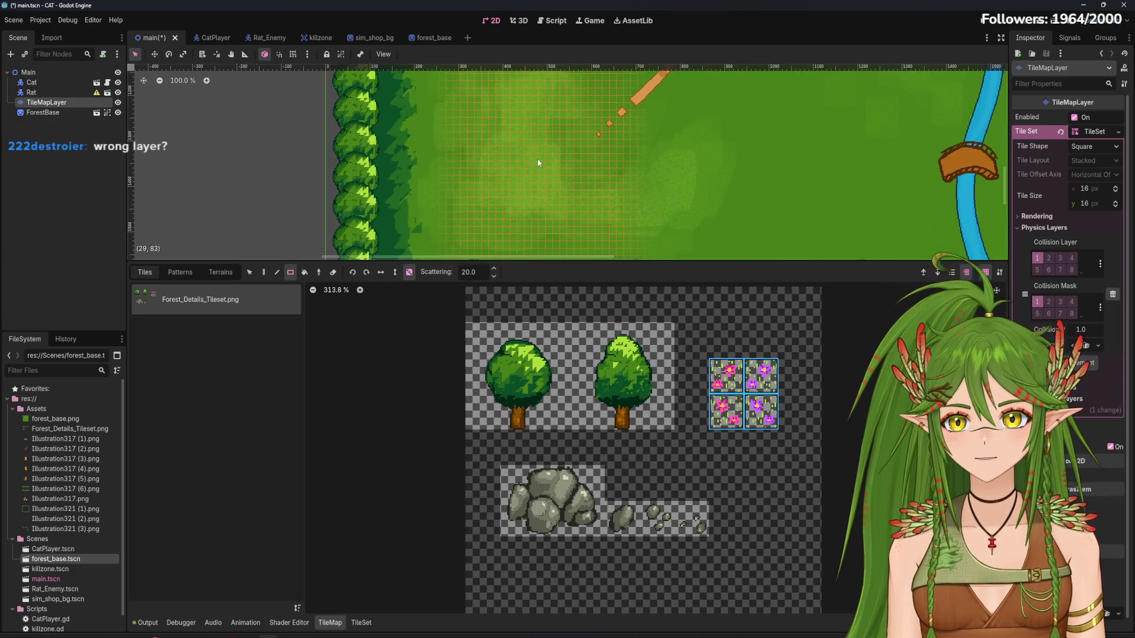
pyautogui.scroll(-1, 520, 189)
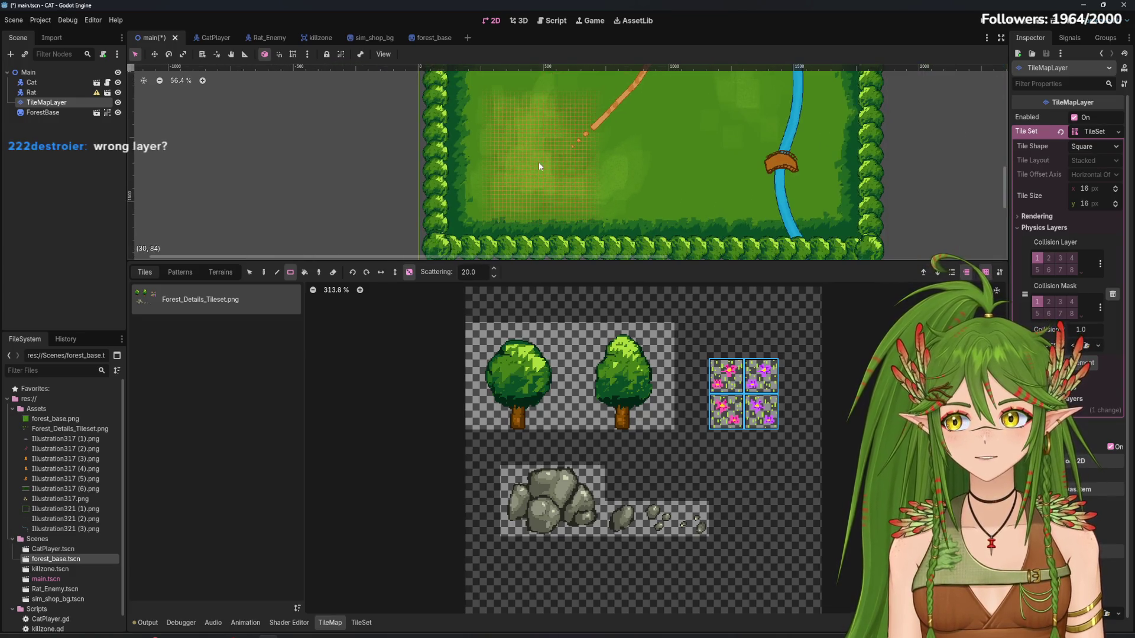
# Toggle ForestBase's visibility to inspect the hidden tiles, leaving it visible
pyautogui.click(117, 112)
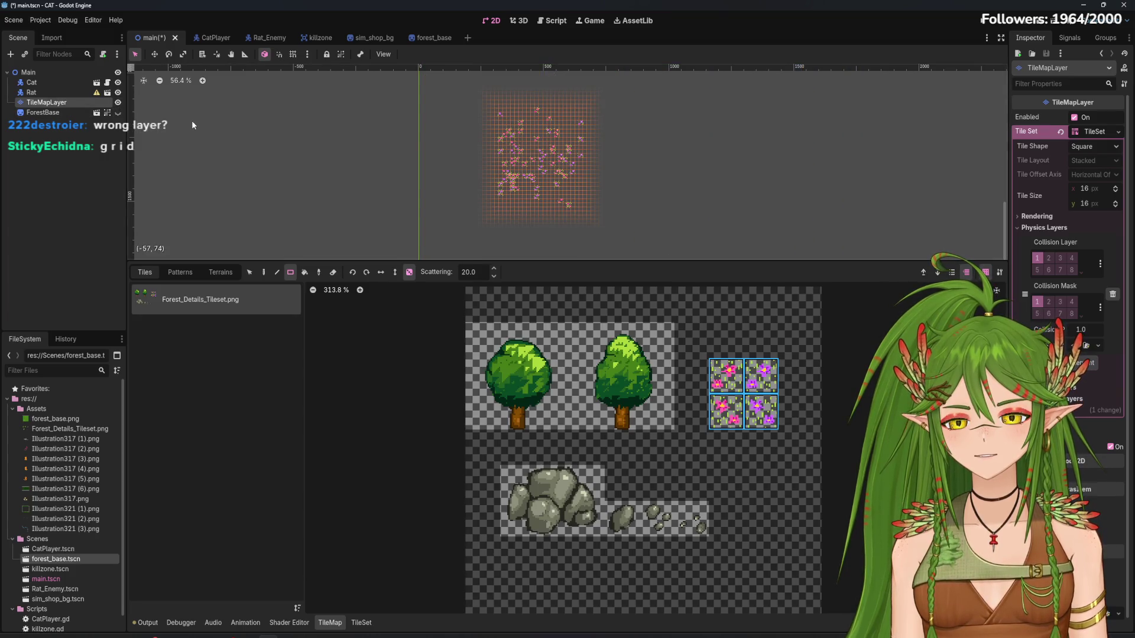
pyautogui.hotkey('ctrl', 'z')
pyautogui.click(118, 112)
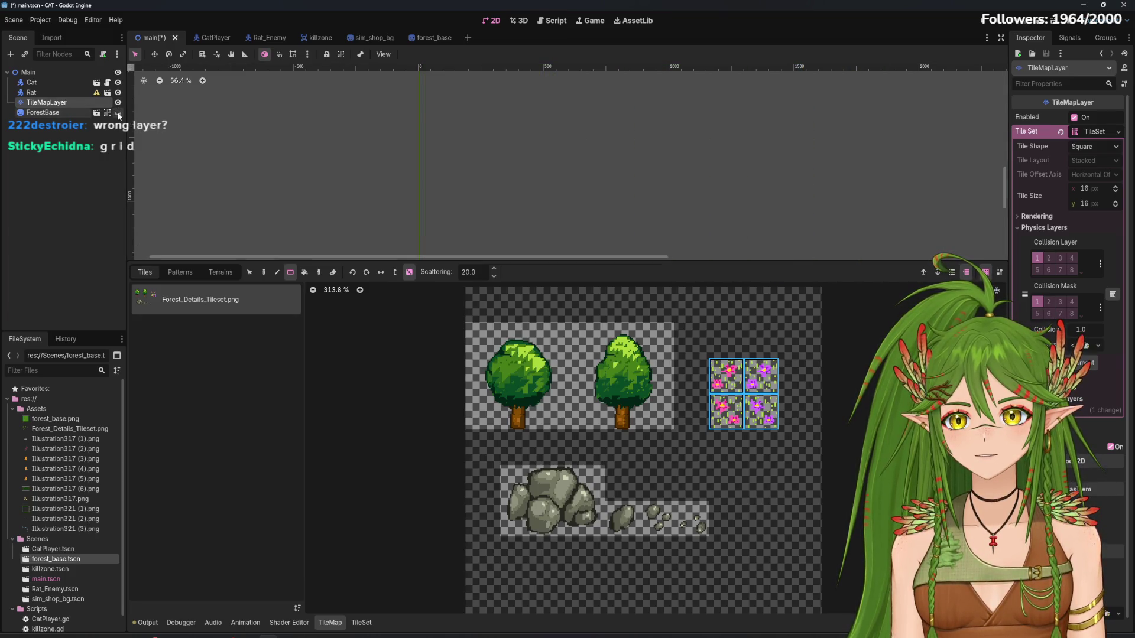
pyautogui.click(118, 112)
pyautogui.click(62, 112)
# Move ForestBase above TileMapLayer in the Scene tree and reselect TileMapLayer
pyautogui.click(59, 113)
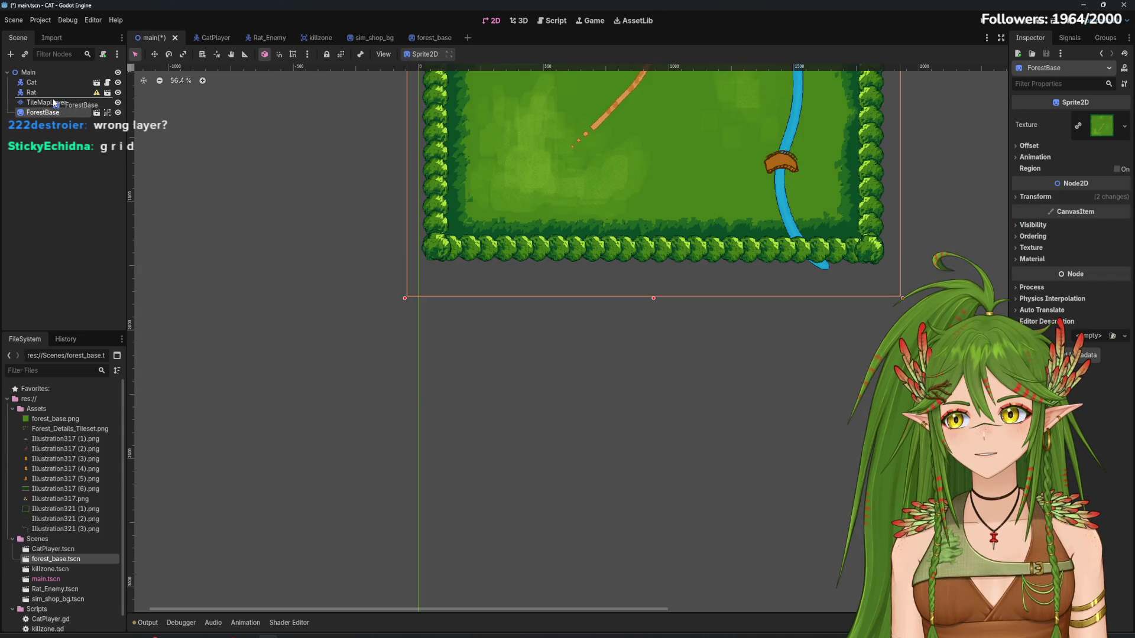
pyautogui.moveTo(55, 104); pyautogui.dragTo(57, 104)
pyautogui.click(64, 114)
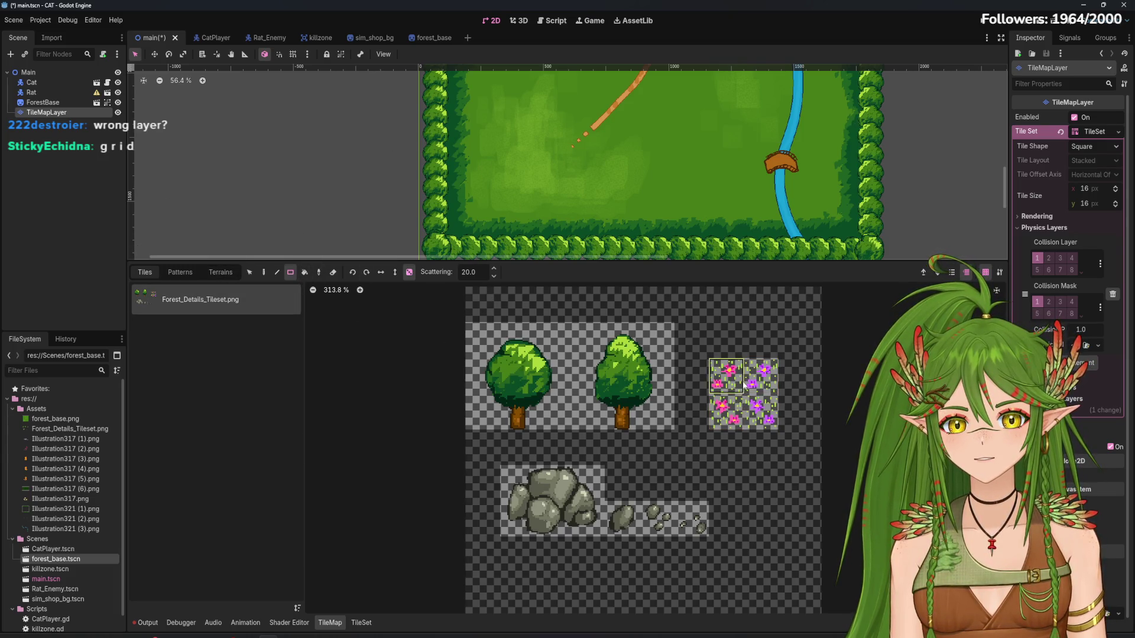
# Reselect the four flower tiles and scatter two flower rectangles over the meadow
pyautogui.moveTo(718, 369); pyautogui.dragTo(769, 421)
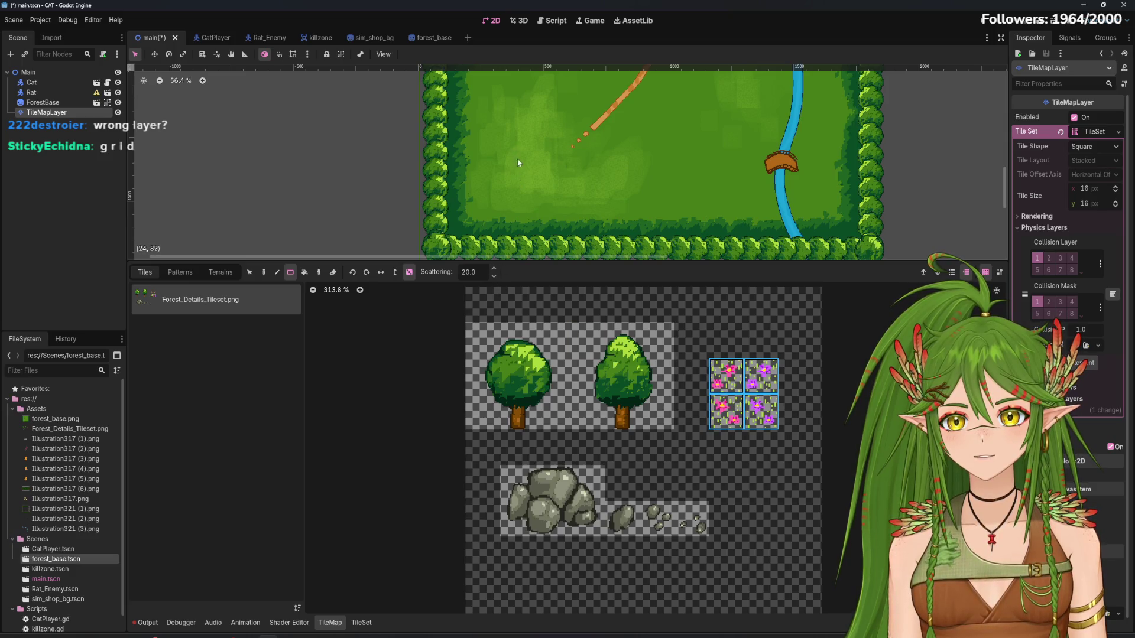
pyautogui.scroll(5, 502, 145)
pyautogui.scroll(5, 529, 177)
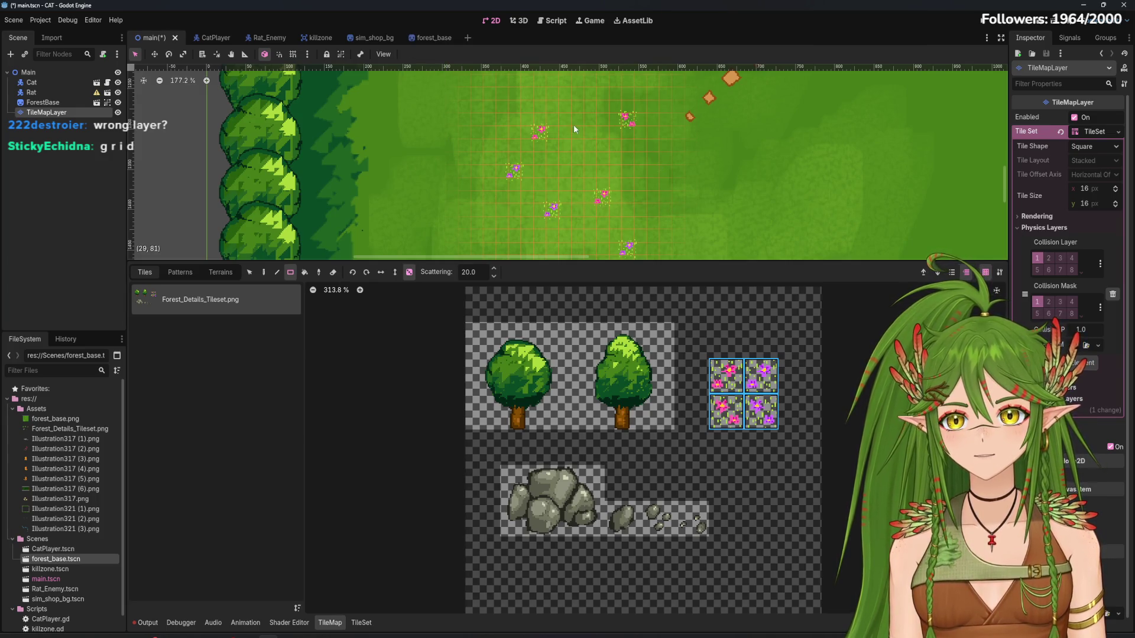
pyautogui.scroll(-3, 604, 191)
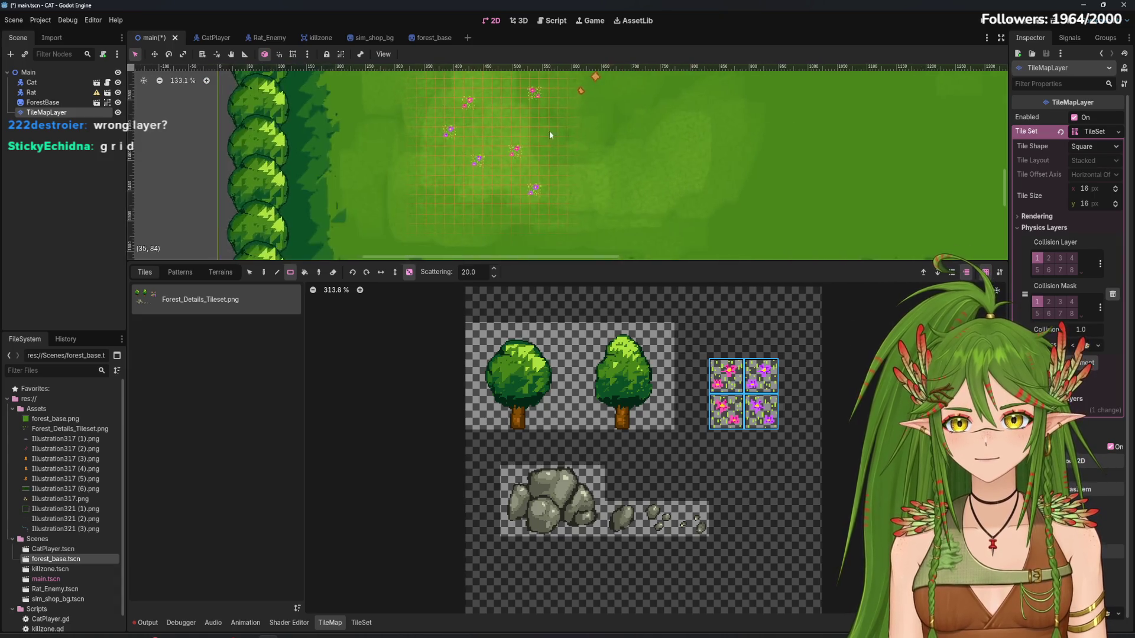
pyautogui.scroll(-5, 550, 135)
pyautogui.moveTo(478, 117); pyautogui.dragTo(562, 206)
pyautogui.moveTo(480, 150); pyautogui.dragTo(541, 208)
# Scatter another flower patch on the grass right of the existing one
pyautogui.scroll(7, 523, 159)
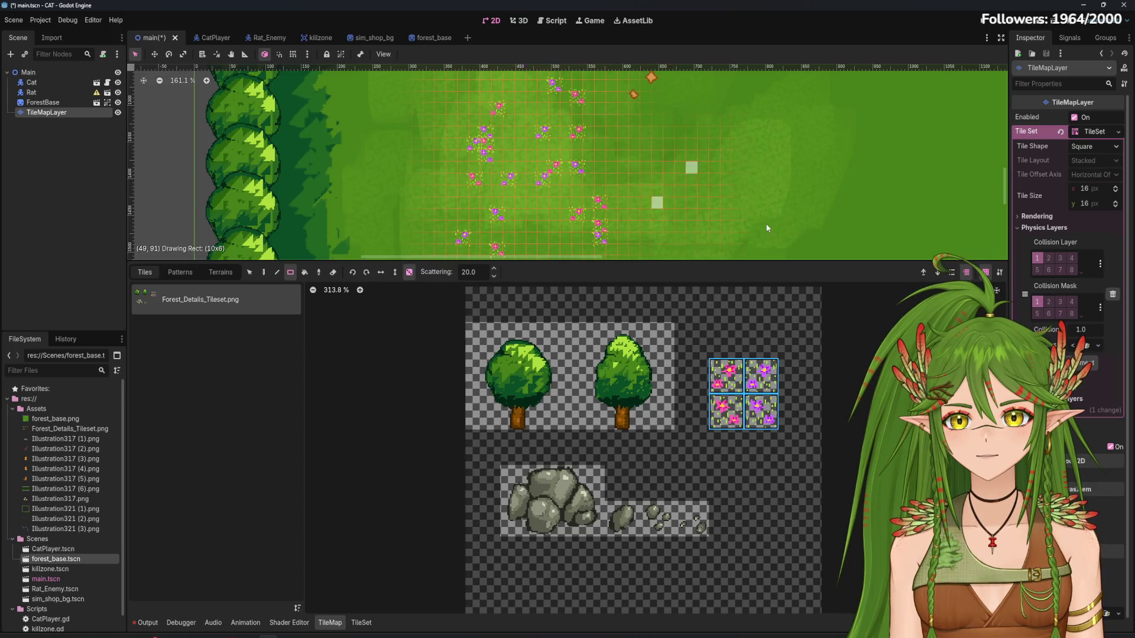
pyautogui.moveTo(662, 177); pyautogui.dragTo(768, 233)
pyautogui.scroll(-5, 715, 203)
pyautogui.scroll(-2, 667, 171)
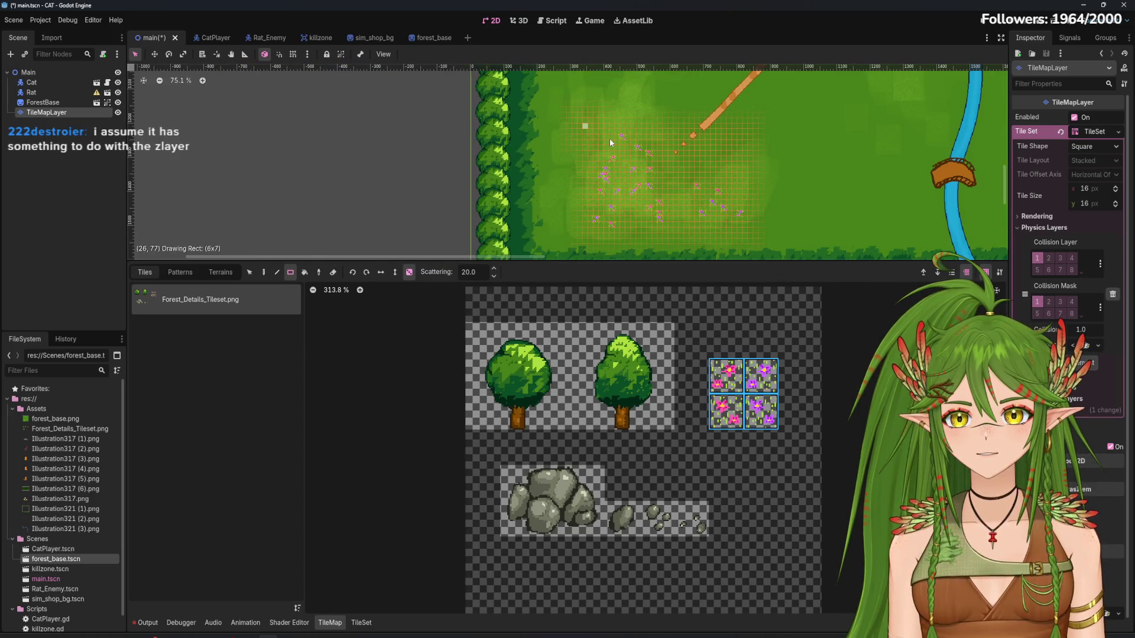
pyautogui.scroll(3, 589, 148)
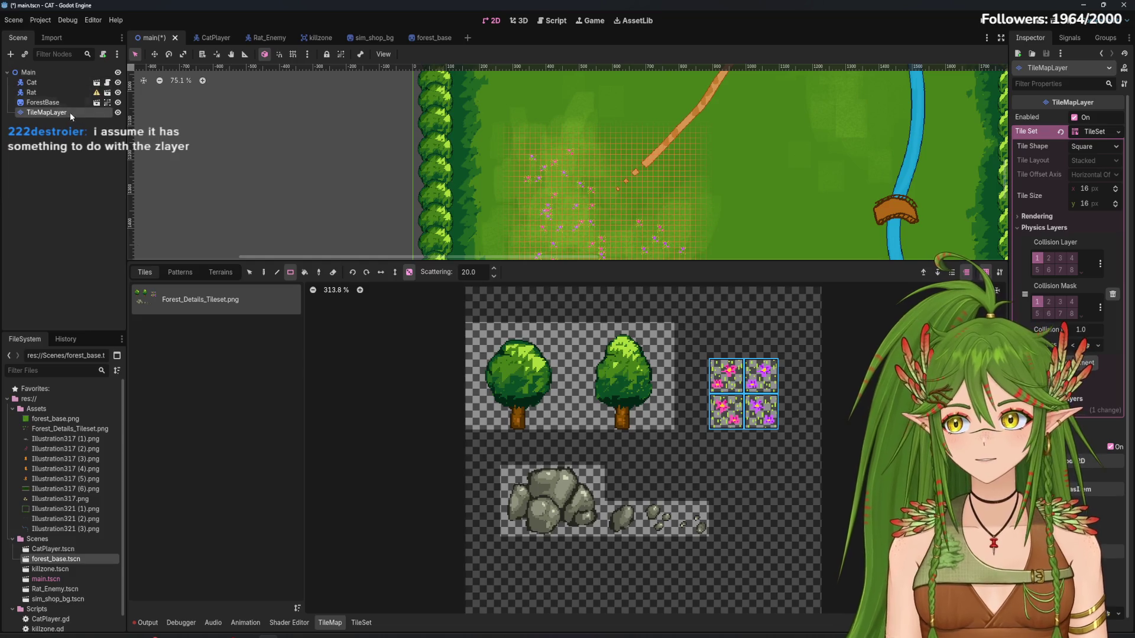
pyautogui.scroll(-3, 591, 189)
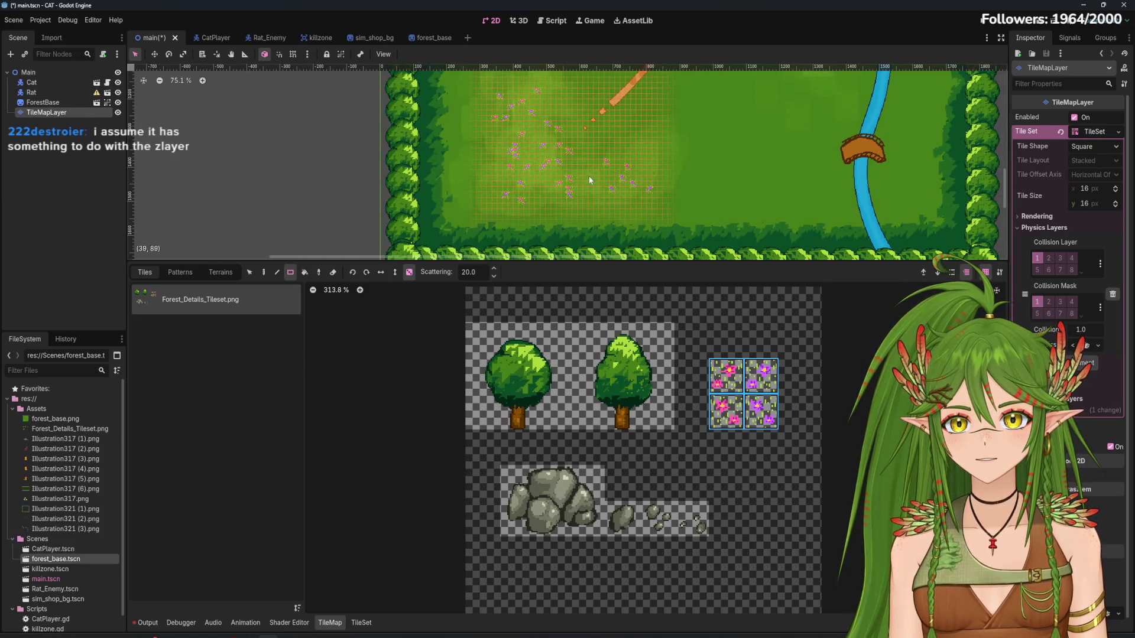
pyautogui.scroll(5, 598, 198)
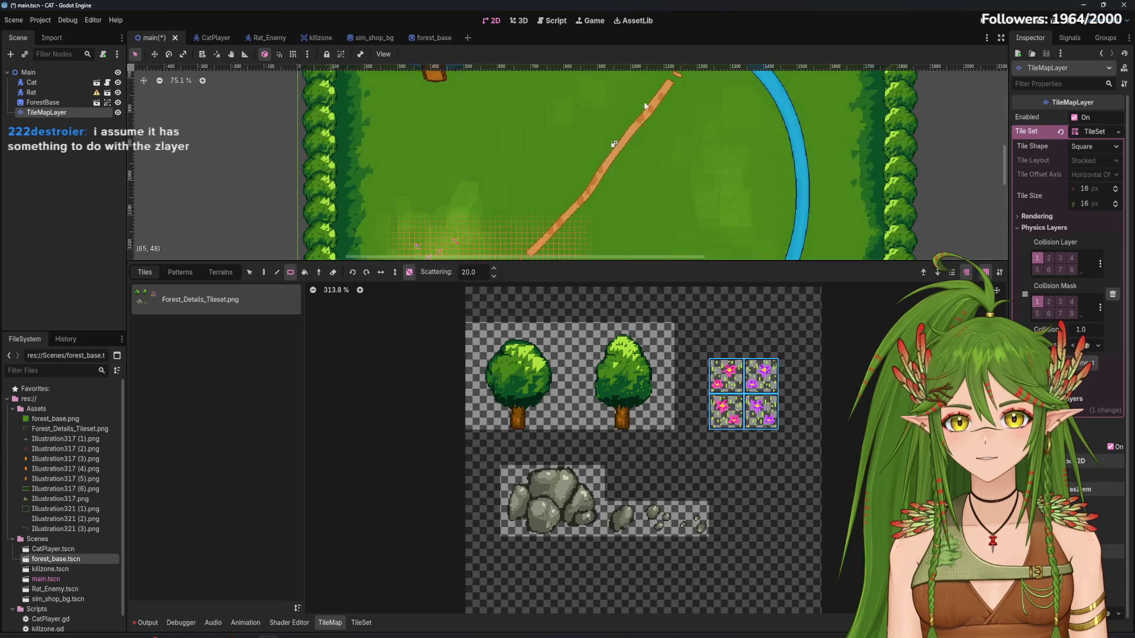
# Scatter pink flowers over grass near the top and a tall strip beside the river
pyautogui.moveTo(495, 120); pyautogui.dragTo(614, 175)
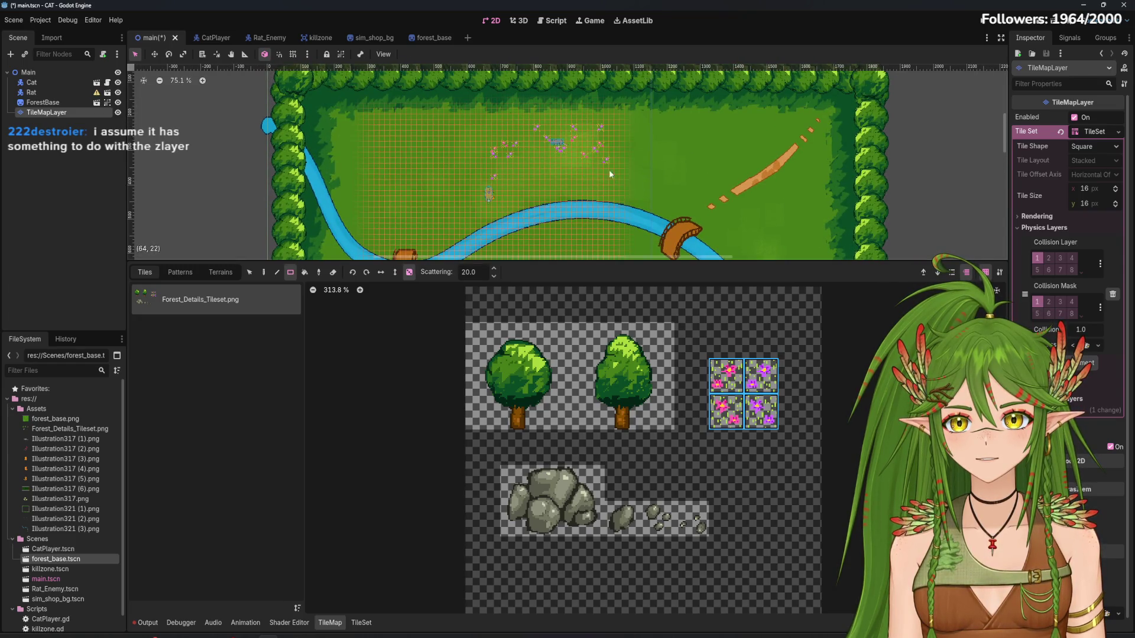
pyautogui.scroll(-5, 559, 177)
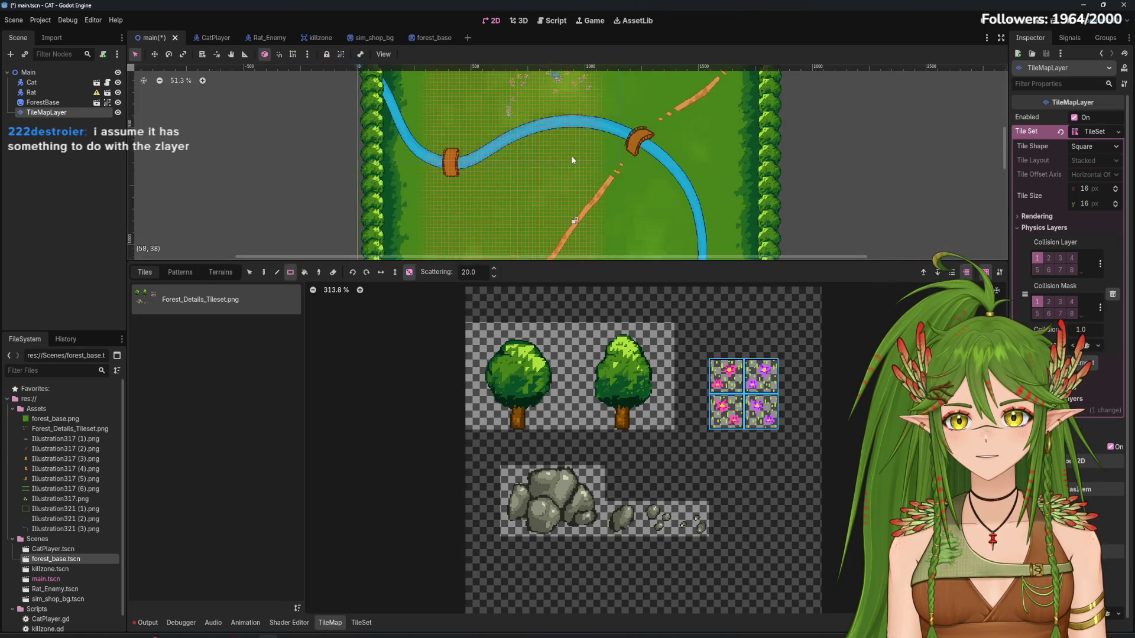
pyautogui.scroll(3, 550, 152)
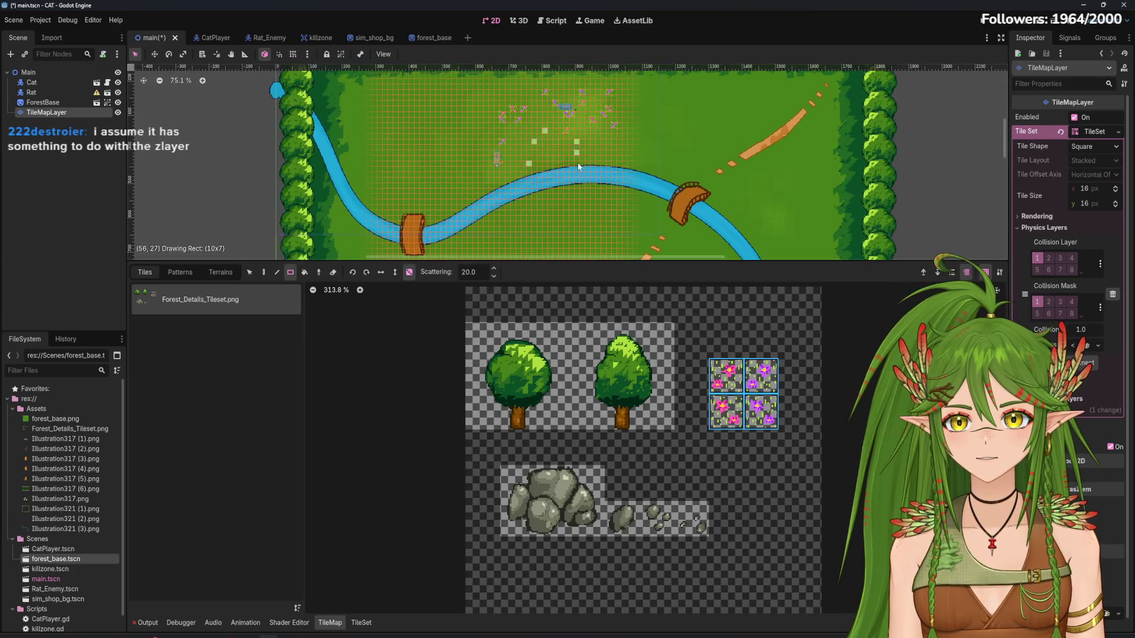
pyautogui.moveTo(577, 162)
pyautogui.mouseDown()
pyautogui.moveTo(584, 139)
pyautogui.moveTo(538, 139)
pyautogui.mouseUp()
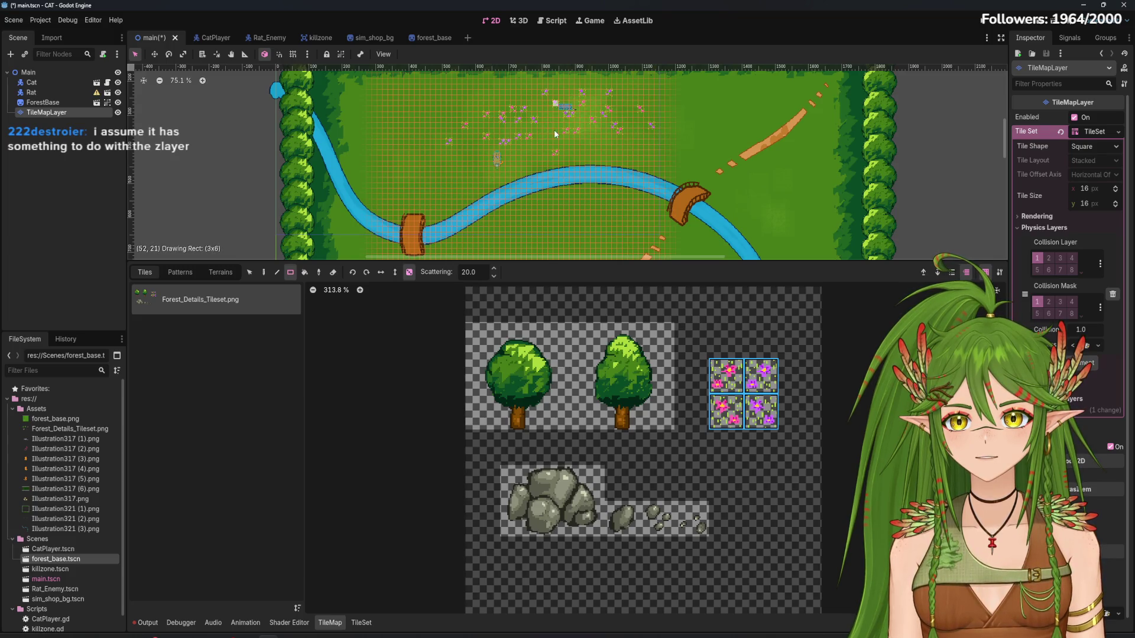
pyautogui.scroll(-3, 610, 159)
pyautogui.scroll(3, 626, 203)
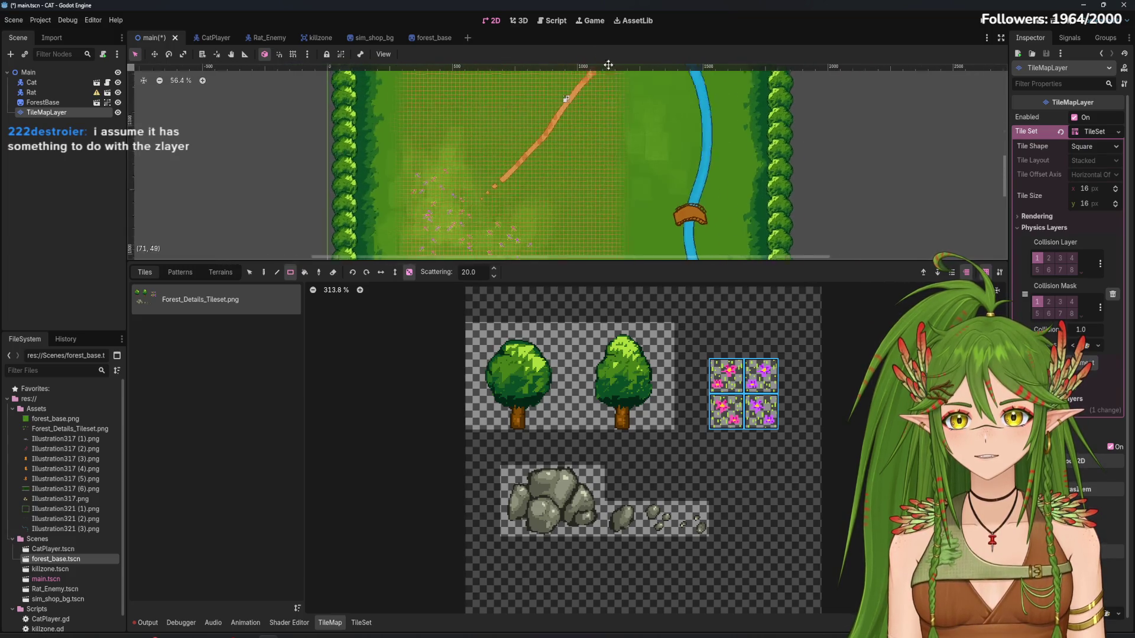
pyautogui.moveTo(590, 118); pyautogui.dragTo(632, 176)
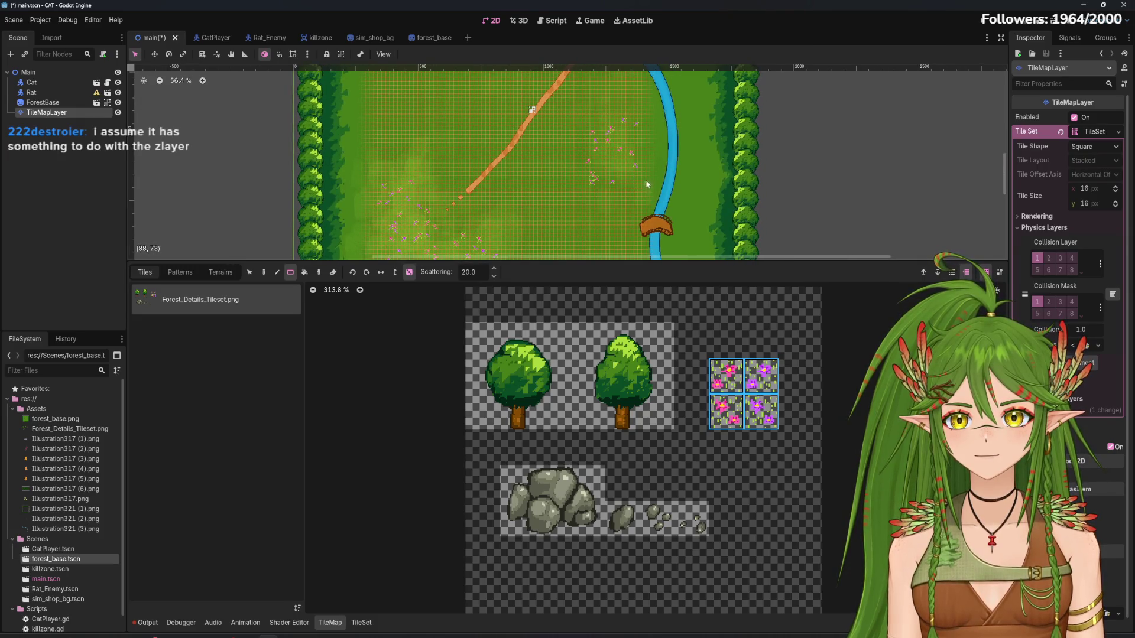
pyautogui.moveTo(593, 106); pyautogui.dragTo(630, 189)
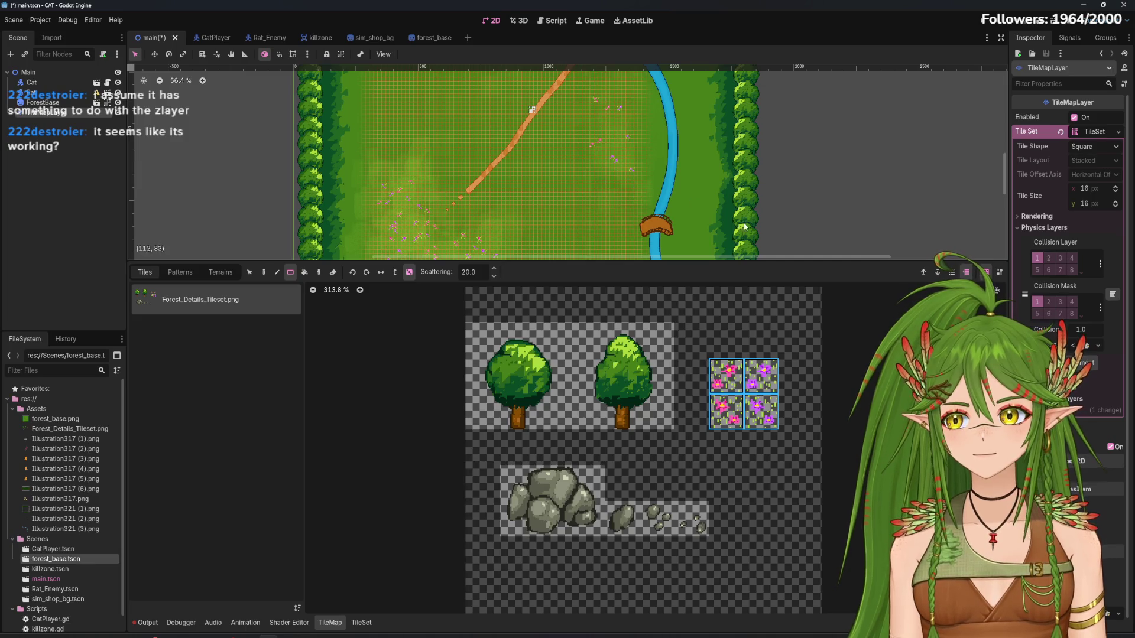
pyautogui.scroll(-4, 745, 227)
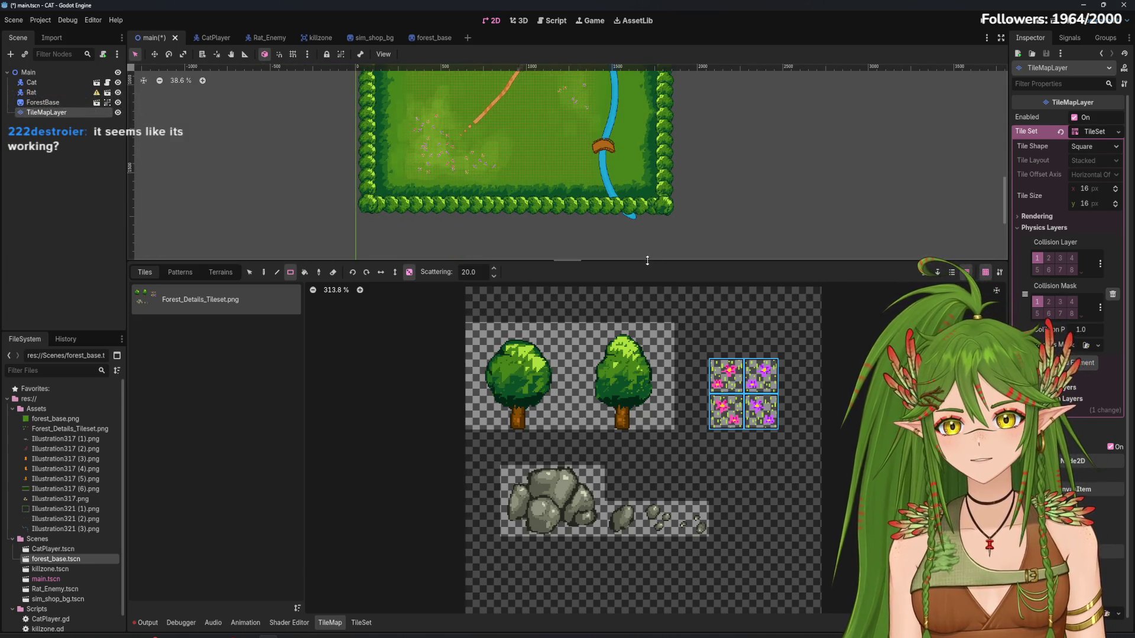
pyautogui.scroll(3, 604, 156)
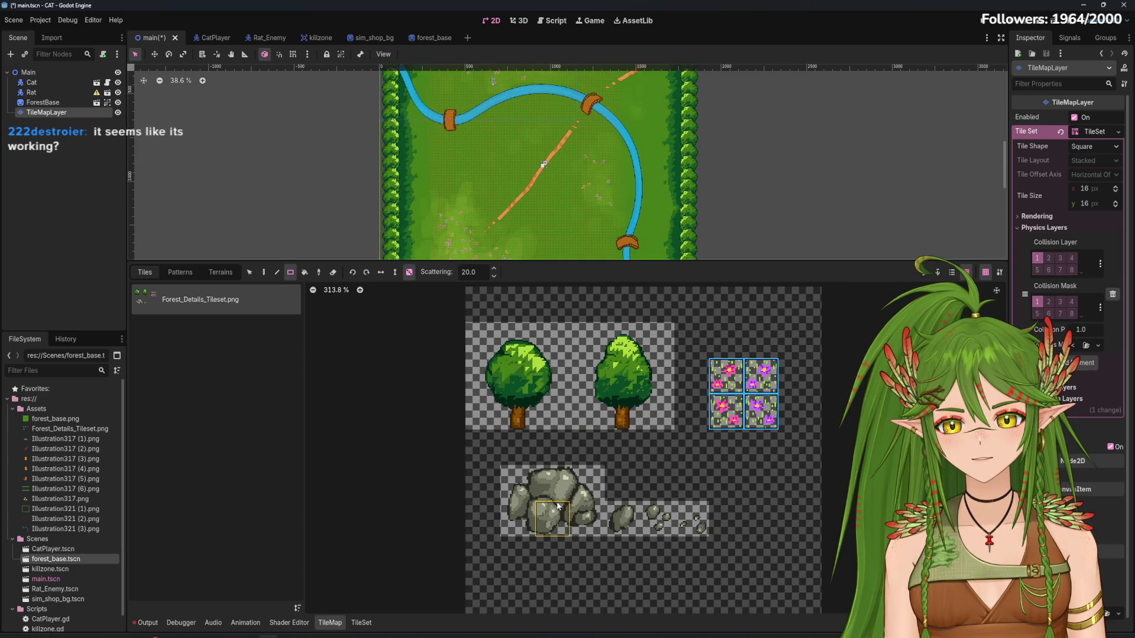
# Select the large rock block in the atlas and stamp it onto the grass
pyautogui.click(518, 484)
pyautogui.click(410, 273)
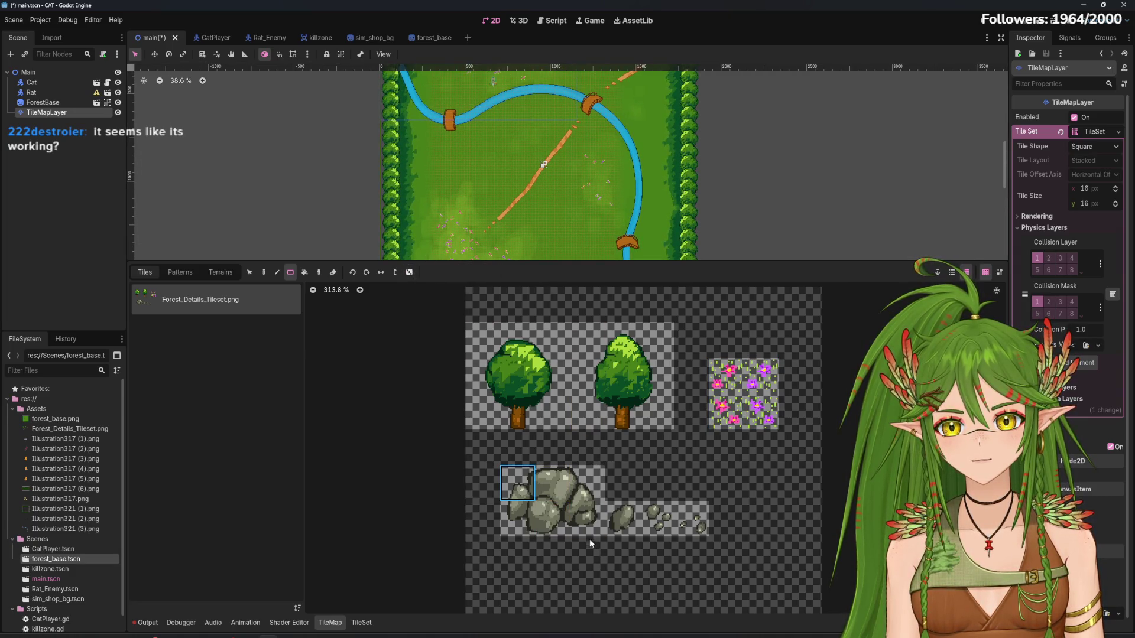
pyautogui.moveTo(587, 519)
pyautogui.mouseDown()
pyautogui.moveTo(551, 484)
pyautogui.moveTo(518, 483)
pyautogui.mouseUp()
pyautogui.scroll(3, 522, 163)
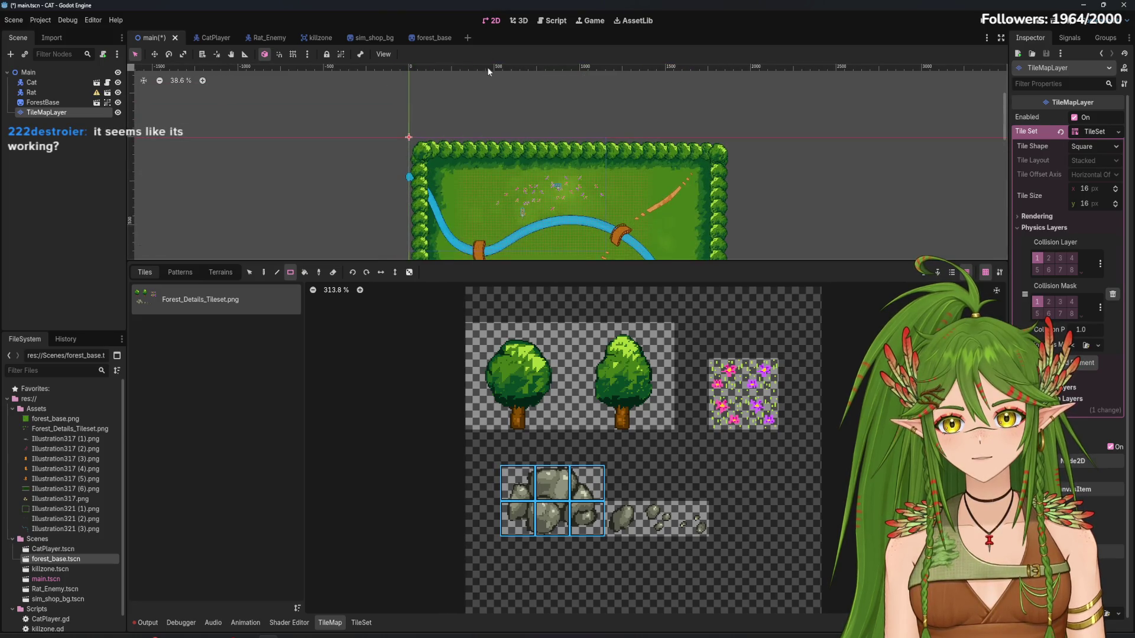
pyautogui.scroll(6, 467, 176)
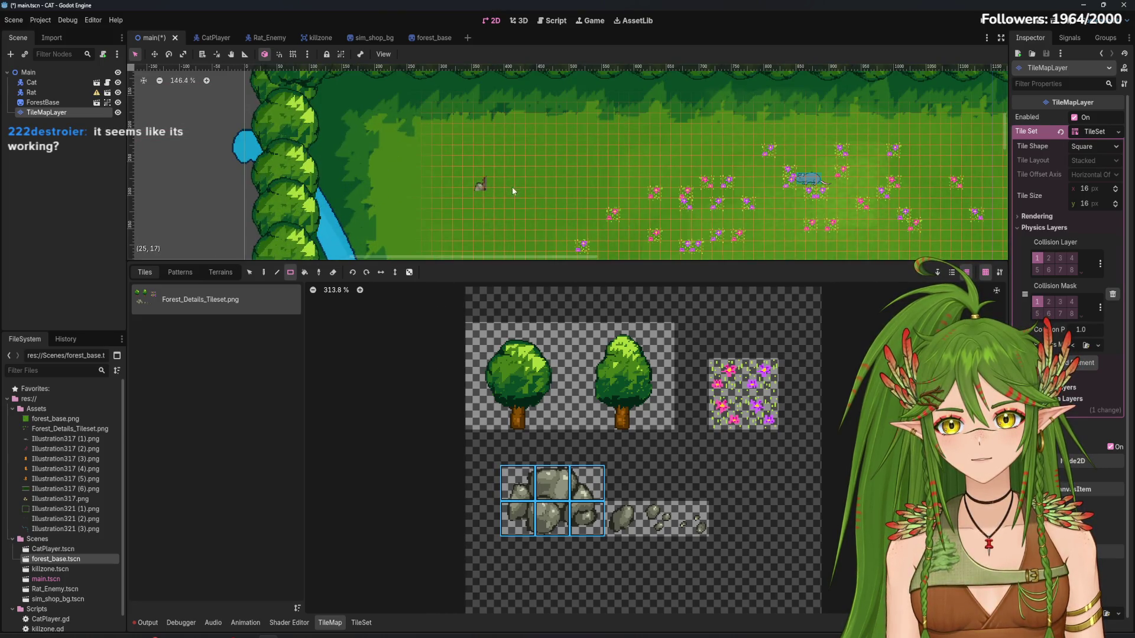
pyautogui.scroll(6, 494, 185)
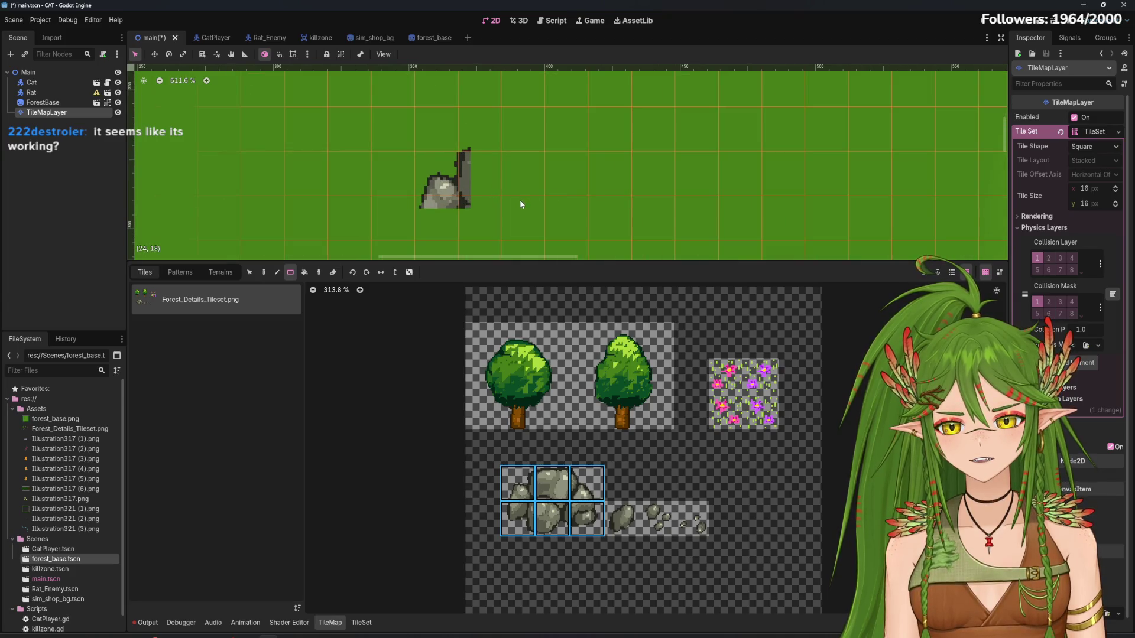
pyautogui.scroll(-2, 520, 204)
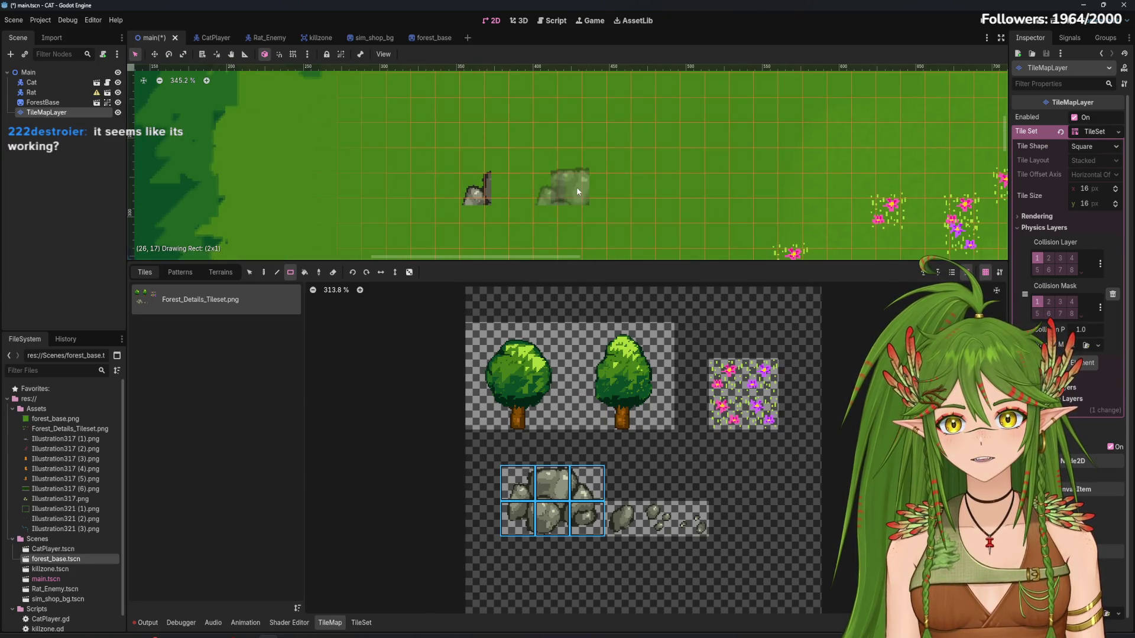
pyautogui.scroll(-1, 659, 221)
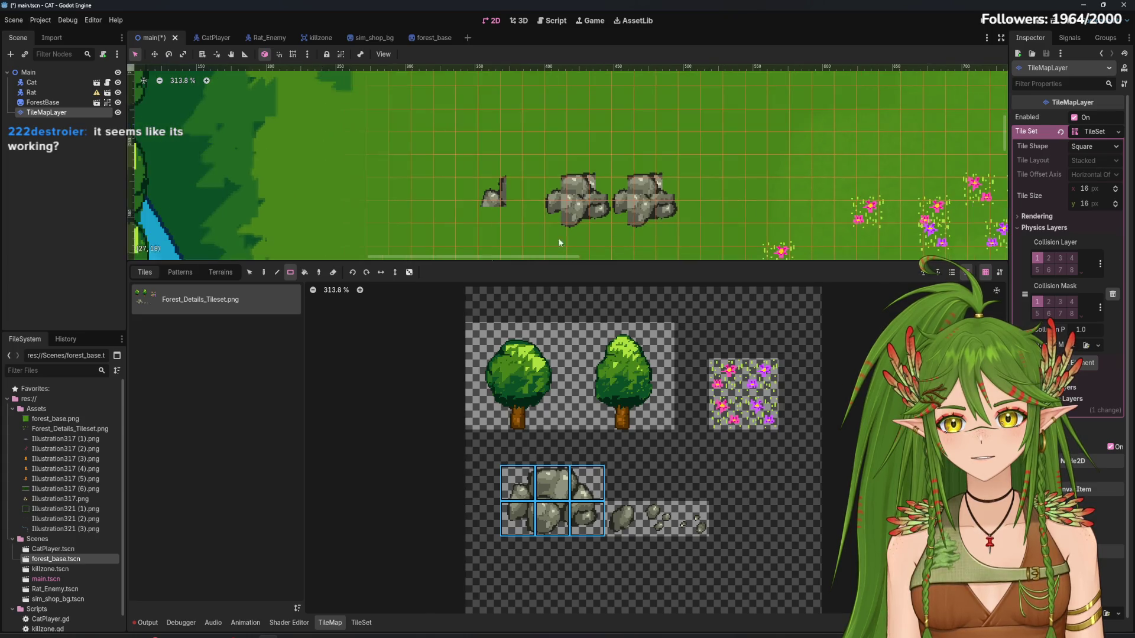
pyautogui.click(264, 272)
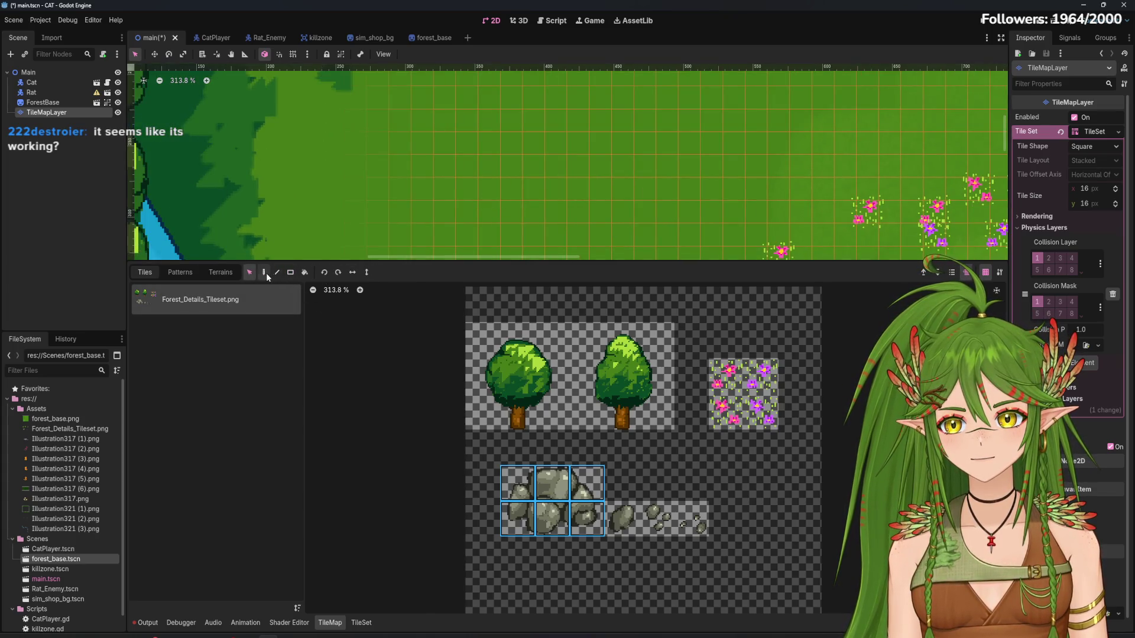
pyautogui.click(485, 161)
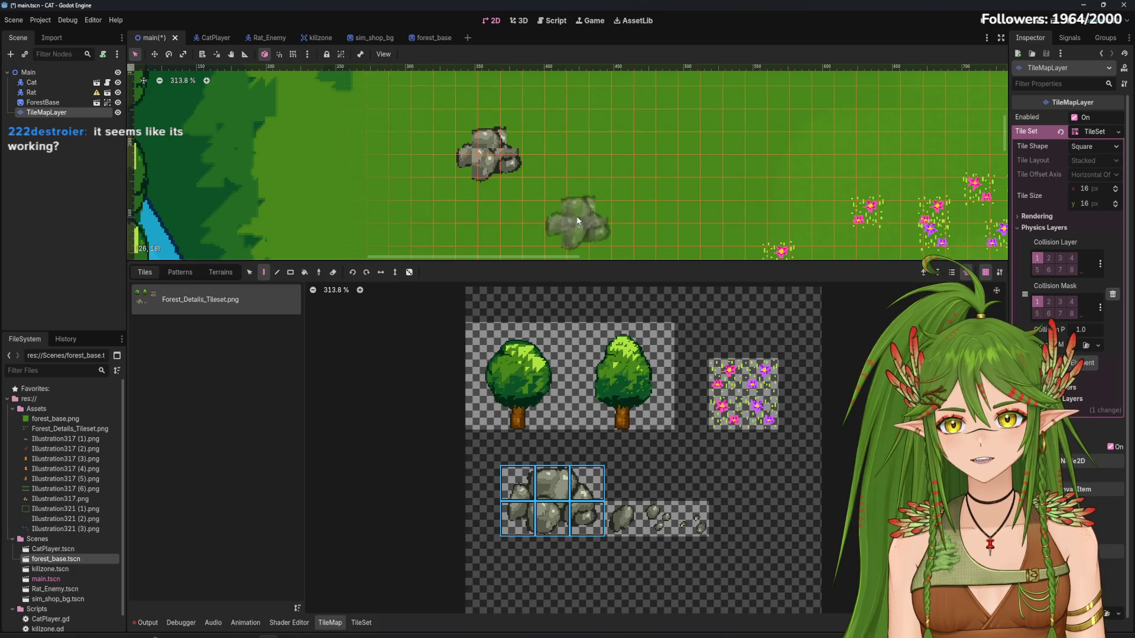
# Enlarge the map view and undo the placed rocks, trying a single small rock tile
pyautogui.scroll(5, 506, 164)
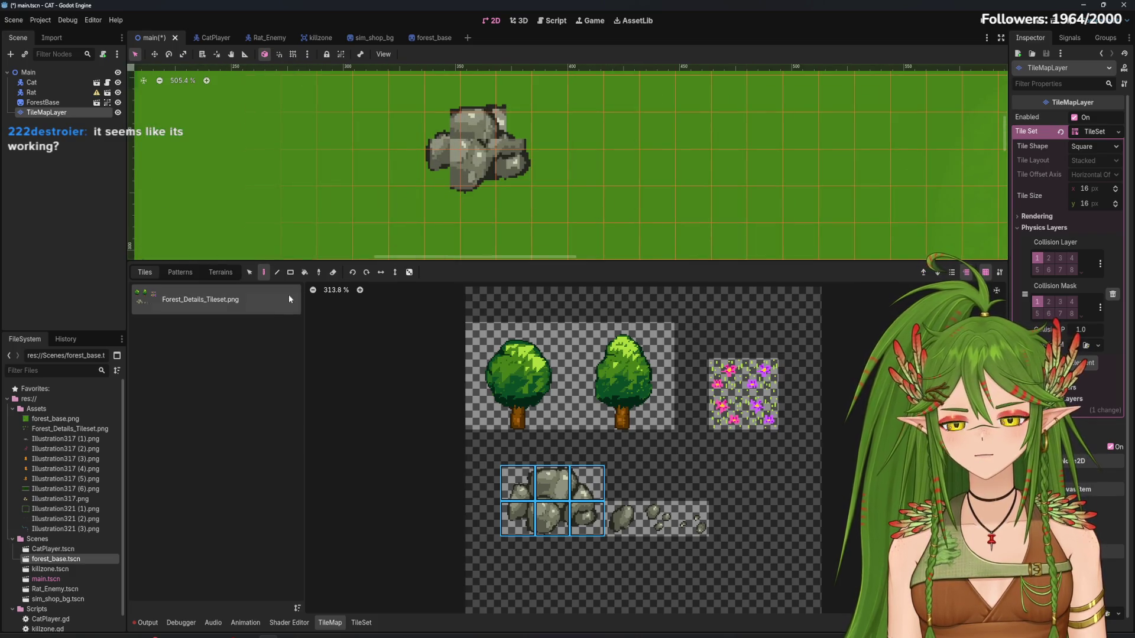
pyautogui.click(264, 273)
pyautogui.scroll(1, 623, 189)
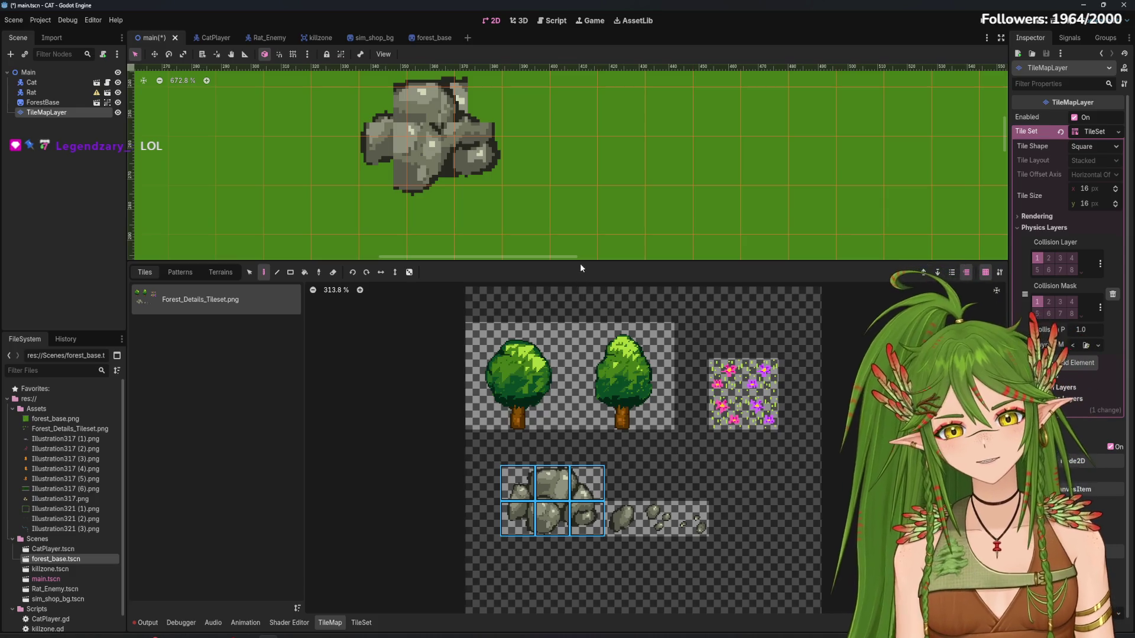
pyautogui.moveTo(580, 264); pyautogui.dragTo(582, 375)
pyautogui.hotkey('ctrl', 'z')
pyautogui.scroll(-1, 545, 197)
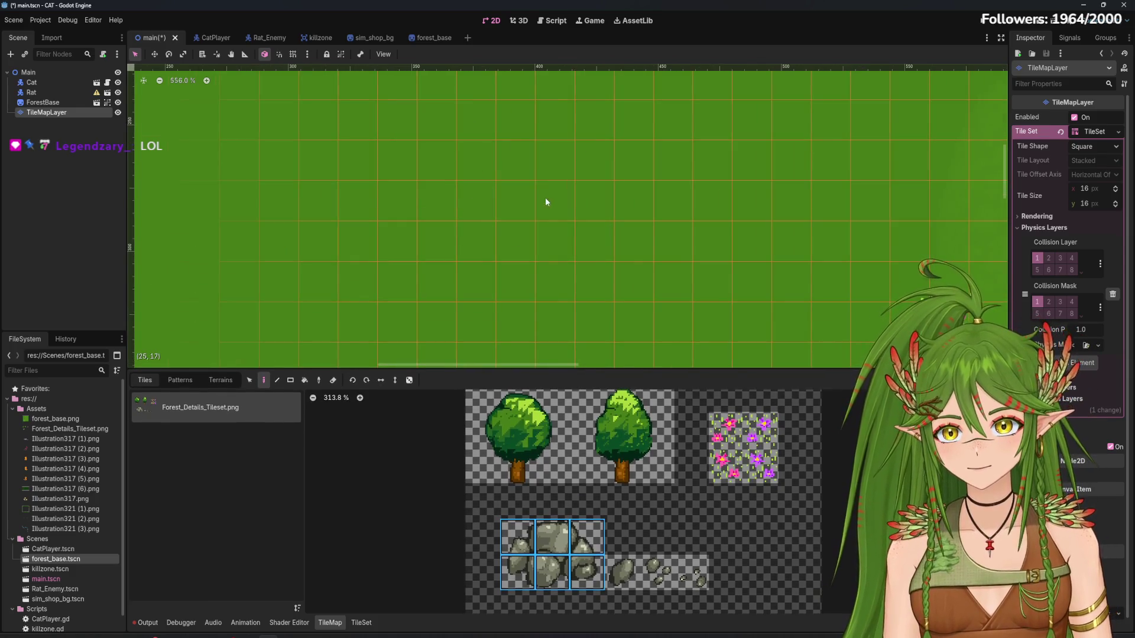
pyautogui.scroll(-1, 513, 199)
pyautogui.click(622, 572)
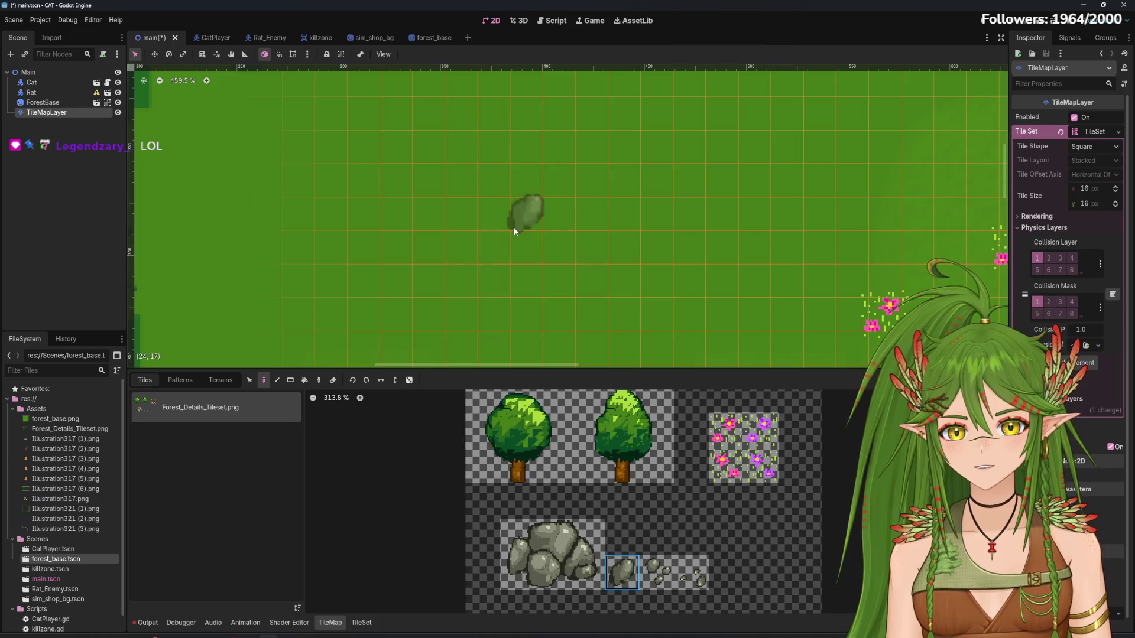
pyautogui.hotkey('ctrl', 'z')
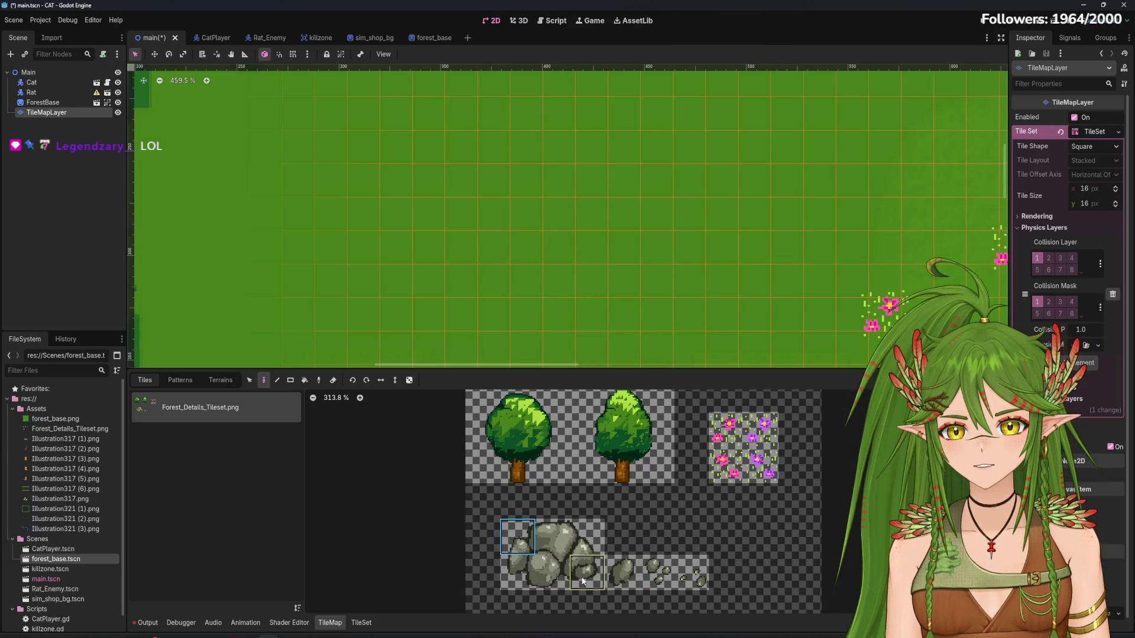
pyautogui.moveTo(582, 581)
pyautogui.mouseDown()
pyautogui.moveTo(549, 535)
pyautogui.moveTo(515, 529)
pyautogui.mouseUp()
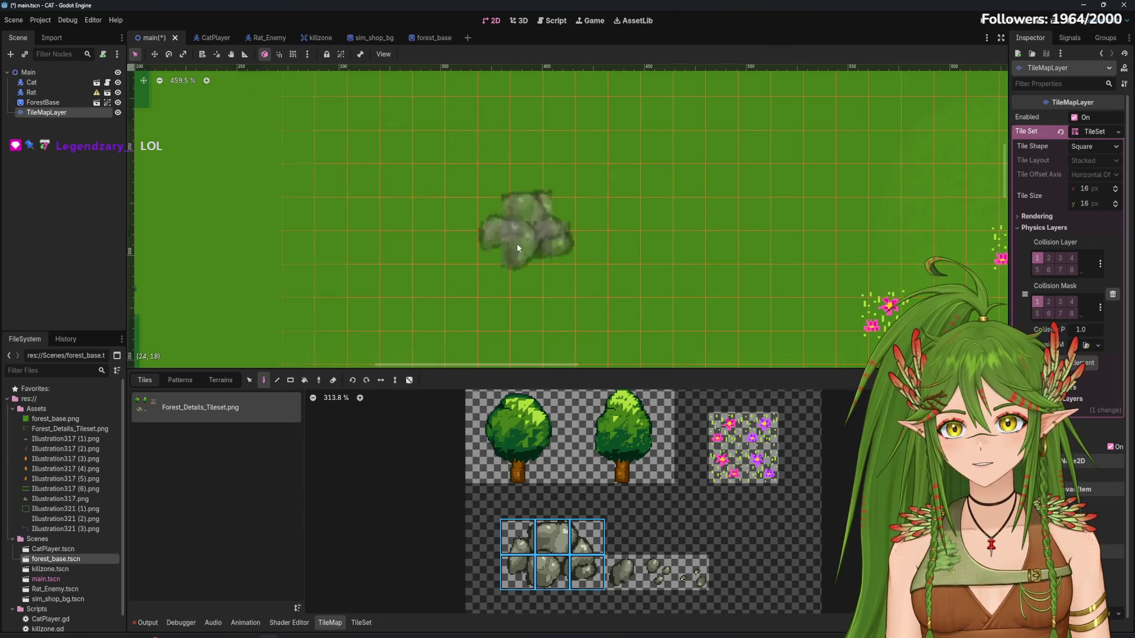
# Place one rock piece on the grass, undo it, and open the TileSet editor
pyautogui.scroll(-2, 517, 243)
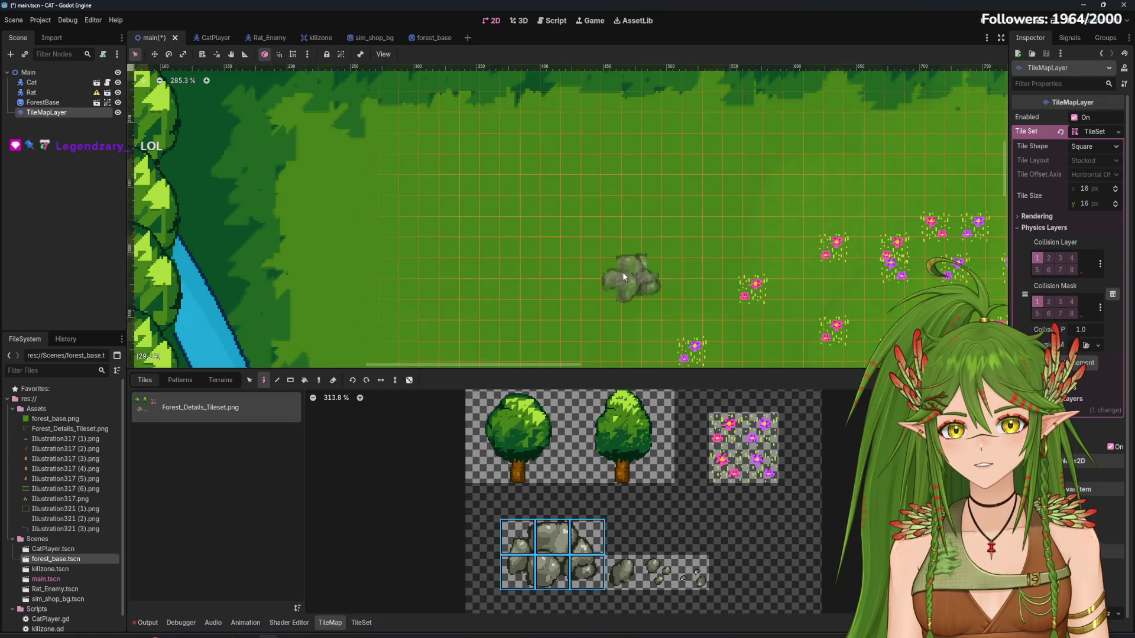
pyautogui.click(517, 537)
pyautogui.scroll(3, 471, 286)
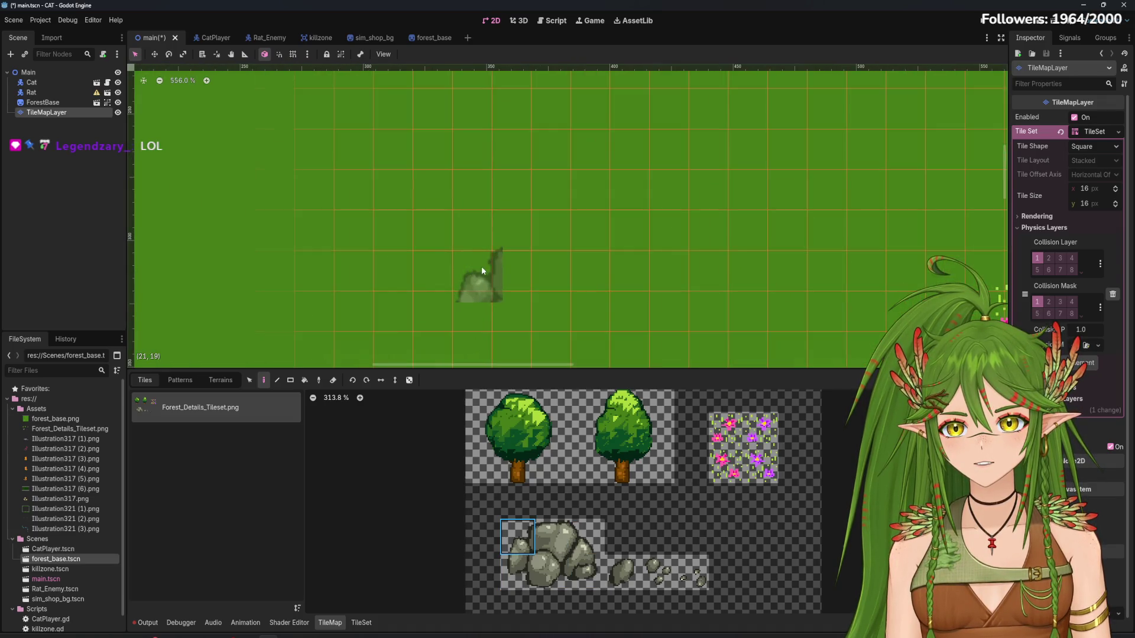
pyautogui.click(473, 242)
pyautogui.scroll(1, 468, 253)
pyautogui.click(552, 537)
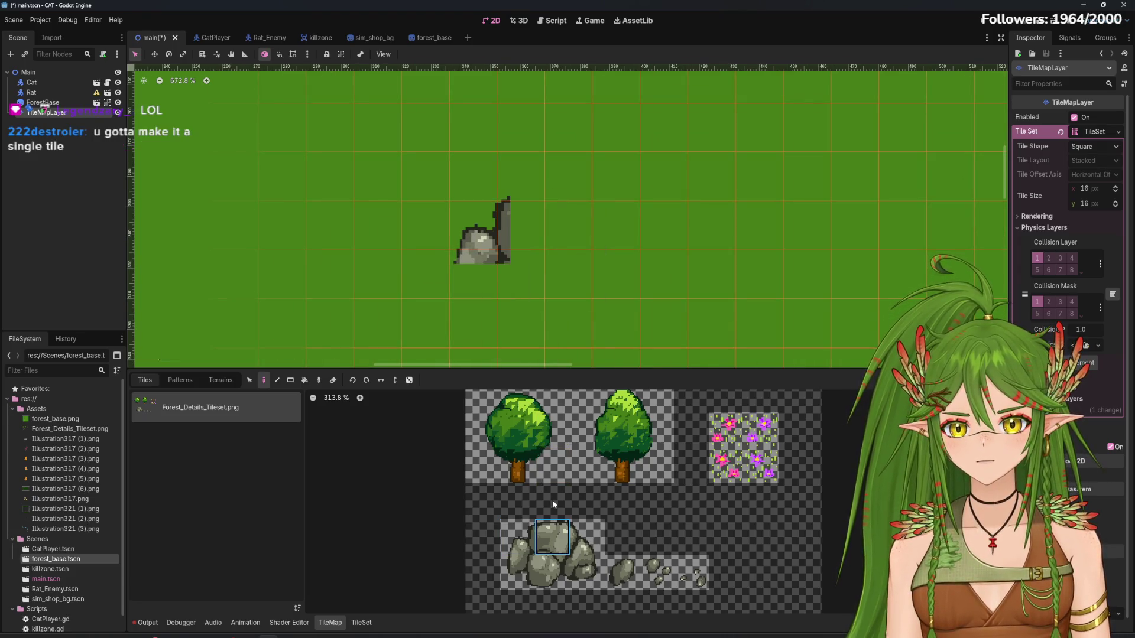
pyautogui.hotkey('ctrl', 'z')
pyautogui.click(527, 538)
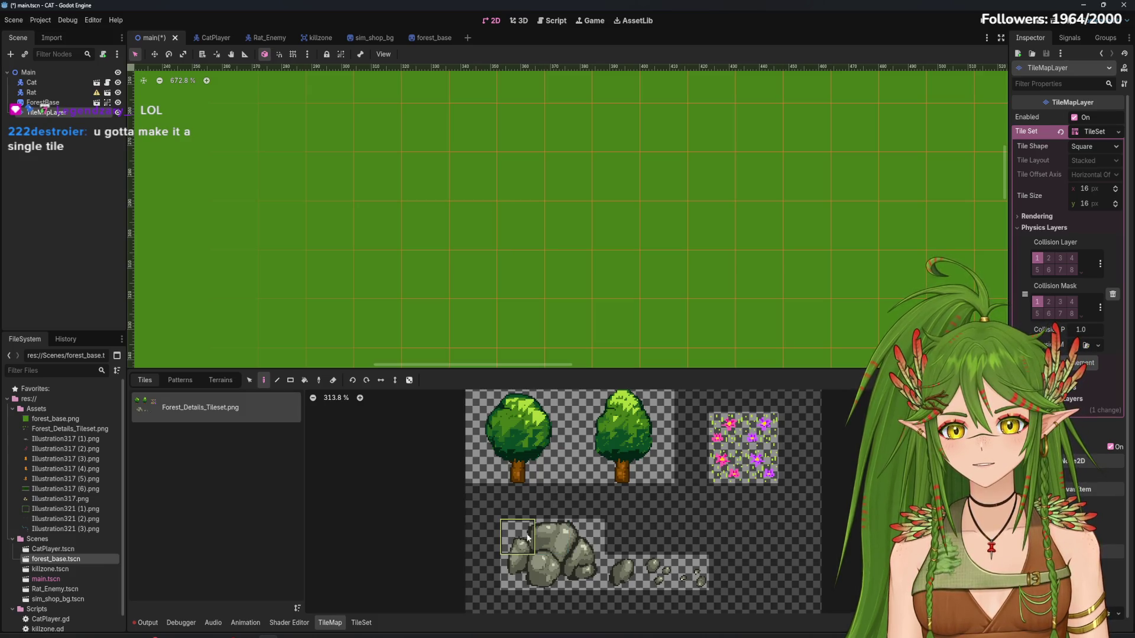
pyautogui.click(361, 623)
# Try Modulate and another property in the TileSet's property painting mode
pyautogui.scroll(-3, 550, 449)
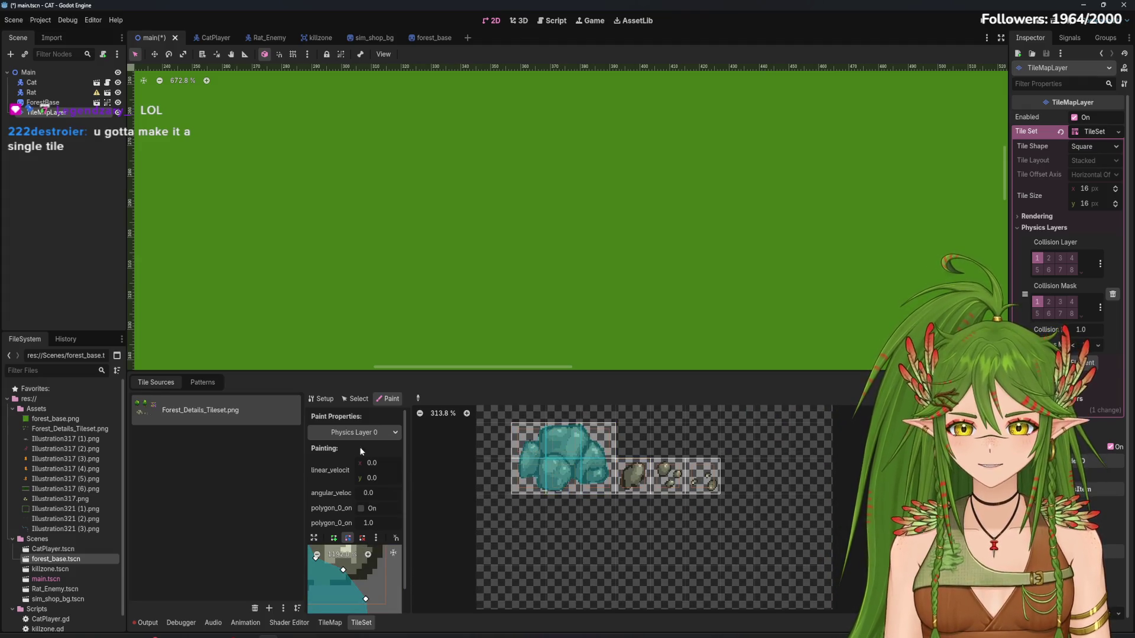
pyautogui.click(358, 399)
pyautogui.click(388, 398)
pyautogui.click(378, 432)
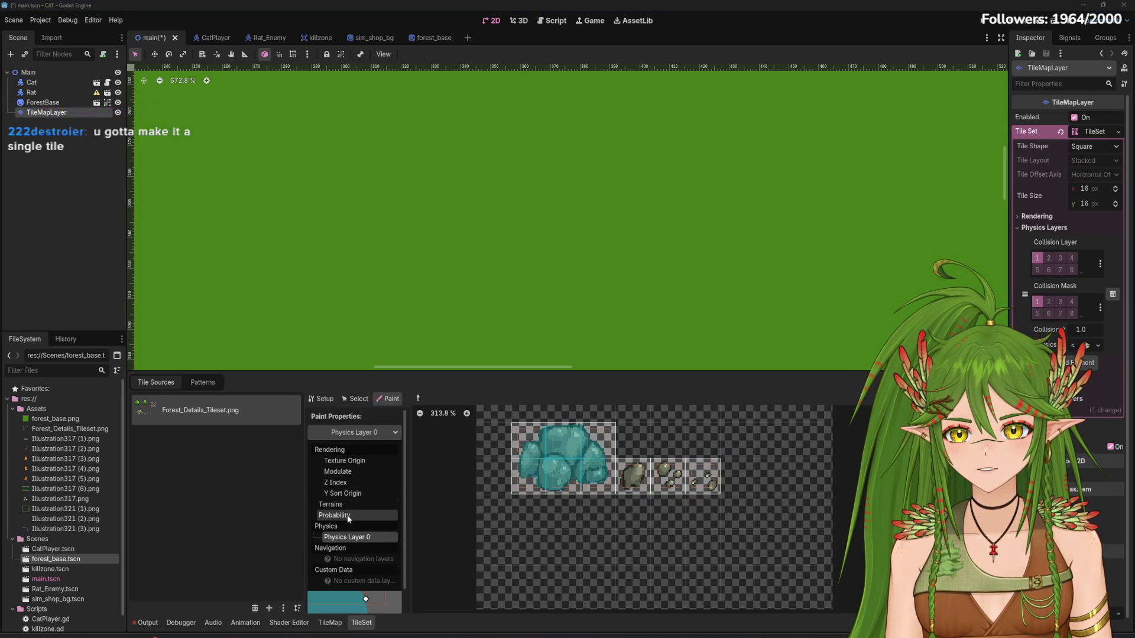
pyautogui.click(346, 472)
pyautogui.click(373, 440)
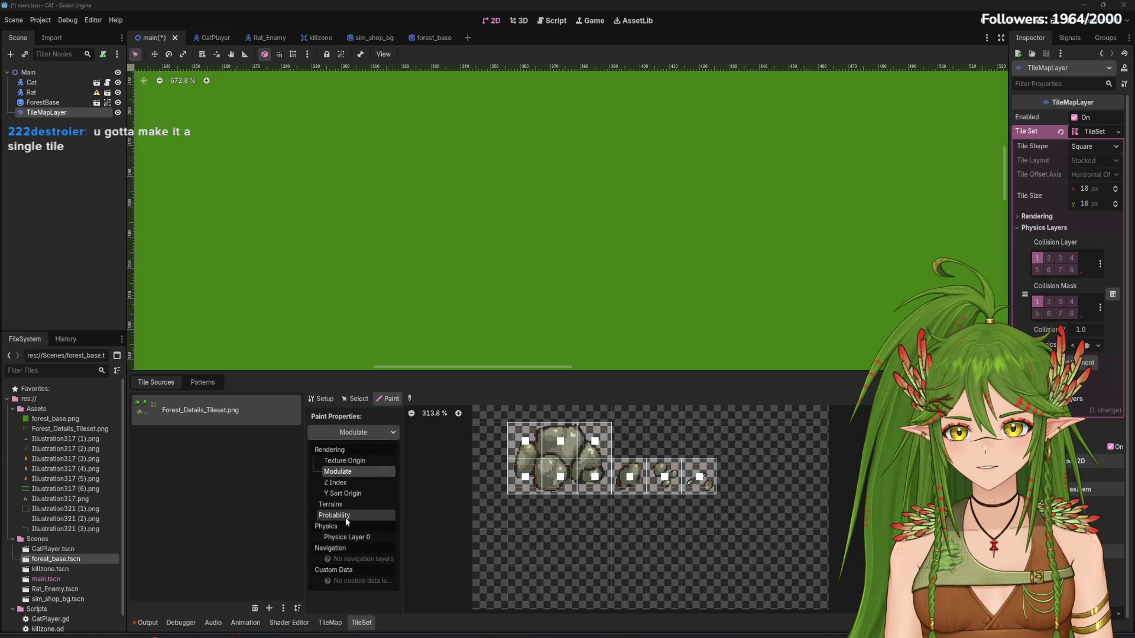
pyautogui.click(345, 518)
pyautogui.click(357, 401)
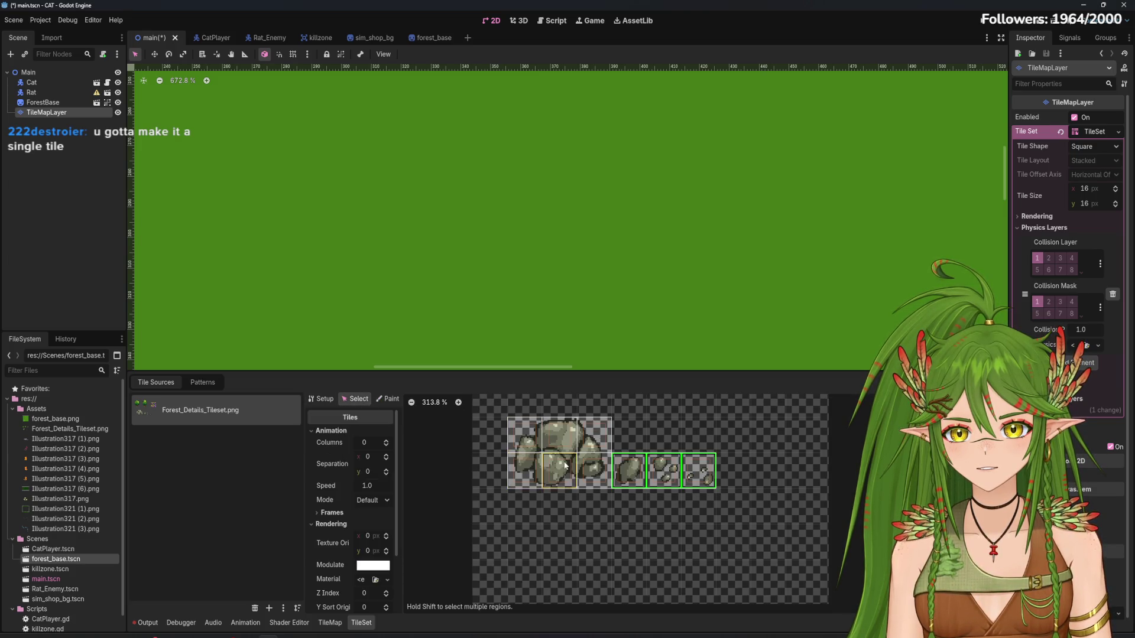
# Select the 3x2 block of rock tiles in the atlas and enlarge the atlas panel
pyautogui.scroll(1, 544, 467)
pyautogui.click(526, 431)
pyautogui.keyDown('shift'); pyautogui.click(599, 477); pyautogui.keyUp('shift')
pyautogui.keyDown('shift'); pyautogui.click(600, 434); pyautogui.keyUp('shift')
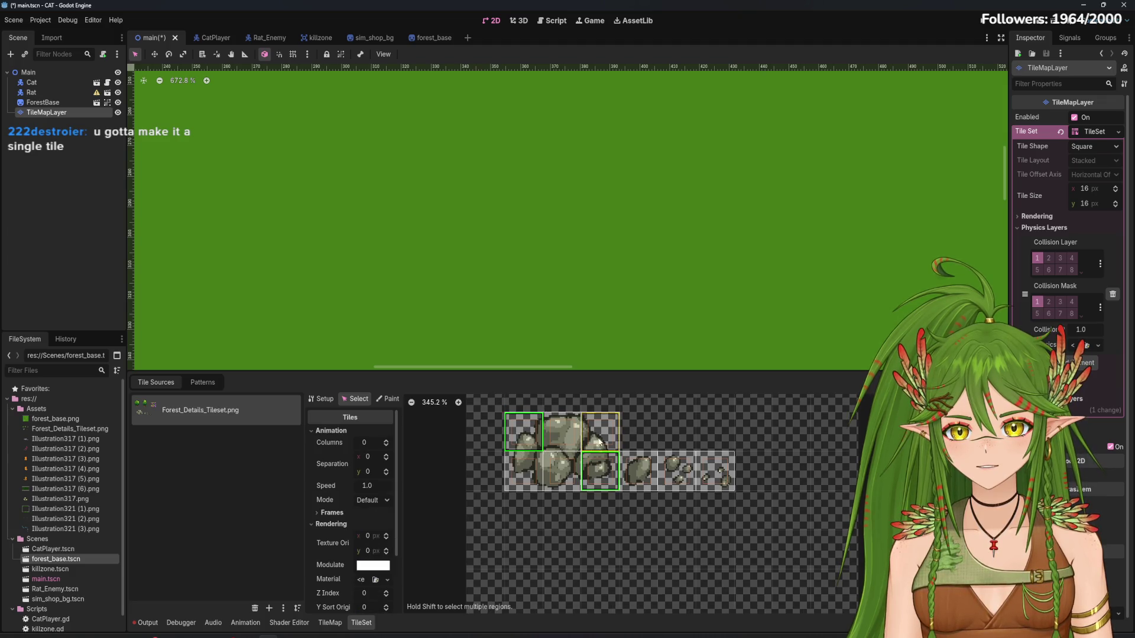
pyautogui.keyDown('shift'); pyautogui.click(561, 431); pyautogui.keyUp('shift')
pyautogui.keyDown('shift'); pyautogui.click(561, 470); pyautogui.keyUp('shift')
pyautogui.keyDown('shift'); pyautogui.click(524, 470); pyautogui.keyUp('shift')
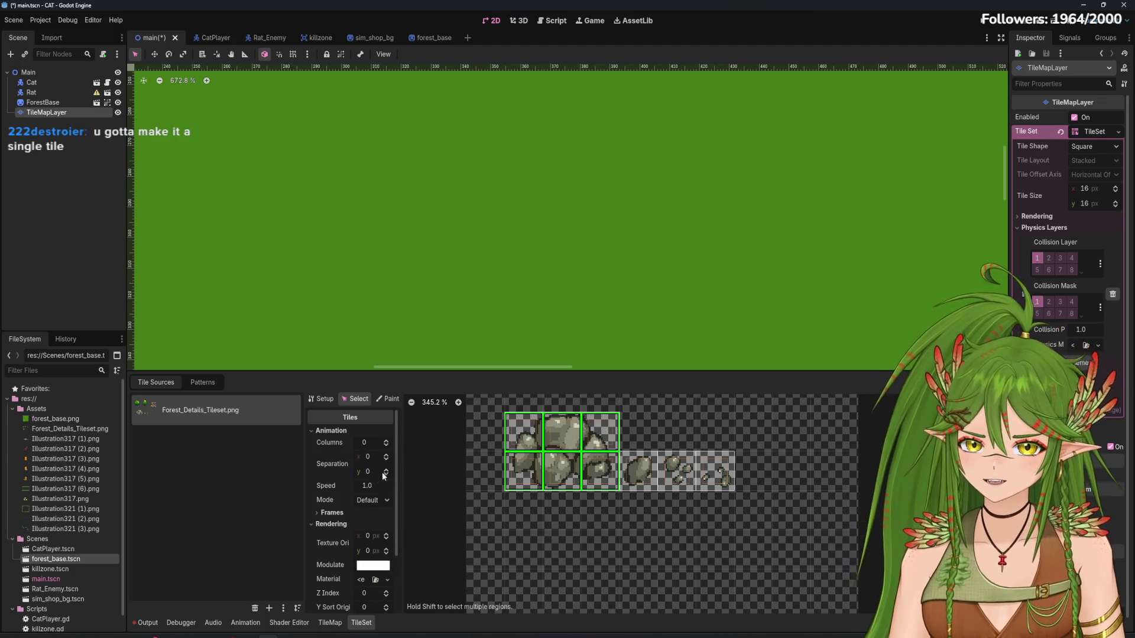
pyautogui.moveTo(458, 371); pyautogui.dragTo(450, 194)
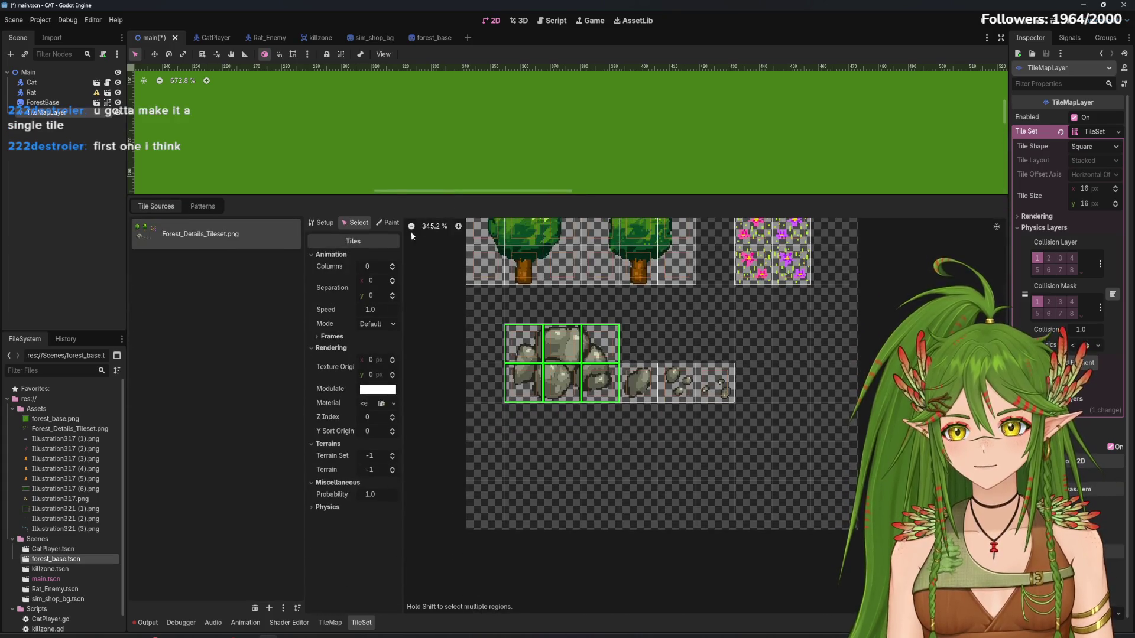
# Browse Texture Origin and Probability paint properties, then reselect the 3x2 rock block in Setup
pyautogui.click(385, 223)
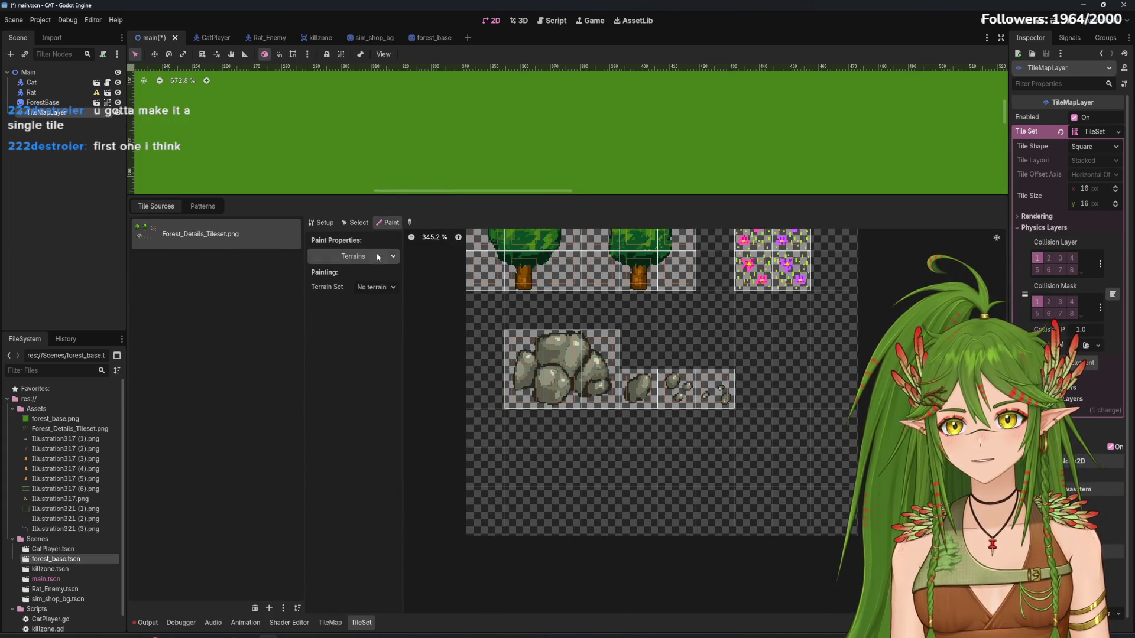
pyautogui.click(355, 256)
pyautogui.click(363, 279)
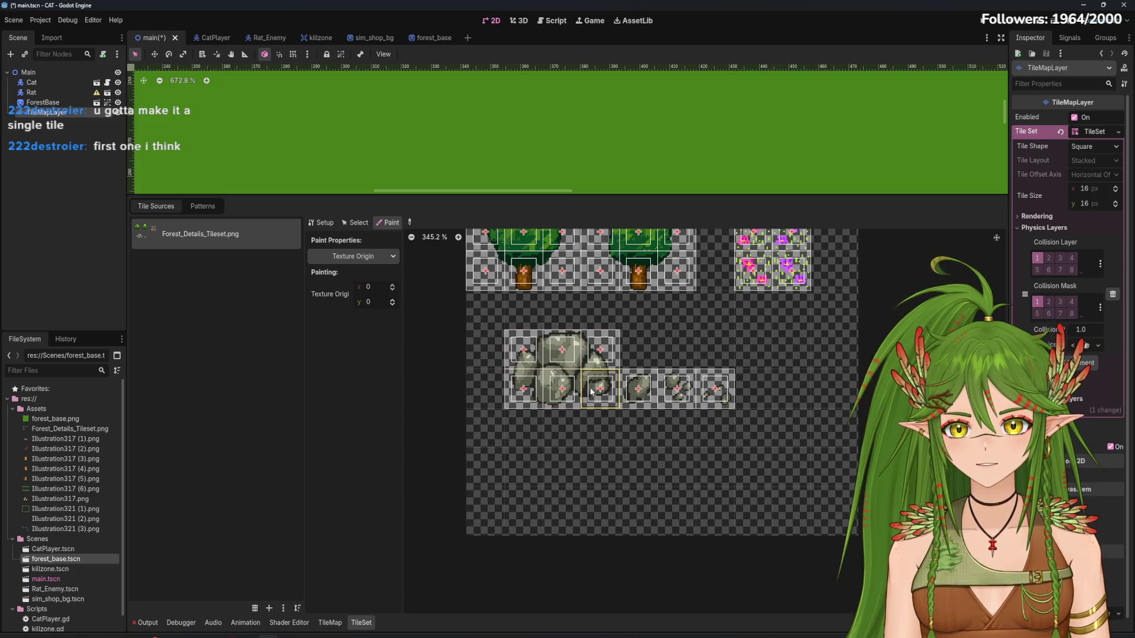
pyautogui.click(355, 256)
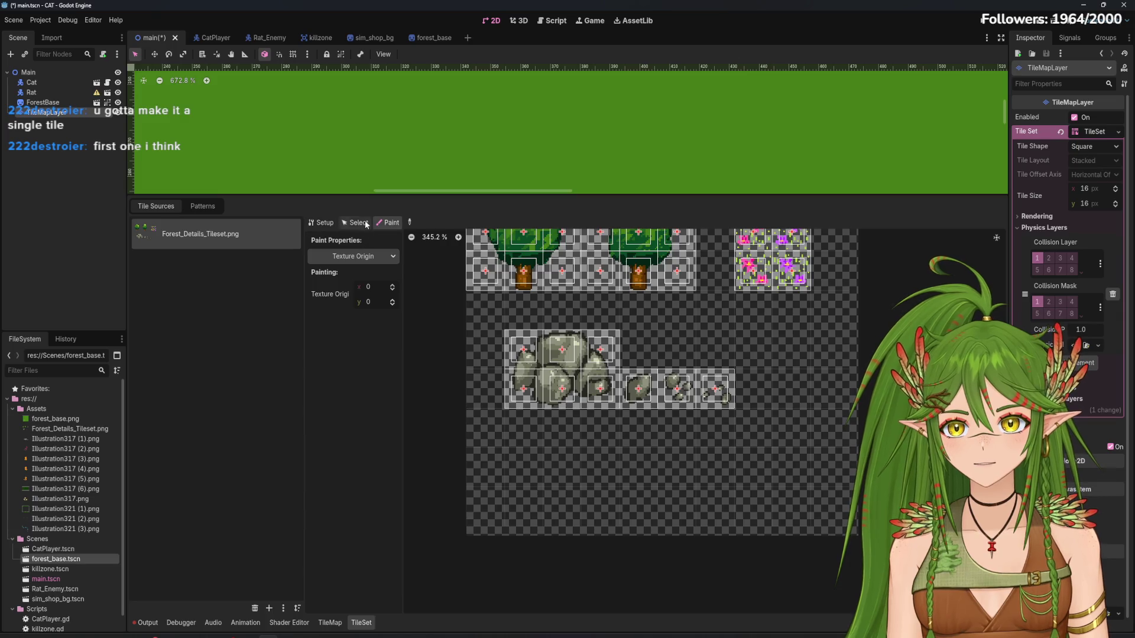
pyautogui.click(354, 256)
pyautogui.click(349, 340)
pyautogui.click(322, 223)
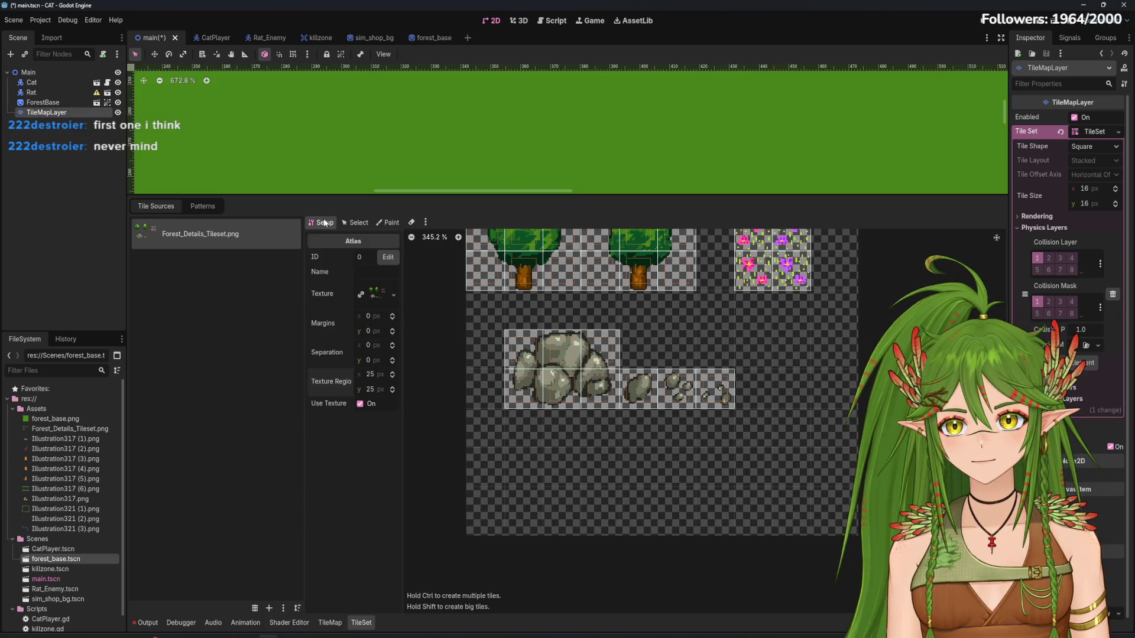
pyautogui.moveTo(523, 346)
pyautogui.mouseDown()
pyautogui.moveTo(591, 378)
pyautogui.moveTo(581, 365)
pyautogui.mouseUp()
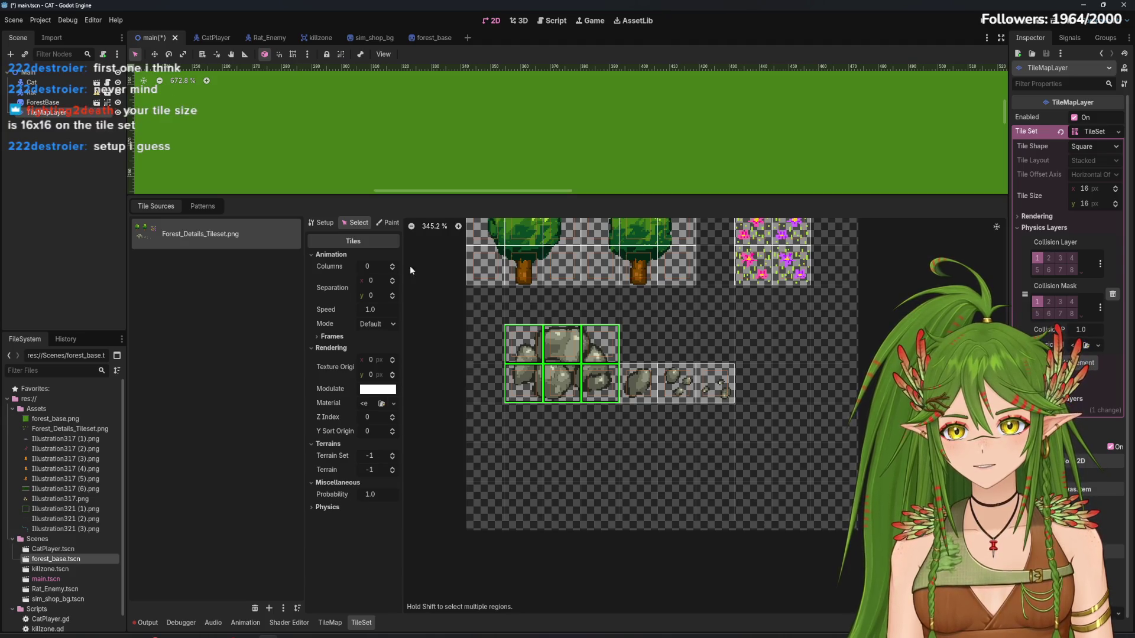
pyautogui.click(388, 222)
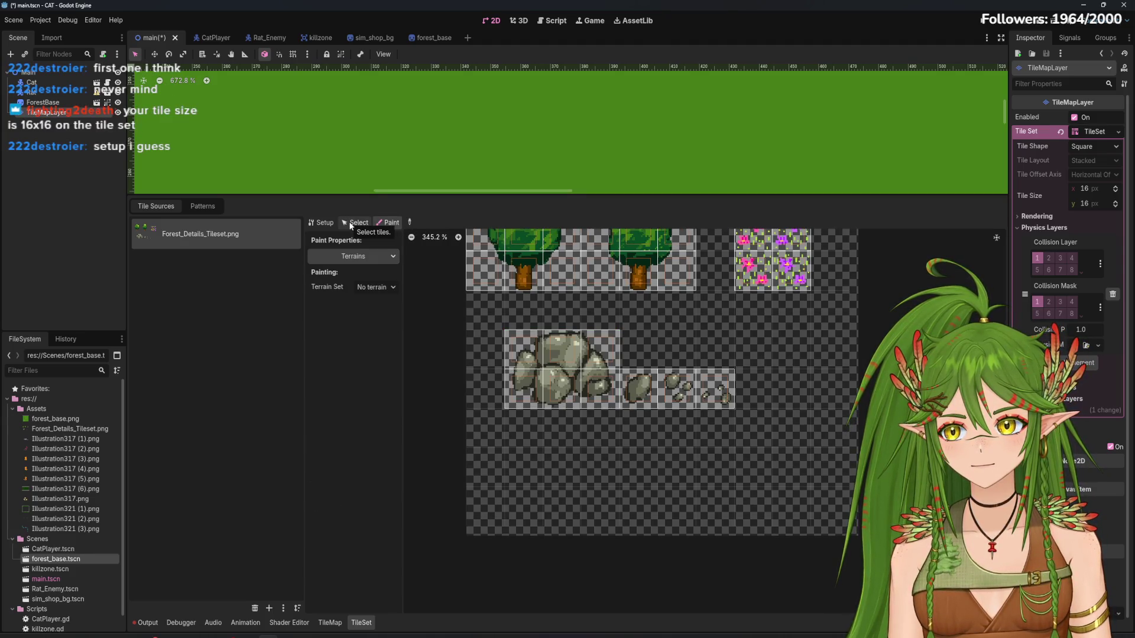
# Set the TileSet's Tile Size to 25×25 px in the Inspector
pyautogui.click(1097, 190)
pyautogui.click(1093, 204)
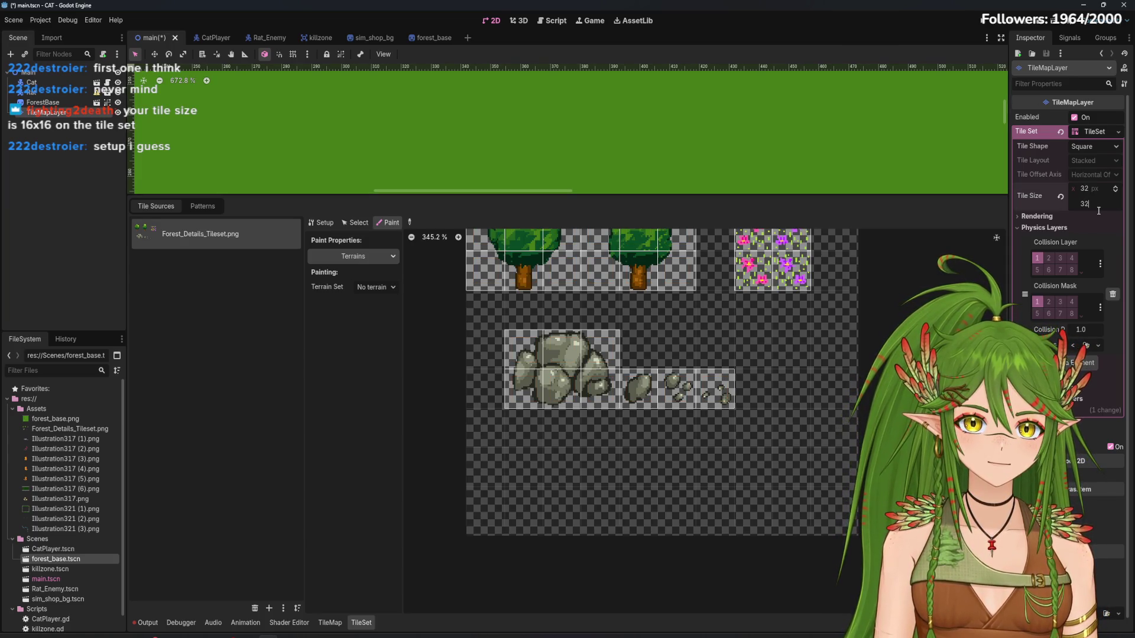
pyautogui.write('25')
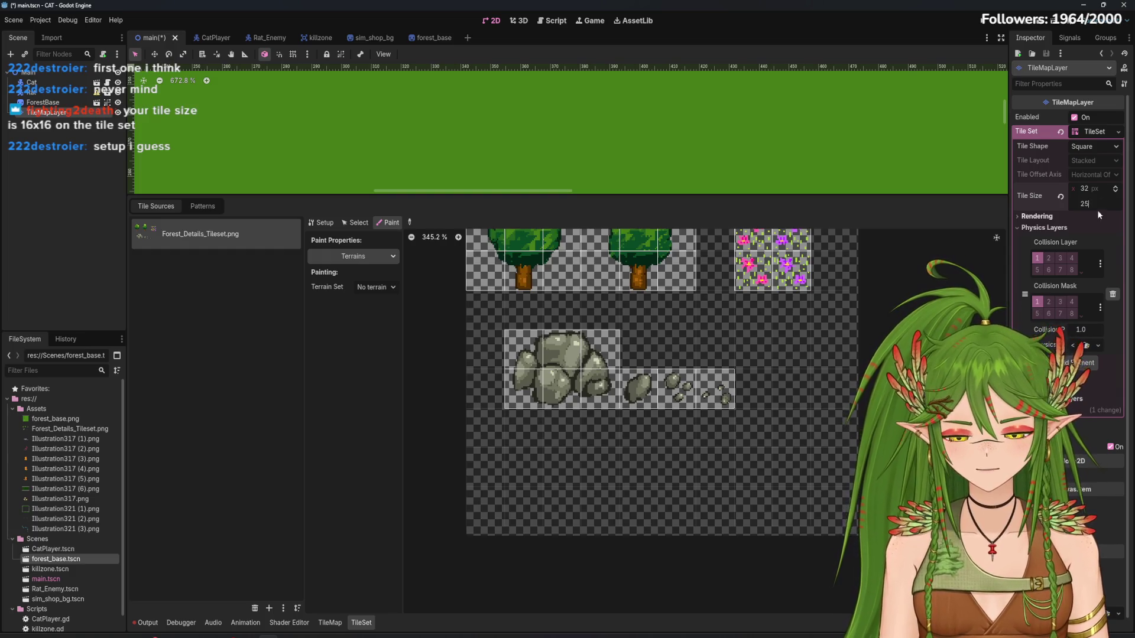
pyautogui.click(1094, 189)
pyautogui.write('2')
pyautogui.press('Return')
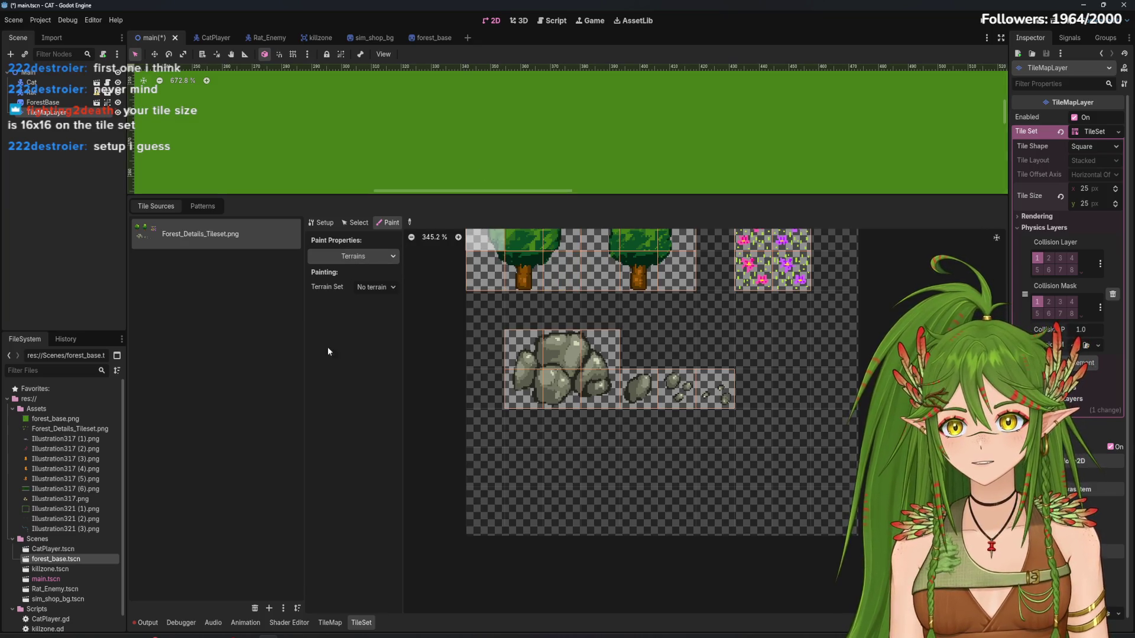
pyautogui.click(330, 622)
# Zoom out and pan to see the whole forest map with its spilled tiles
pyautogui.scroll(-3, 534, 228)
pyautogui.scroll(-5, 535, 230)
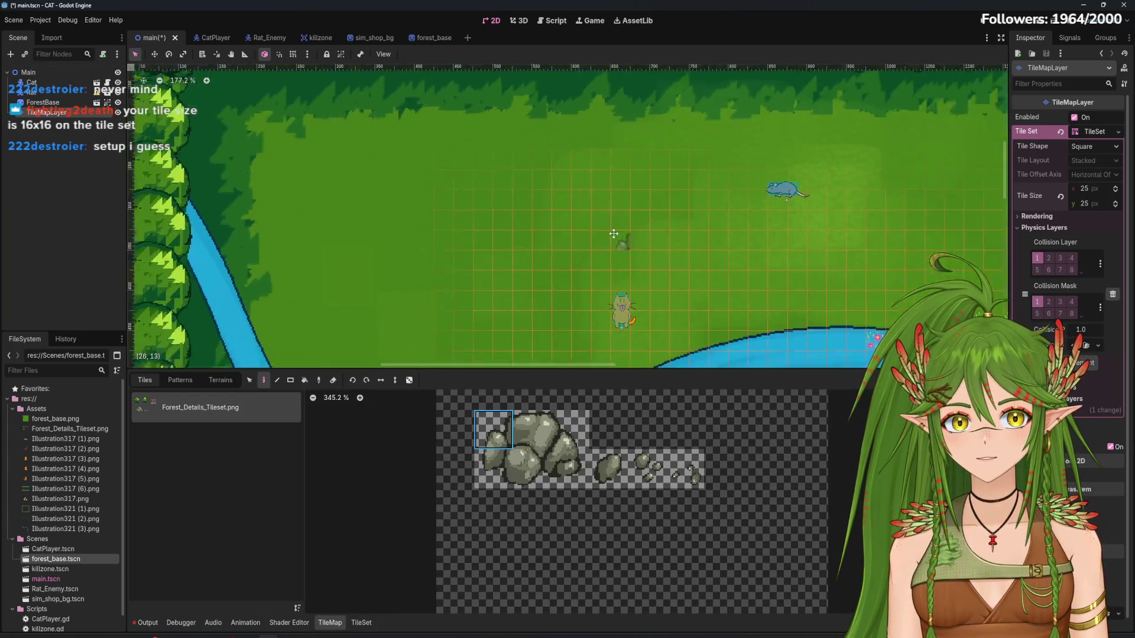
pyautogui.scroll(-9, 590, 201)
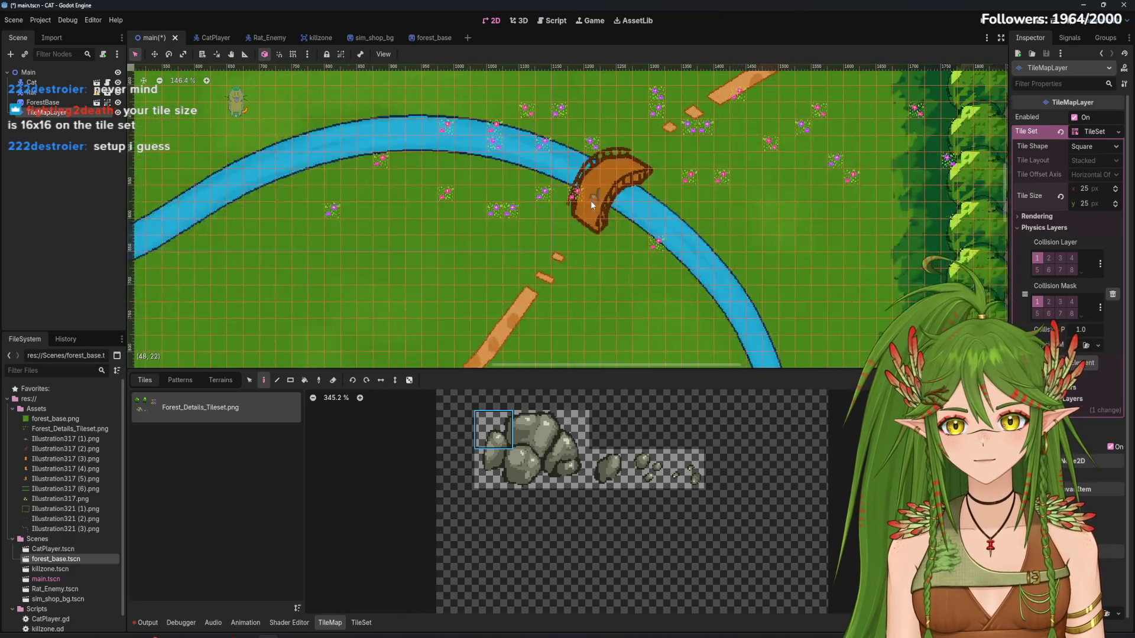
pyautogui.moveTo(665, 340)
pyautogui.mouseDown()
pyautogui.moveTo(665, 144)
pyautogui.moveTo(634, 311)
pyautogui.mouseUp()
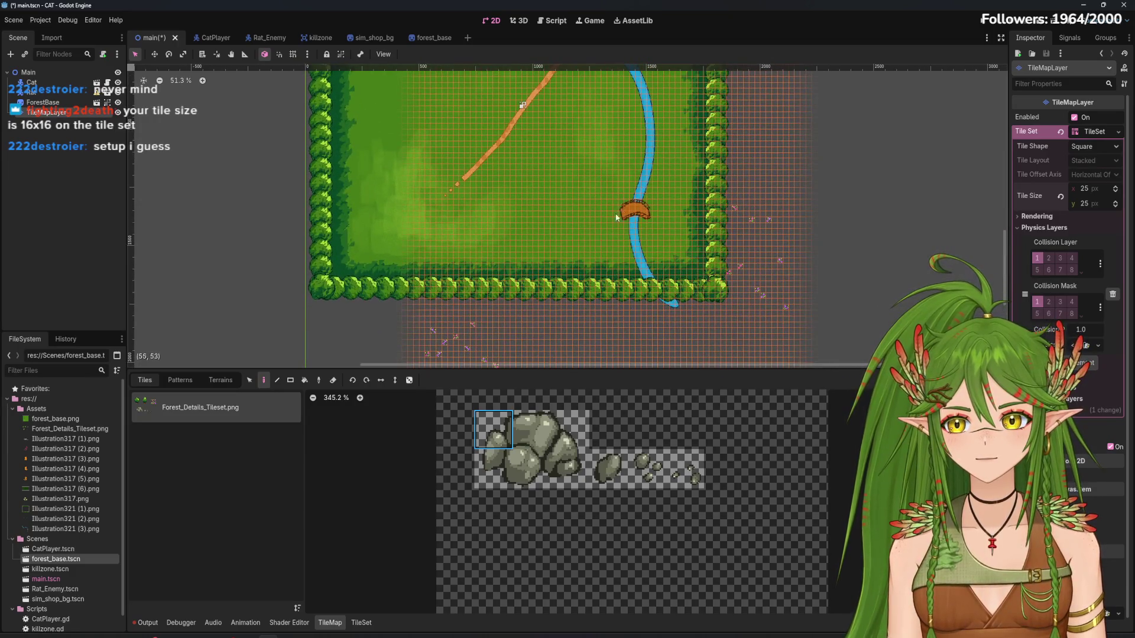
pyautogui.scroll(-5, 532, 171)
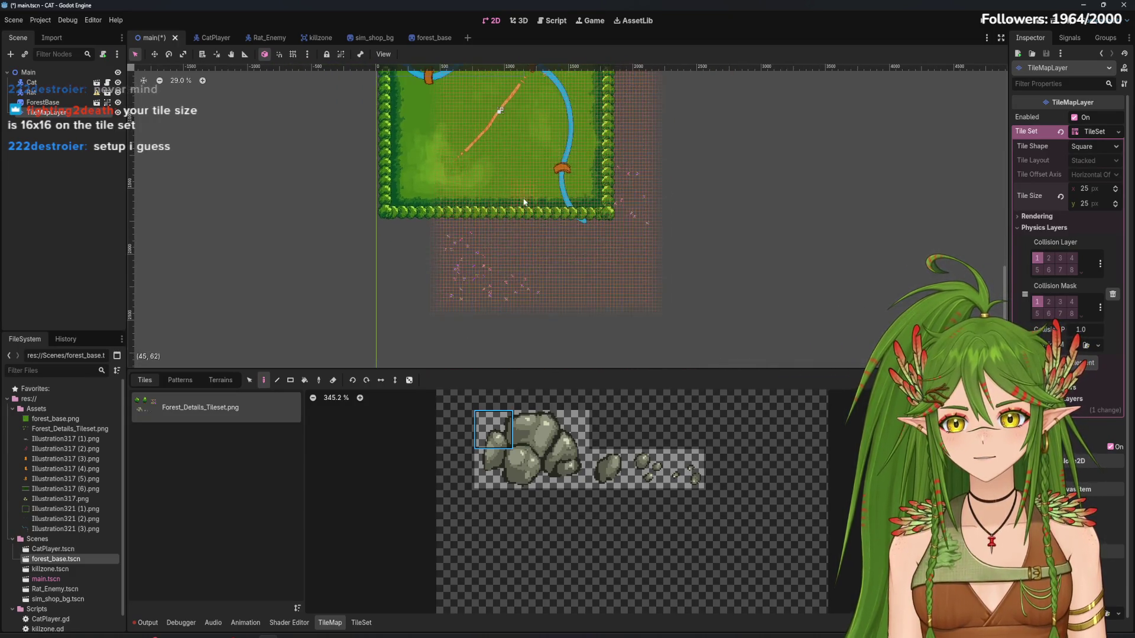
# With the Select tool, box-select the stray tiles below and right of the map
pyautogui.click(319, 382)
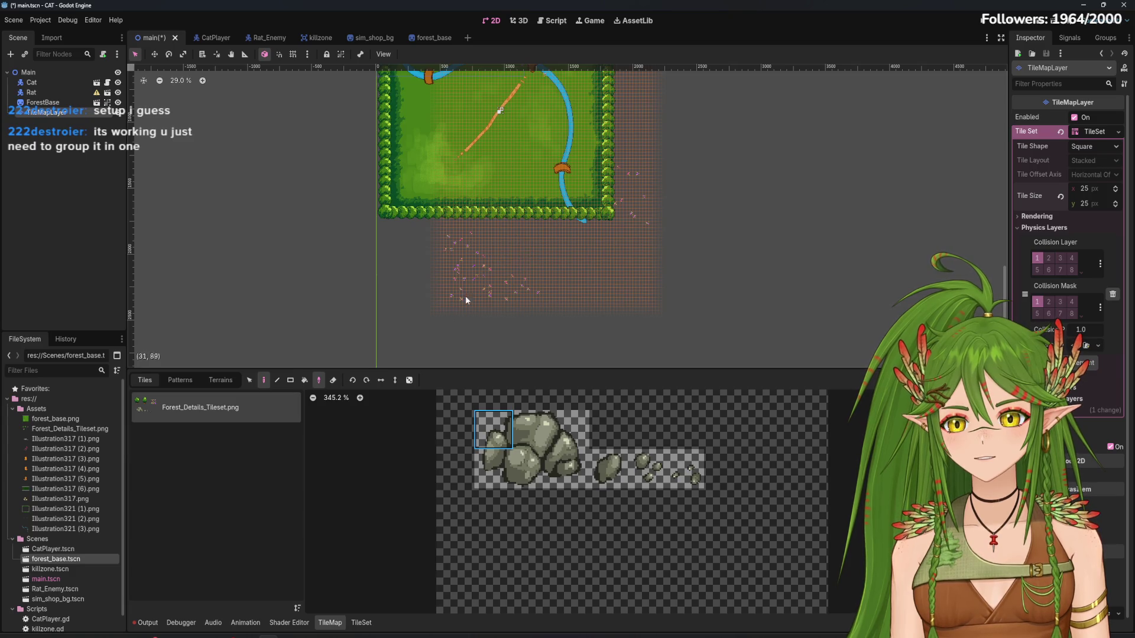
pyautogui.click(251, 382)
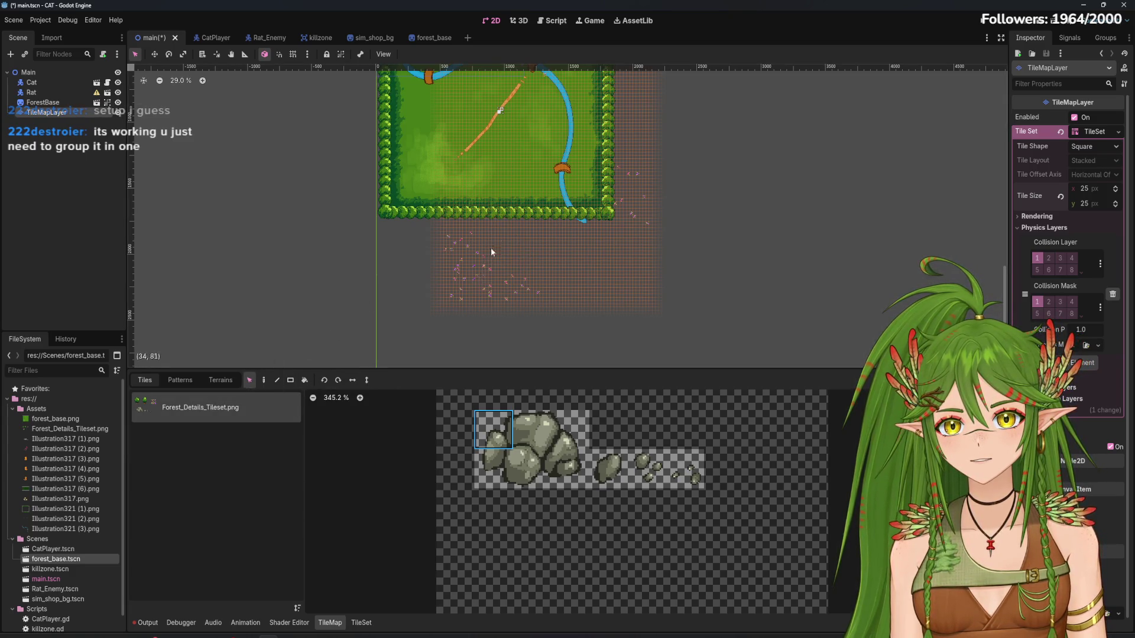
pyautogui.scroll(3, 491, 252)
pyautogui.moveTo(403, 103)
pyautogui.mouseDown()
pyautogui.moveTo(671, 402)
pyautogui.moveTo(665, 261)
pyautogui.mouseUp()
pyautogui.scroll(-3, 654, 195)
pyautogui.scroll(1, 454, 345)
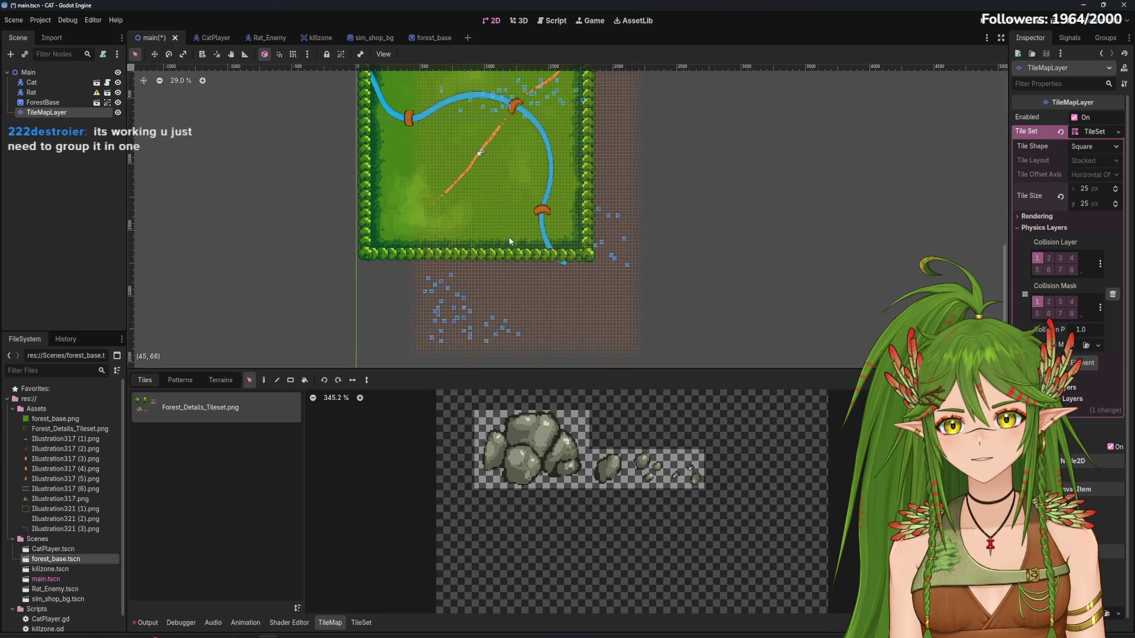
pyautogui.scroll(-2, 502, 198)
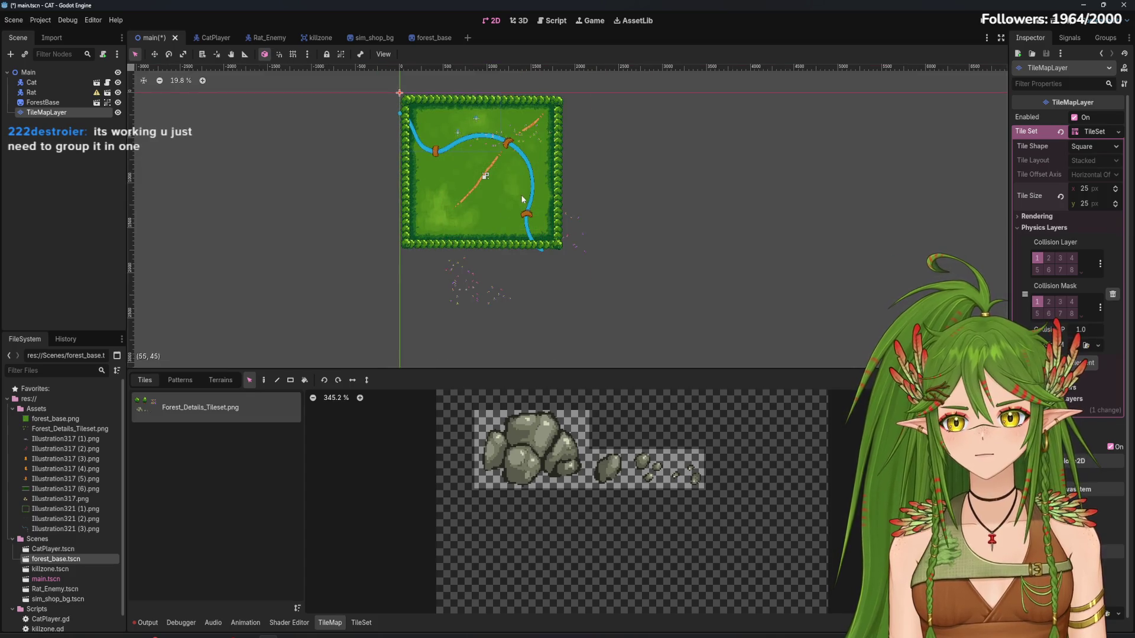
pyautogui.moveTo(428, 99); pyautogui.dragTo(628, 331)
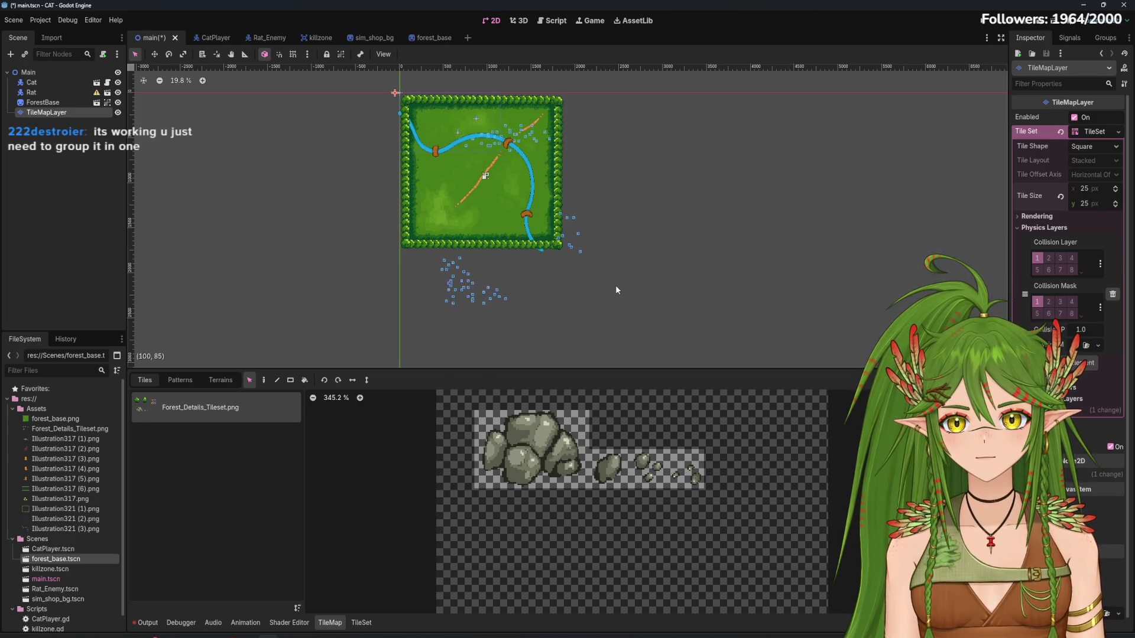
pyautogui.moveTo(437, 154)
pyautogui.mouseDown()
pyautogui.moveTo(623, 365)
pyautogui.moveTo(636, 356)
pyautogui.mouseUp()
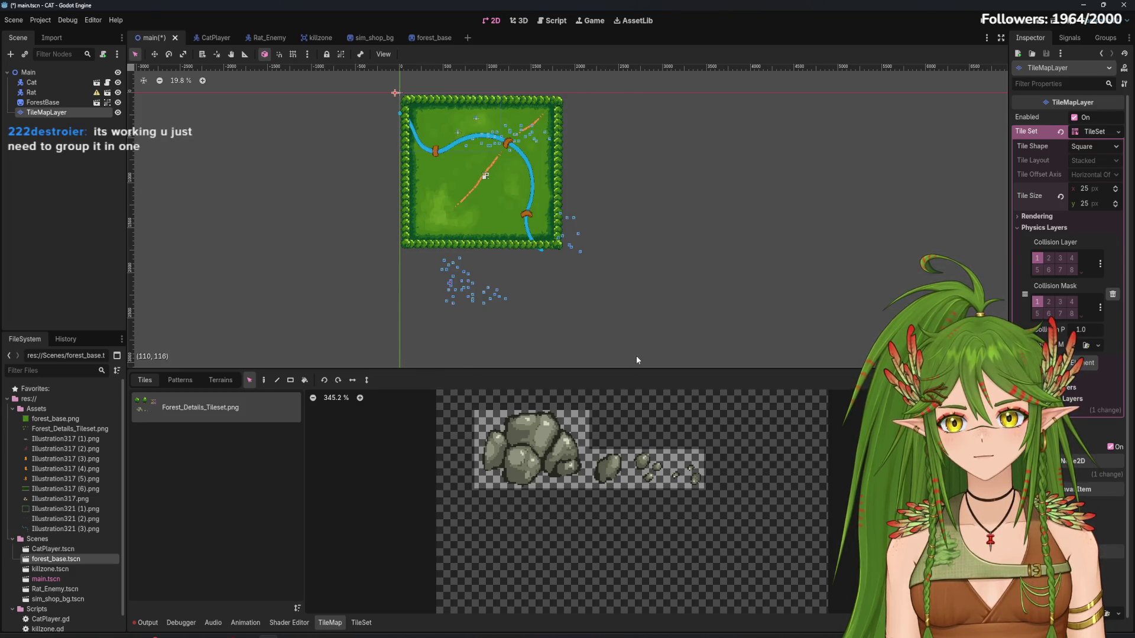
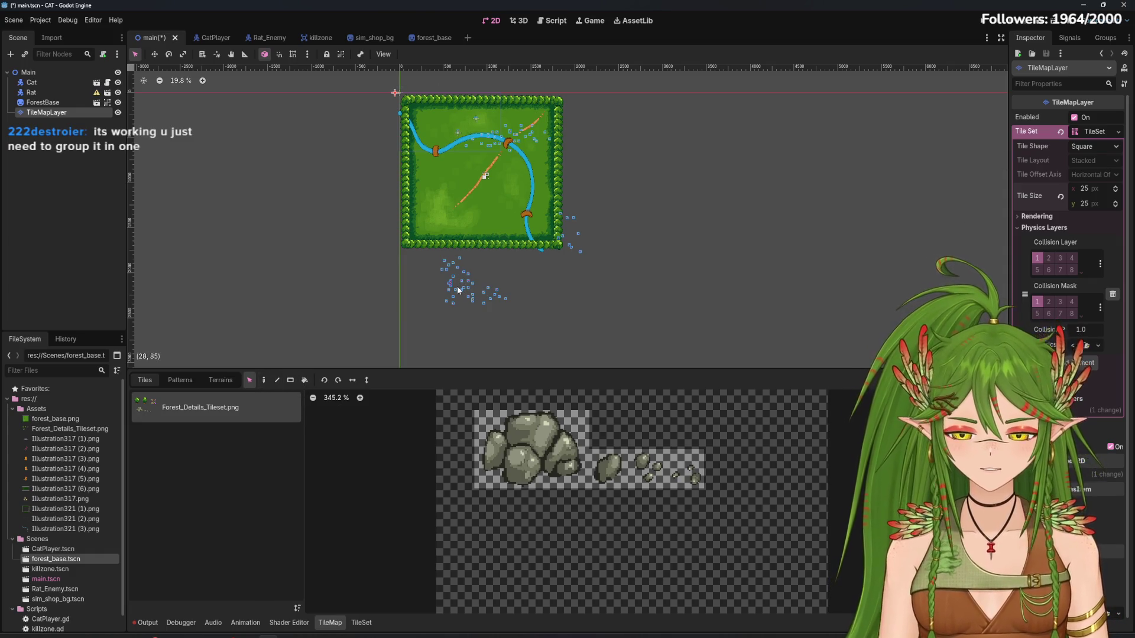
# Drag-select the 3x2 boulder block in the tileset palette, then clear the selection
pyautogui.scroll(3, 475, 219)
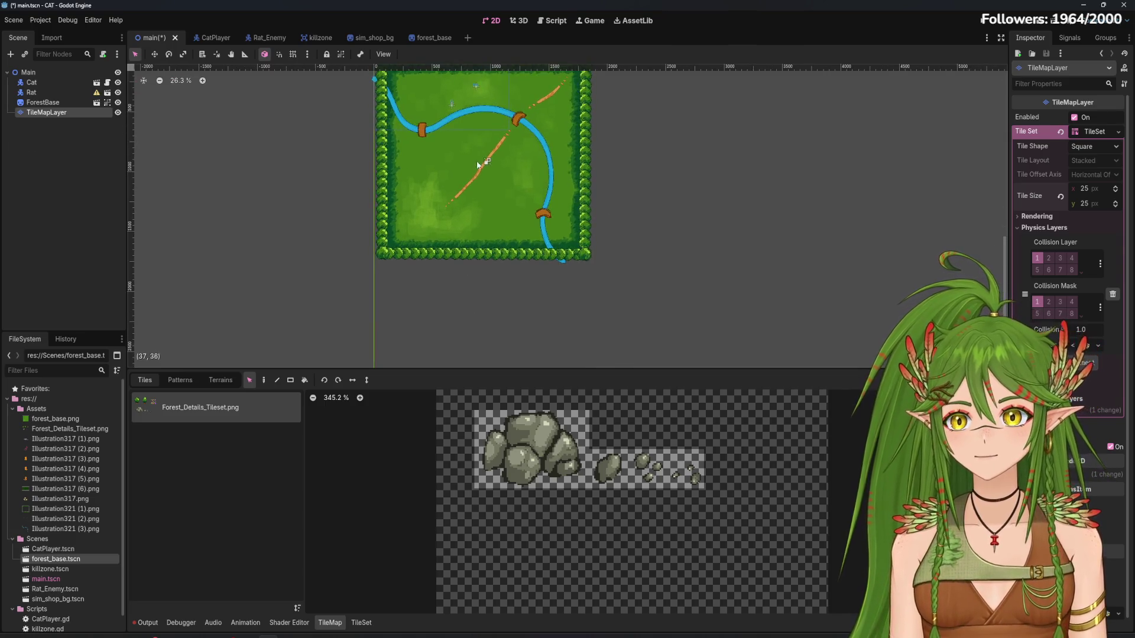
pyautogui.scroll(7, 471, 242)
pyautogui.click(539, 438)
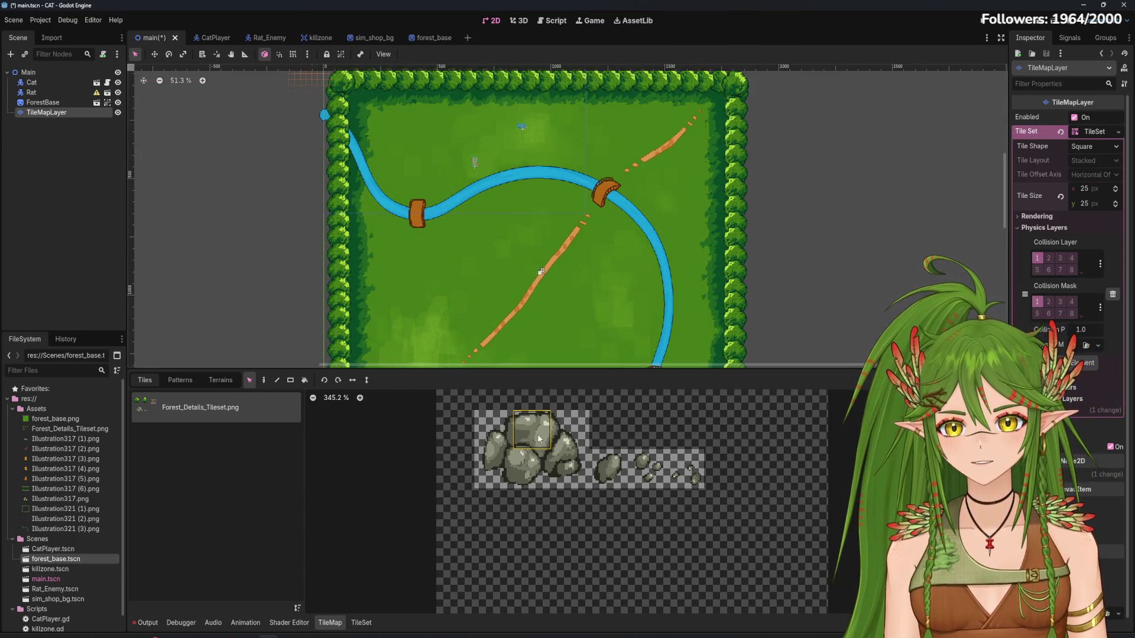
pyautogui.moveTo(494, 429)
pyautogui.mouseDown()
pyautogui.moveTo(496, 467)
pyautogui.moveTo(571, 470)
pyautogui.mouseUp()
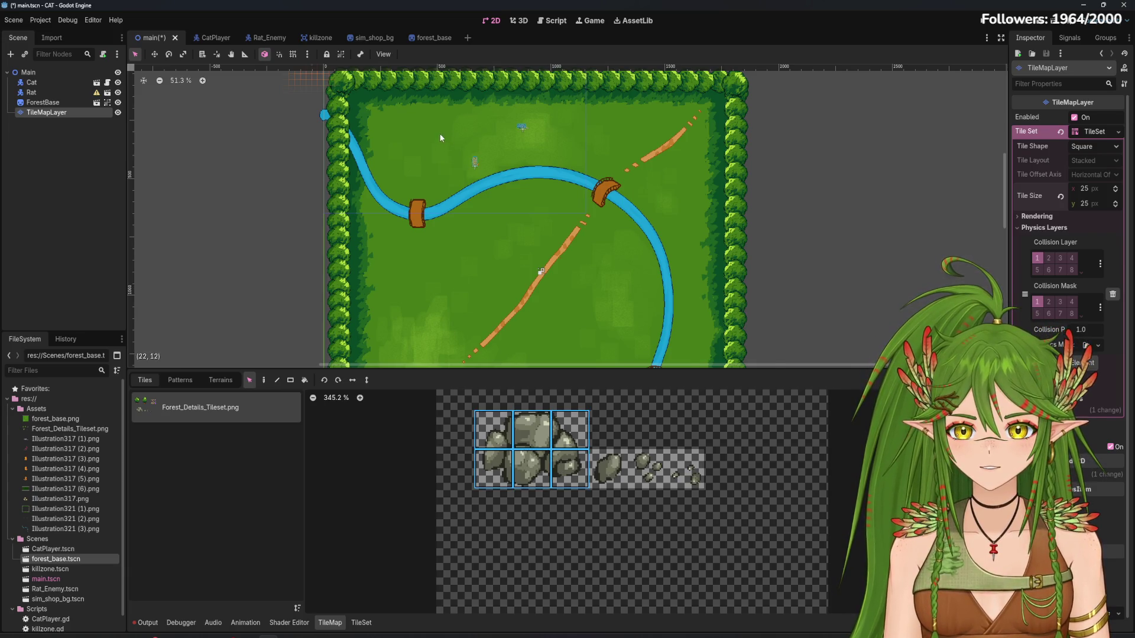
pyautogui.scroll(4, 427, 160)
pyautogui.scroll(-1, 449, 221)
pyautogui.scroll(7, 448, 204)
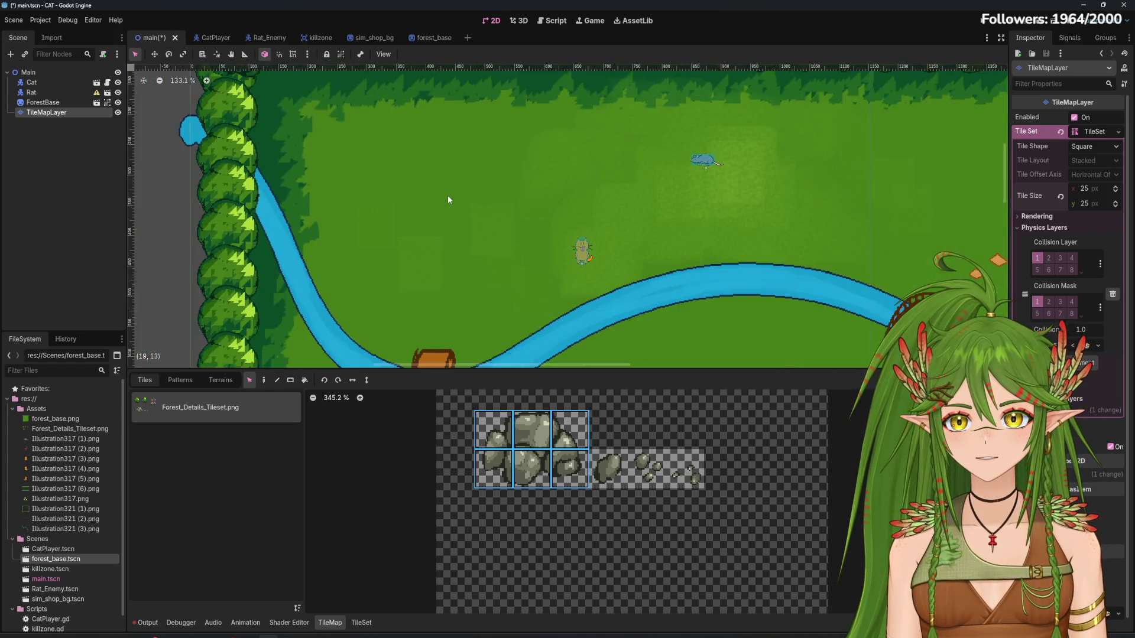
pyautogui.scroll(-9, 448, 199)
pyautogui.click(449, 221)
pyautogui.scroll(3, 384, 188)
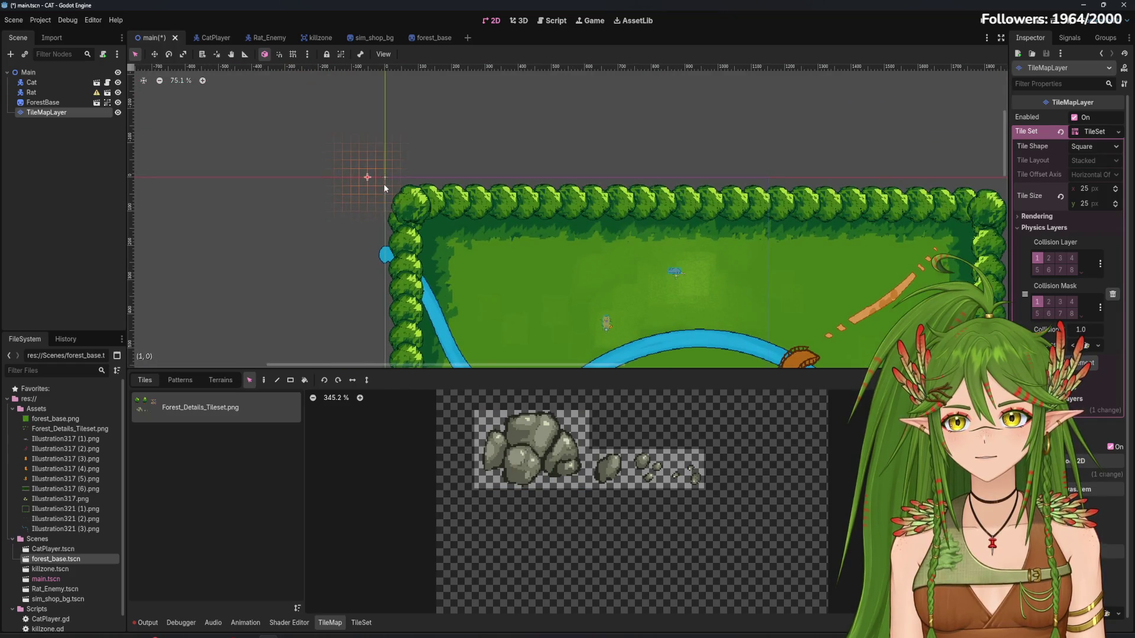
# Visit the TileSet tab briefly and come back to the TileMap tab
pyautogui.click(361, 622)
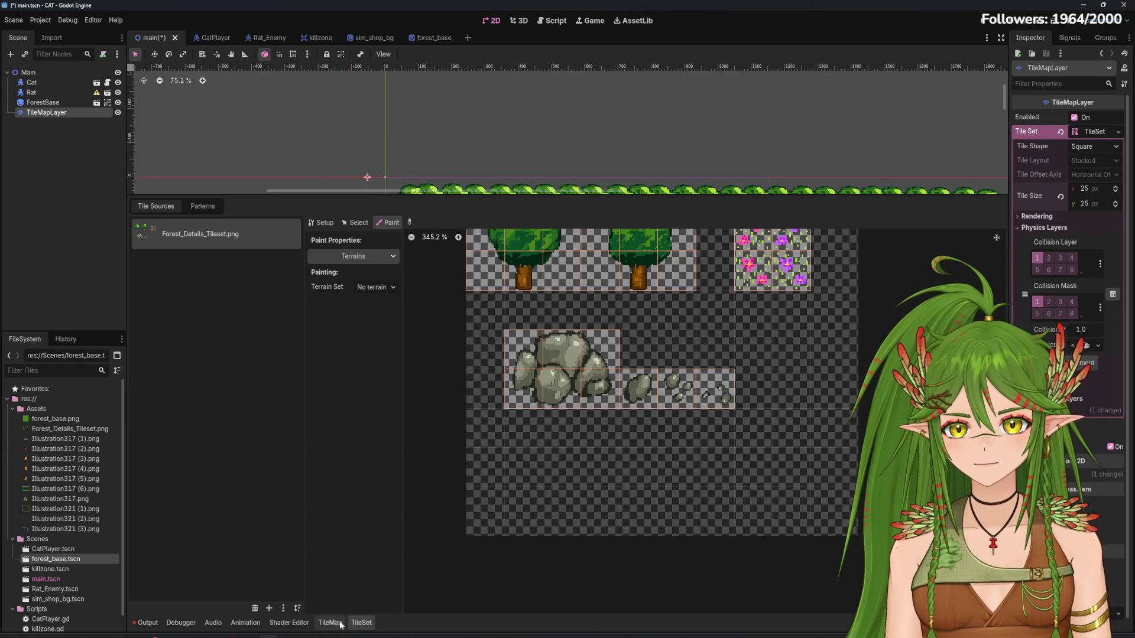
pyautogui.click(330, 622)
pyautogui.scroll(3, 615, 499)
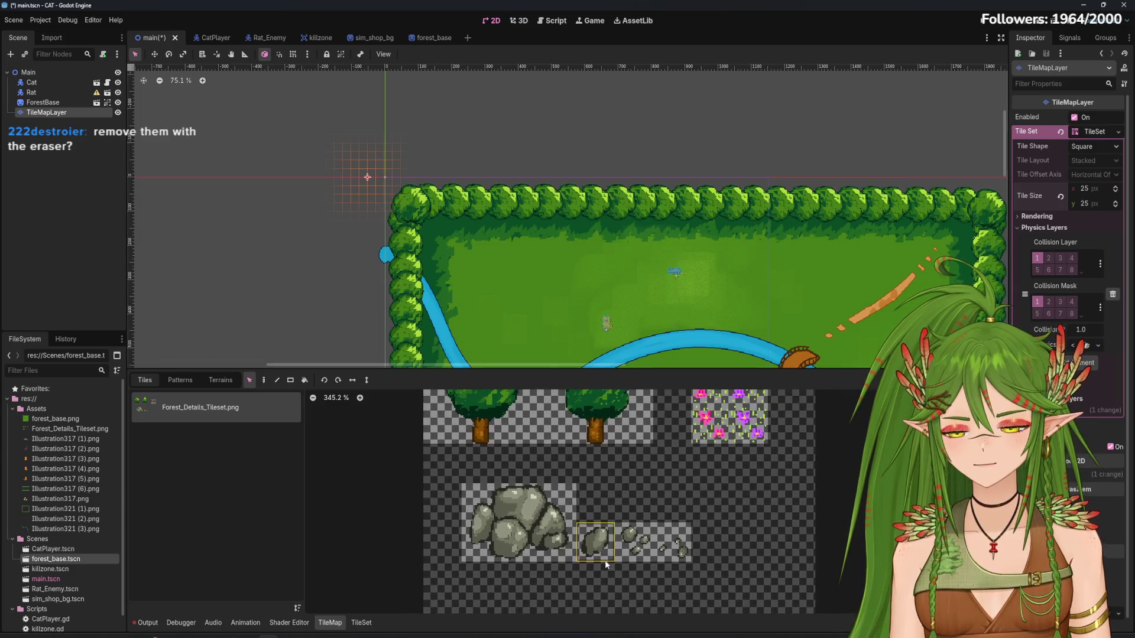
pyautogui.moveTo(650, 289)
pyautogui.mouseDown()
pyautogui.moveTo(638, 227)
pyautogui.moveTo(613, 185)
pyautogui.mouseUp()
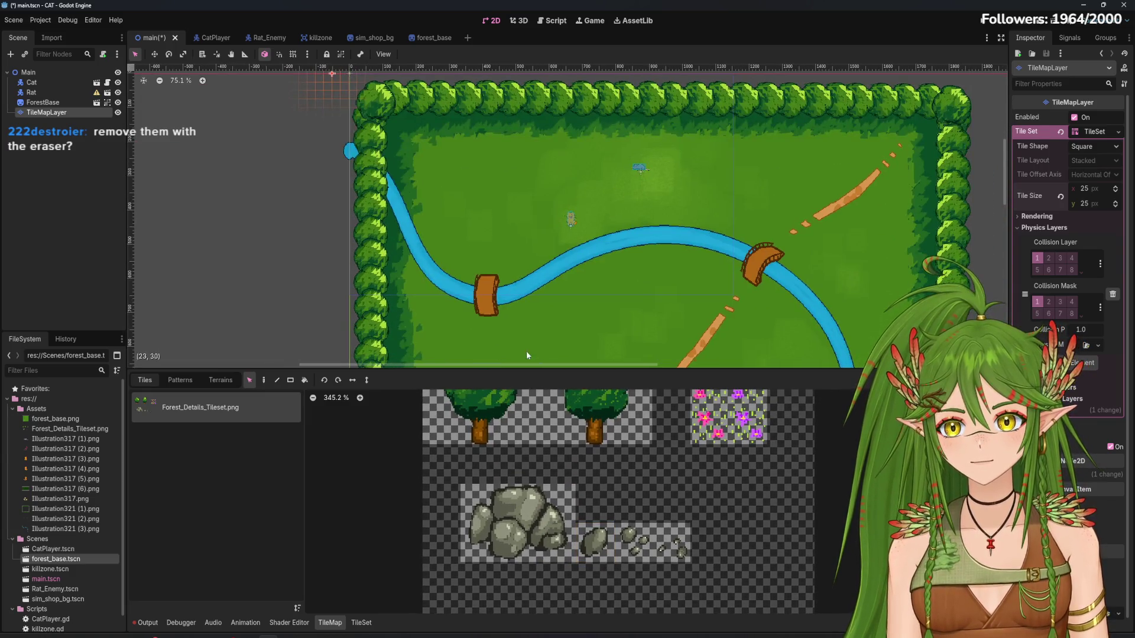
# Reselect the full 3x2 boulder block and switch to the Paint tool
pyautogui.click(480, 503)
pyautogui.moveTo(507, 555); pyautogui.dragTo(560, 548)
pyautogui.scroll(2, 449, 212)
pyautogui.hscroll(-1, 448, 211)
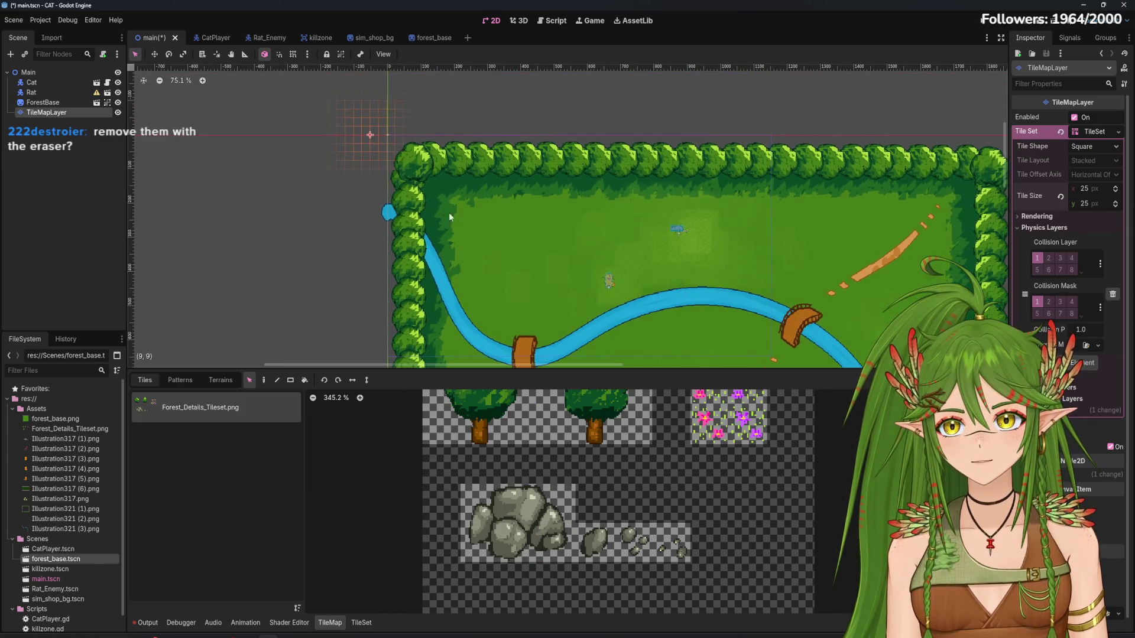
pyautogui.click(264, 380)
# Select the 3x2 boulder block and stamp two boulders on the upper grass
pyautogui.moveTo(482, 502); pyautogui.dragTo(559, 547)
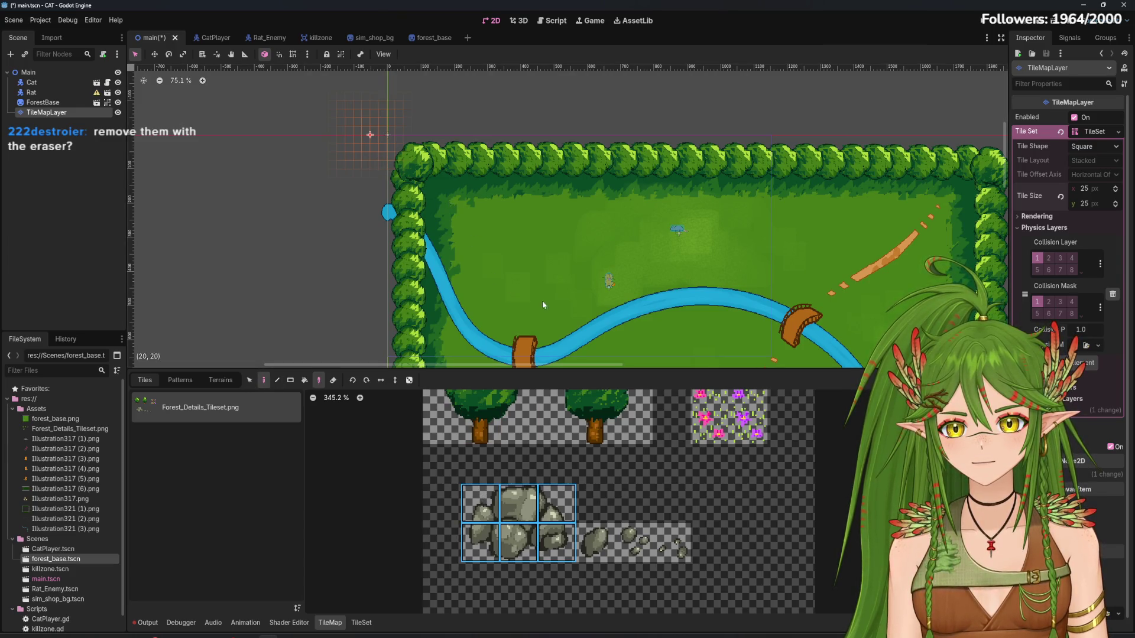
pyautogui.scroll(3, 527, 247)
pyautogui.click(520, 259)
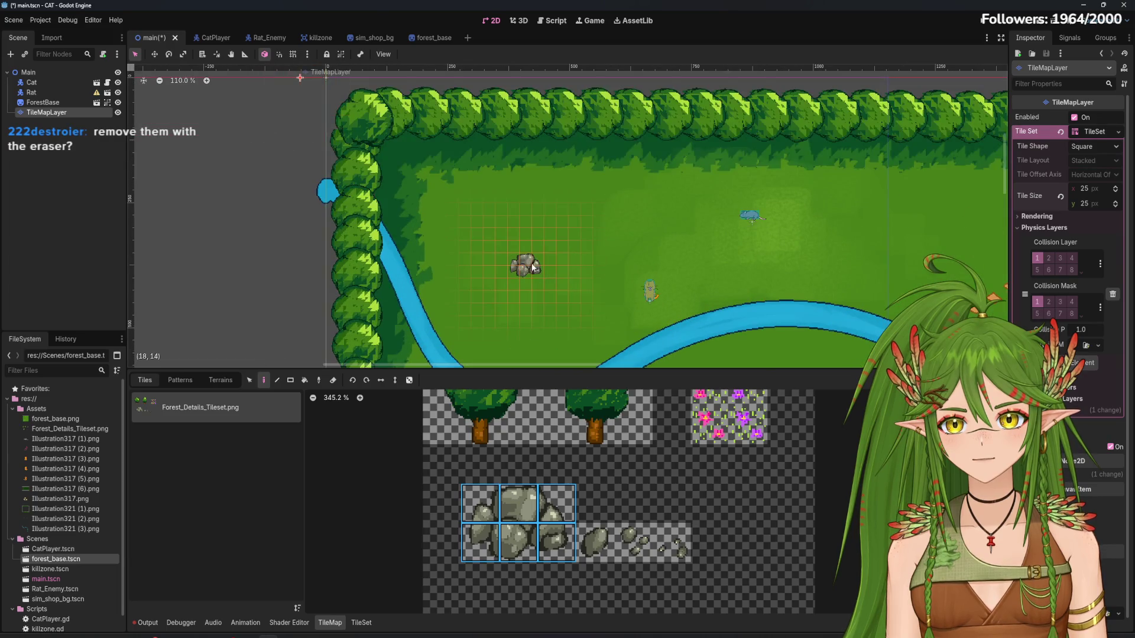
pyautogui.scroll(8, 586, 257)
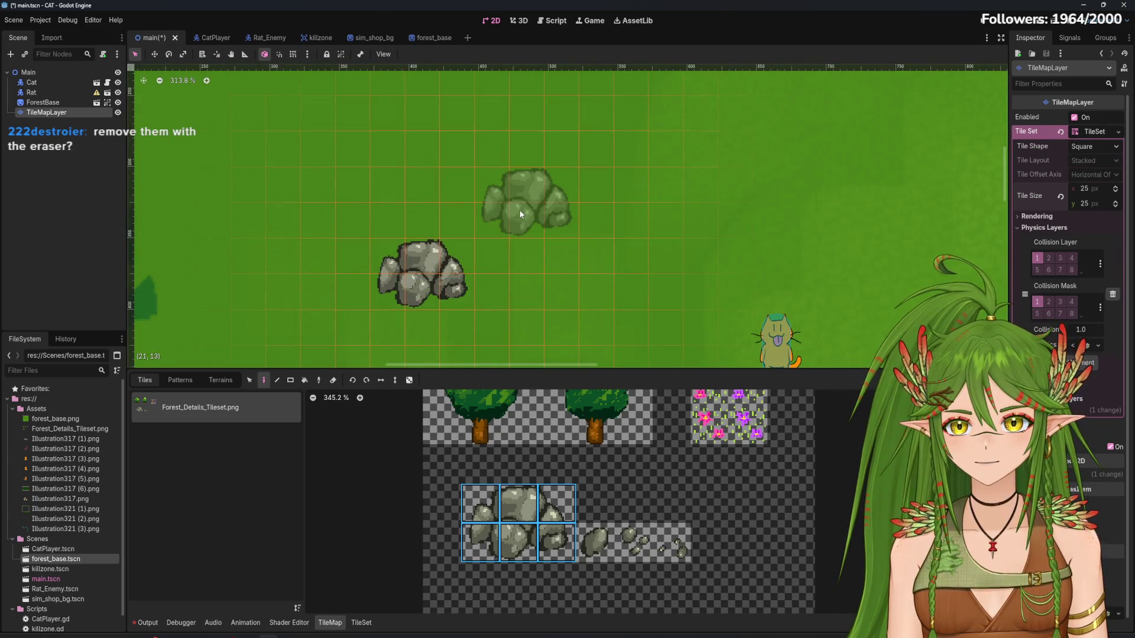
pyautogui.scroll(3, 583, 289)
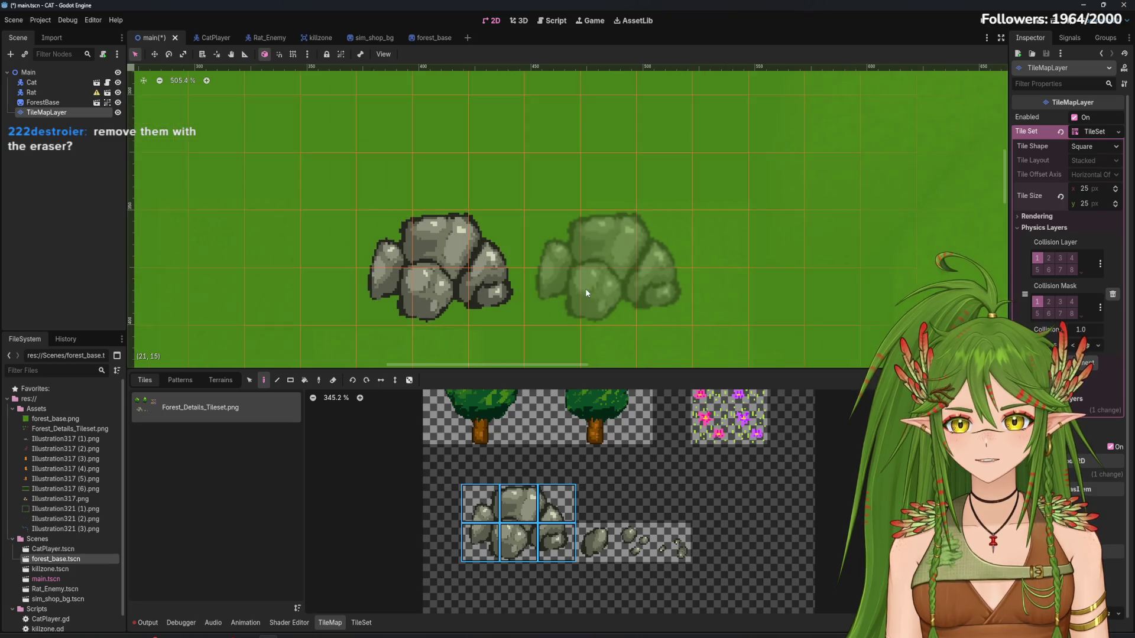
pyautogui.scroll(-10, 585, 293)
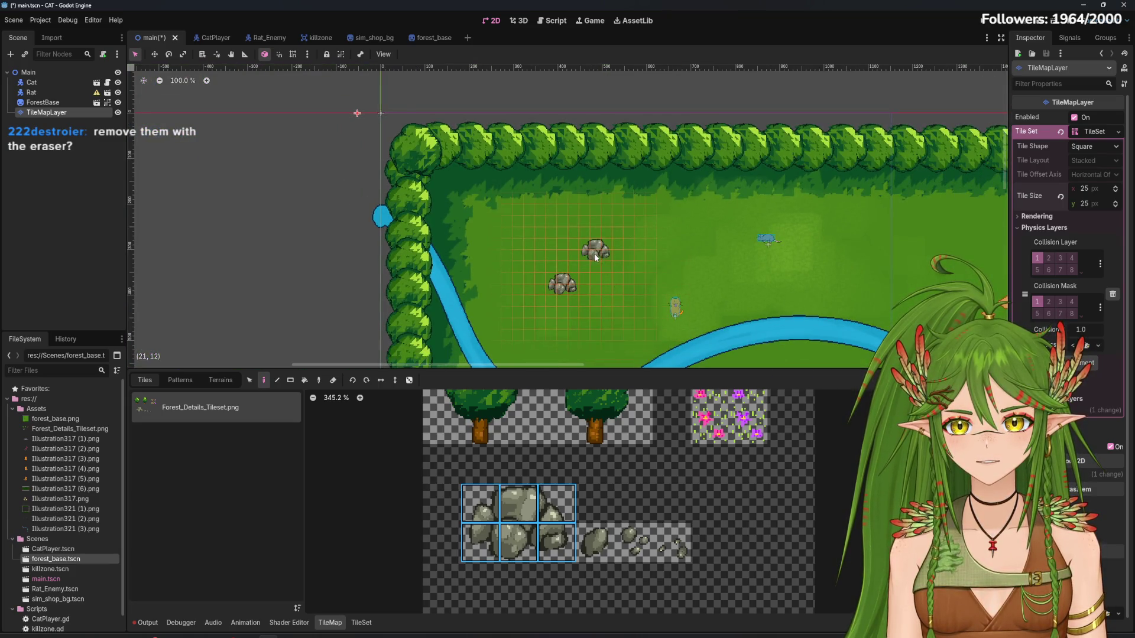
pyautogui.click(596, 253)
# Stamp boulders beside the river above the bridge and on the lower grass
pyautogui.scroll(-3, 601, 261)
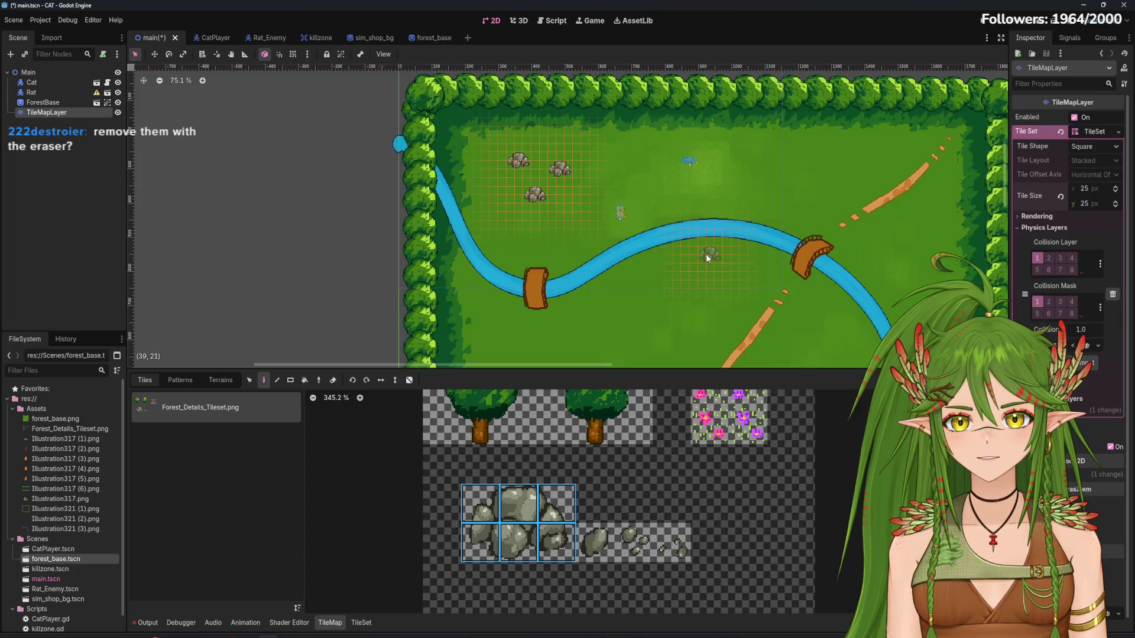
pyautogui.scroll(1, 764, 274)
pyautogui.moveTo(764, 273)
pyautogui.mouseDown()
pyautogui.moveTo(529, 127)
pyautogui.moveTo(612, 212)
pyautogui.mouseUp()
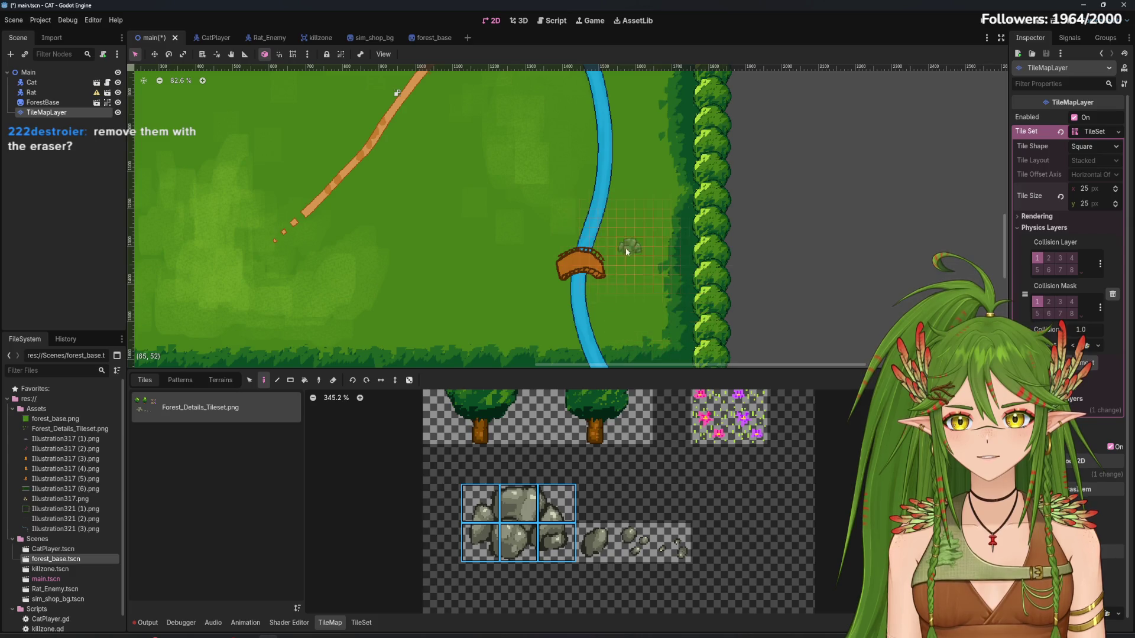
pyautogui.click(609, 236)
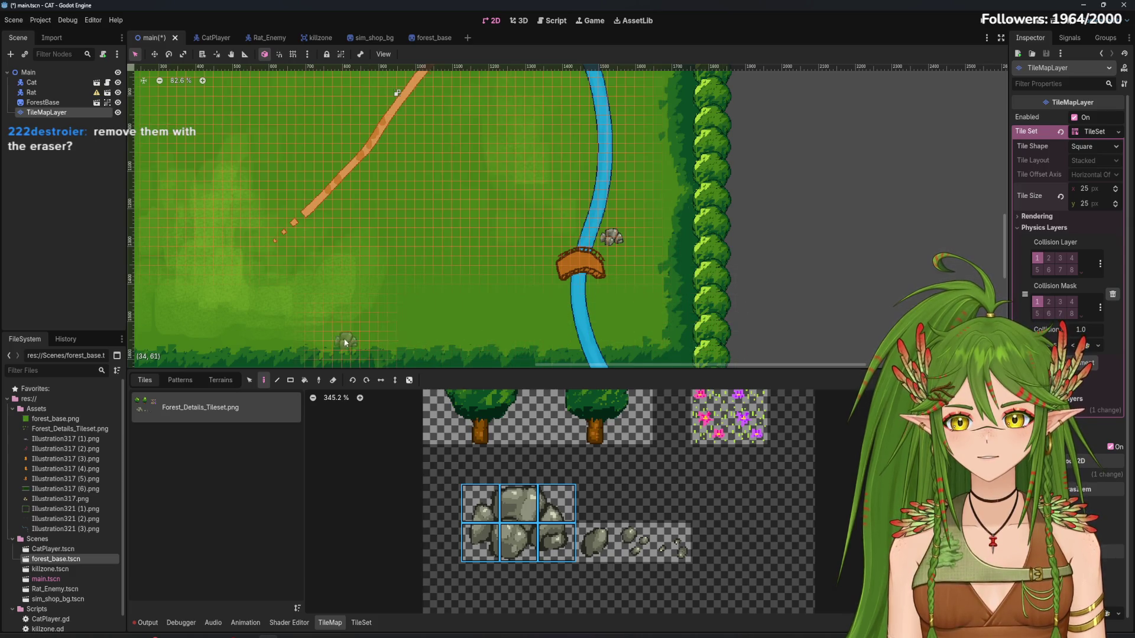
pyautogui.click(368, 319)
# Select the flower tiles in the palette
pyautogui.scroll(5, 431, 244)
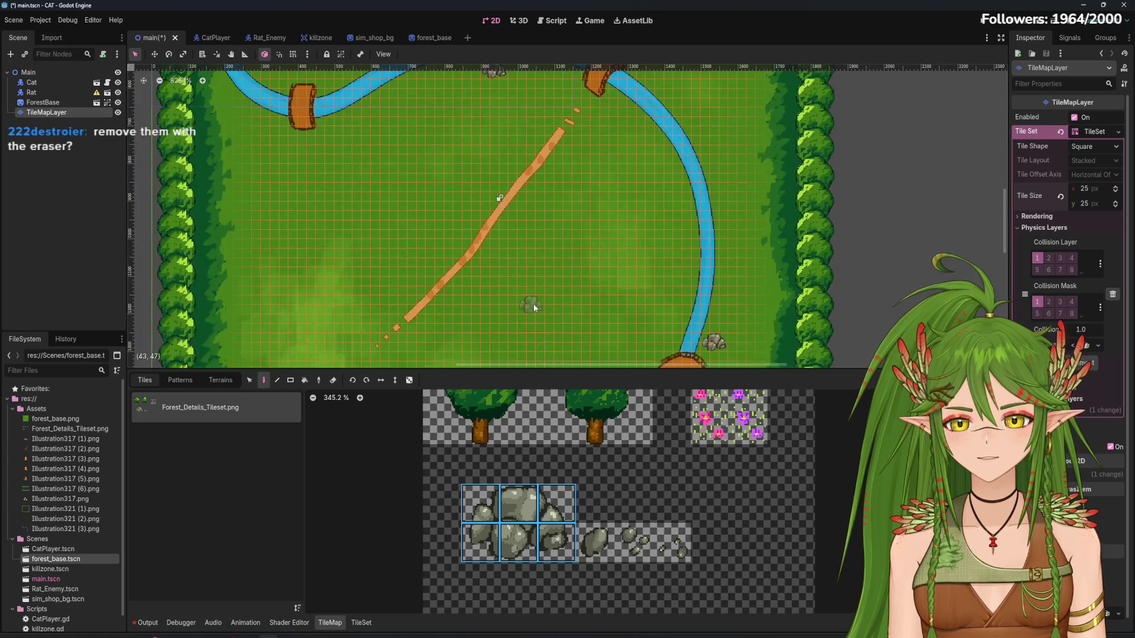
pyautogui.scroll(3, 550, 278)
pyautogui.scroll(-3, 528, 259)
pyautogui.moveTo(709, 397)
pyautogui.mouseDown()
pyautogui.moveTo(747, 405)
pyautogui.moveTo(748, 436)
pyautogui.mouseUp()
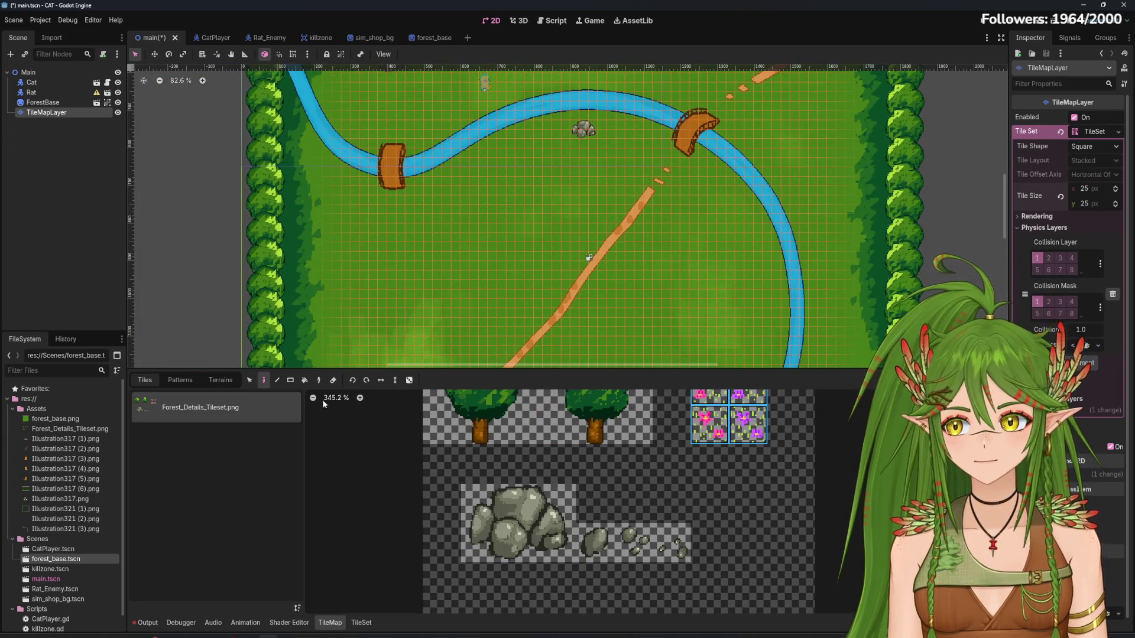
# Turn on painting Scattering and set it to 25
pyautogui.click(409, 380)
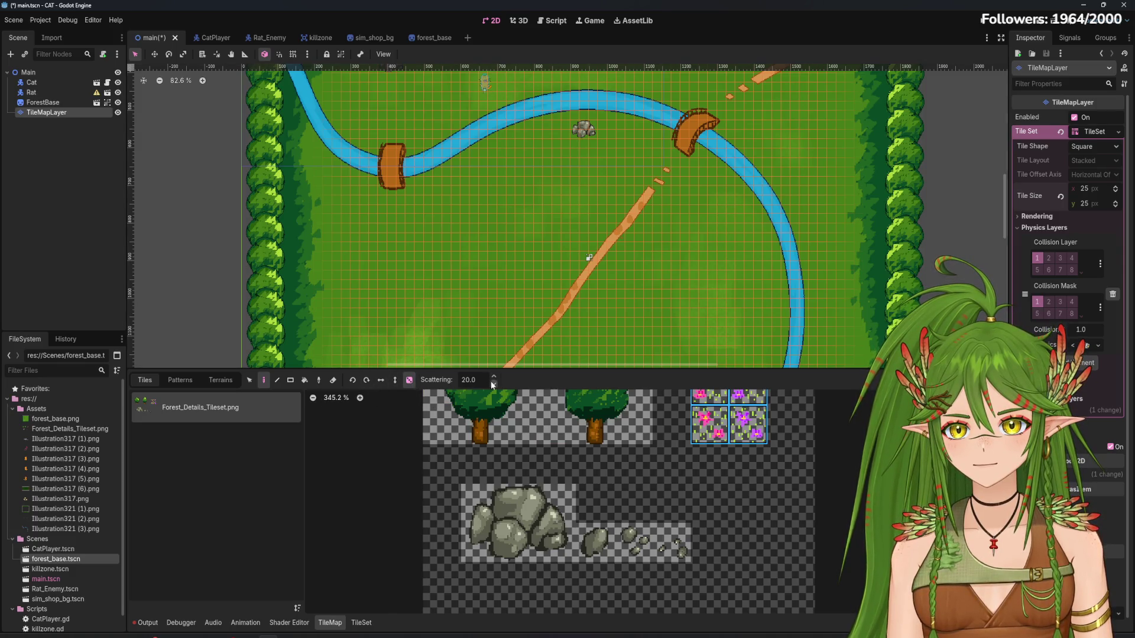
pyautogui.click(494, 386)
pyautogui.click(494, 386)
pyautogui.click(494, 385)
pyautogui.click(494, 385)
pyautogui.doubleClick(477, 381)
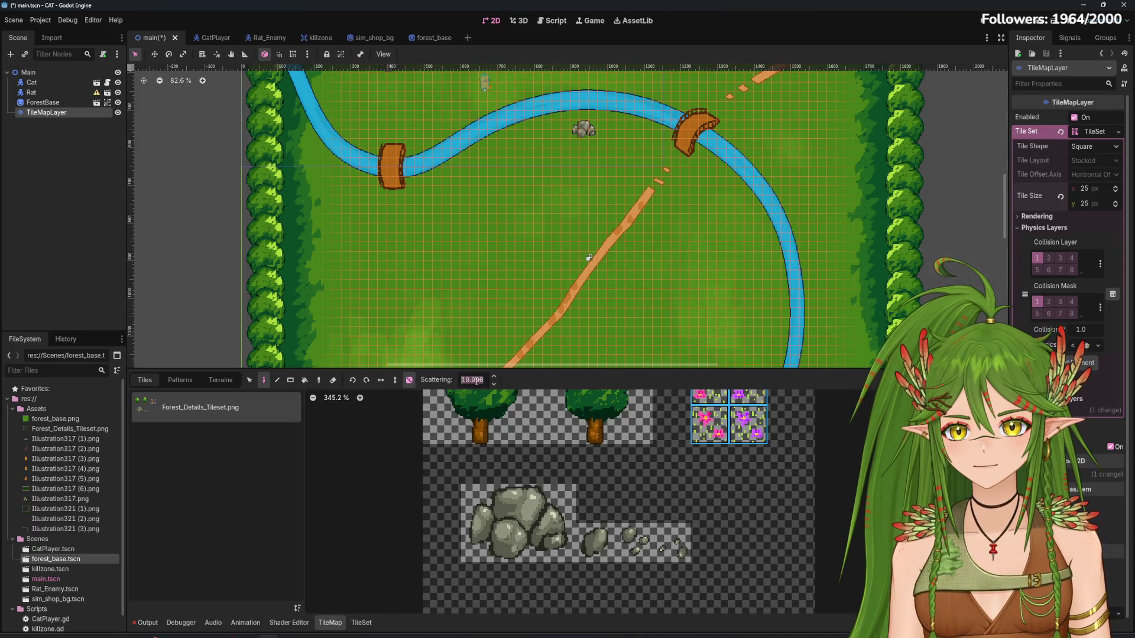
pyautogui.write('25')
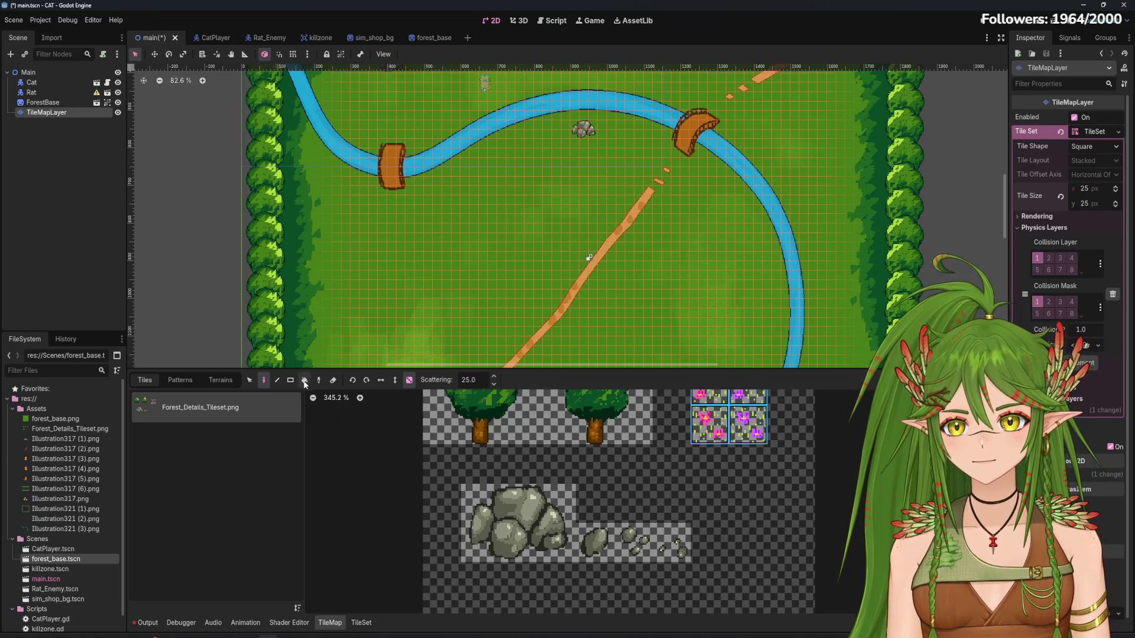
# Fill two lower-left grass rectangles with scattered flowers using the Rect tool
pyautogui.click(291, 380)
pyautogui.scroll(-3, 509, 312)
pyautogui.scroll(-1, 440, 254)
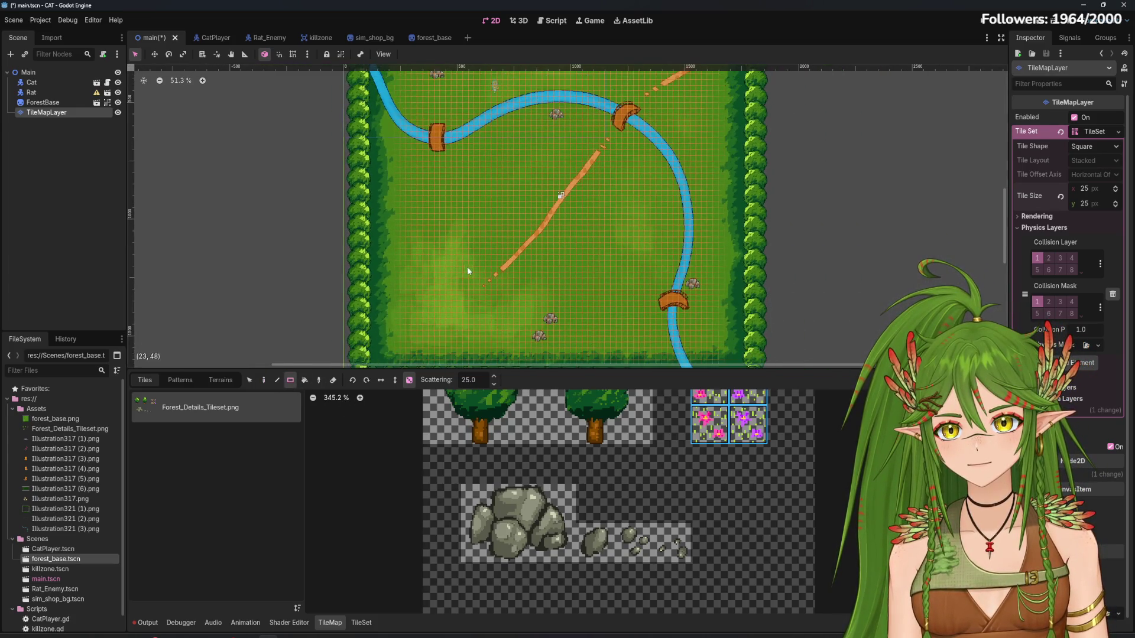
pyautogui.moveTo(414, 189); pyautogui.dragTo(518, 303)
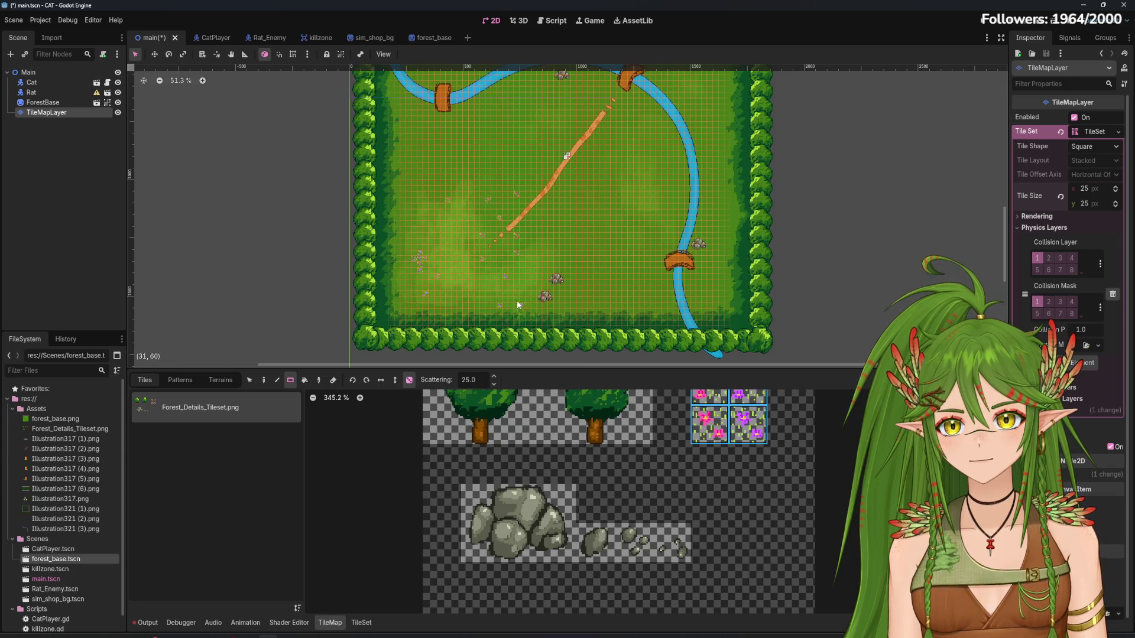
pyautogui.moveTo(435, 236); pyautogui.dragTo(482, 292)
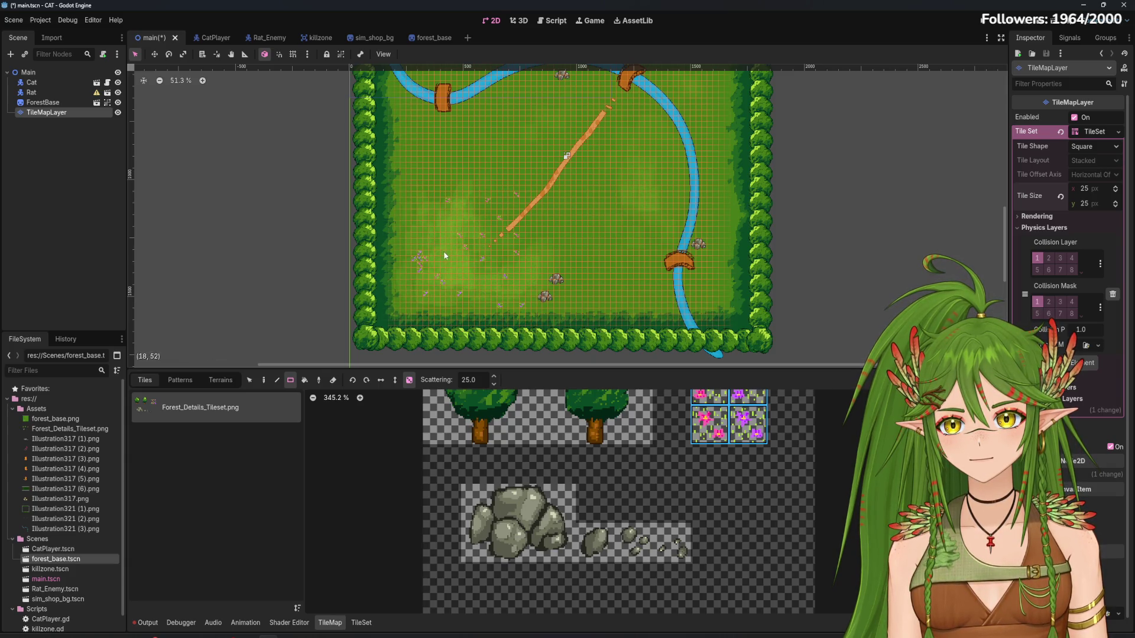
# Set Scattering to 10 and paint a denser flower patch on the lower grass
pyautogui.doubleClick(469, 380)
pyautogui.write('10')
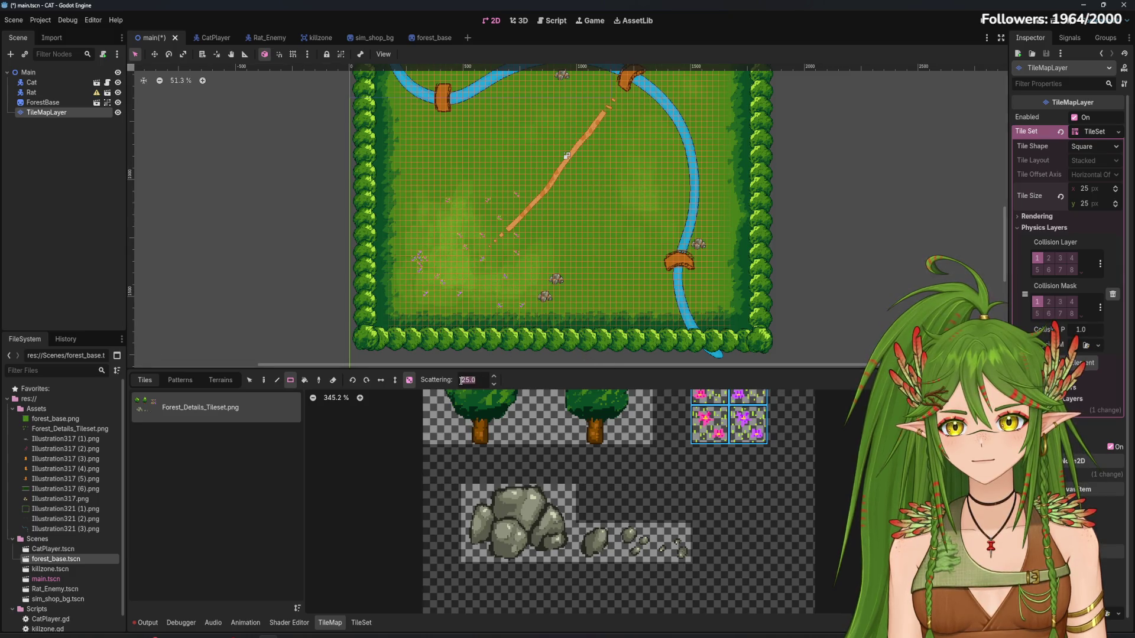
pyautogui.moveTo(432, 251)
pyautogui.mouseDown()
pyautogui.moveTo(490, 300)
pyautogui.moveTo(440, 242)
pyautogui.mouseUp()
pyautogui.scroll(2, 540, 201)
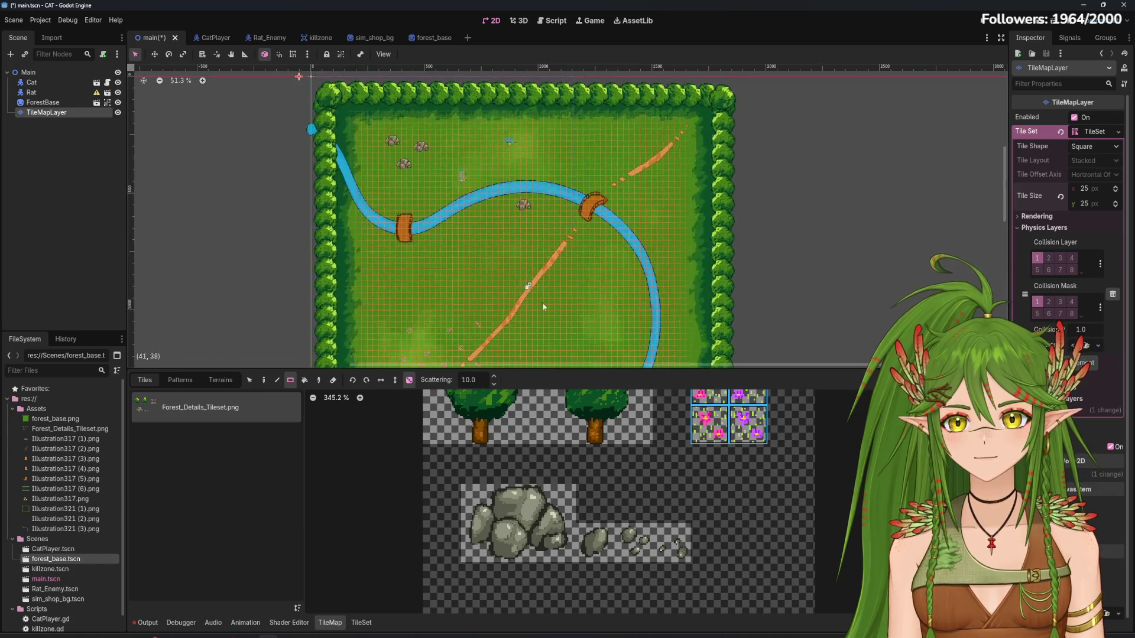
# Scatter flower rectangles across the top of the map and on the lower grass
pyautogui.scroll(2, 618, 220)
pyautogui.scroll(3, 618, 220)
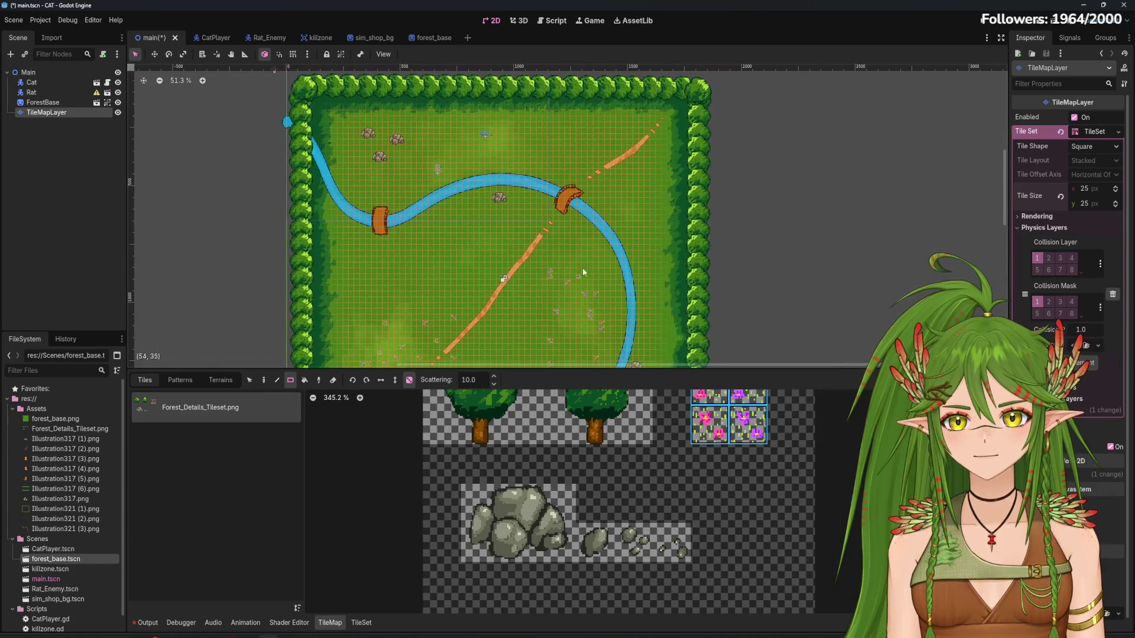
pyautogui.moveTo(447, 120); pyautogui.dragTo(548, 160)
pyautogui.scroll(1, 550, 174)
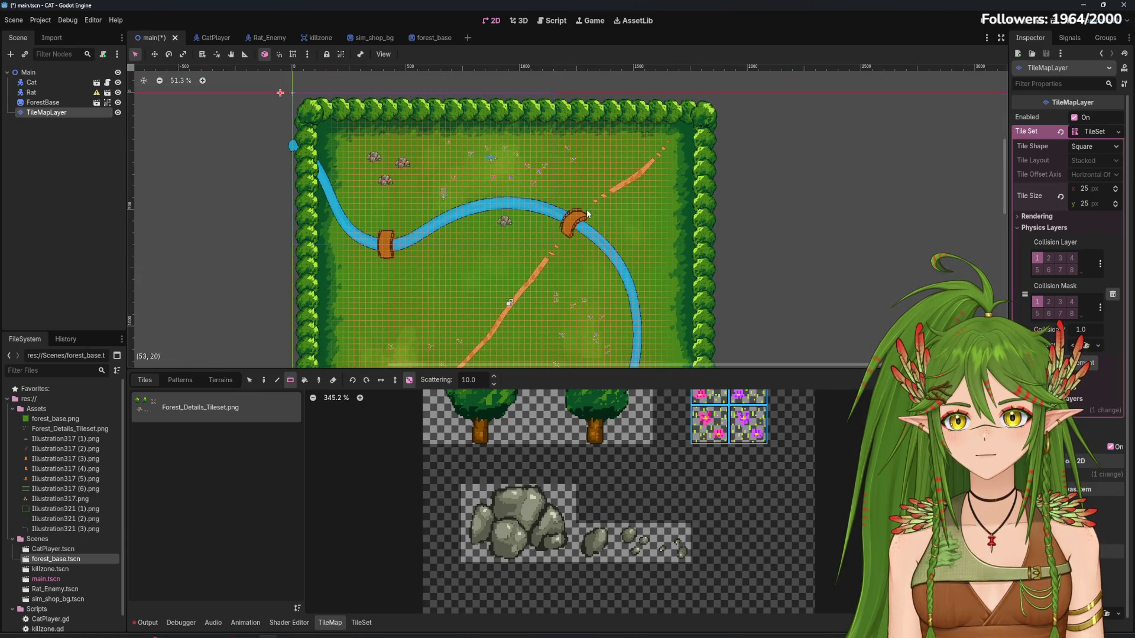
pyautogui.moveTo(466, 159)
pyautogui.mouseDown()
pyautogui.moveTo(540, 179)
pyautogui.moveTo(518, 180)
pyautogui.mouseUp()
pyautogui.scroll(-8, 518, 183)
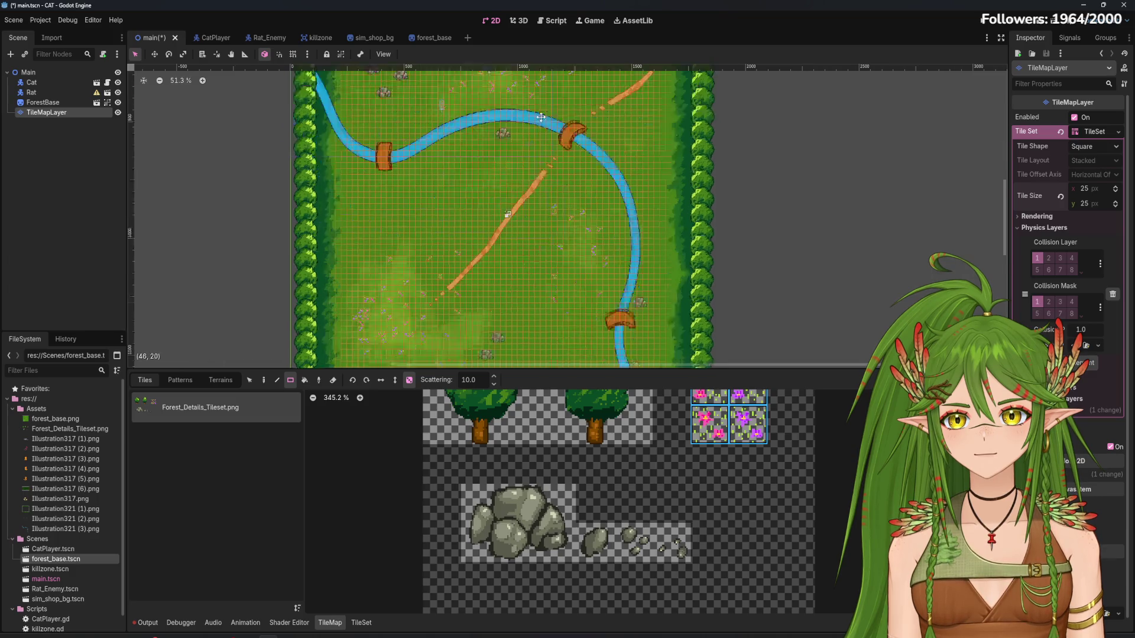
pyautogui.moveTo(413, 237)
pyautogui.mouseDown()
pyautogui.moveTo(394, 207)
pyautogui.moveTo(429, 246)
pyautogui.mouseUp()
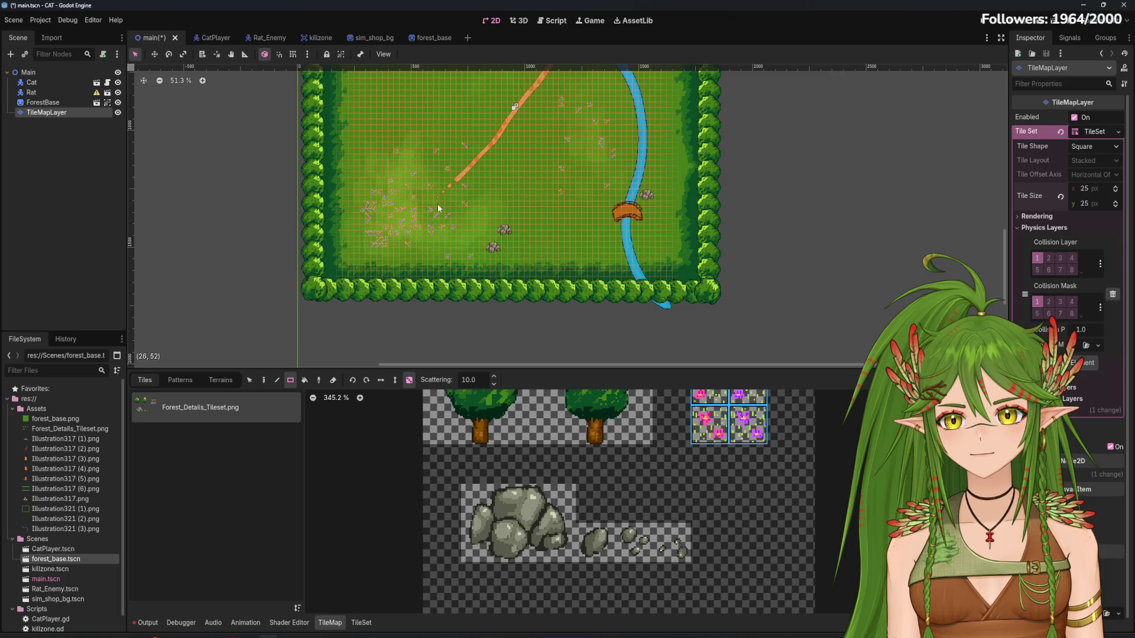
# Change the Scattering value to 30
pyautogui.scroll(5, 438, 203)
pyautogui.hscroll(2, 437, 203)
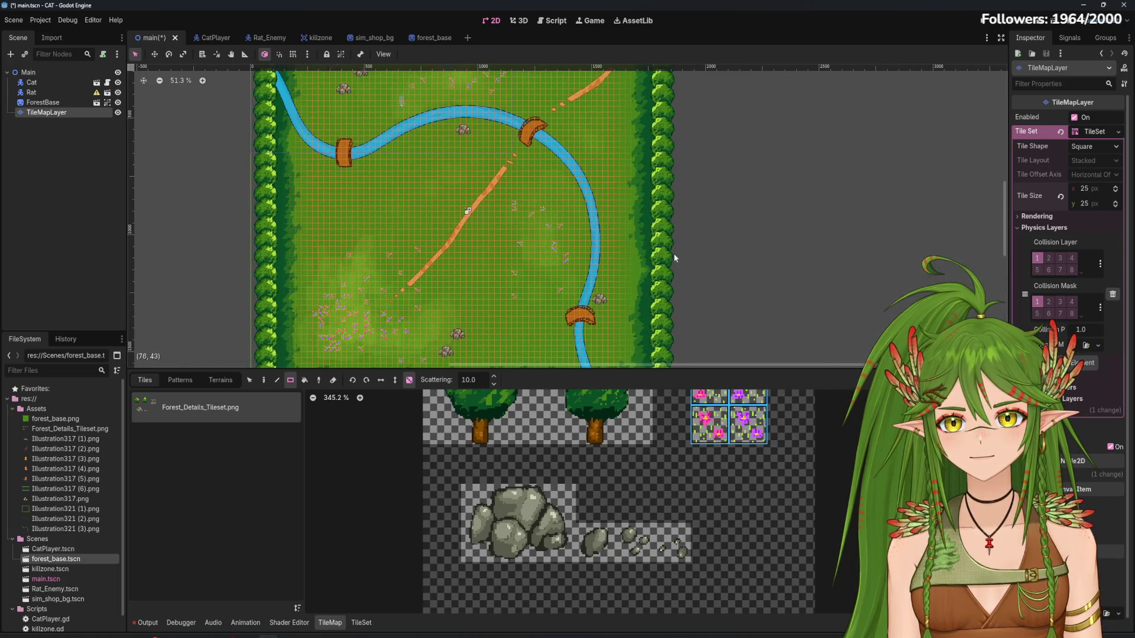
pyautogui.press('BackSpace')
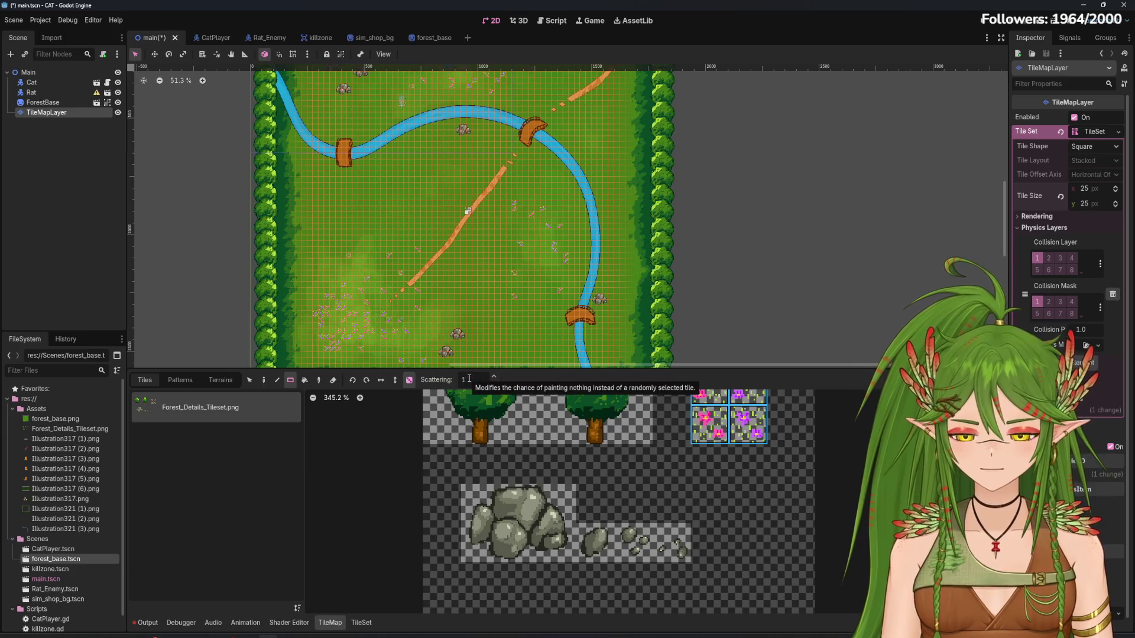
pyautogui.write('30')
pyautogui.press('Return')
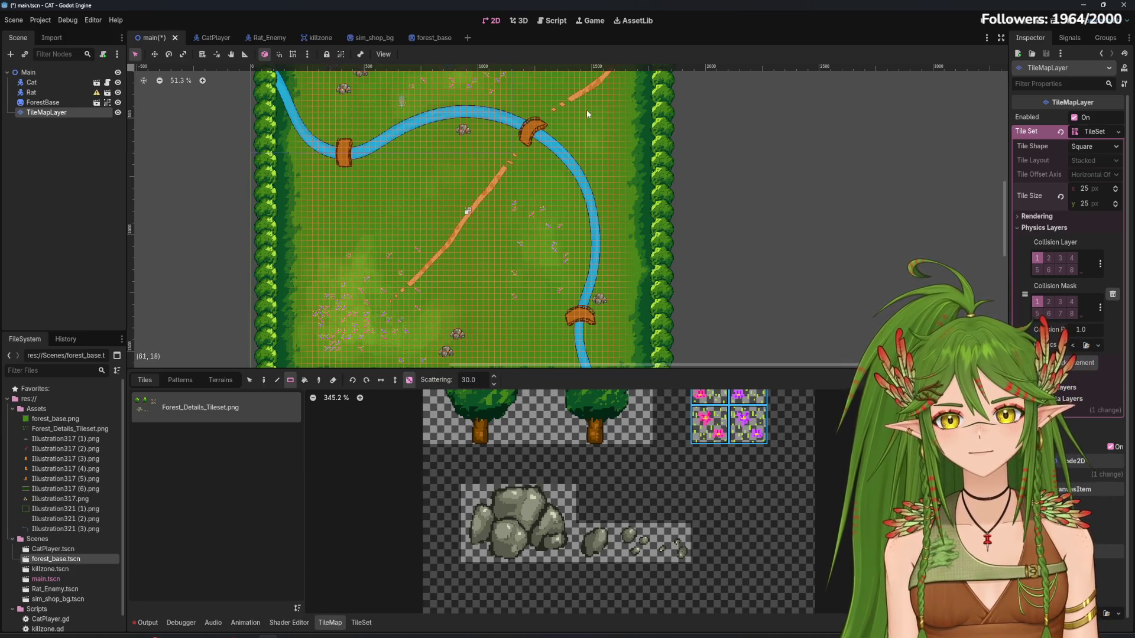
pyautogui.scroll(-3, 604, 238)
pyautogui.hscroll(-1, 604, 239)
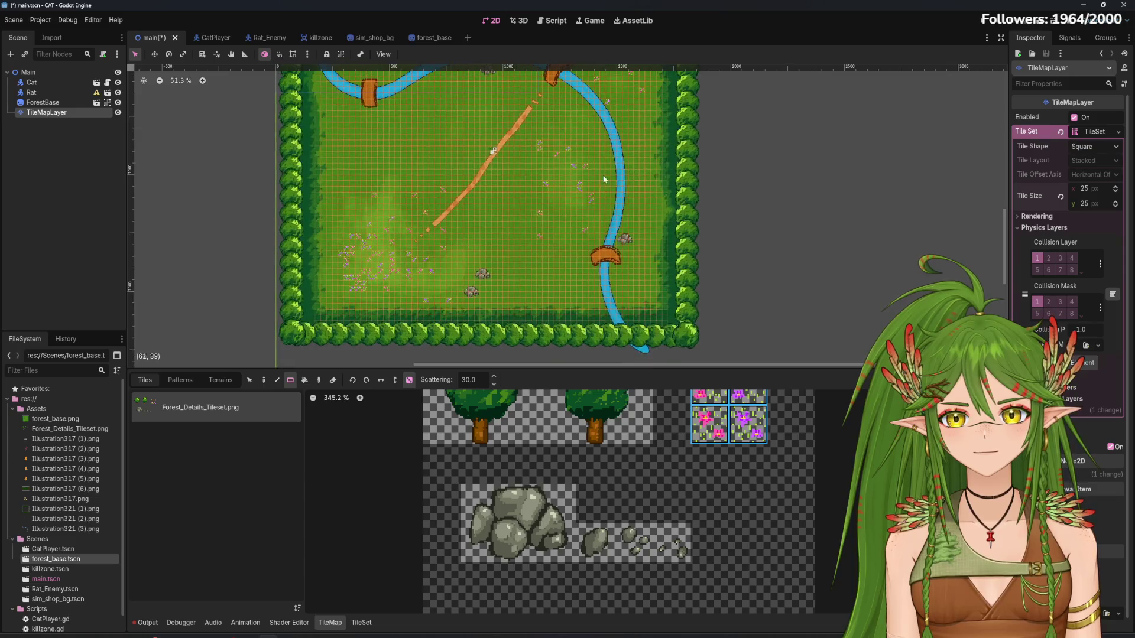
pyautogui.scroll(3, 604, 179)
pyautogui.hscroll(-1, 604, 179)
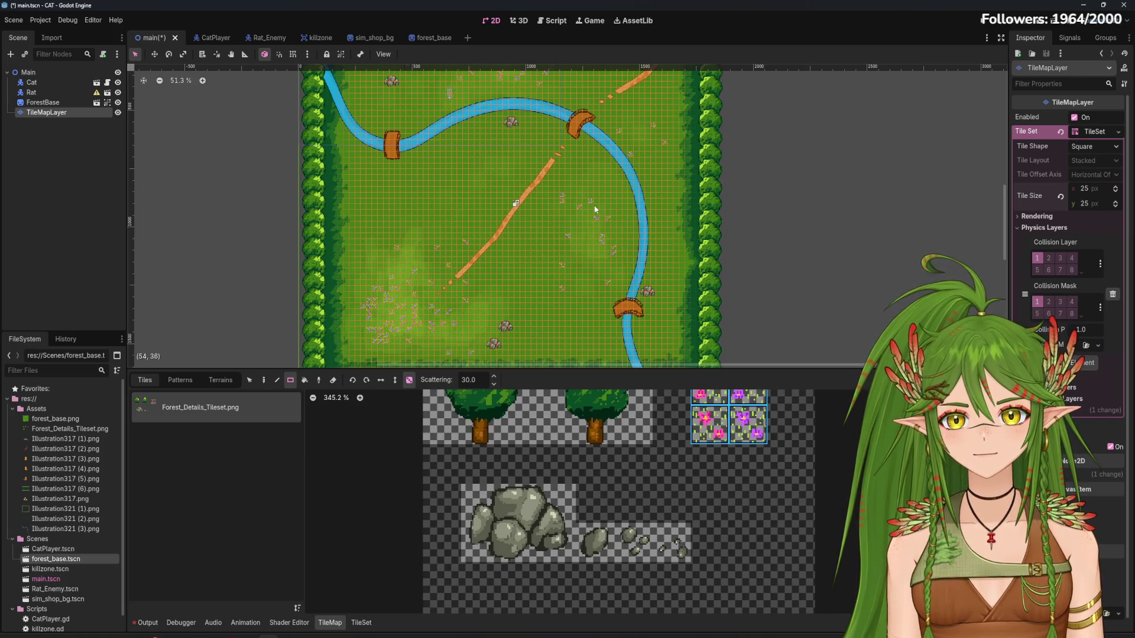
# Pick three small rock tiles and scatter them on the grass left of the cat
pyautogui.click(595, 543)
pyautogui.scroll(3, 467, 201)
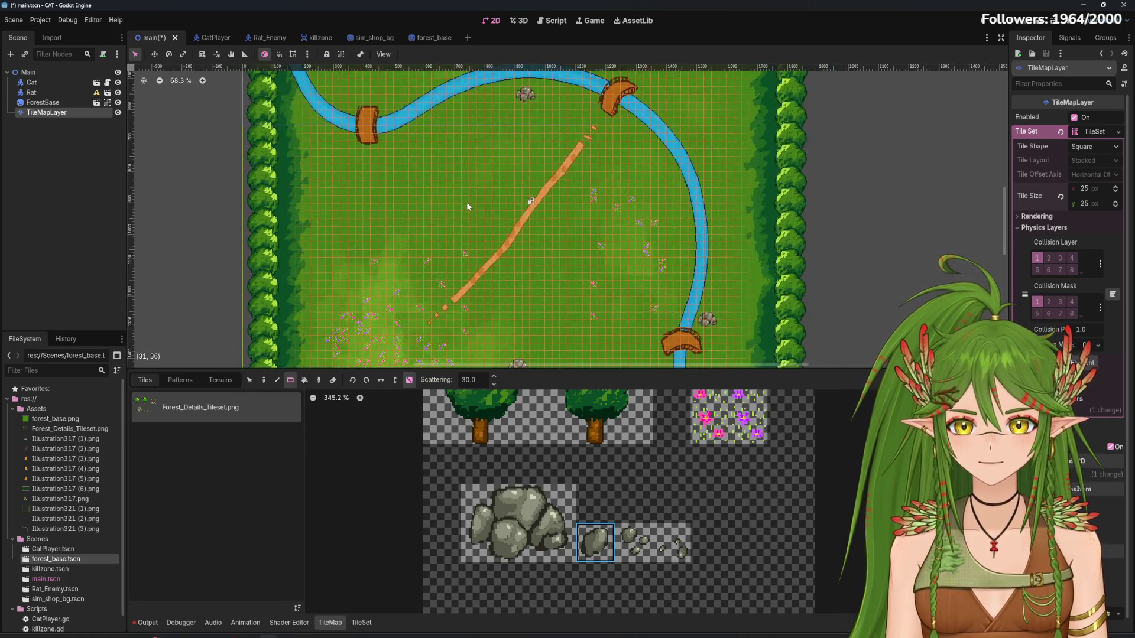
pyautogui.moveTo(595, 542); pyautogui.dragTo(672, 543)
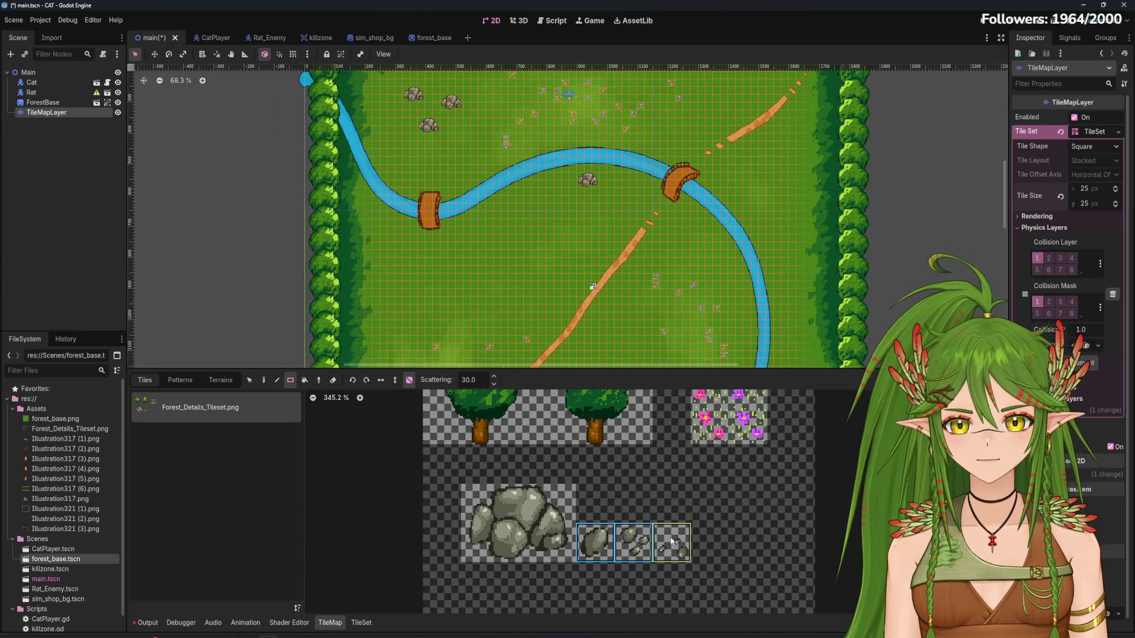
pyautogui.moveTo(548, 211); pyautogui.dragTo(571, 335)
pyautogui.scroll(9, 406, 243)
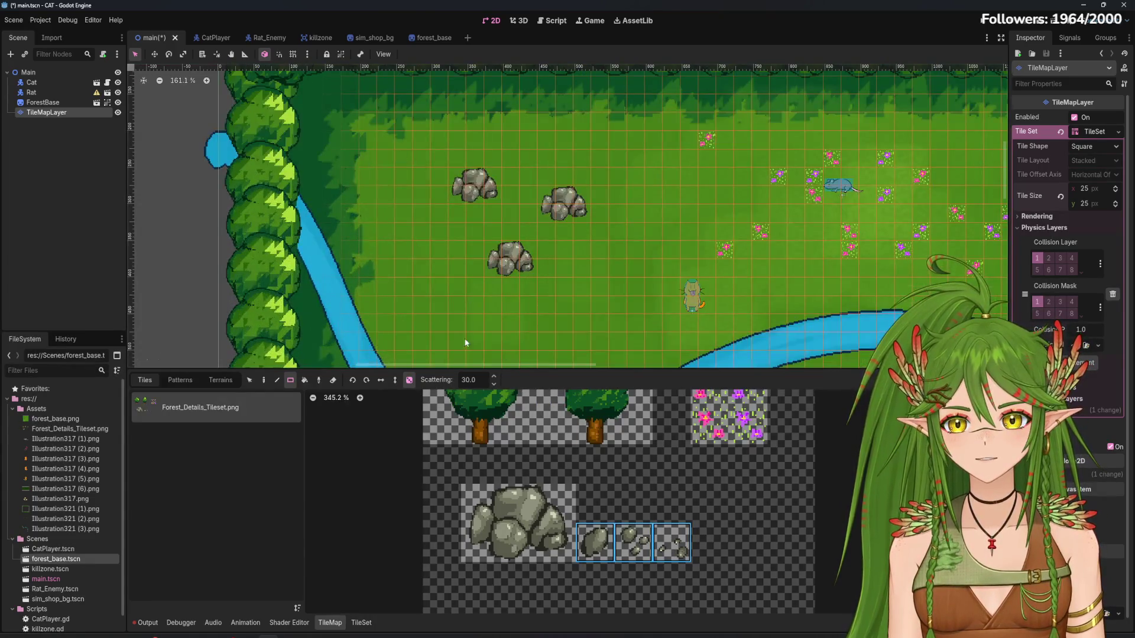
pyautogui.moveTo(457, 296); pyautogui.dragTo(461, 303)
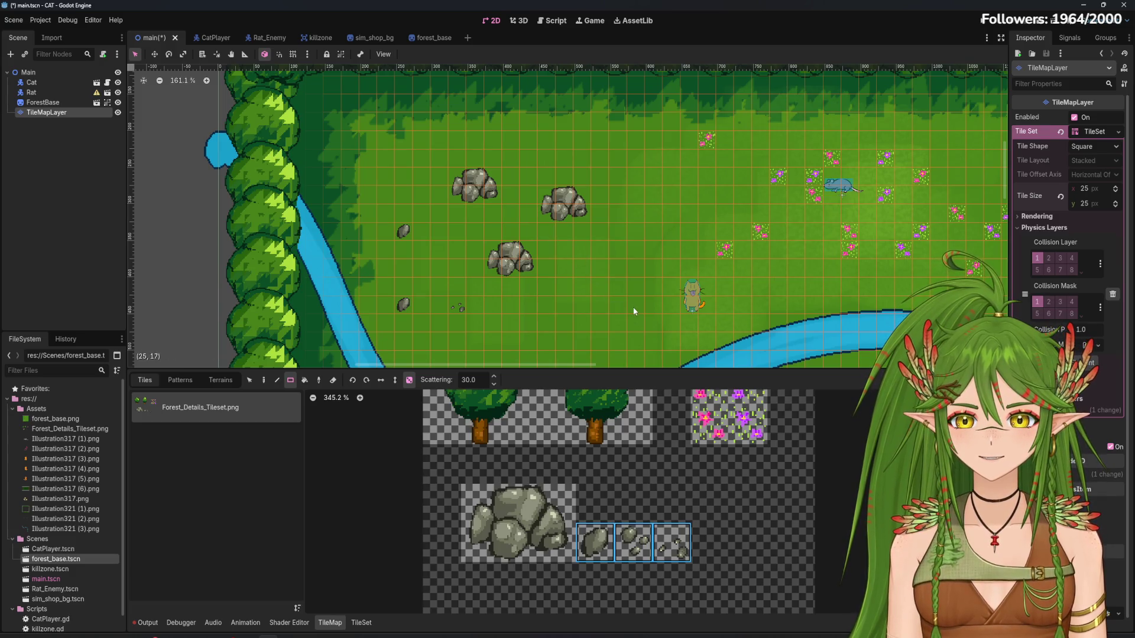
pyautogui.moveTo(634, 312); pyautogui.dragTo(605, 286)
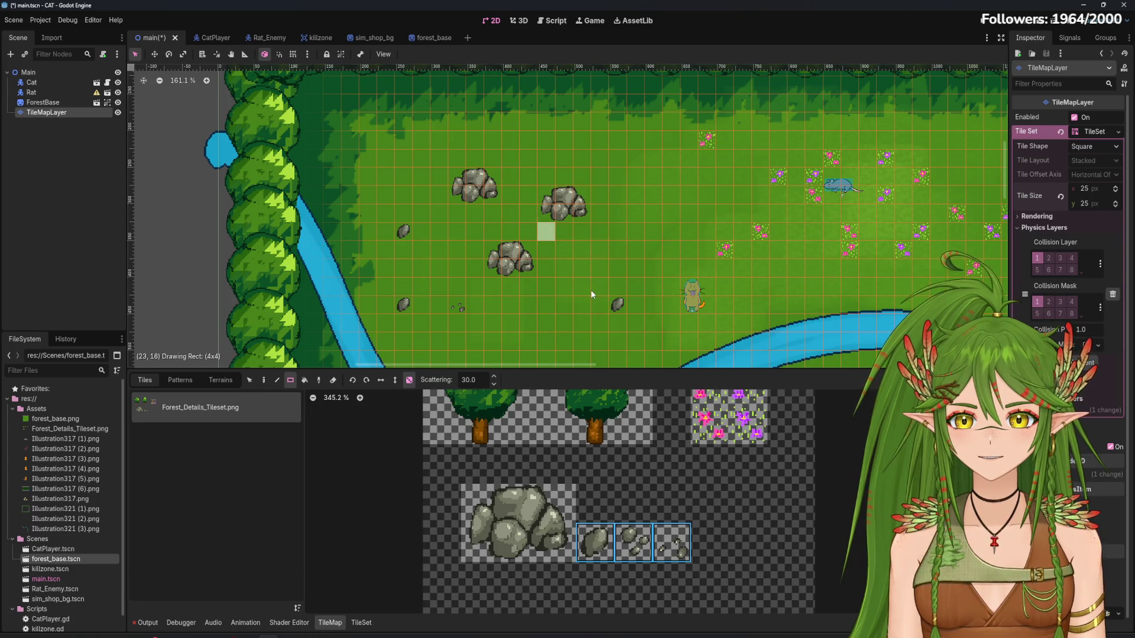
# Paint the middle small rock tile beside the middle boulder, undoing one misplaced rock
pyautogui.click(633, 543)
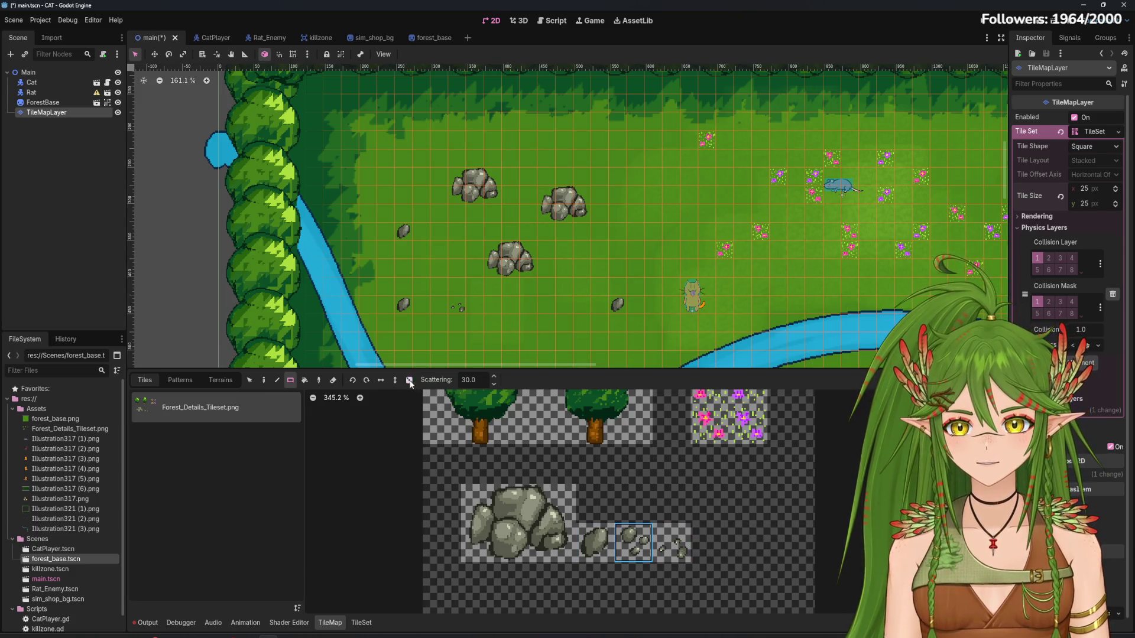
pyautogui.scroll(1, 528, 278)
pyautogui.click(594, 261)
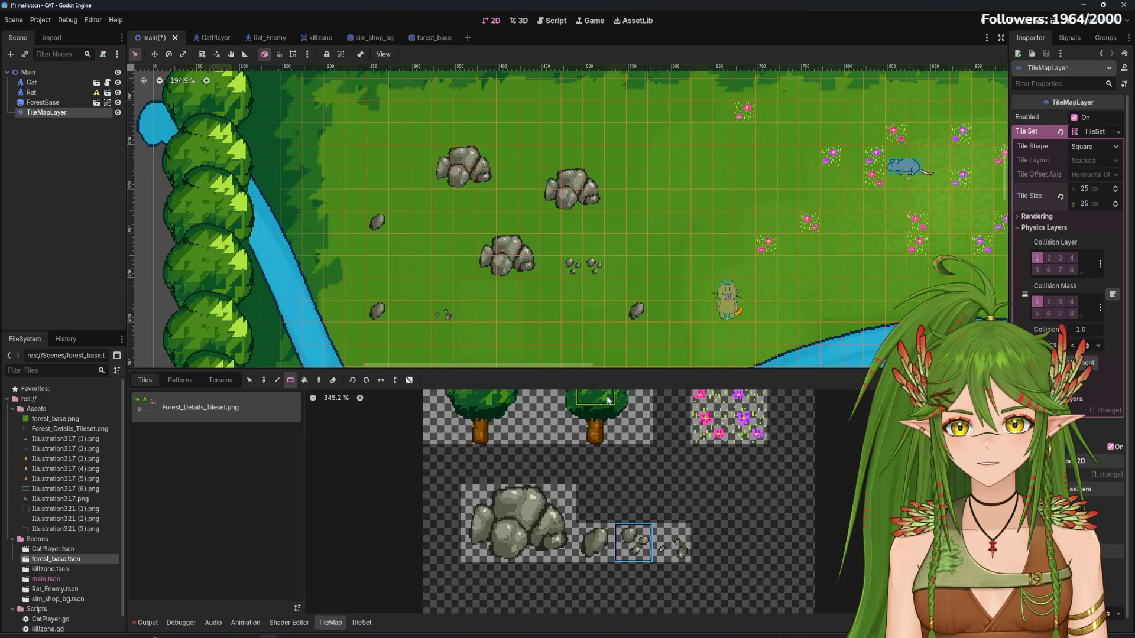
pyautogui.hotkey('ctrl', 'z')
pyautogui.click(487, 293)
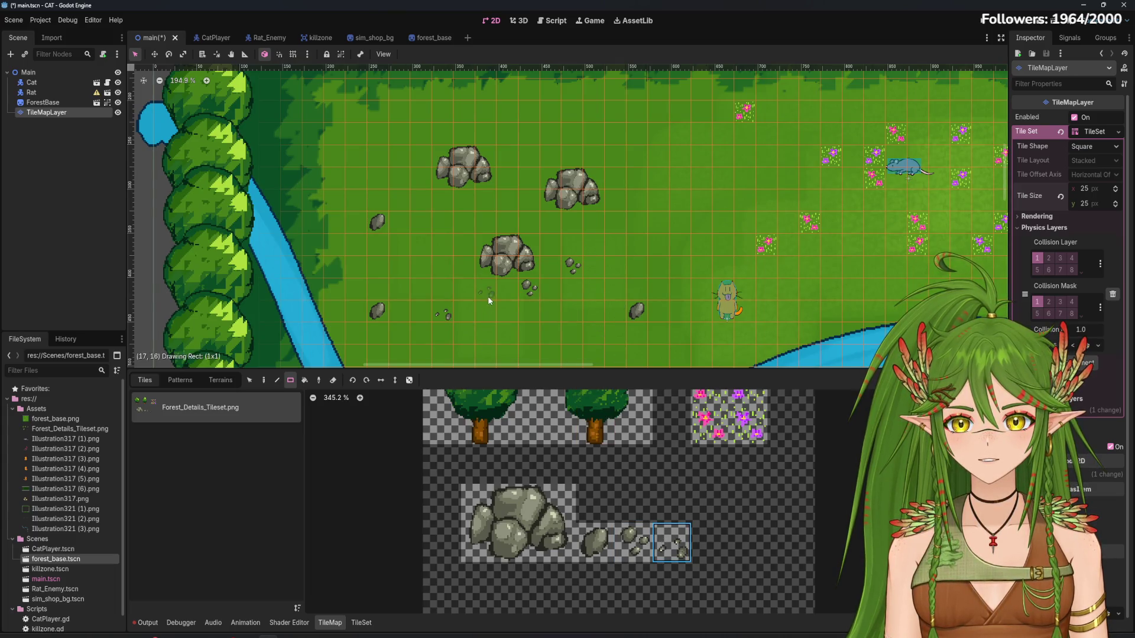
# Pick the single small rock, erase a stray rock, and place one in the flower field
pyautogui.click(596, 526)
pyautogui.scroll(-2, 490, 215)
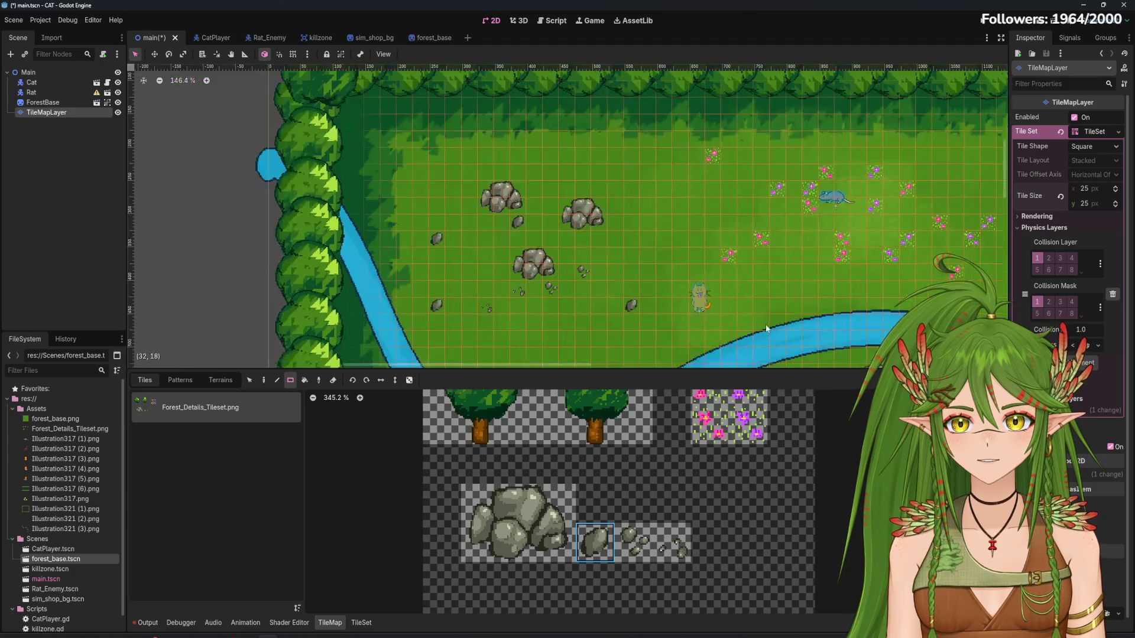
pyautogui.hscroll(10, 533, 178)
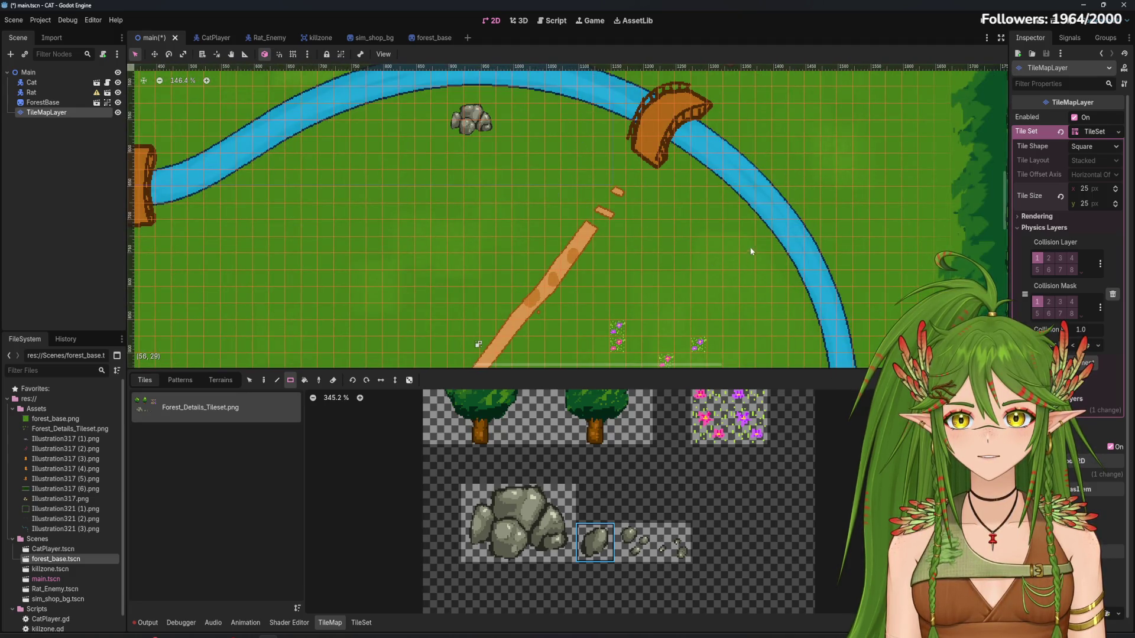
pyautogui.hscroll(5, 566, 242)
pyautogui.scroll(-5, 566, 241)
pyautogui.scroll(1, 567, 242)
pyautogui.rightClick(535, 87)
pyautogui.click(517, 291)
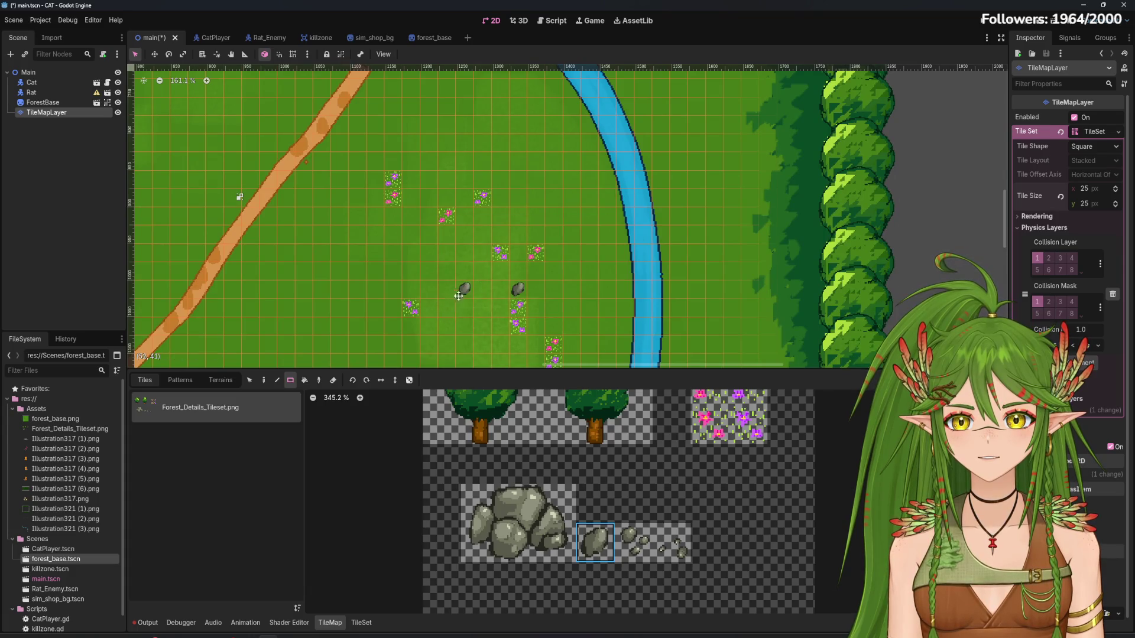
# Place small rocks in the lower meadow and by the lower boulders, then open the TileSet tab
pyautogui.scroll(-4, 481, 206)
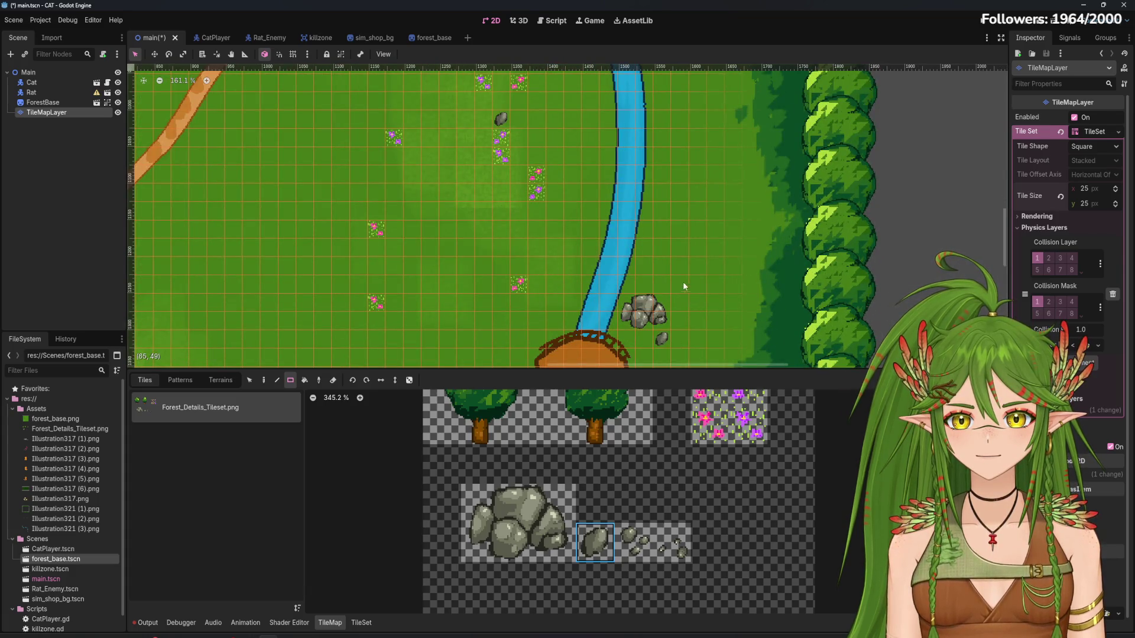
pyautogui.moveTo(358, 250); pyautogui.dragTo(601, 139)
pyautogui.hscroll(-2, 602, 139)
pyautogui.click(289, 252)
pyautogui.hscroll(-4, 414, 245)
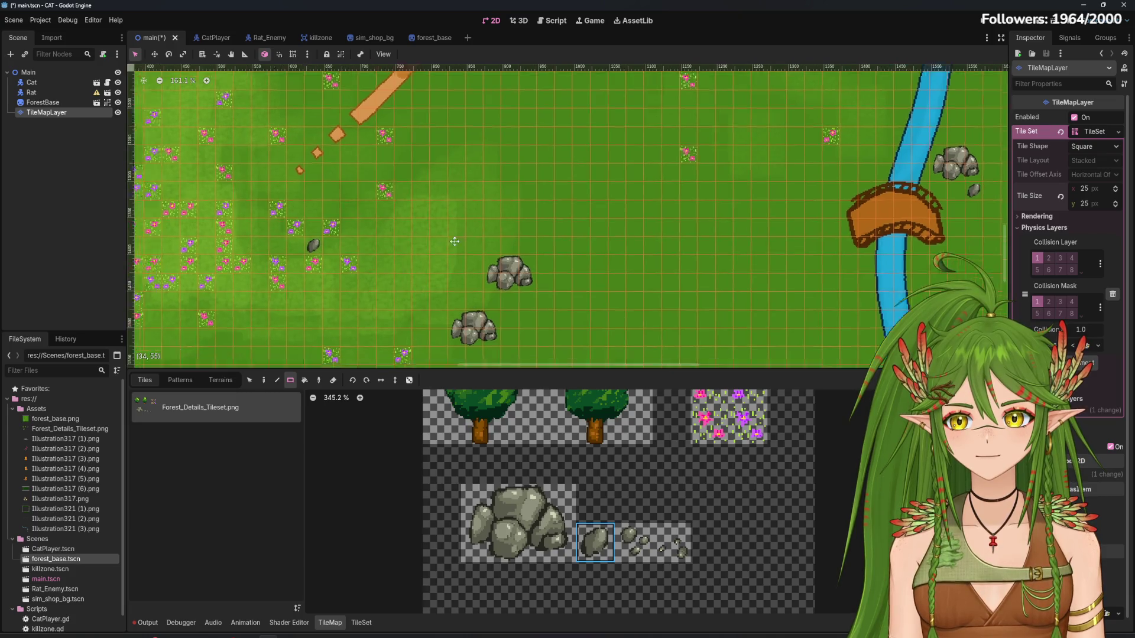
pyautogui.click(621, 337)
pyautogui.scroll(-2, 591, 284)
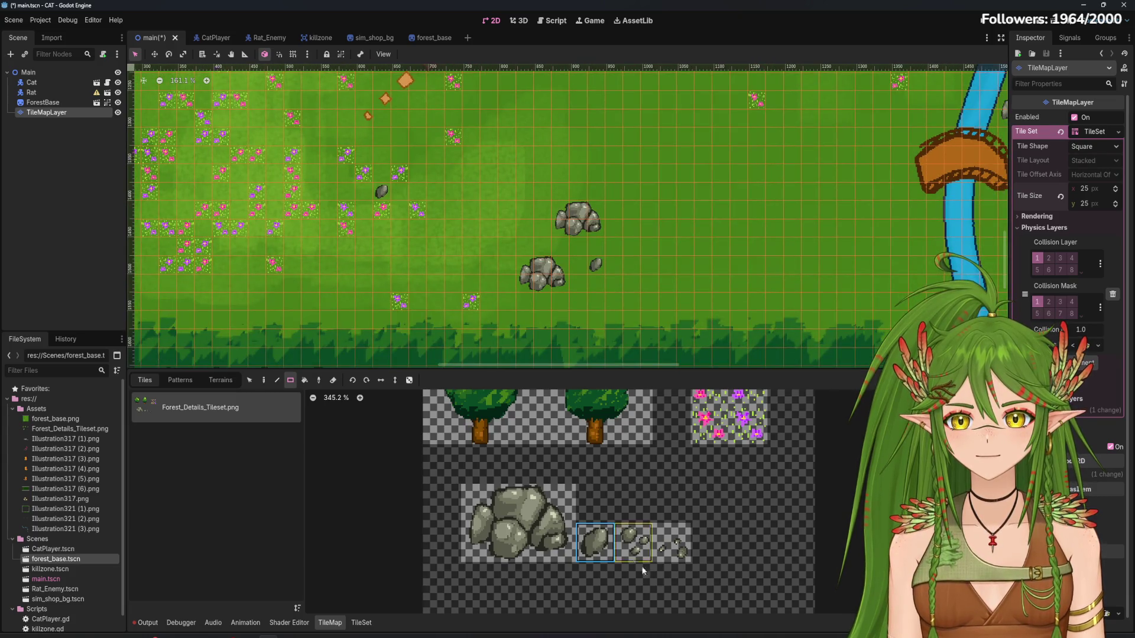
pyautogui.click(672, 543)
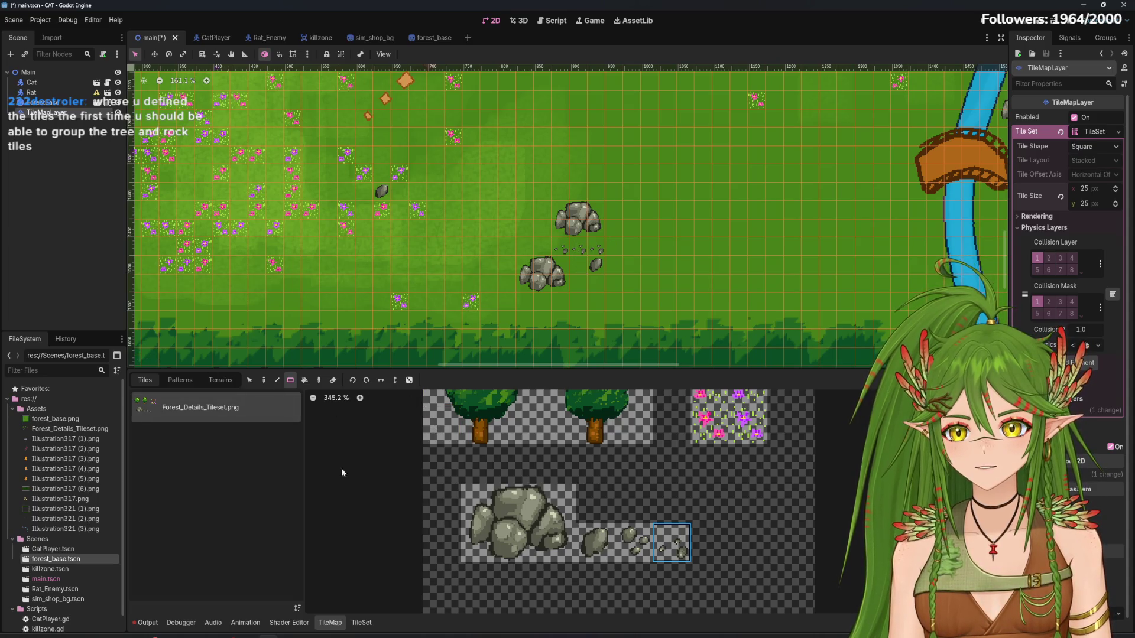
pyautogui.click(361, 623)
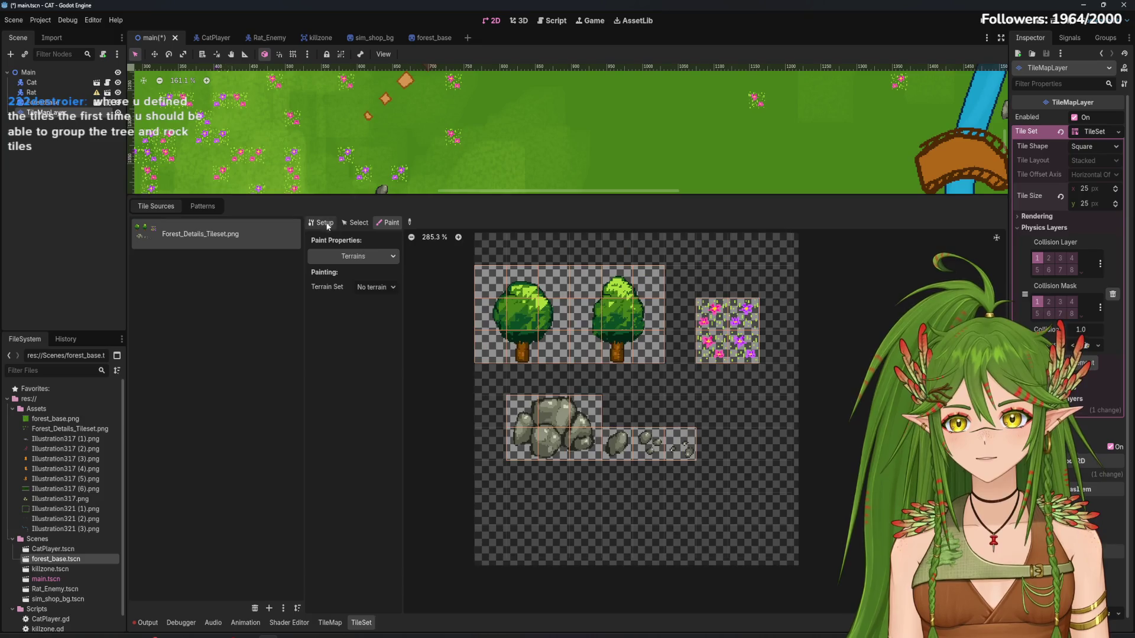
# Inspect the rock tiles in the TileSet atlas Setup and Select modes without changes, then return to TileMap
pyautogui.click(324, 224)
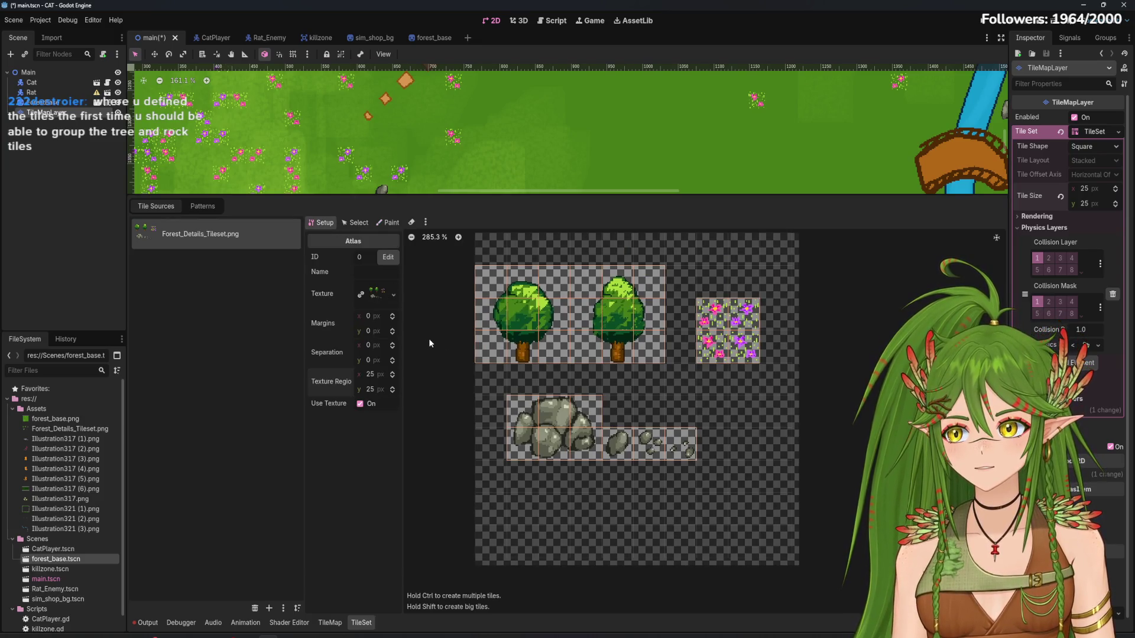
pyautogui.click(576, 442)
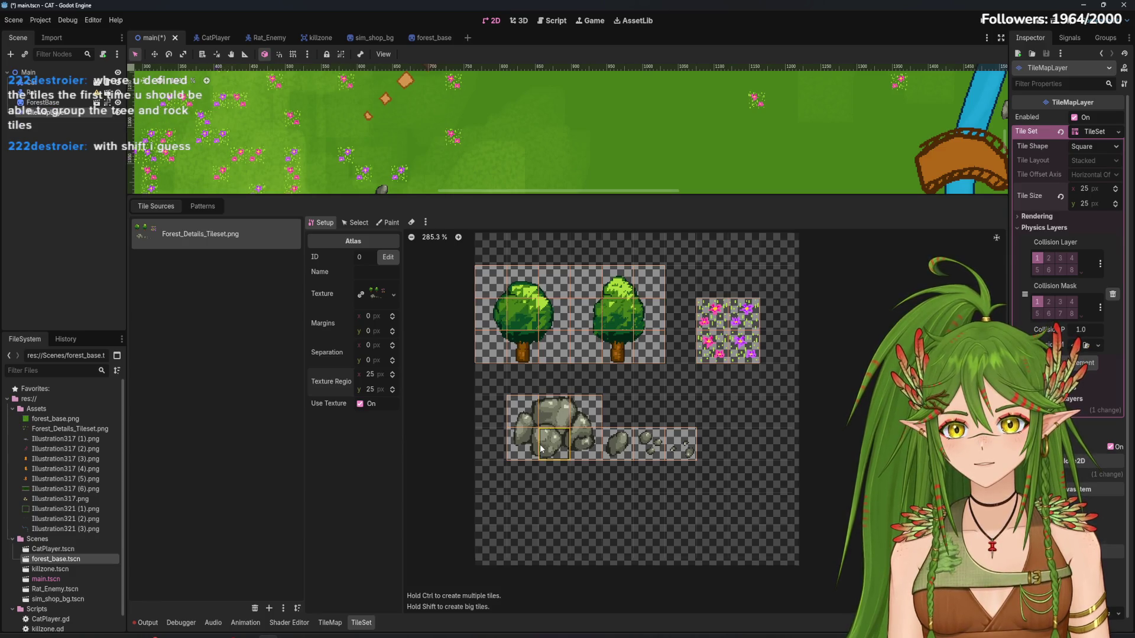
pyautogui.click(355, 222)
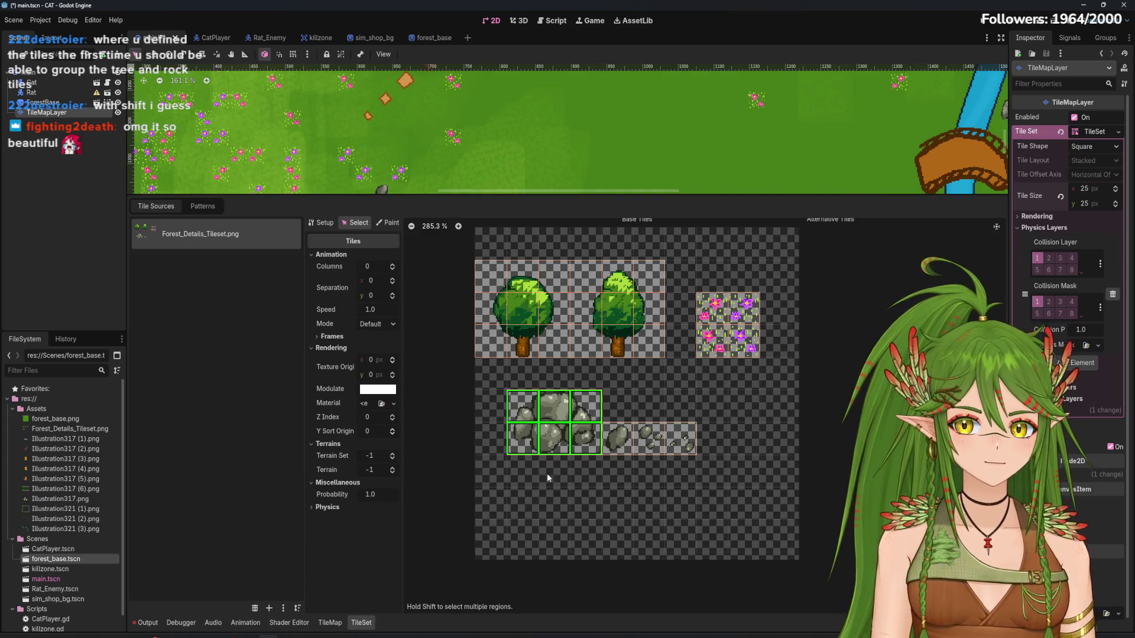
pyautogui.rightClick(547, 405)
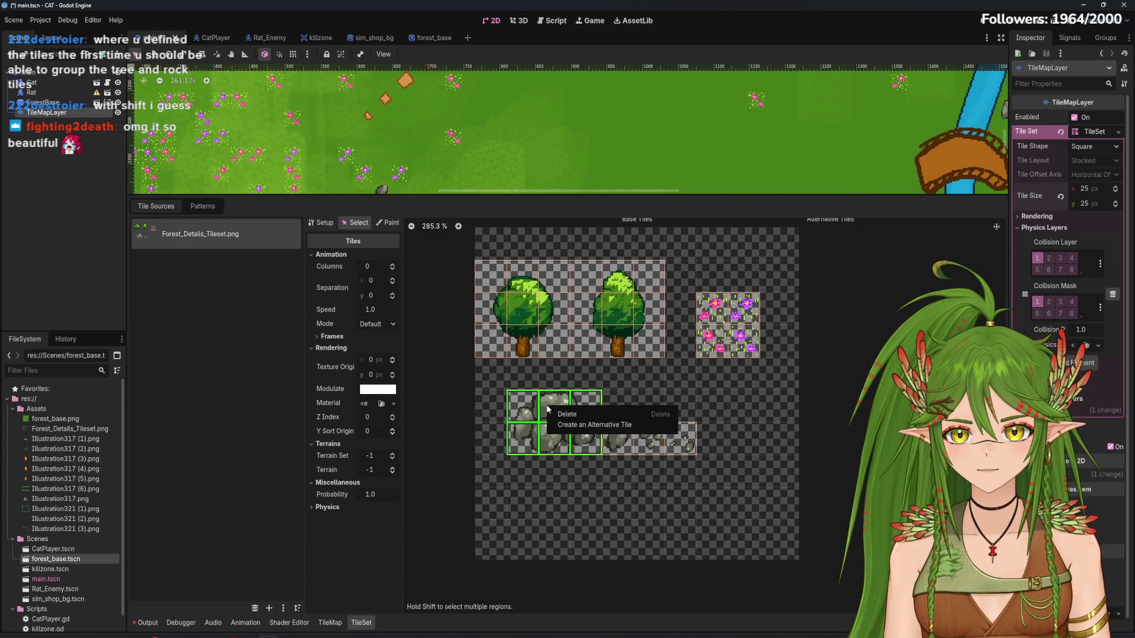
pyautogui.click(363, 239)
pyautogui.click(320, 222)
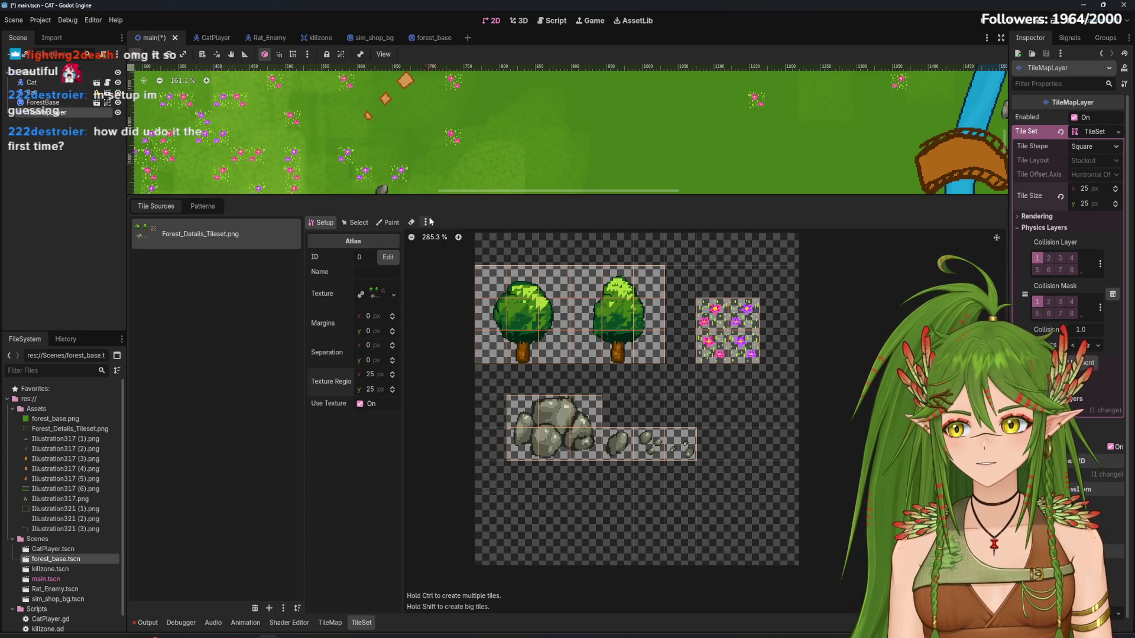
pyautogui.click(354, 222)
pyautogui.click(548, 408)
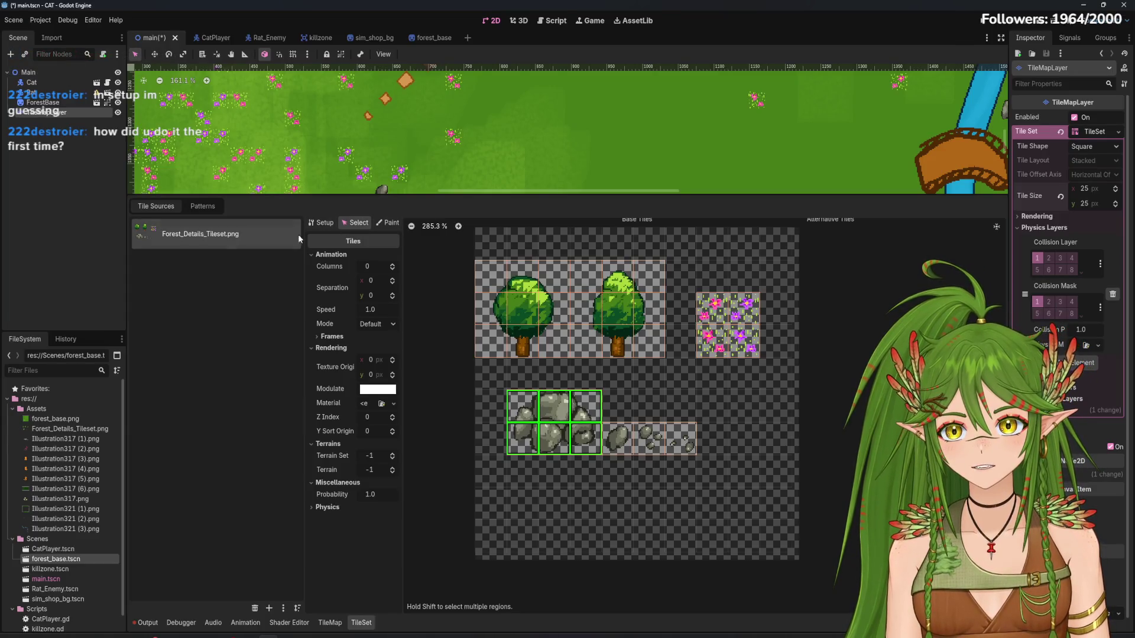
pyautogui.click(328, 623)
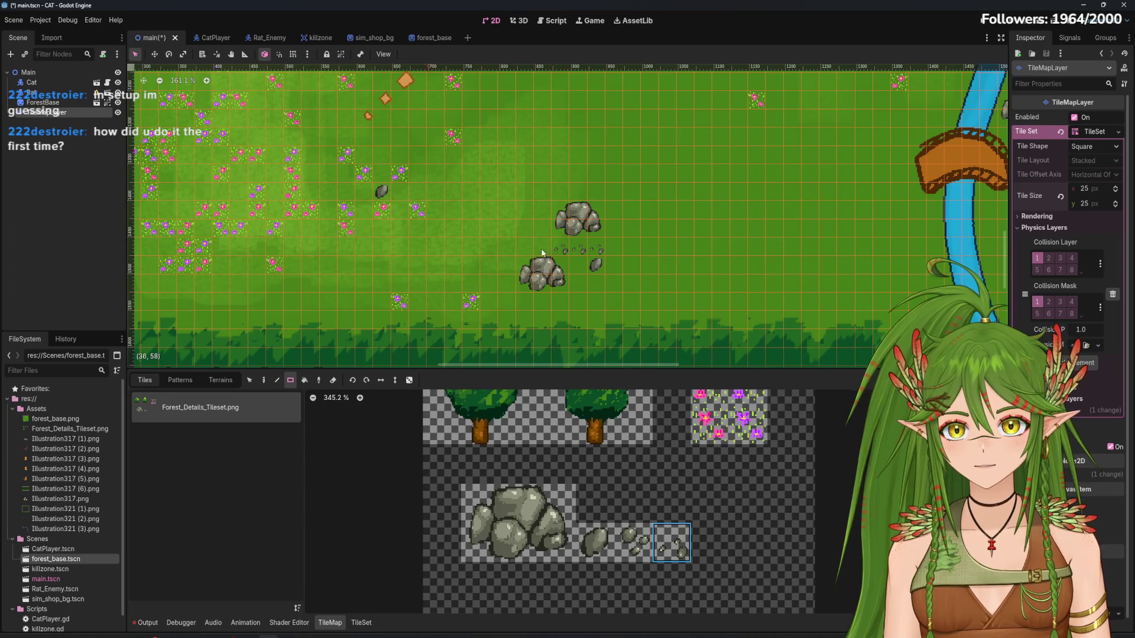
# Paint small pebble tiles below the boulders and by the river
pyautogui.click(636, 286)
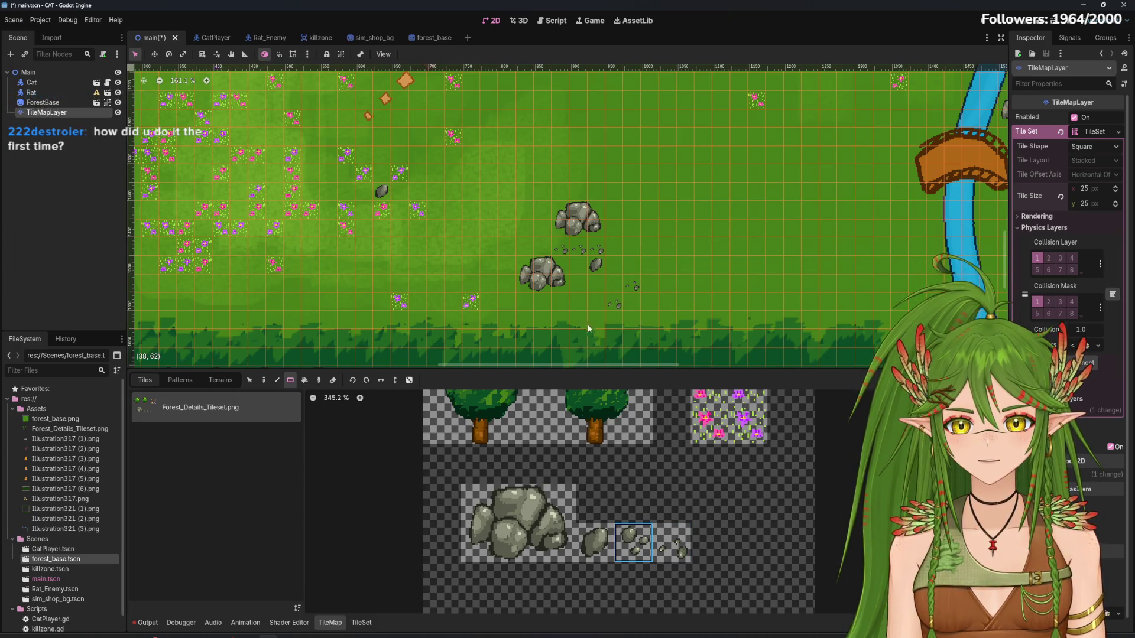
pyautogui.scroll(-6, 620, 353)
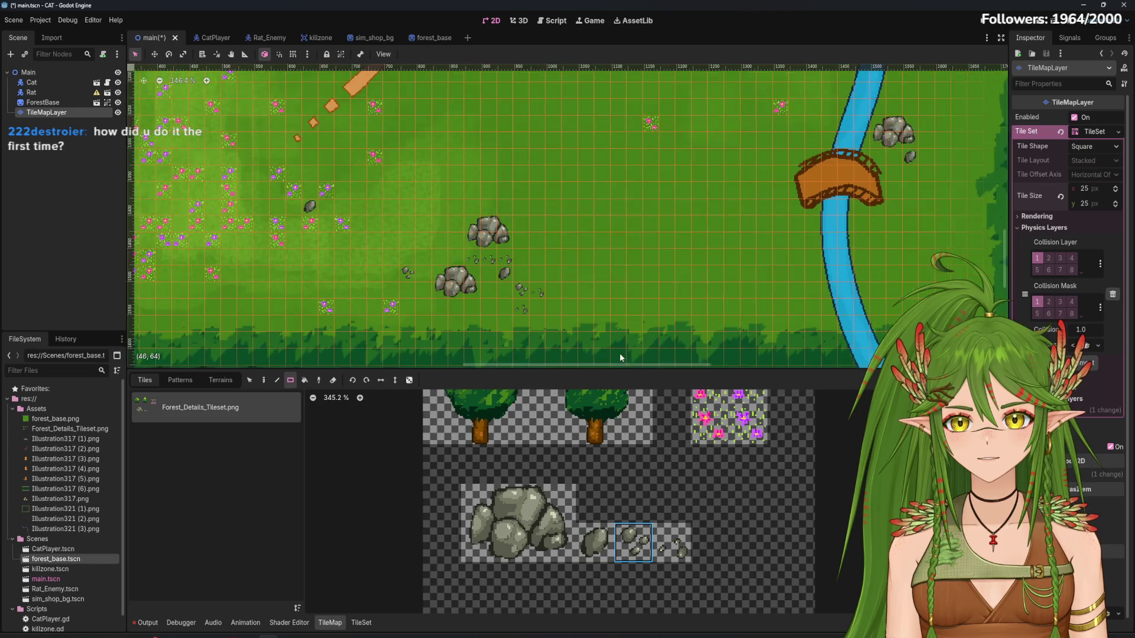
pyautogui.click(384, 313)
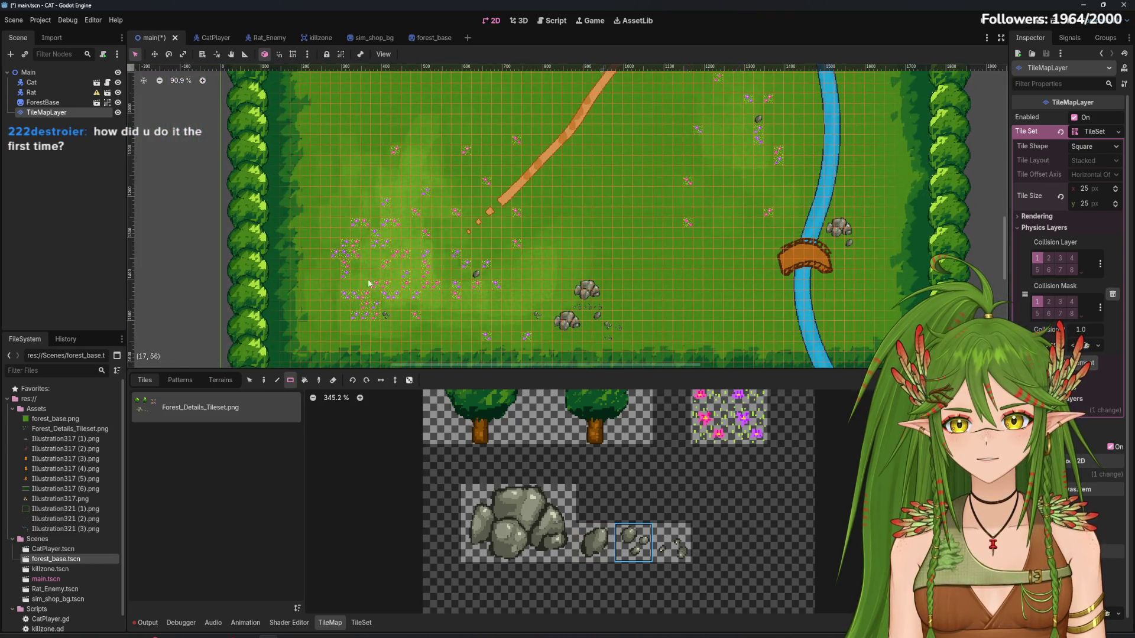
pyautogui.click(671, 543)
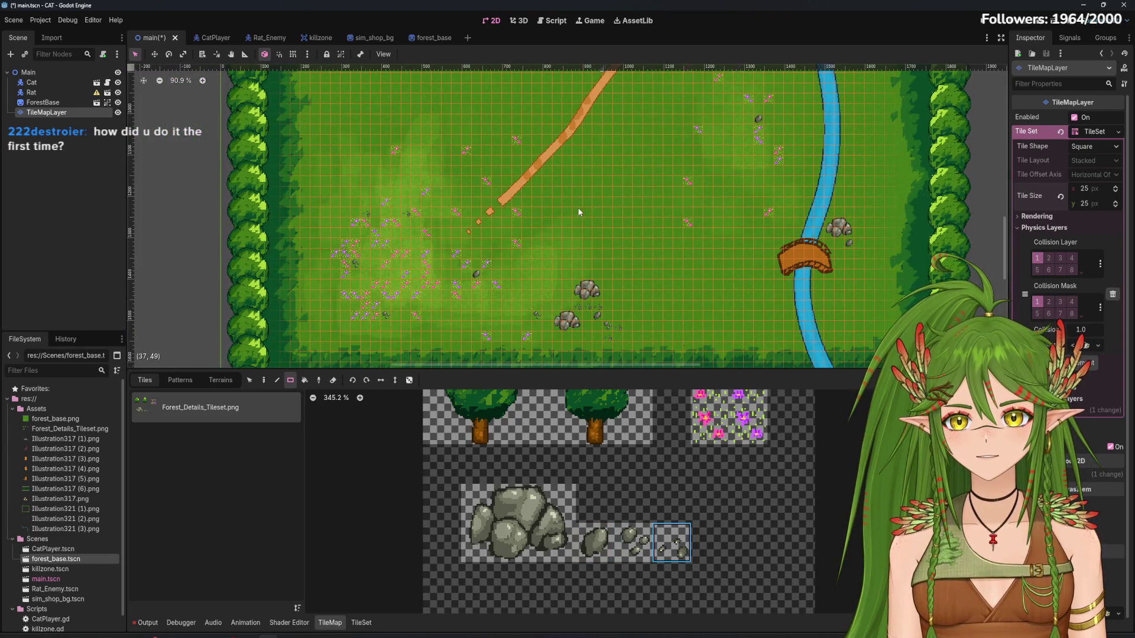
pyautogui.scroll(3, 579, 212)
pyautogui.scroll(3, 635, 176)
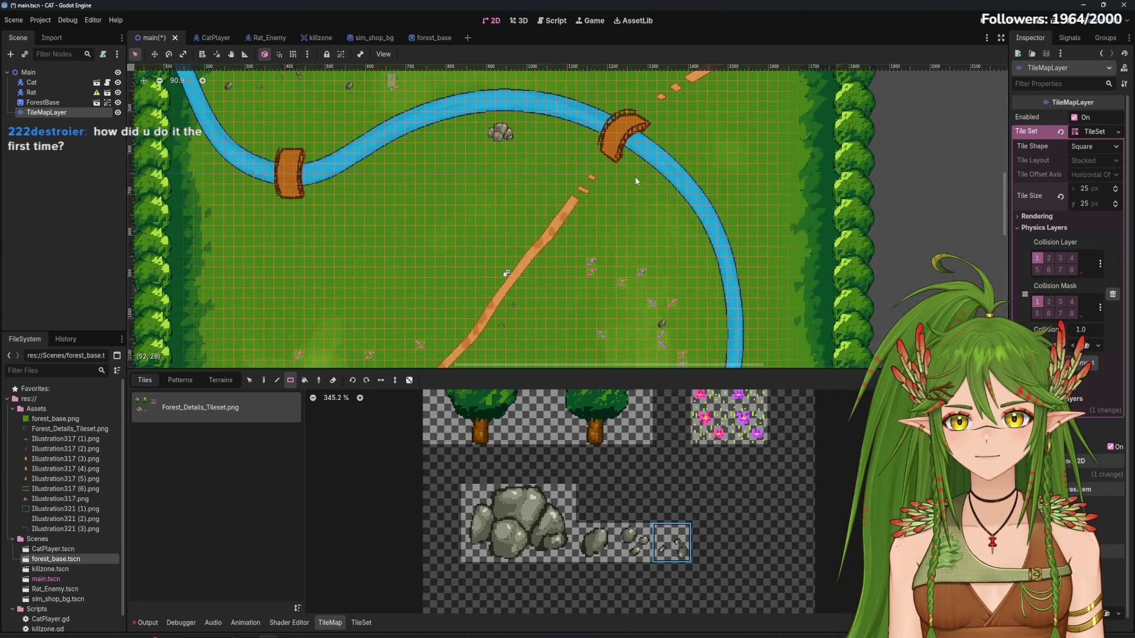
pyautogui.scroll(4, 686, 225)
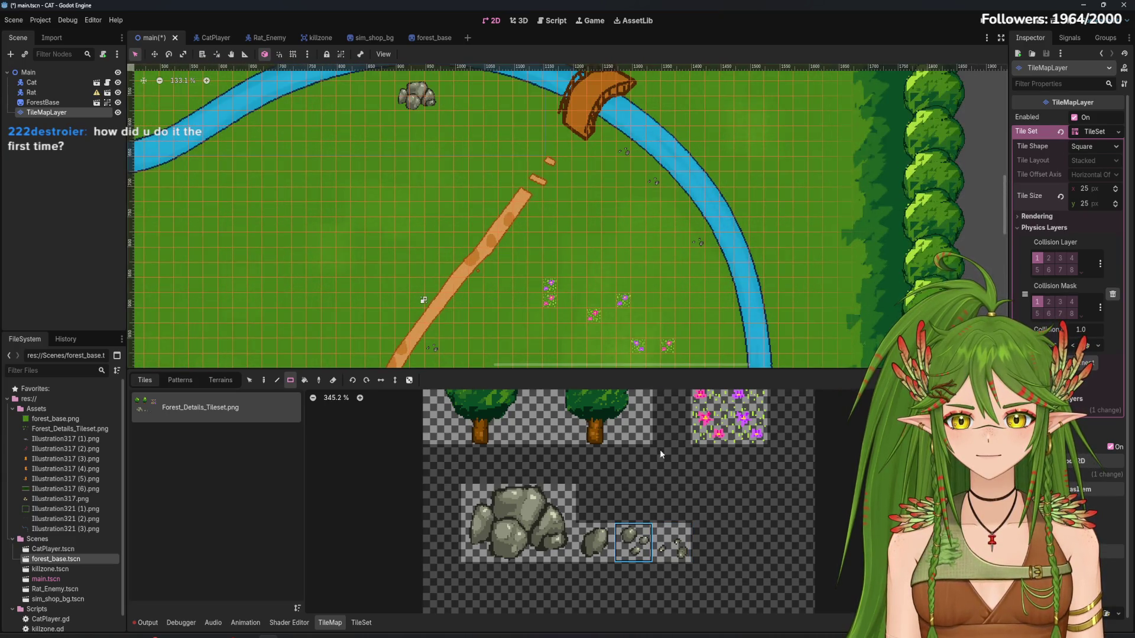
# Erase the big boulder cluster near the river bend and reselect the full big-boulder tile block
pyautogui.click(582, 545)
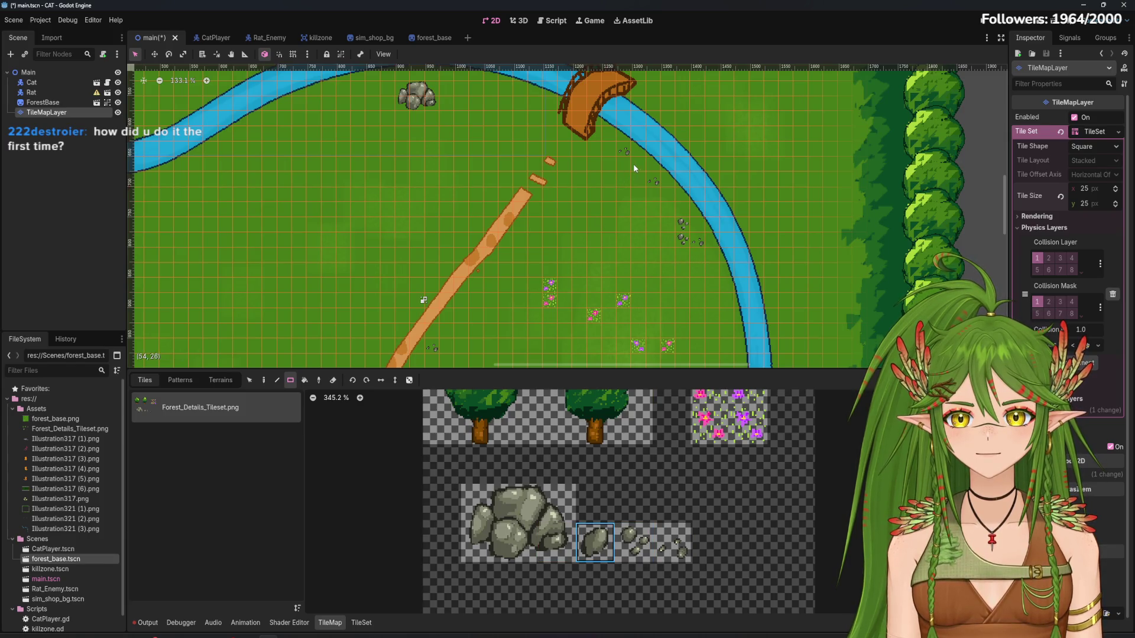
pyautogui.moveTo(418, 150); pyautogui.dragTo(438, 203)
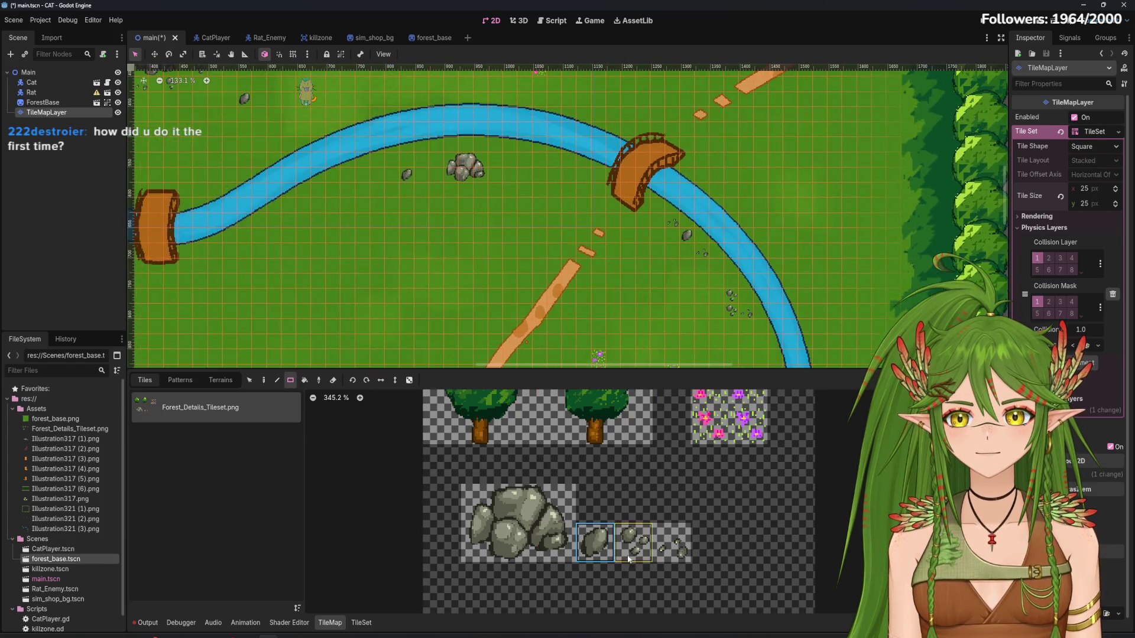
pyautogui.scroll(8, 420, 149)
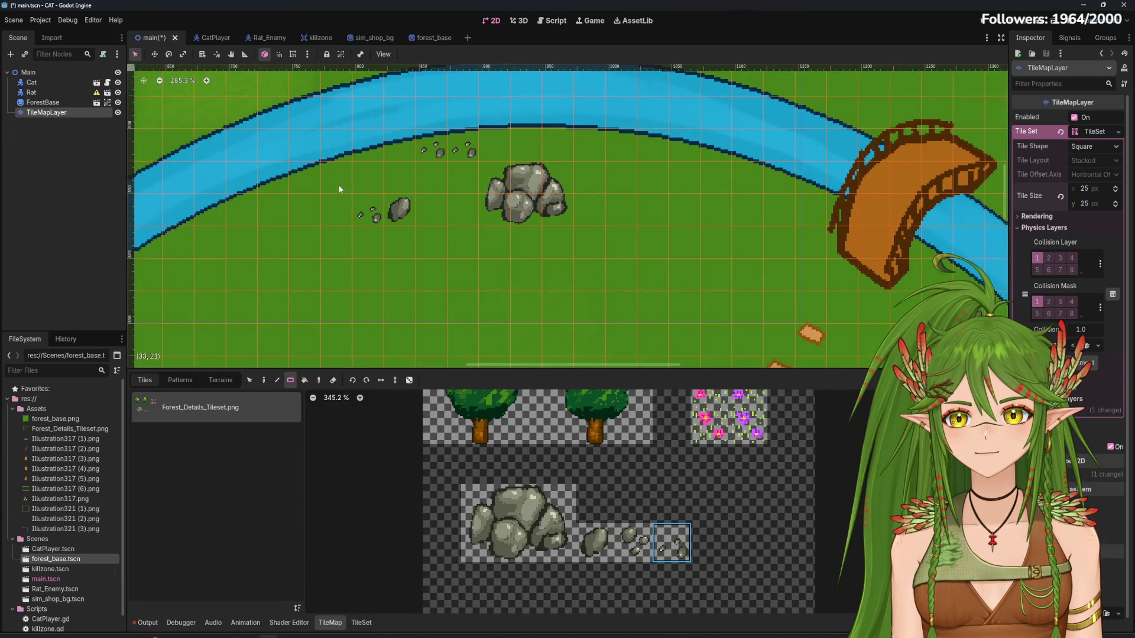
pyautogui.keyDown('ctrl'); pyautogui.click(441, 152); pyautogui.keyUp('ctrl')
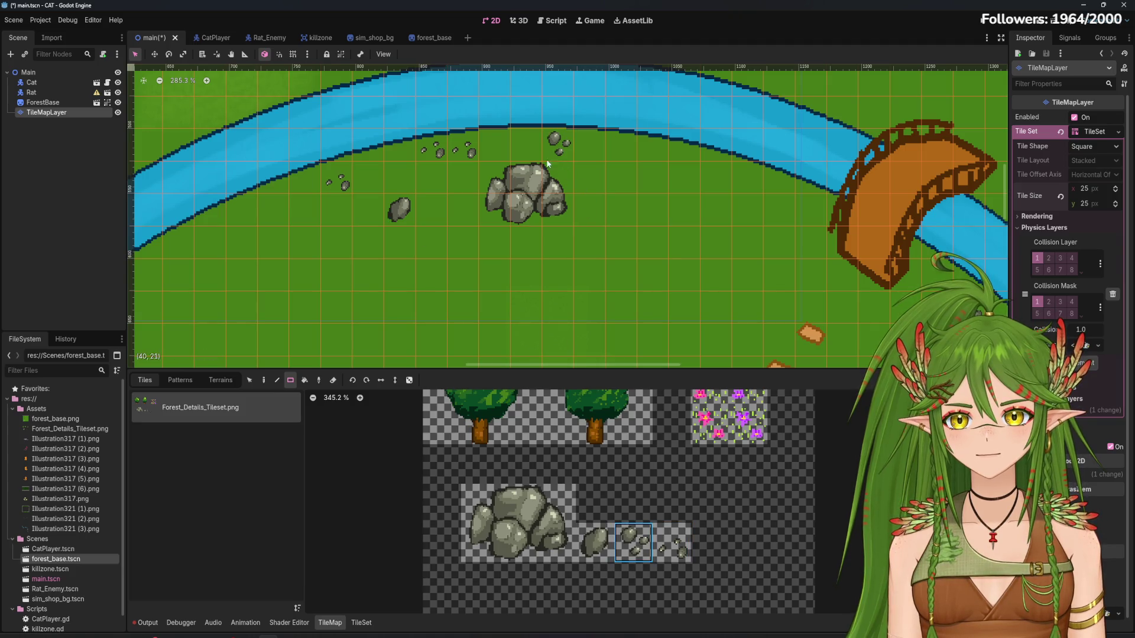
pyautogui.scroll(-5, 559, 265)
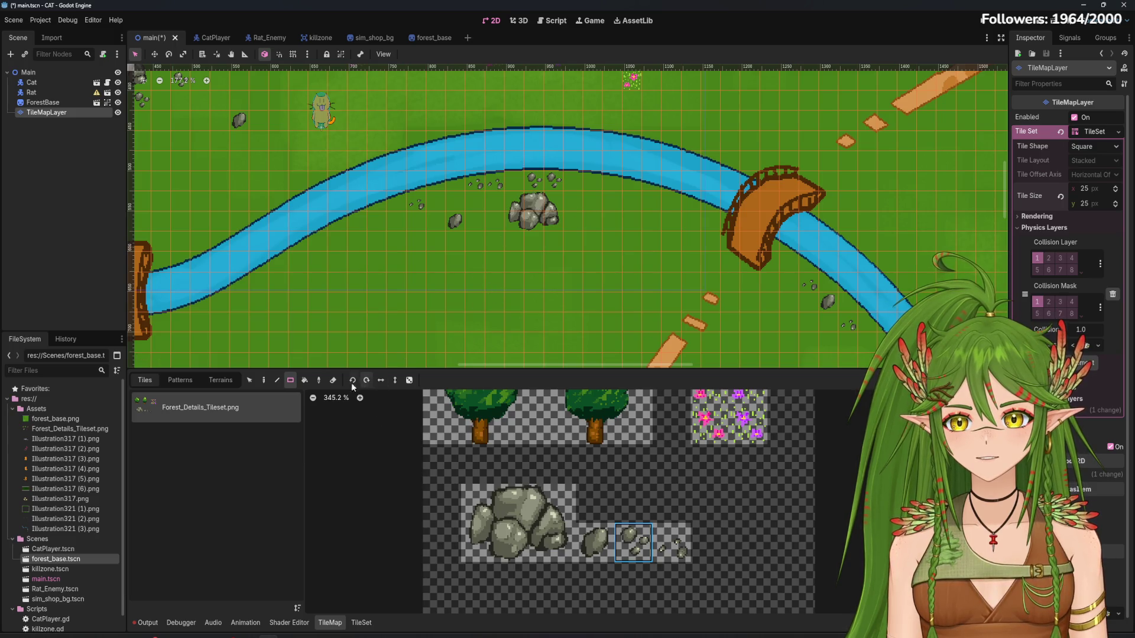
pyautogui.moveTo(547, 208)
pyautogui.mouseDown()
pyautogui.moveTo(510, 227)
pyautogui.moveTo(521, 225)
pyautogui.mouseUp()
pyautogui.moveTo(556, 503)
pyautogui.mouseDown()
pyautogui.moveTo(517, 503)
pyautogui.moveTo(479, 544)
pyautogui.mouseUp()
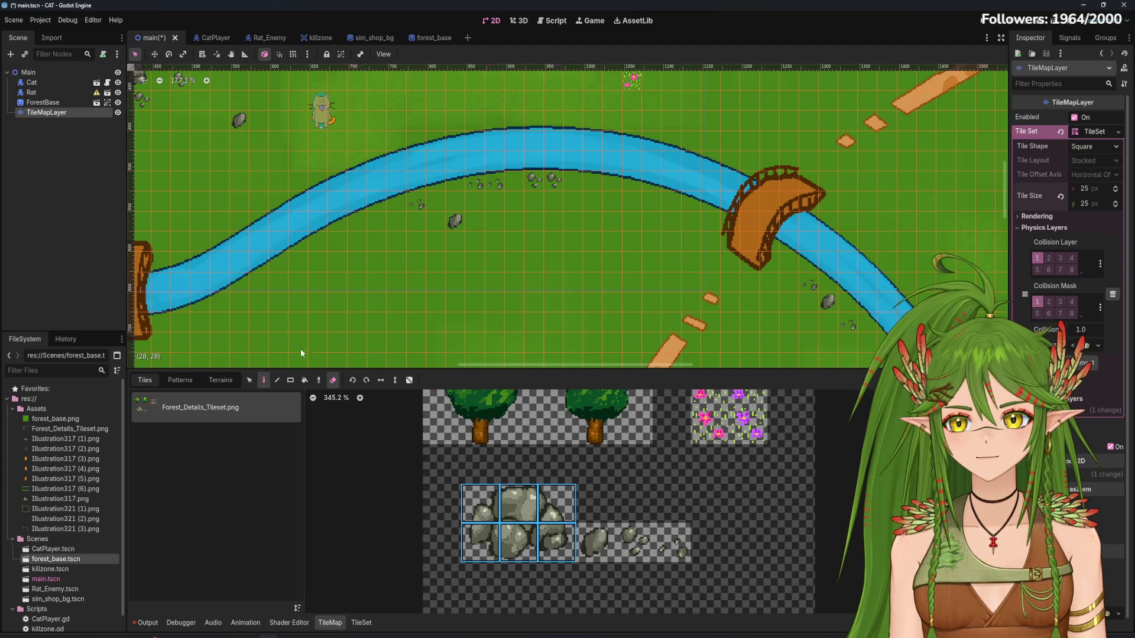
# Stamp the big boulder cluster on the map and pick the single pebbles tile
pyautogui.click(552, 241)
pyautogui.scroll(-5, 634, 289)
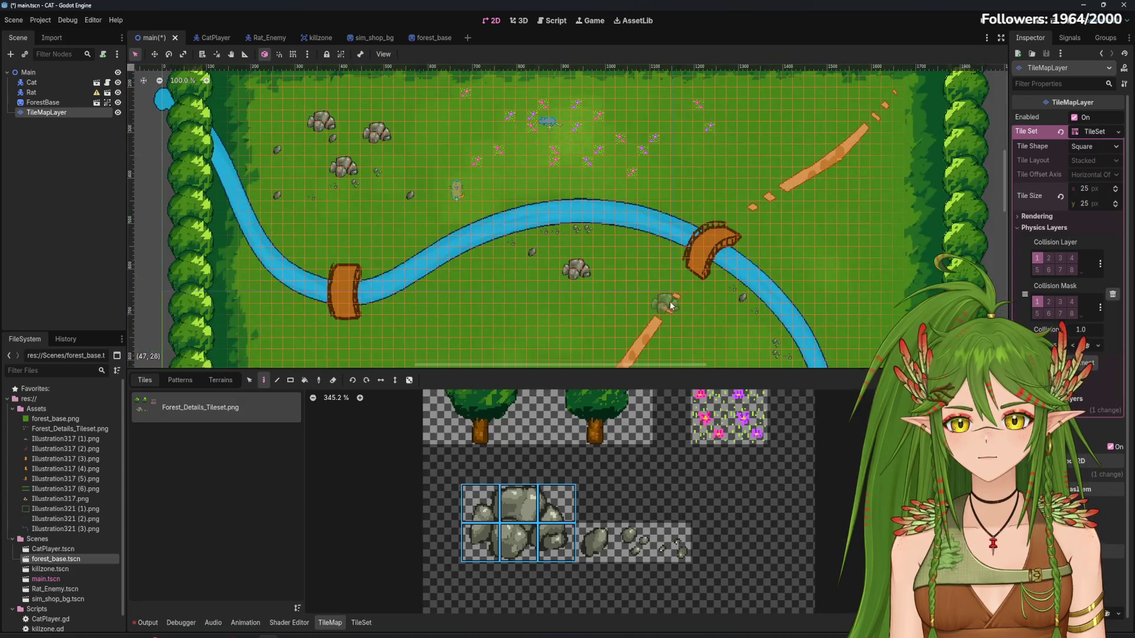
pyautogui.click(626, 549)
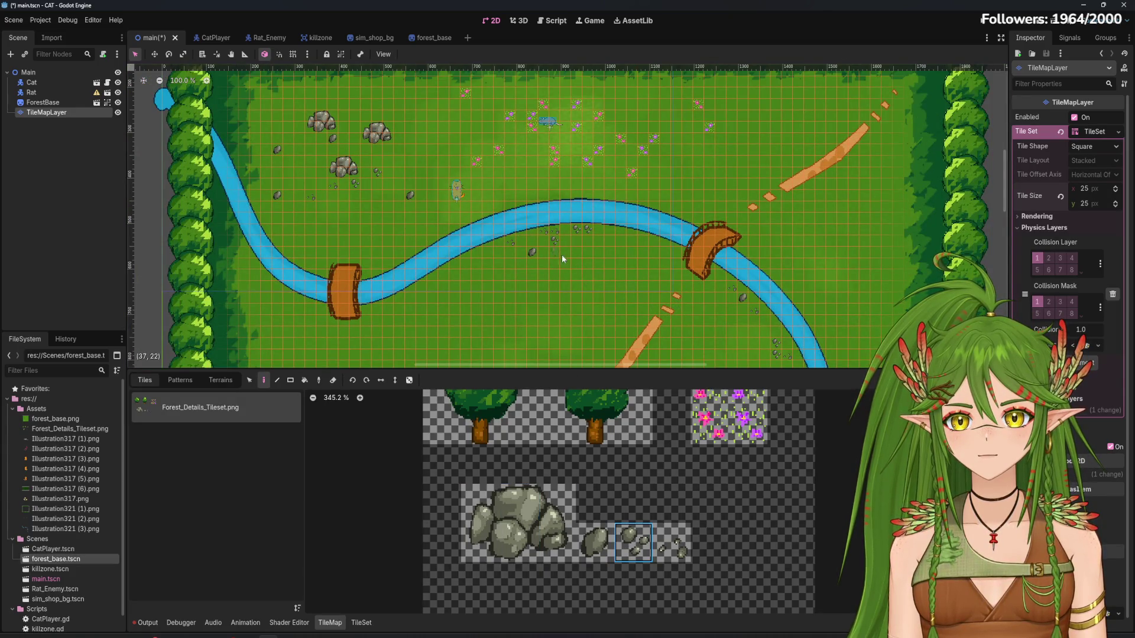
pyautogui.scroll(2, 567, 258)
pyautogui.scroll(-6, 625, 338)
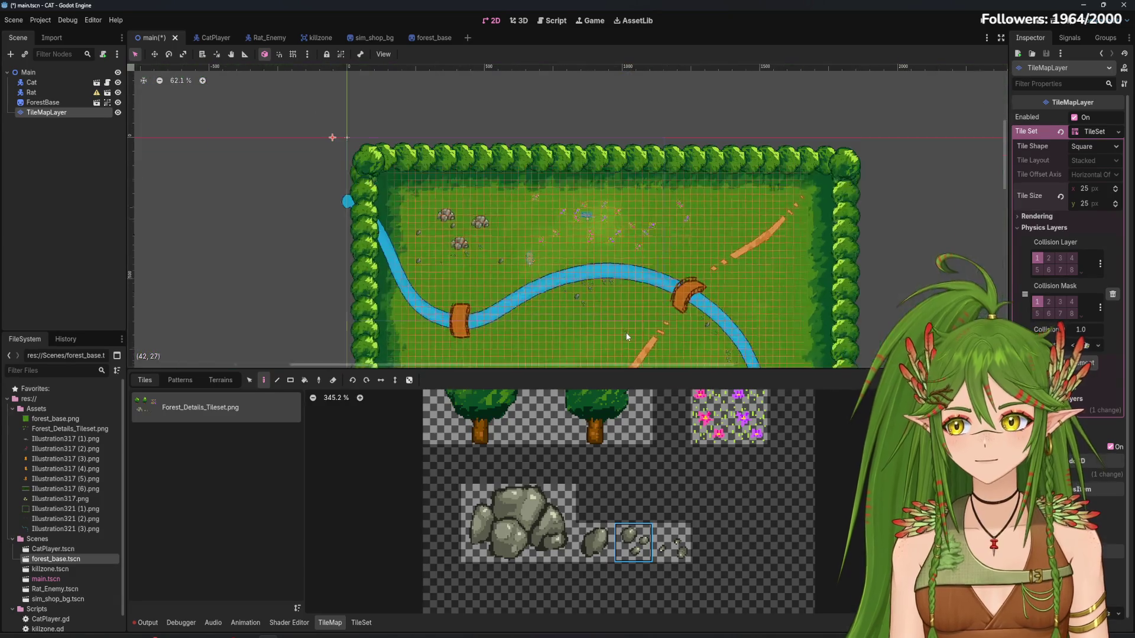
pyautogui.moveTo(625, 338)
pyautogui.mouseDown()
pyautogui.moveTo(626, 266)
pyautogui.moveTo(645, 258)
pyautogui.moveTo(620, 188)
pyautogui.mouseUp()
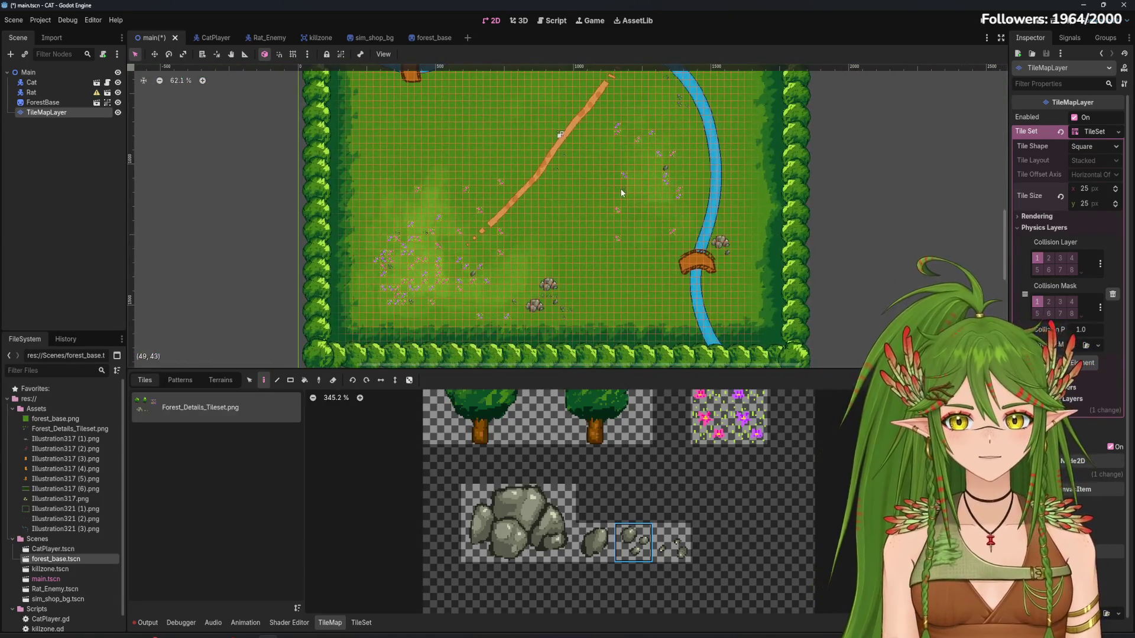
pyautogui.scroll(-1, 619, 188)
pyautogui.moveTo(687, 212); pyautogui.dragTo(557, 212)
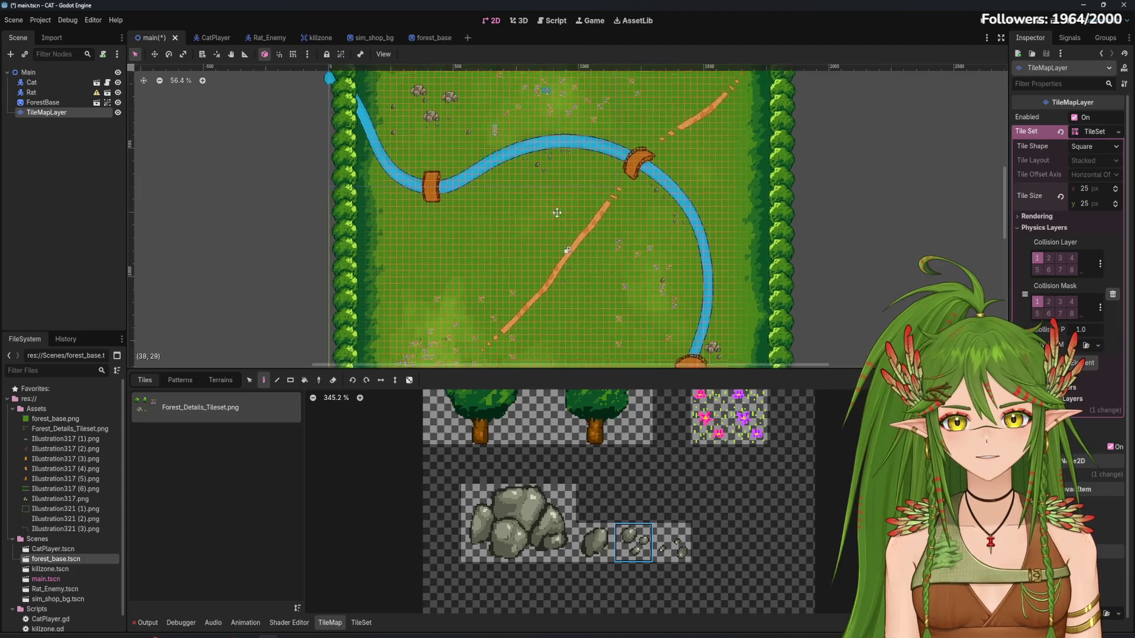
pyautogui.scroll(5, 467, 207)
# Select the 3x3 tree tiles and stamp a tree on the grass left of the dirt path
pyautogui.click(480, 503)
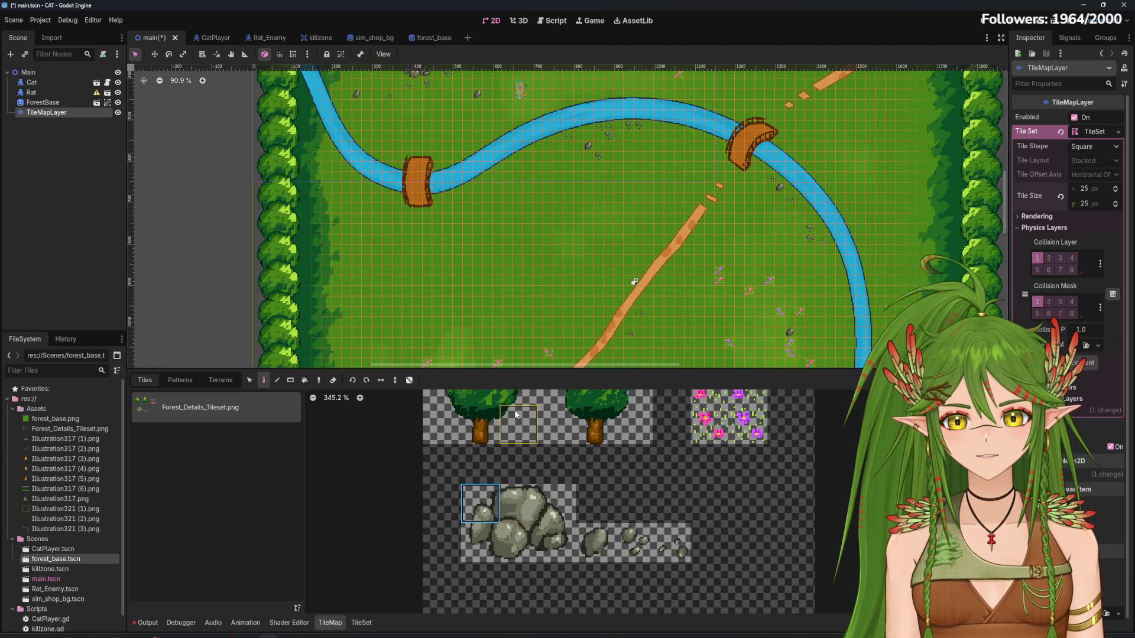
pyautogui.scroll(2, 546, 442)
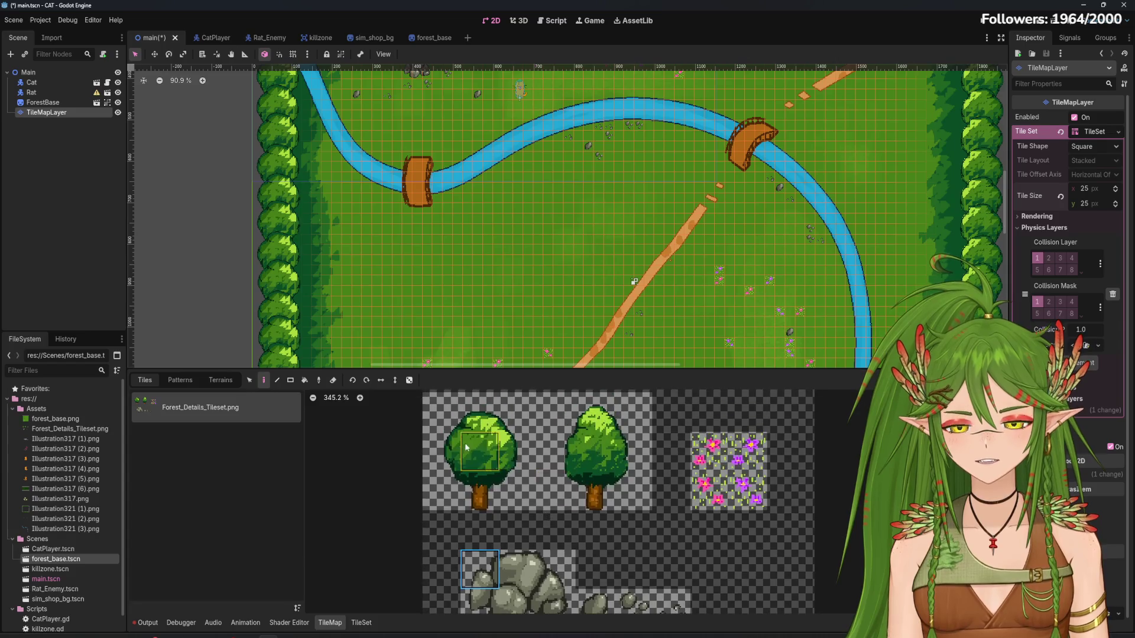
pyautogui.moveTo(441, 412); pyautogui.dragTo(511, 516)
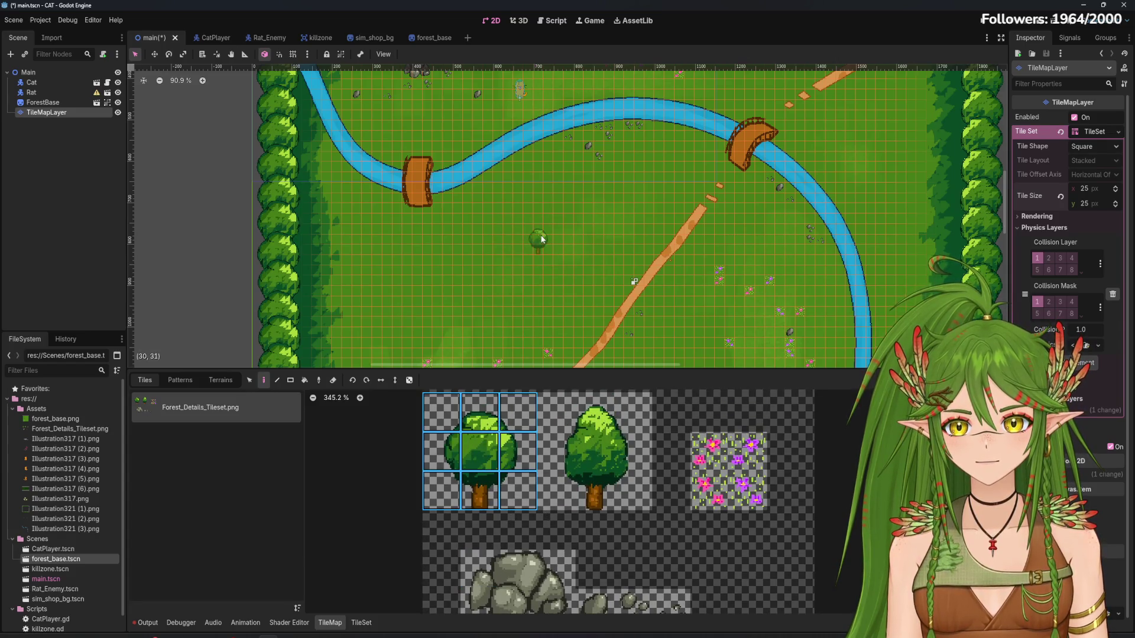
pyautogui.scroll(3, 529, 254)
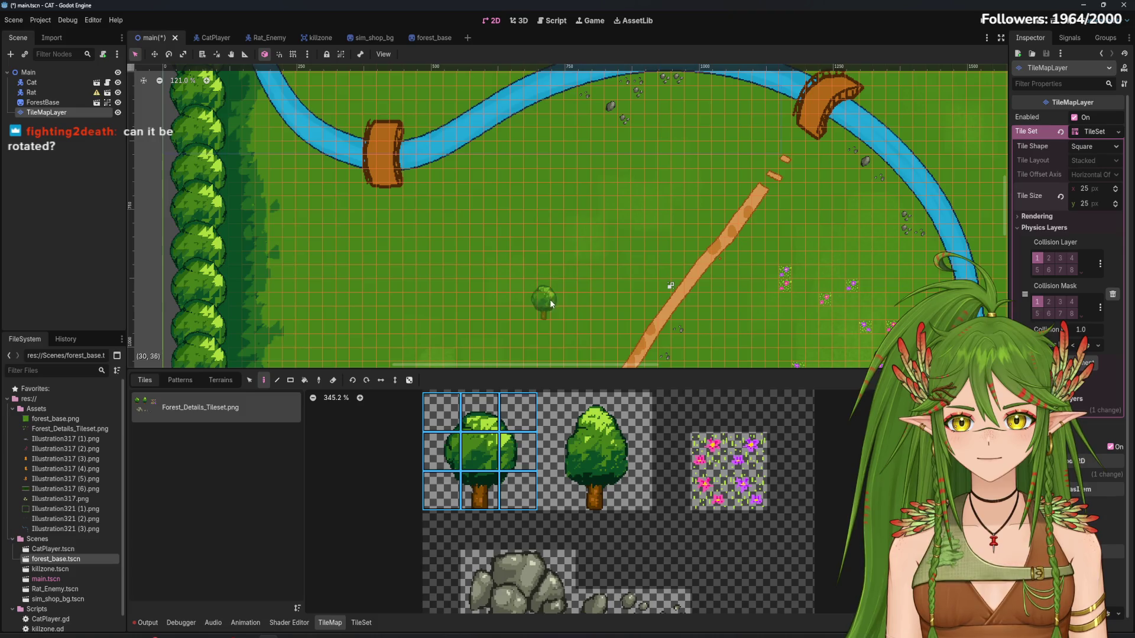
pyautogui.click(548, 299)
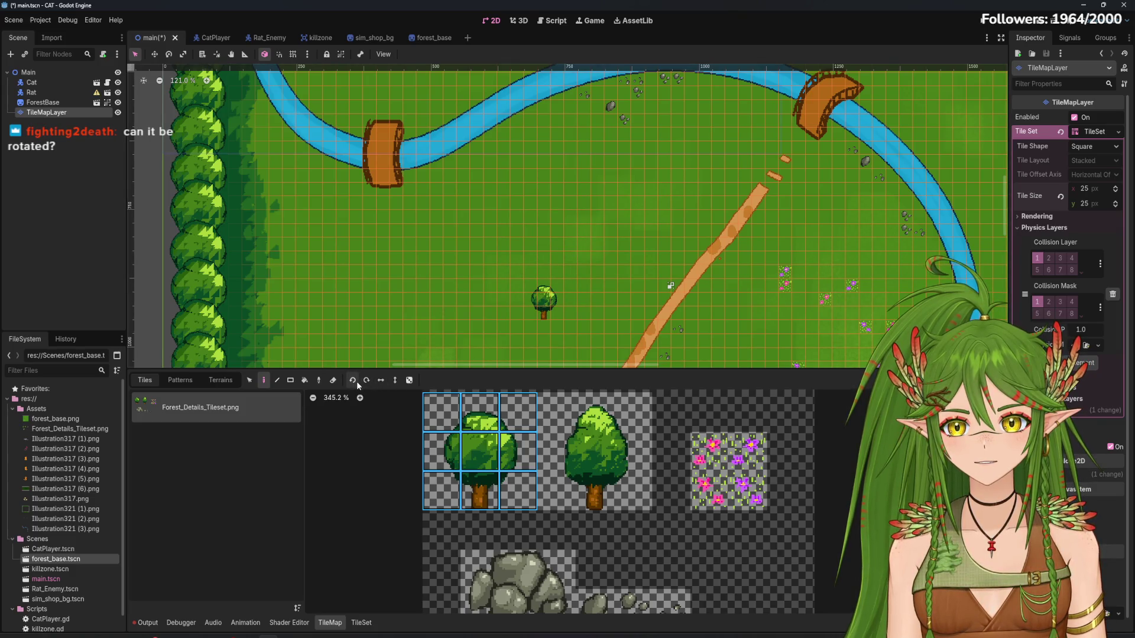
pyautogui.scroll(2, 620, 253)
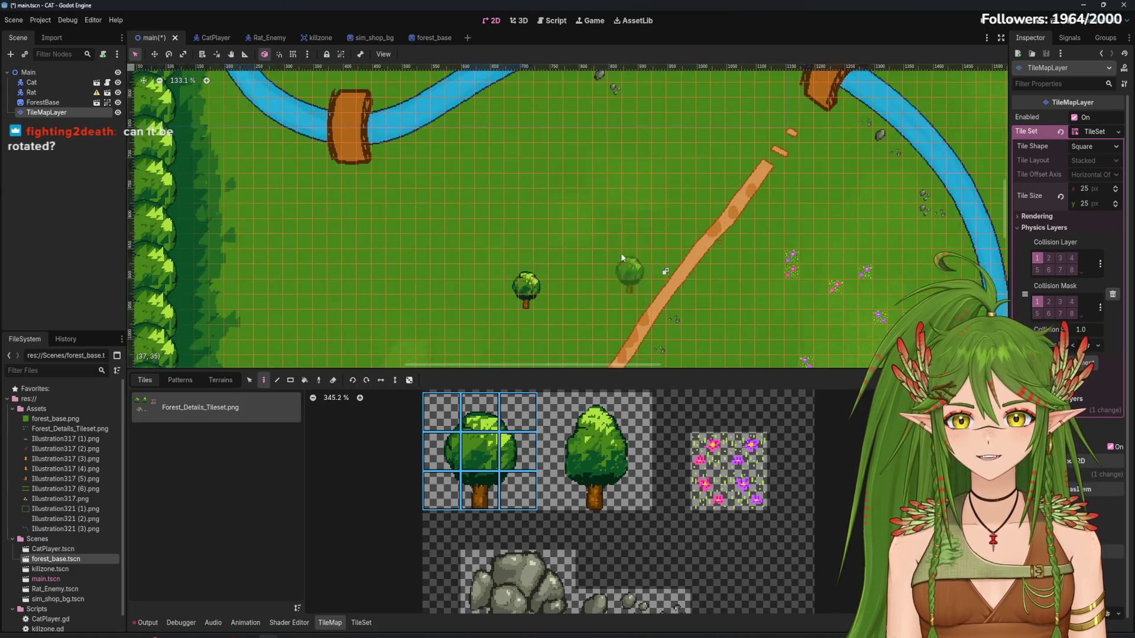
pyautogui.scroll(6, 563, 318)
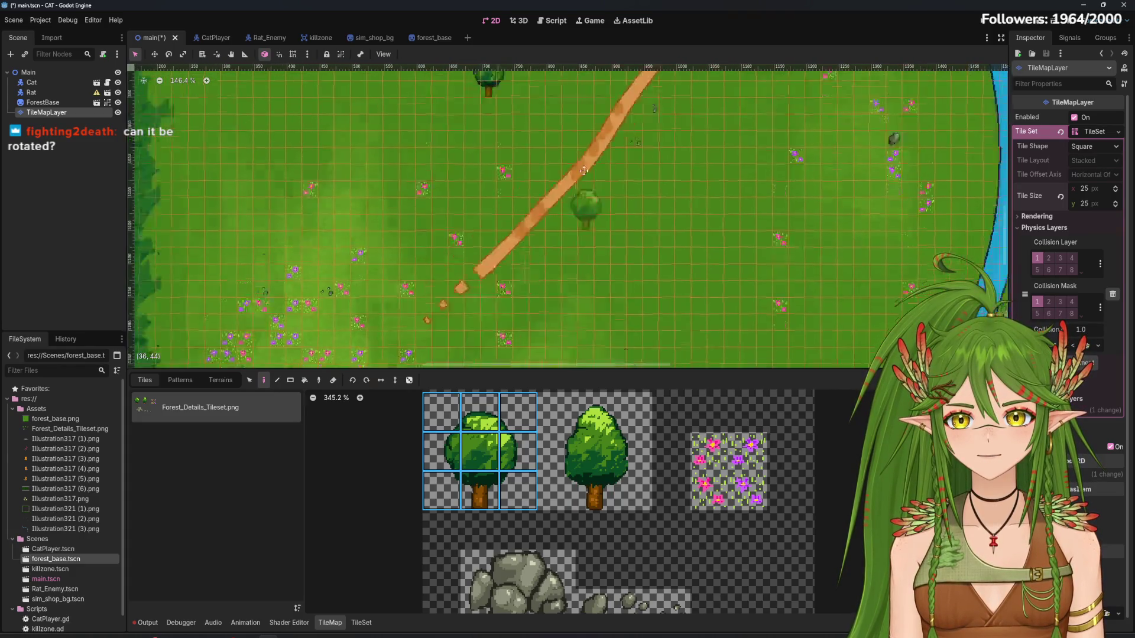
pyautogui.scroll(-3, 563, 319)
pyautogui.scroll(1, 523, 562)
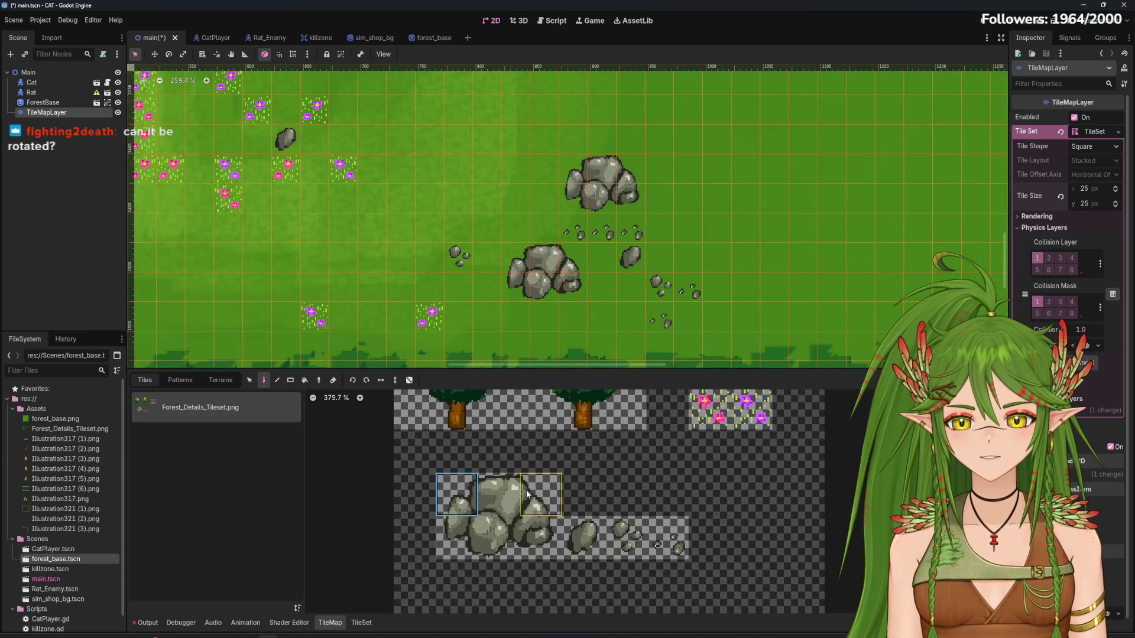
# Select the six big boulder tiles in the atlas and bring the forest edge into view
pyautogui.moveTo(458, 496); pyautogui.dragTo(541, 544)
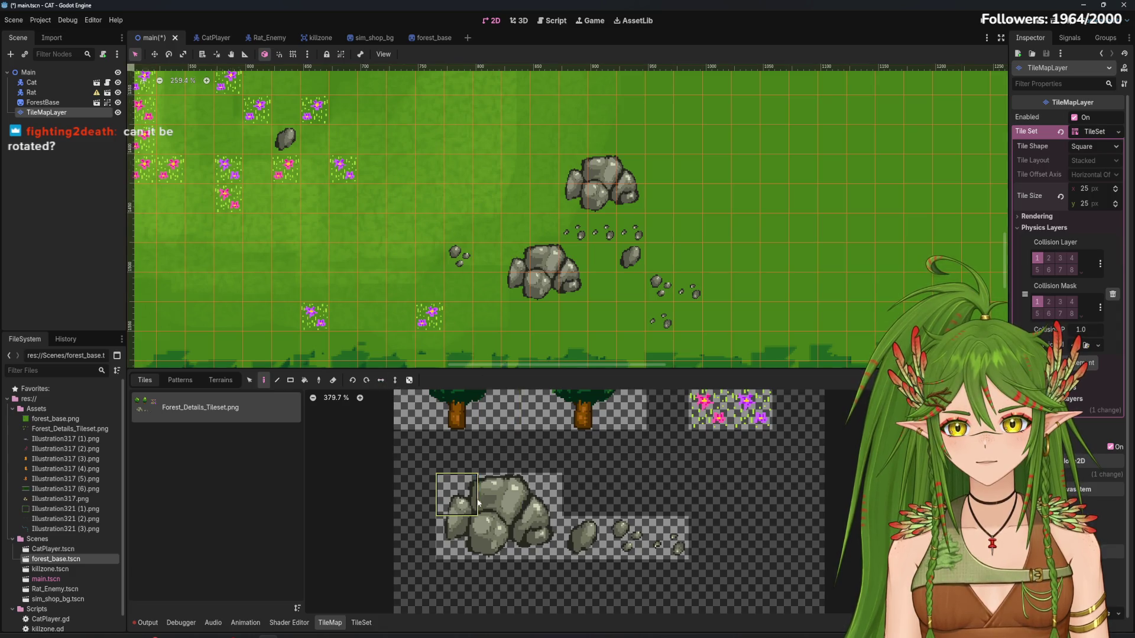
pyautogui.moveTo(541, 493)
pyautogui.mouseDown()
pyautogui.moveTo(502, 538)
pyautogui.moveTo(471, 539)
pyautogui.mouseUp()
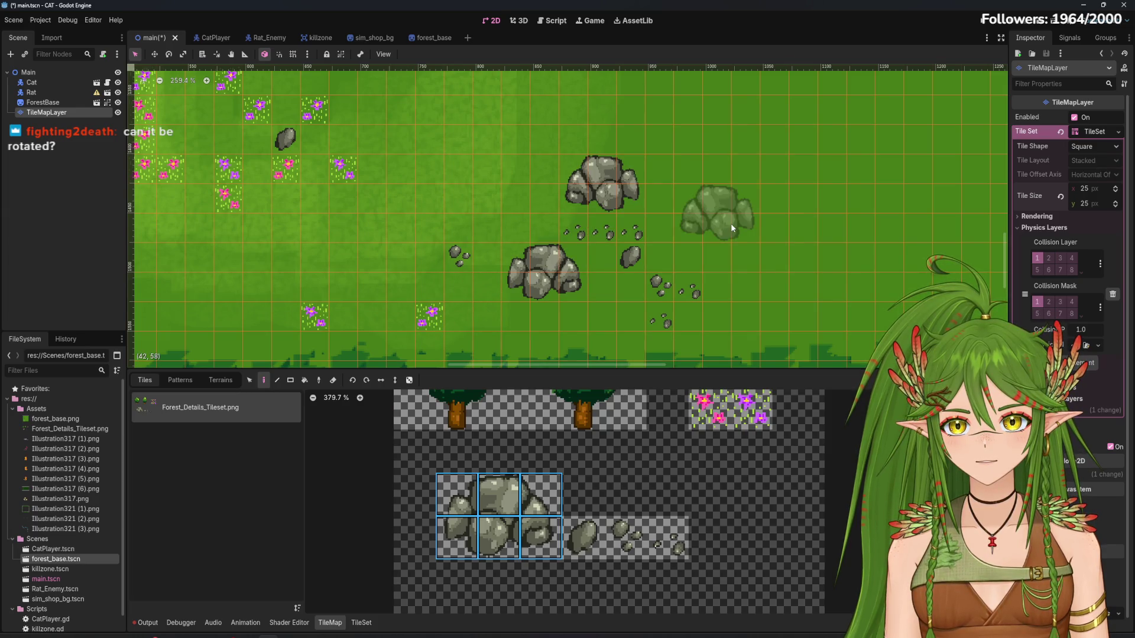
pyautogui.scroll(-1, 720, 286)
pyautogui.scroll(-7, 705, 278)
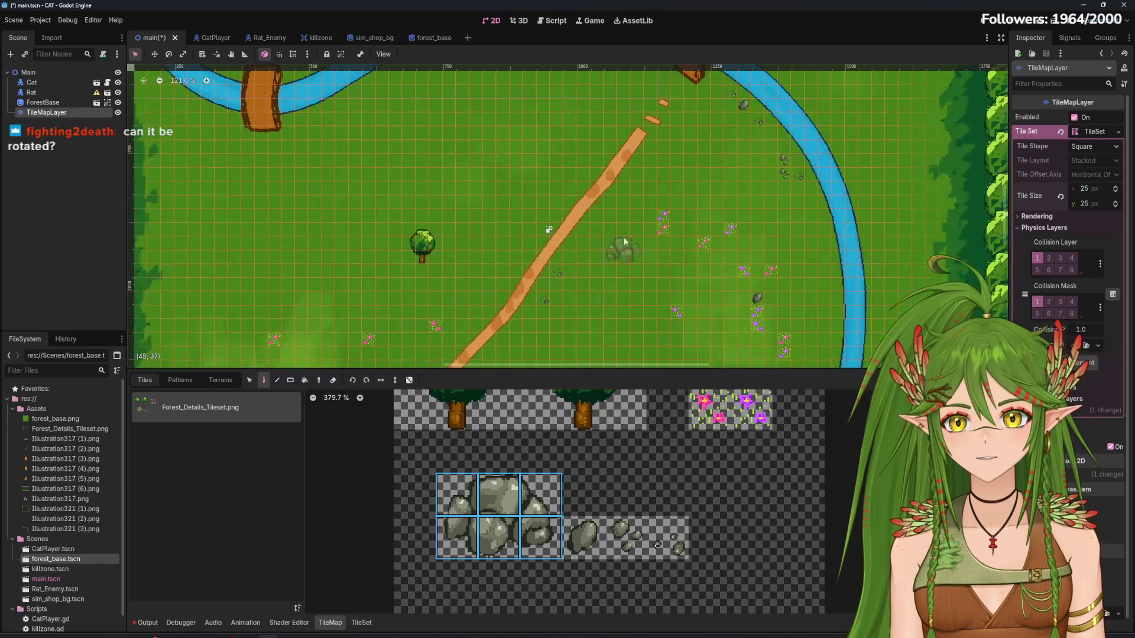
pyautogui.moveTo(592, 127); pyautogui.dragTo(691, 219)
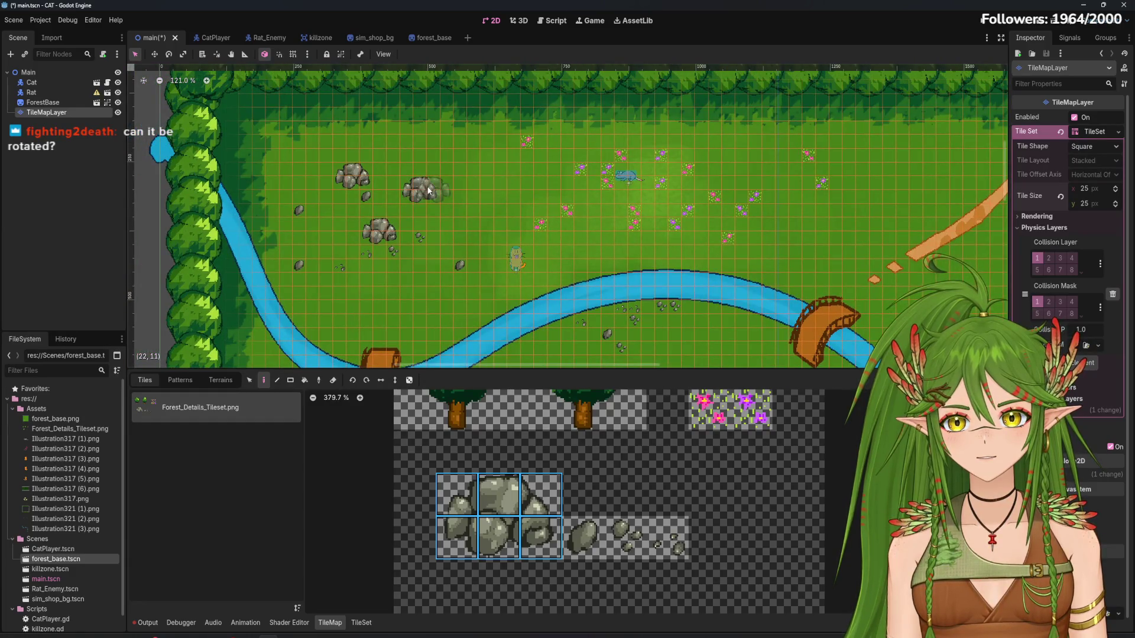
pyautogui.scroll(-8, 592, 278)
pyautogui.hscroll(10, 591, 277)
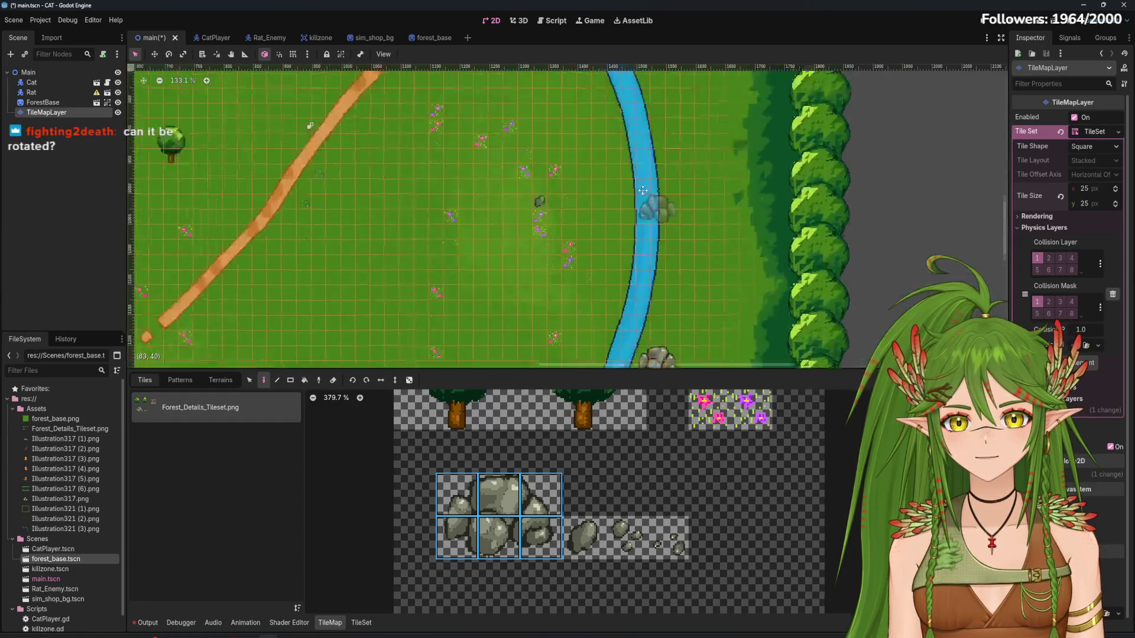
pyautogui.scroll(1, 626, 284)
# Pick the small rock and small pebble tiles from the TileMap atlas
pyautogui.click(583, 538)
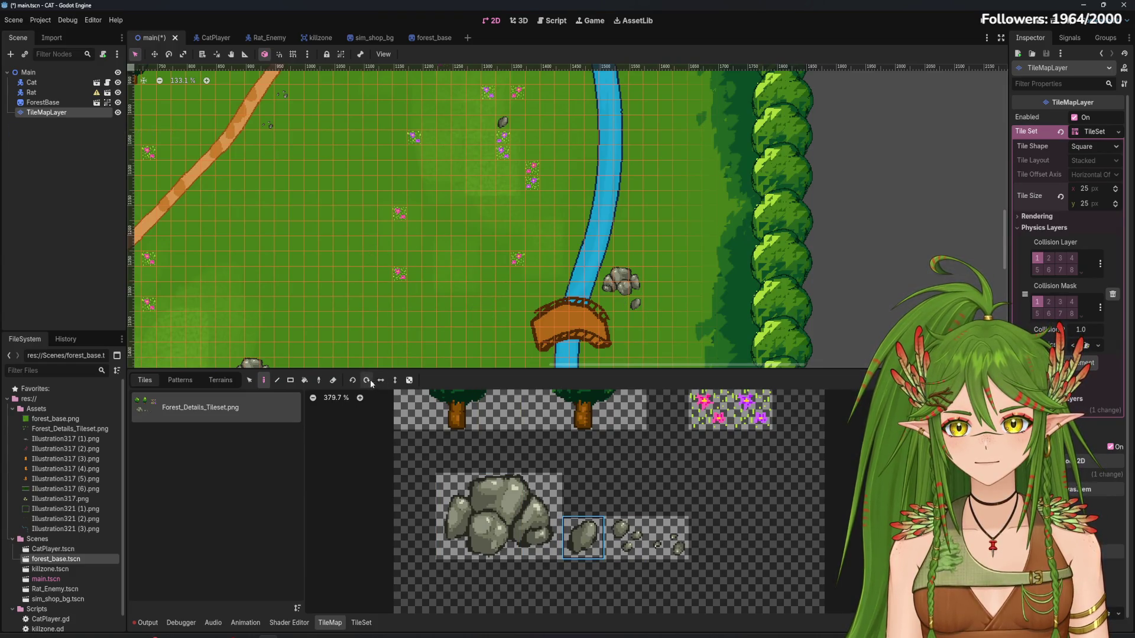
pyautogui.scroll(8, 532, 218)
pyautogui.hscroll(-10, 532, 219)
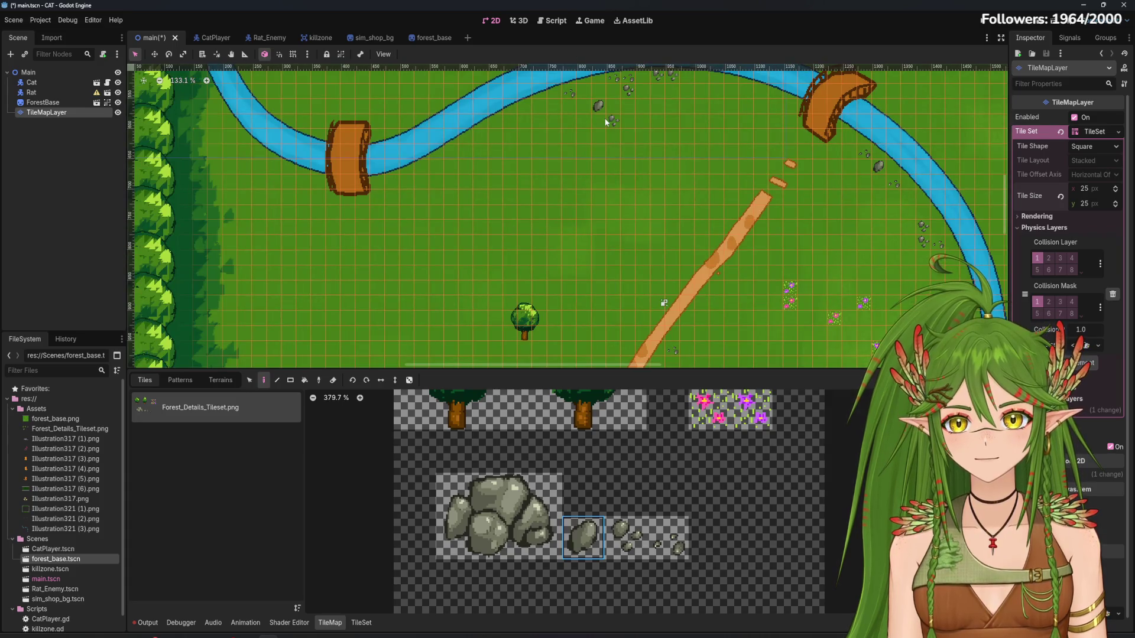
pyautogui.scroll(5, 605, 177)
pyautogui.hscroll(-3, 605, 178)
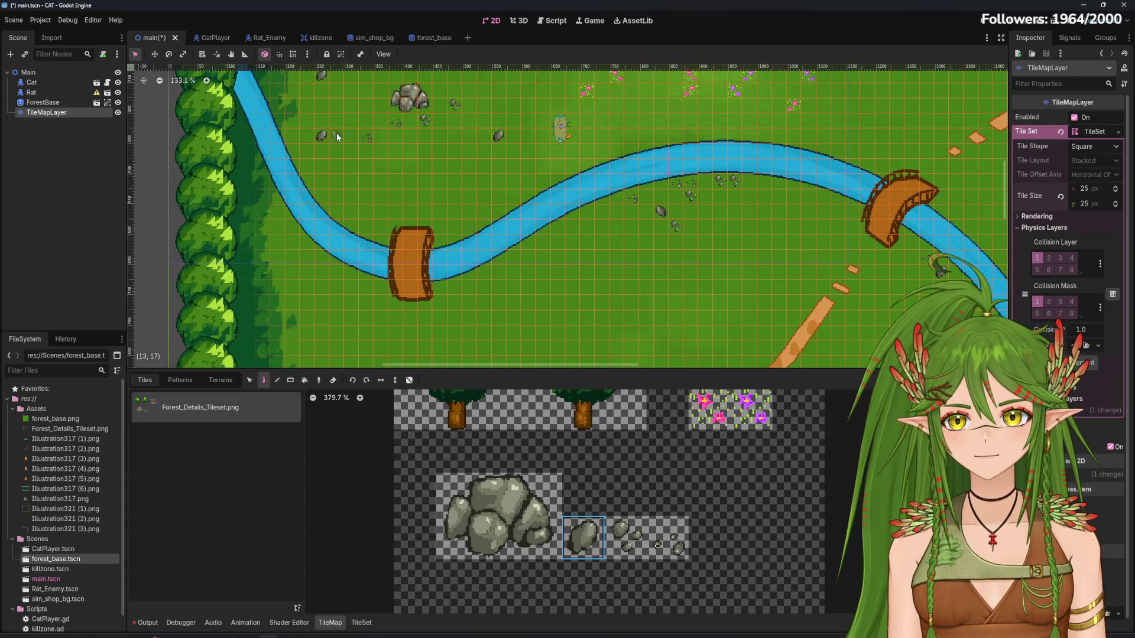
pyautogui.scroll(2, 389, 158)
pyautogui.hscroll(-1, 389, 158)
pyautogui.click(626, 538)
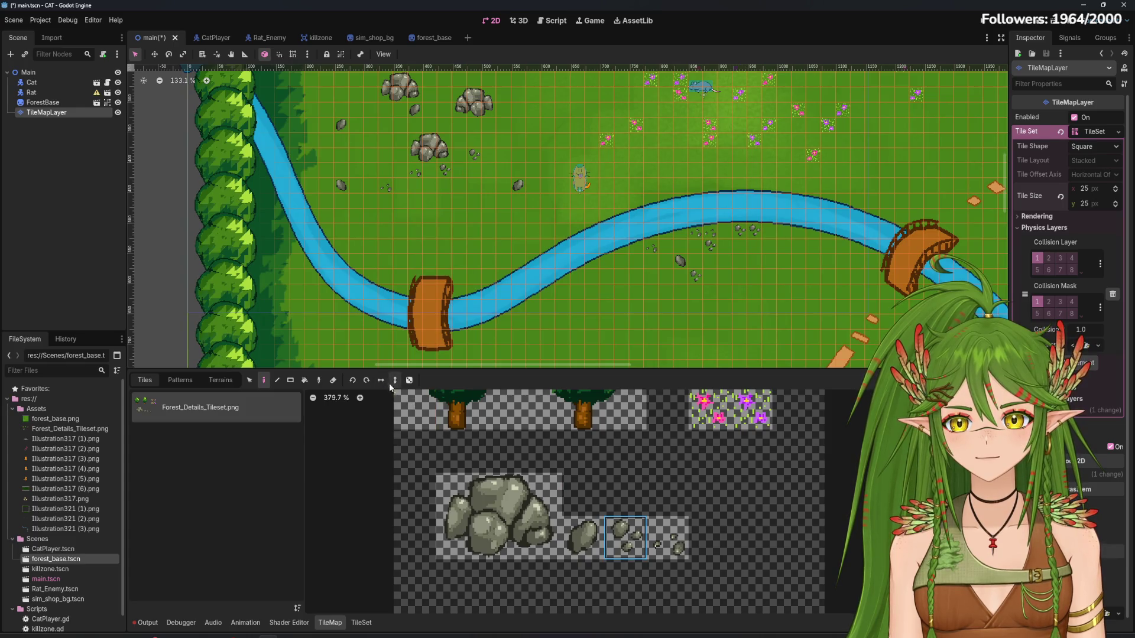
pyautogui.scroll(3, 466, 207)
pyautogui.scroll(3, 466, 207)
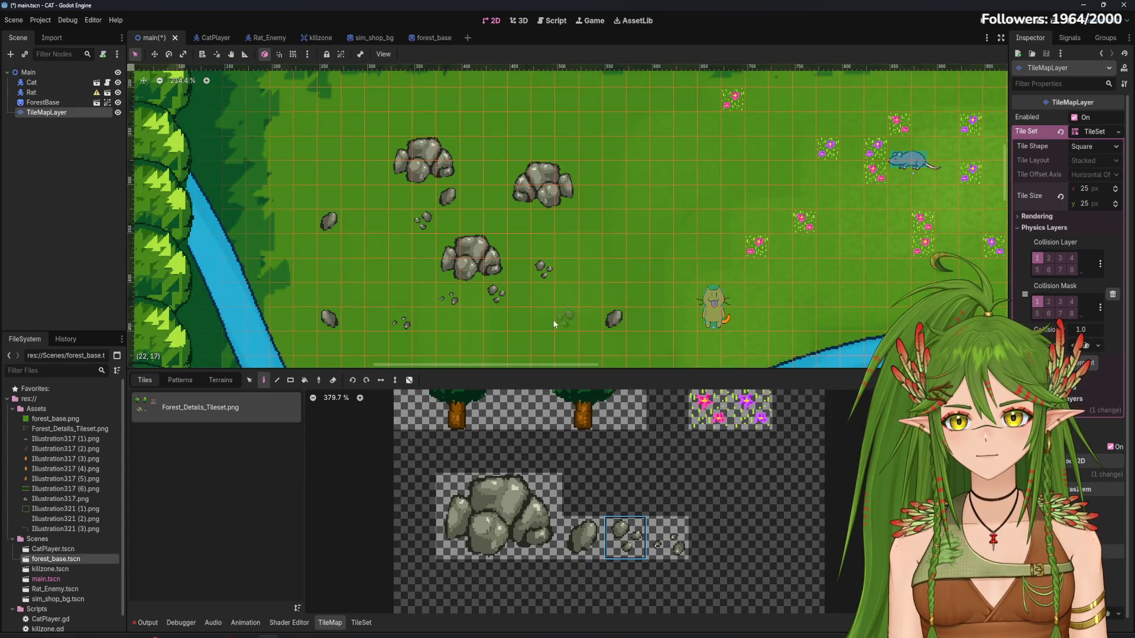
pyautogui.click(686, 553)
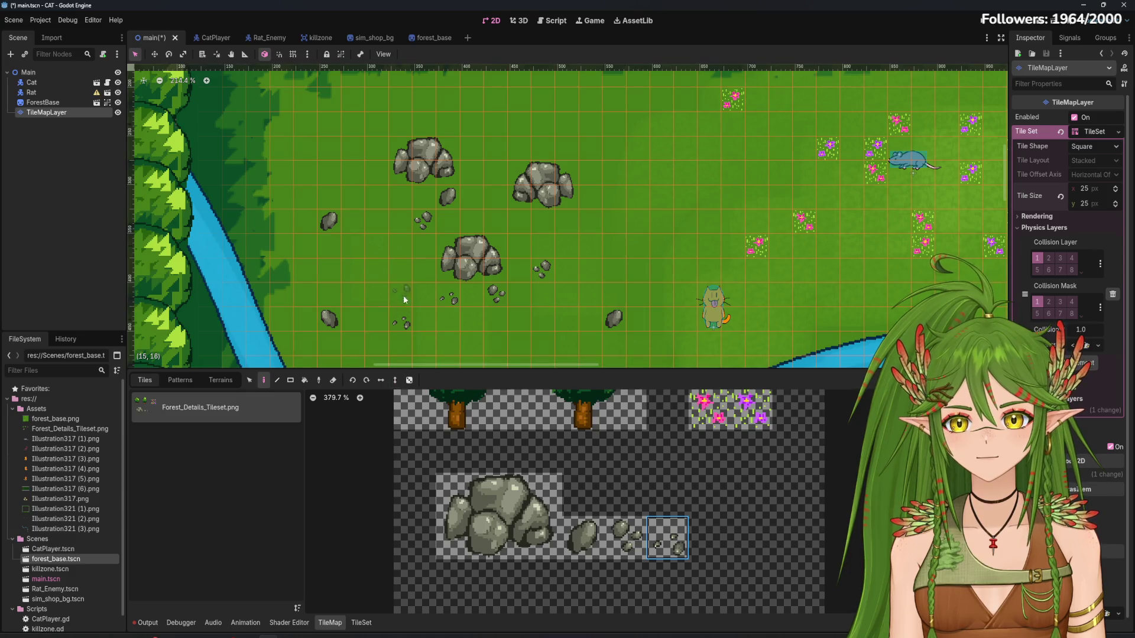
# Scatter pebble patches on the grass near the boulders
pyautogui.click(404, 269)
pyautogui.click(522, 120)
pyautogui.click(626, 538)
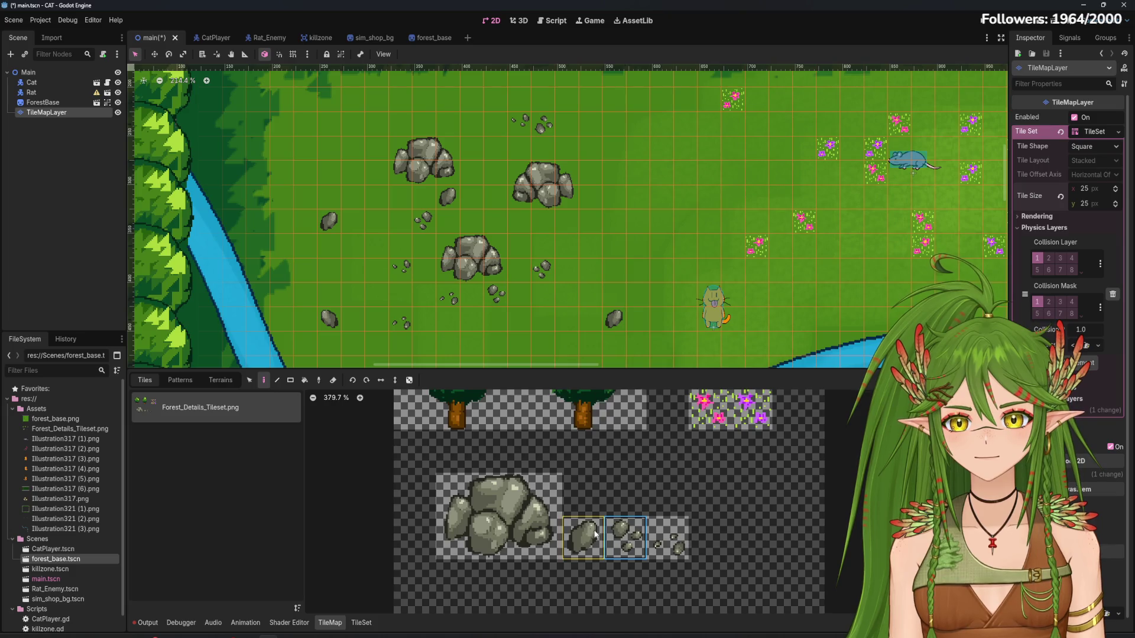
pyautogui.click(519, 148)
# Pick the small stones tile and scatter tiny stones beside the boulders near the forest
pyautogui.scroll(-8, 634, 280)
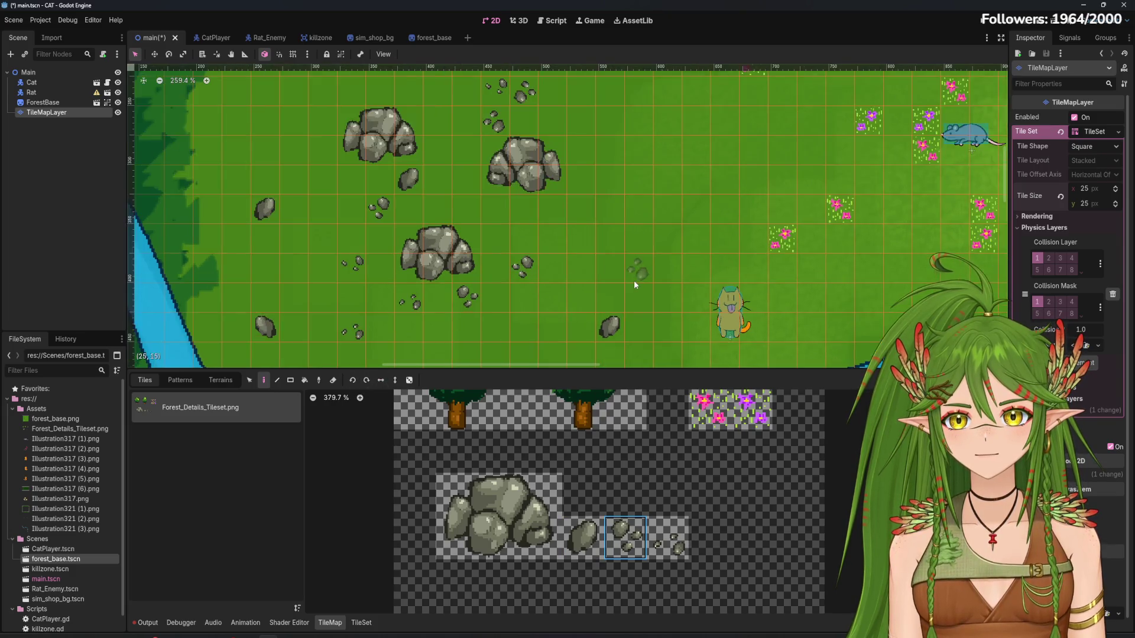
pyautogui.scroll(-5, 634, 275)
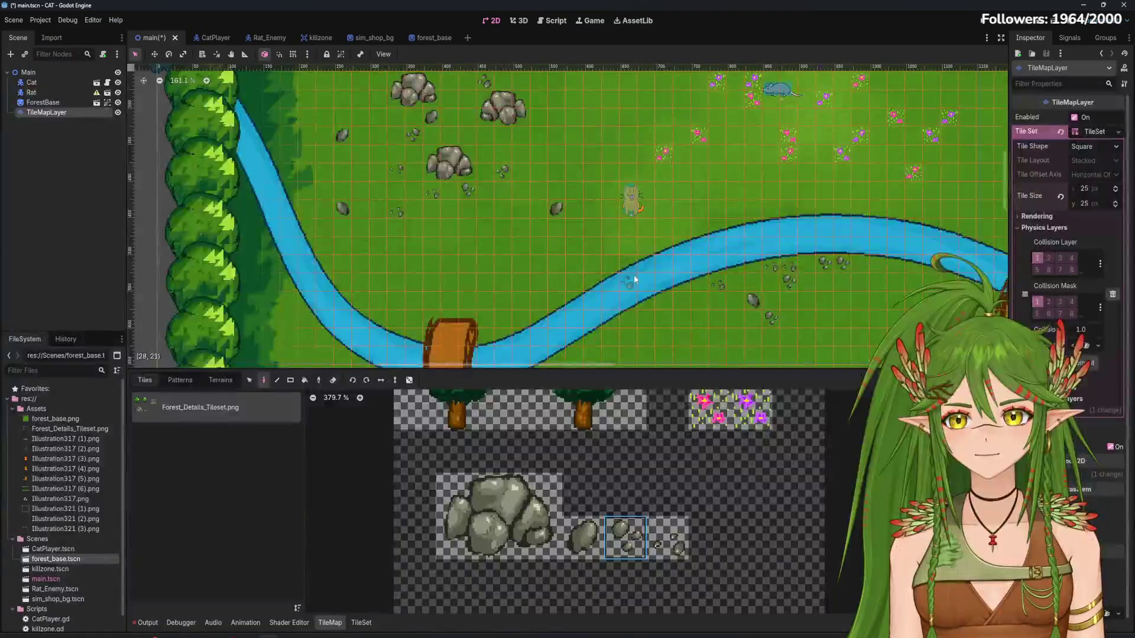
pyautogui.scroll(-10, 619, 124)
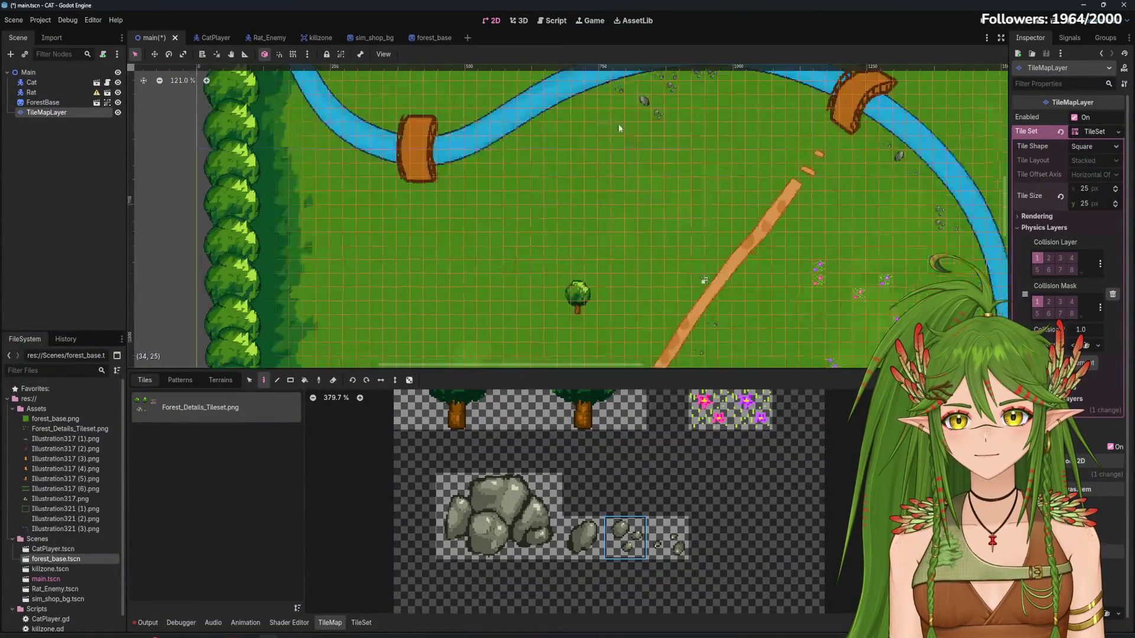
pyautogui.scroll(4, 471, 209)
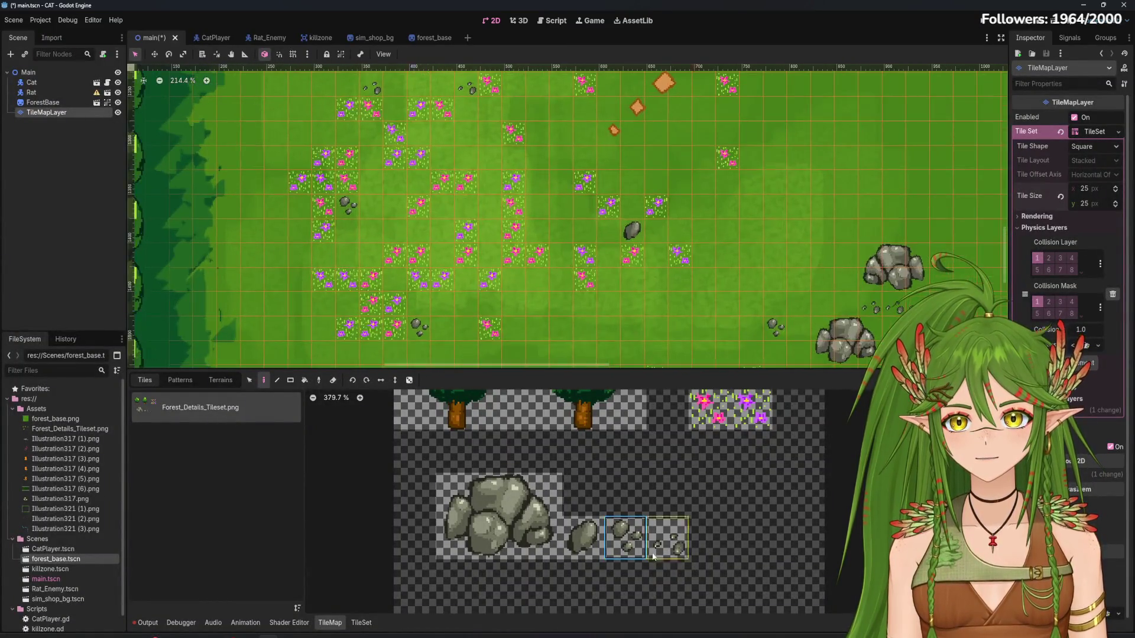
pyautogui.scroll(2, 464, 215)
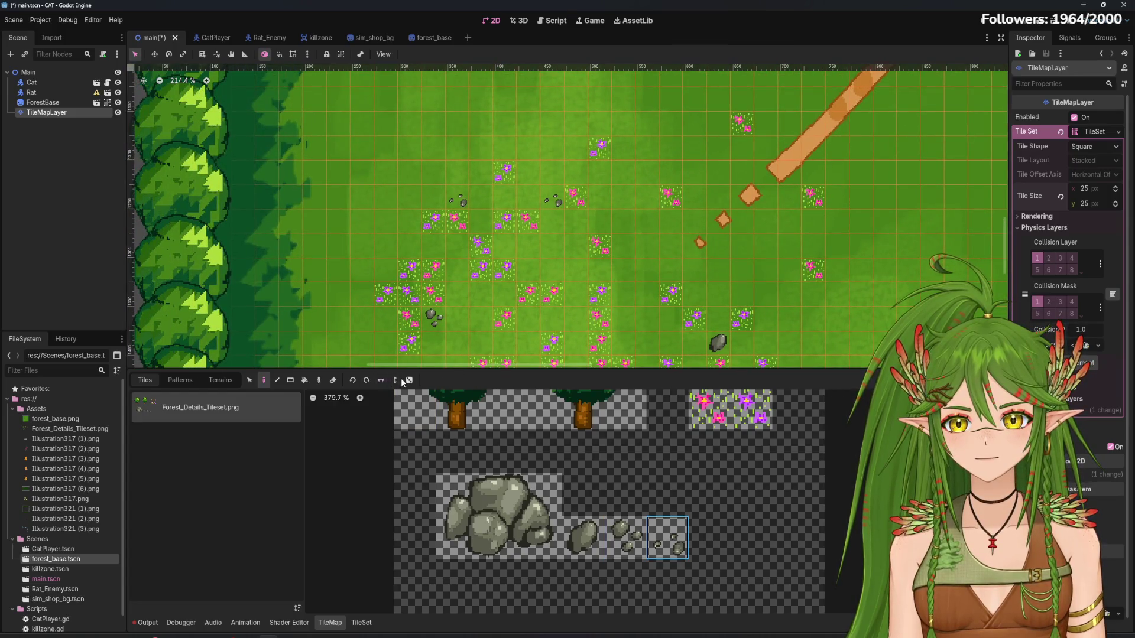
pyautogui.scroll(-3, 529, 190)
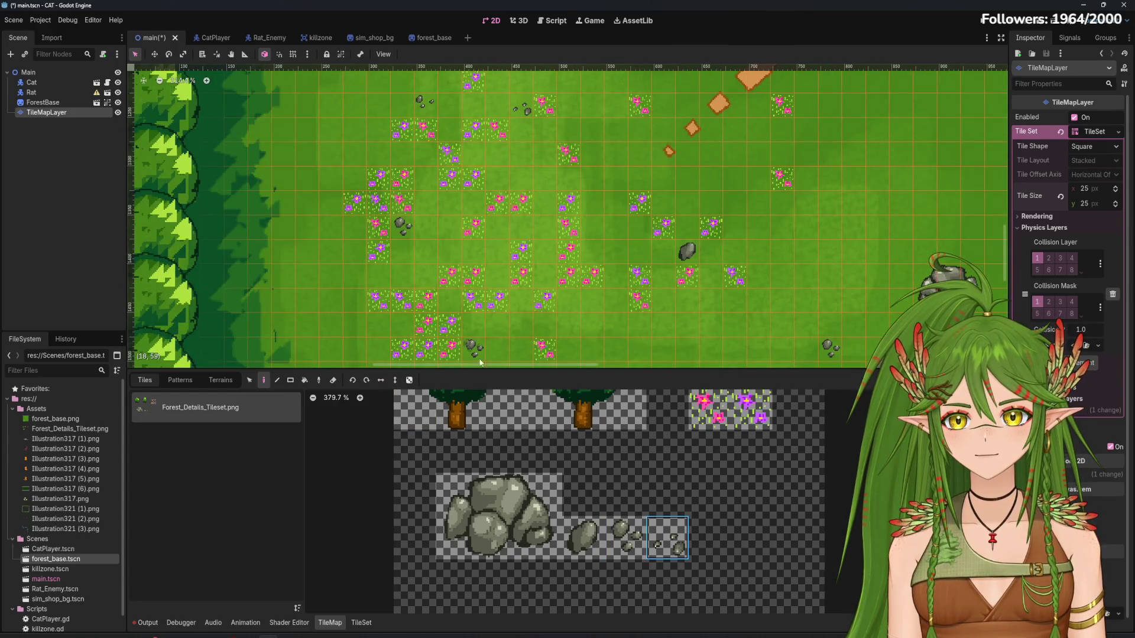
pyautogui.click(626, 538)
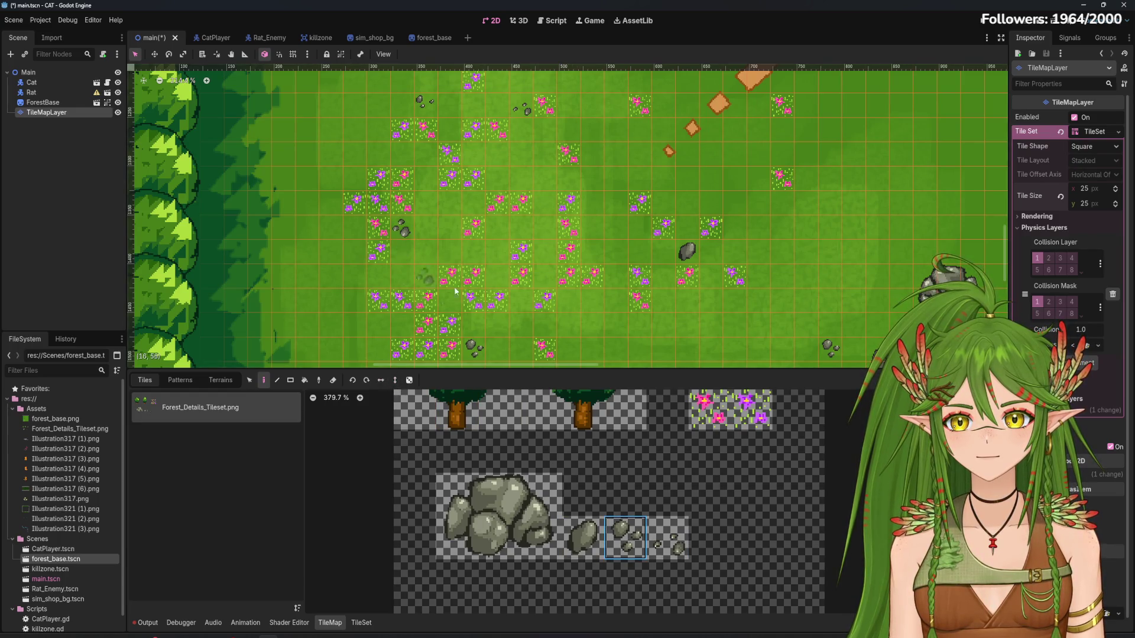
pyautogui.scroll(-3, 525, 296)
pyautogui.hscroll(4, 525, 296)
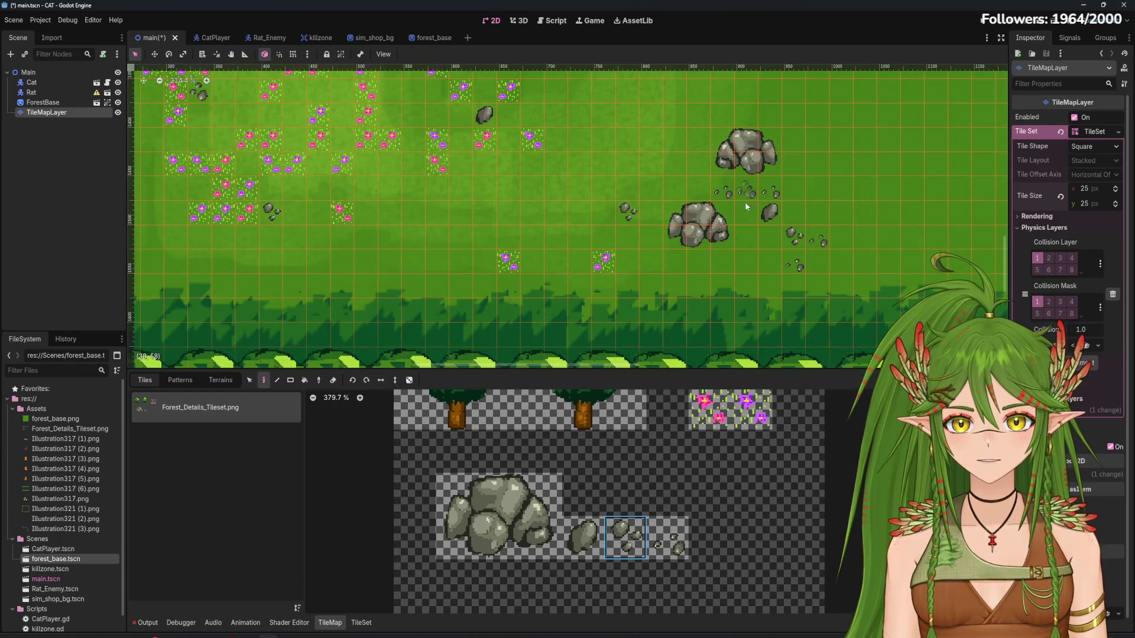
pyautogui.click(668, 538)
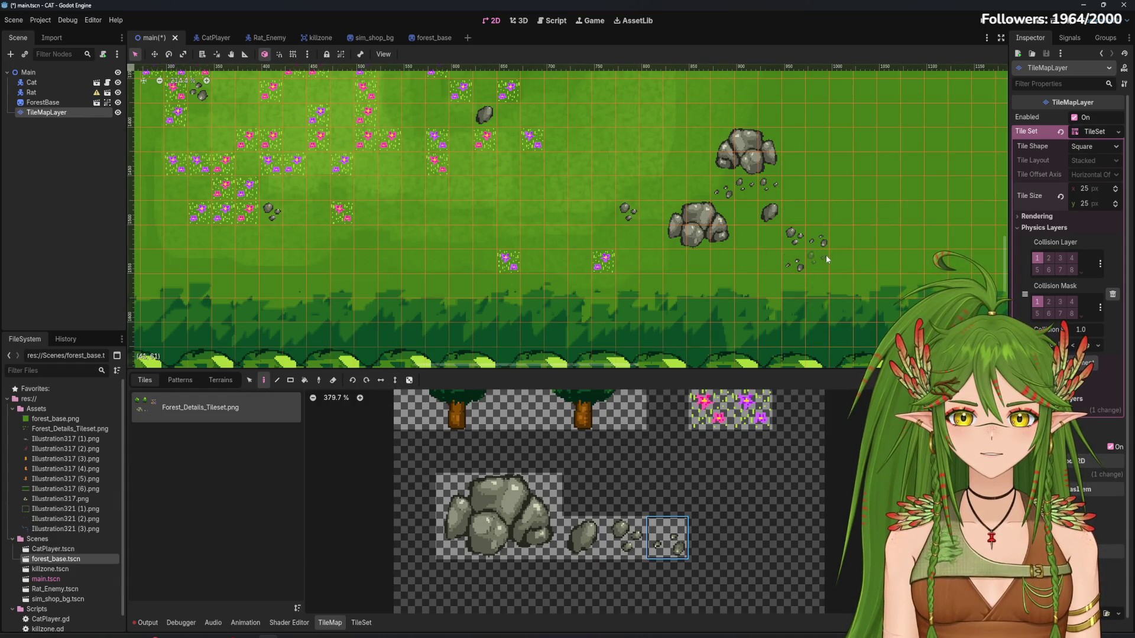
# Look over the stone placements and save the main scene with Ctrl+S
pyautogui.scroll(-3, 755, 289)
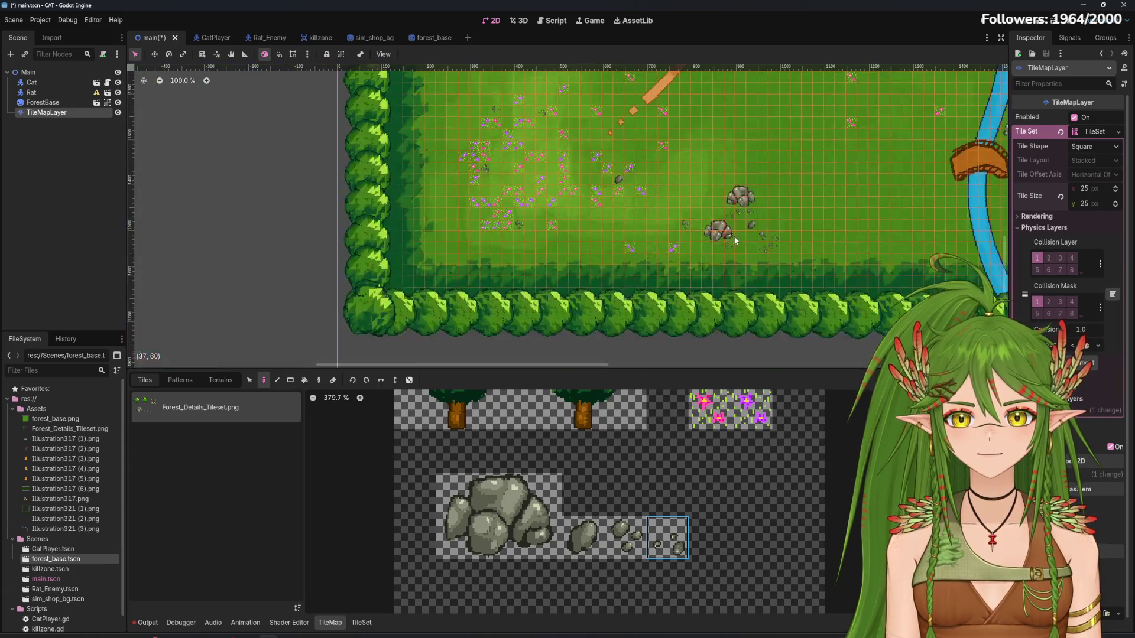
pyautogui.scroll(1, 643, 219)
pyautogui.moveTo(641, 215); pyautogui.dragTo(629, 303)
pyautogui.hotkey('ctrl', 's')
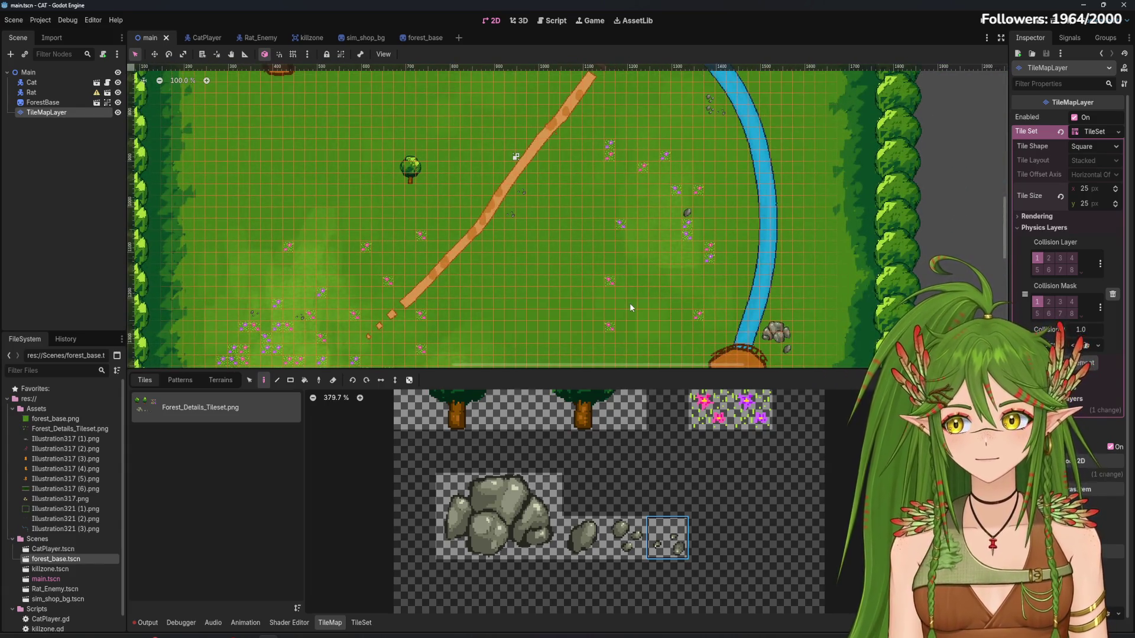
# Select the left tree as a 3x3 block and plant three trees beside the dirt path
pyautogui.scroll(-3, 580, 506)
pyautogui.click(504, 460)
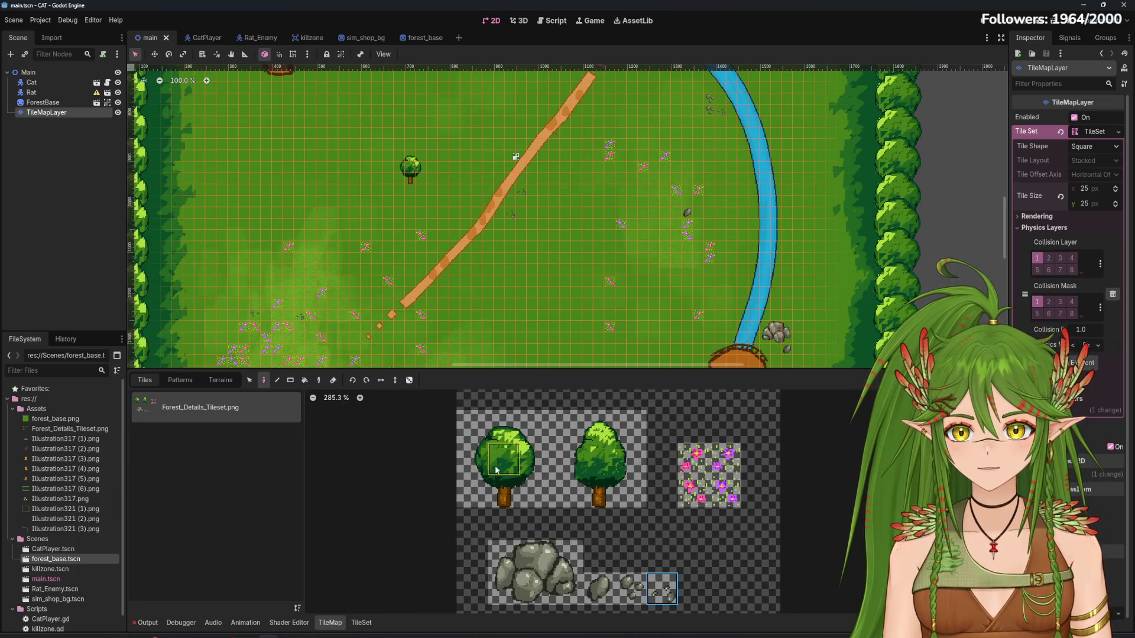
pyautogui.moveTo(472, 426); pyautogui.dragTo(536, 491)
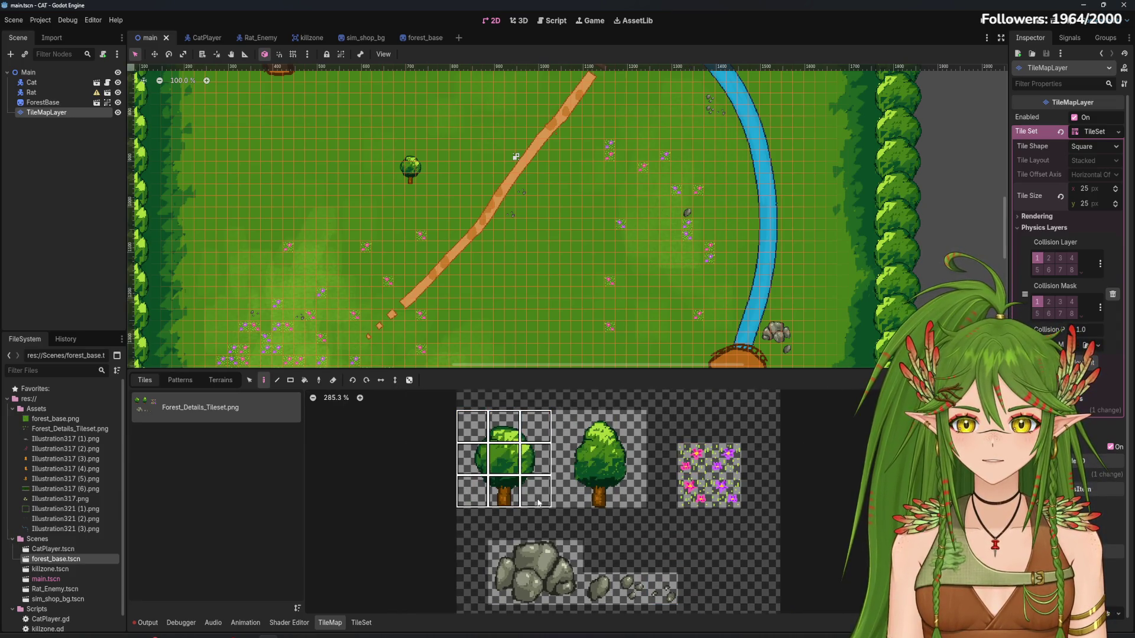
pyautogui.scroll(5, 583, 297)
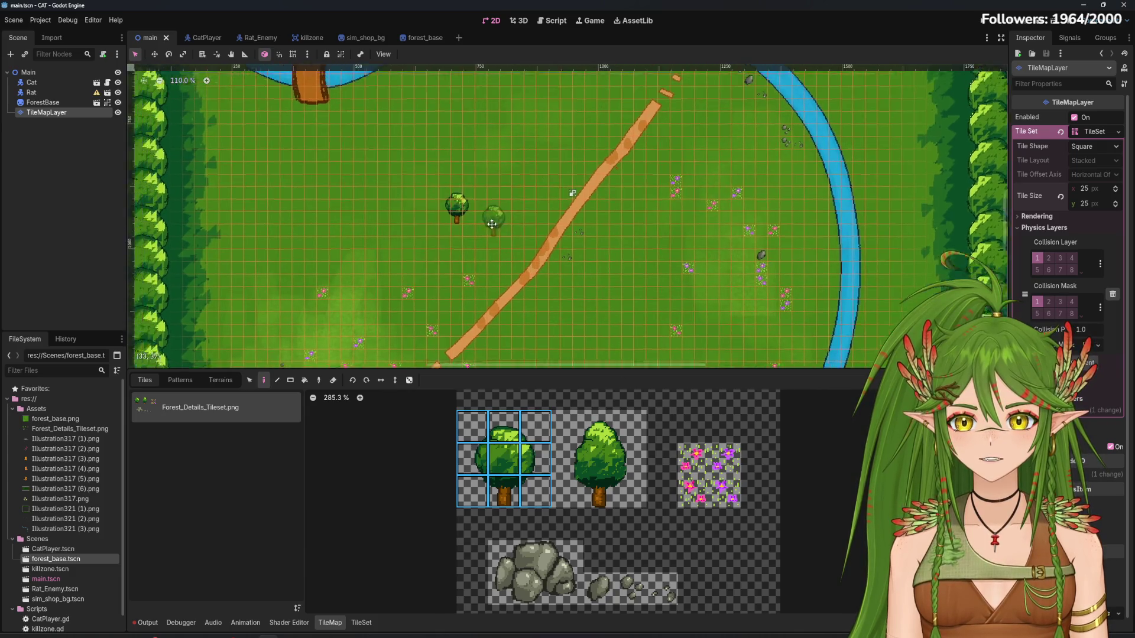
pyautogui.scroll(1, 583, 298)
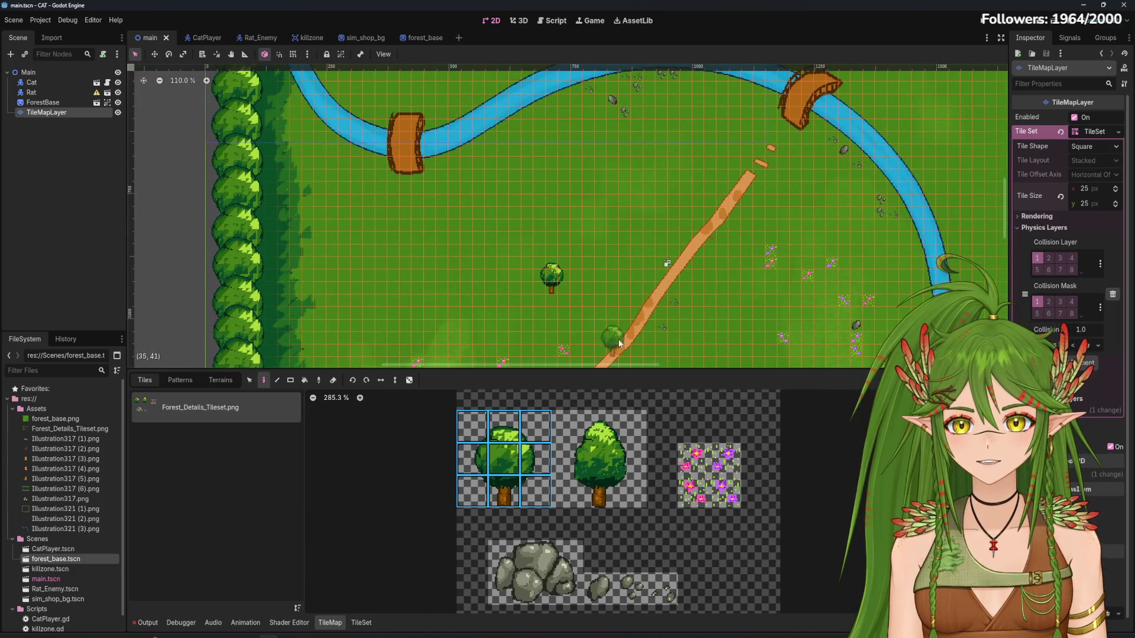
pyautogui.click(637, 217)
pyautogui.click(674, 230)
pyautogui.click(686, 203)
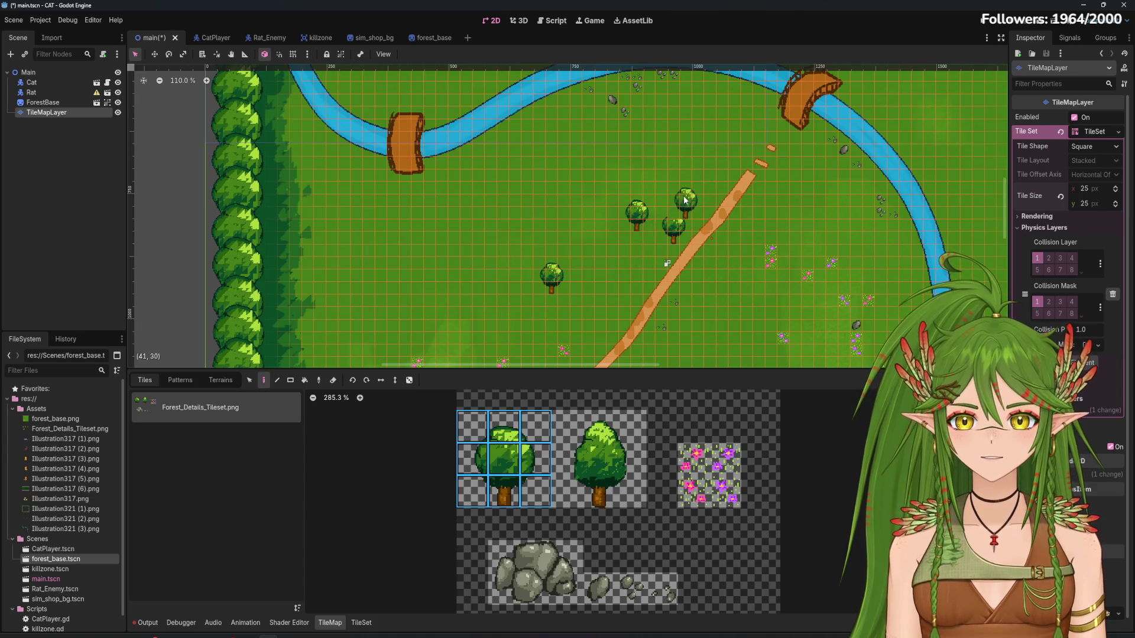
# Undo a tree left of the path and select the middle tree's middle and right columns instead
pyautogui.moveTo(699, 293); pyautogui.dragTo(602, 190)
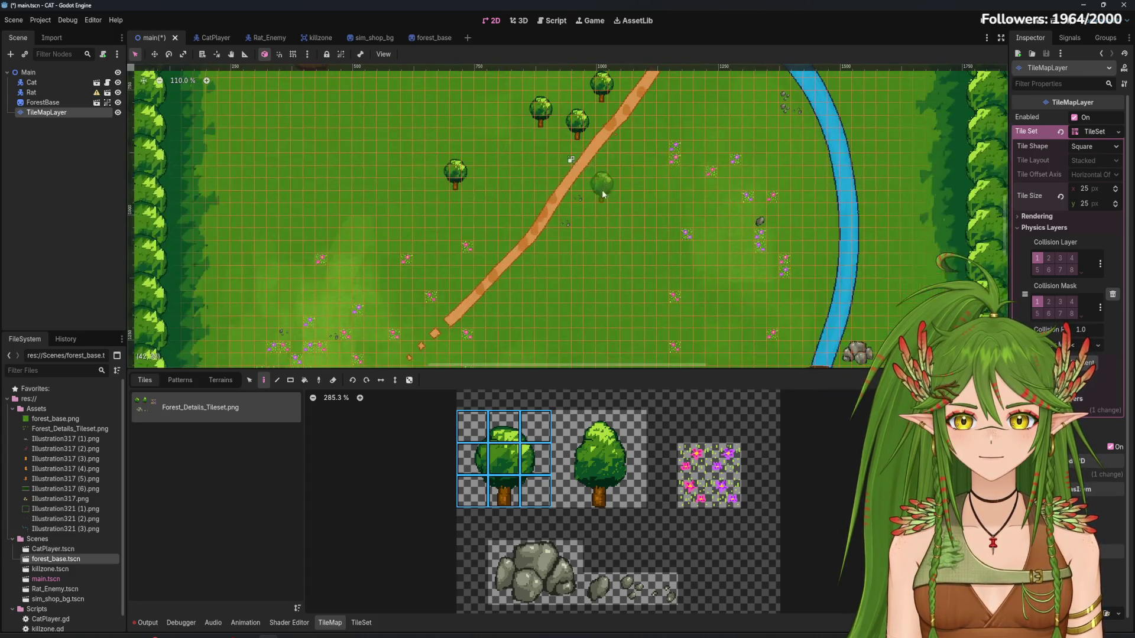
pyautogui.click(597, 192)
pyautogui.hotkey('ctrl', 'z')
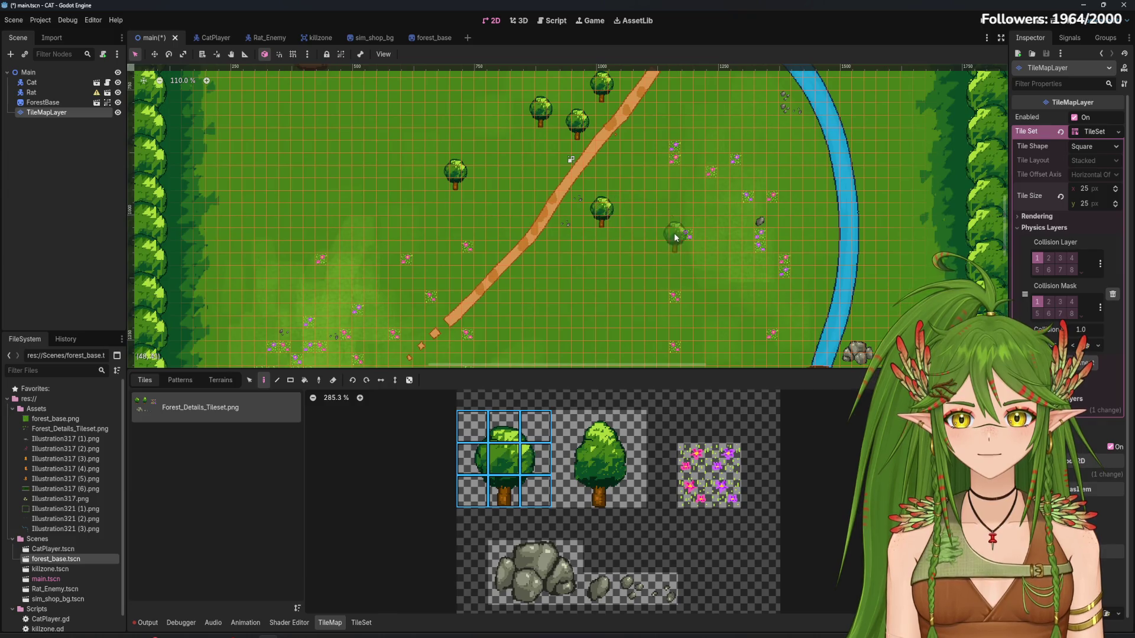
pyautogui.moveTo(606, 177); pyautogui.dragTo(652, 225)
pyautogui.moveTo(564, 423); pyautogui.dragTo(630, 503)
pyautogui.moveTo(599, 425)
pyautogui.mouseDown()
pyautogui.moveTo(633, 482)
pyautogui.moveTo(562, 421)
pyautogui.mouseUp()
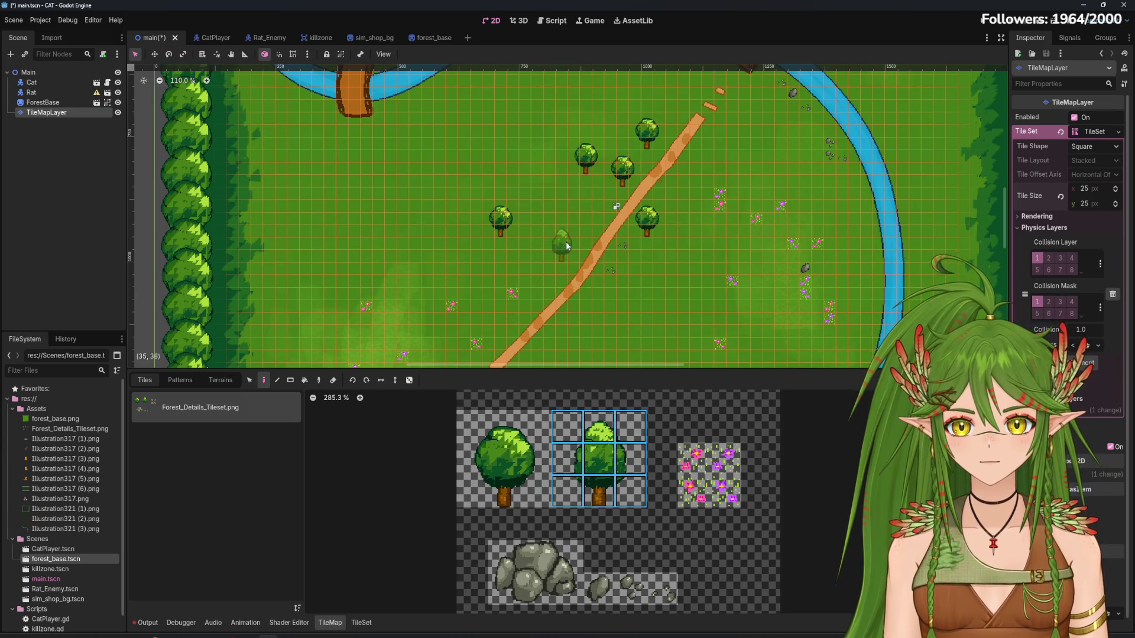
# Plant a pointed-top tree near the right-hand treeline
pyautogui.scroll(5, 752, 242)
pyautogui.hscroll(3, 752, 242)
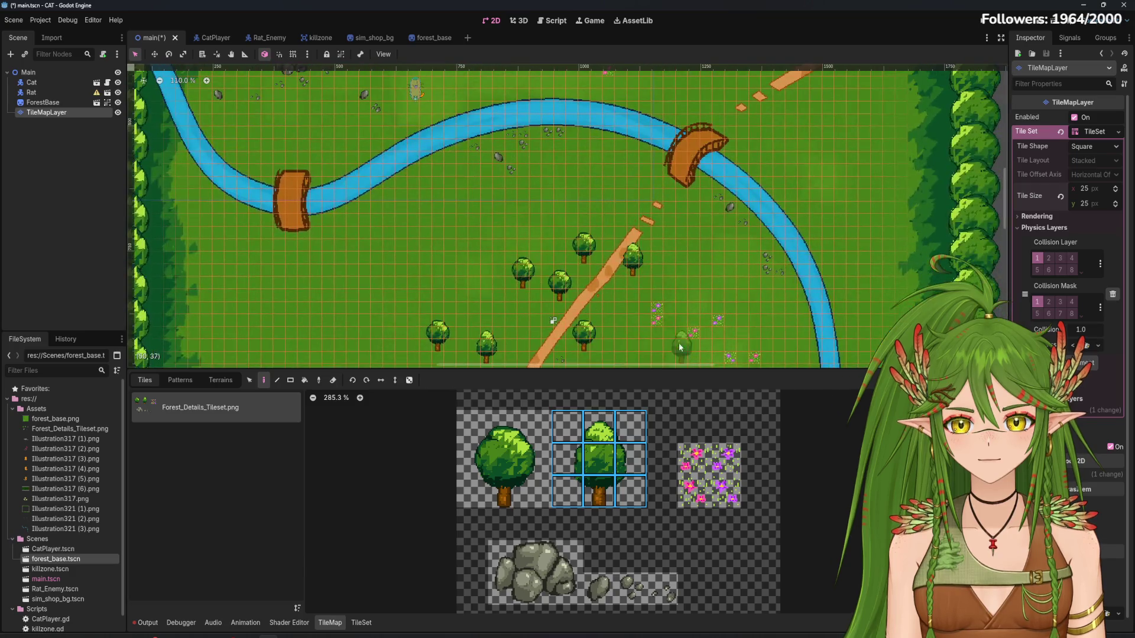
pyautogui.hscroll(-3, 568, 207)
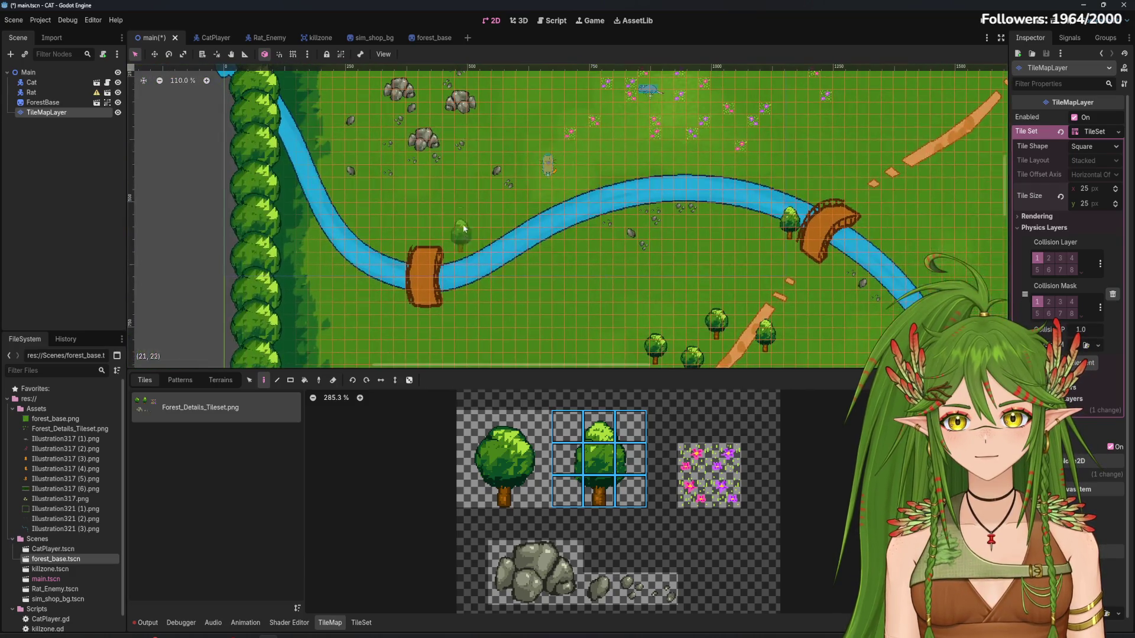
pyautogui.scroll(5, 424, 204)
pyautogui.hscroll(-2, 423, 204)
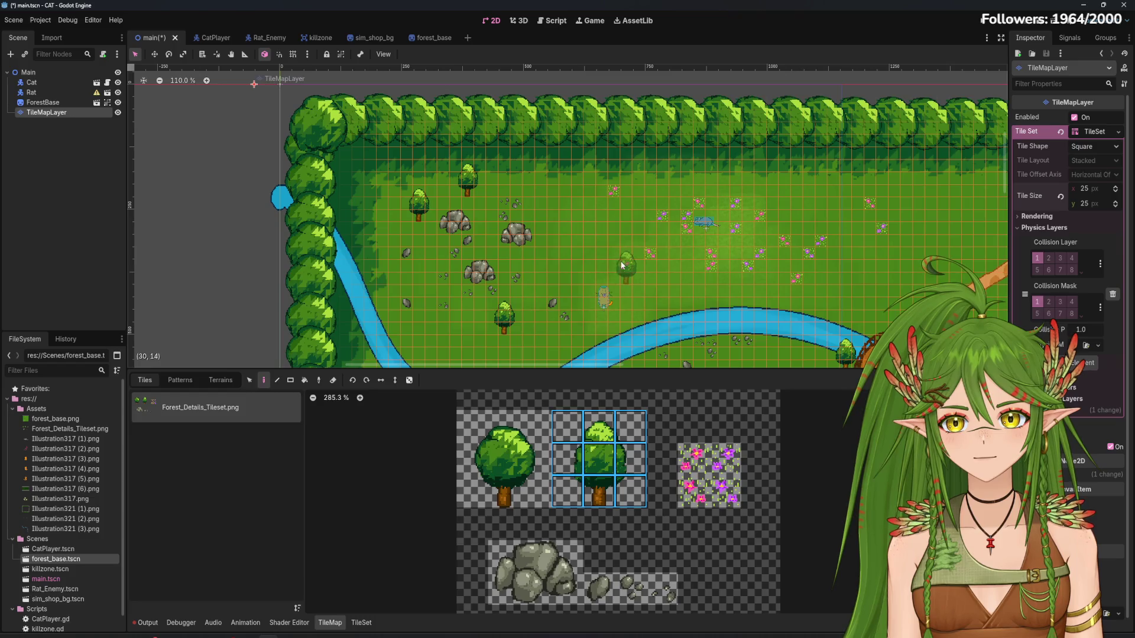
pyautogui.hscroll(2, 622, 265)
pyautogui.scroll(-5, 620, 253)
pyautogui.hscroll(6, 621, 253)
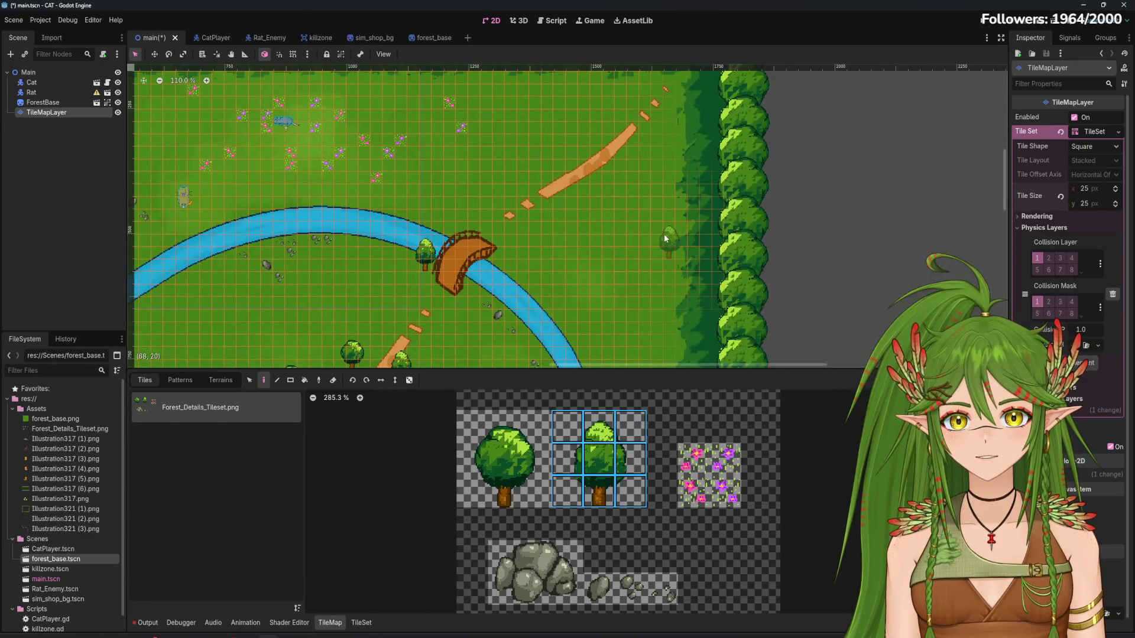
pyautogui.click(678, 203)
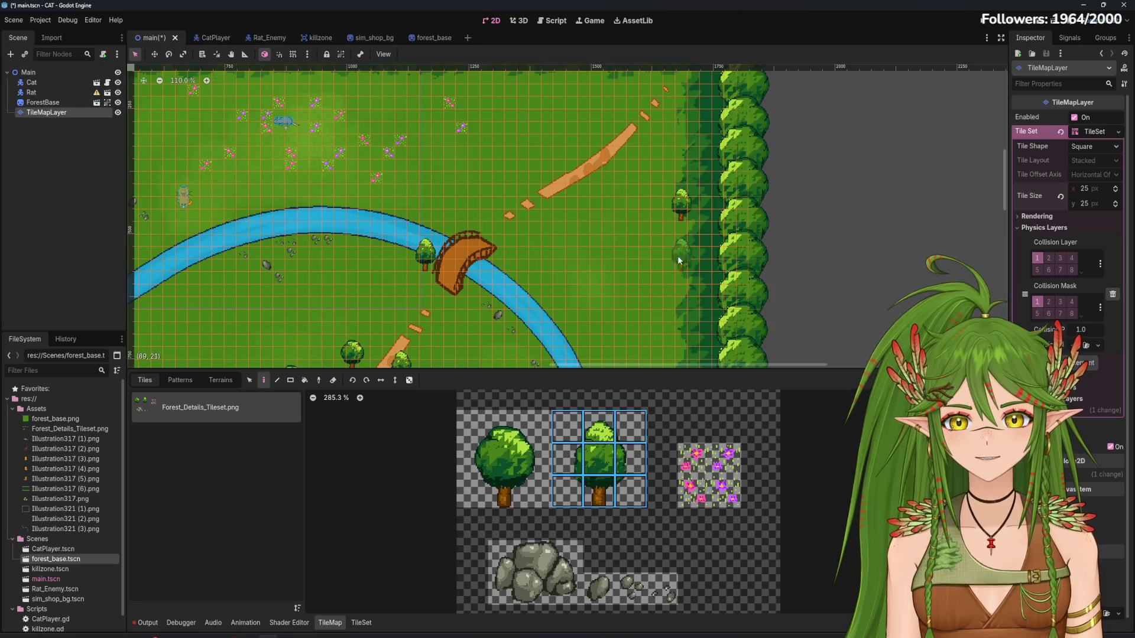
# Pan back across the meadow and begin picking the round tree in the tile atlas
pyautogui.scroll(-6, 638, 355)
pyautogui.hscroll(4, 533, 211)
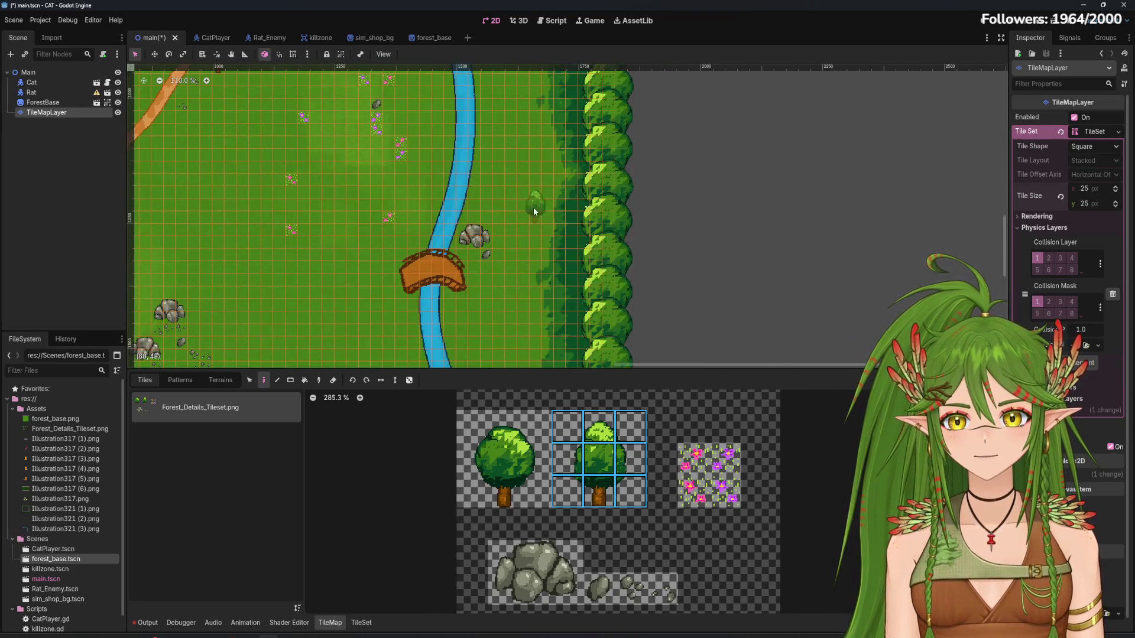
pyautogui.scroll(-5, 546, 155)
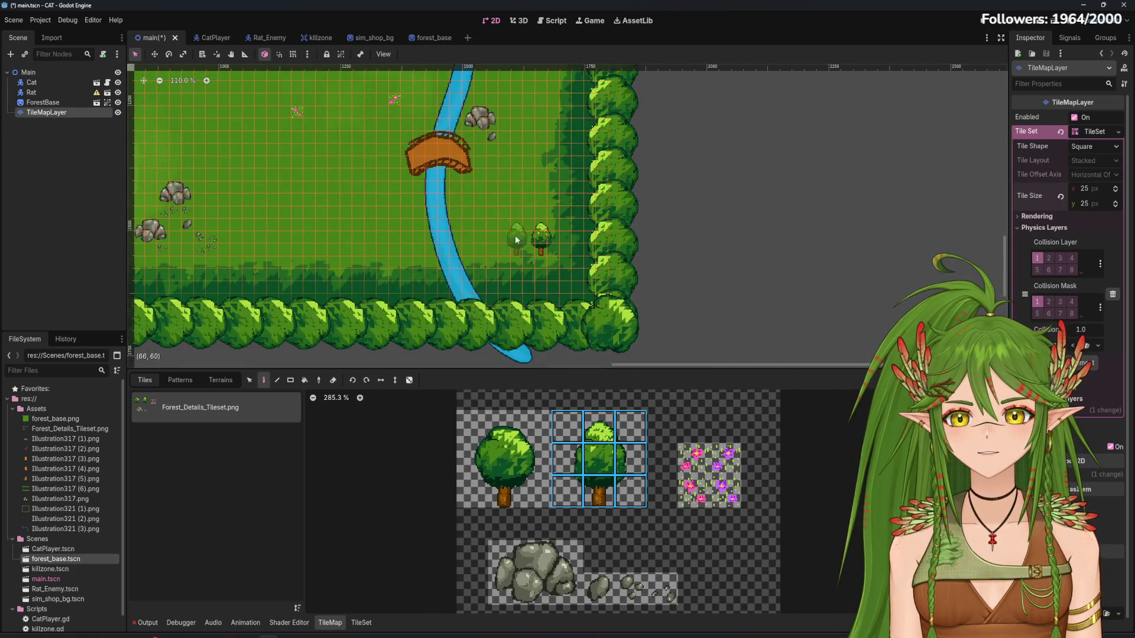
pyautogui.scroll(1, 515, 240)
pyautogui.hscroll(-4, 516, 240)
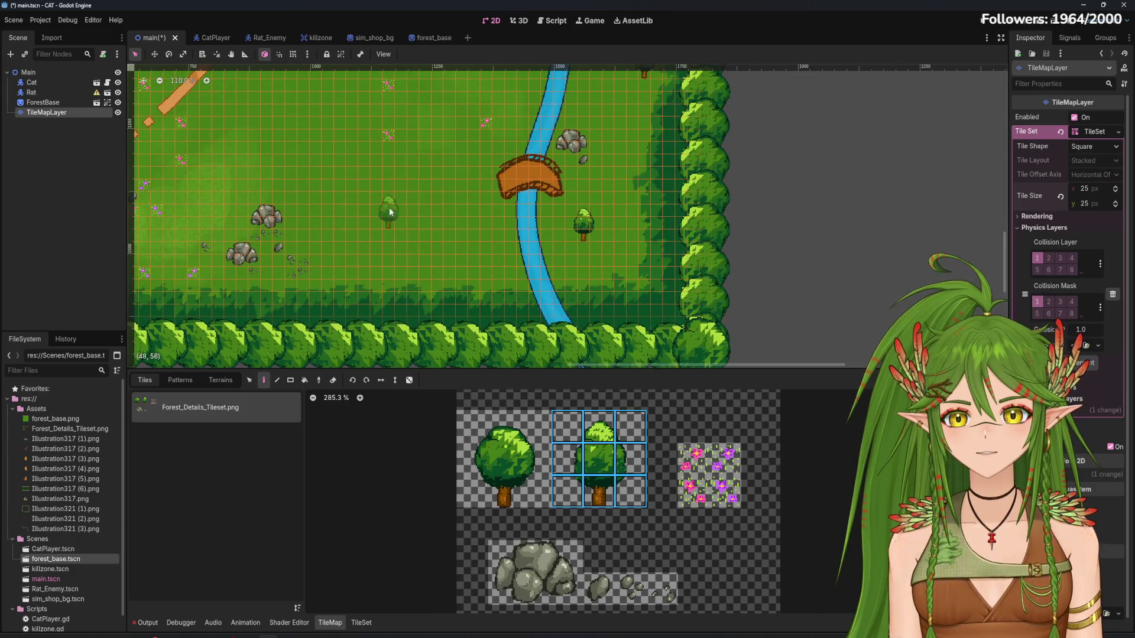
pyautogui.scroll(1, 583, 239)
pyautogui.hscroll(-2, 583, 239)
pyautogui.scroll(1, 615, 307)
pyautogui.hscroll(-3, 615, 308)
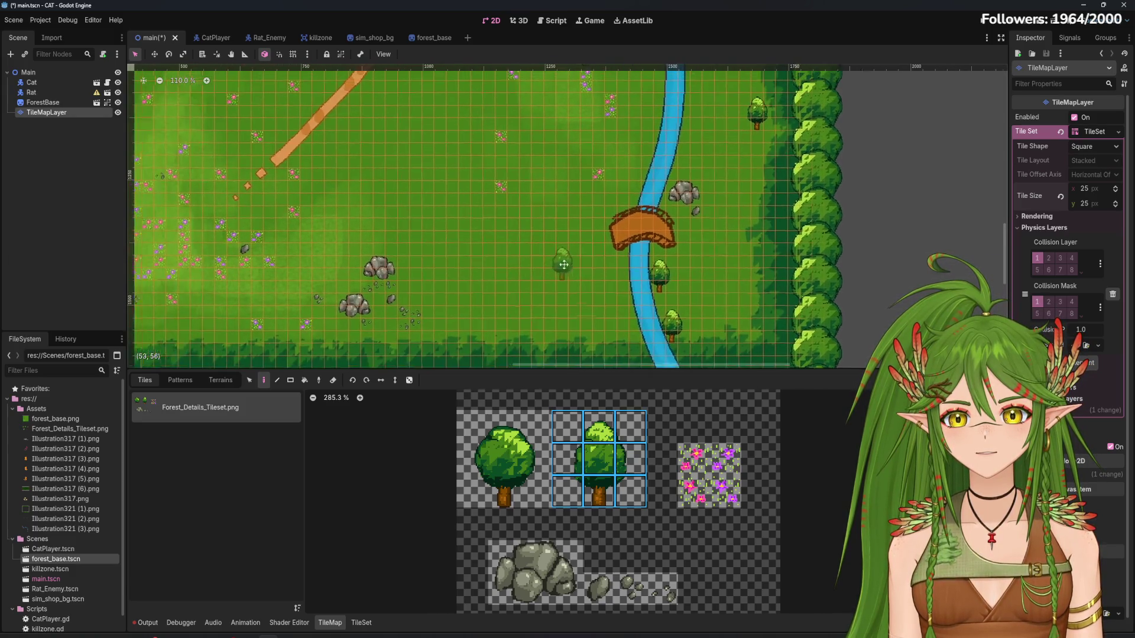
pyautogui.scroll(3, 592, 292)
pyautogui.hscroll(-3, 591, 293)
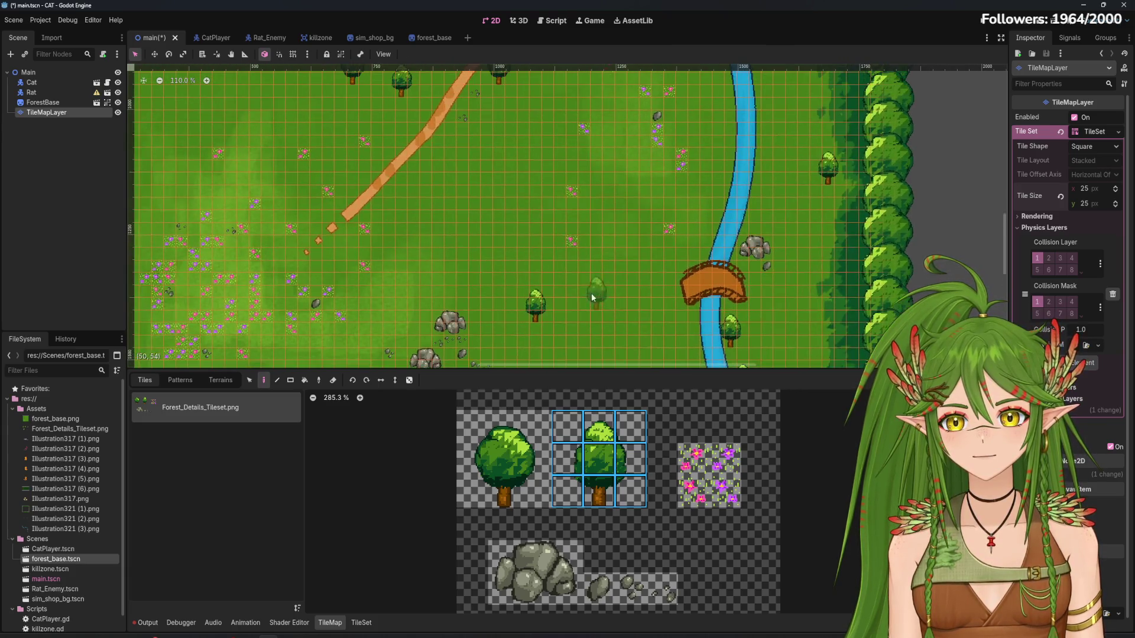
pyautogui.scroll(5, 379, 233)
pyautogui.hscroll(-8, 379, 233)
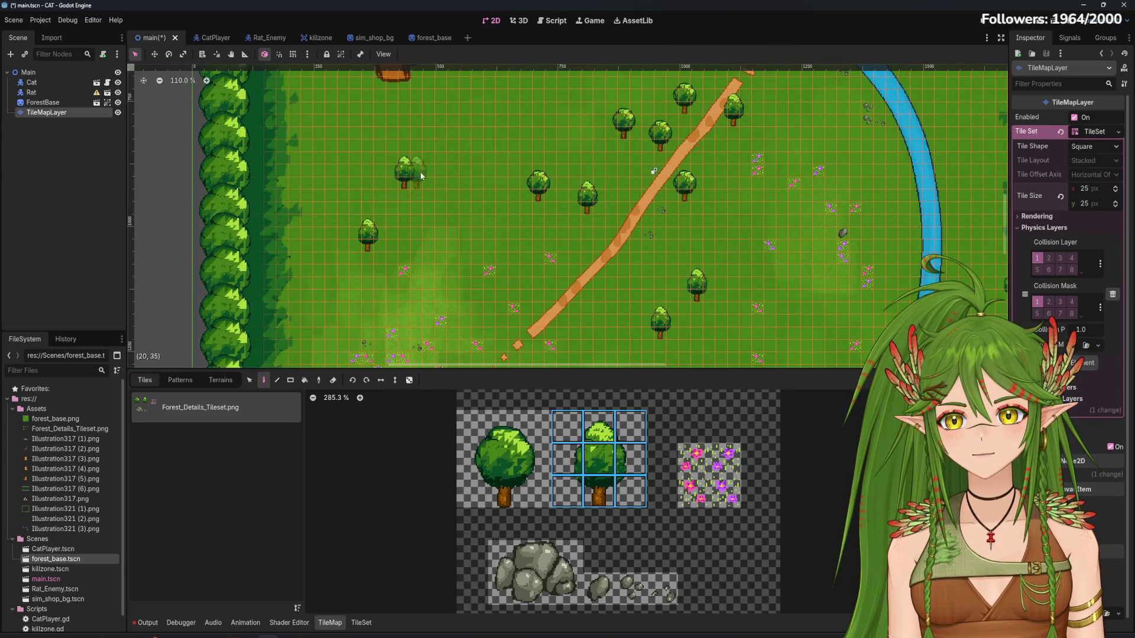
pyautogui.scroll(4, 421, 175)
pyautogui.hscroll(-2, 421, 175)
pyautogui.click(503, 460)
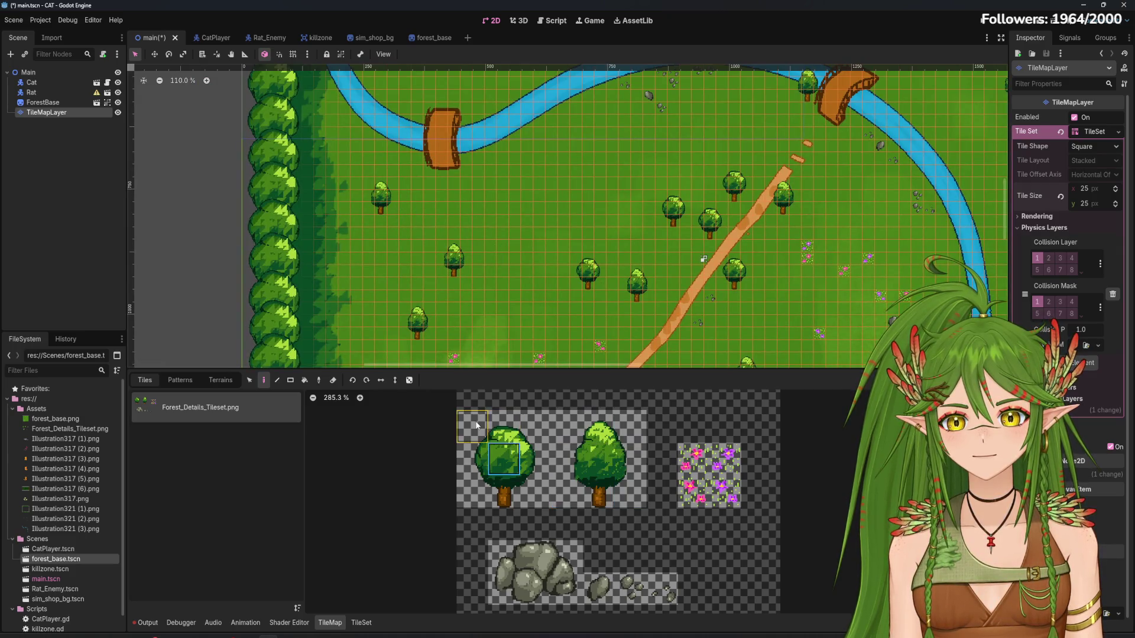
# Select the round tree as a 3x3 block and stamp one onto the meadow
pyautogui.click(478, 426)
pyautogui.scroll(2, 568, 216)
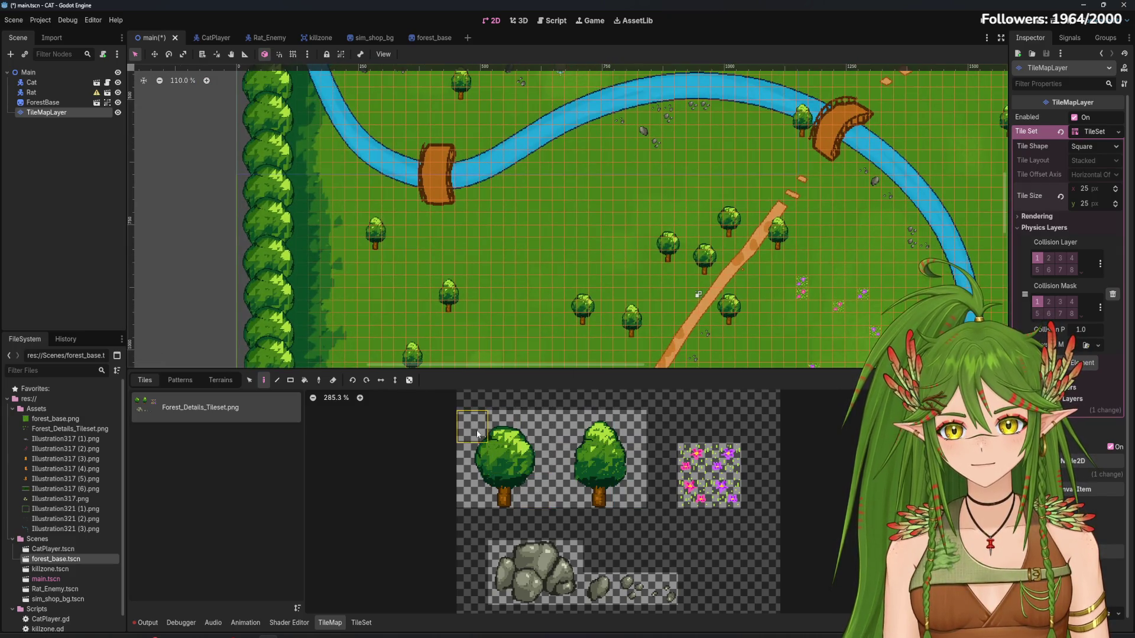
pyautogui.moveTo(478, 433); pyautogui.dragTo(535, 492)
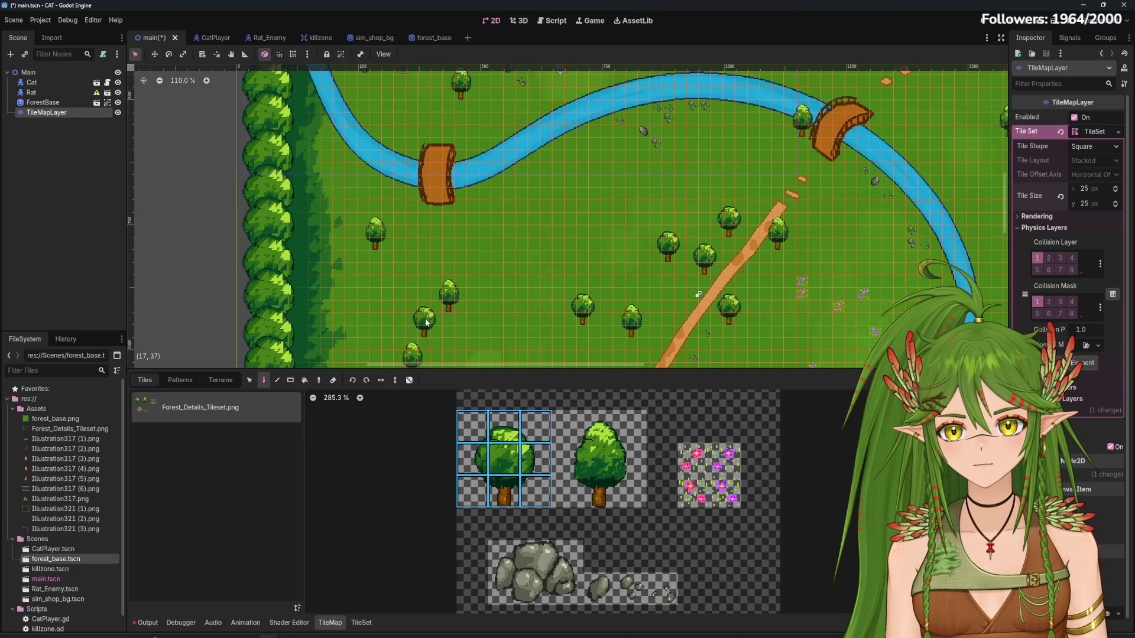
pyautogui.scroll(-3, 516, 317)
pyautogui.hscroll(-2, 515, 317)
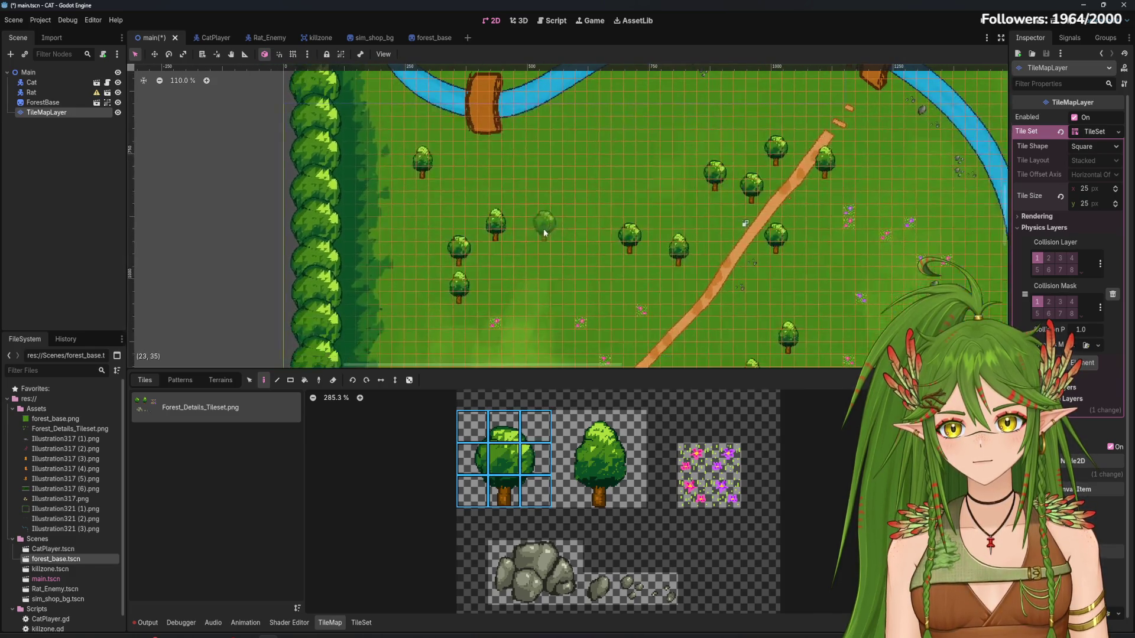
pyautogui.click(425, 266)
# Stamp another round tree farther right in the meadow
pyautogui.scroll(2, 518, 271)
pyautogui.hscroll(1, 518, 271)
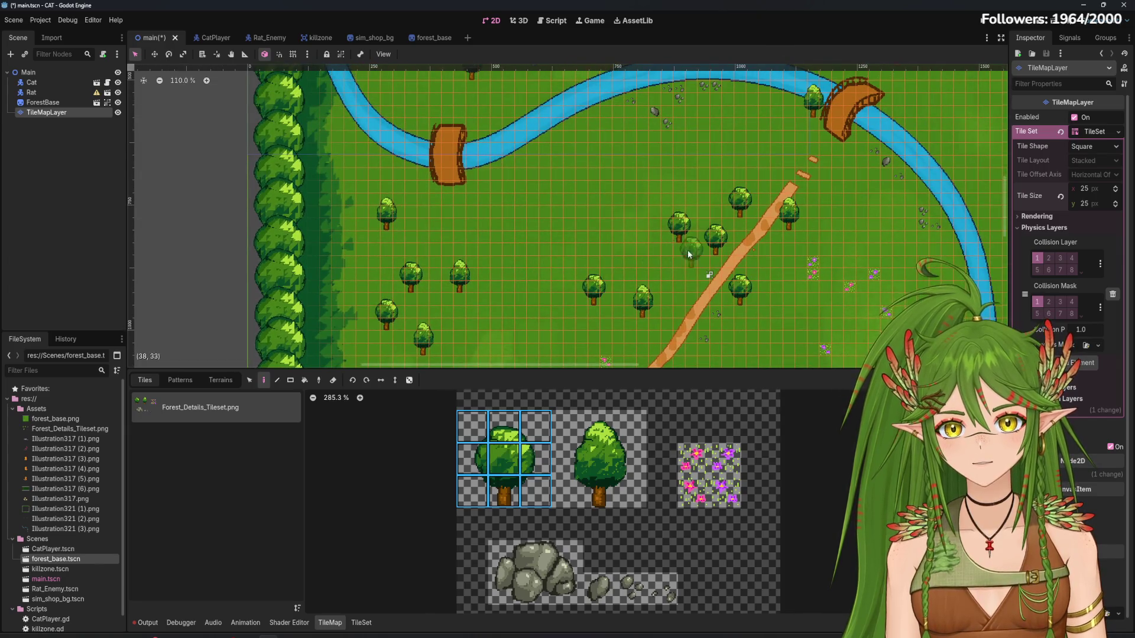
pyautogui.hscroll(6, 687, 250)
pyautogui.scroll(-4, 601, 221)
pyautogui.hscroll(4, 601, 221)
pyautogui.scroll(-4, 523, 265)
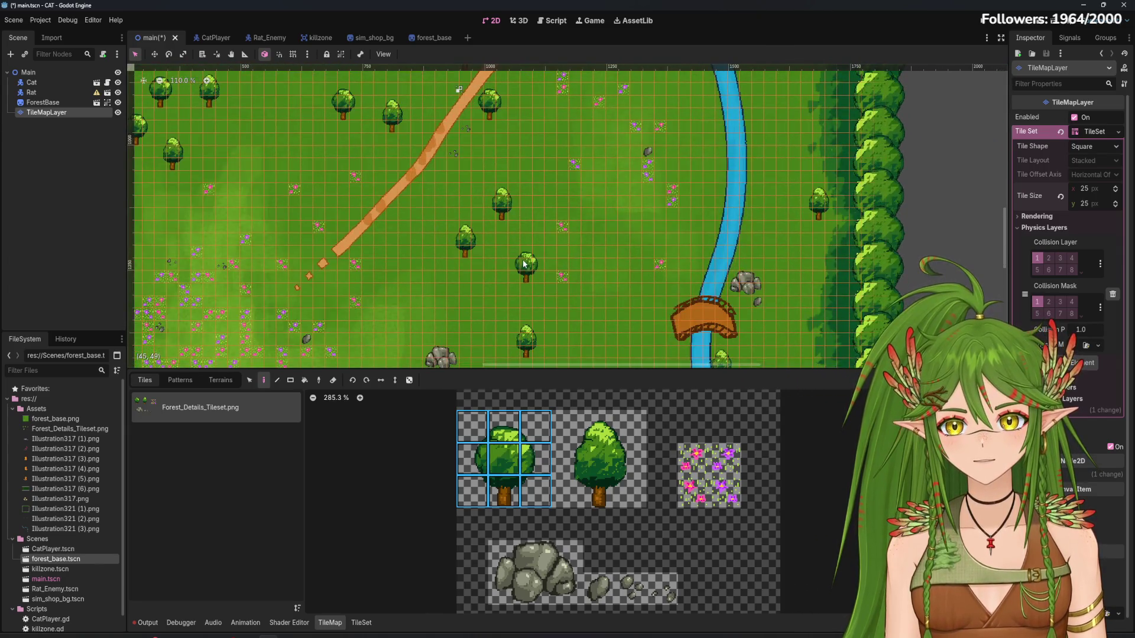
pyautogui.hscroll(6, 562, 248)
pyautogui.scroll(-3, 561, 248)
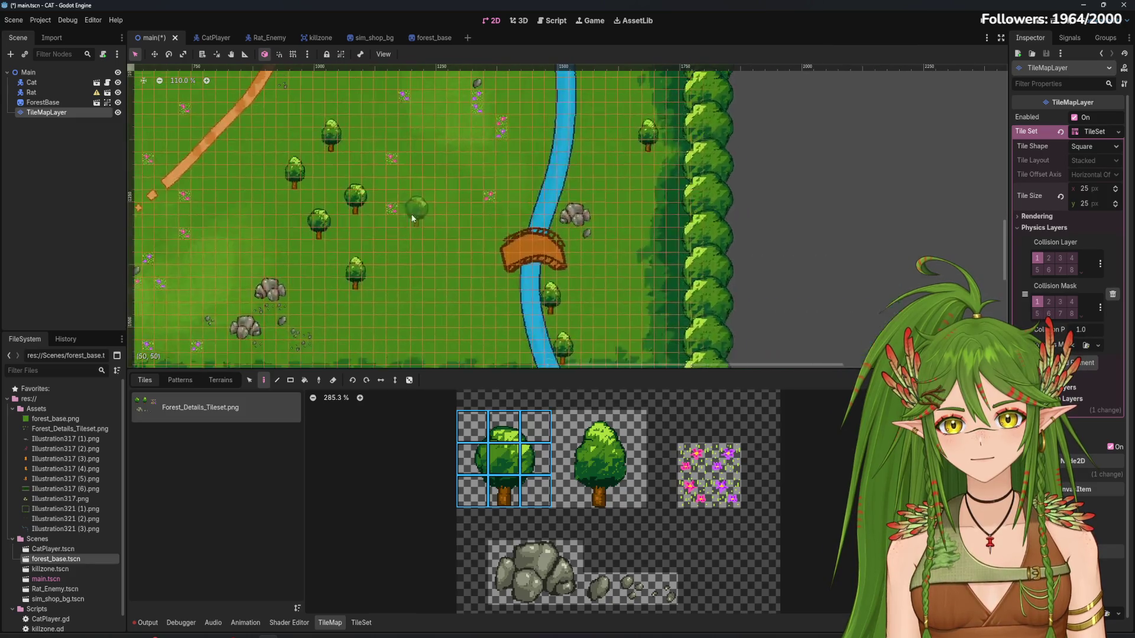
pyautogui.click(640, 185)
# Place two more round trees near the lower flower field
pyautogui.scroll(1, 639, 185)
pyautogui.scroll(8, 639, 185)
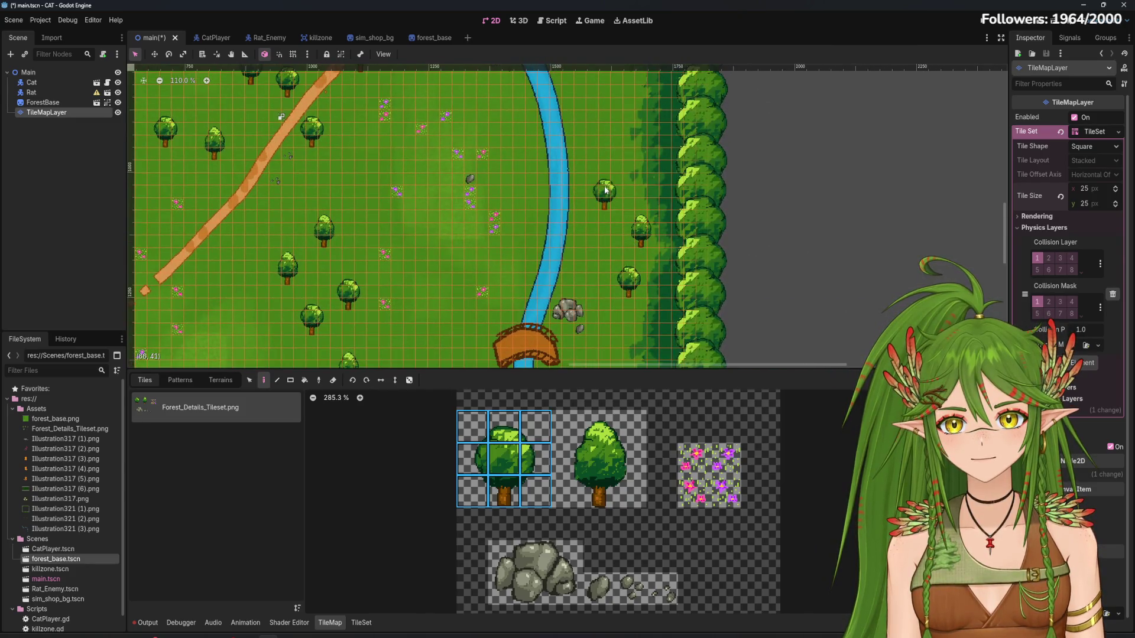
pyautogui.scroll(5, 603, 176)
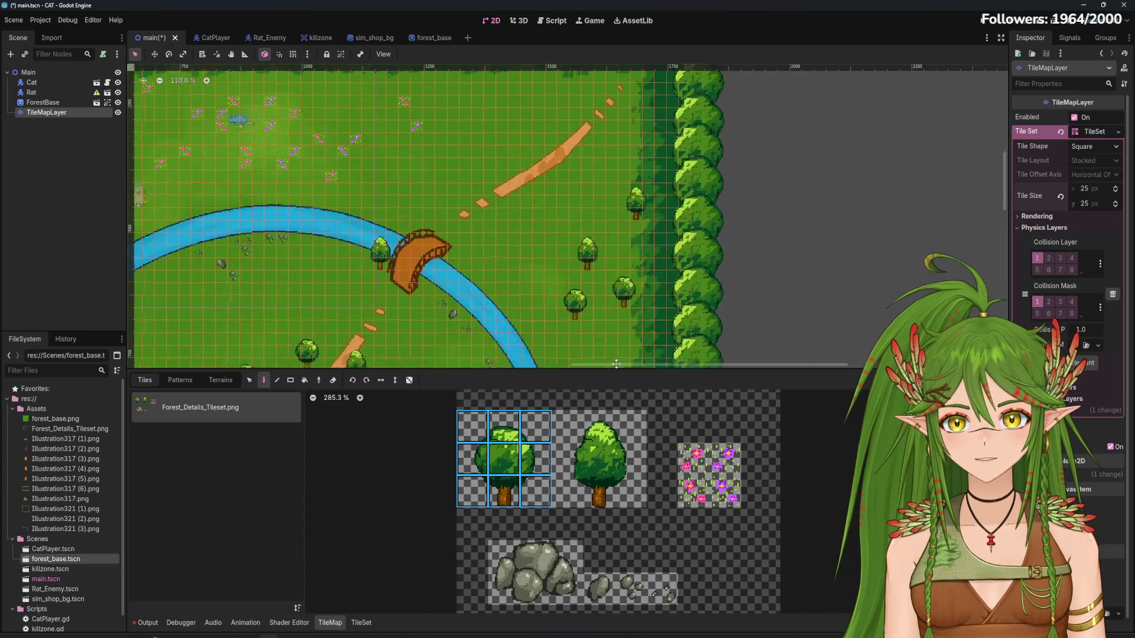
pyautogui.scroll(3, 563, 195)
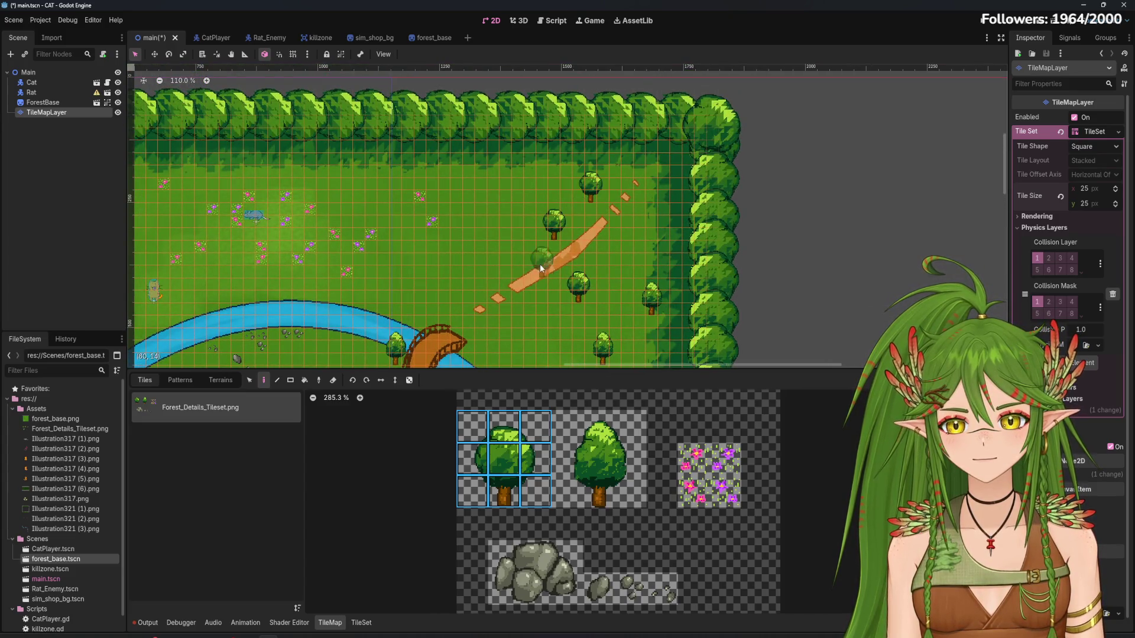
pyautogui.scroll(-2, 540, 263)
pyautogui.hscroll(-5, 540, 263)
pyautogui.scroll(-2, 531, 258)
pyautogui.hscroll(-9, 531, 258)
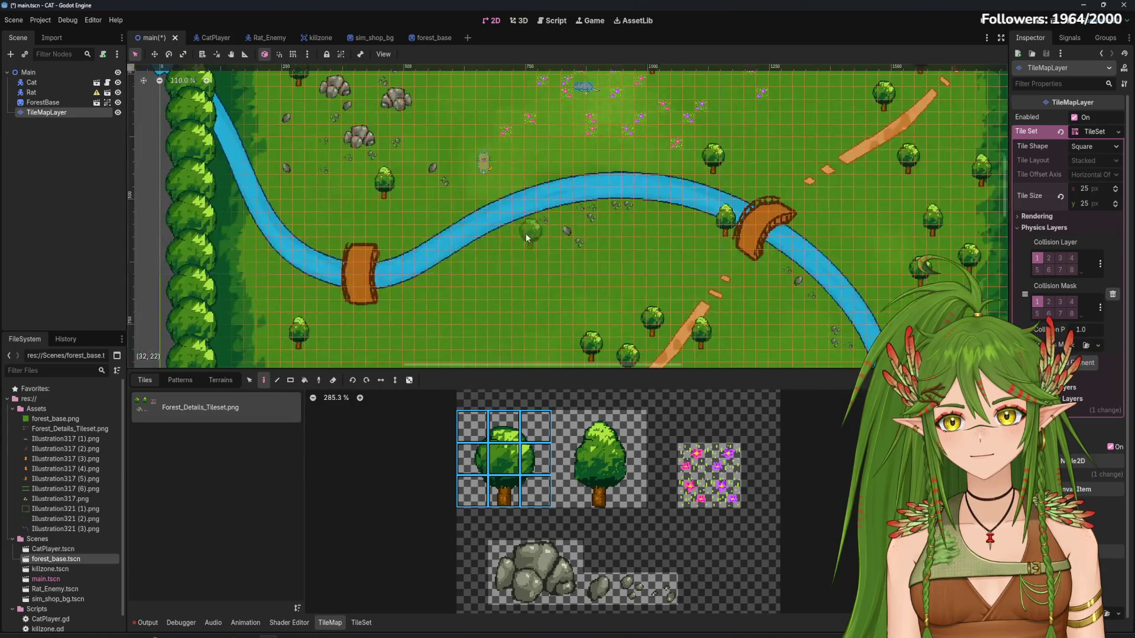
pyautogui.scroll(2, 538, 178)
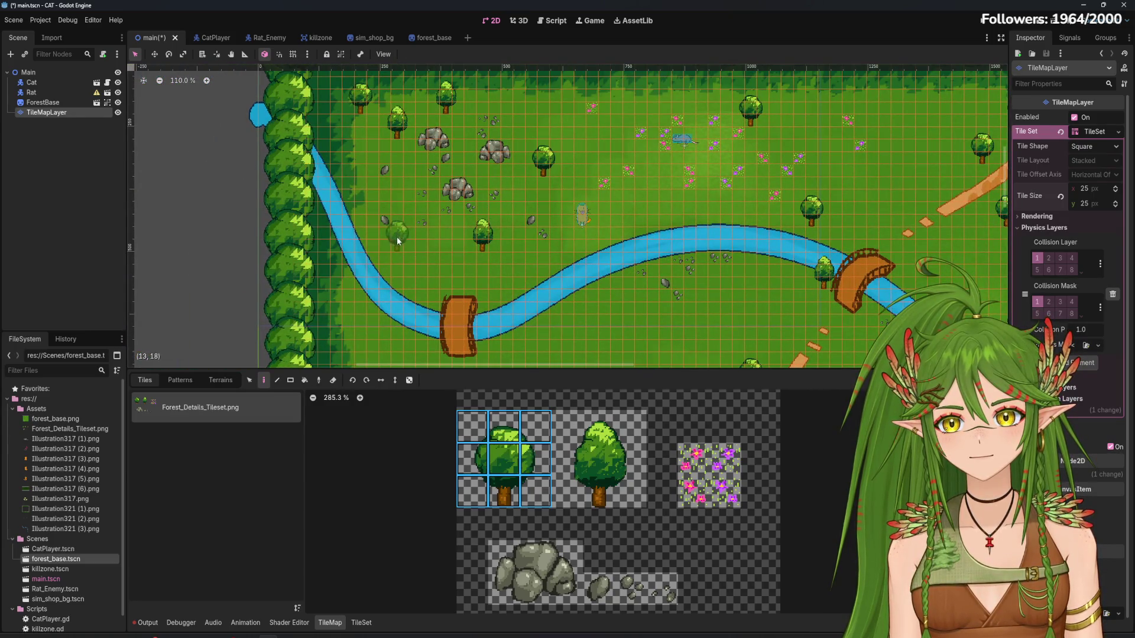
pyautogui.scroll(-6, 572, 269)
pyautogui.hscroll(1, 555, 180)
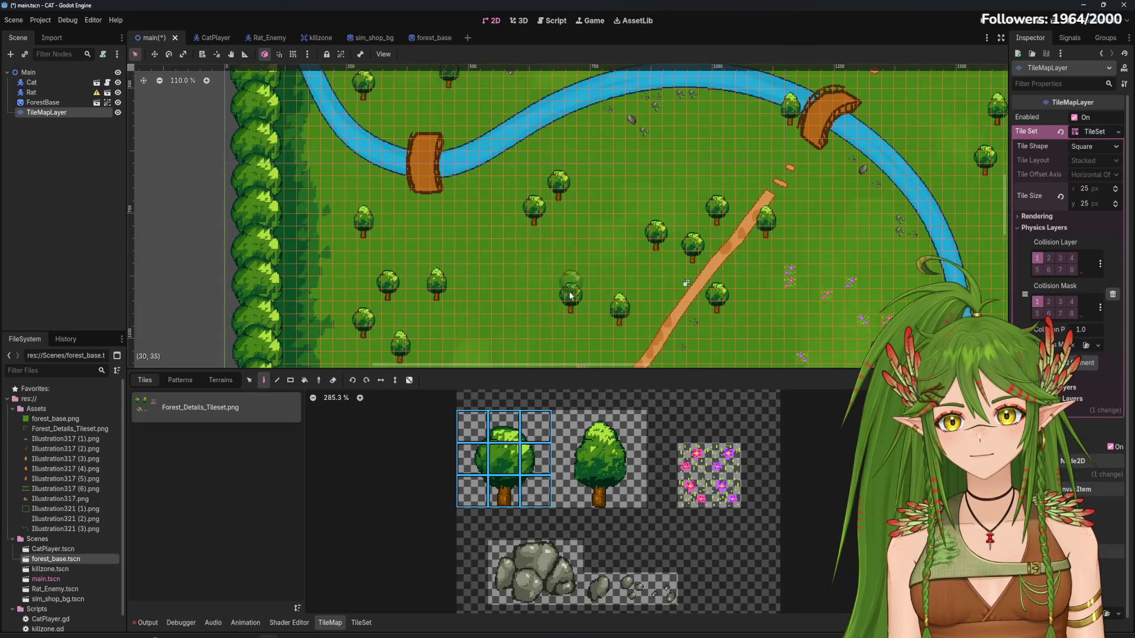
pyautogui.scroll(-4, 577, 167)
pyautogui.scroll(4, 578, 168)
pyautogui.scroll(5, 606, 267)
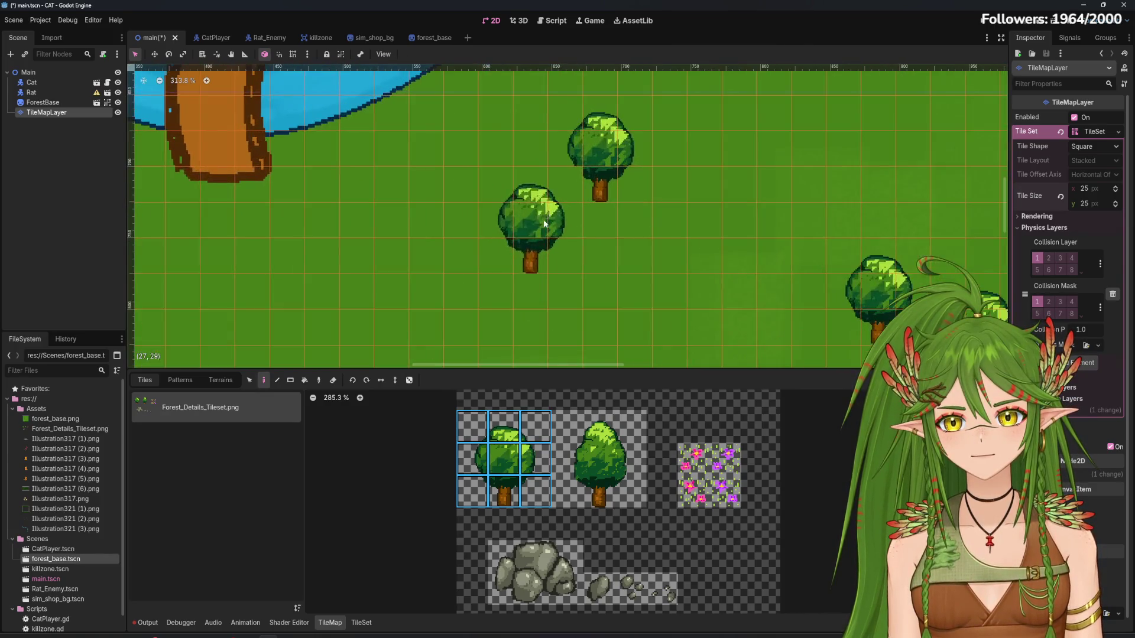
pyautogui.scroll(-4, 605, 264)
pyautogui.hscroll(-3, 612, 289)
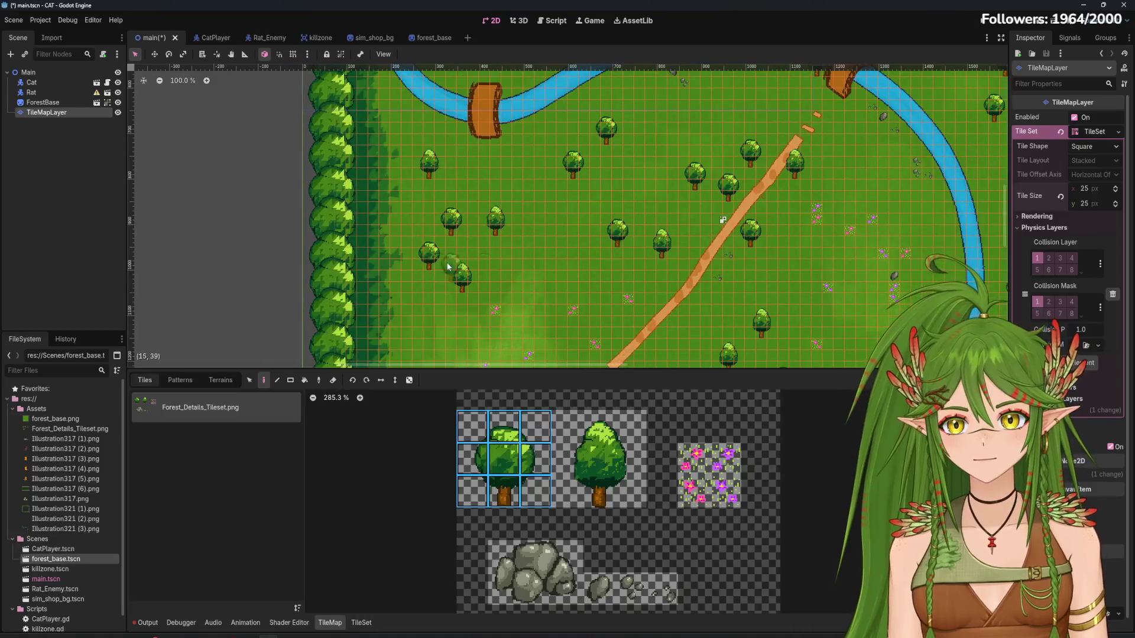
pyautogui.scroll(2, 599, 279)
pyautogui.scroll(2, 600, 279)
pyautogui.hscroll(3, 641, 285)
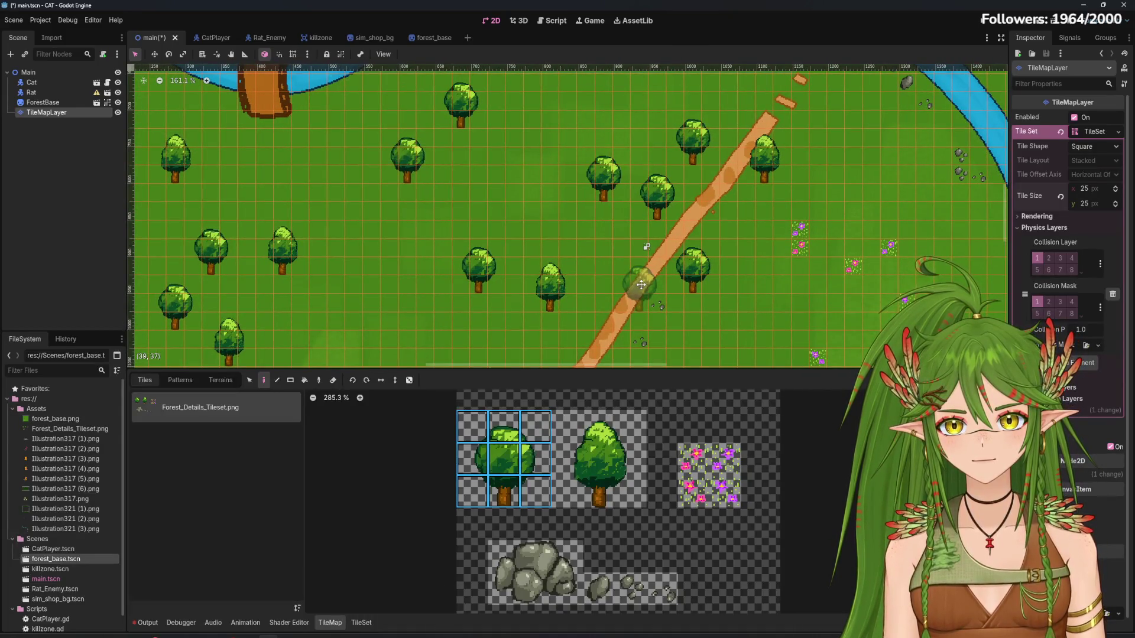
pyautogui.scroll(-5, 641, 284)
pyautogui.hscroll(-2, 641, 285)
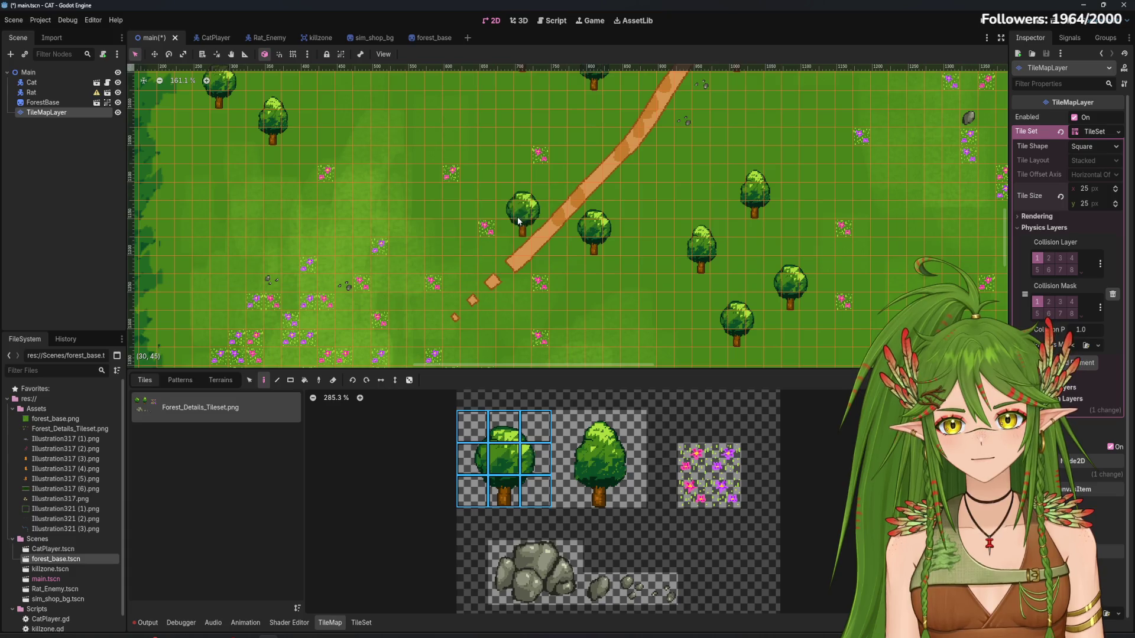
pyautogui.scroll(-3, 517, 221)
pyautogui.hscroll(-1, 570, 194)
pyautogui.scroll(1, 593, 203)
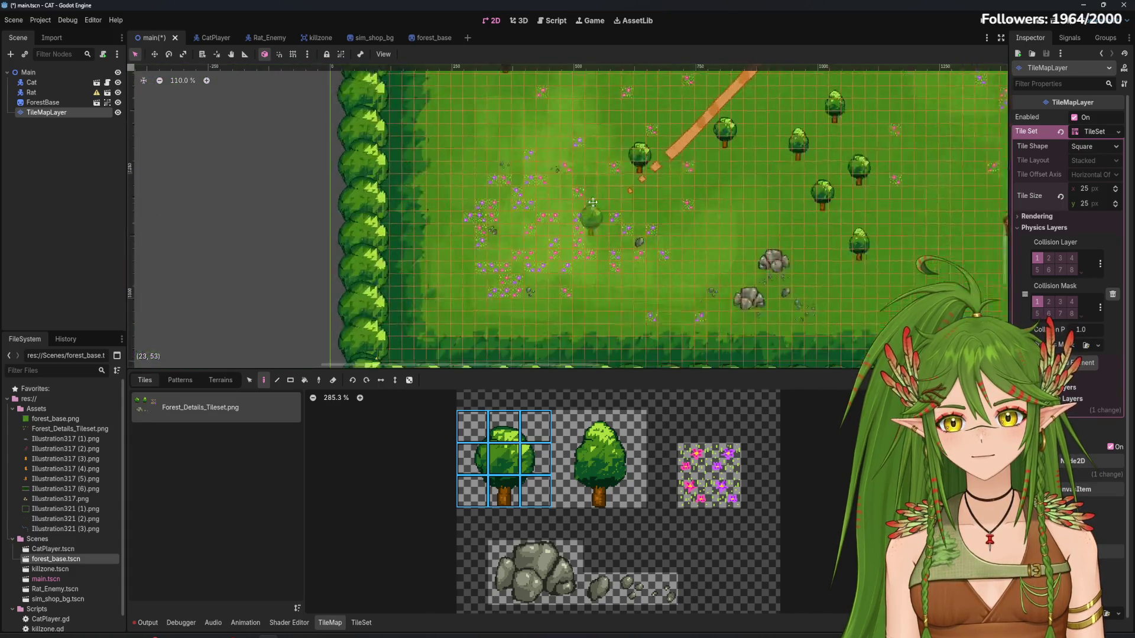
pyautogui.scroll(-1, 593, 202)
pyautogui.click(444, 200)
pyautogui.click(555, 286)
# Select the pointed-top tree as a 3x3 block and survey the meadow beside the flowers
pyautogui.click(576, 427)
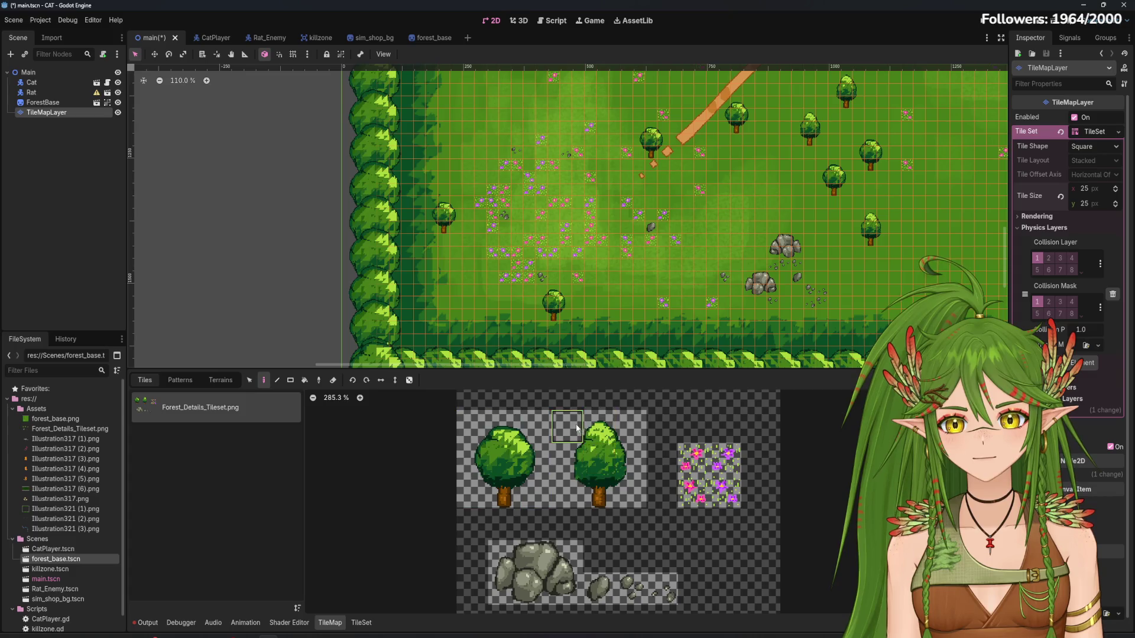
pyautogui.moveTo(576, 427); pyautogui.dragTo(633, 497)
pyautogui.scroll(2, 597, 331)
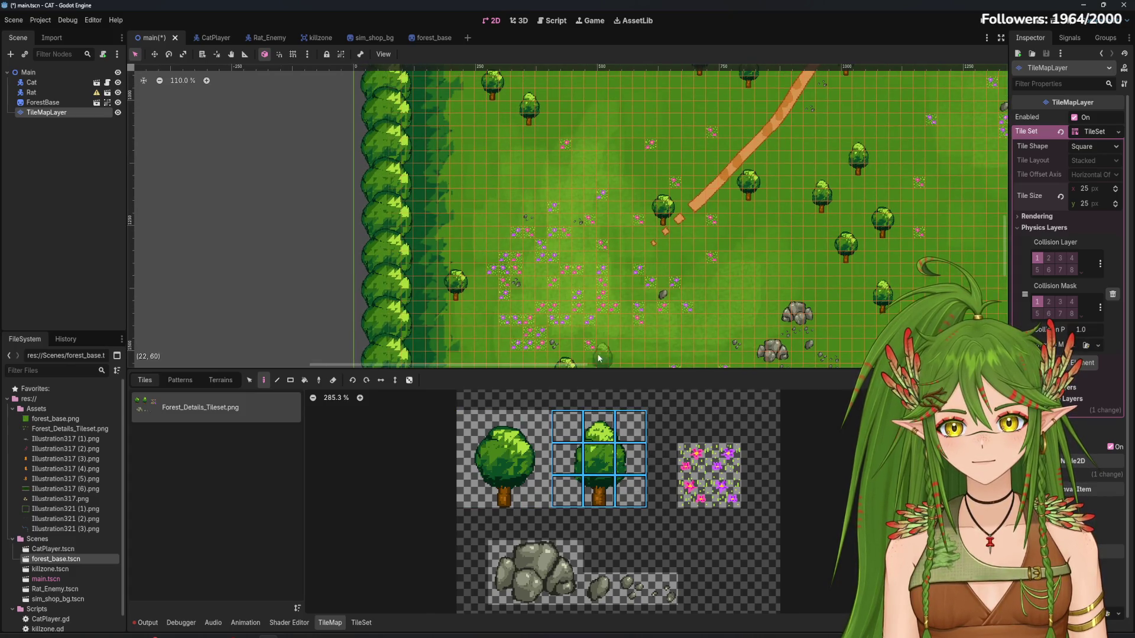
pyautogui.scroll(-2, 491, 214)
pyautogui.hscroll(4, 502, 230)
pyautogui.scroll(1, 515, 238)
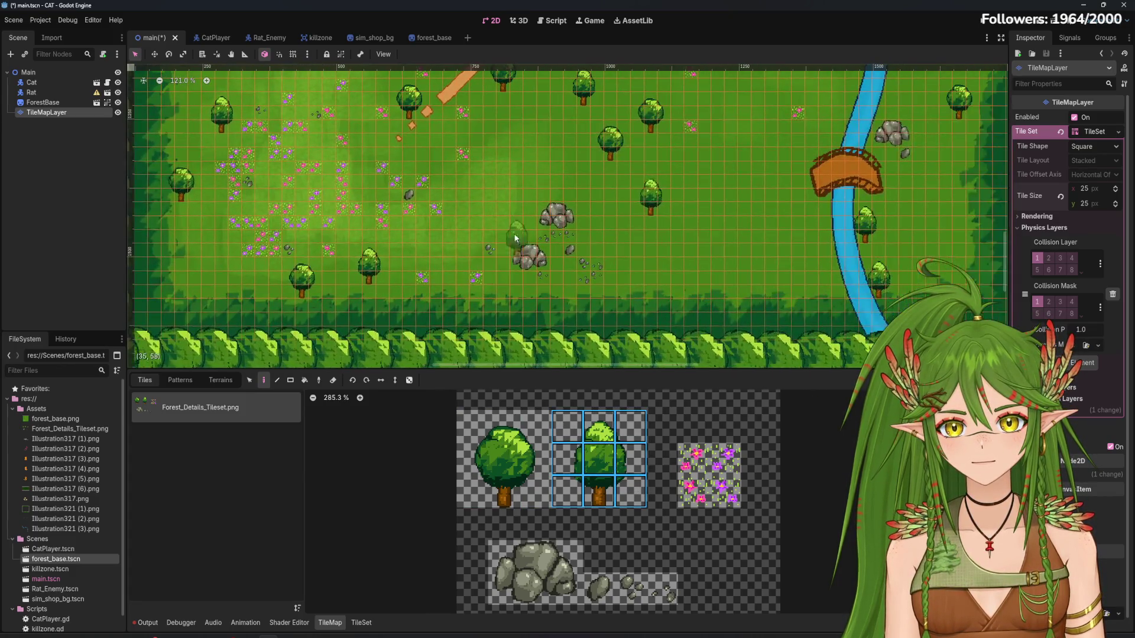
pyautogui.hscroll(4, 668, 231)
pyautogui.scroll(2, 692, 195)
pyautogui.scroll(-1, 661, 282)
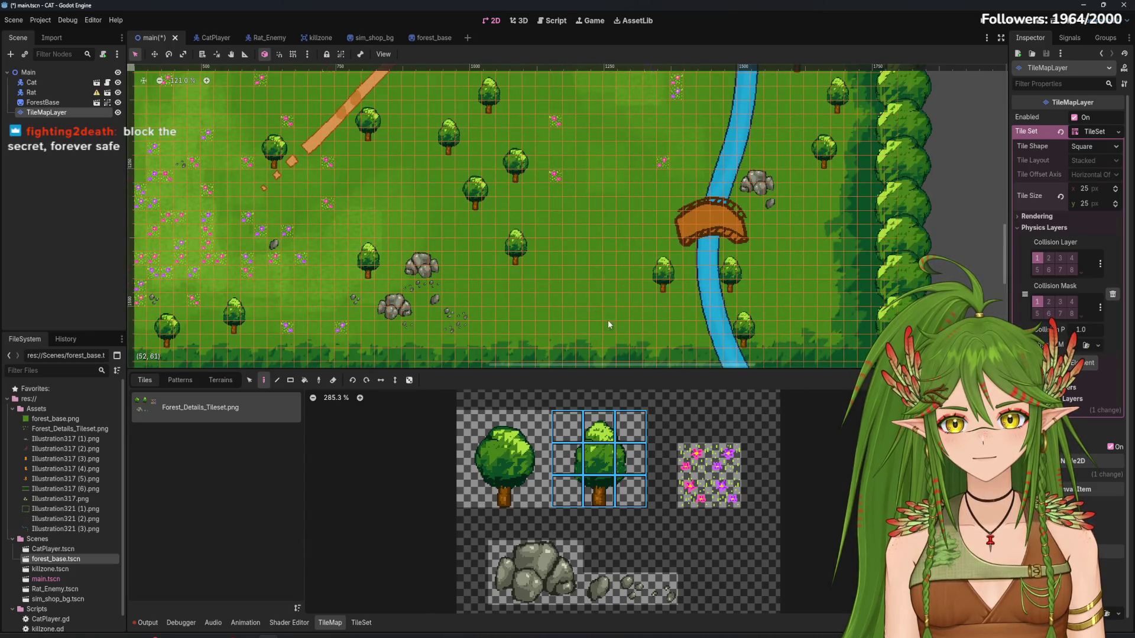
pyautogui.scroll(-1, 629, 299)
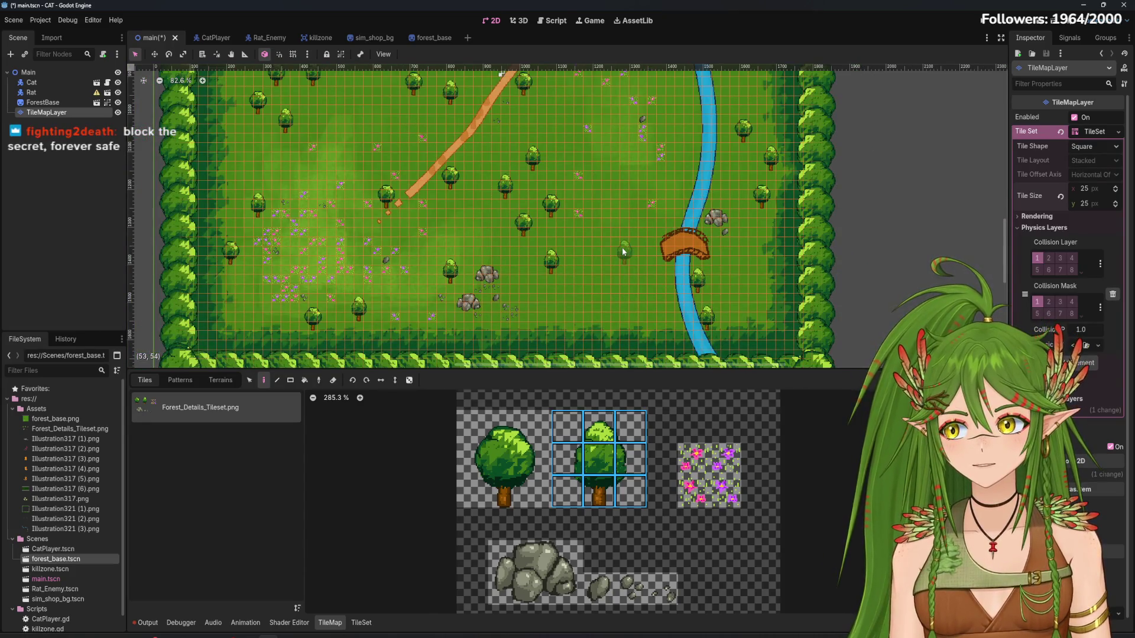
pyautogui.scroll(1, 622, 247)
pyautogui.hscroll(5, 615, 242)
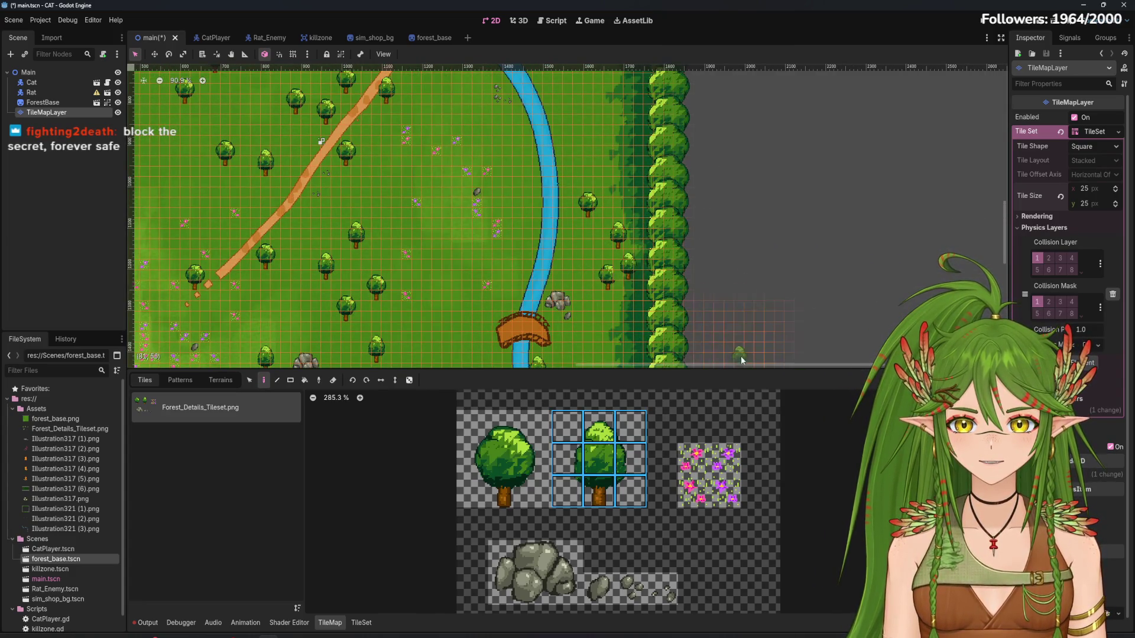
pyautogui.scroll(2, 615, 119)
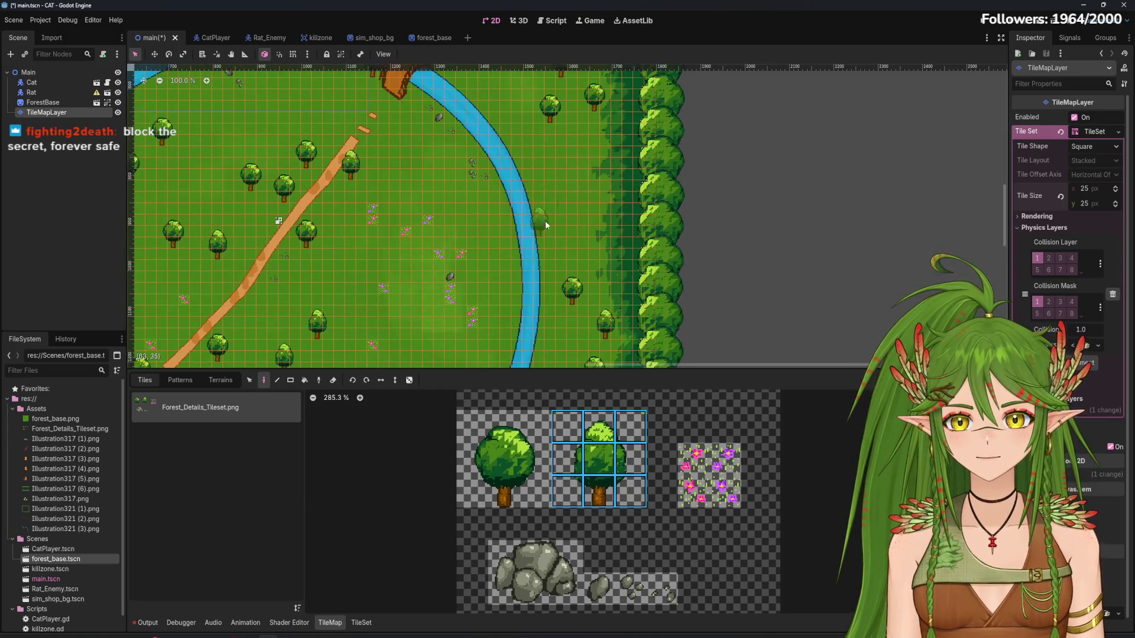
pyautogui.scroll(-2, 545, 221)
pyautogui.scroll(-5, 512, 248)
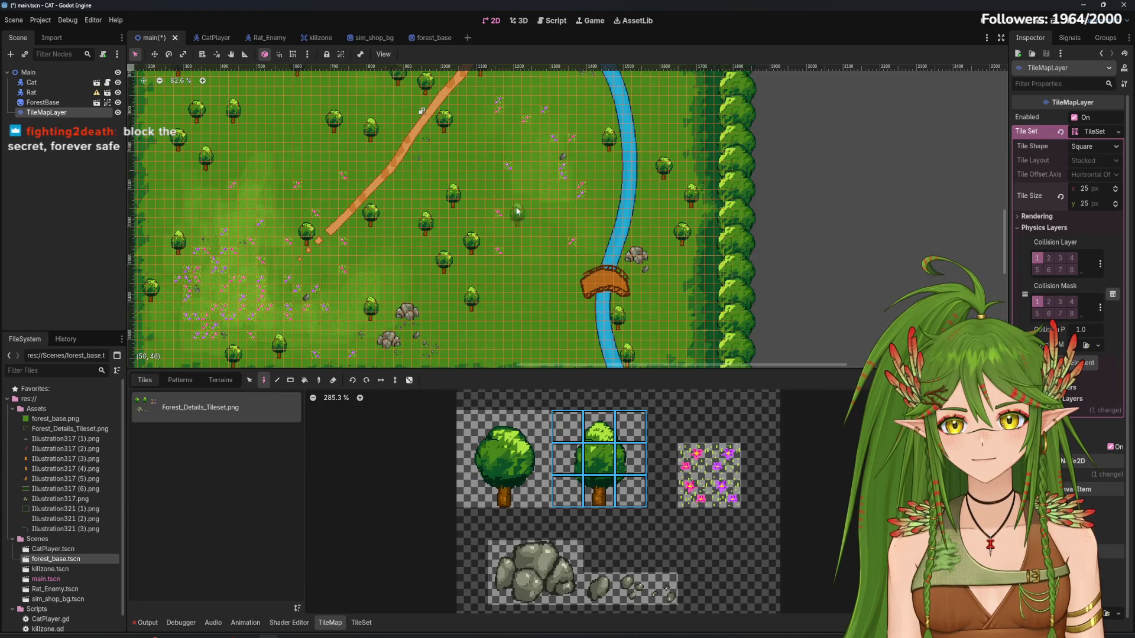
# Switch the atlas selection back to the round tree's 3x3 block
pyautogui.scroll(2, 549, 207)
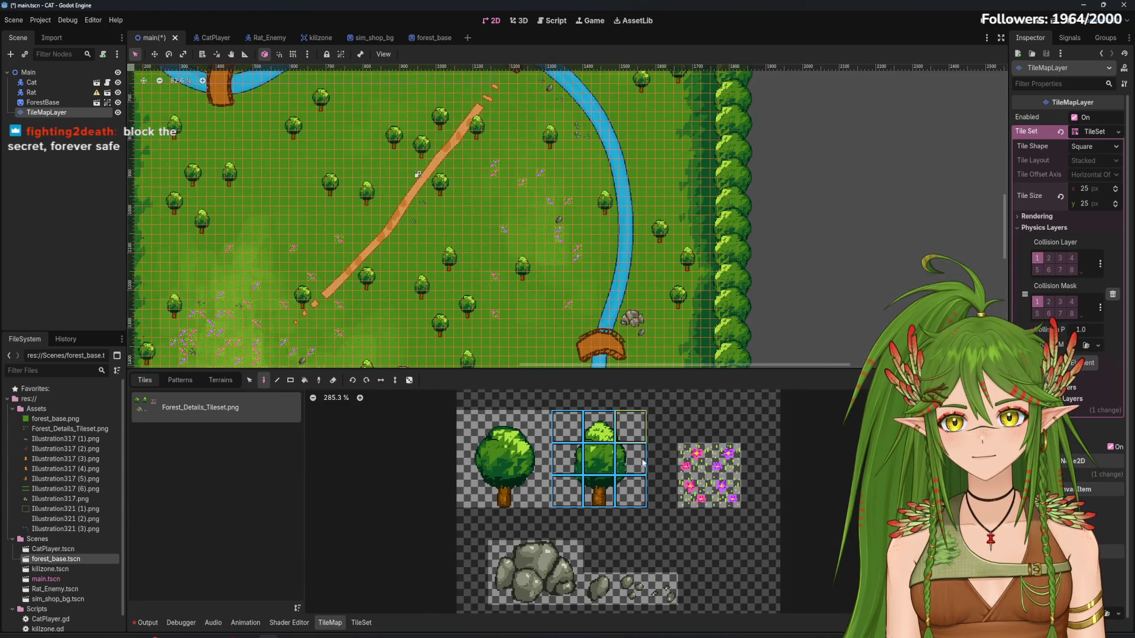
pyautogui.click(502, 432)
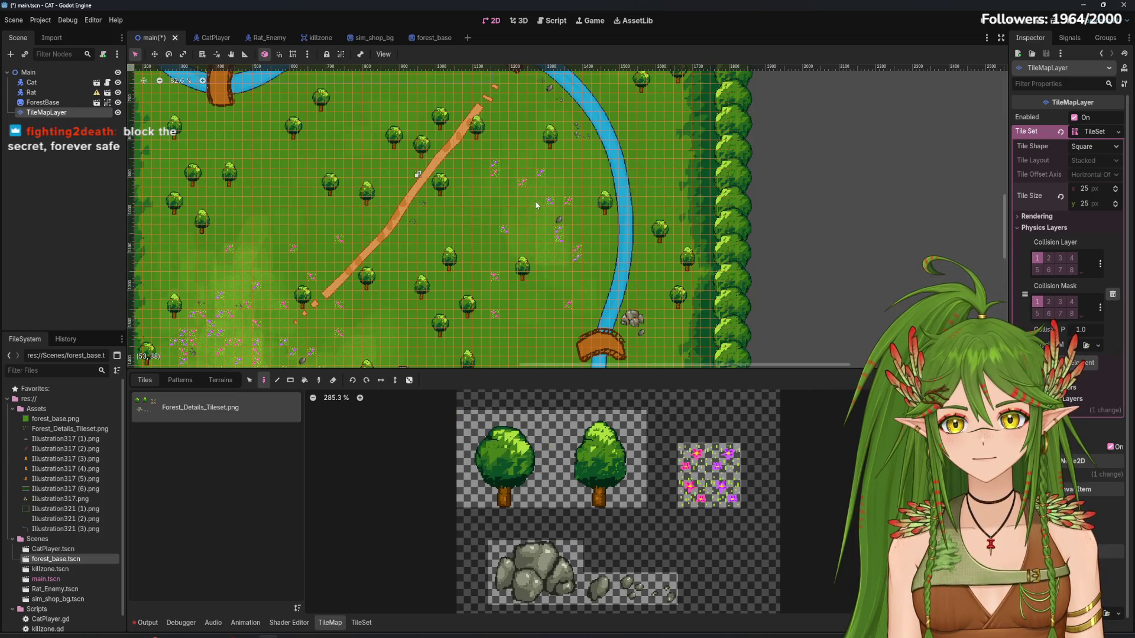
pyautogui.moveTo(470, 418); pyautogui.dragTo(541, 500)
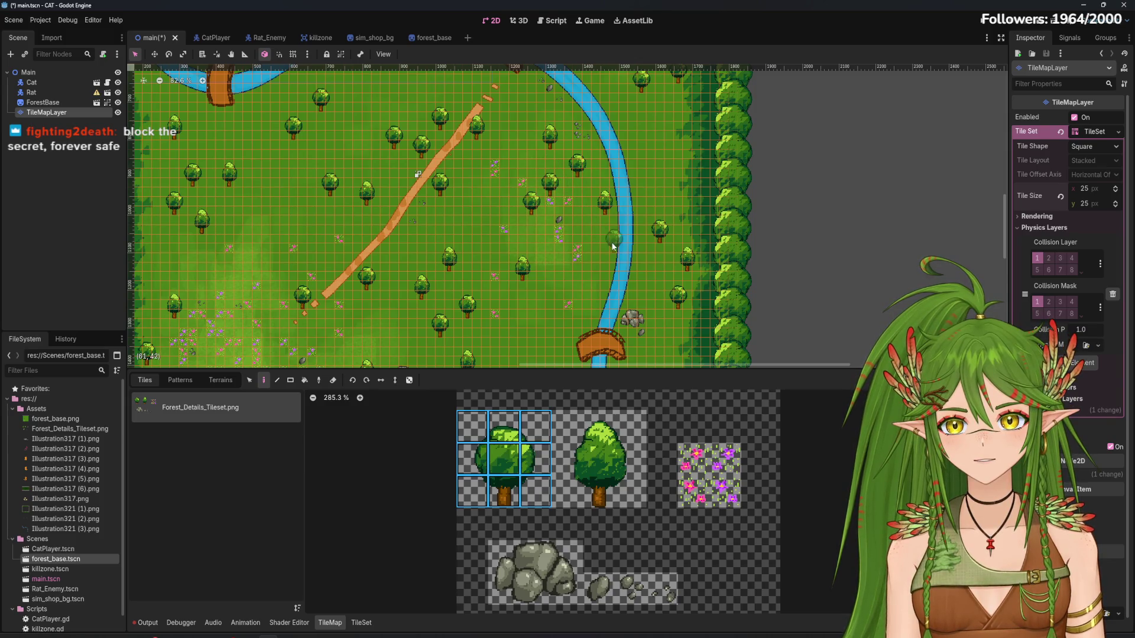
# Survey the forest map with its new round and pointed-top trees, then save main.tscn
pyautogui.scroll(2, 557, 230)
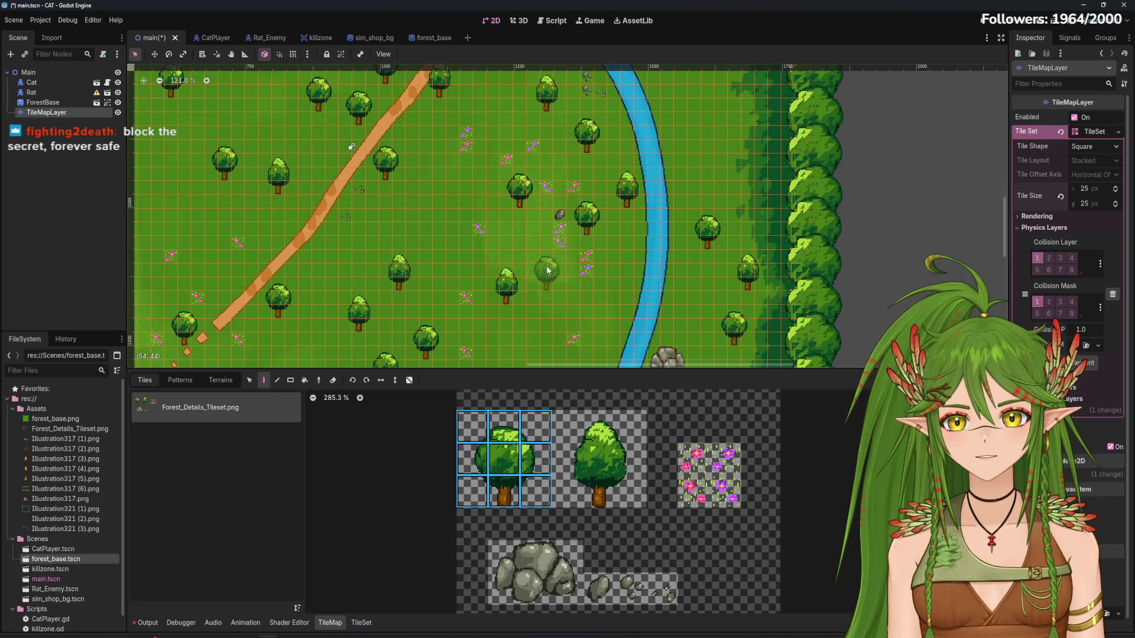
pyautogui.scroll(1, 590, 340)
pyautogui.hscroll(-3, 590, 340)
pyautogui.hscroll(-4, 590, 340)
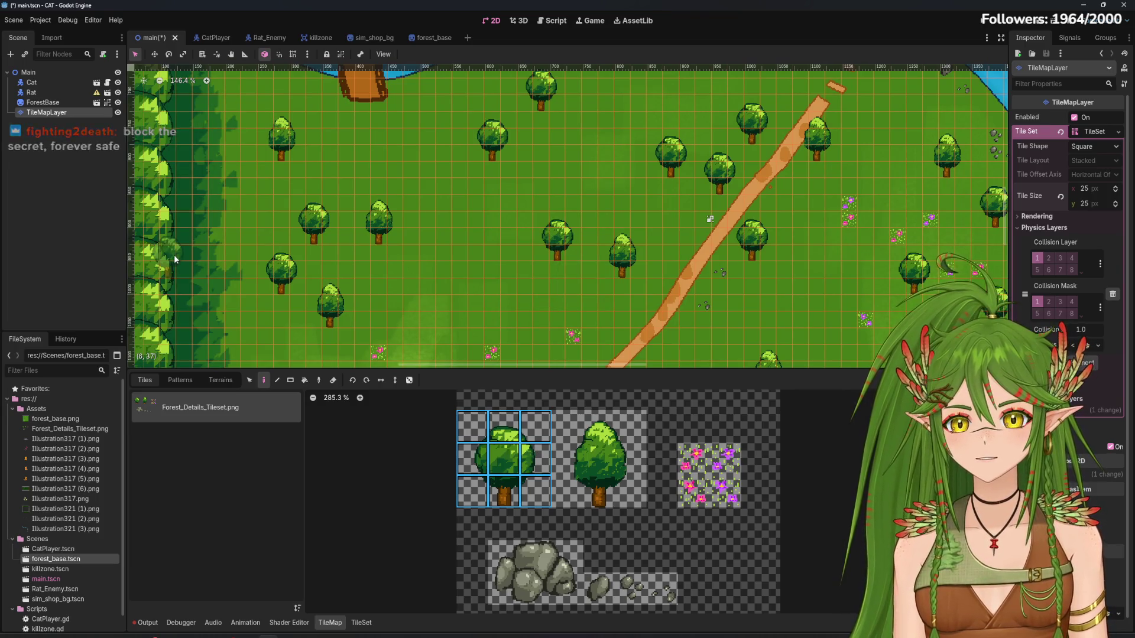
pyautogui.scroll(-5, 410, 292)
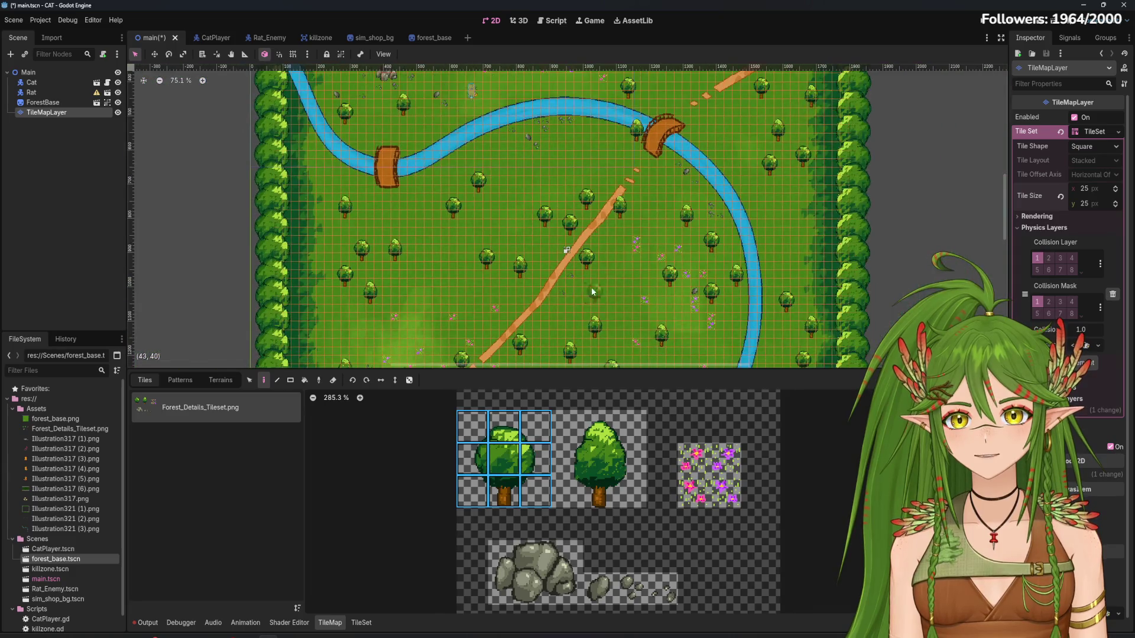
pyautogui.scroll(6, 593, 292)
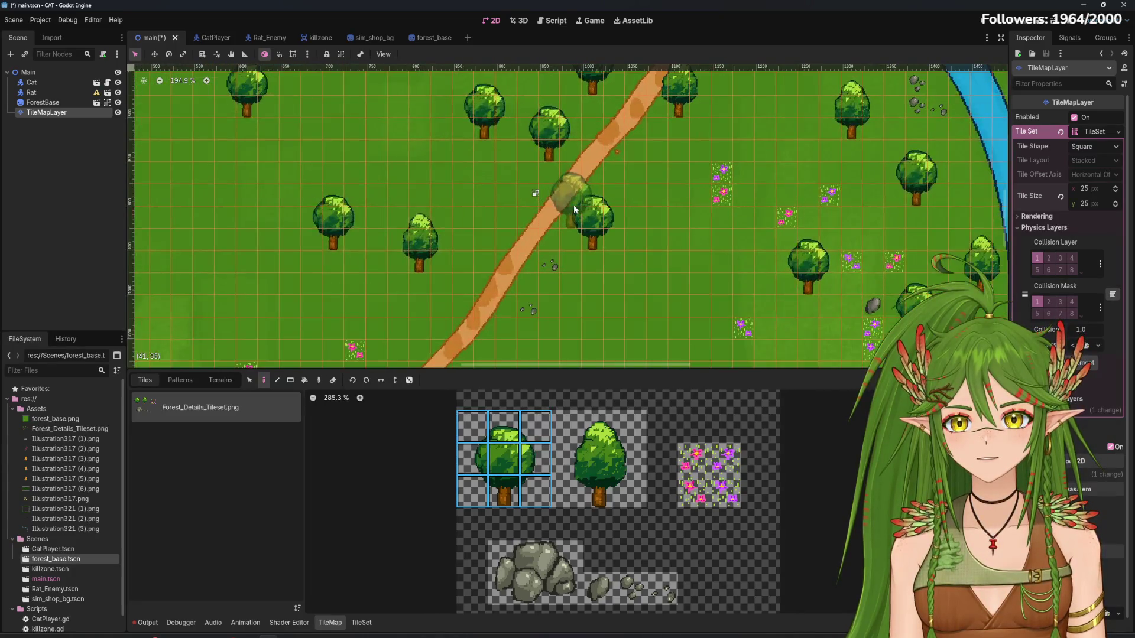
pyautogui.scroll(-9, 574, 208)
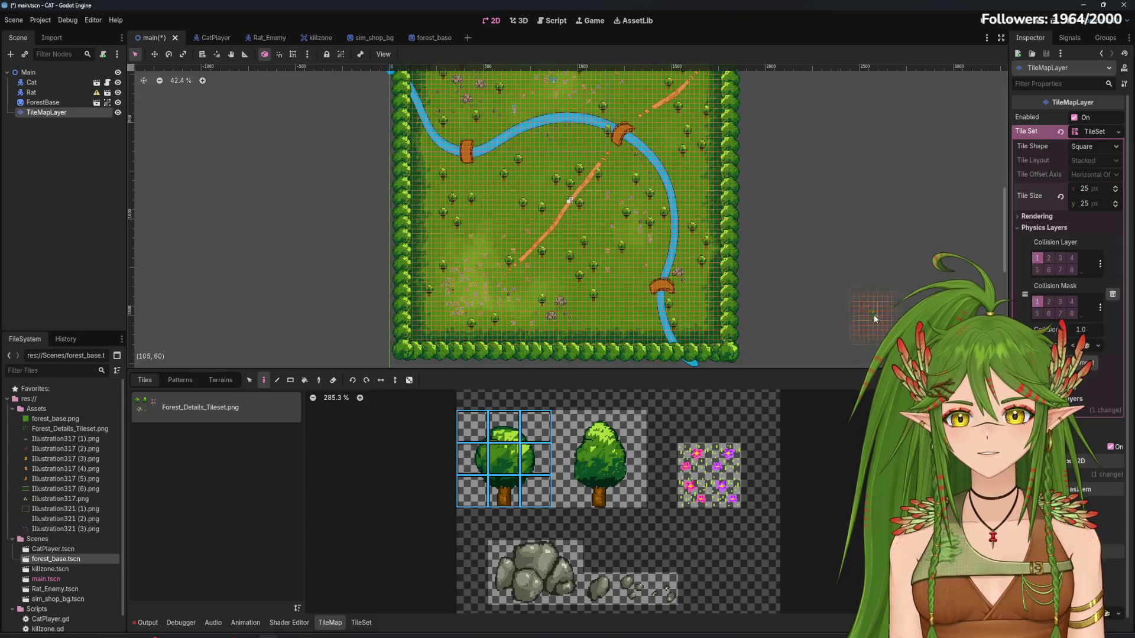
pyautogui.scroll(1, 846, 307)
pyautogui.scroll(3, 567, 186)
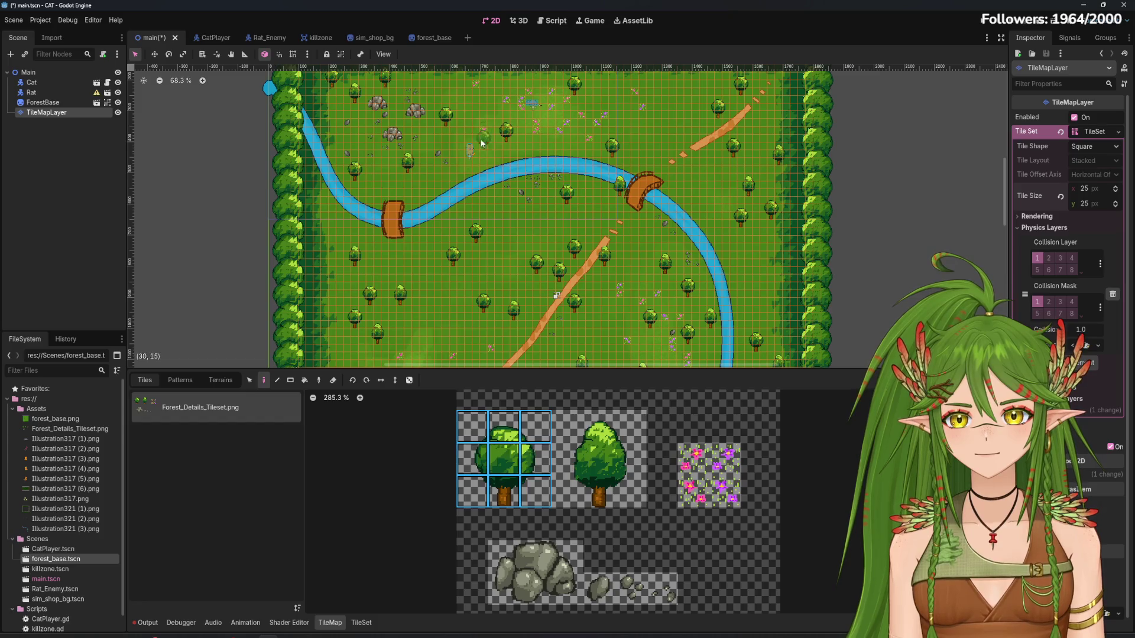
pyautogui.hotkey('ctrl', 's')
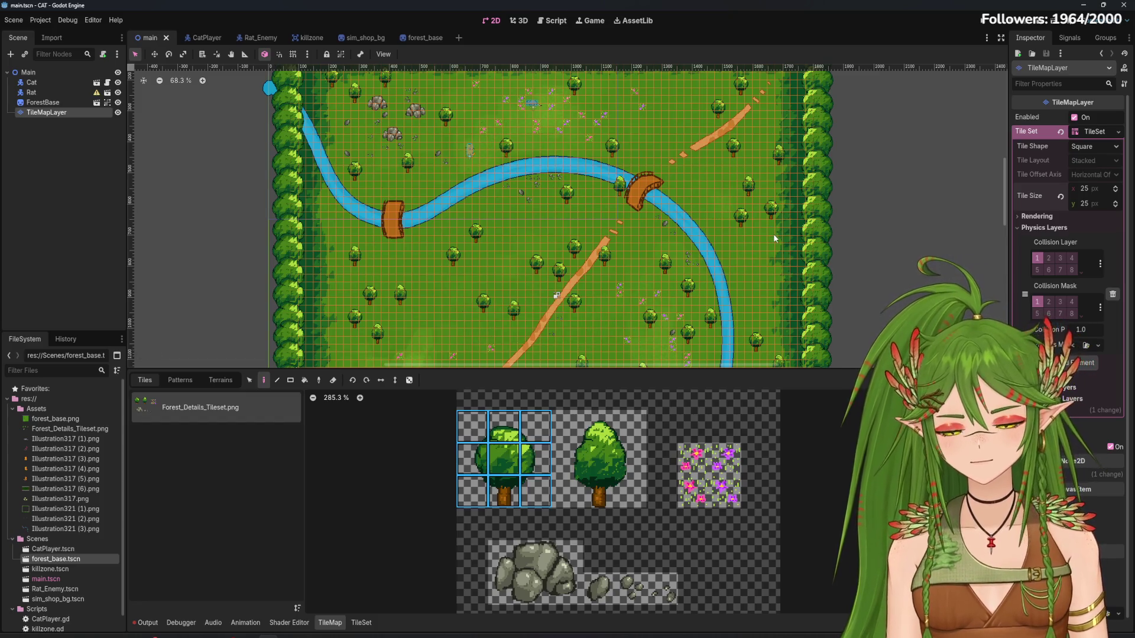
# Move Cat and Rat together below TileMapLayer in the Scene dock
pyautogui.click(71, 103)
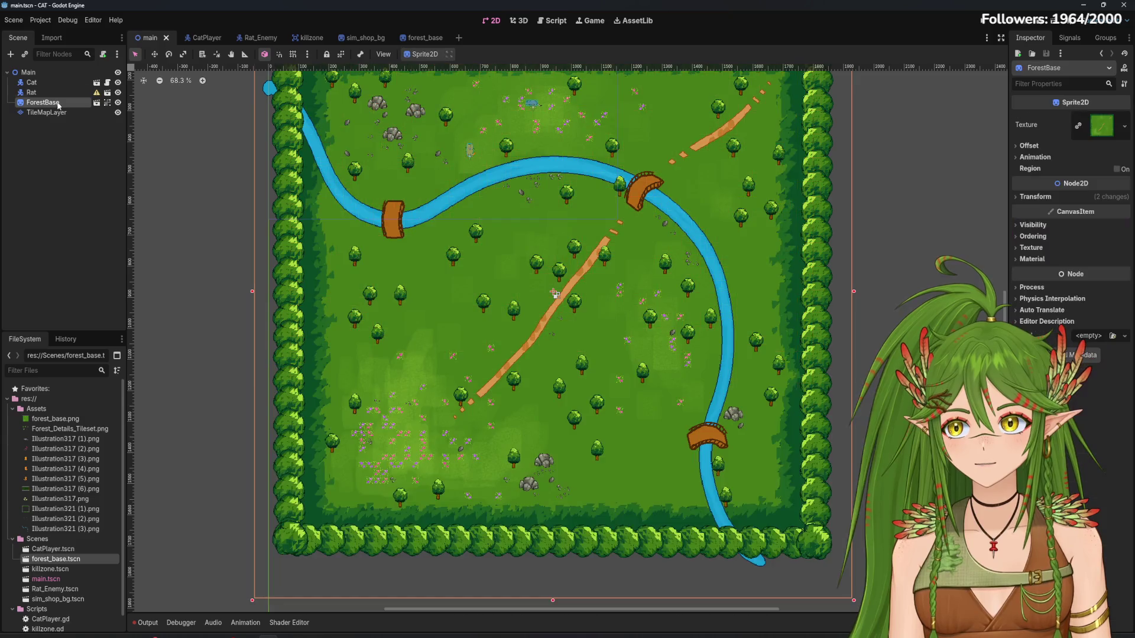
pyautogui.click(33, 82)
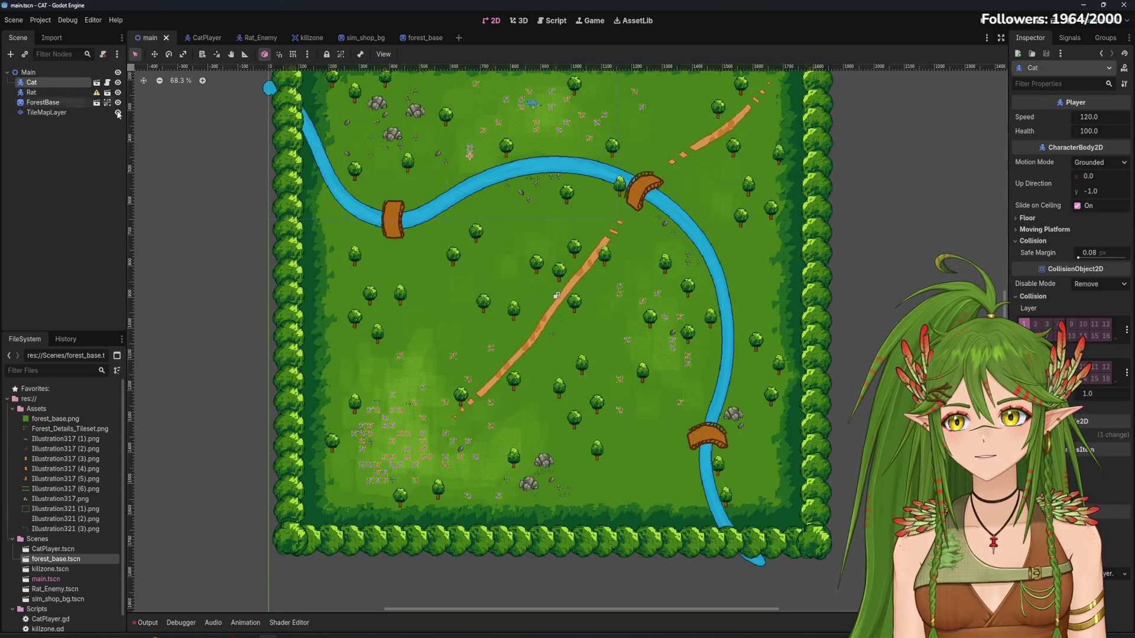
pyautogui.scroll(3, 482, 351)
pyautogui.scroll(-3, 622, 310)
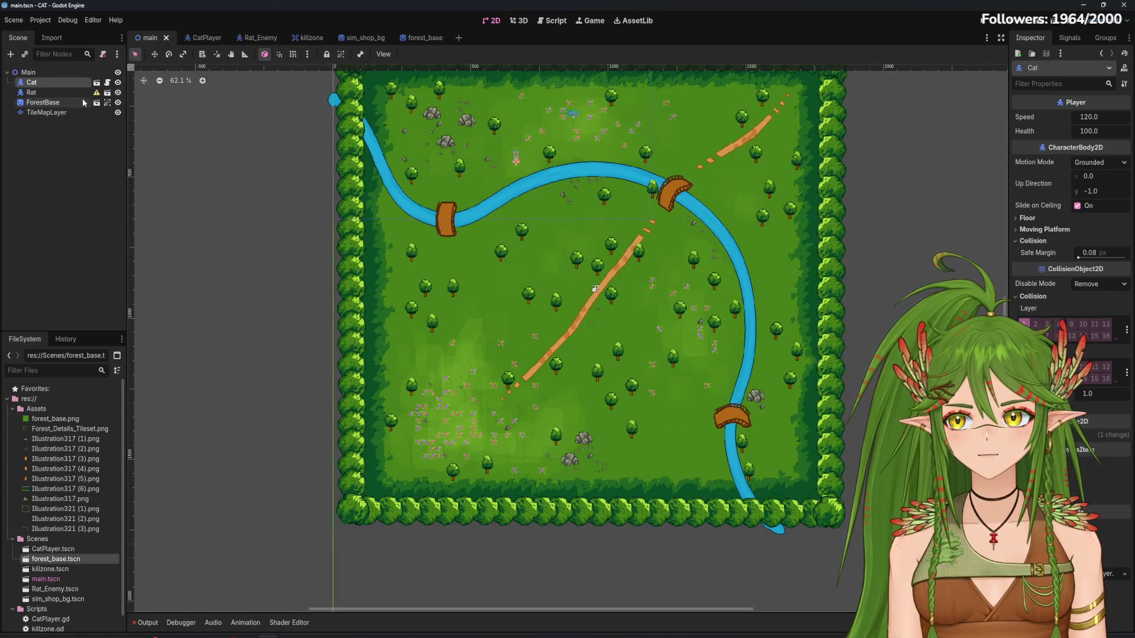
pyautogui.keyDown('ctrl'); pyautogui.click(44, 90); pyautogui.keyUp('ctrl')
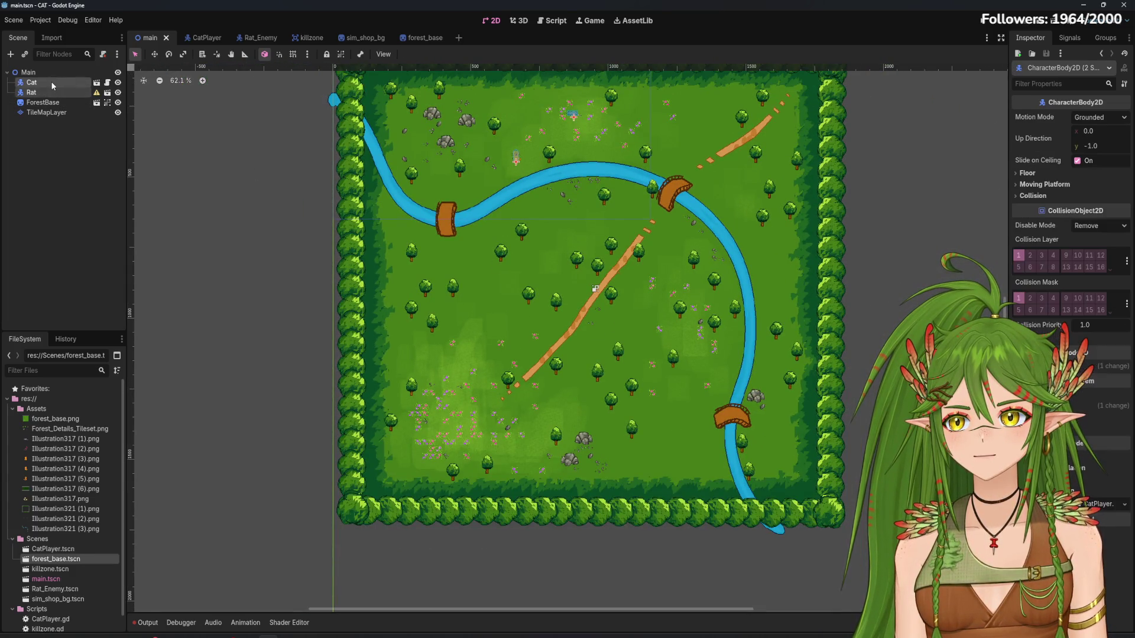
pyautogui.moveTo(51, 80); pyautogui.dragTo(62, 116)
pyautogui.click(41, 105)
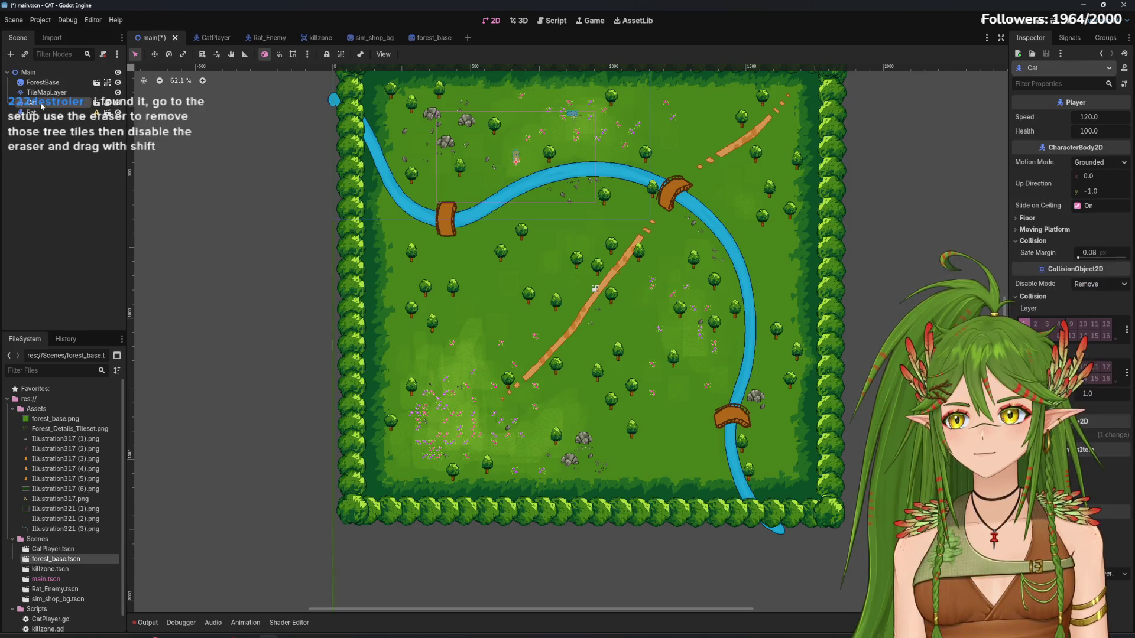
pyautogui.scroll(5, 497, 151)
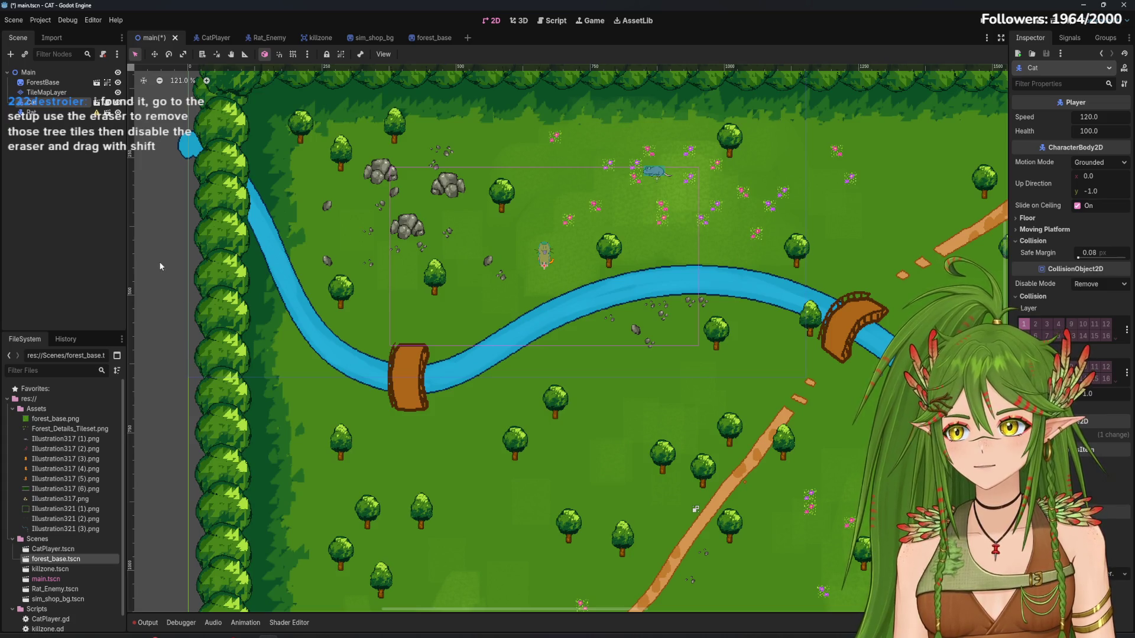
# Open TileMapLayer's TileSet atlas in Setup mode with tile erasing enabled
pyautogui.click(48, 93)
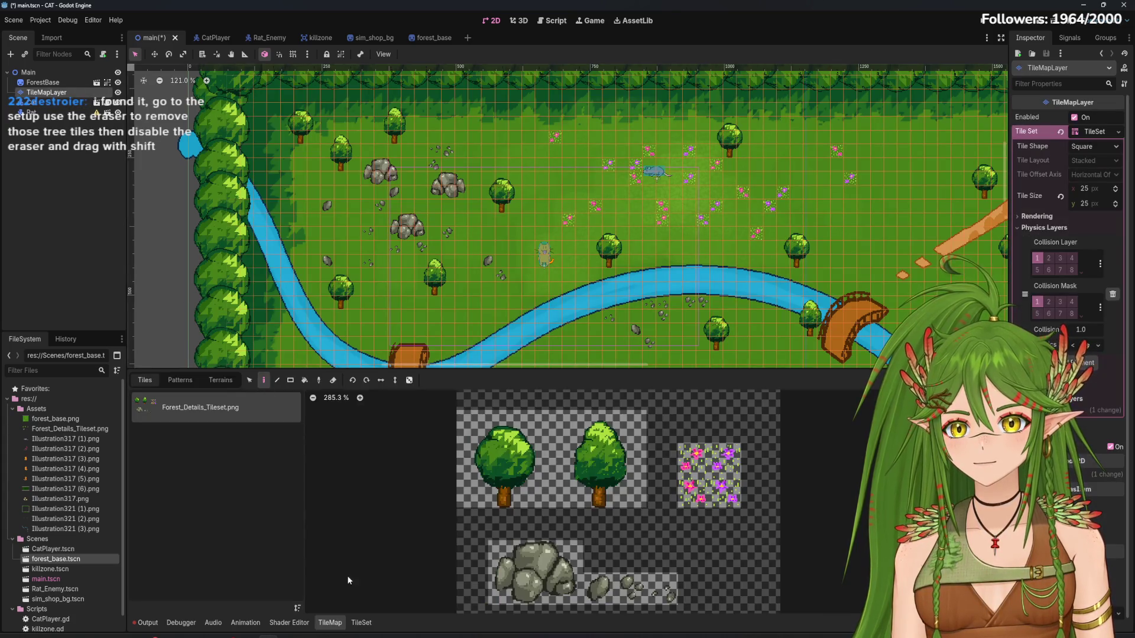
pyautogui.click(362, 623)
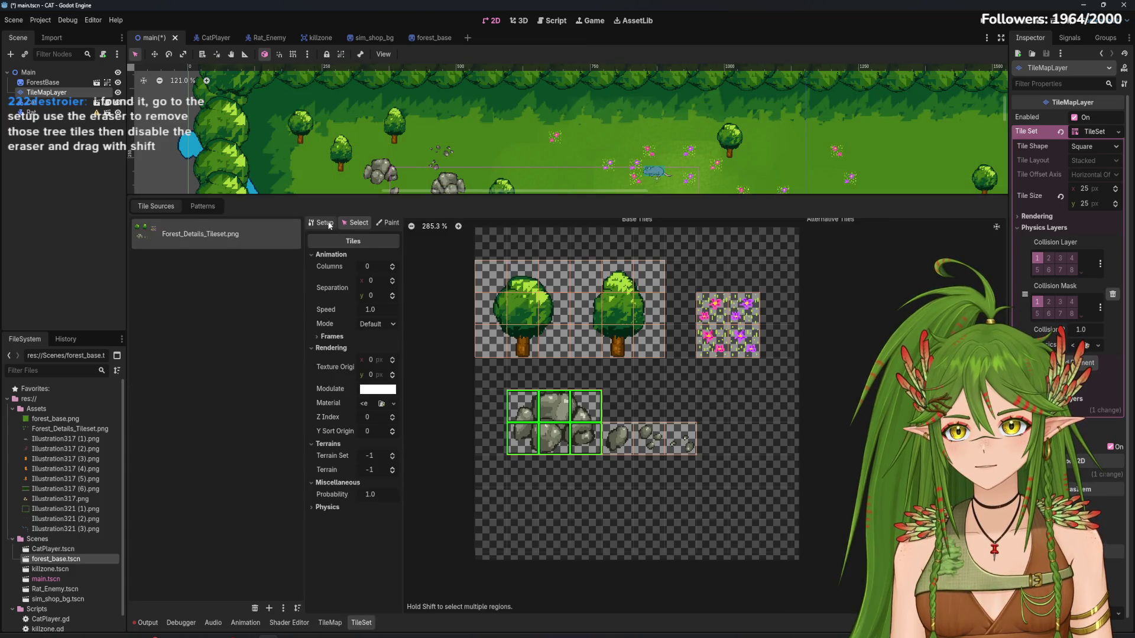
pyautogui.click(324, 223)
pyautogui.click(414, 222)
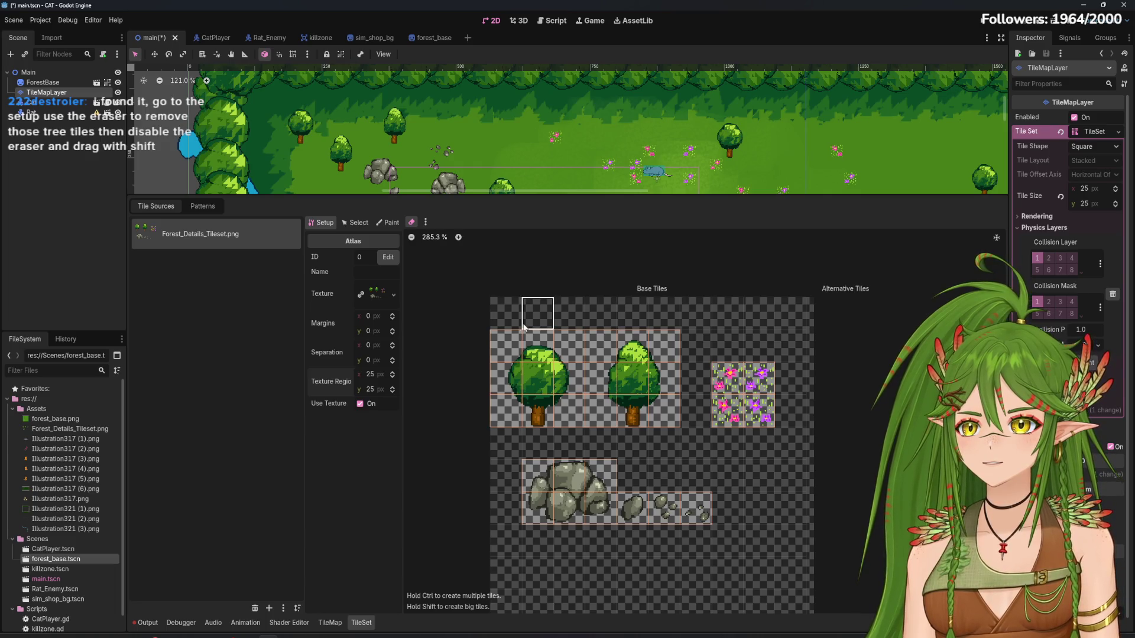
# Erase the left tree's separate atlas tiles and recreate it as one 3x3 tile
pyautogui.moveTo(510, 344); pyautogui.dragTo(577, 426)
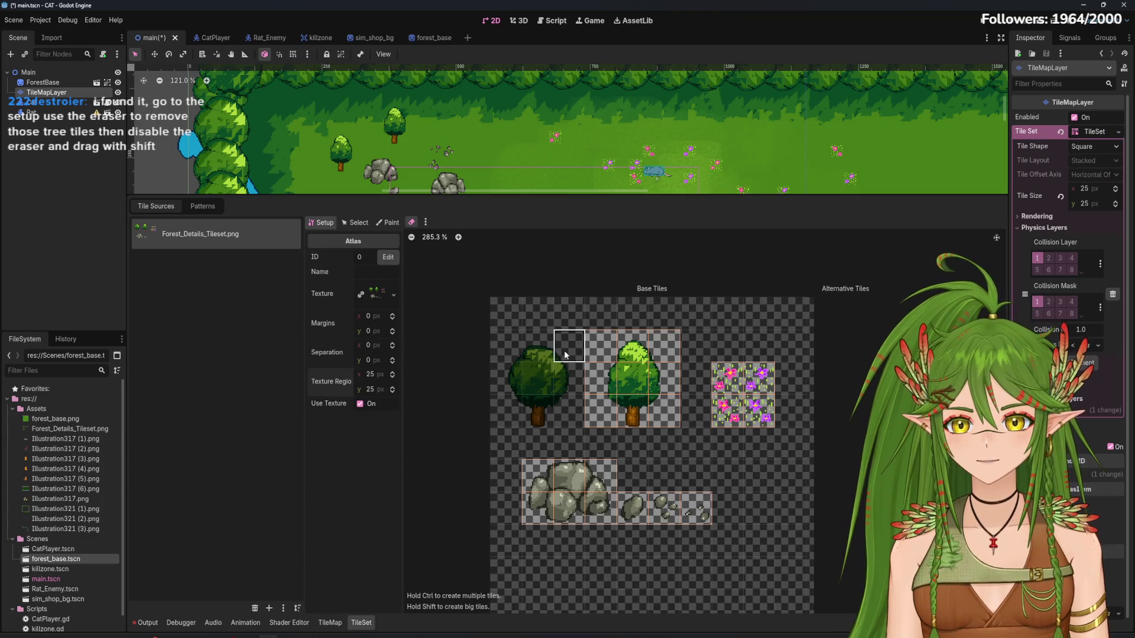
pyautogui.moveTo(503, 344); pyautogui.dragTo(573, 413)
pyautogui.scroll(-2, 524, 140)
pyautogui.scroll(-7, 524, 141)
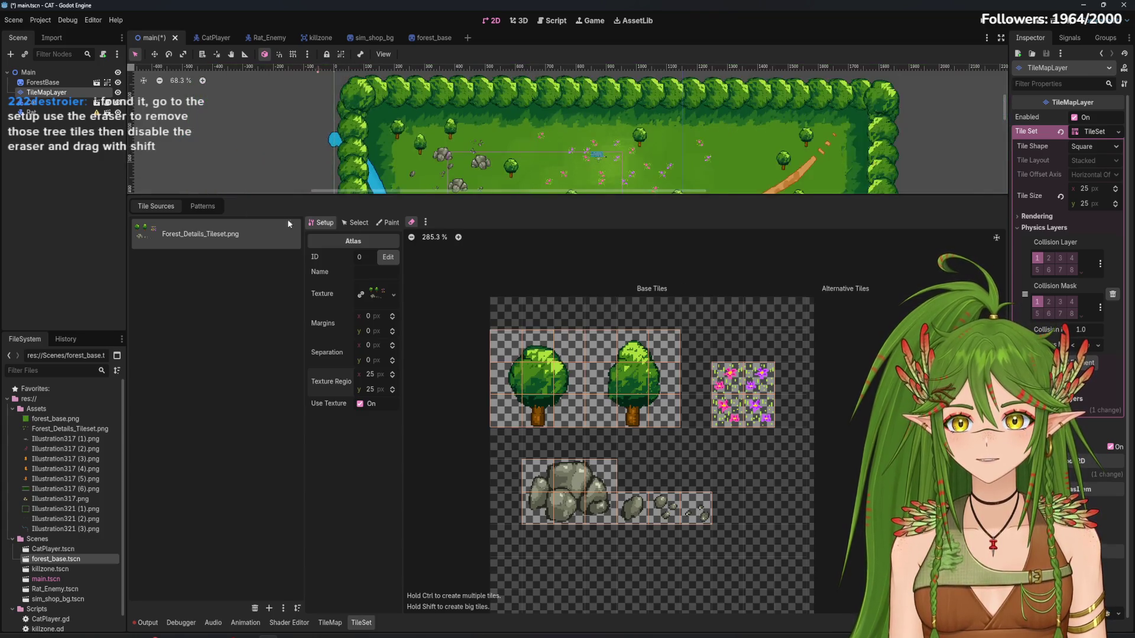
pyautogui.scroll(3, 494, 190)
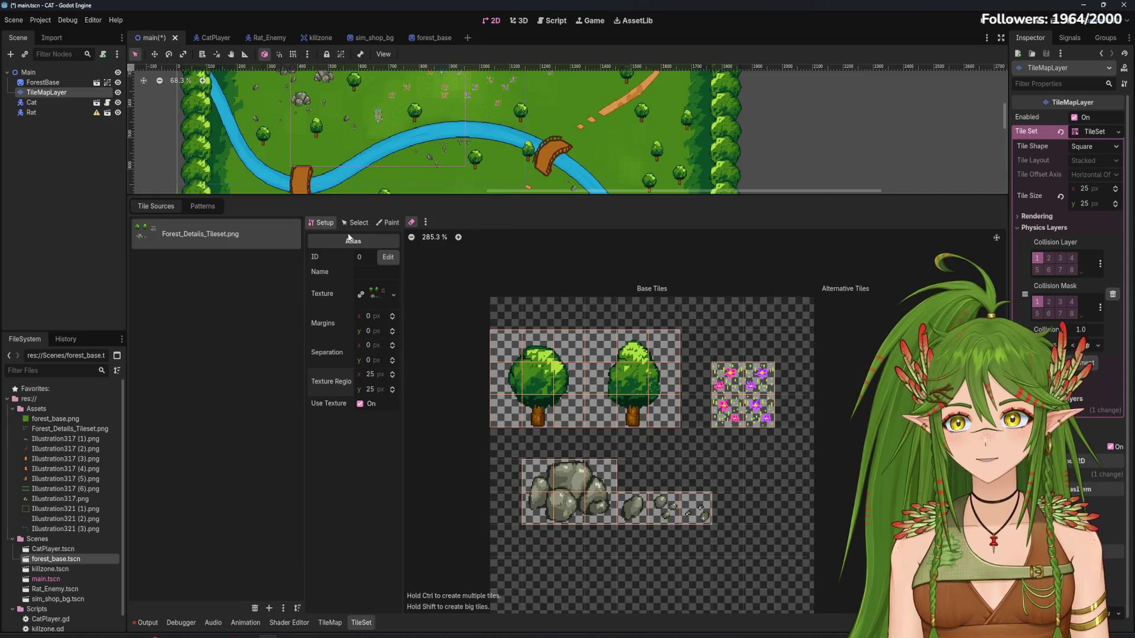
# Lock ForestBase and TileMapLayer against moving
pyautogui.click(44, 111)
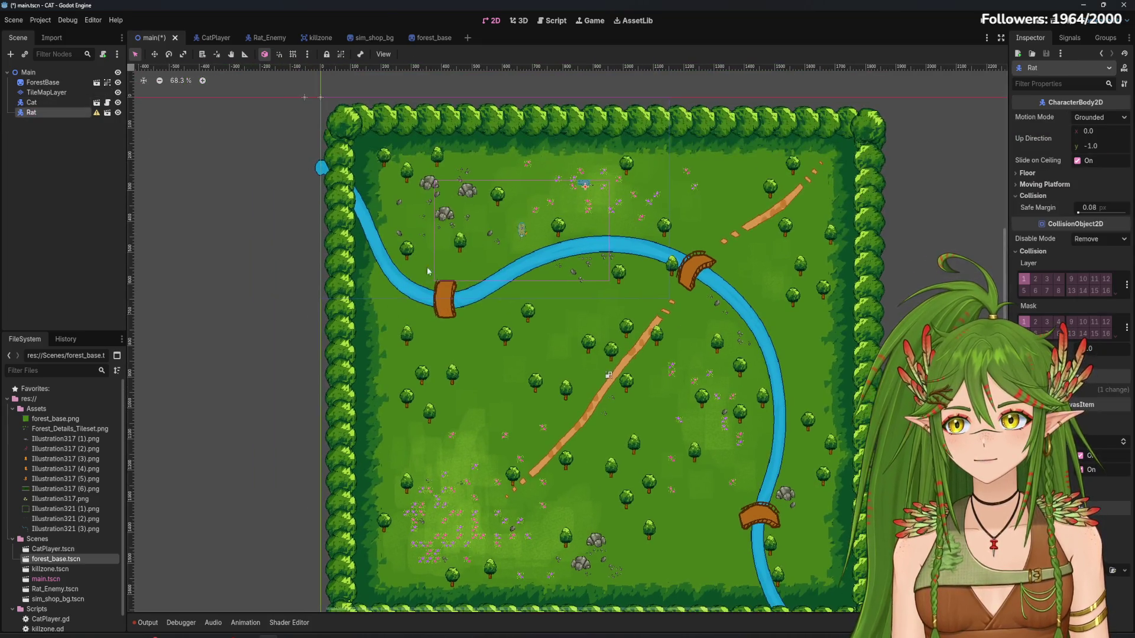
pyautogui.click(47, 93)
pyautogui.click(28, 72)
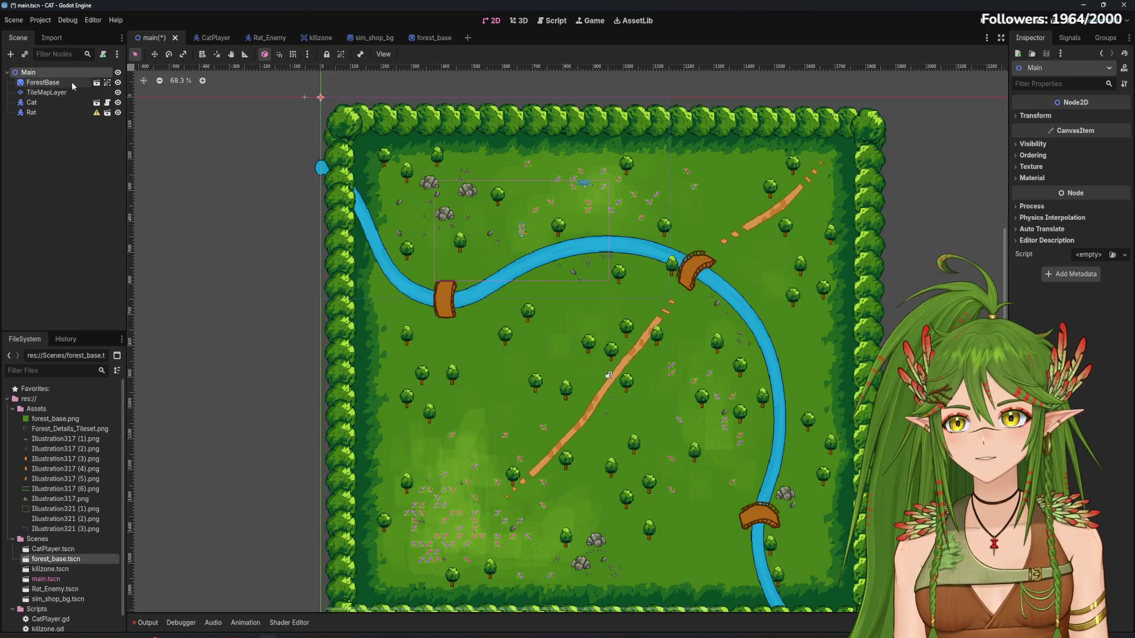
pyautogui.click(72, 83)
pyautogui.keyDown('shift'); pyautogui.click(70, 92); pyautogui.keyUp('shift')
pyautogui.click(326, 54)
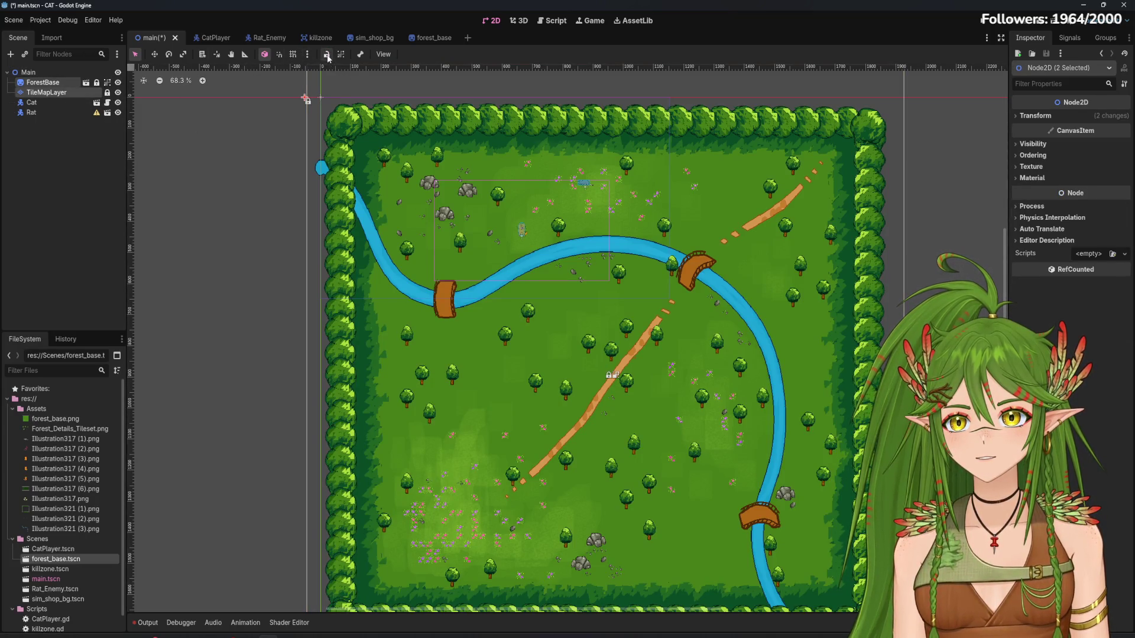
# Drag Cat and Rat together onto the dirt path in the 2D view
pyautogui.click(66, 102)
pyautogui.keyDown('shift'); pyautogui.click(61, 114); pyautogui.keyUp('shift')
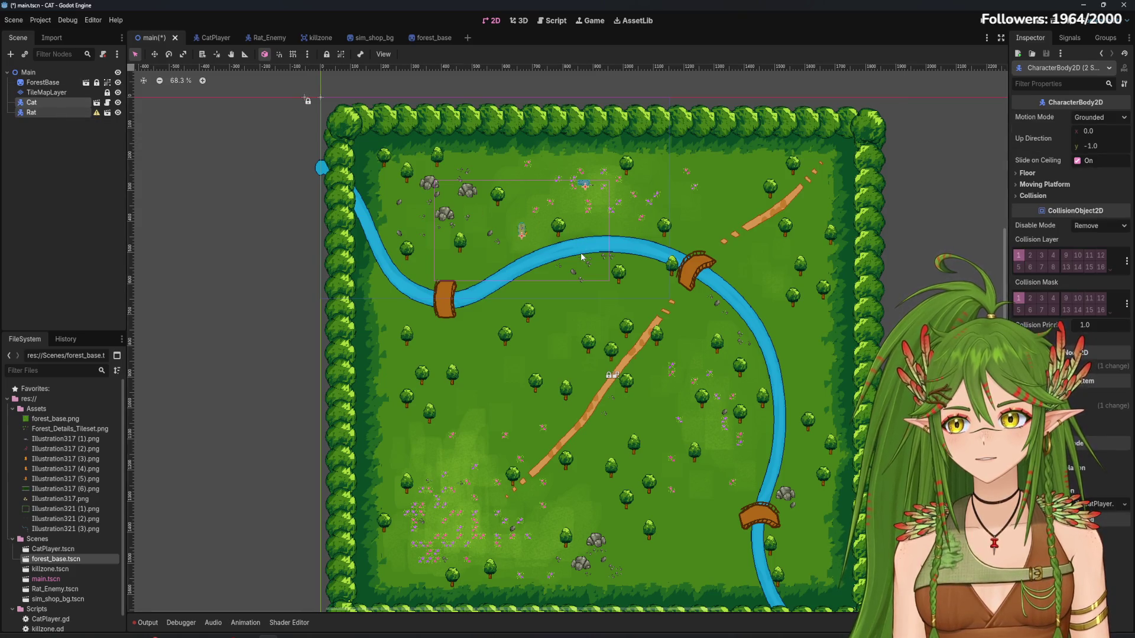
pyautogui.moveTo(523, 239); pyautogui.dragTo(610, 387)
pyautogui.scroll(2, 622, 380)
pyautogui.scroll(14, 624, 378)
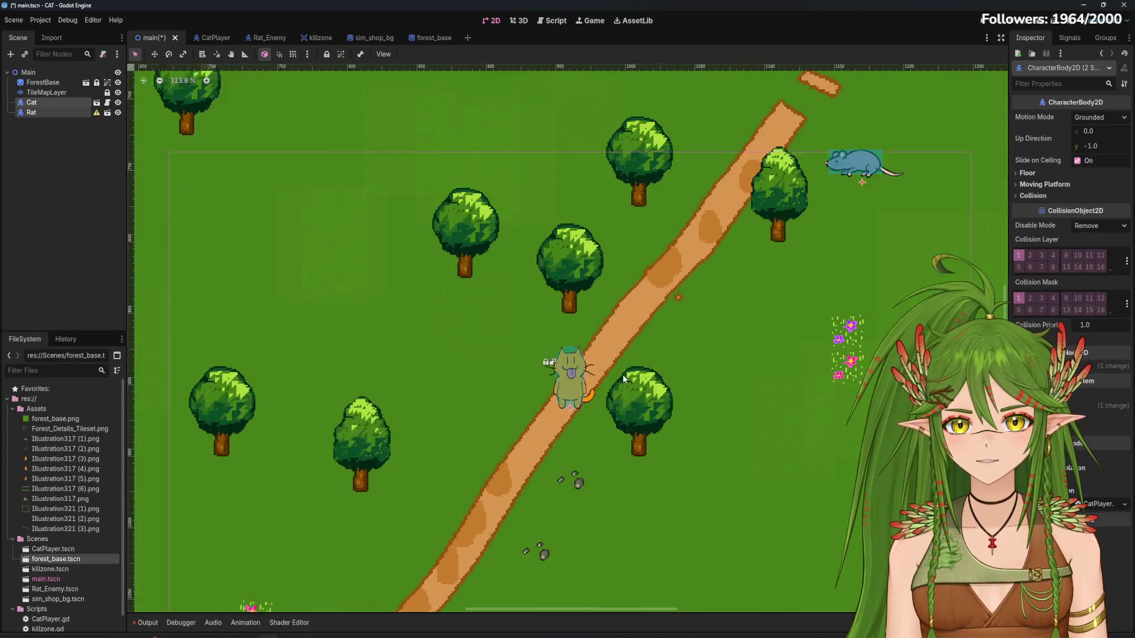
pyautogui.hscroll(6, 414, 296)
pyautogui.scroll(2, 413, 296)
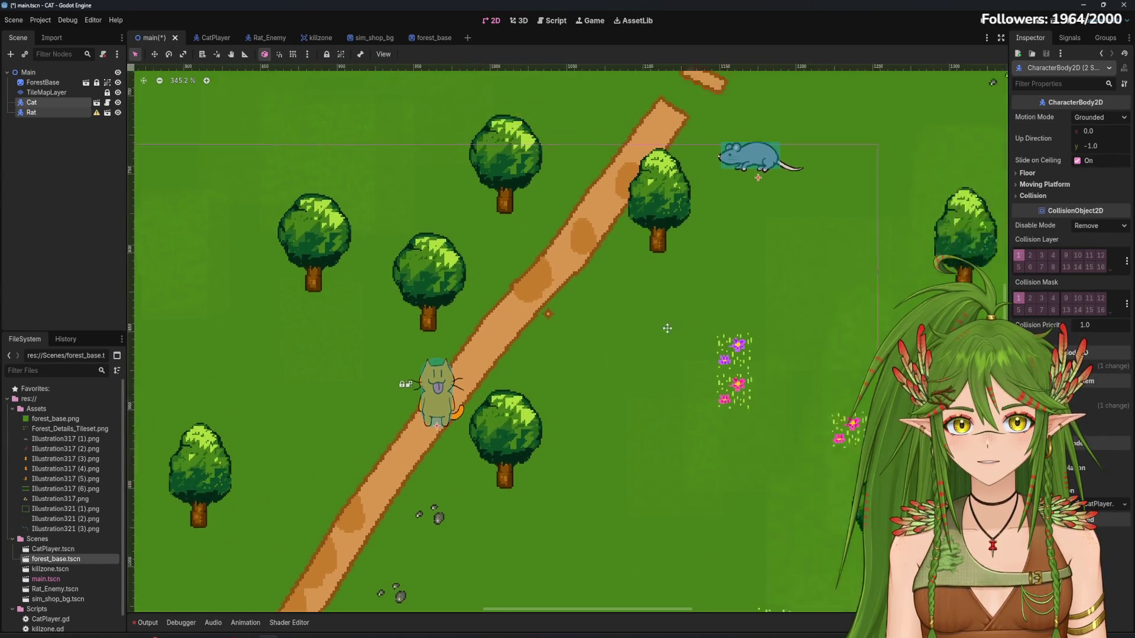
# Nudge the Rat on its own to sit beside the path
pyautogui.click(58, 111)
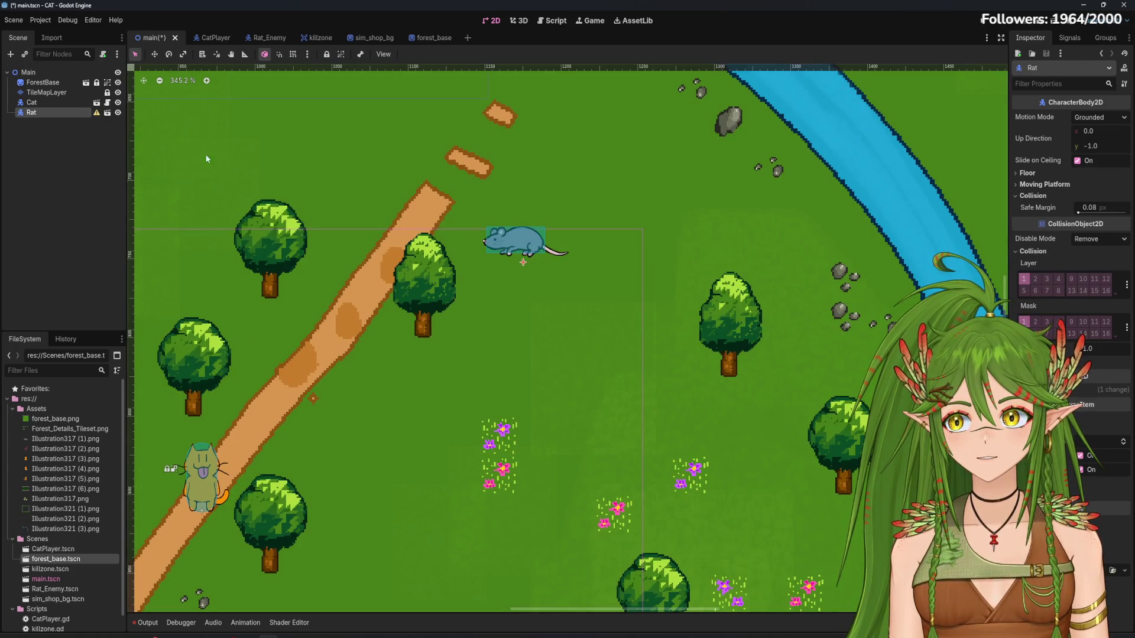
pyautogui.moveTo(525, 261)
pyautogui.mouseDown()
pyautogui.moveTo(604, 214)
pyautogui.moveTo(602, 197)
pyautogui.moveTo(480, 327)
pyautogui.moveTo(465, 294)
pyautogui.moveTo(471, 272)
pyautogui.mouseUp()
pyautogui.scroll(-4, 532, 184)
pyautogui.scroll(-4, 532, 188)
pyautogui.scroll(-2, 481, 302)
pyautogui.scroll(2, 412, 302)
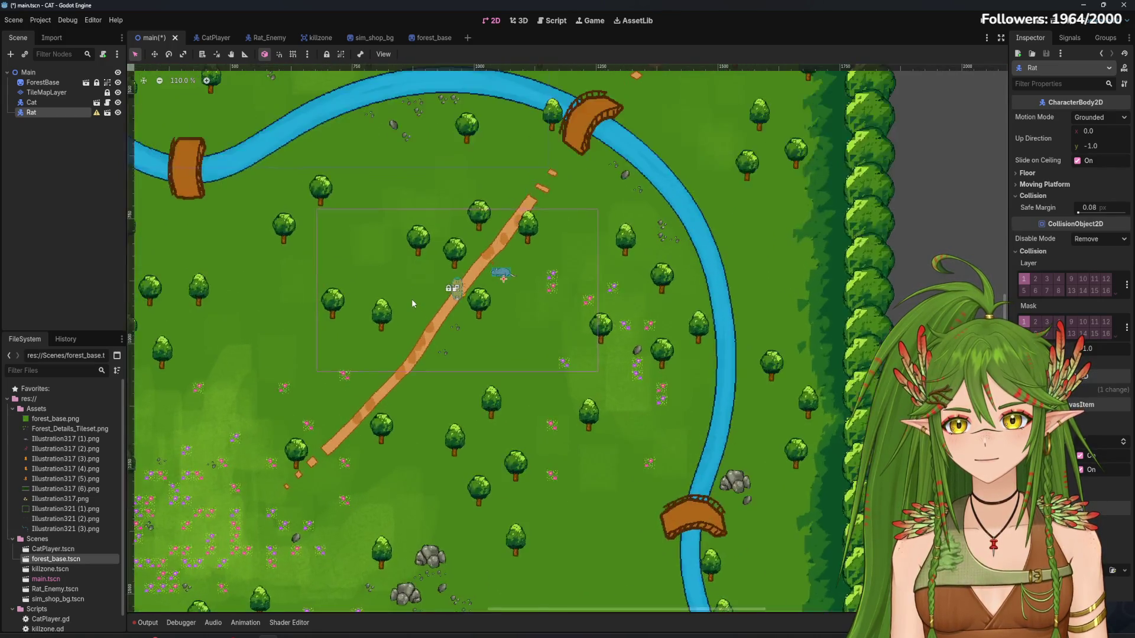
pyautogui.scroll(8, 412, 303)
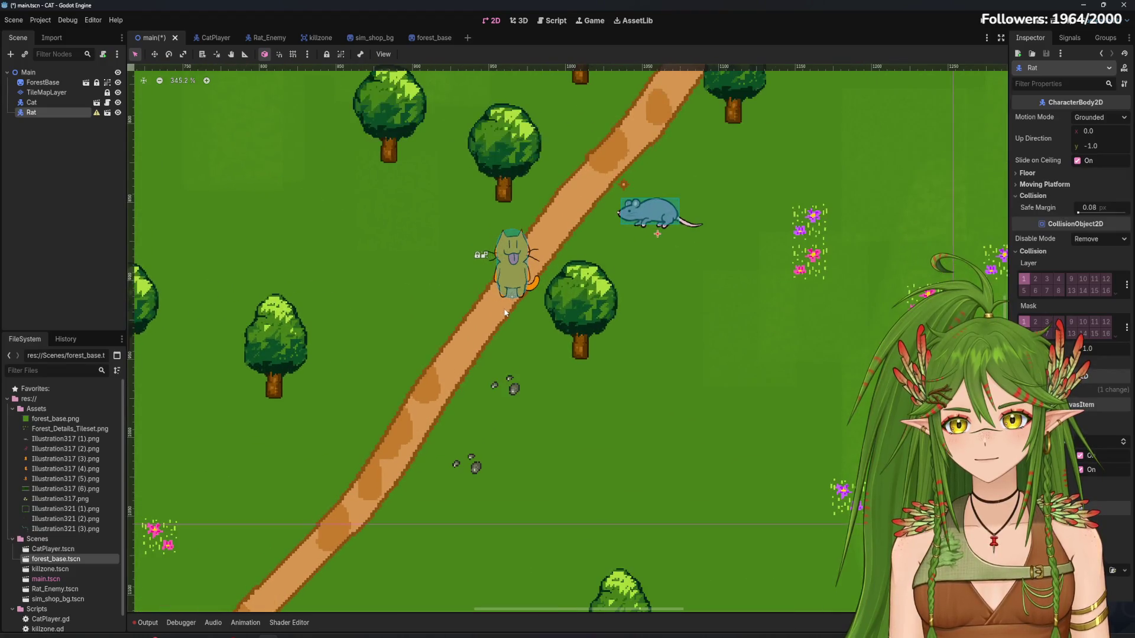
pyautogui.scroll(-15, 506, 311)
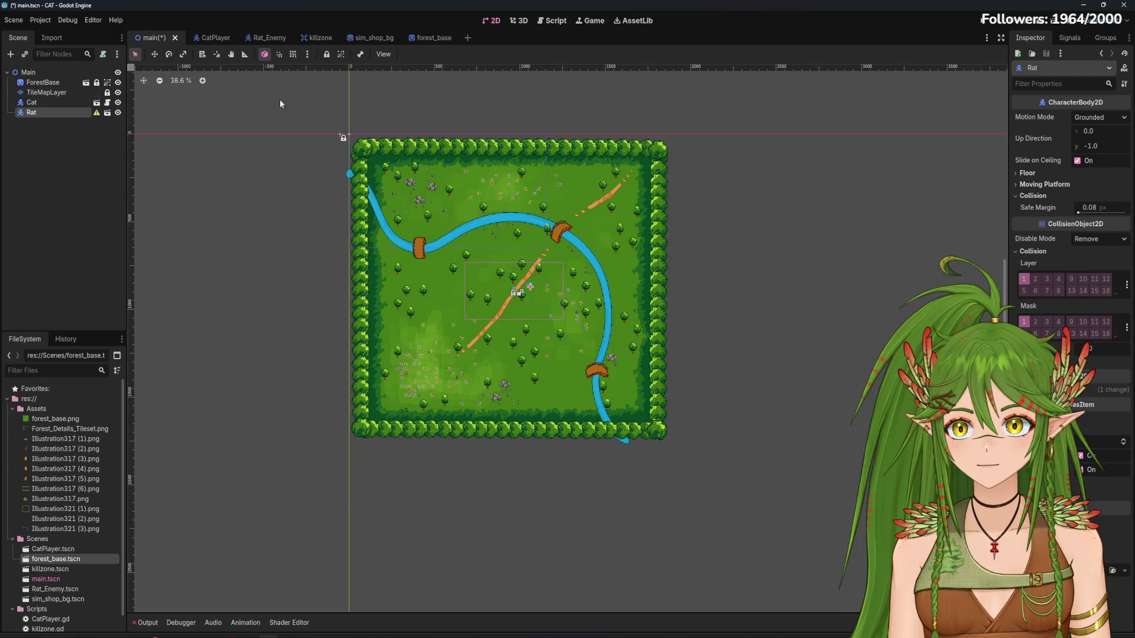
# Unlock ForestBase with Ctrl+Shift+L and select it on its own
pyautogui.click(47, 92)
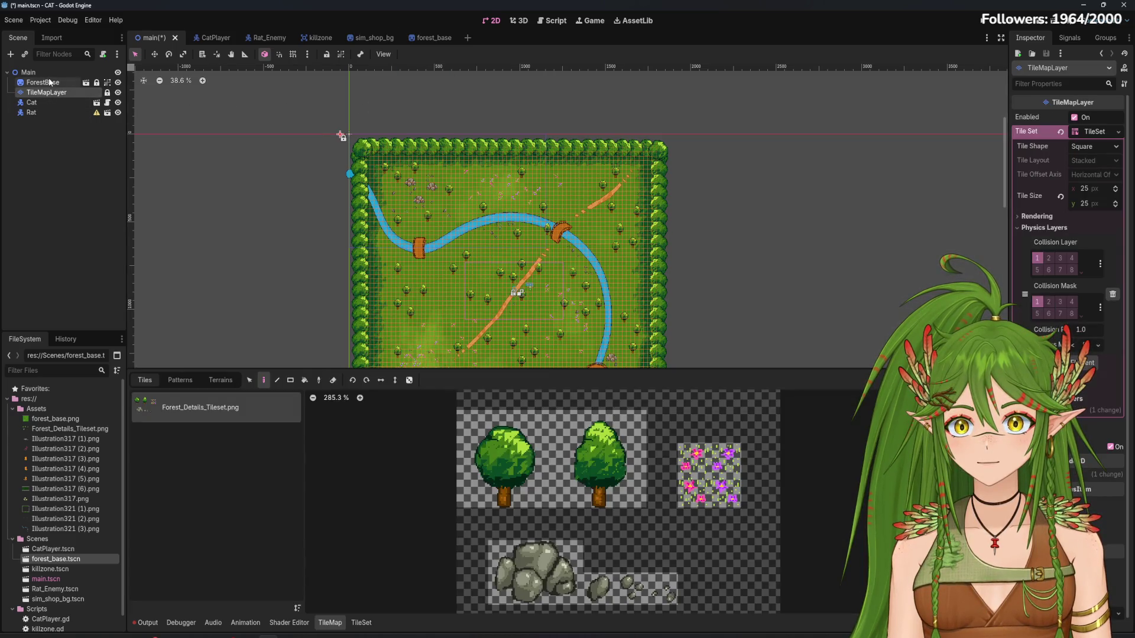
pyautogui.click(49, 83)
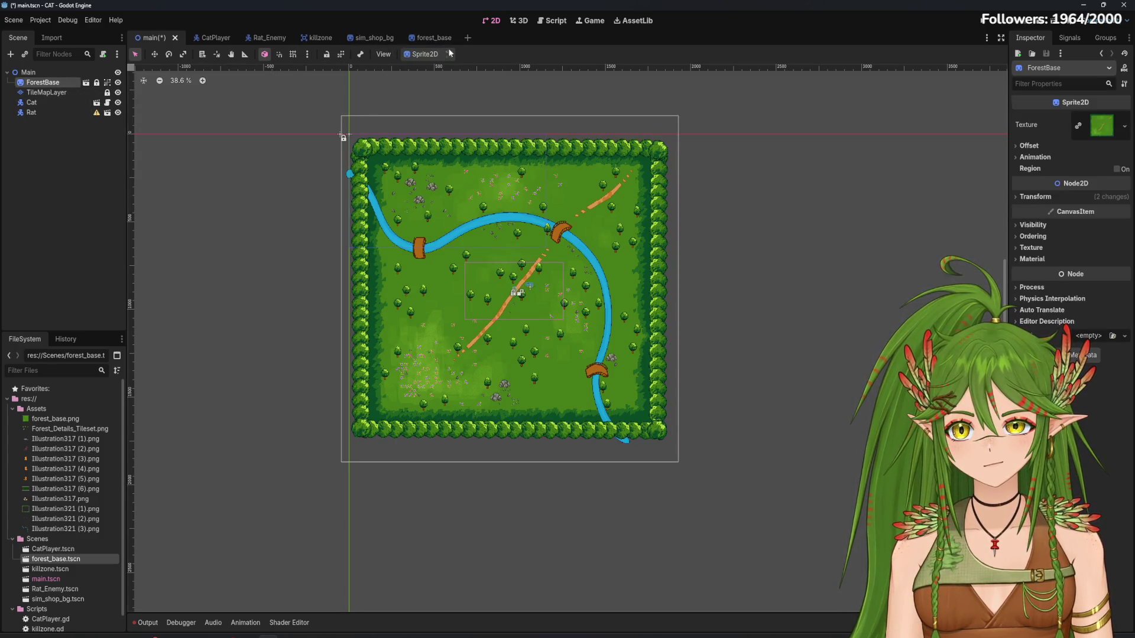
pyautogui.hotkey('ctrl', 'shift', 'l')
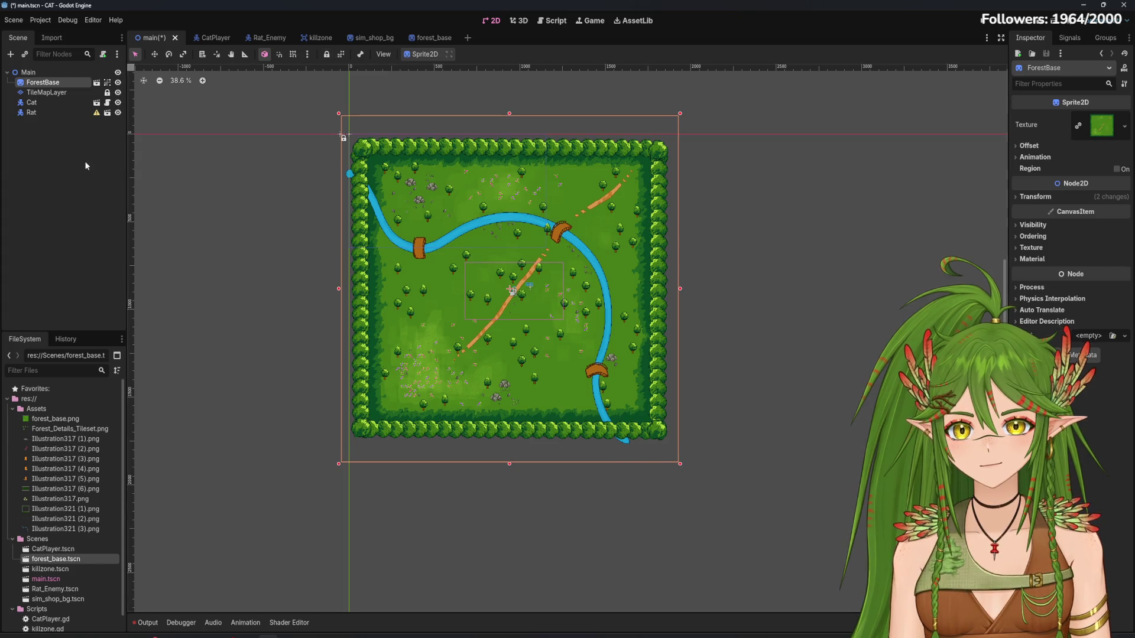
pyautogui.keyDown('ctrl'); pyautogui.click(75, 93); pyautogui.keyUp('ctrl')
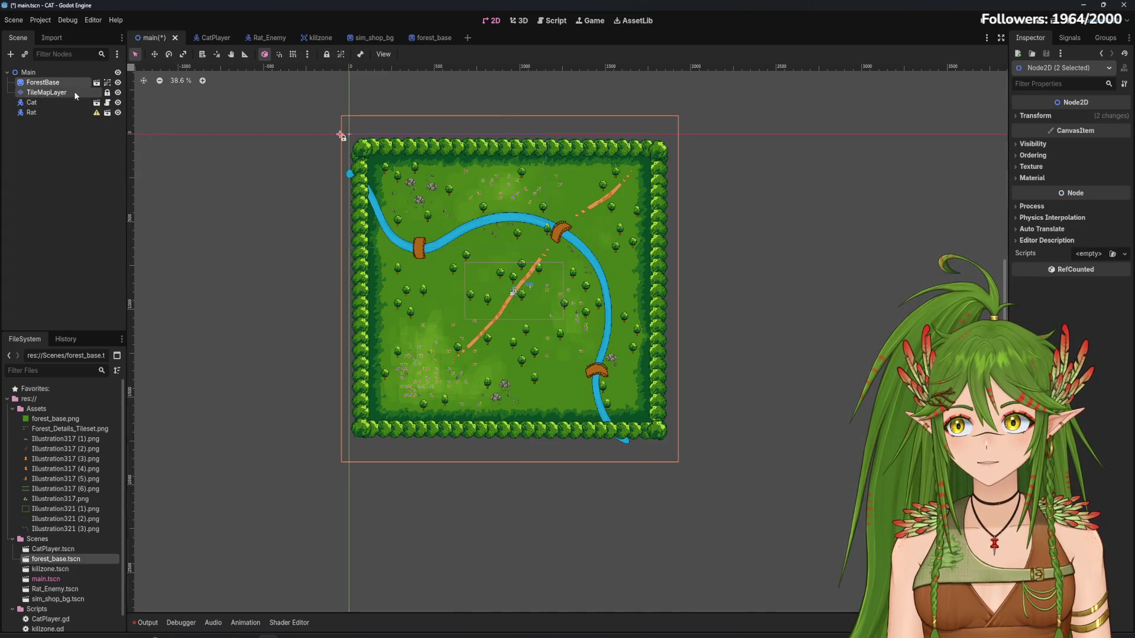
pyautogui.click(74, 92)
pyautogui.click(65, 83)
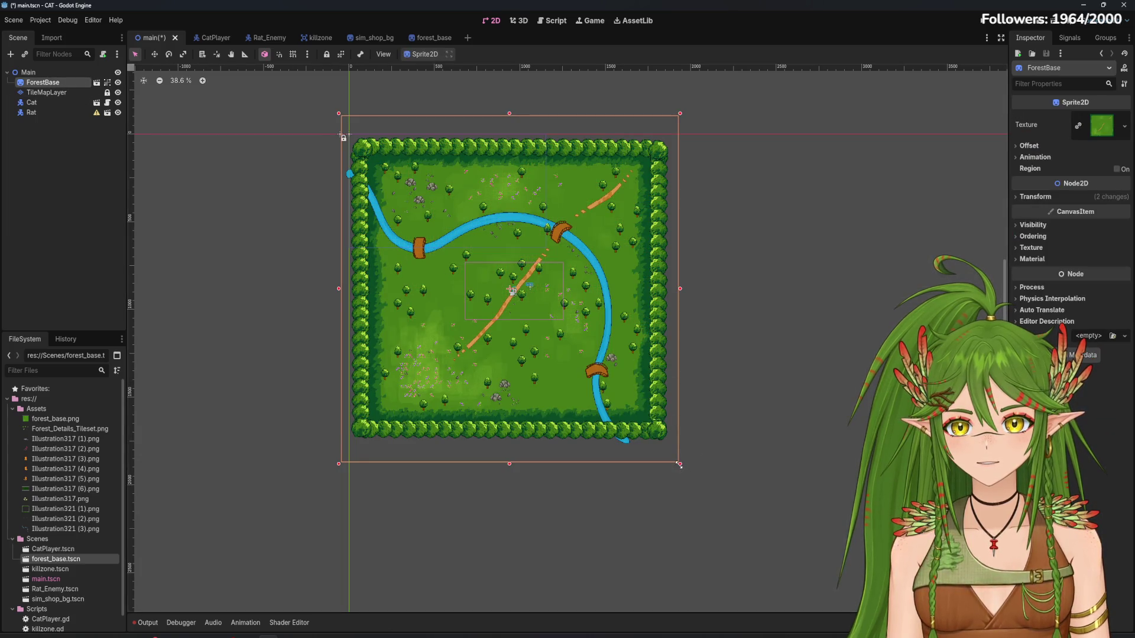
# Trial-enlarge ForestBase from its bottom-right corner, then undo to keep its original size
pyautogui.moveTo(680, 465); pyautogui.dragTo(686, 471)
pyautogui.moveTo(691, 478)
pyautogui.mouseDown()
pyautogui.moveTo(711, 506)
pyautogui.moveTo(829, 583)
pyautogui.mouseUp()
pyautogui.hotkey('ctrl', 'z')
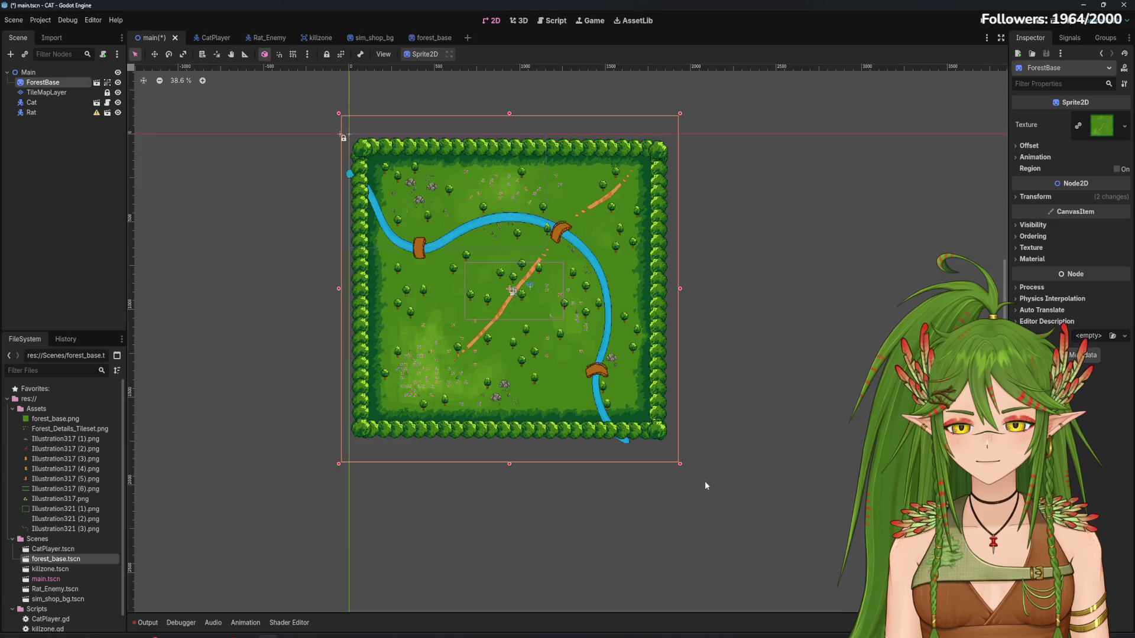
pyautogui.scroll(-1, 694, 474)
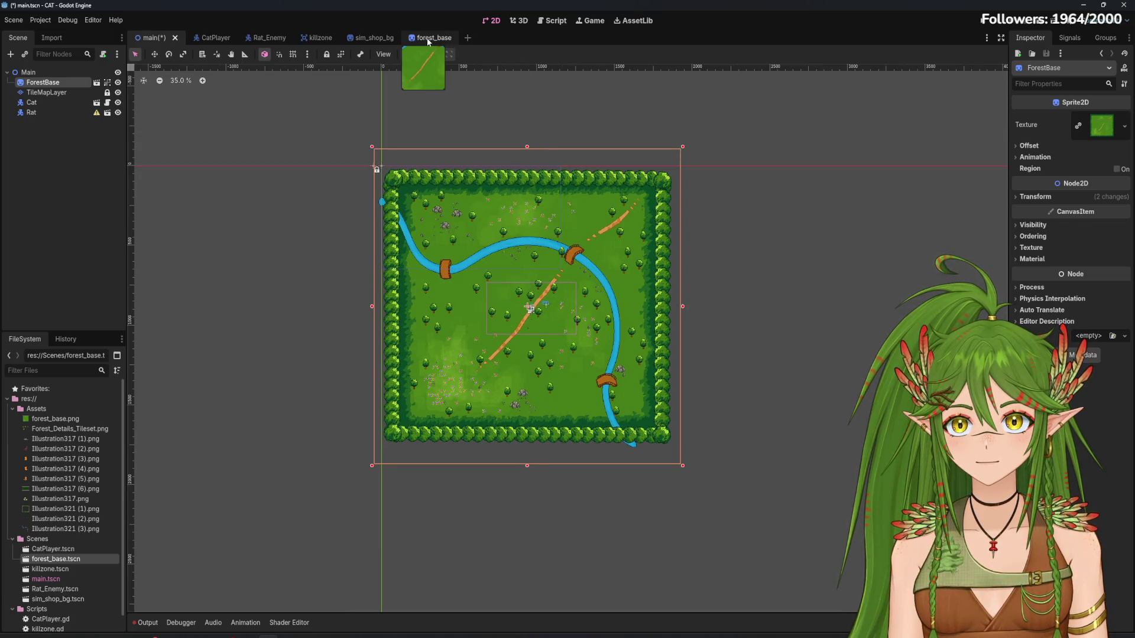
# In the forest_base scene, scale the Sprite2D to 1.178 and reposition it
pyautogui.click(428, 40)
pyautogui.scroll(-5, 768, 507)
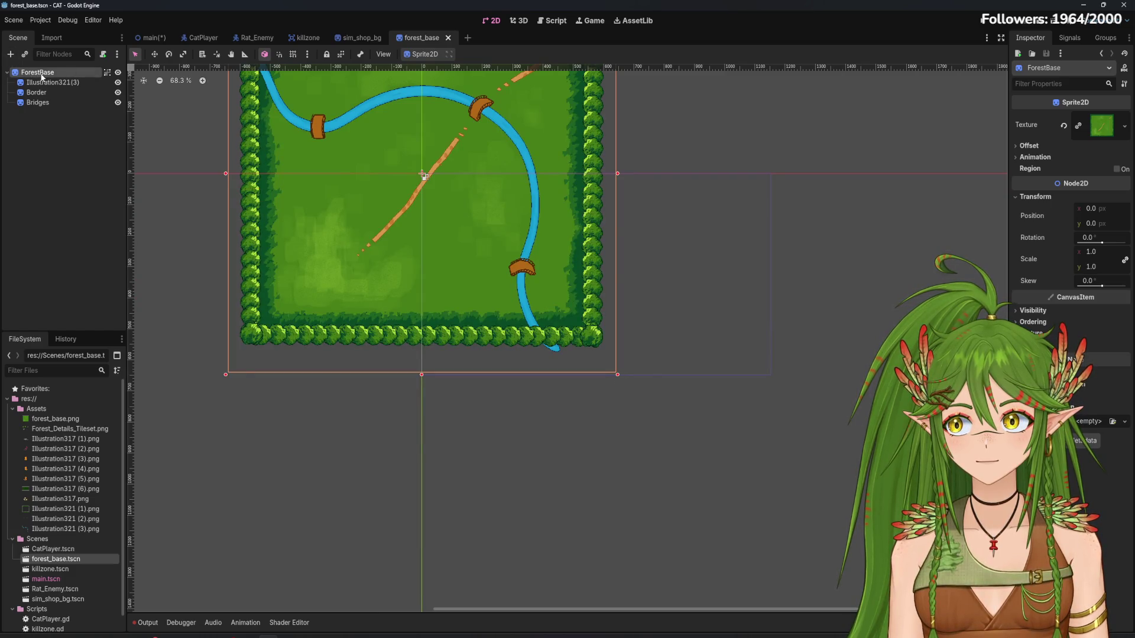
pyautogui.moveTo(619, 378); pyautogui.dragTo(657, 407)
pyautogui.moveTo(459, 211); pyautogui.dragTo(426, 173)
pyautogui.scroll(1, 426, 173)
pyautogui.click(151, 37)
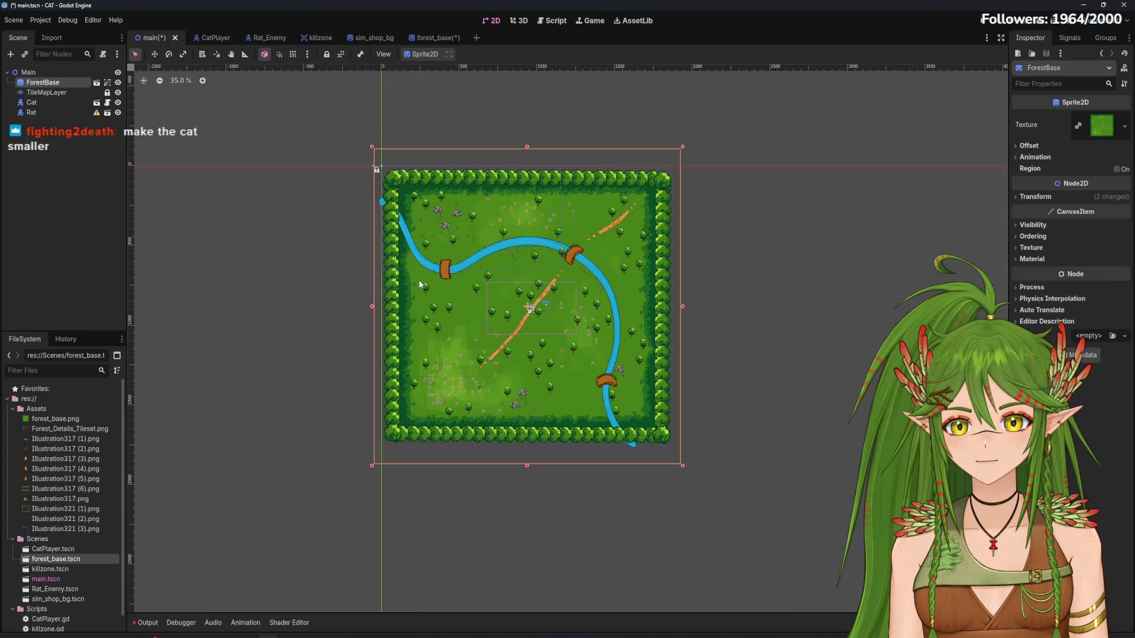
pyautogui.click(430, 37)
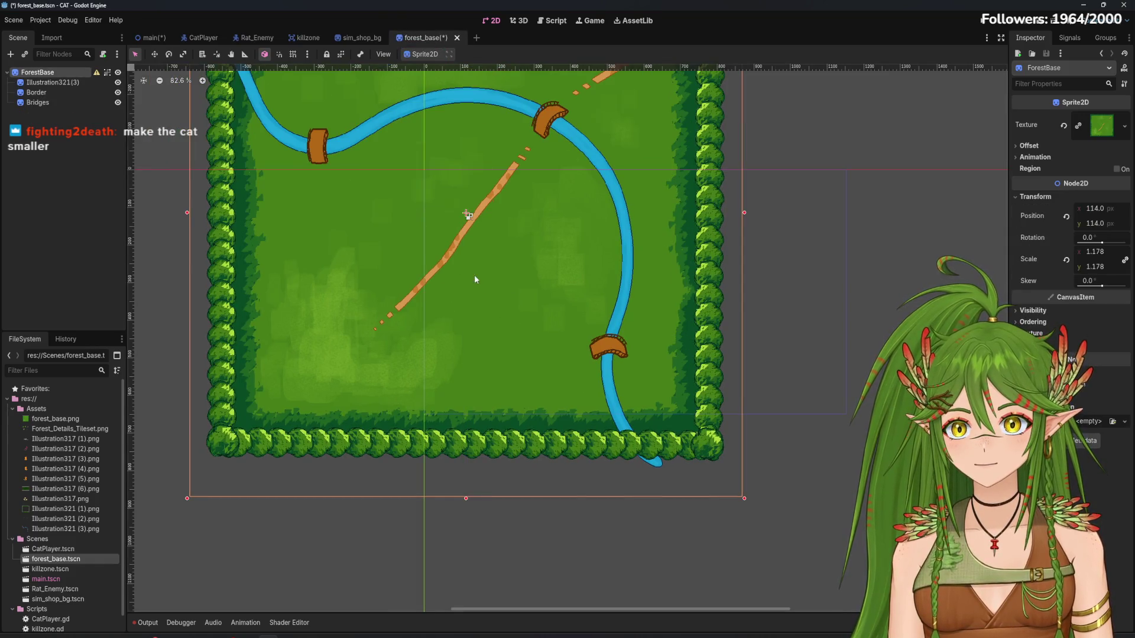
pyautogui.moveTo(374, 97); pyautogui.dragTo(515, 209)
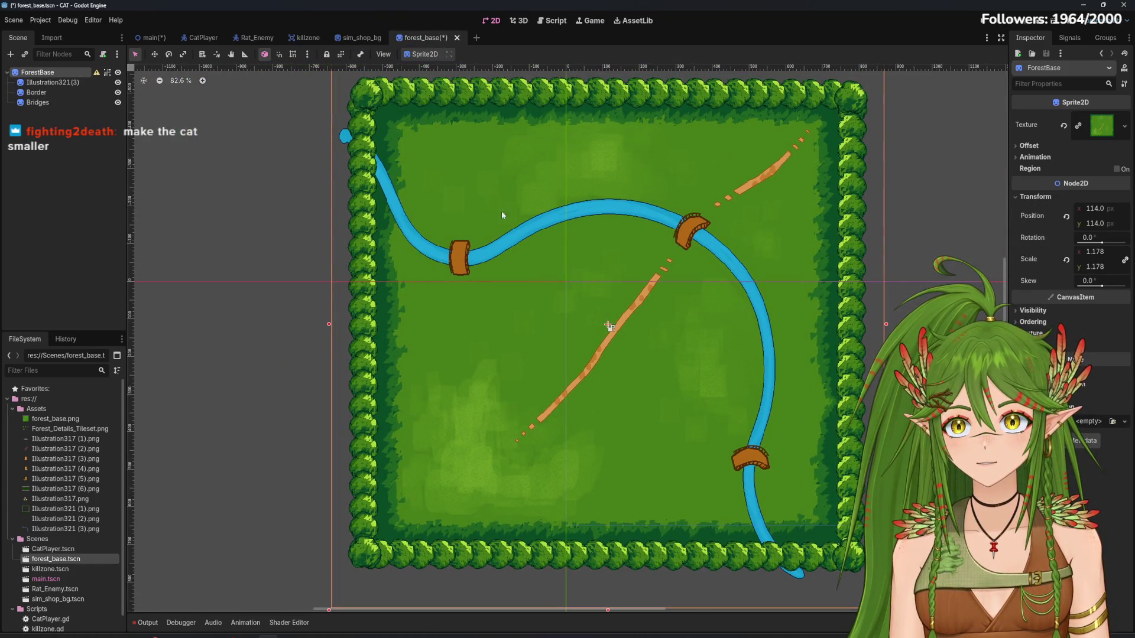
pyautogui.hotkey('ctrl', '-')
pyautogui.hotkey('ctrl', '-')
# Back in main, trial-enlarge ForestBase, undo it, and select all nodes
pyautogui.click(154, 39)
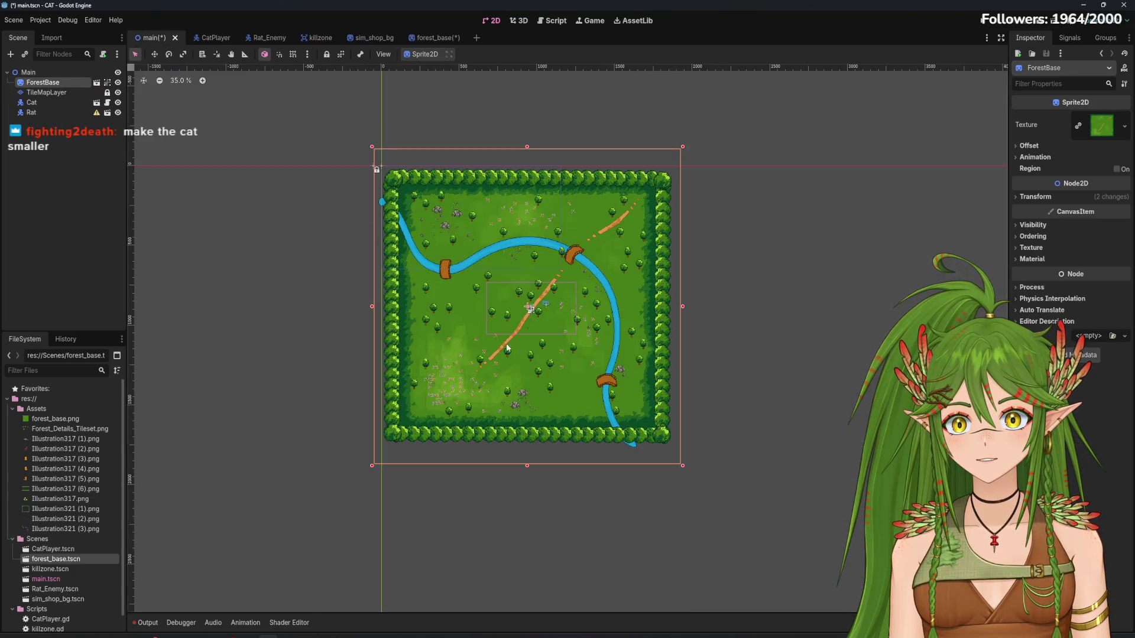
pyautogui.scroll(1, 543, 356)
pyautogui.scroll(-2, 685, 433)
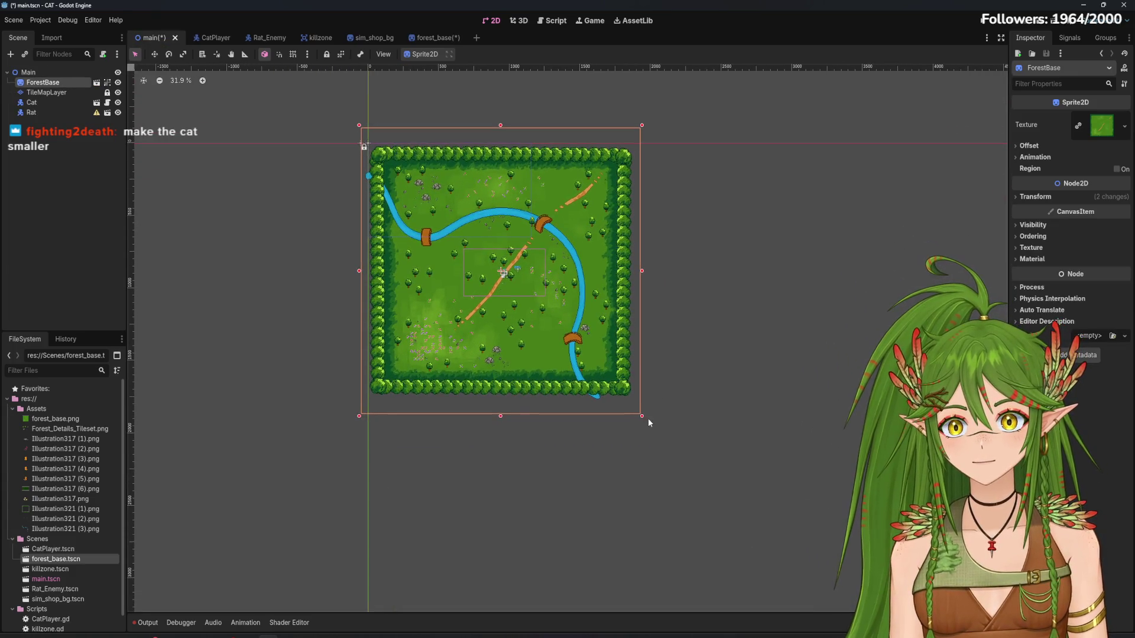
pyautogui.moveTo(643, 419); pyautogui.dragTo(672, 448)
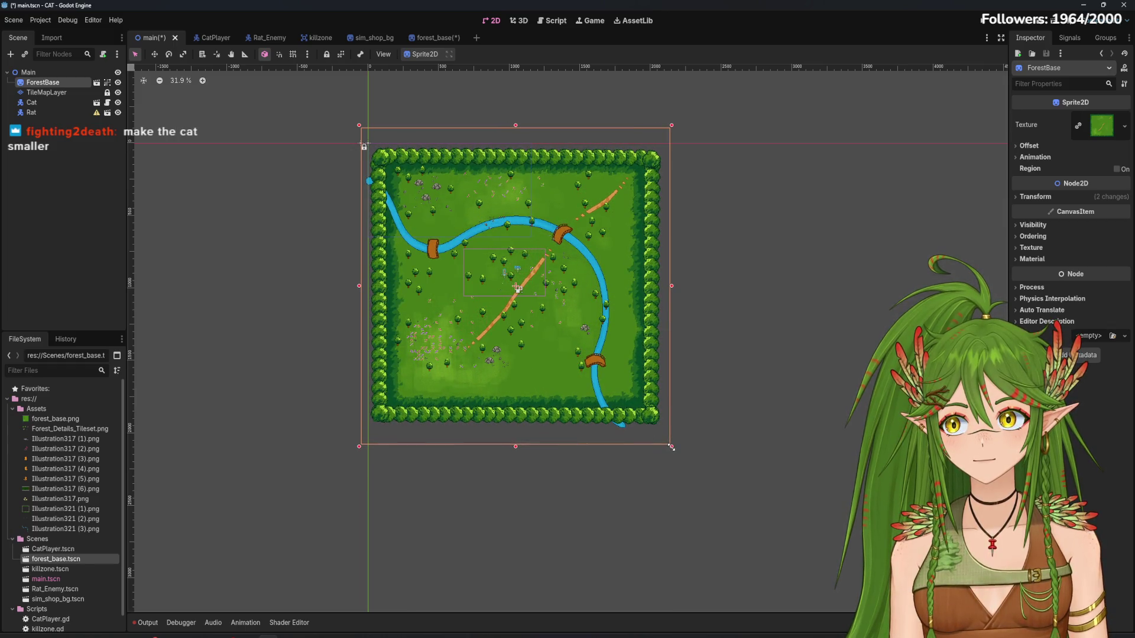
pyautogui.hotkey('ctrl', 'z')
pyautogui.keyDown('shift'); pyautogui.click(56, 113); pyautogui.keyUp('shift')
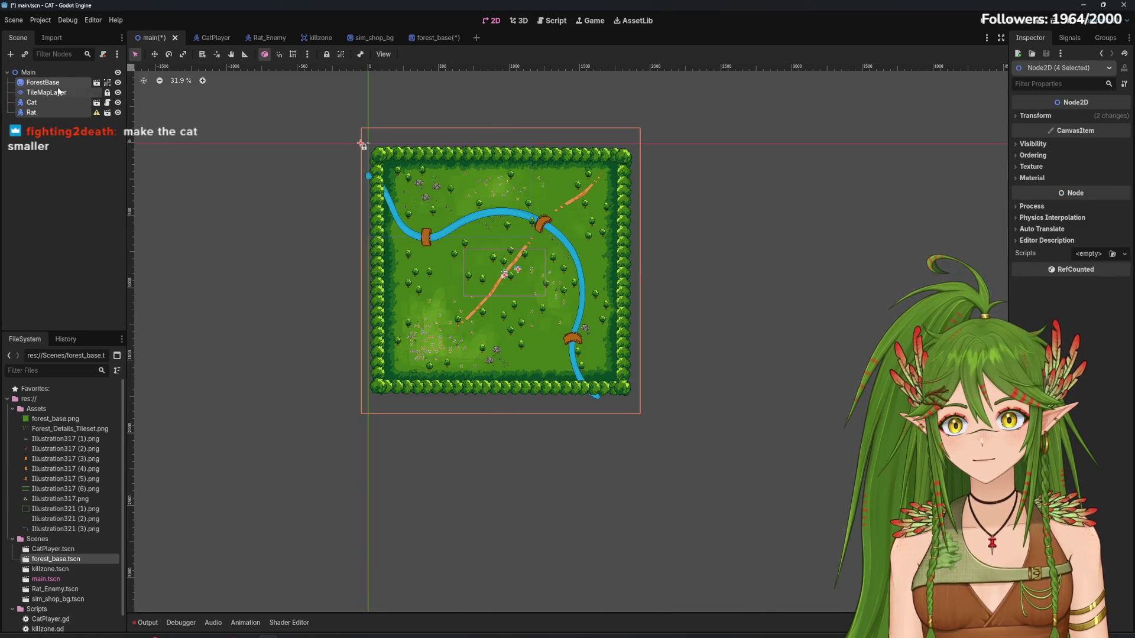
# After a trial ForestBase enlargement, unlock TileMapLayer and try stretching it
pyautogui.click(58, 91)
pyautogui.click(43, 82)
pyautogui.moveTo(641, 415); pyautogui.dragTo(670, 444)
pyautogui.click(47, 92)
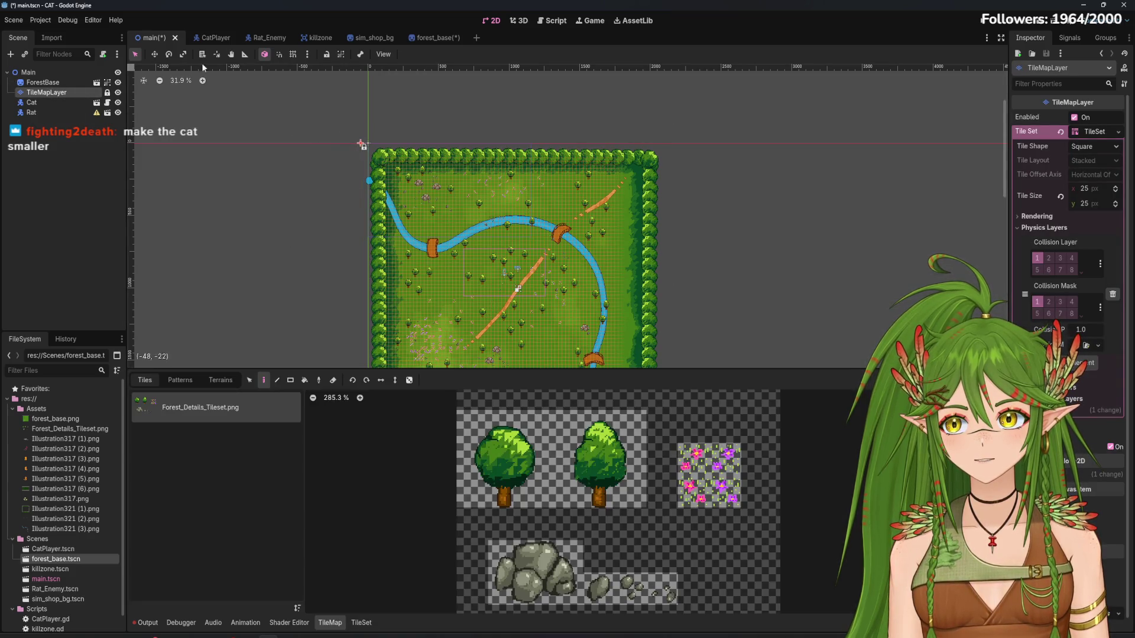
pyautogui.click(327, 58)
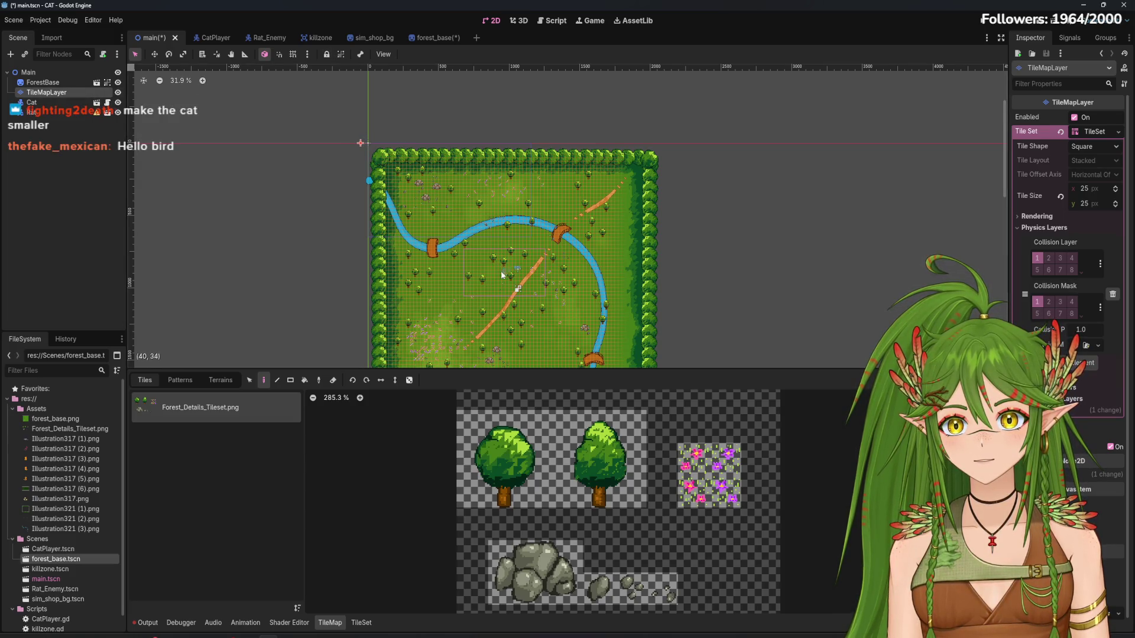
pyautogui.moveTo(501, 270); pyautogui.dragTo(512, 305)
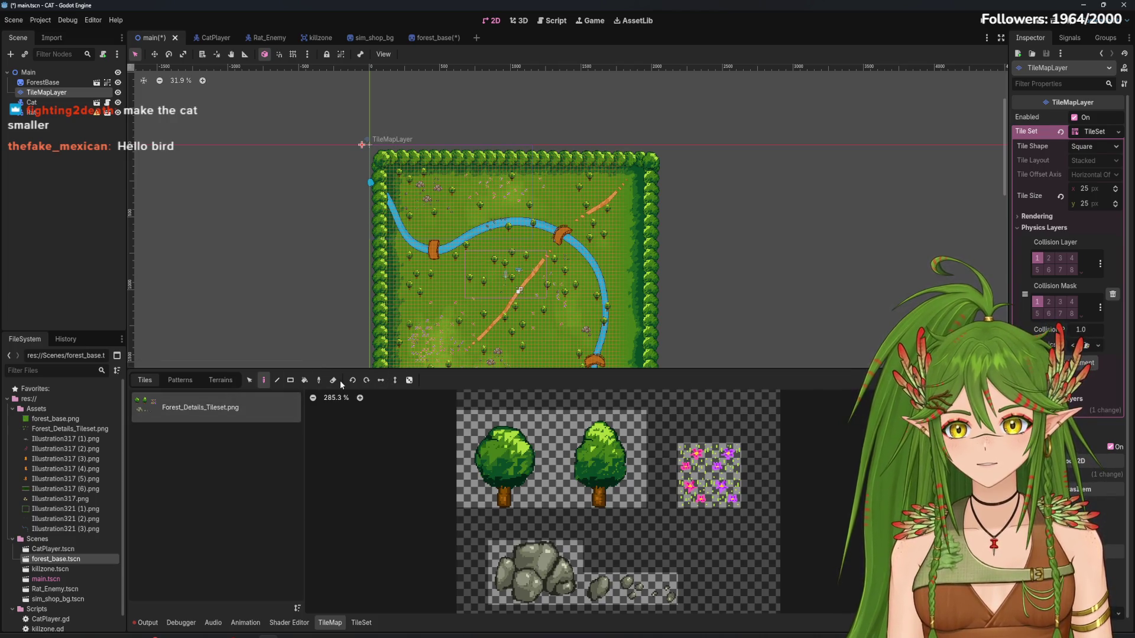
# Box-select the placed trees, flowers and boulders, then pan toward the bridge and rocks
pyautogui.click(251, 383)
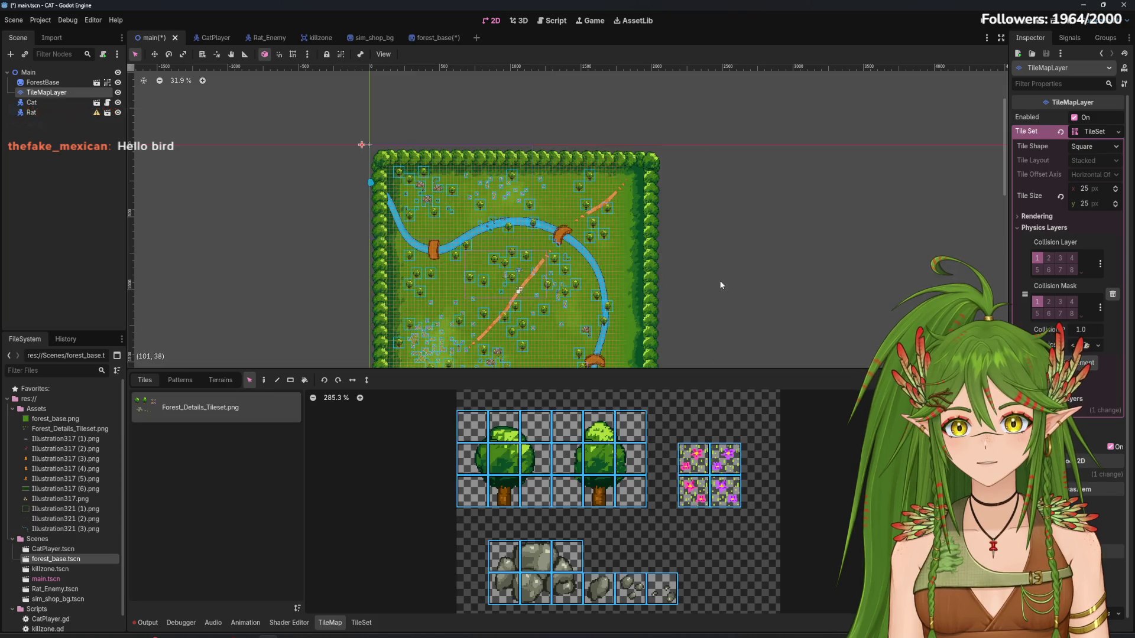
pyautogui.moveTo(721, 211)
pyautogui.mouseDown()
pyautogui.moveTo(705, 131)
pyautogui.moveTo(662, 211)
pyautogui.mouseUp()
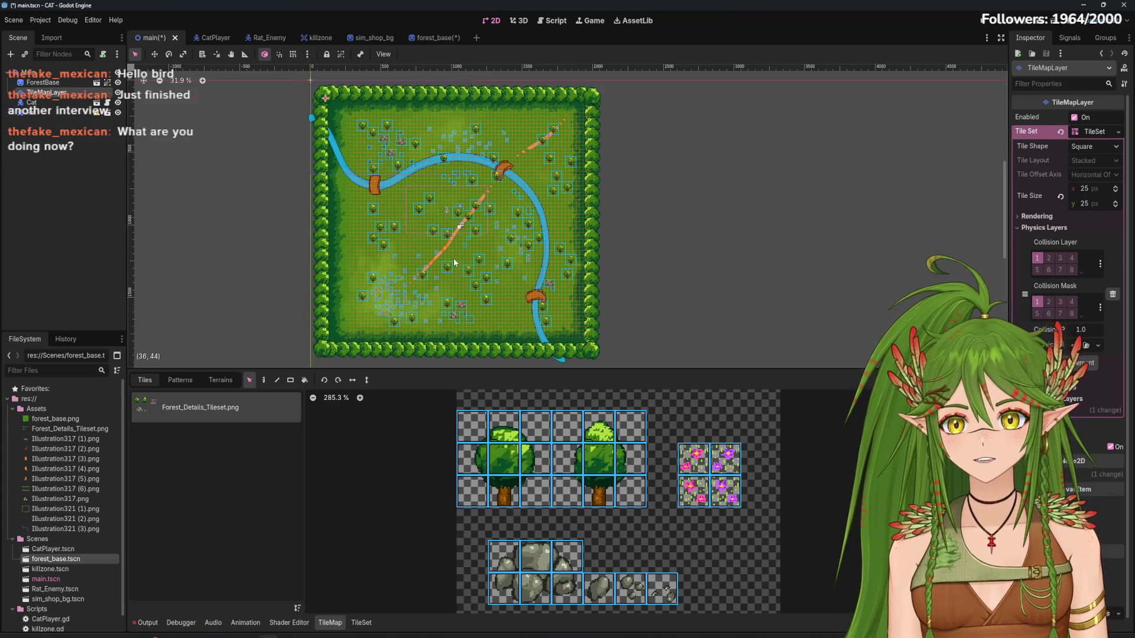
pyautogui.scroll(8, 454, 262)
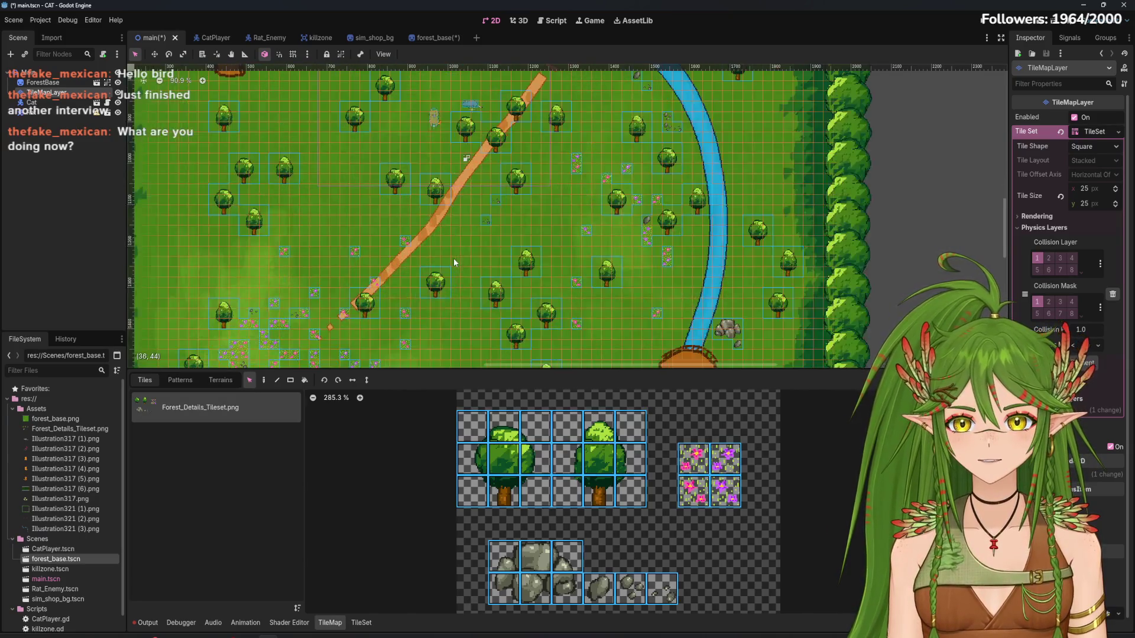
pyautogui.moveTo(483, 265)
pyautogui.mouseDown()
pyautogui.moveTo(517, 168)
pyautogui.moveTo(563, 157)
pyautogui.moveTo(433, 202)
pyautogui.moveTo(312, 208)
pyautogui.mouseUp()
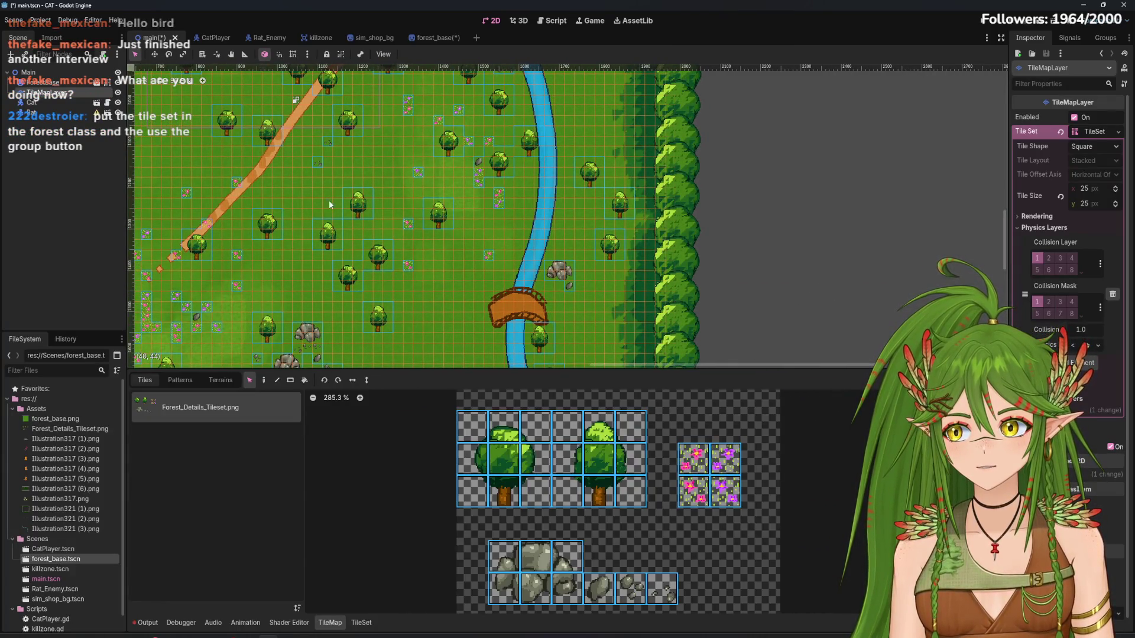
pyautogui.scroll(-2, 341, 199)
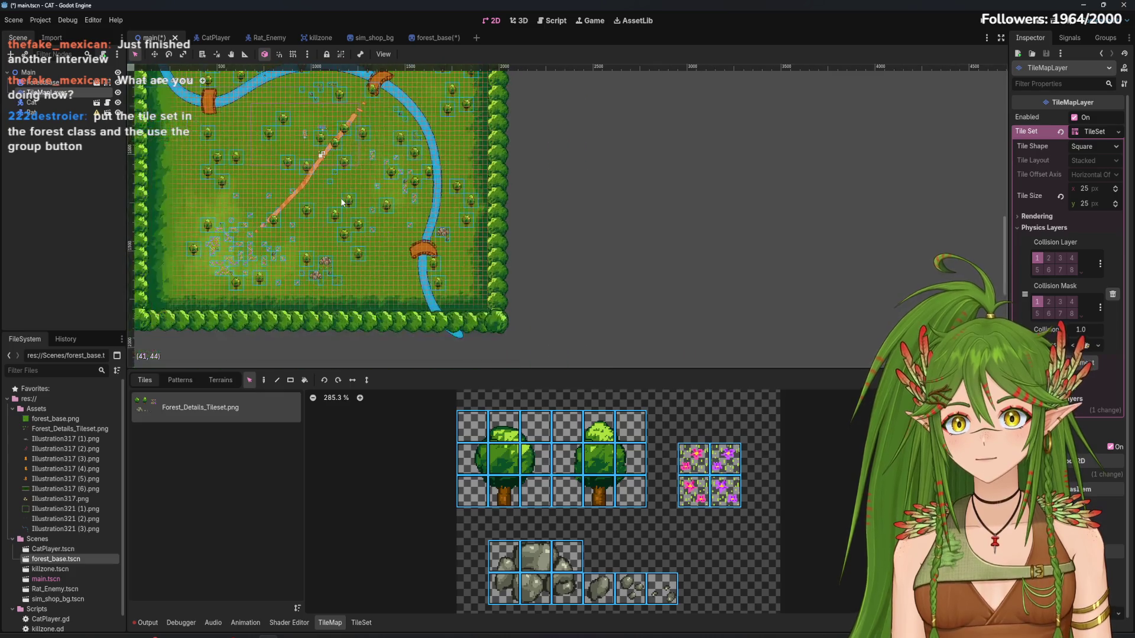
# Resize ForestBase, then undo and redo back to the original map and view it whole
pyautogui.click(62, 83)
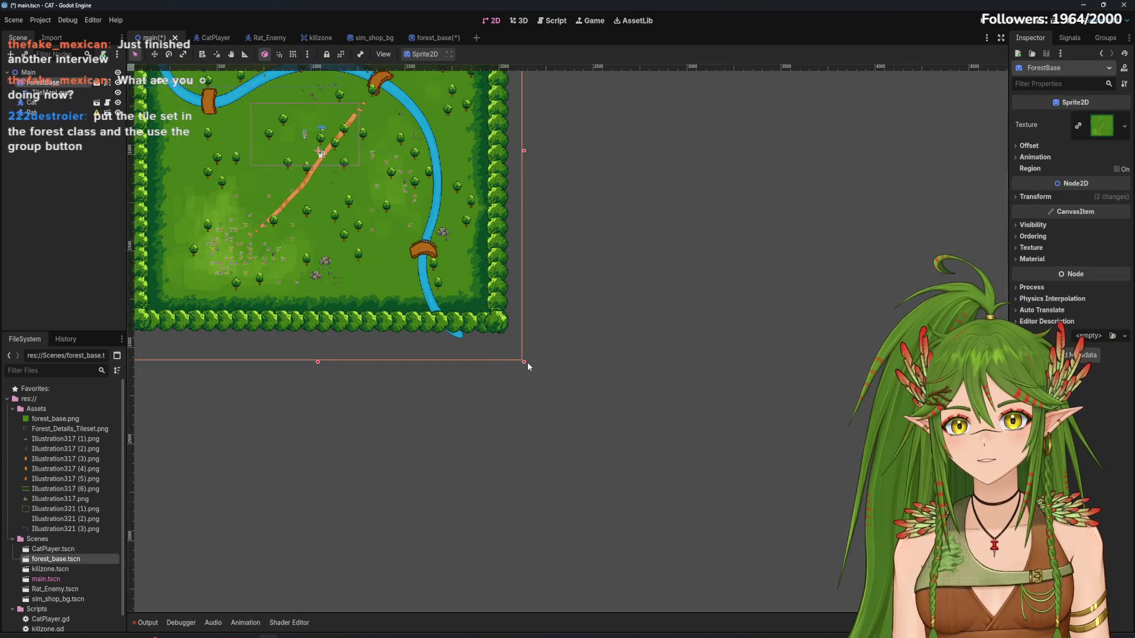
pyautogui.moveTo(524, 362)
pyautogui.mouseDown()
pyautogui.moveTo(550, 366)
pyautogui.moveTo(507, 404)
pyautogui.mouseUp()
pyautogui.hotkey('ctrl', 'z')
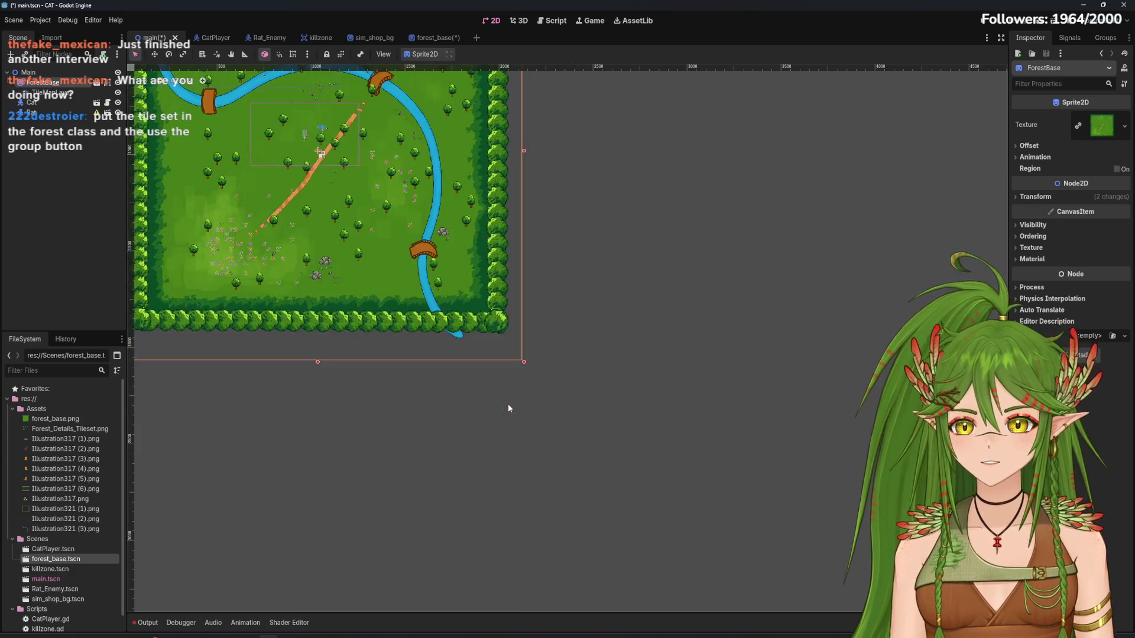
pyautogui.hotkey('ctrl', 'z')
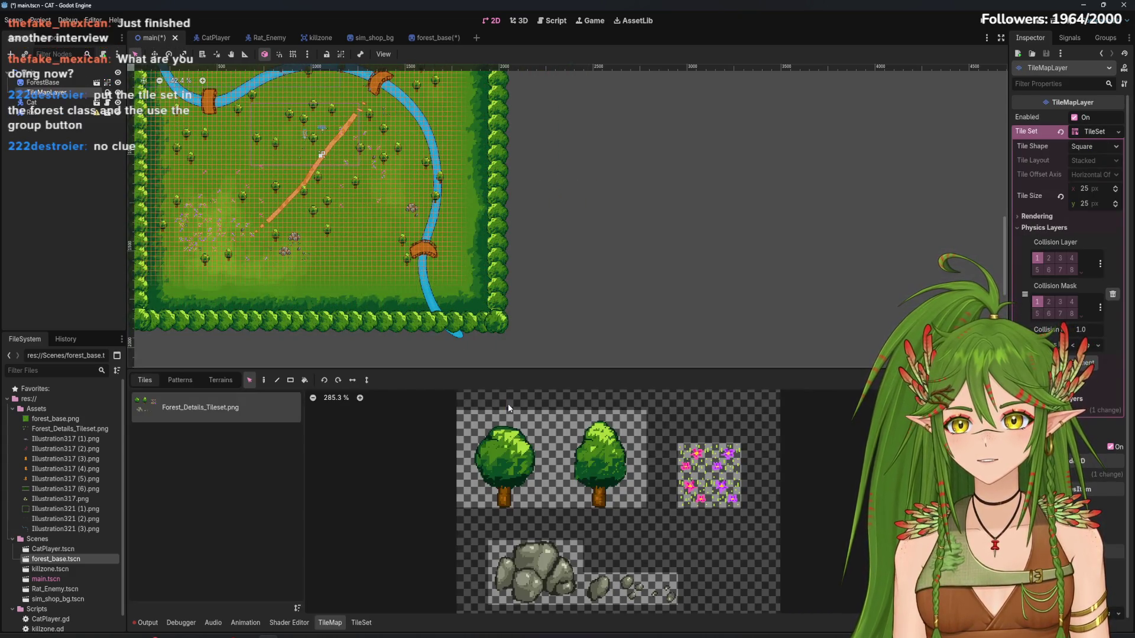
pyautogui.hotkey('ctrl', 'z')
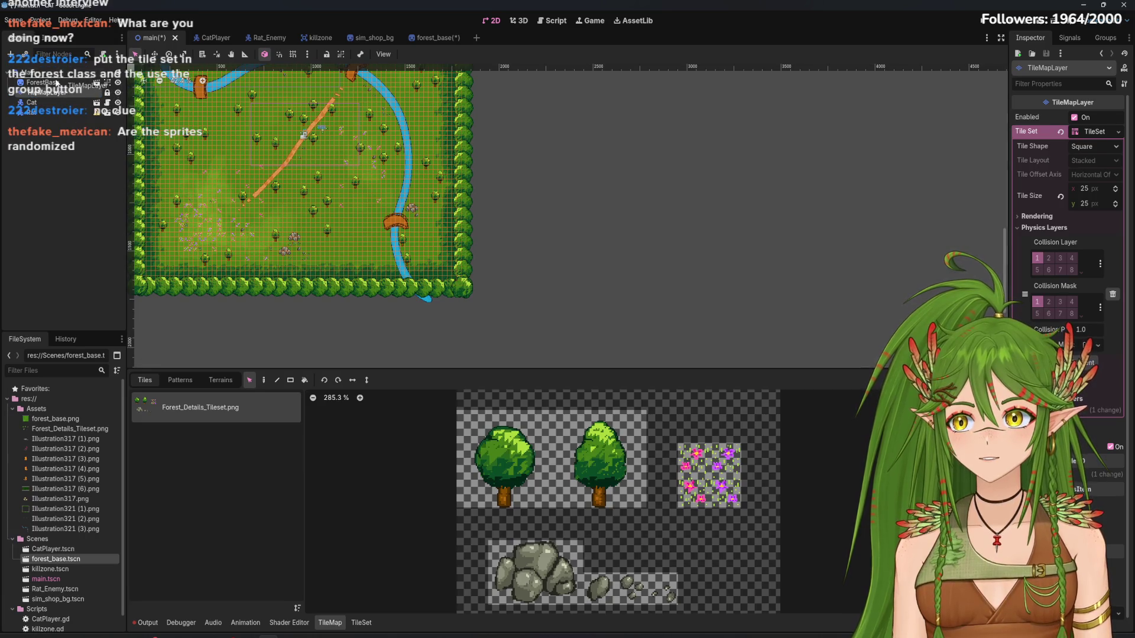
pyautogui.hotkey('ctrl', 'z')
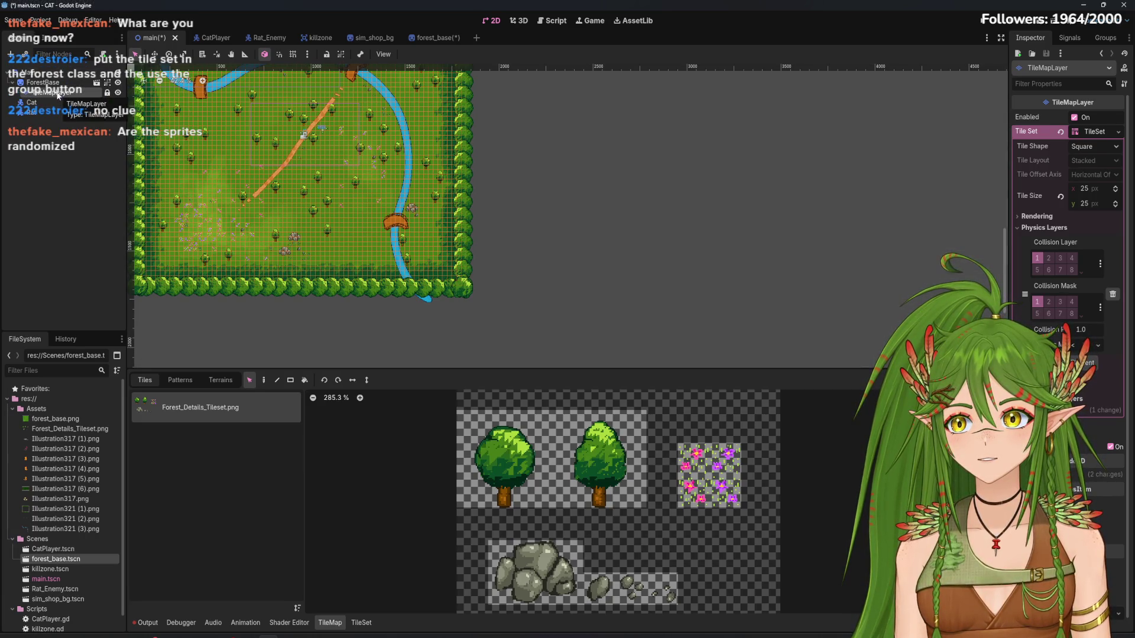
pyautogui.hotkey('ctrl', 'shift', 'z')
pyautogui.moveTo(321, 272); pyautogui.dragTo(439, 349)
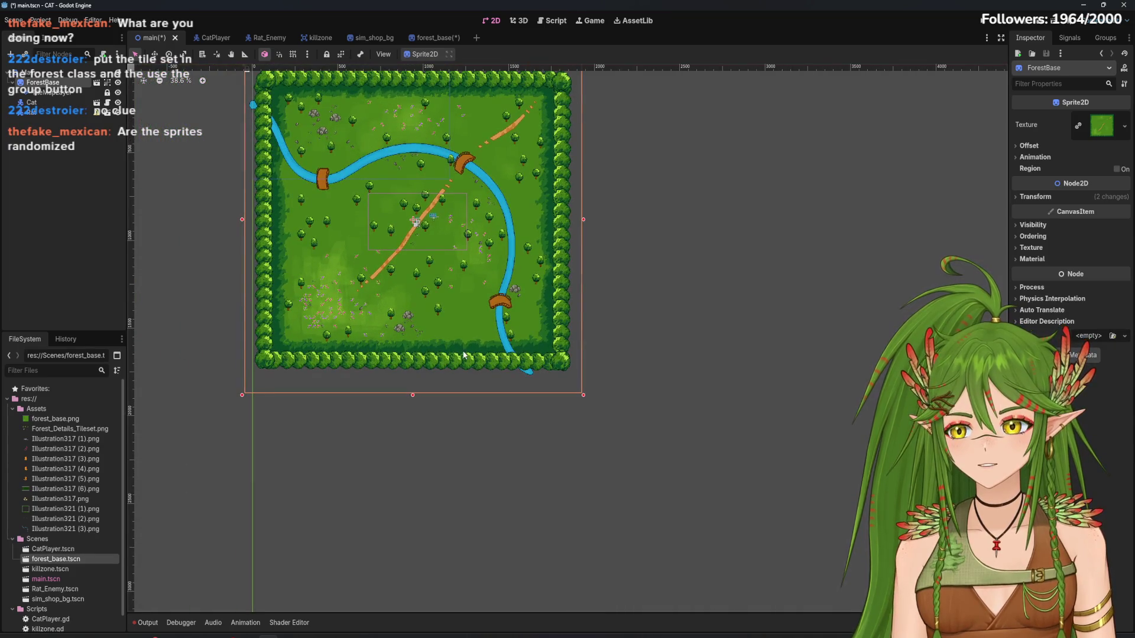
# Enlarge the ForestBase sprite from its corner
pyautogui.scroll(5, 464, 355)
pyautogui.scroll(-4, 486, 370)
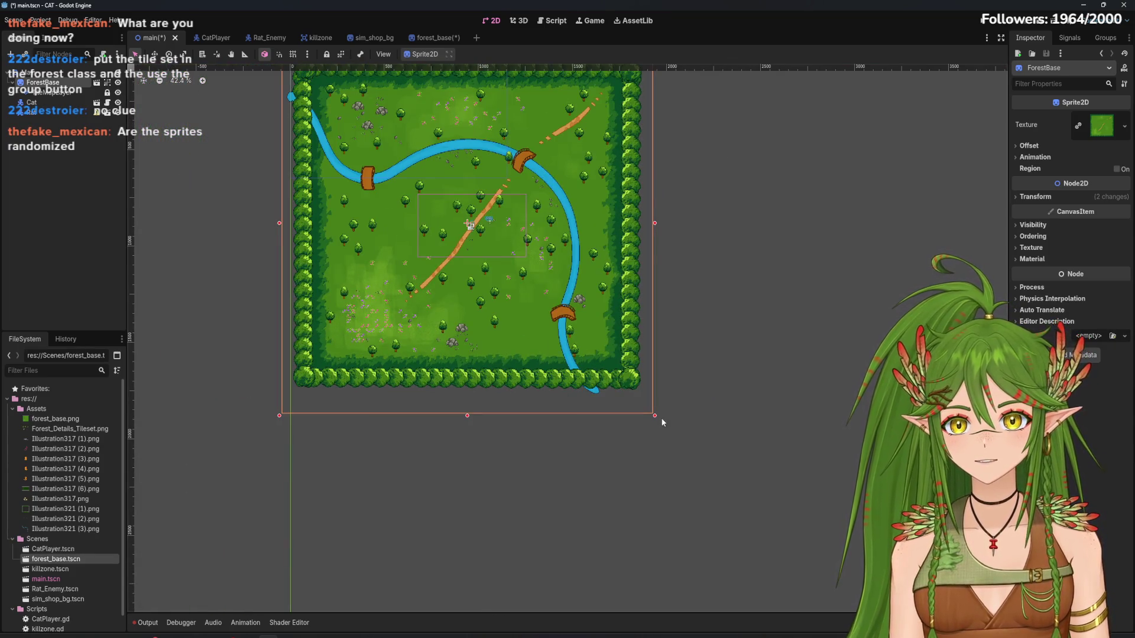
pyautogui.moveTo(663, 422); pyautogui.dragTo(737, 486)
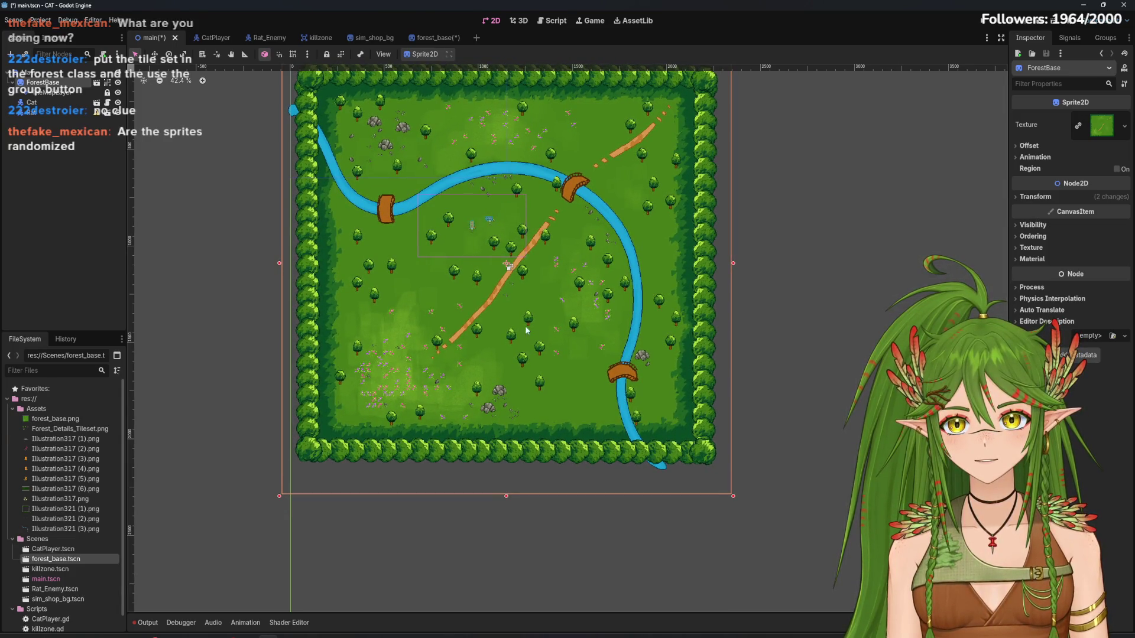
pyautogui.scroll(5, 532, 278)
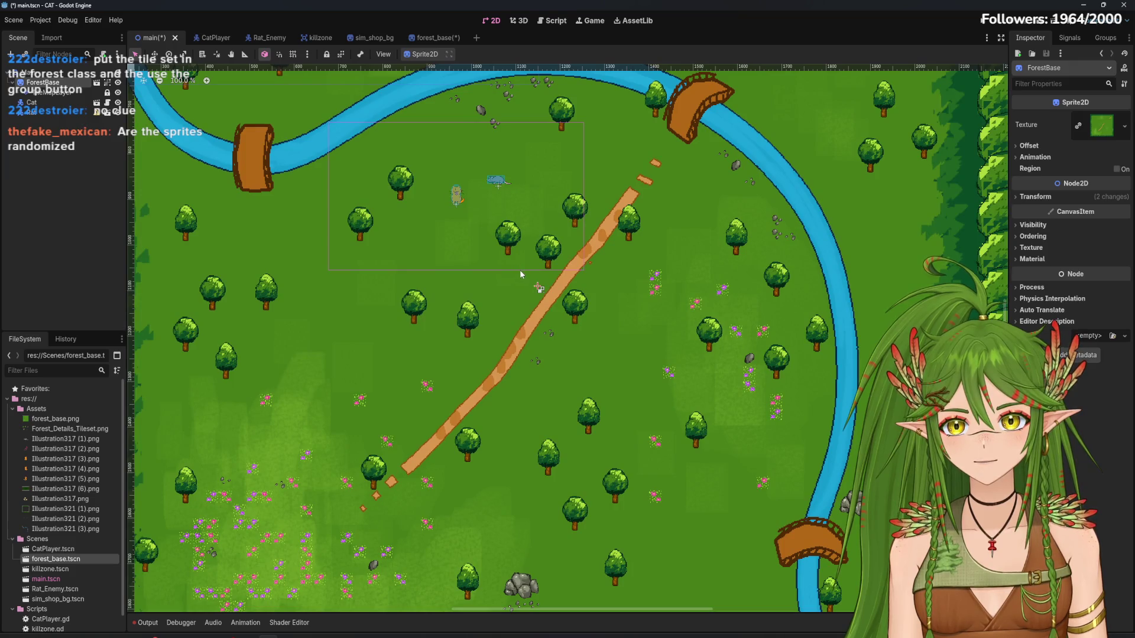
pyautogui.scroll(-1, 520, 274)
# Drag the Cat down and to the right onto the diagonal dirt path
pyautogui.click(60, 114)
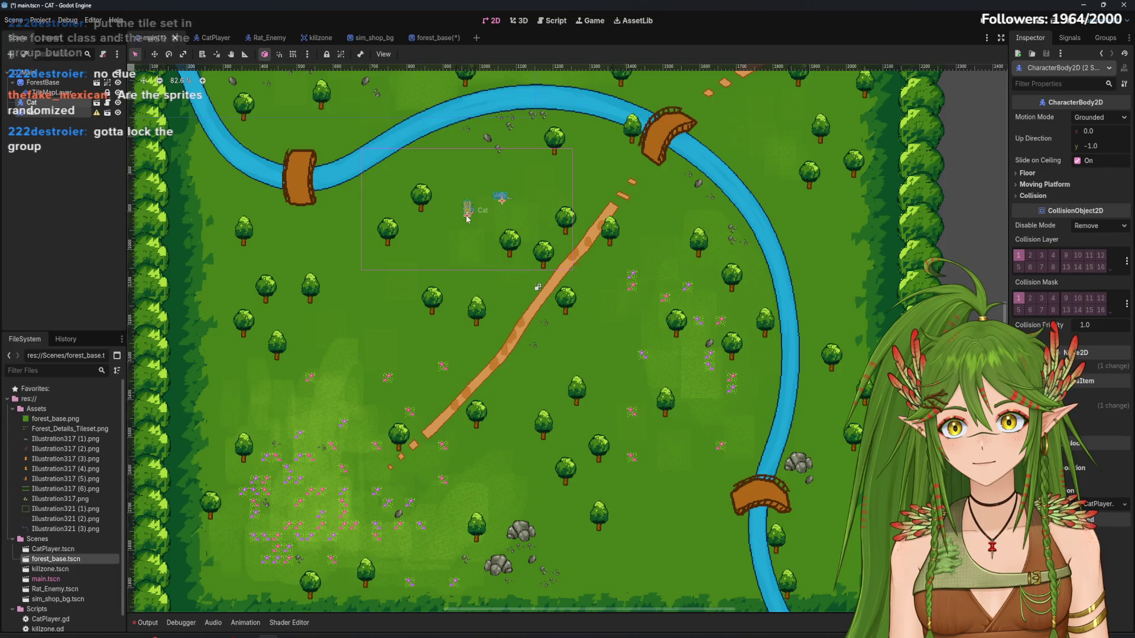
pyautogui.moveTo(465, 214)
pyautogui.mouseDown()
pyautogui.moveTo(529, 251)
pyautogui.moveTo(533, 306)
pyautogui.mouseUp()
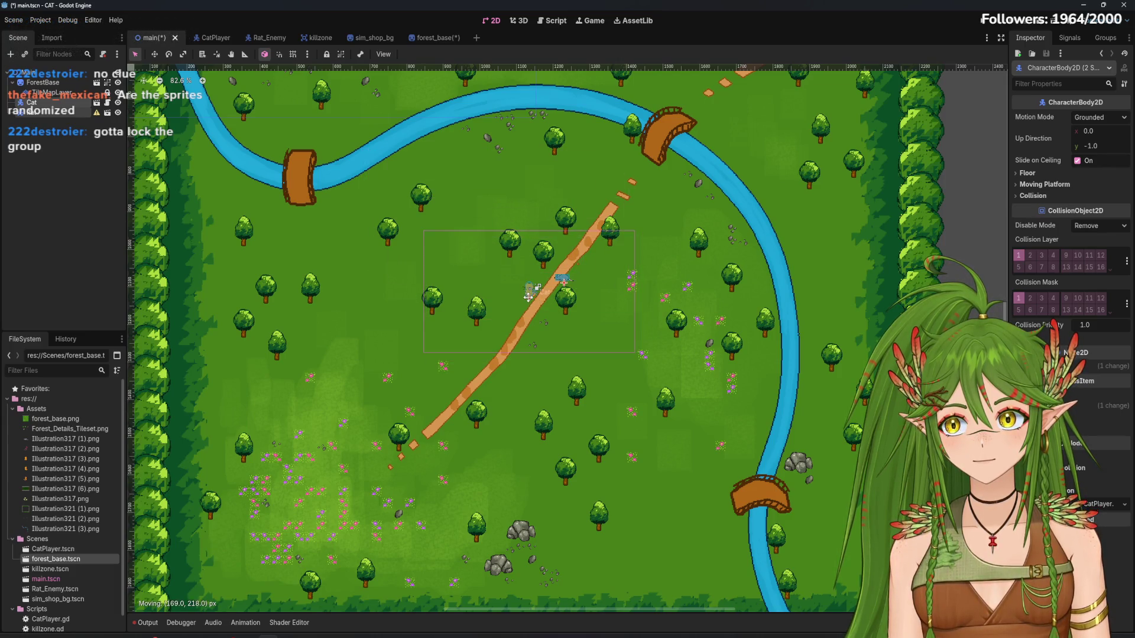
pyautogui.click(52, 92)
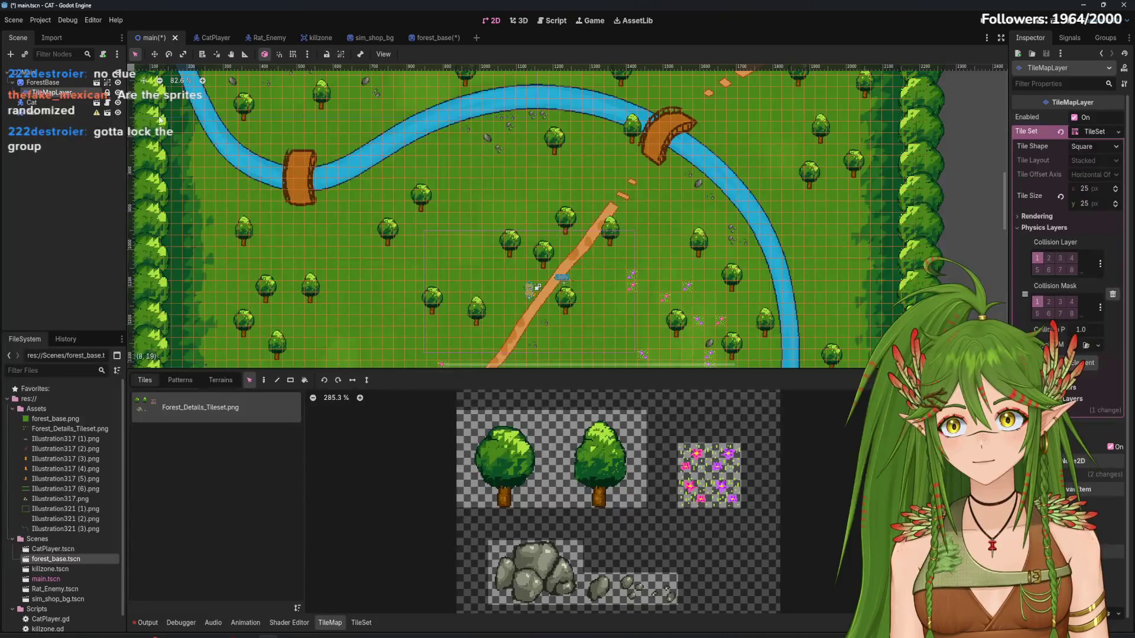
pyautogui.click(70, 105)
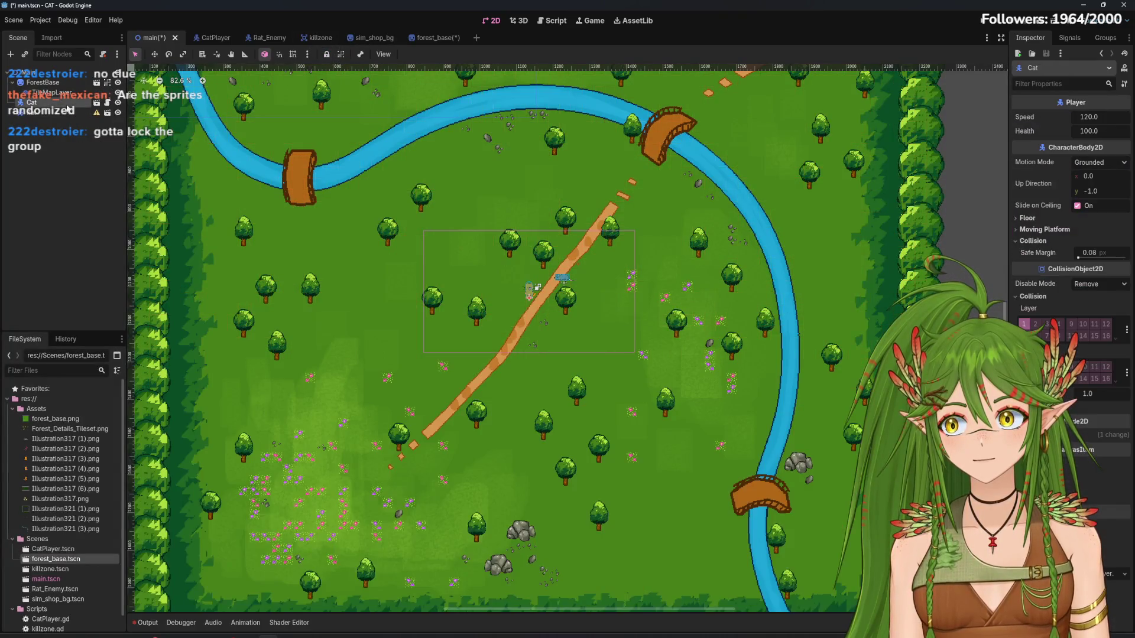
pyautogui.scroll(-3, 628, 331)
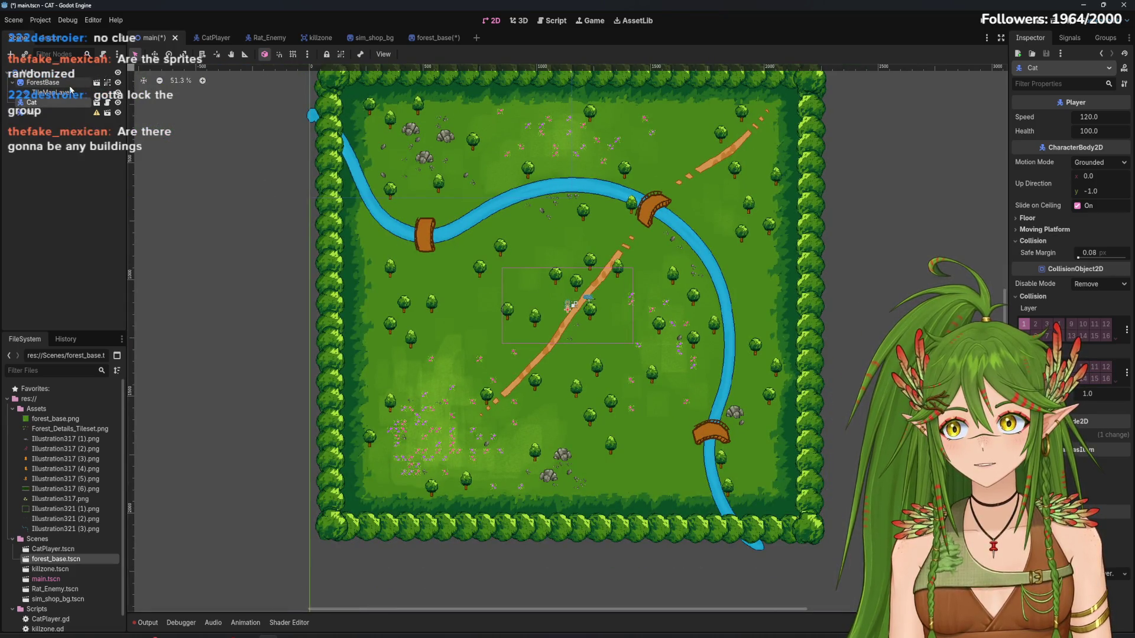
# Zoom in on TileMapLayer and select the tree tiles beside the path
pyautogui.click(112, 82)
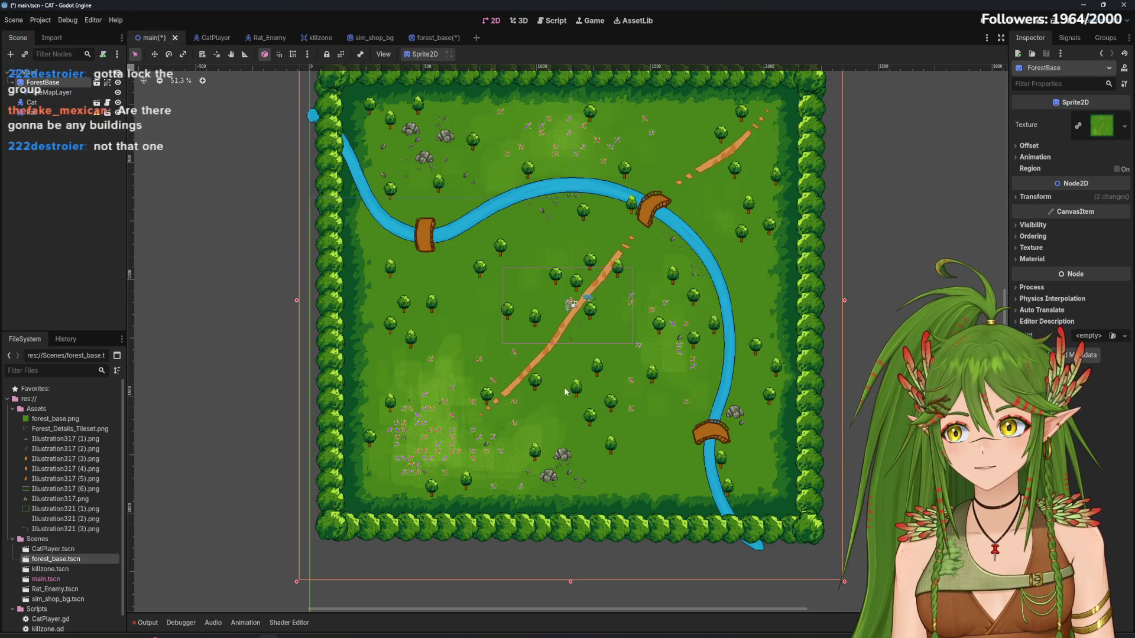
pyautogui.scroll(2, 556, 393)
pyautogui.scroll(1, 519, 424)
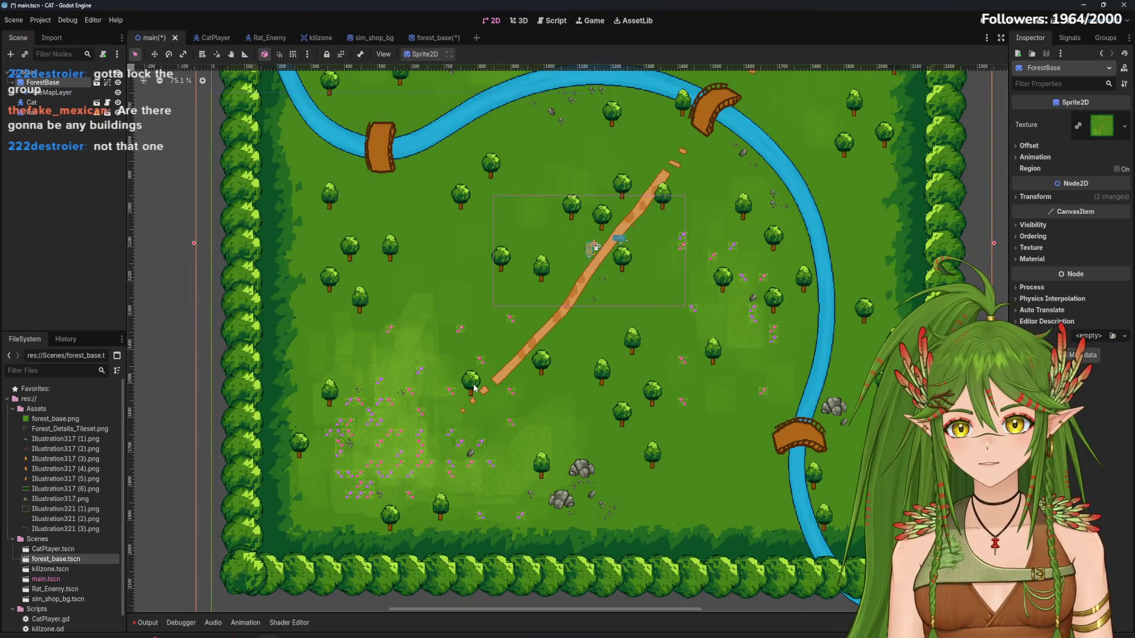
pyautogui.click(474, 388)
pyautogui.scroll(3, 428, 261)
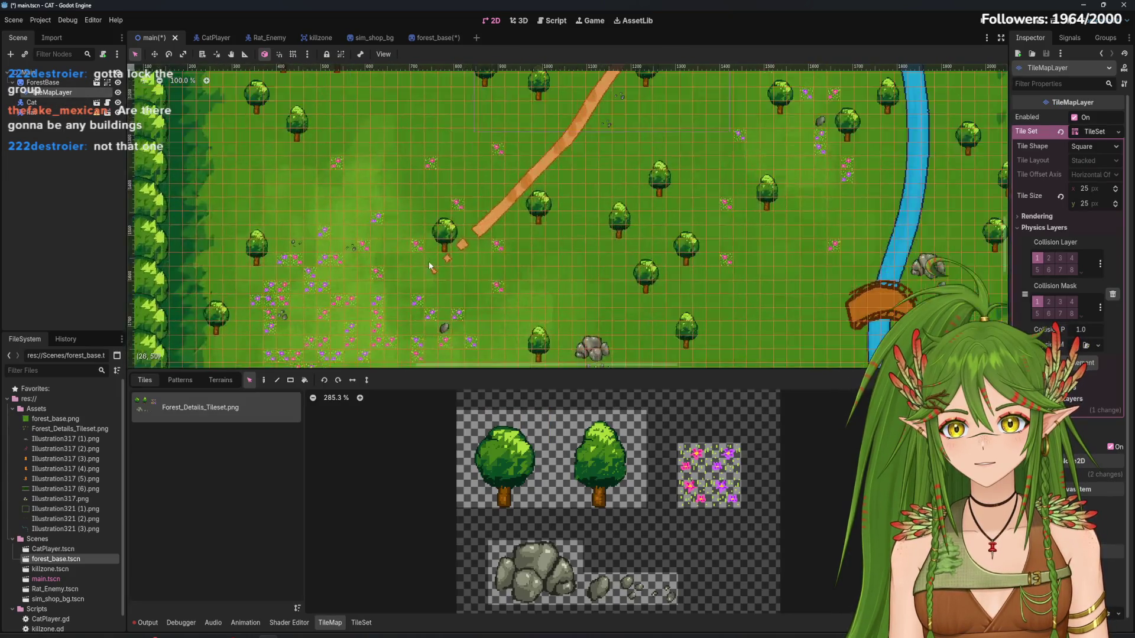
pyautogui.scroll(3, 428, 261)
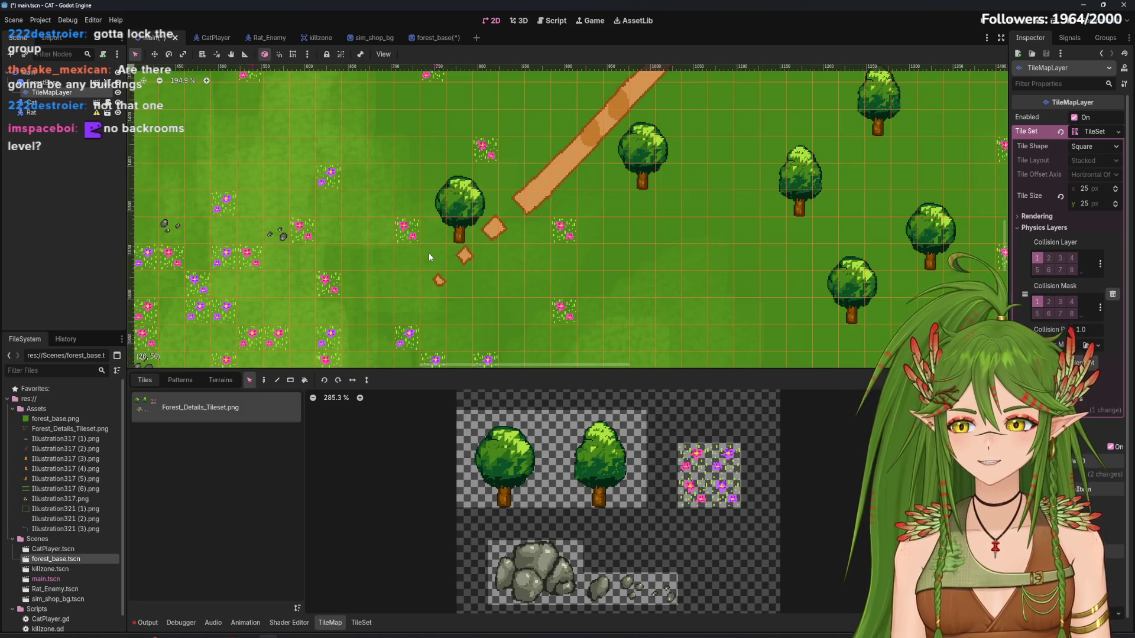
pyautogui.moveTo(459, 234); pyautogui.dragTo(493, 266)
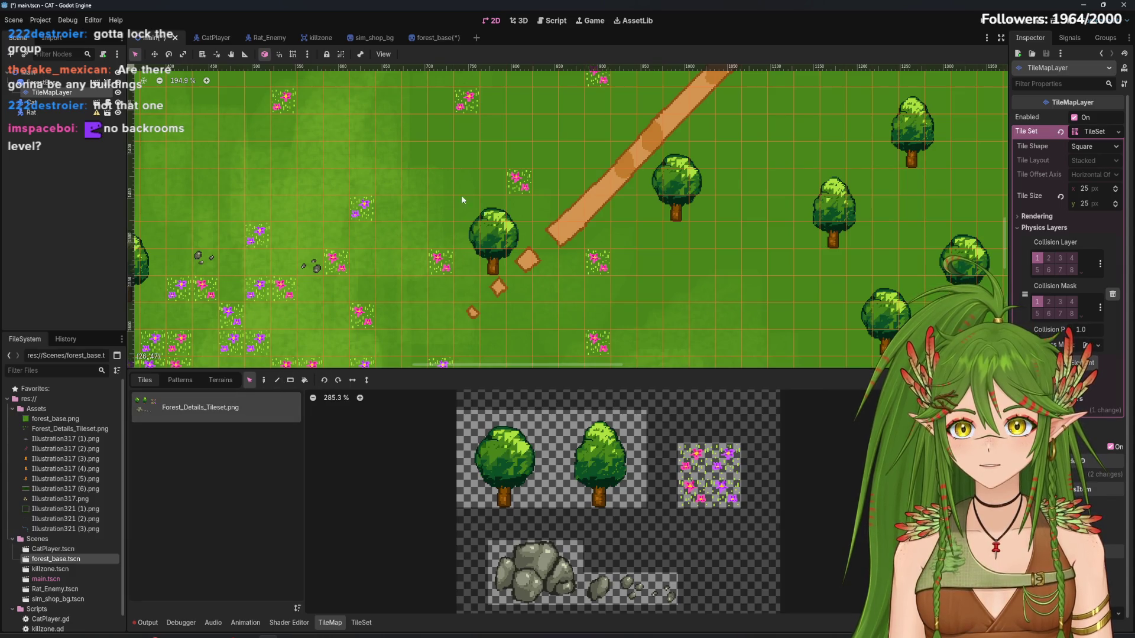
pyautogui.moveTo(463, 200)
pyautogui.mouseDown()
pyautogui.moveTo(502, 277)
pyautogui.moveTo(491, 225)
pyautogui.moveTo(468, 214)
pyautogui.mouseUp()
# Move the two riverside trees one tile to the right
pyautogui.scroll(-3, 534, 285)
pyautogui.moveTo(726, 242)
pyautogui.mouseDown()
pyautogui.moveTo(768, 264)
pyautogui.moveTo(645, 199)
pyautogui.mouseUp()
pyautogui.moveTo(571, 146); pyautogui.dragTo(648, 283)
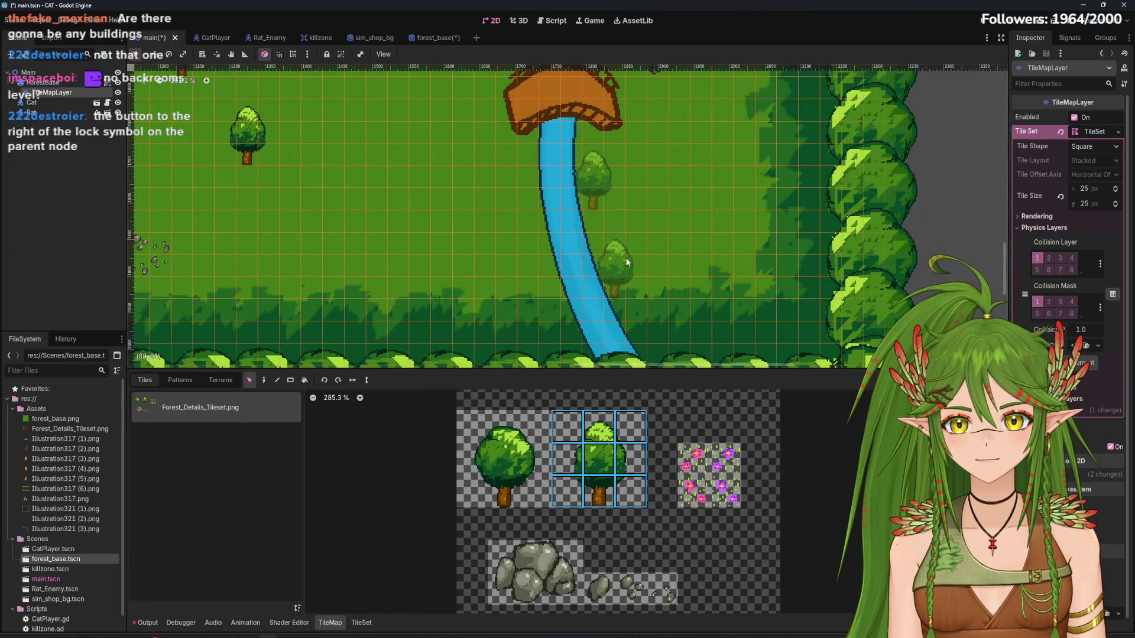
pyautogui.moveTo(615, 178)
pyautogui.mouseDown()
pyautogui.moveTo(637, 177)
pyautogui.moveTo(669, 207)
pyautogui.moveTo(669, 234)
pyautogui.mouseUp()
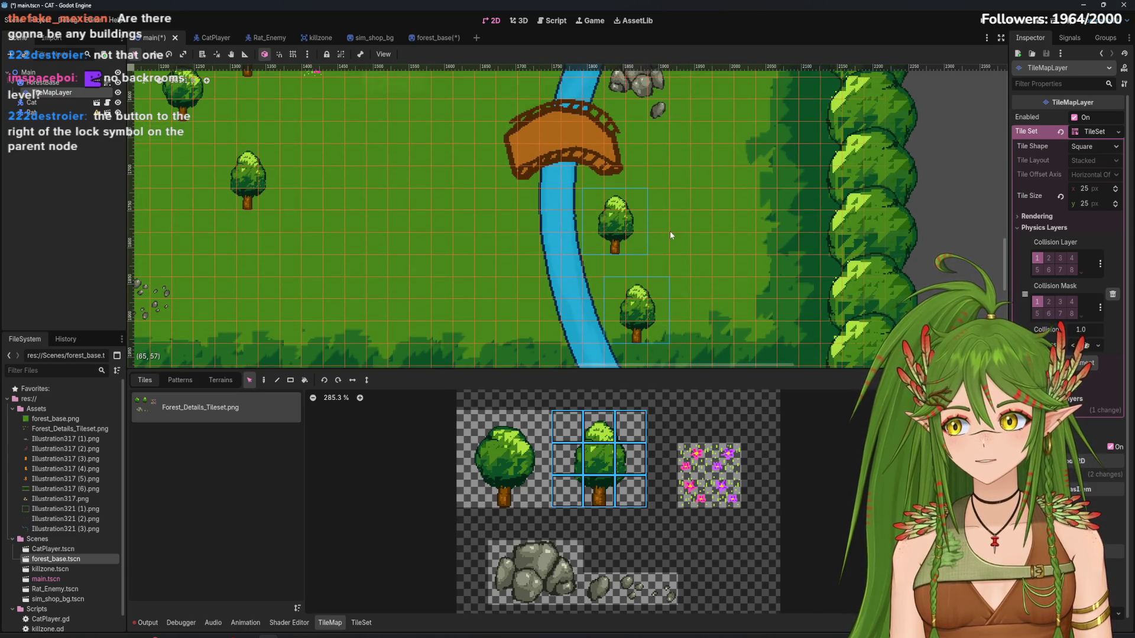
# Ungroup ForestBase so its children can be selected individually
pyautogui.click(47, 83)
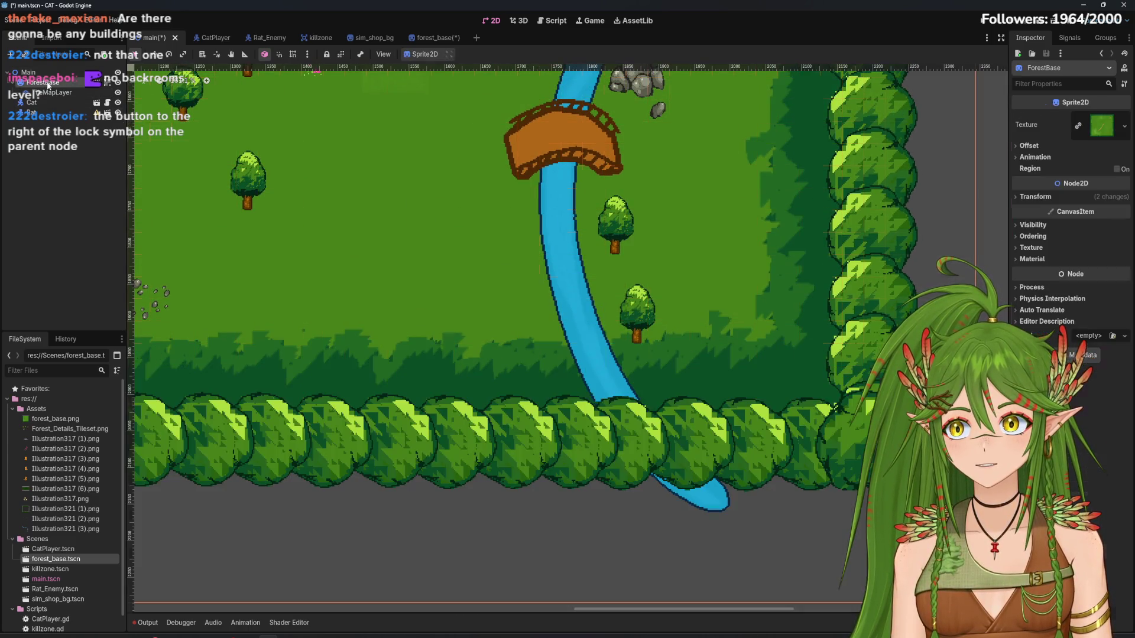
pyautogui.click(341, 56)
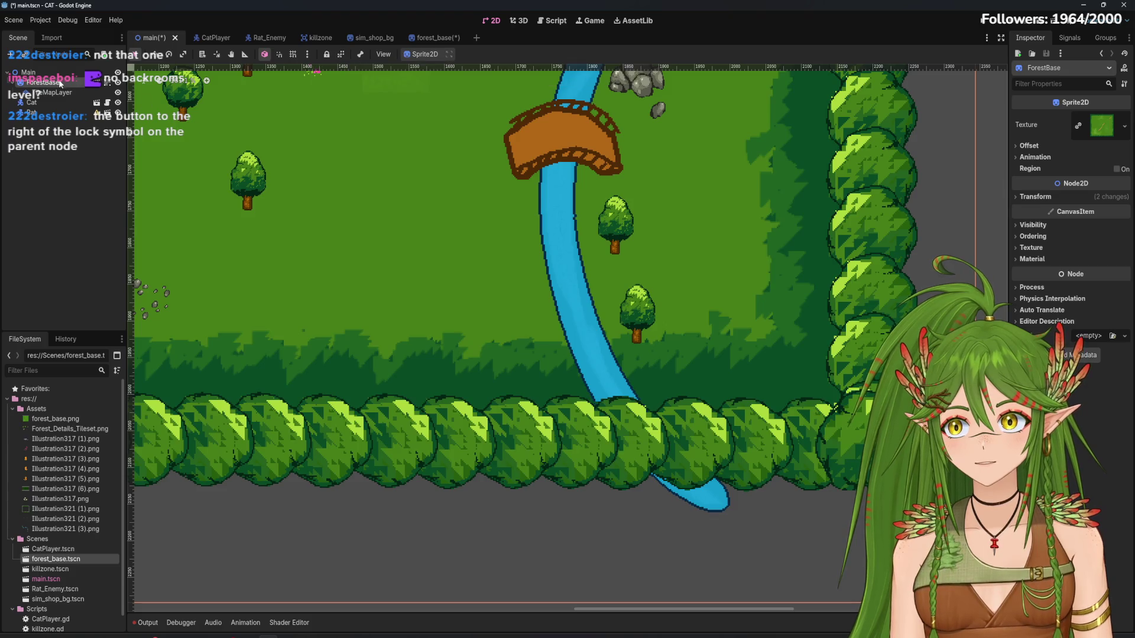
pyautogui.press('Down')
pyautogui.press('Down')
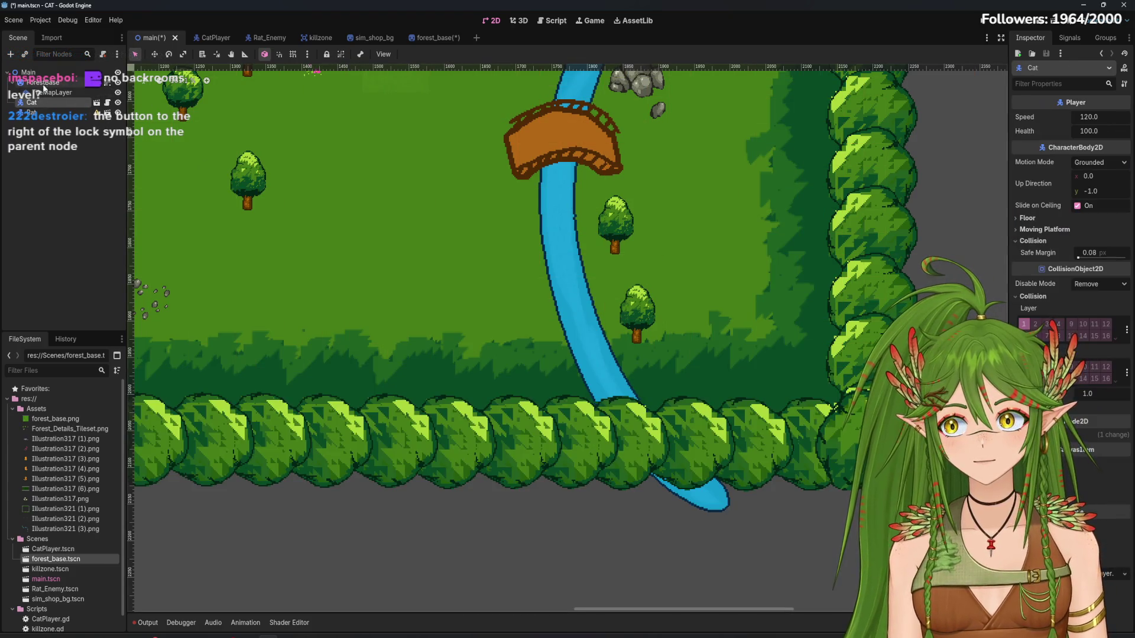
pyautogui.press('Up')
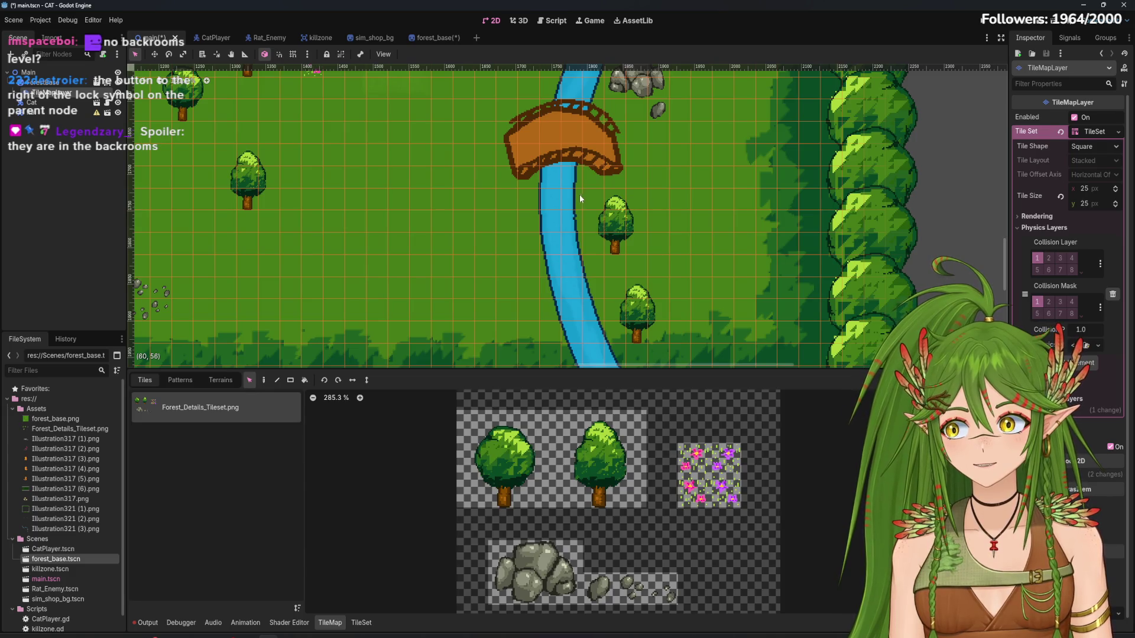
# Select and reposition the remaining riverside tree tiles, then look over the map
pyautogui.moveTo(582, 189); pyautogui.dragTo(691, 276)
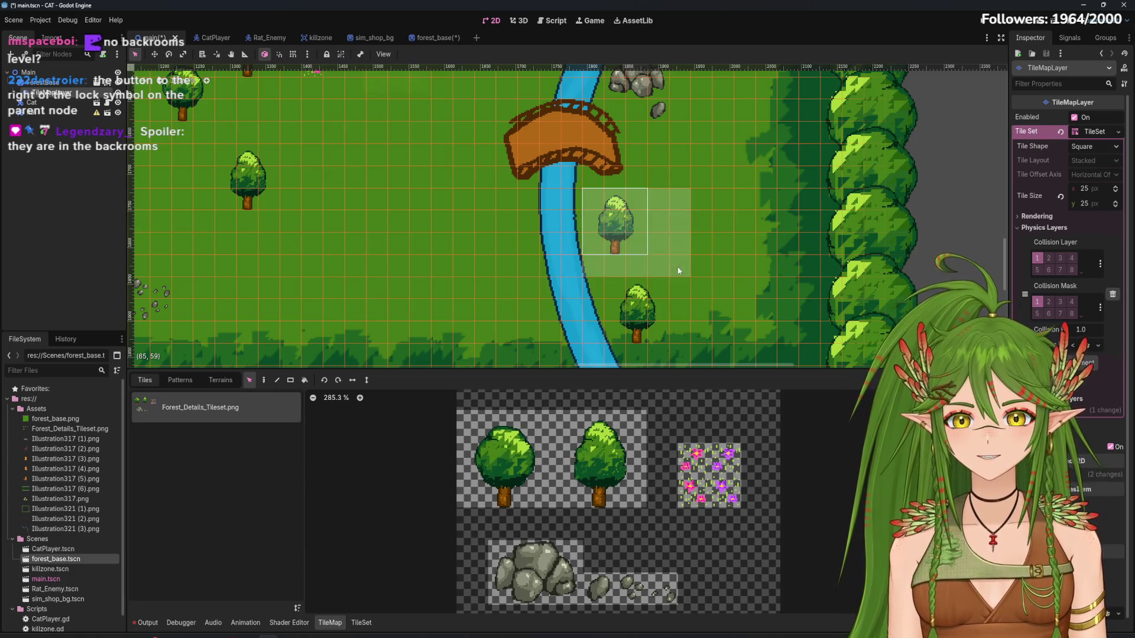
pyautogui.click(606, 234)
pyautogui.scroll(-1, 639, 245)
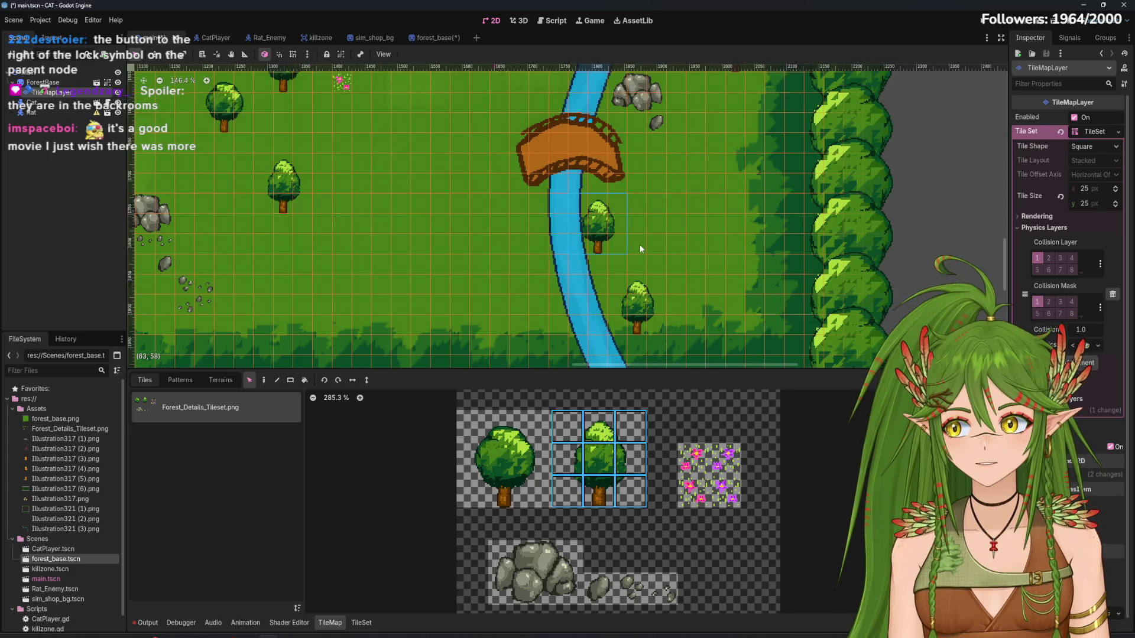
pyautogui.scroll(-2, 620, 260)
pyautogui.moveTo(606, 279); pyautogui.dragTo(645, 302)
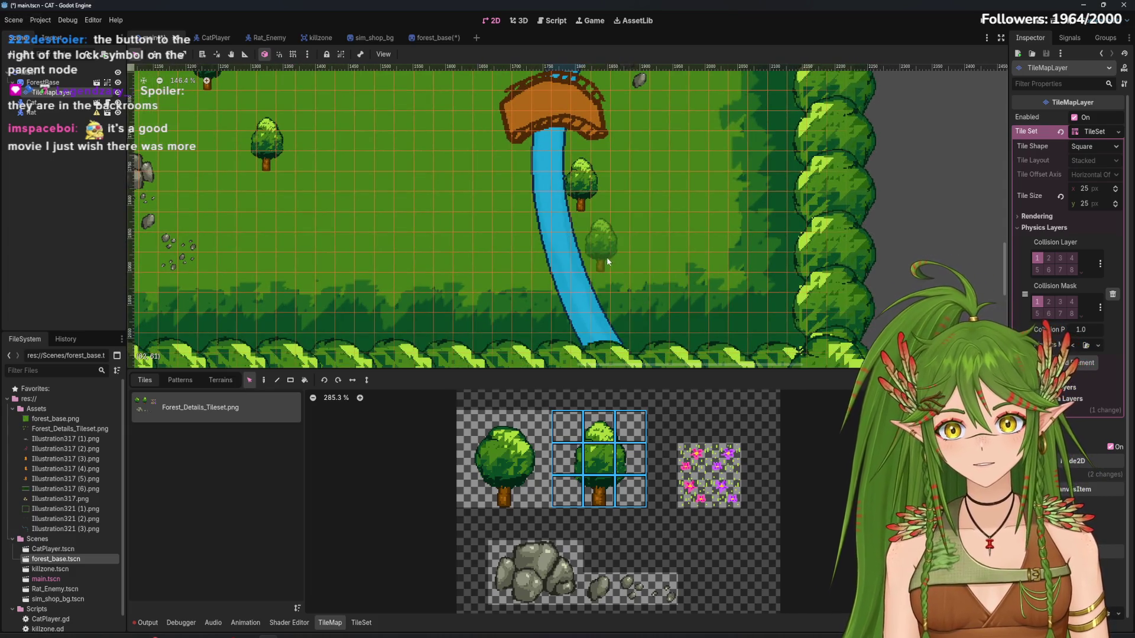
pyautogui.scroll(10, 646, 211)
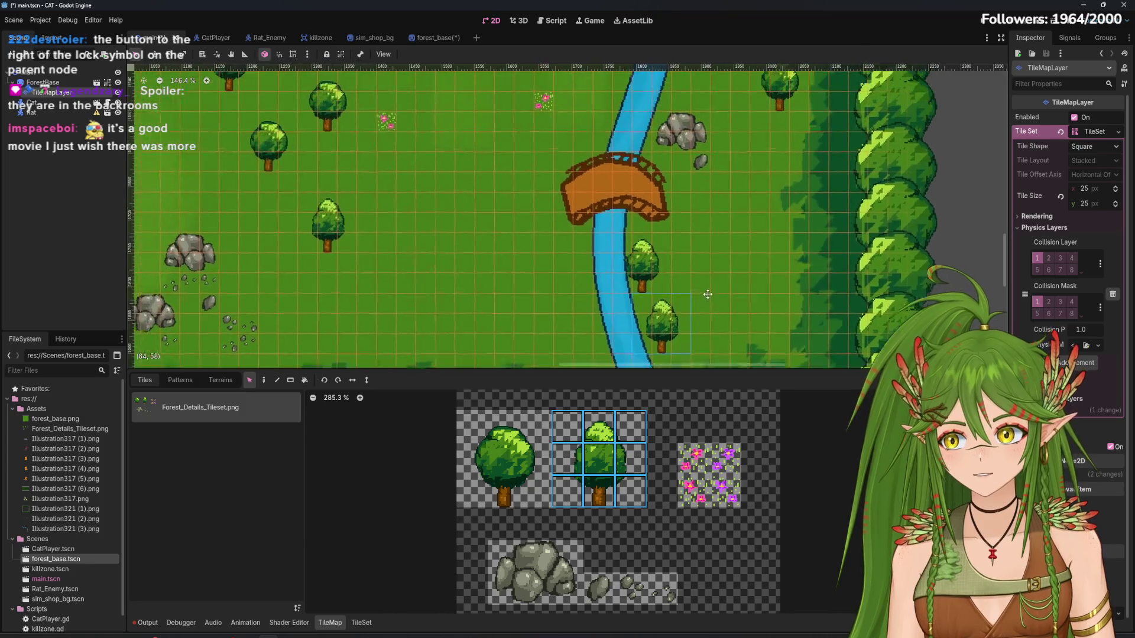
pyautogui.scroll(10, 759, 306)
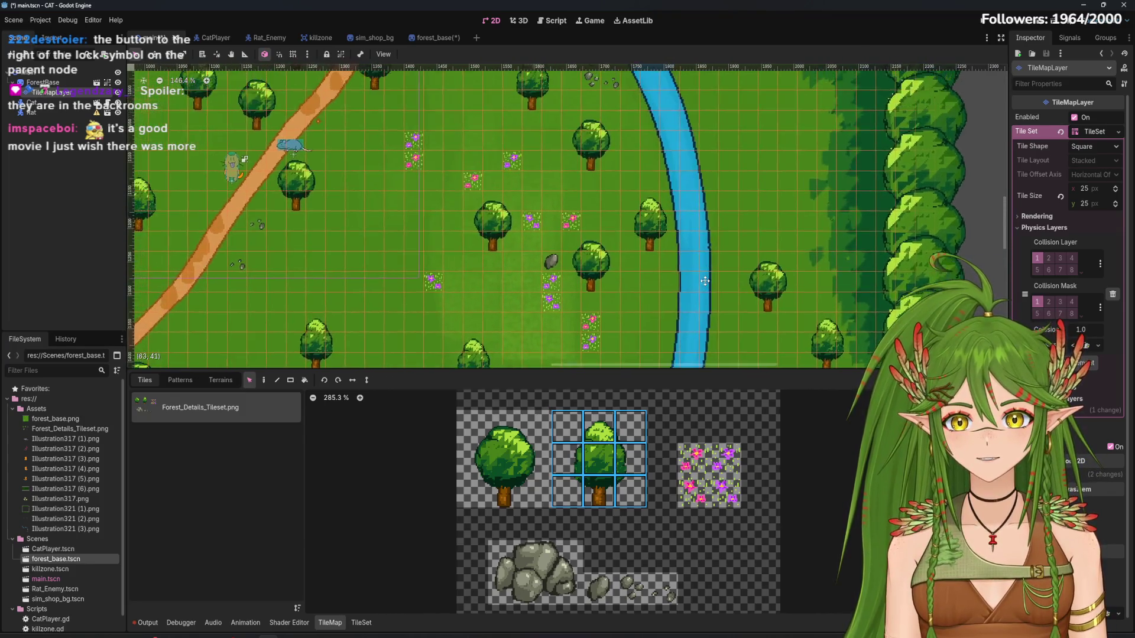
pyautogui.scroll(10, 679, 317)
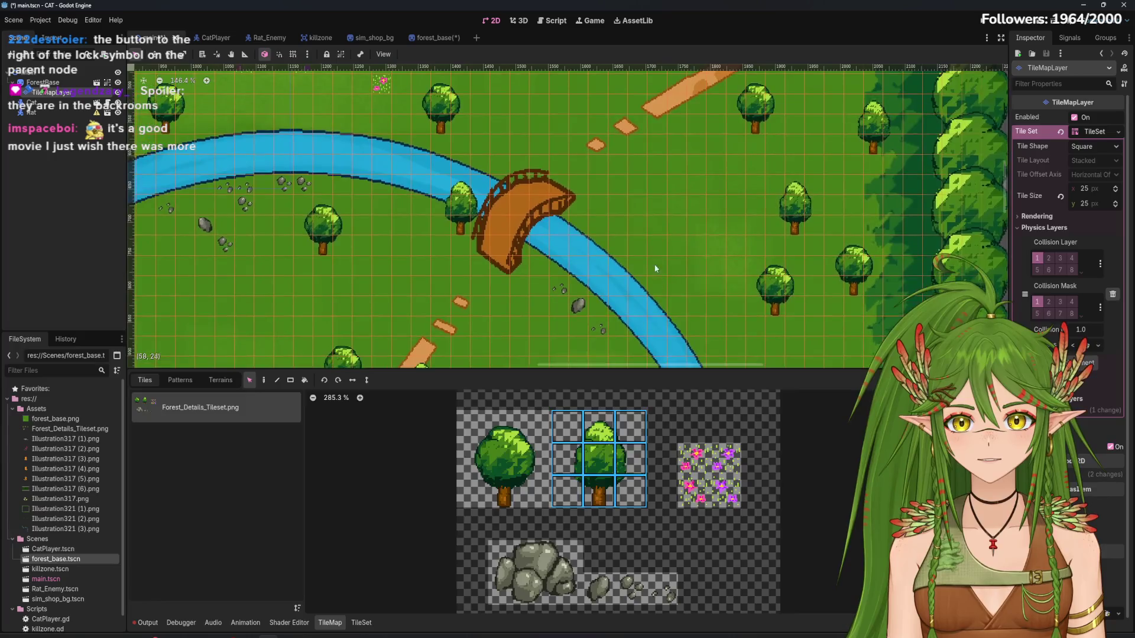
pyautogui.hscroll(-10, 587, 283)
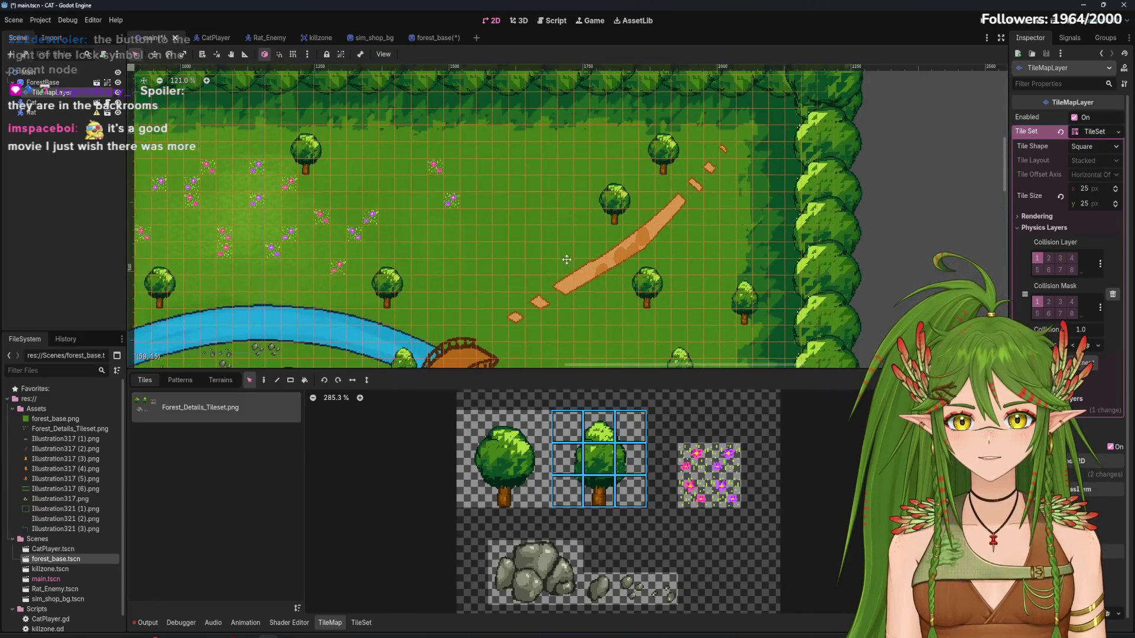
pyautogui.scroll(-10, 670, 262)
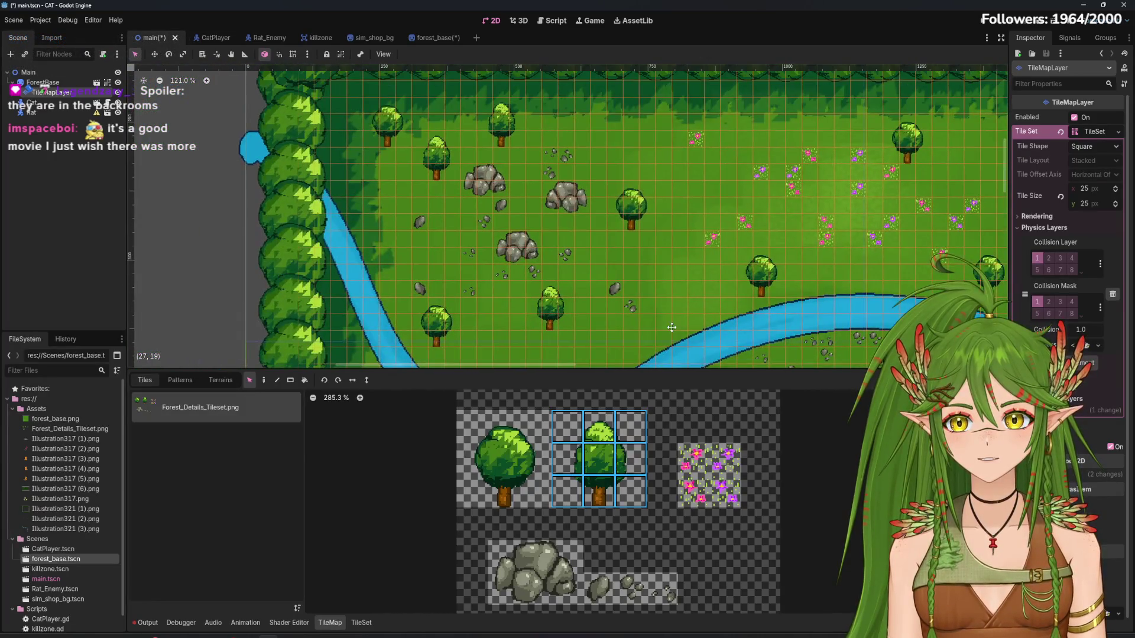
pyautogui.hscroll(8, 644, 187)
pyautogui.scroll(-2, 643, 187)
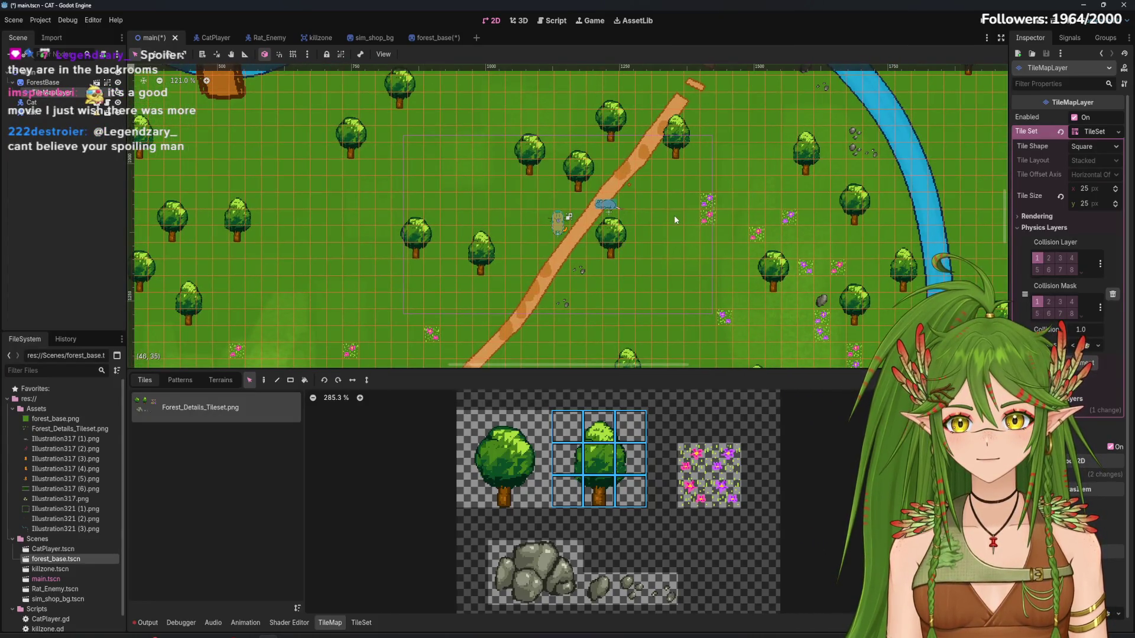
# Nudge the cat and the rat up and to the right, then save the main scene
pyautogui.click(35, 103)
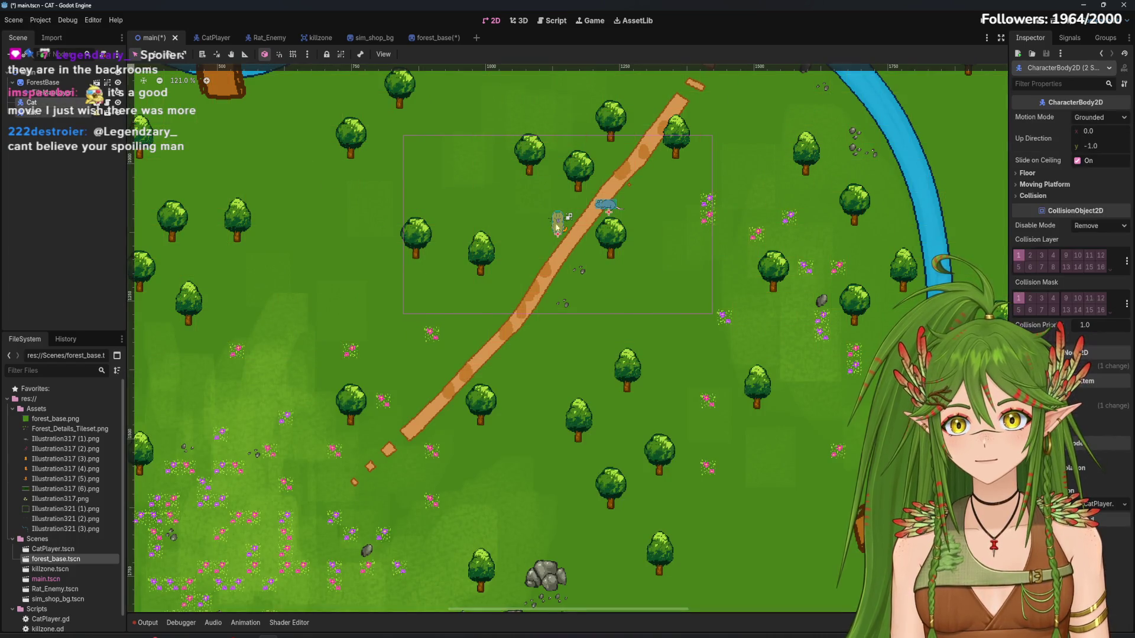
pyautogui.moveTo(552, 232)
pyautogui.mouseDown()
pyautogui.moveTo(608, 204)
pyautogui.moveTo(558, 275)
pyautogui.moveTo(564, 249)
pyautogui.moveTo(638, 208)
pyautogui.mouseUp()
pyautogui.click(613, 224)
pyautogui.hotkey('ctrl', 's')
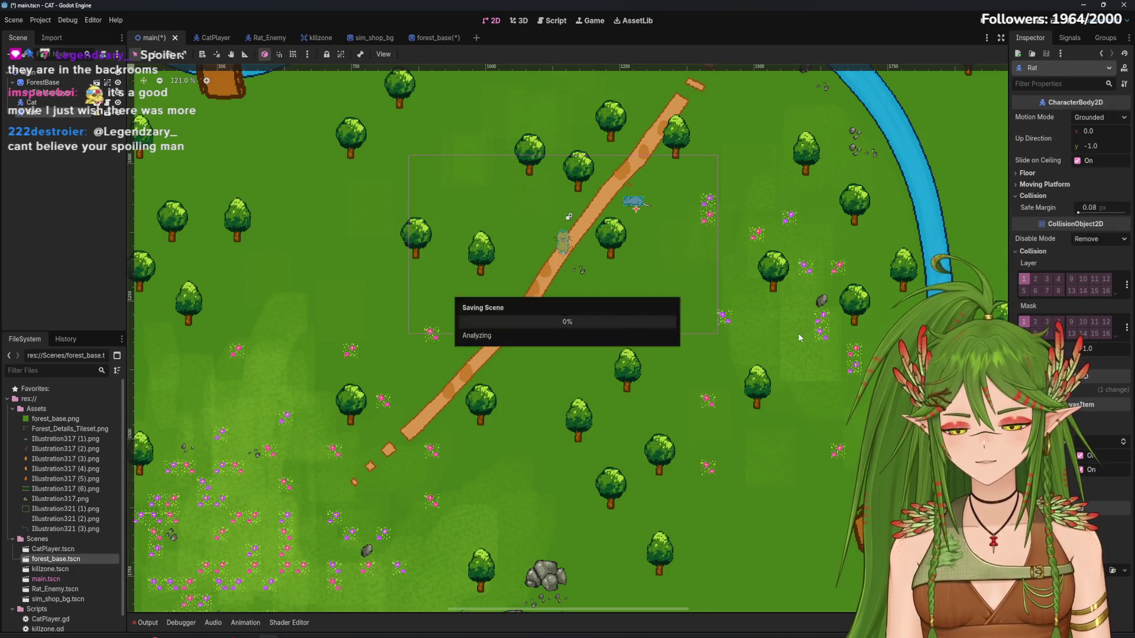
# Run the game and switch the game view to a fixed, smaller window
pyautogui.click(978, 23)
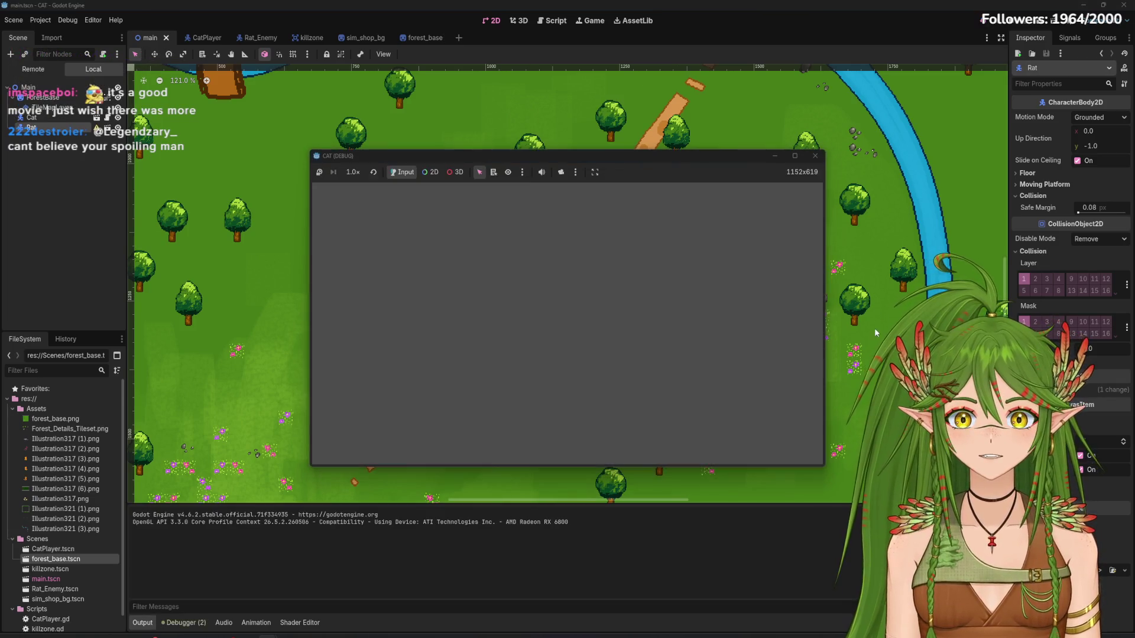
pyautogui.click(797, 155)
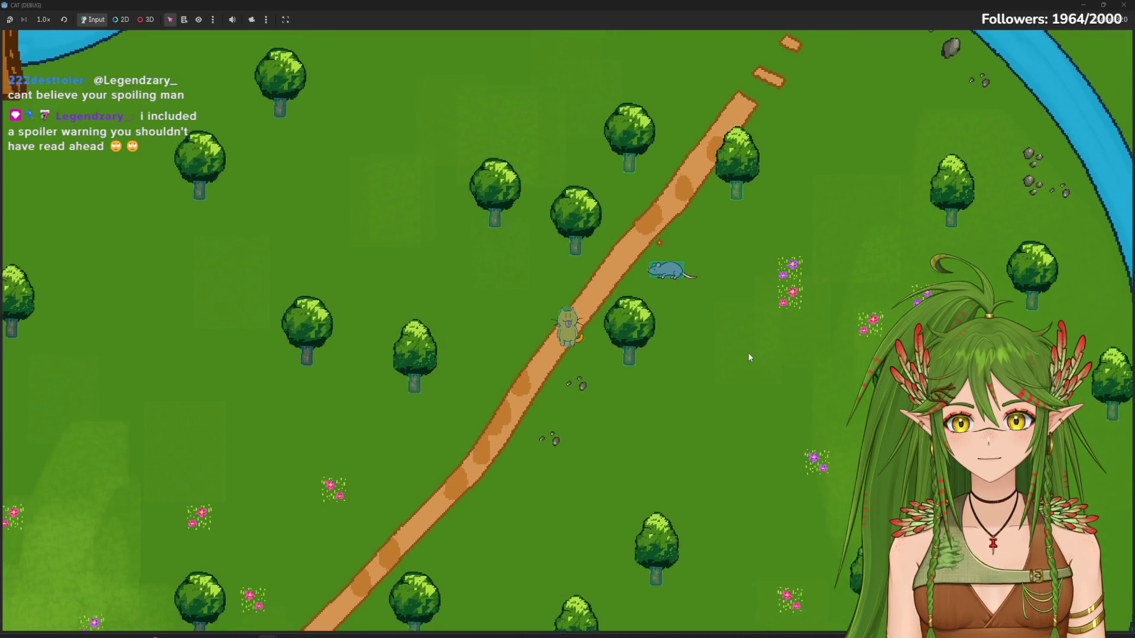
pyautogui.click(277, 20)
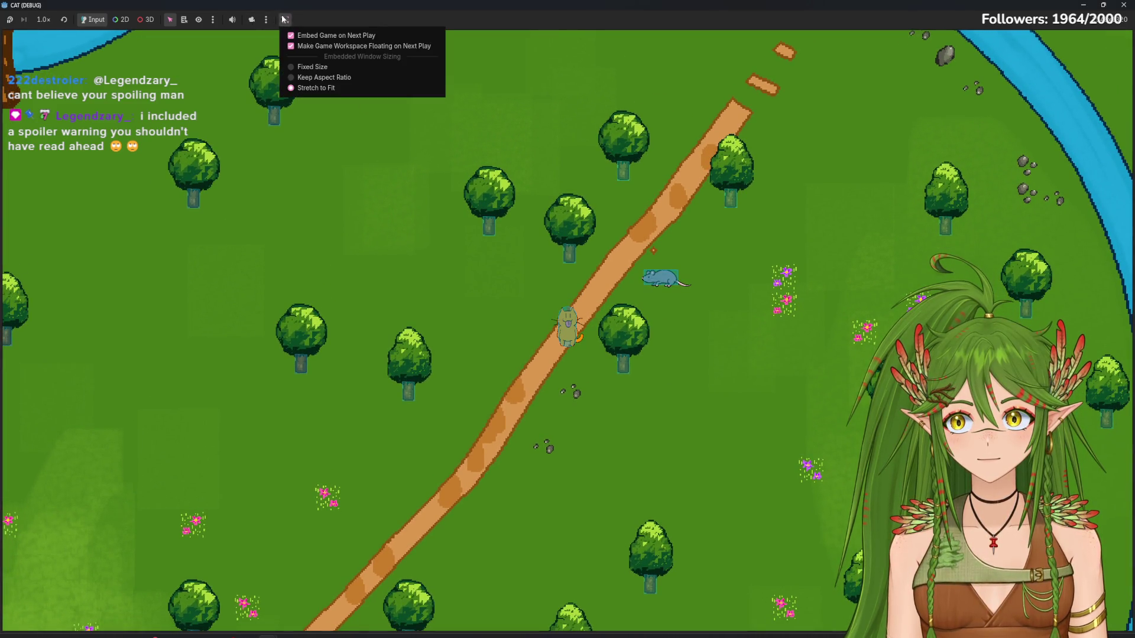
pyautogui.click(312, 71)
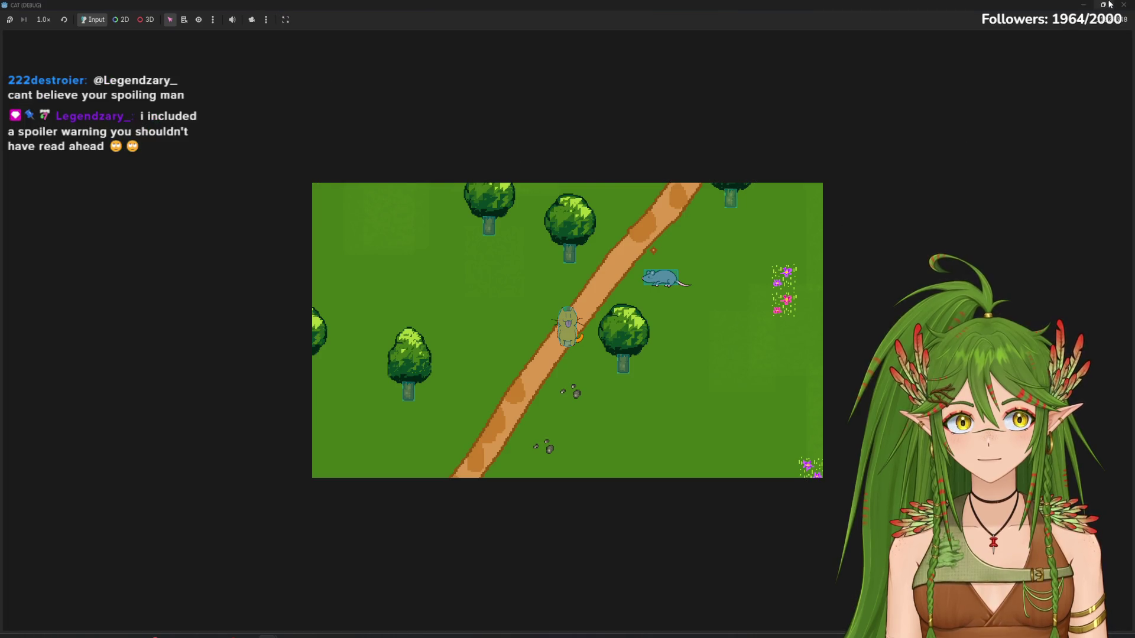
pyautogui.press('super+Down')
# Walk the cat around the forest path past the trees, then stop the game and select TileMapLayer
pyautogui.press('Up')
pyautogui.press('Right')
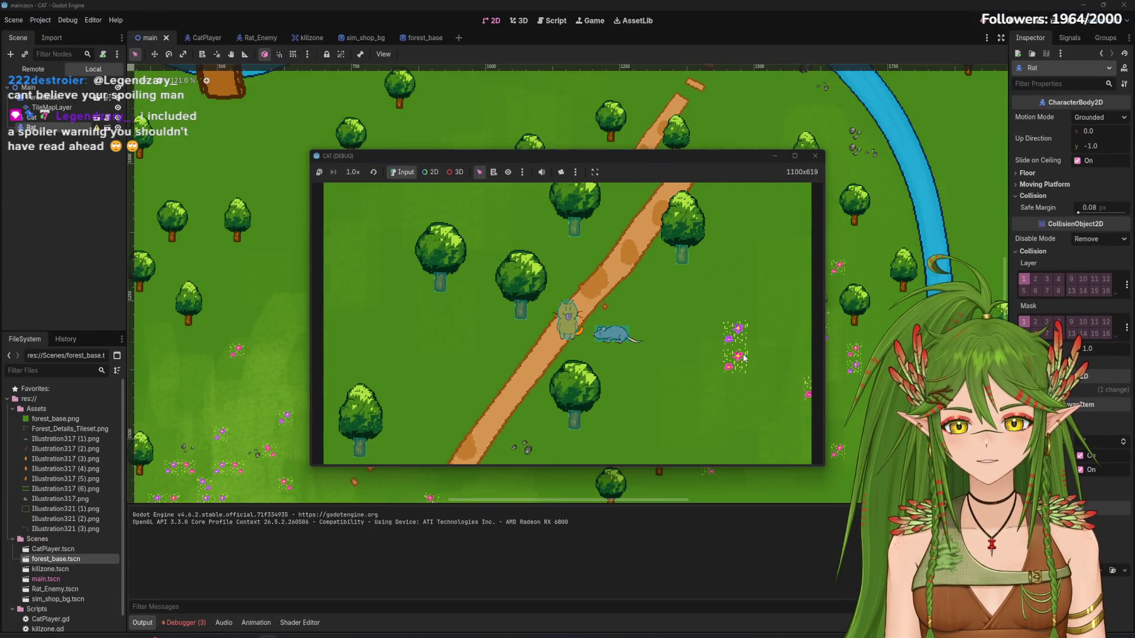
pyautogui.press('Up')
pyautogui.press('Right')
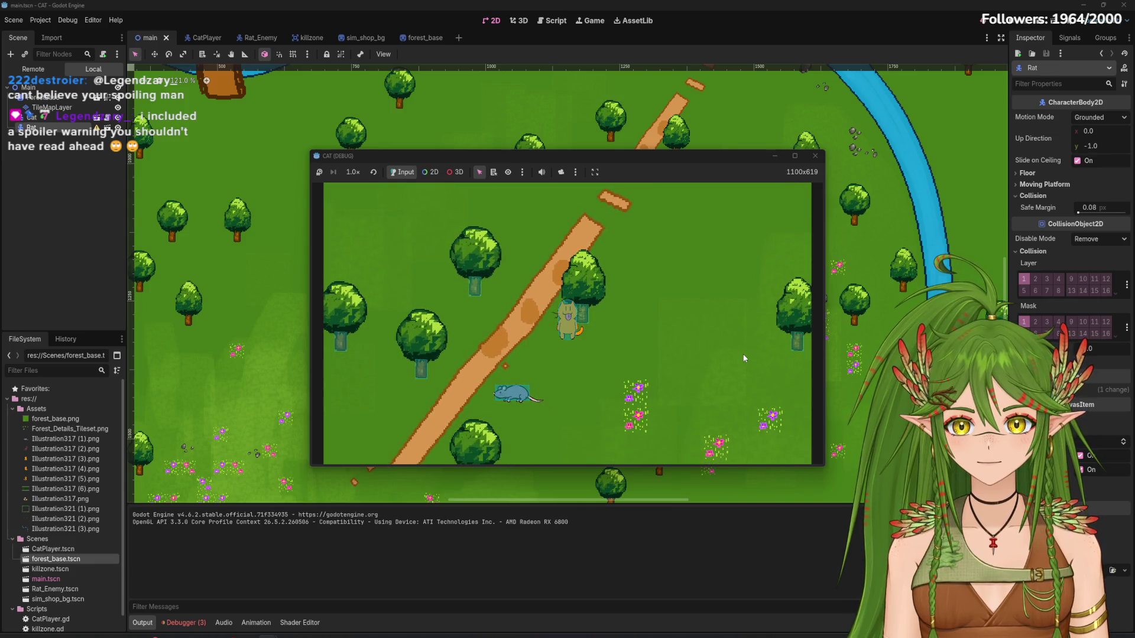
pyautogui.press('Up')
pyautogui.press('Left')
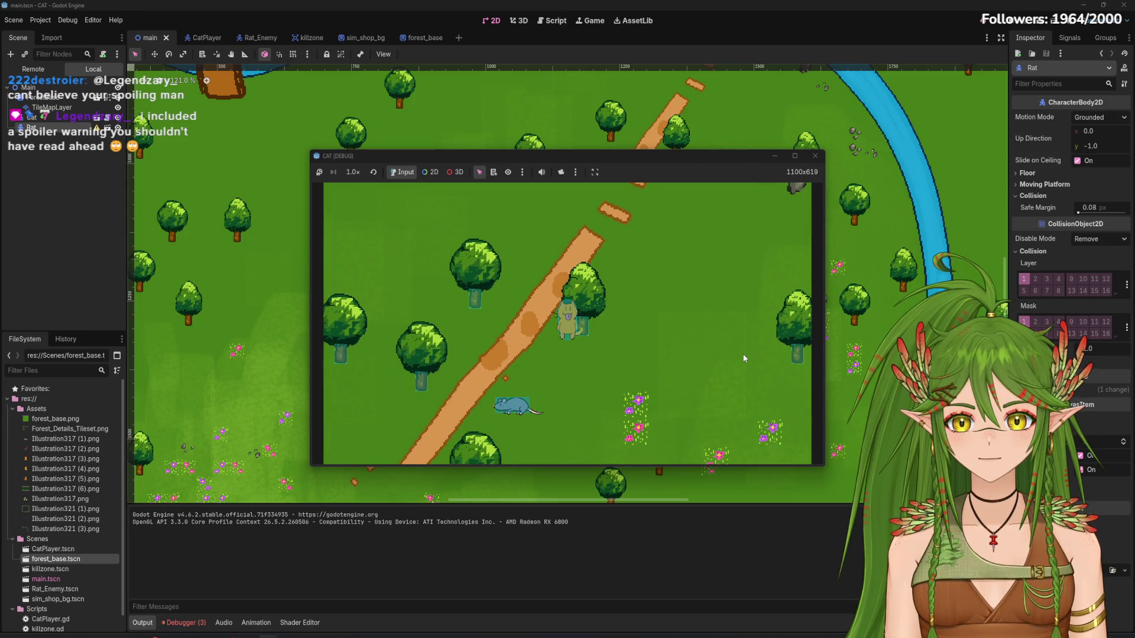
pyautogui.press('Left')
pyautogui.press('Down')
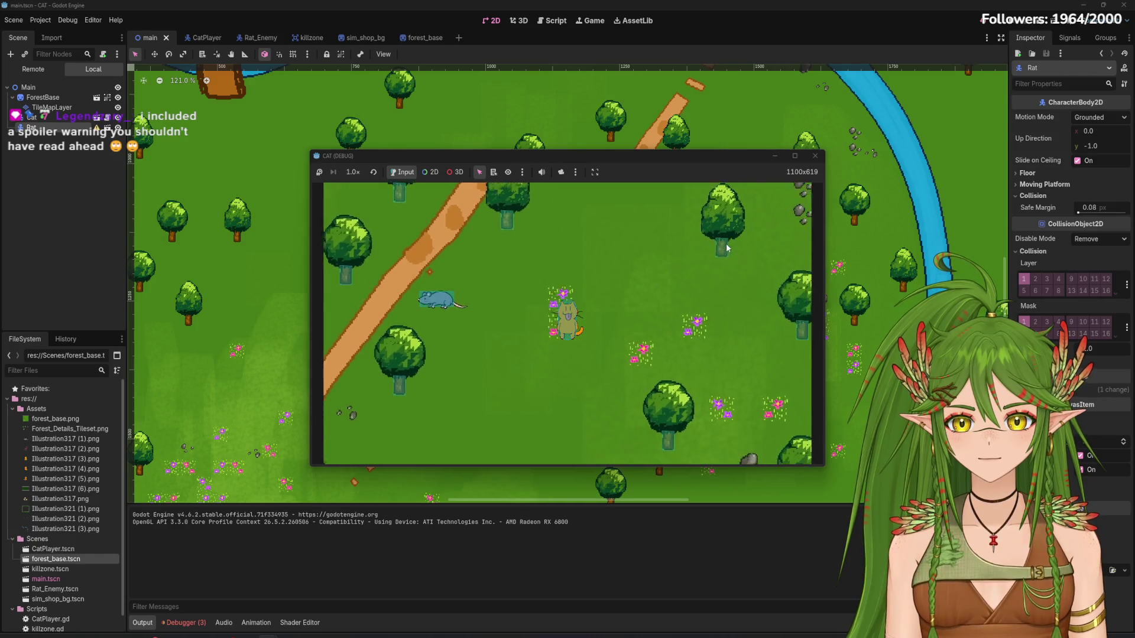
pyautogui.press('Up')
pyautogui.press('Left')
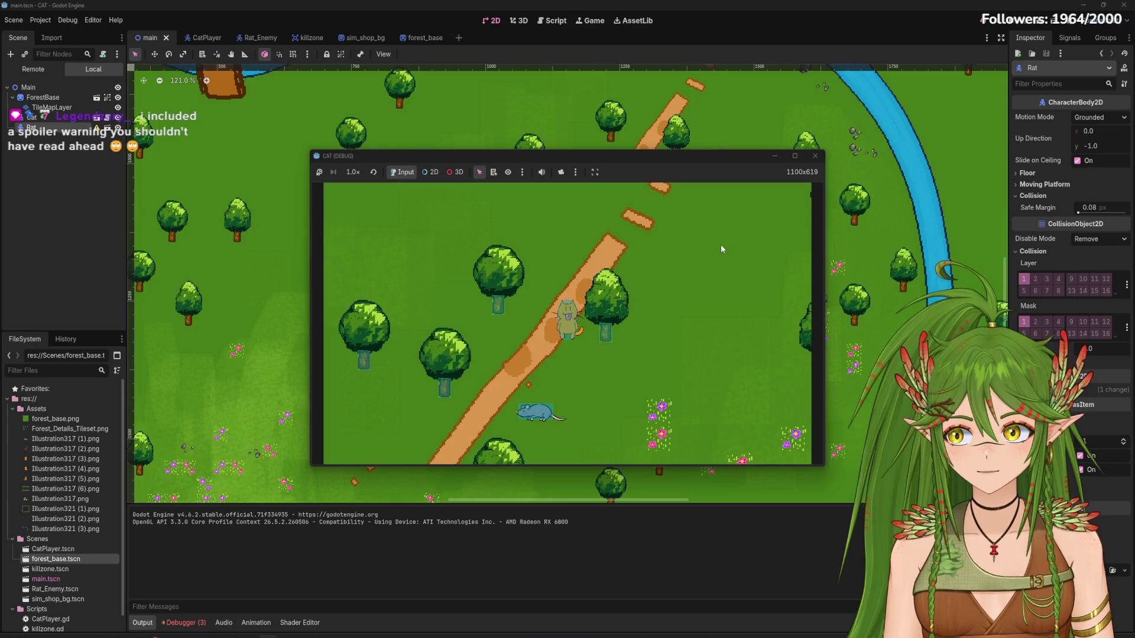
pyautogui.click(816, 156)
pyautogui.click(28, 92)
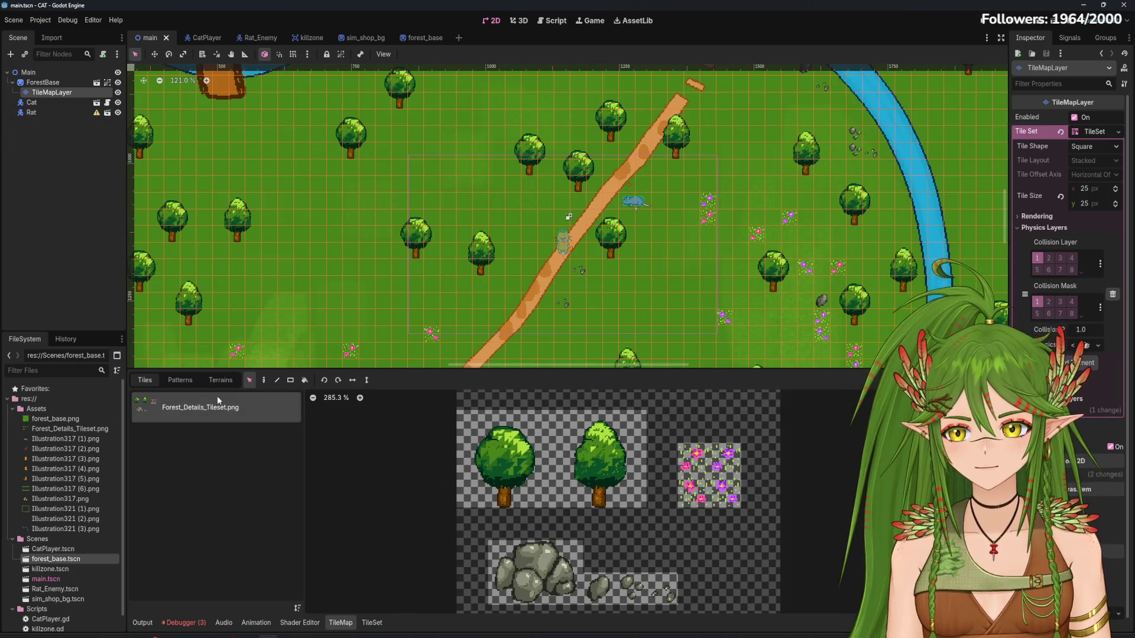
# In TileSet Paint mode, paint Y Sort Origin onto the top-left tile and raise it to 1
pyautogui.click(379, 628)
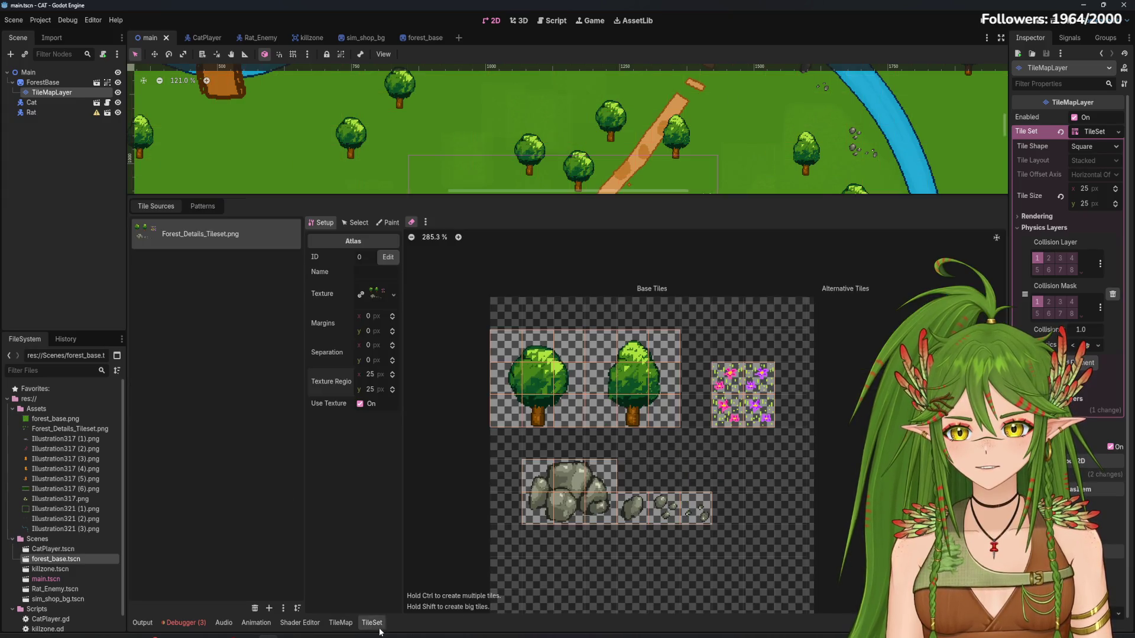
pyautogui.click(387, 222)
pyautogui.click(387, 256)
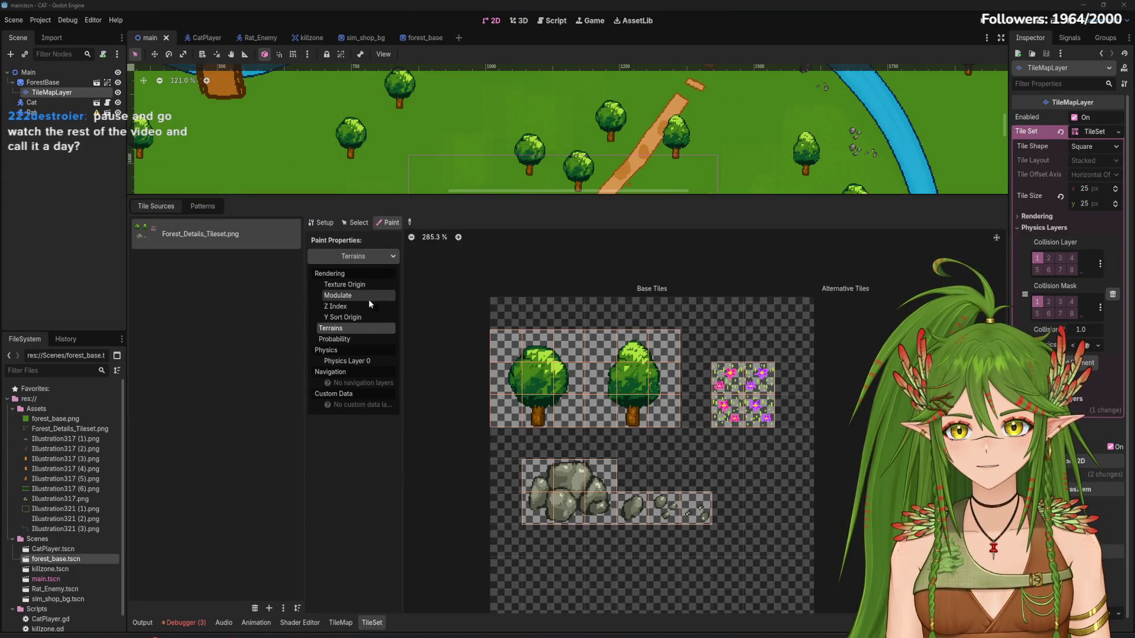
pyautogui.click(358, 311)
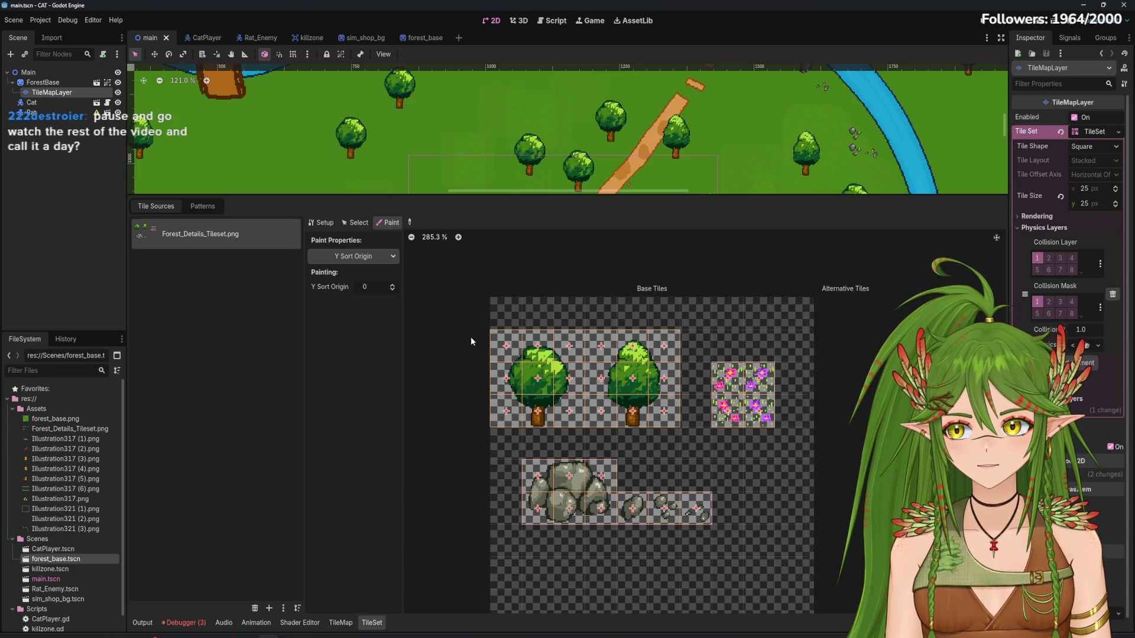
pyautogui.click(501, 344)
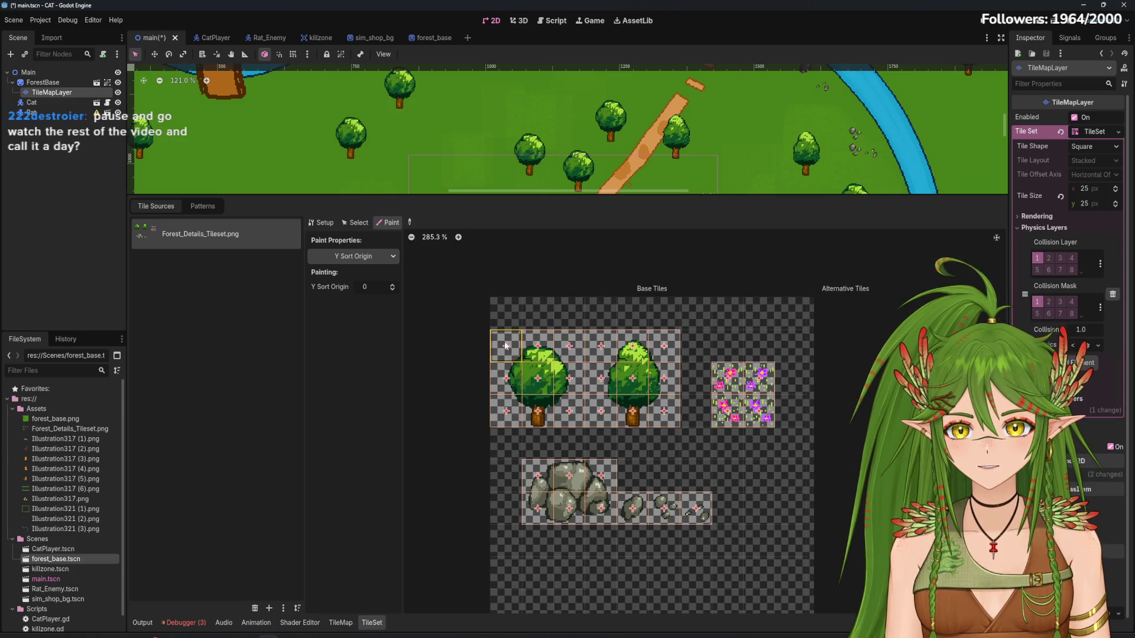
pyautogui.scroll(3, 506, 346)
pyautogui.click(393, 285)
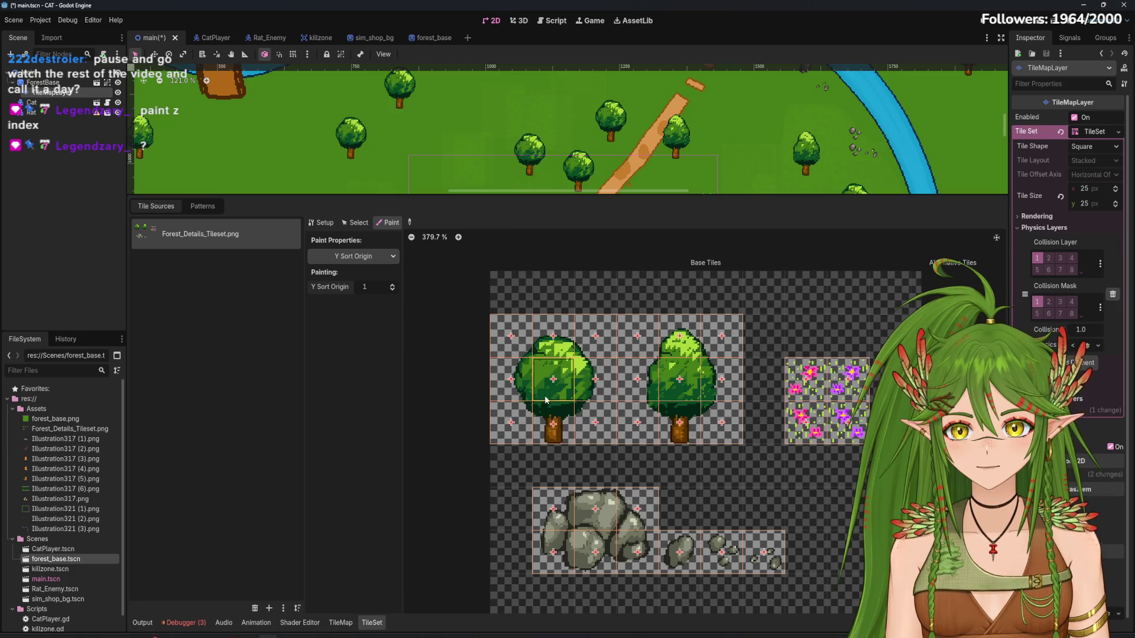
# Switch the painted property to Z Index with a value of 2
pyautogui.click(381, 256)
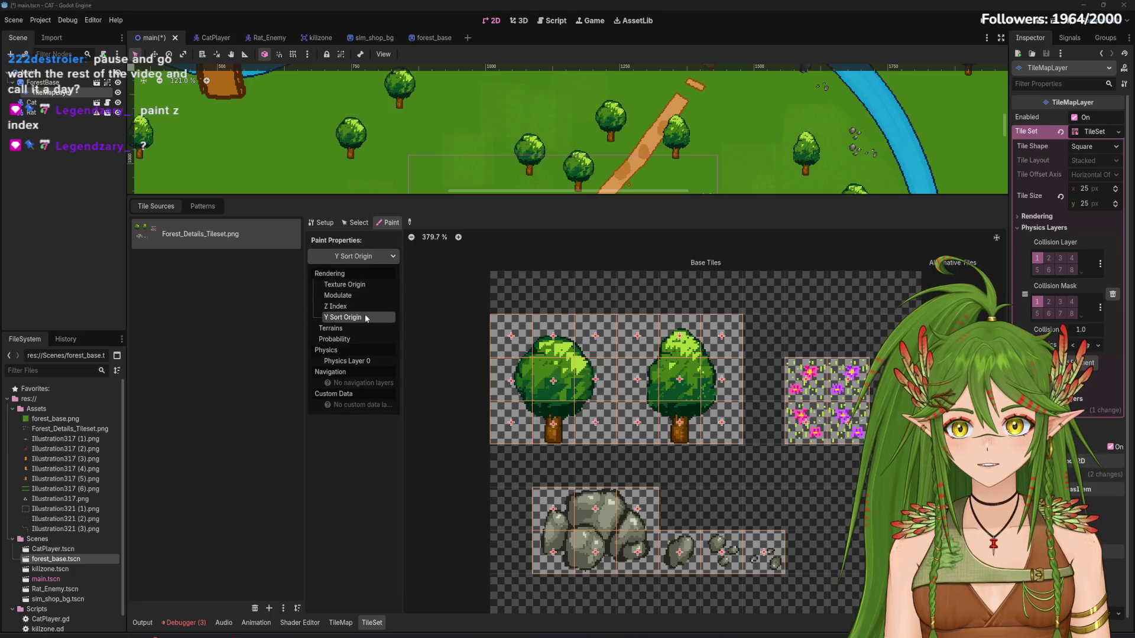
pyautogui.click(356, 306)
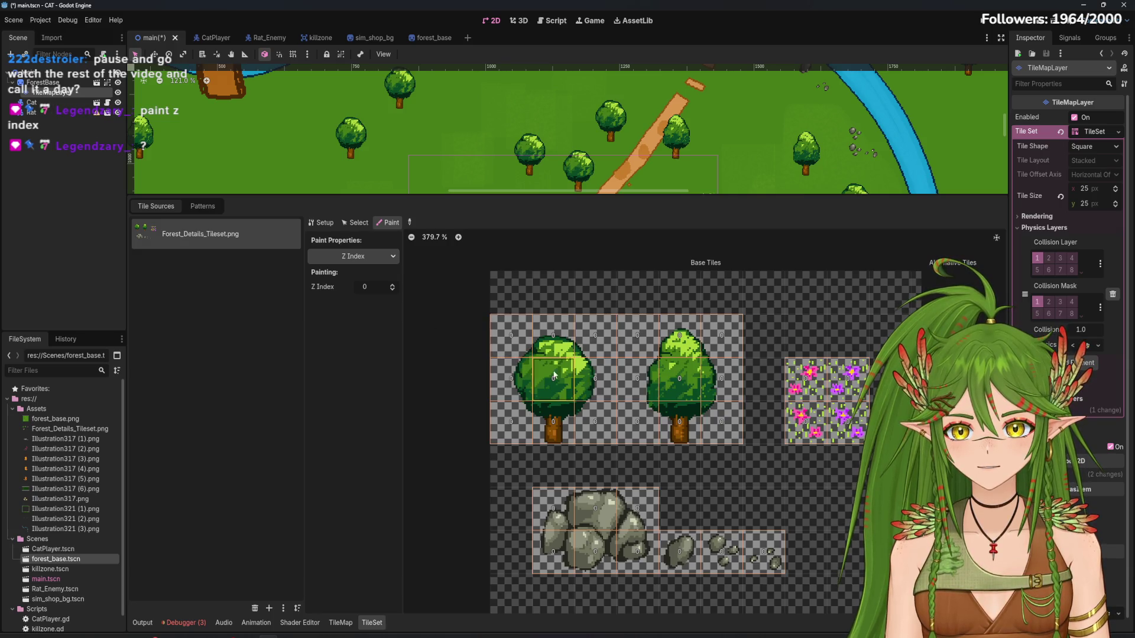
pyautogui.click(389, 286)
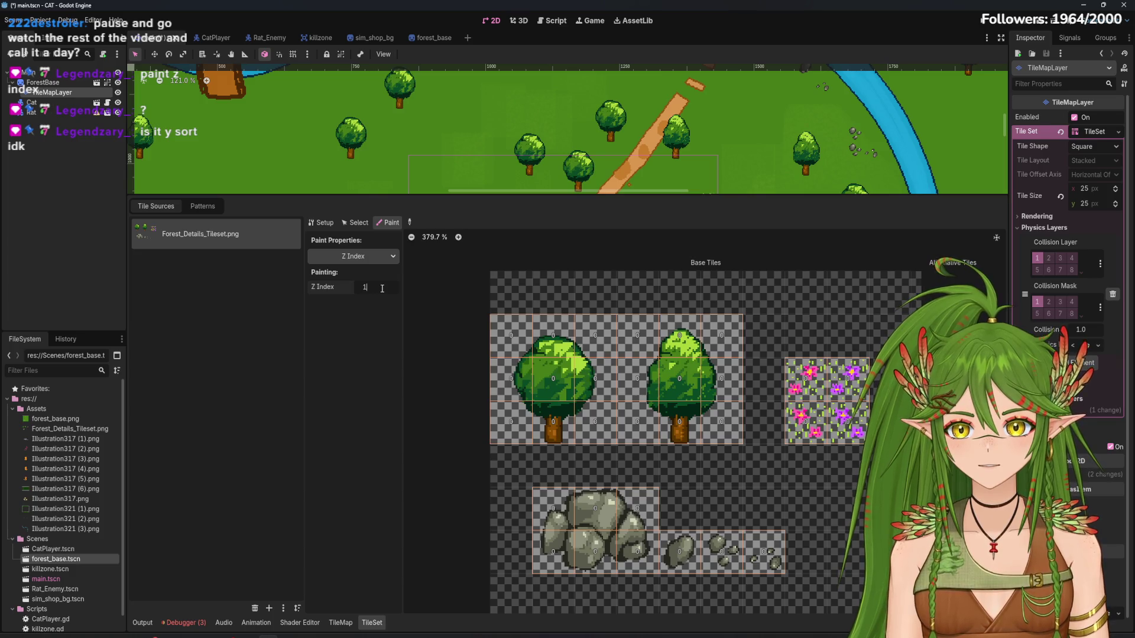
pyautogui.click(382, 288)
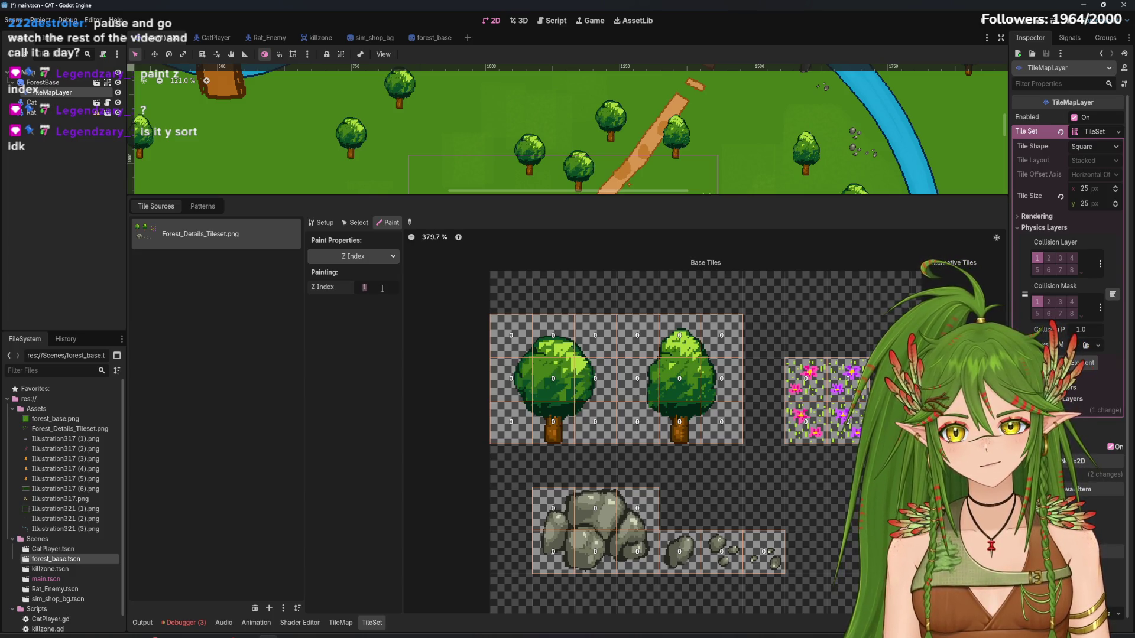
pyautogui.write('2')
pyautogui.click(511, 335)
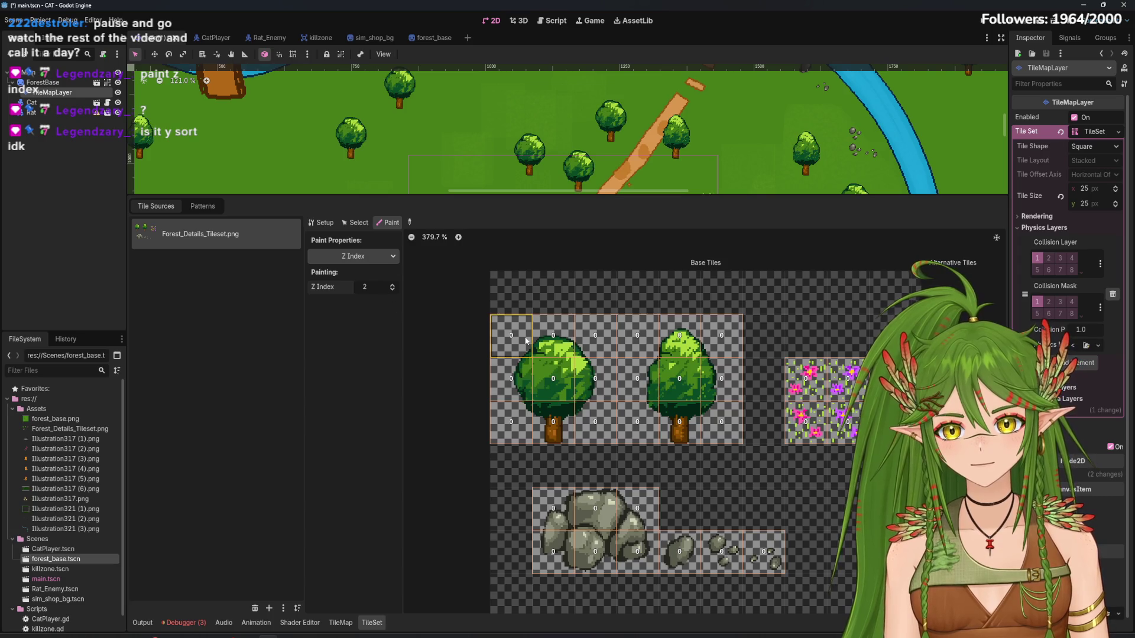
# Paint Z Index 2 across the tree canopy tiles, undoing the stray paint on the rocks
pyautogui.click(514, 370)
pyautogui.moveTo(563, 383)
pyautogui.mouseDown()
pyautogui.moveTo(565, 340)
pyautogui.moveTo(597, 337)
pyautogui.moveTo(680, 370)
pyautogui.moveTo(677, 342)
pyautogui.mouseUp()
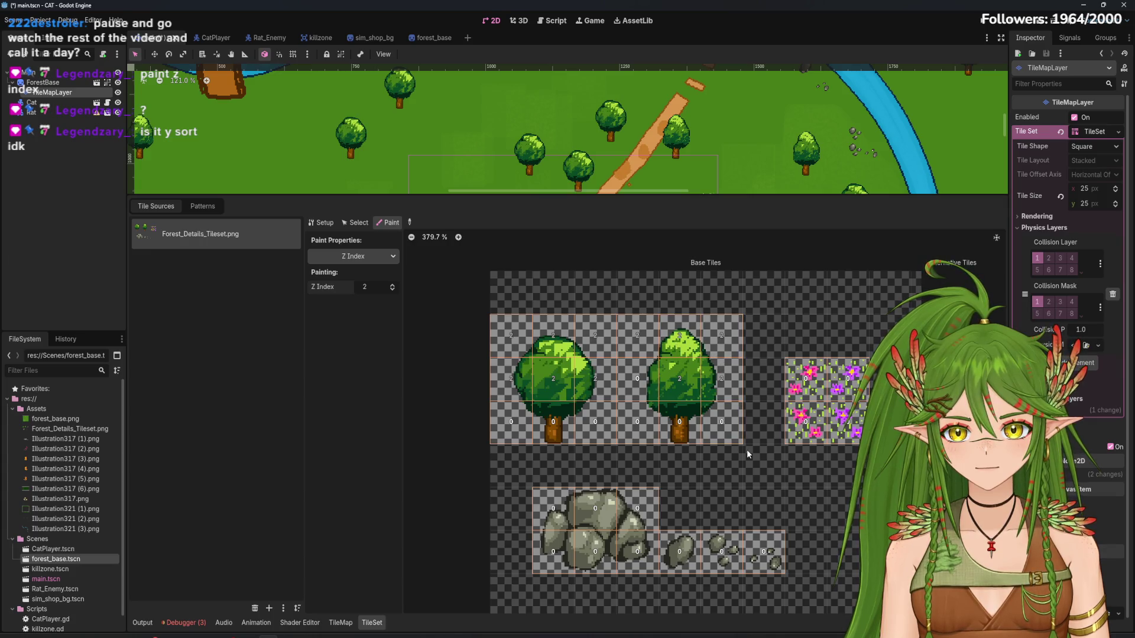
pyautogui.click(638, 378)
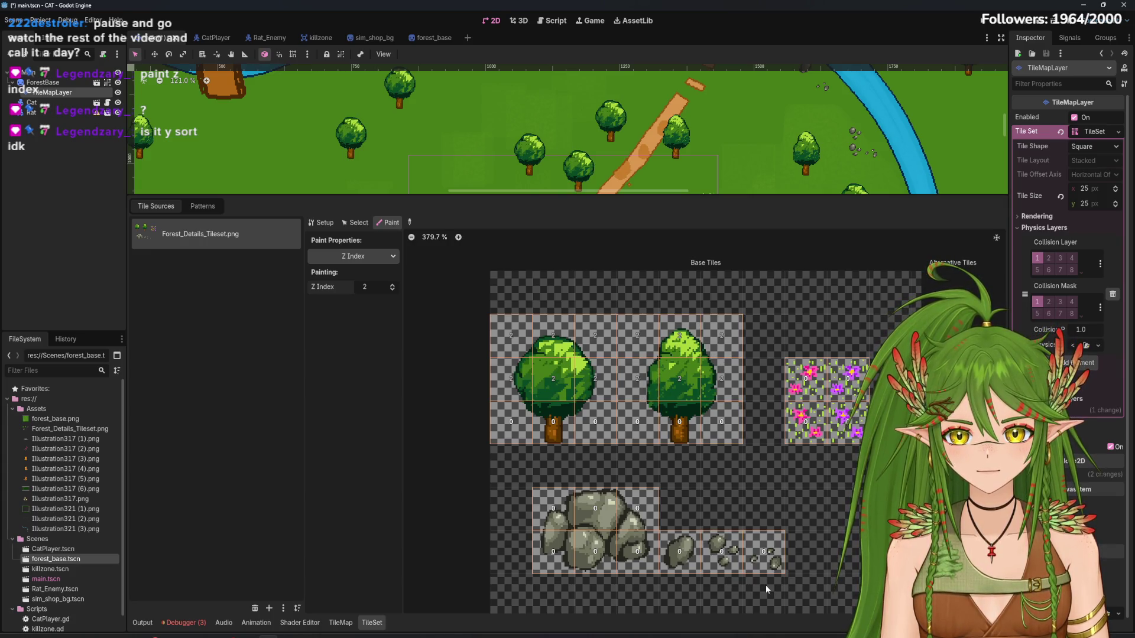
pyautogui.moveTo(680, 553); pyautogui.dragTo(764, 553)
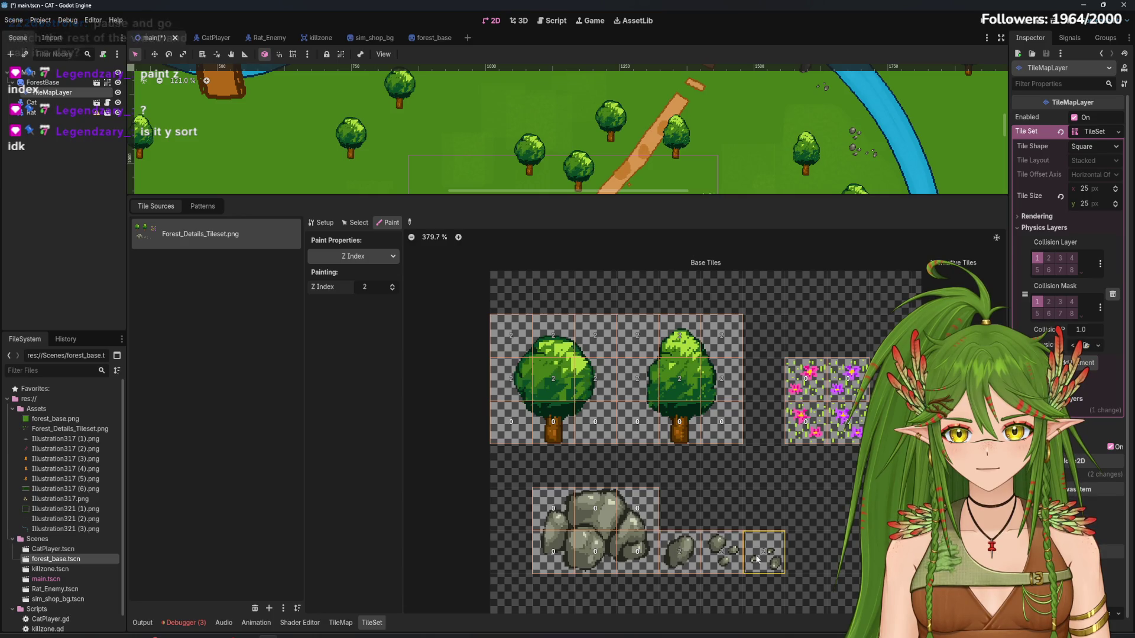
pyautogui.hotkey('ctrl', 'z')
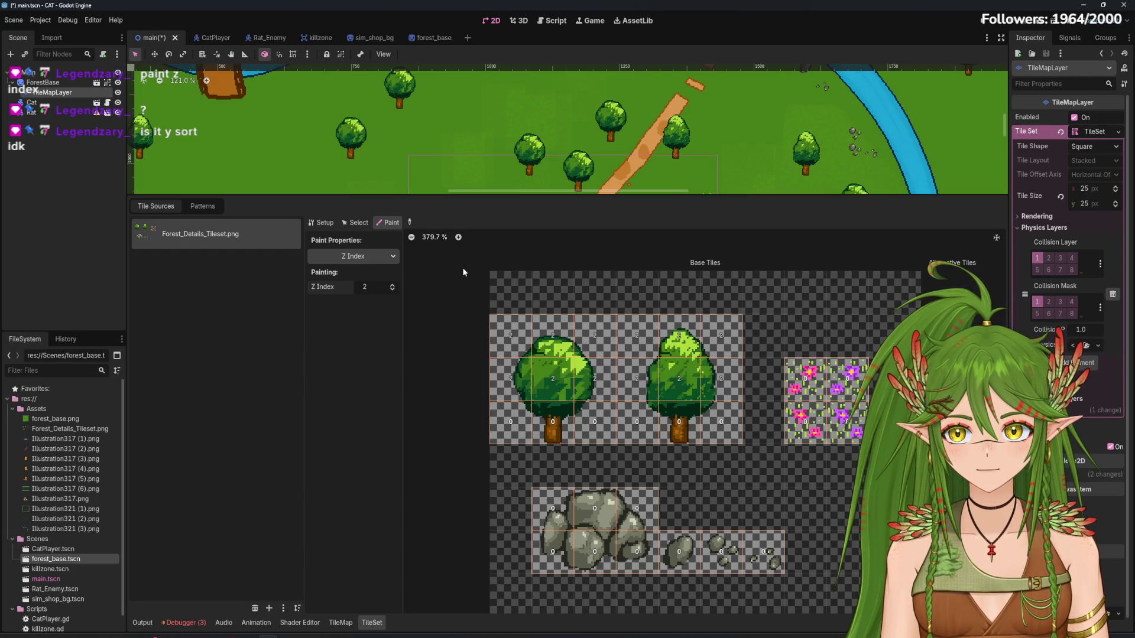
# Save and run the game to check the canopy layering, then return to the TileSet panel
pyautogui.click(986, 22)
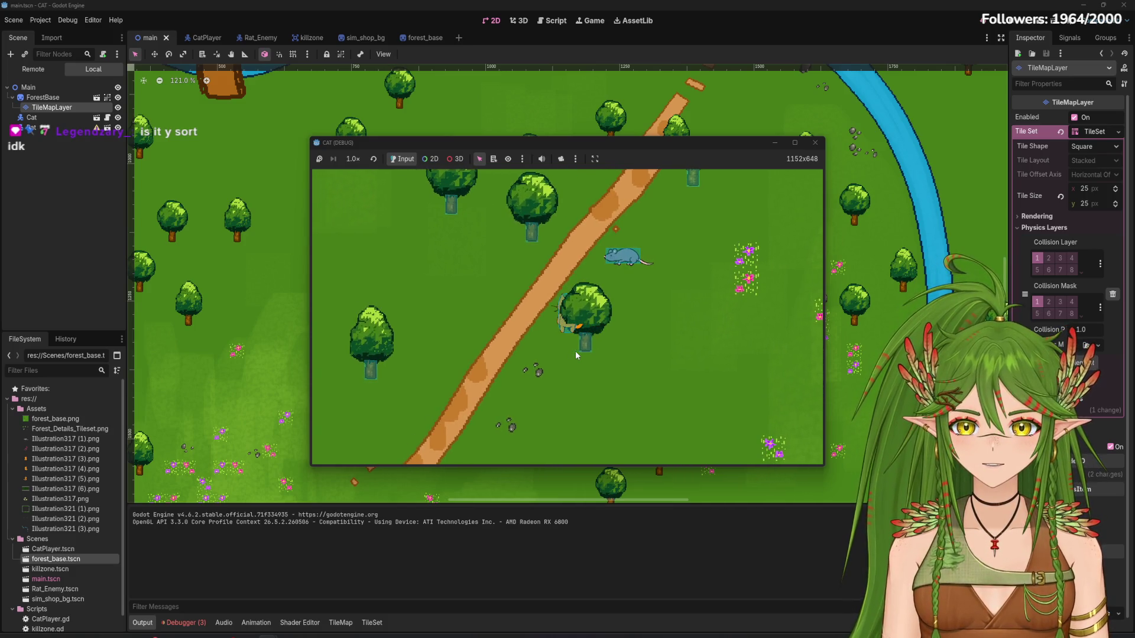
pyautogui.click(815, 143)
pyautogui.click(371, 622)
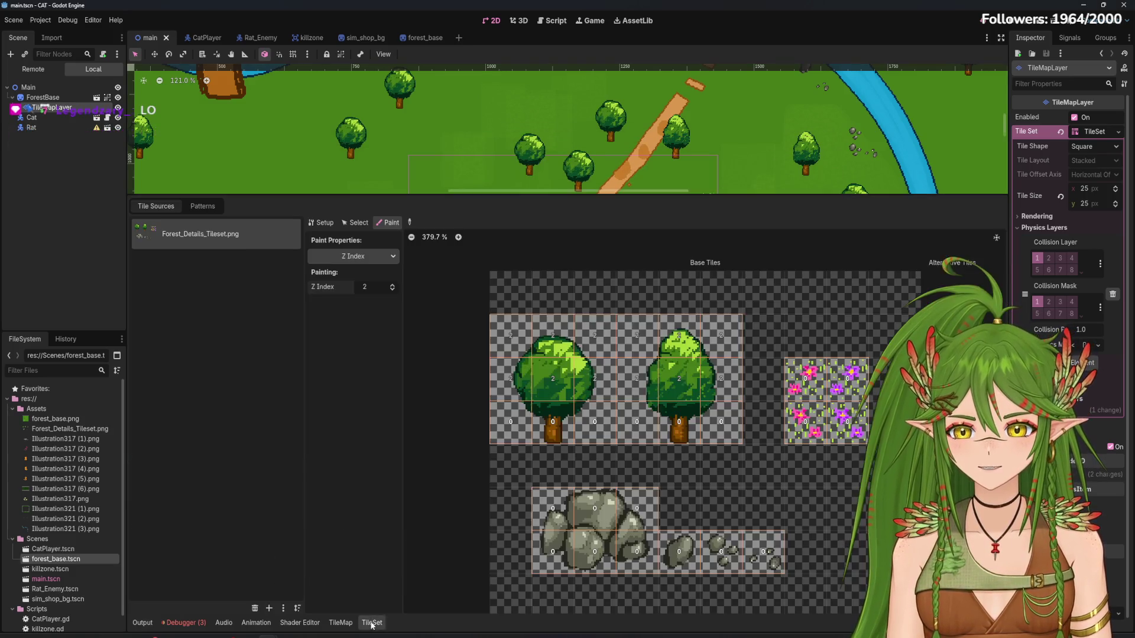
pyautogui.scroll(3, 647, 429)
pyautogui.scroll(1, 658, 438)
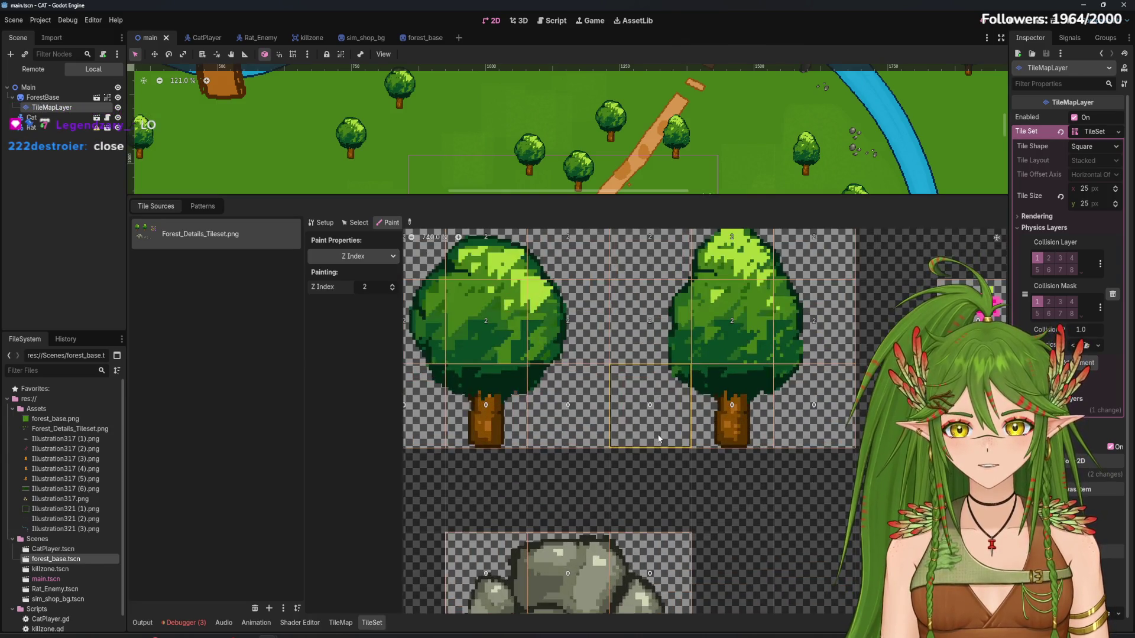
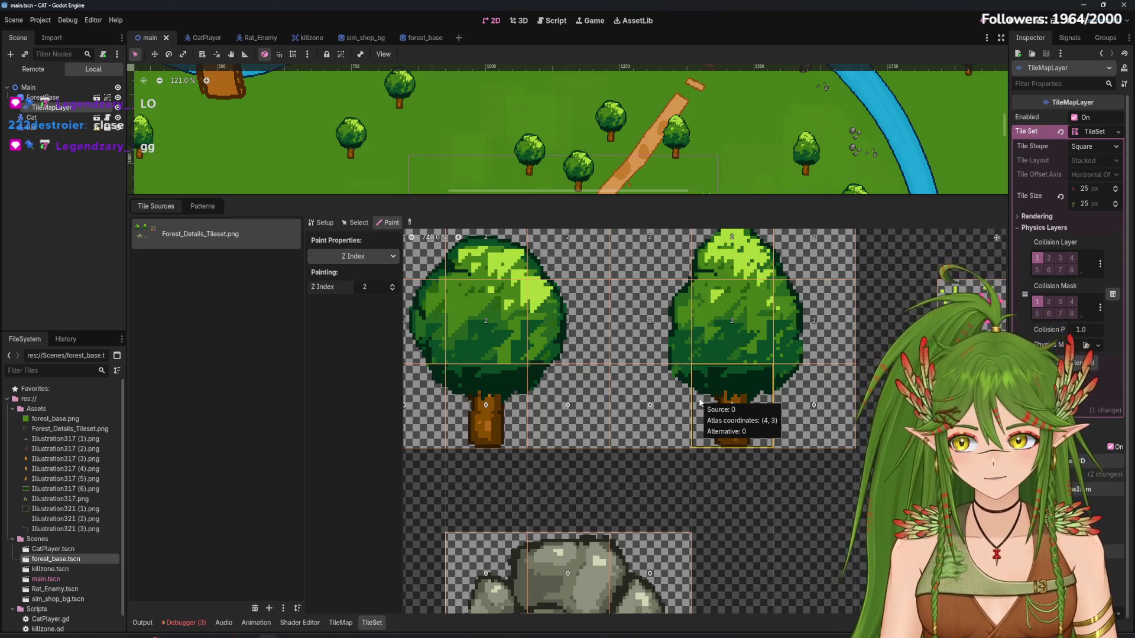
# Paint a Z index of 2 onto the tree trunk tiles
pyautogui.moveTo(700, 402)
pyautogui.mouseDown()
pyautogui.moveTo(515, 416)
pyautogui.moveTo(485, 324)
pyautogui.mouseUp()
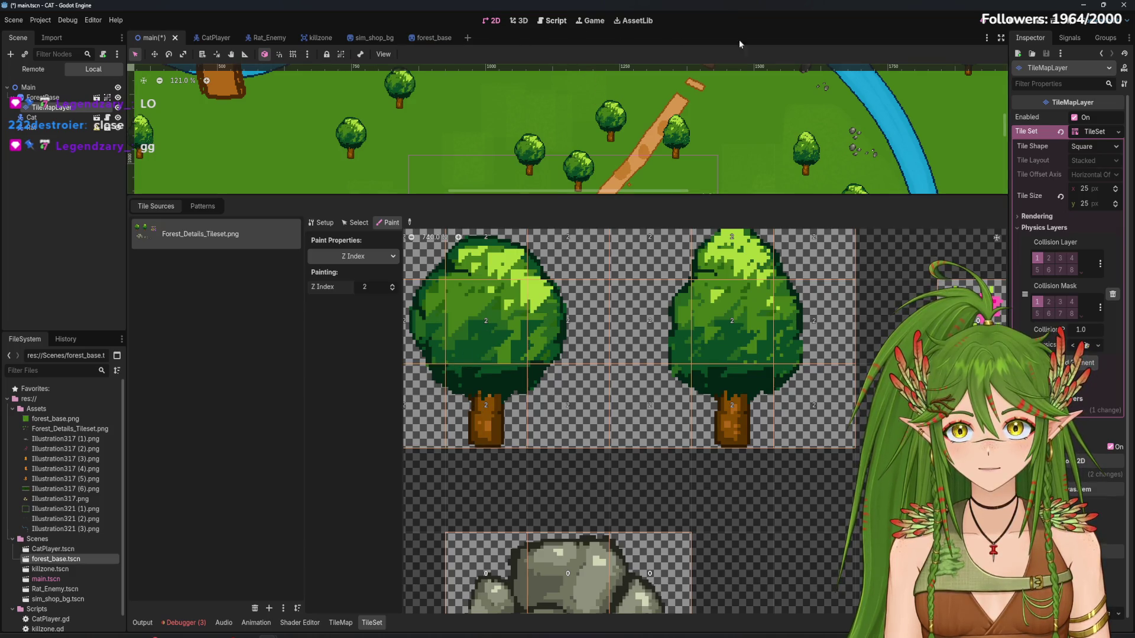
# Save and run the game to test the tree layering
pyautogui.click(980, 23)
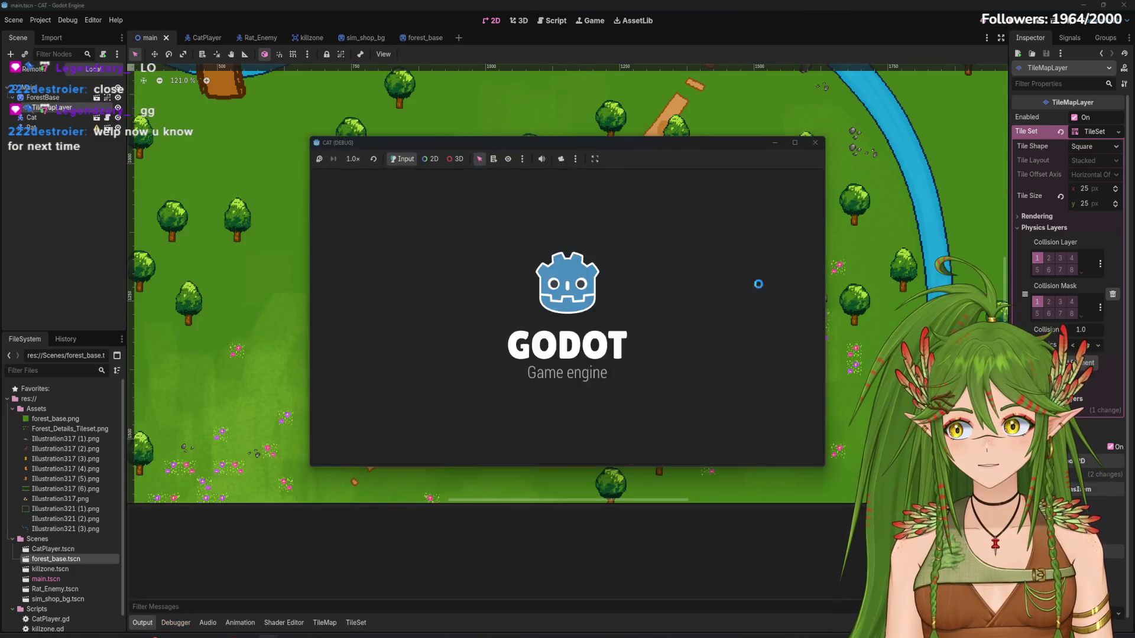
# Walk the cat up, down, left and right around the trees, then close the game window
pyautogui.press('Up')
pyautogui.press('Right')
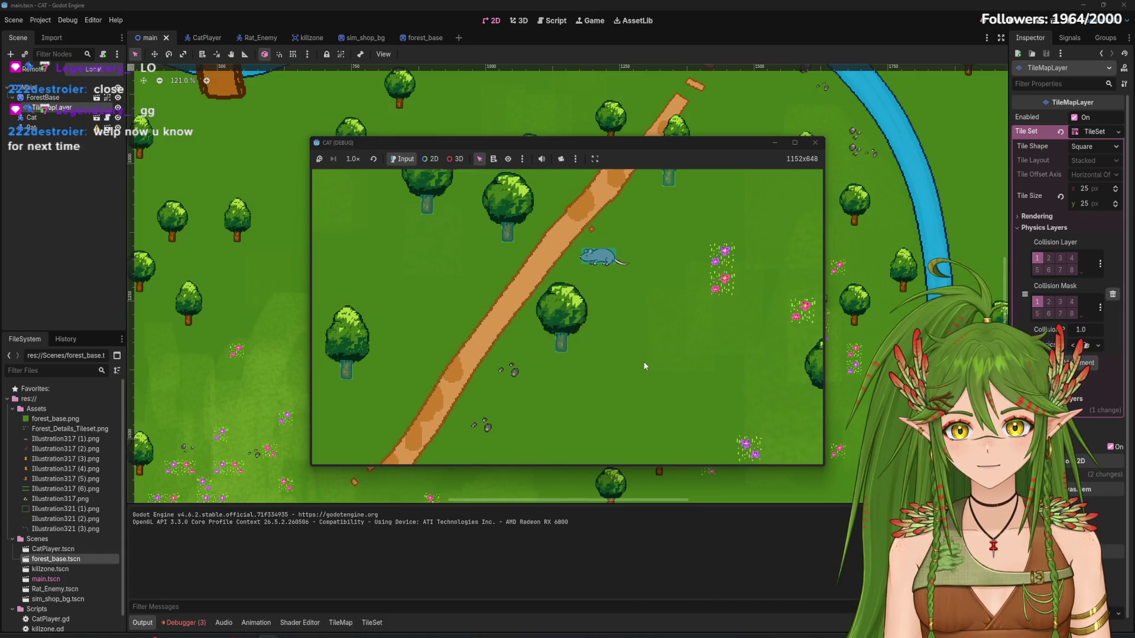
pyautogui.press('Down')
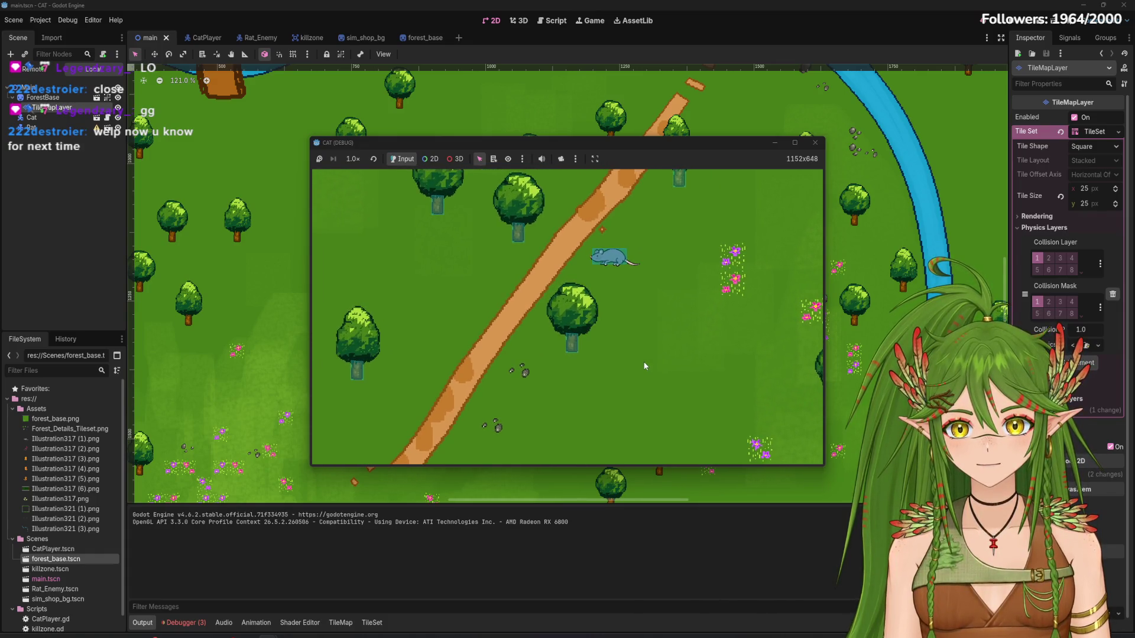
pyautogui.press('Down')
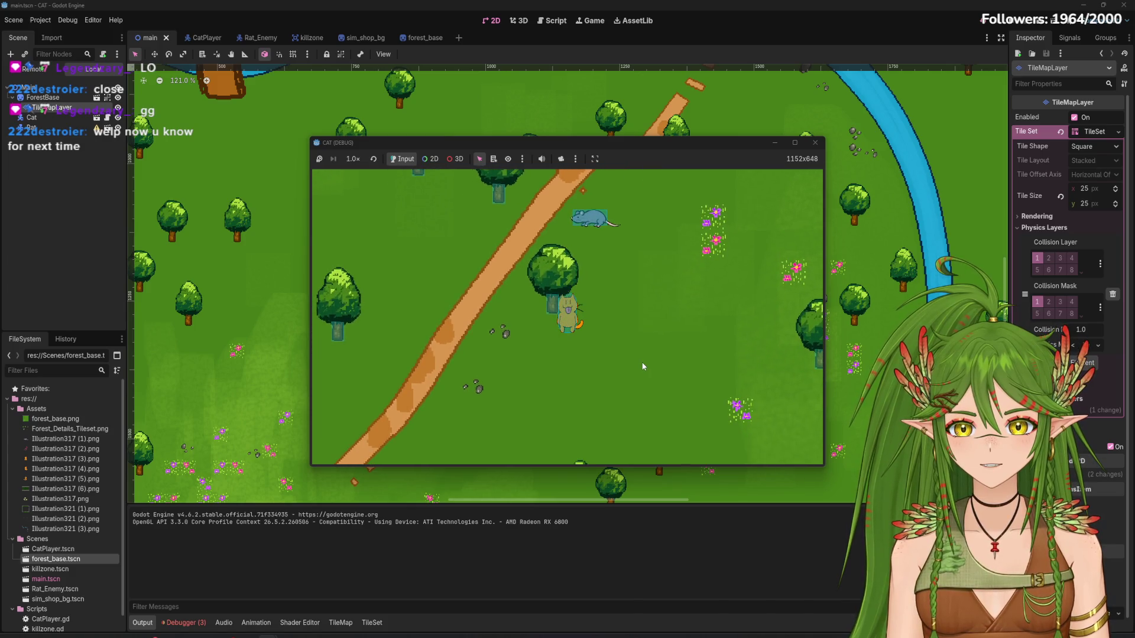
pyautogui.press('Down')
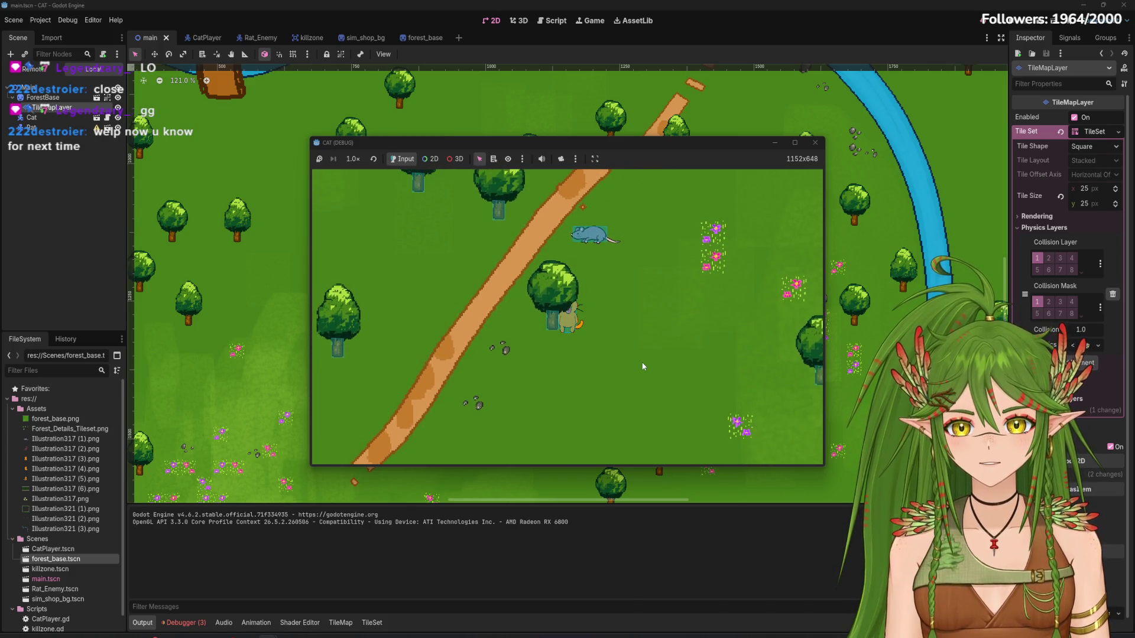
pyautogui.press('Left')
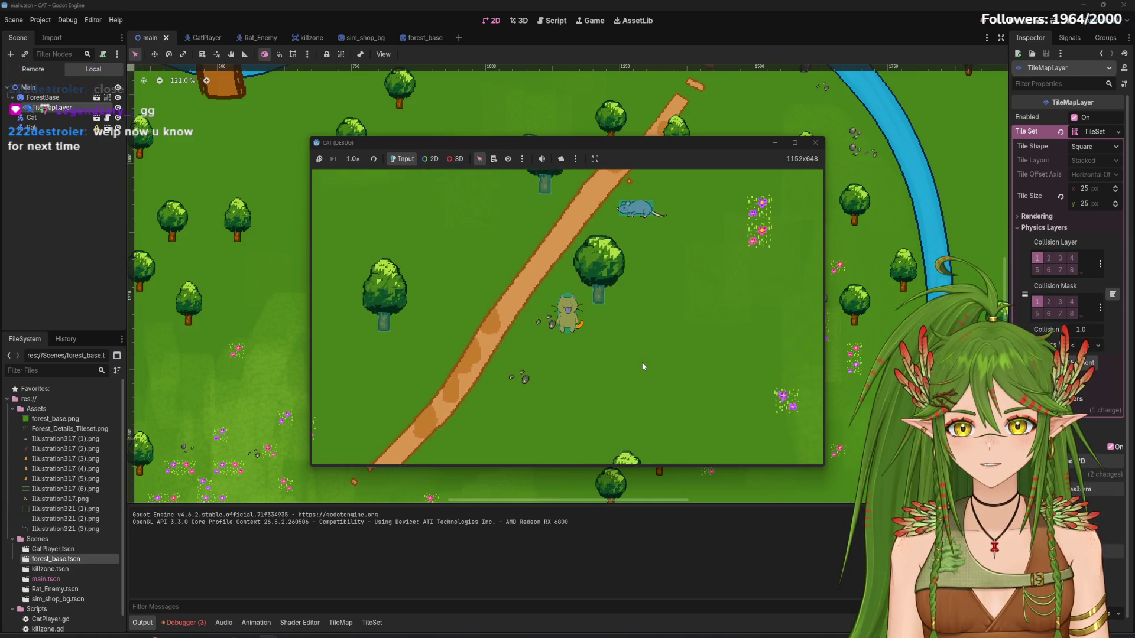
pyautogui.press('Right')
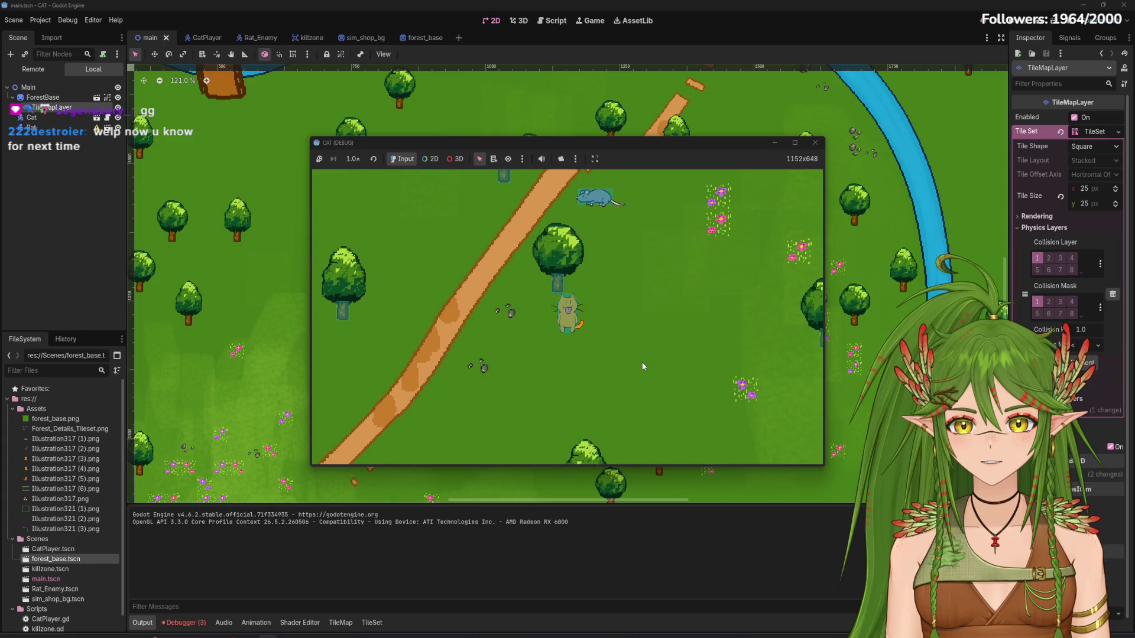
pyautogui.press('Up')
pyautogui.press('Left')
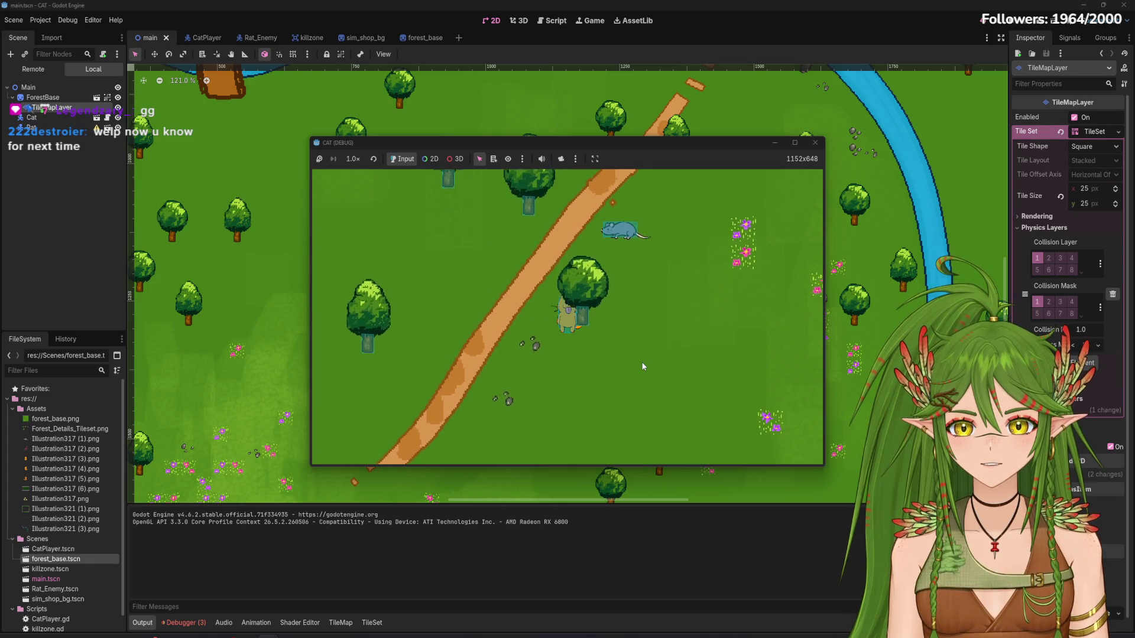
pyautogui.press('Up')
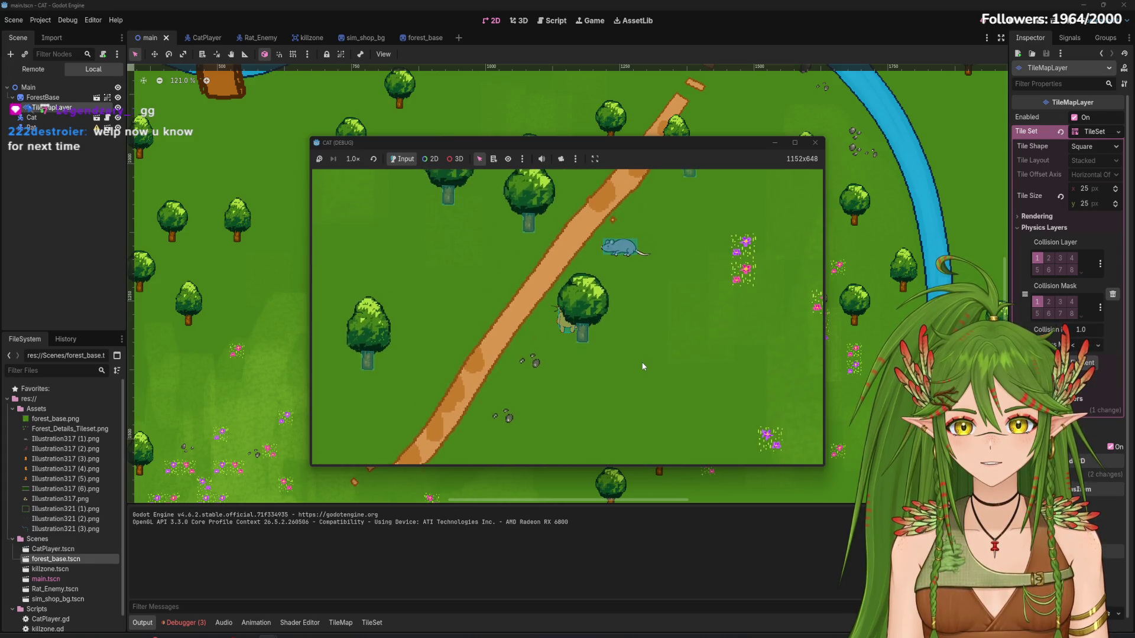
pyautogui.press('Down')
pyautogui.press('Right')
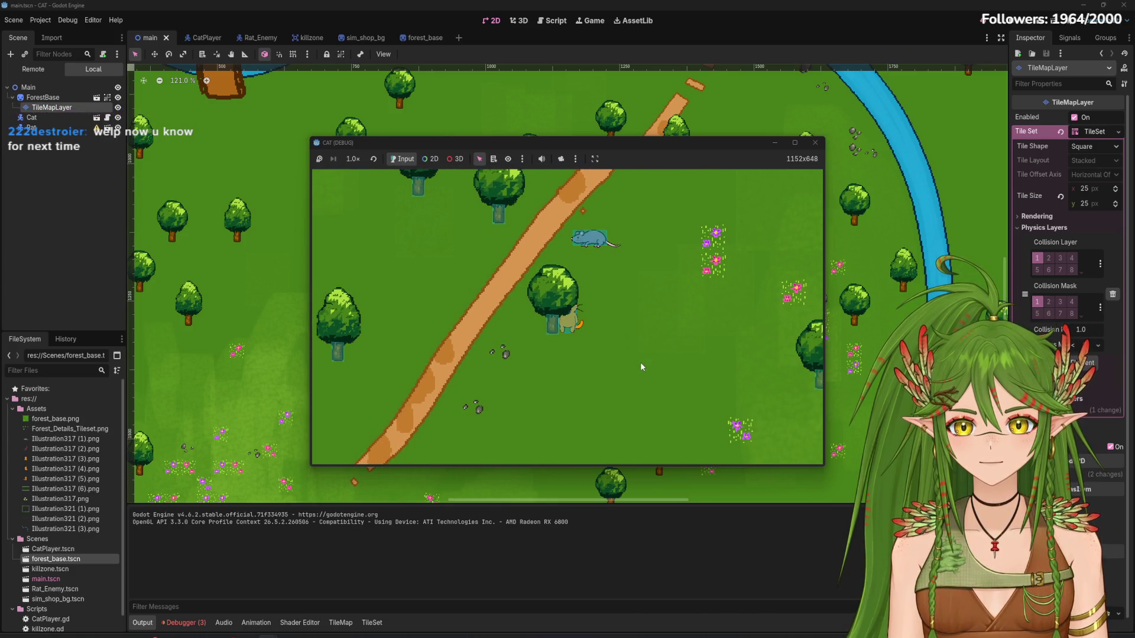
pyautogui.press('Down')
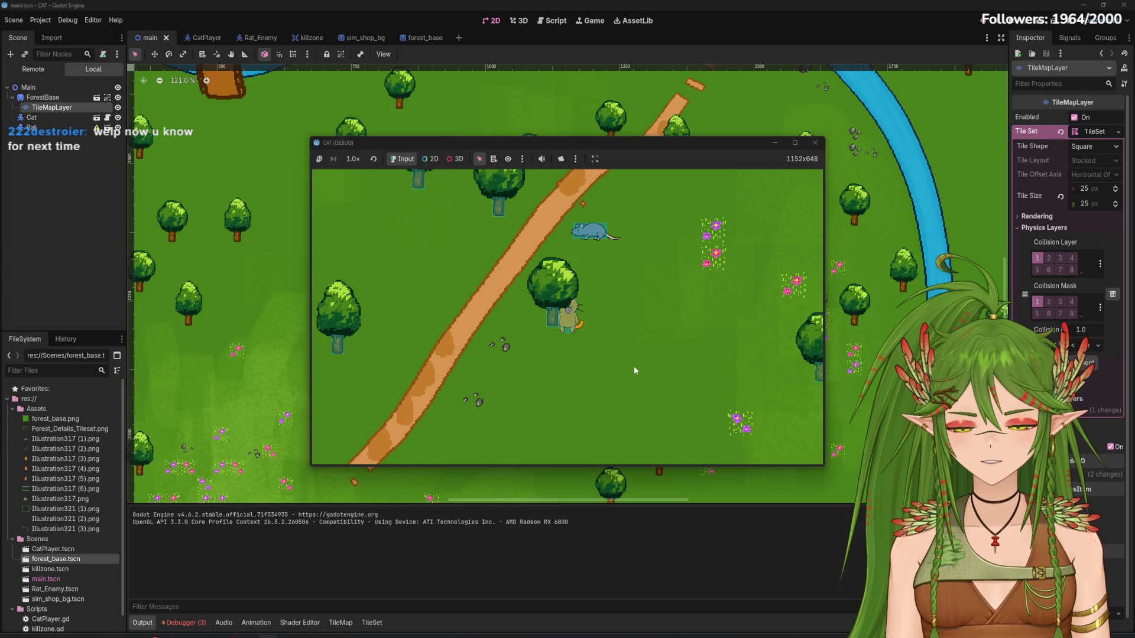
pyautogui.press('Down')
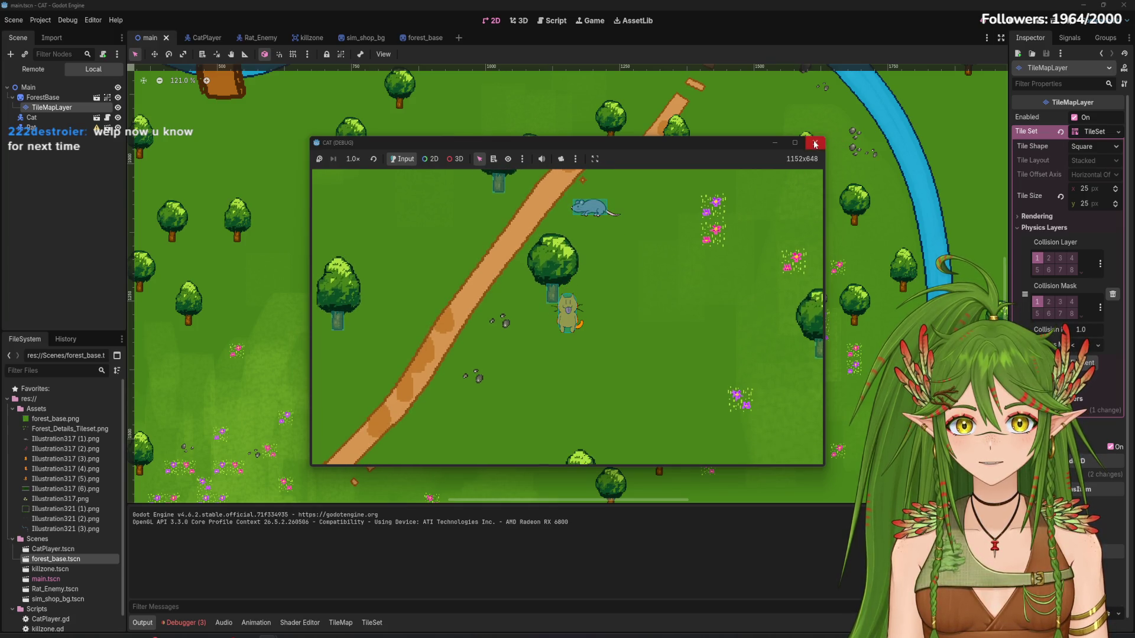
pyautogui.click(816, 144)
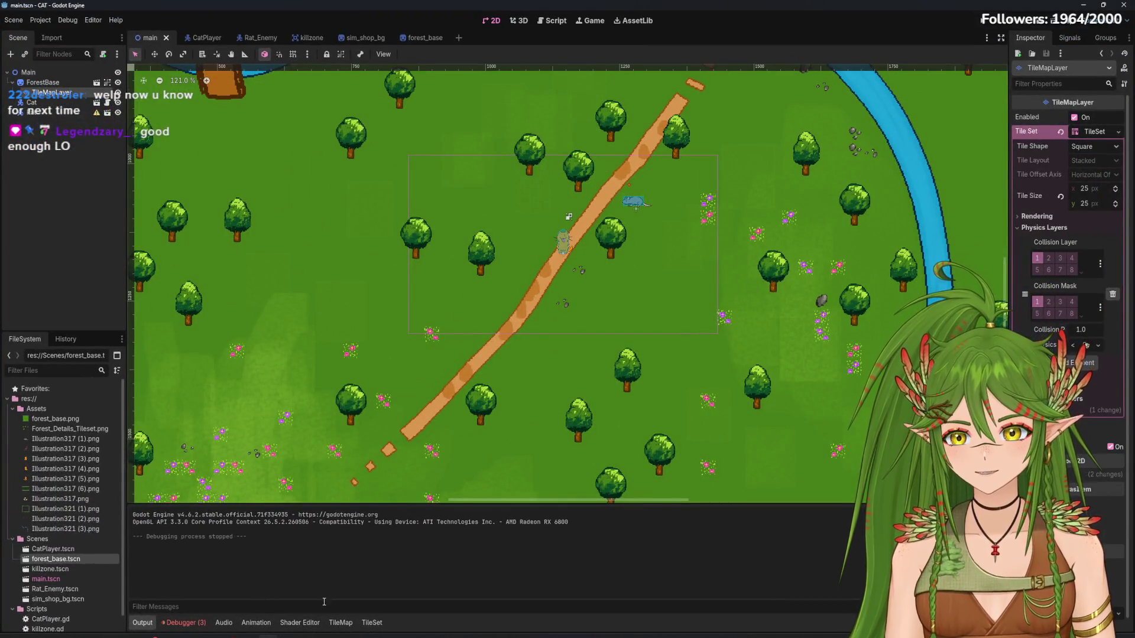
# In the TileSet editor, paint Y Sort Origin onto the trunk tiles and the bottom-row tiles
pyautogui.click(373, 623)
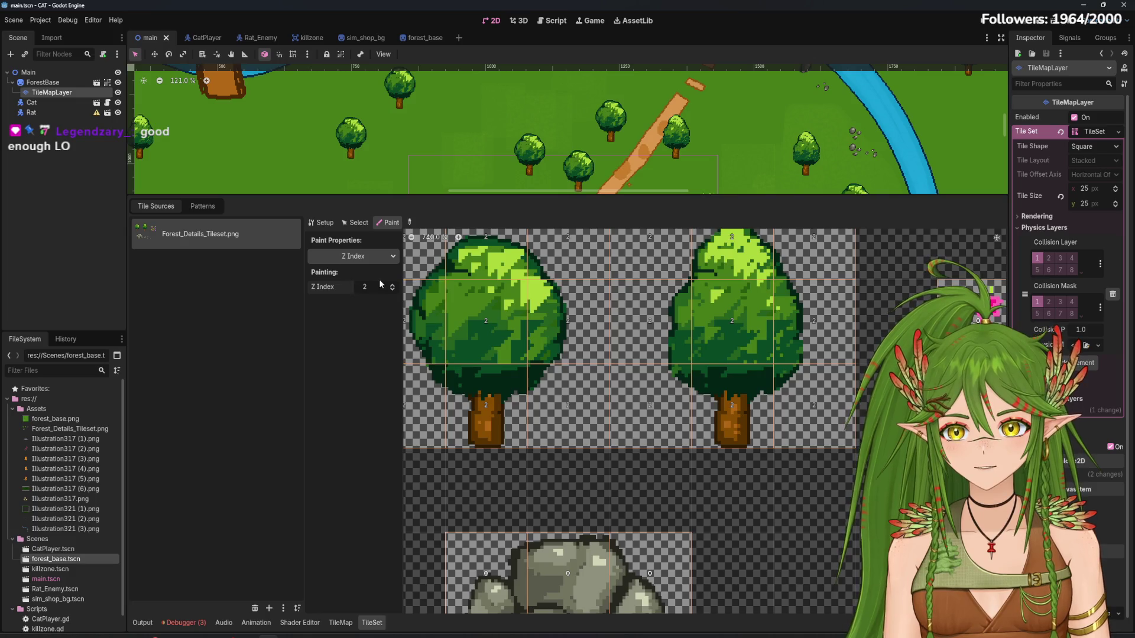
pyautogui.click(370, 258)
pyautogui.click(368, 309)
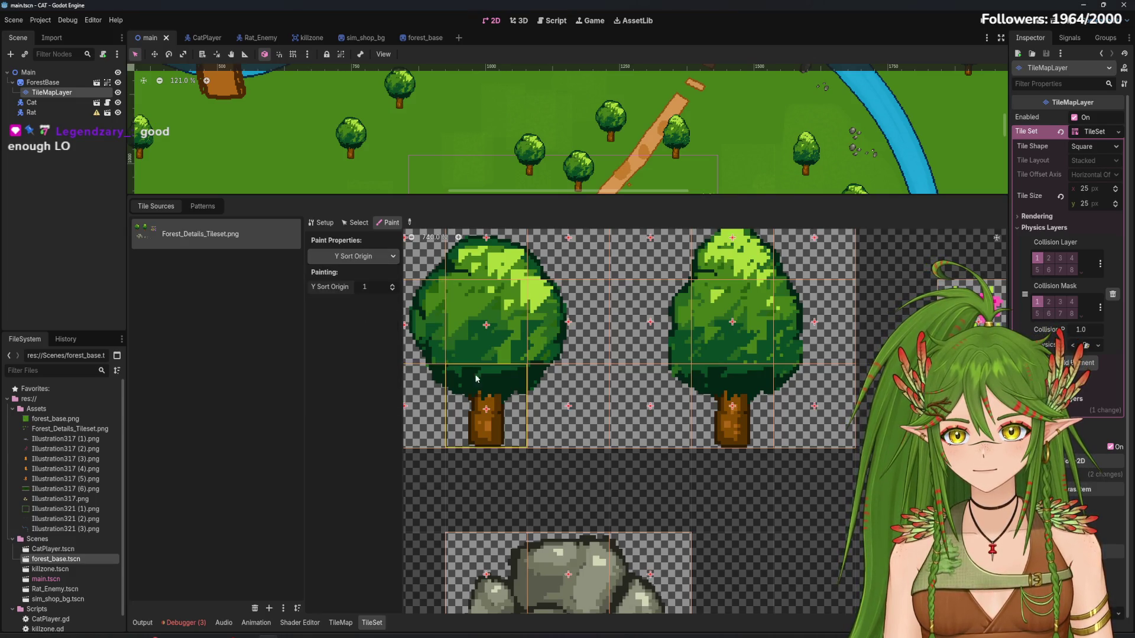
pyautogui.click(465, 425)
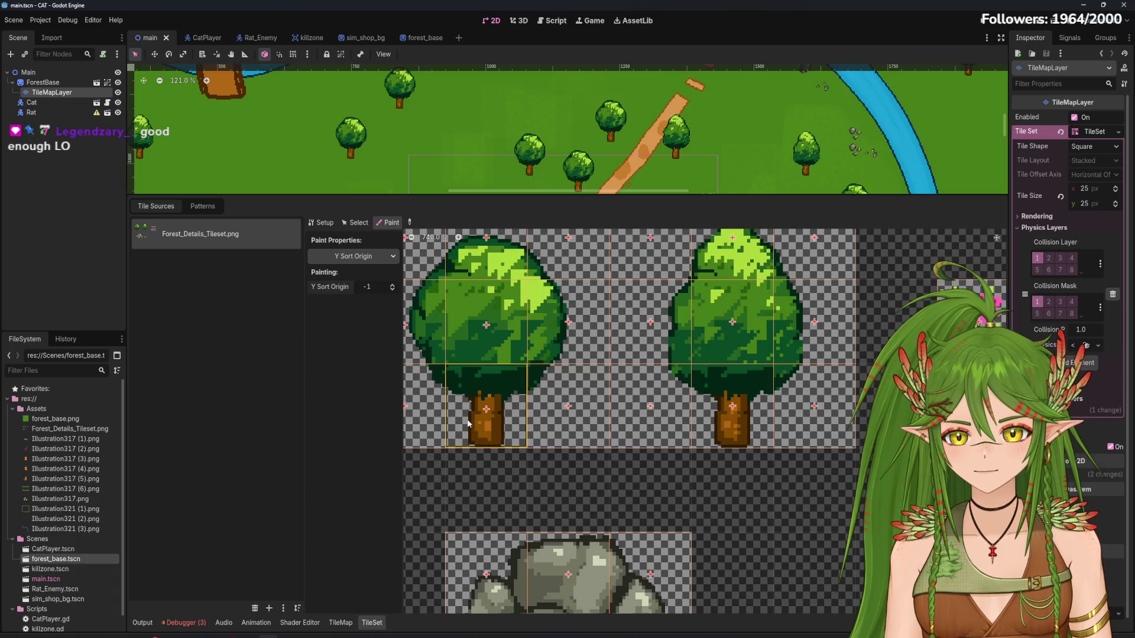
pyautogui.moveTo(464, 425); pyautogui.dragTo(524, 401)
pyautogui.click(477, 394)
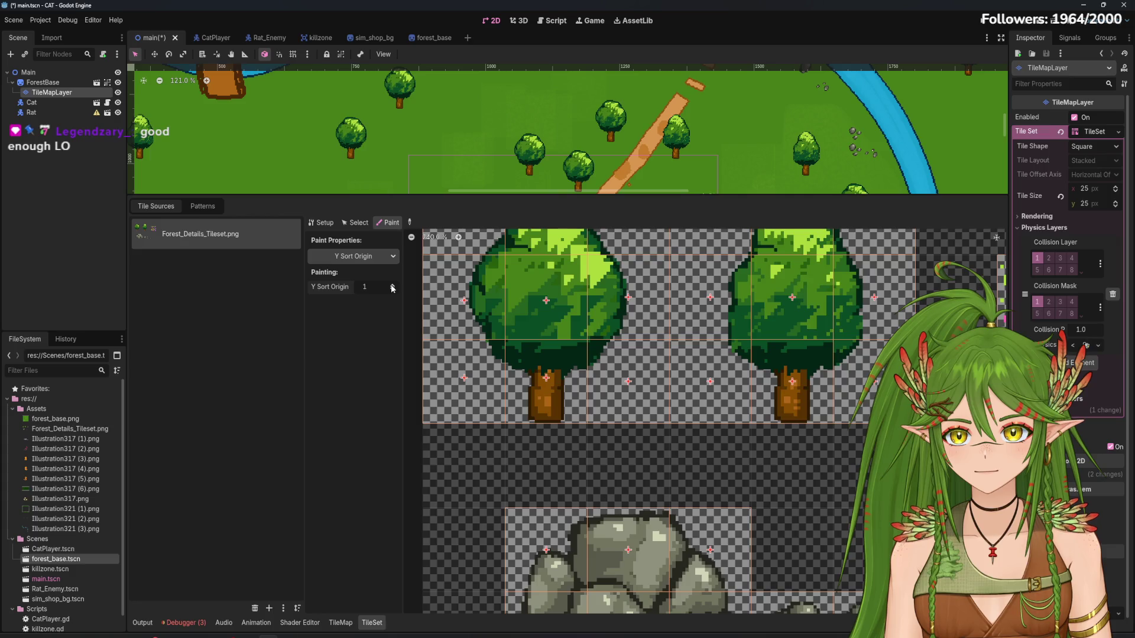
pyautogui.moveTo(424, 358)
pyautogui.mouseDown()
pyautogui.moveTo(491, 378)
pyautogui.moveTo(849, 396)
pyautogui.mouseUp()
# Run the game, walk the cat behind the trees, then close it and return to the TileSet editor
pyautogui.click(977, 26)
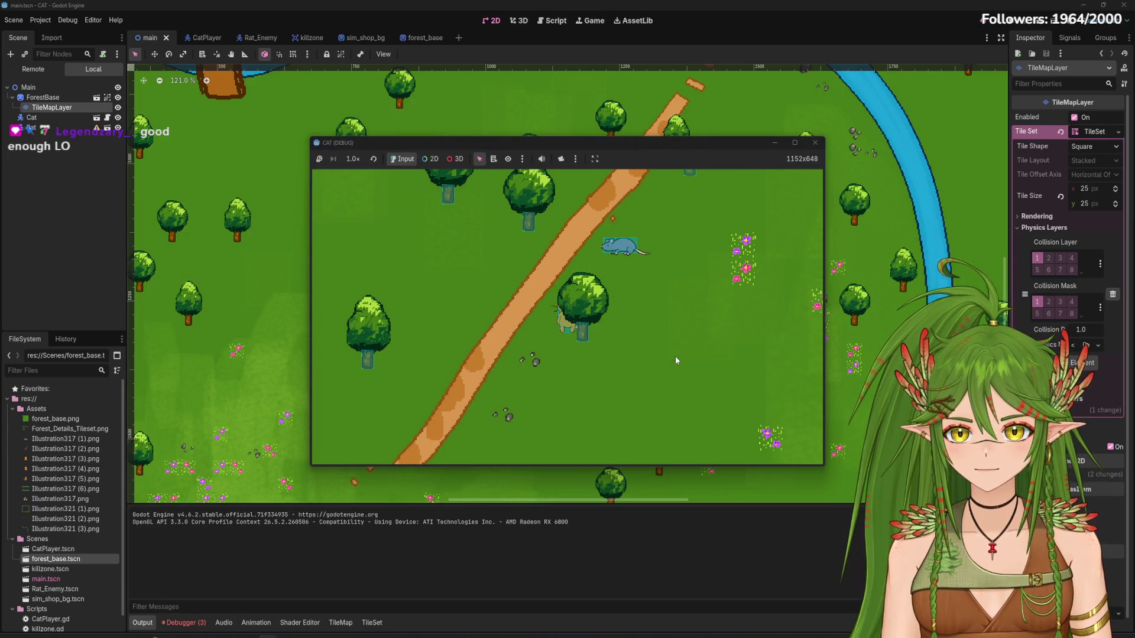
pyautogui.press('Down')
pyautogui.press('Up')
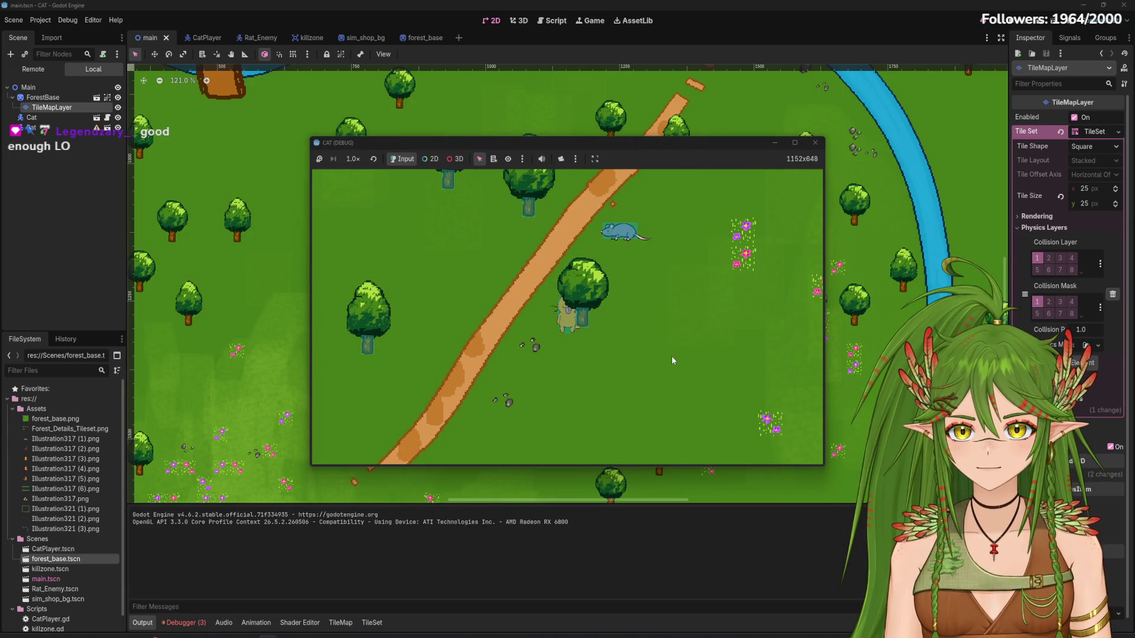
pyautogui.press('Down')
pyautogui.press('Right')
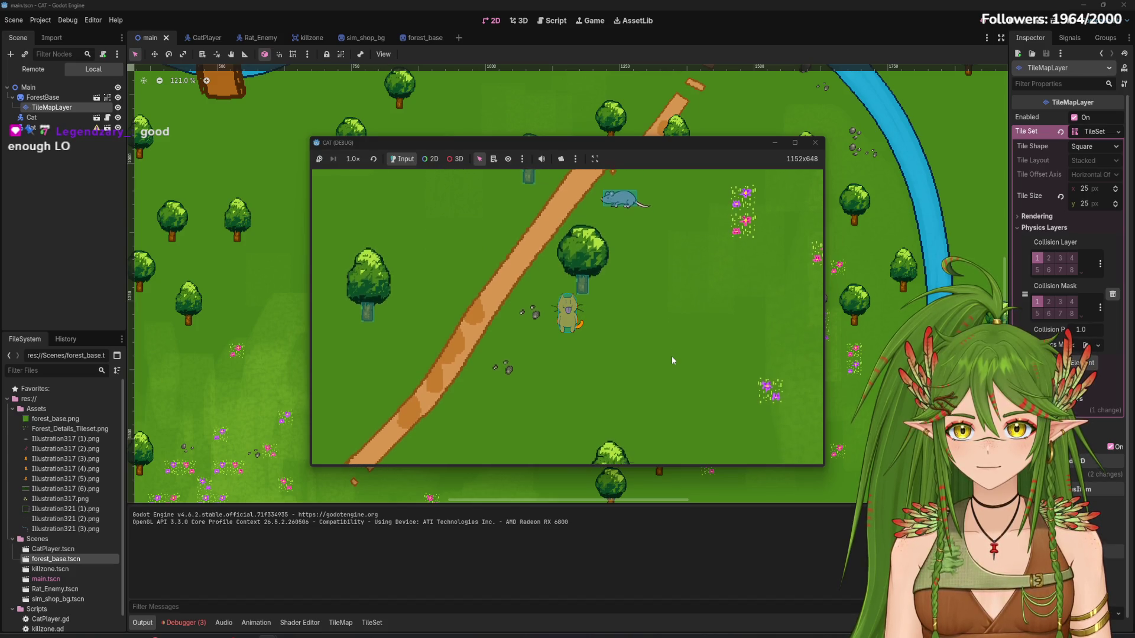
pyautogui.press('Up')
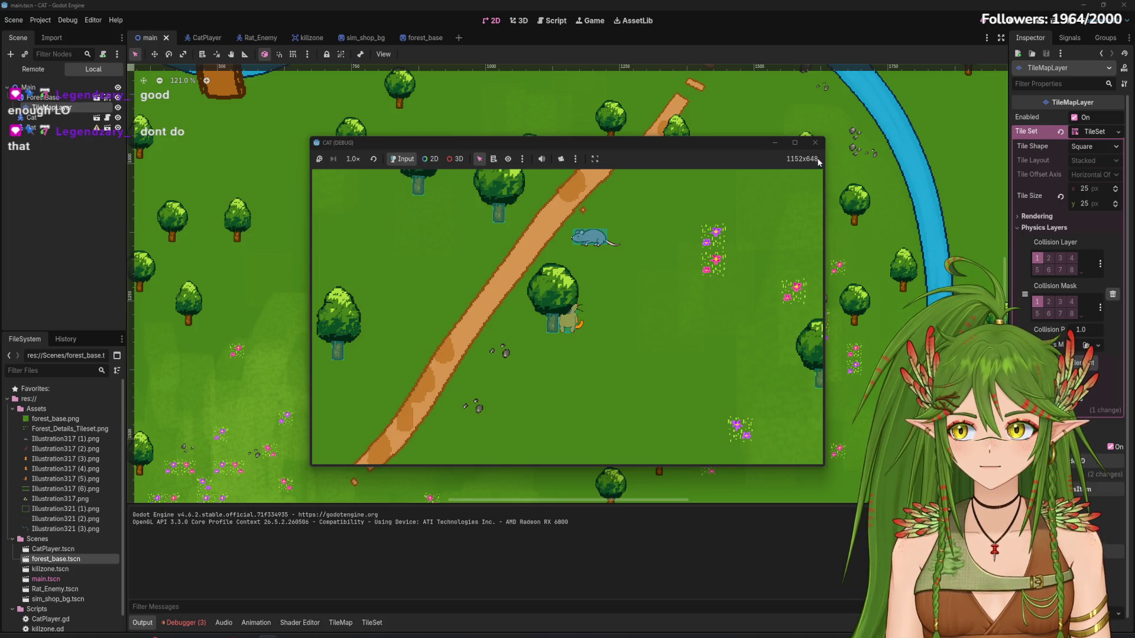
pyautogui.click(815, 143)
pyautogui.click(372, 623)
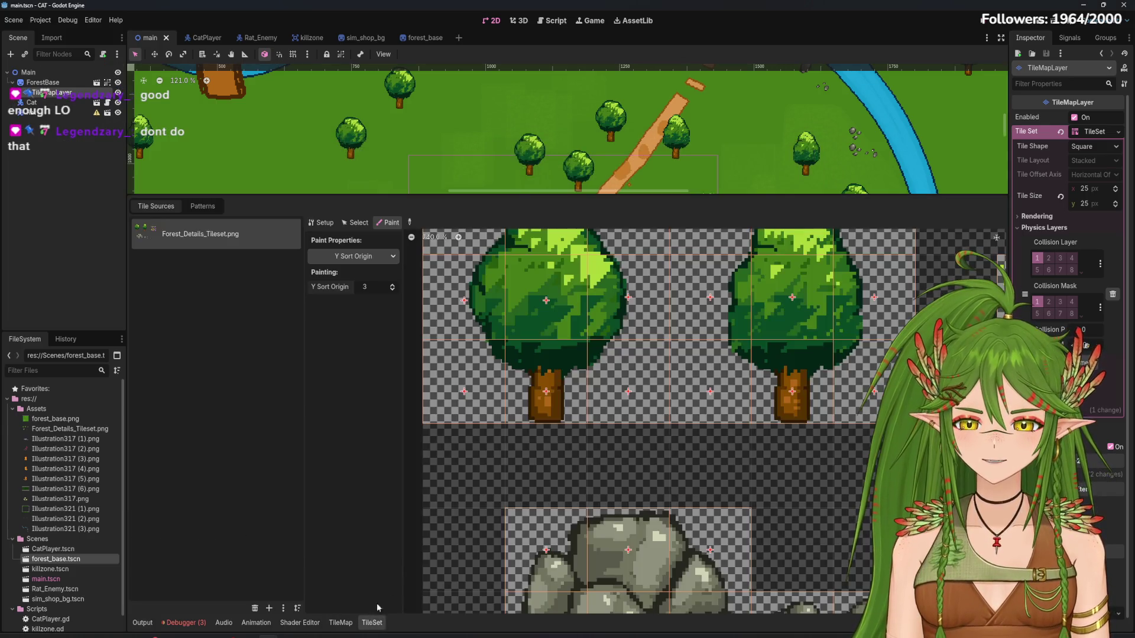
# Paint Y Sort Origin 0 onto the left trunk tiles, then switch the painted property to Modulate
pyautogui.click(393, 286)
pyautogui.click(392, 286)
pyautogui.moveTo(467, 384)
pyautogui.mouseDown()
pyautogui.moveTo(595, 394)
pyautogui.moveTo(879, 359)
pyautogui.mouseUp()
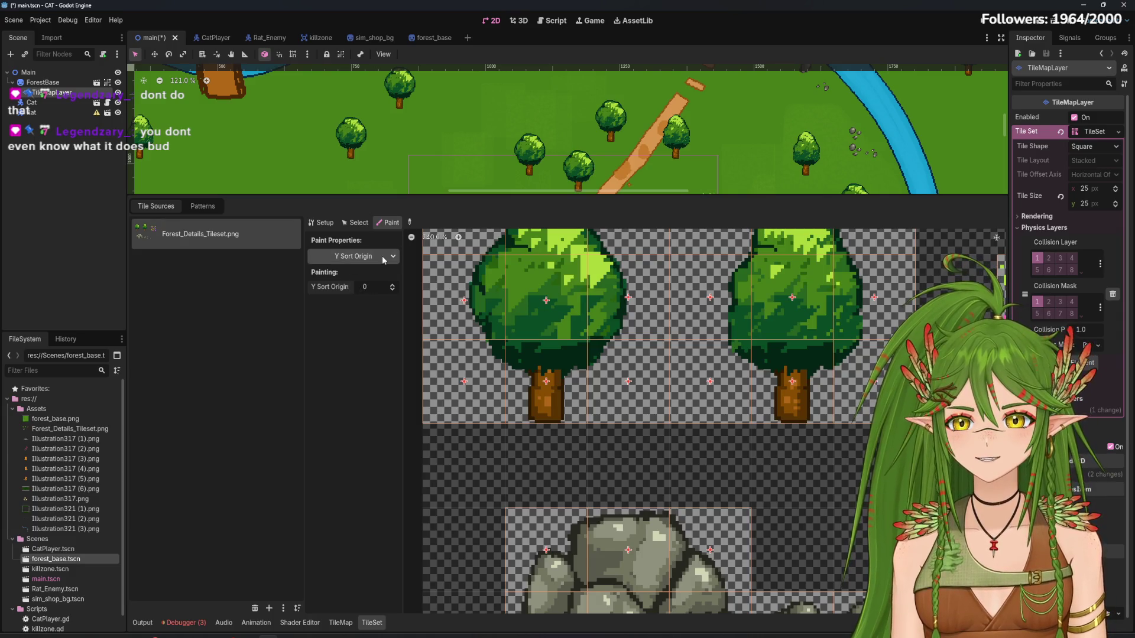
pyautogui.click(353, 256)
pyautogui.click(367, 293)
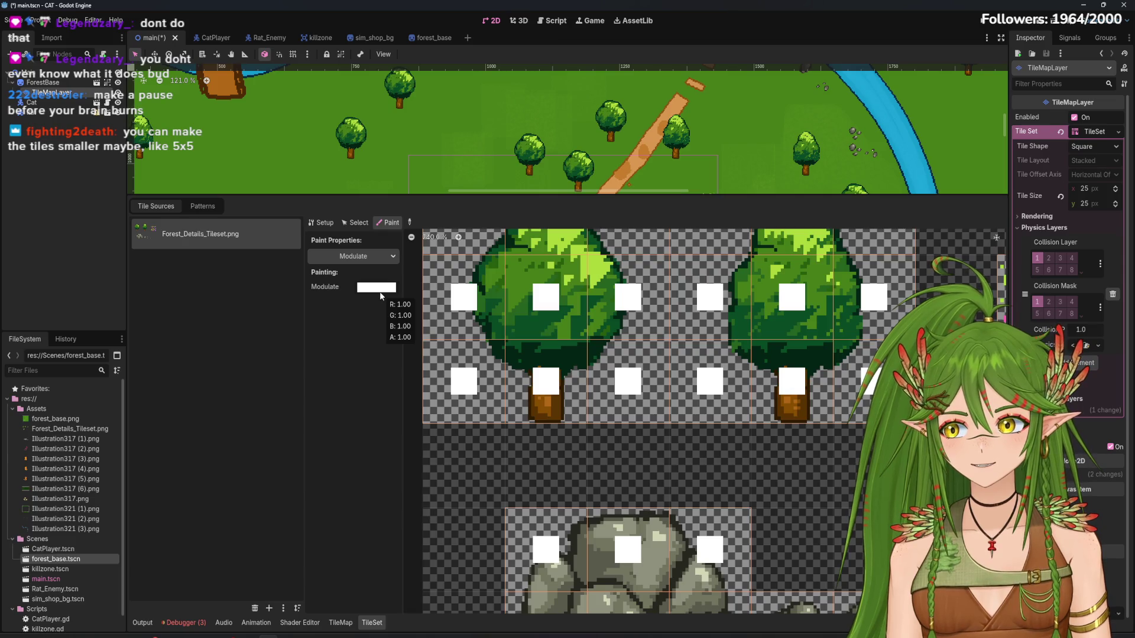
# Browse Texture Origin and Physics Layer 0, then edit the atlas Setup's texture region width
pyautogui.click(374, 256)
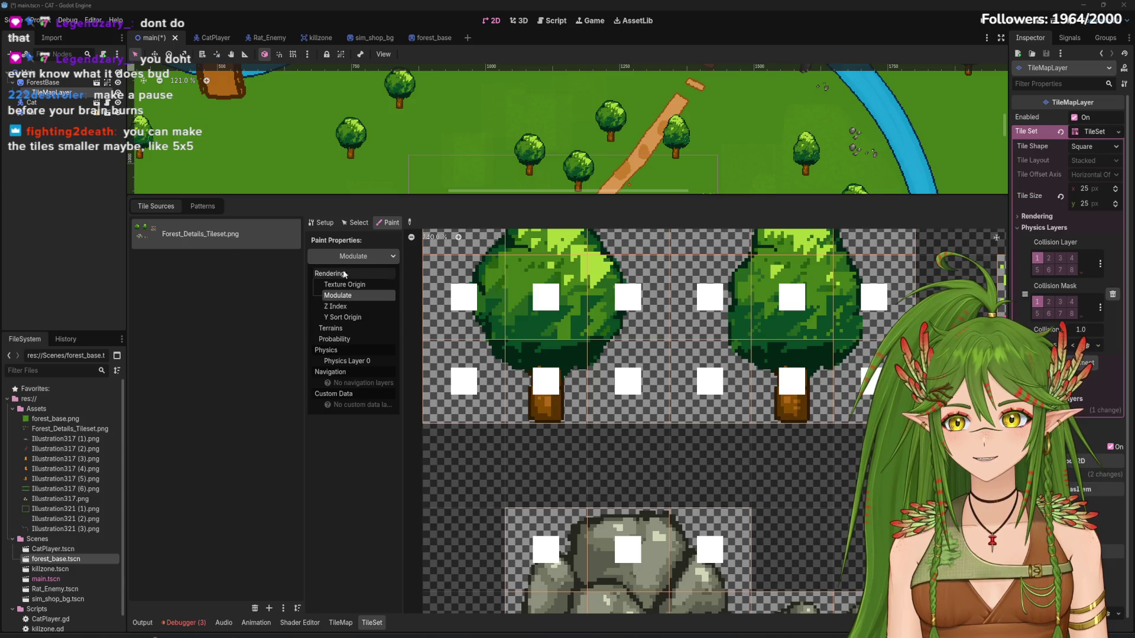
pyautogui.click(357, 286)
pyautogui.click(355, 257)
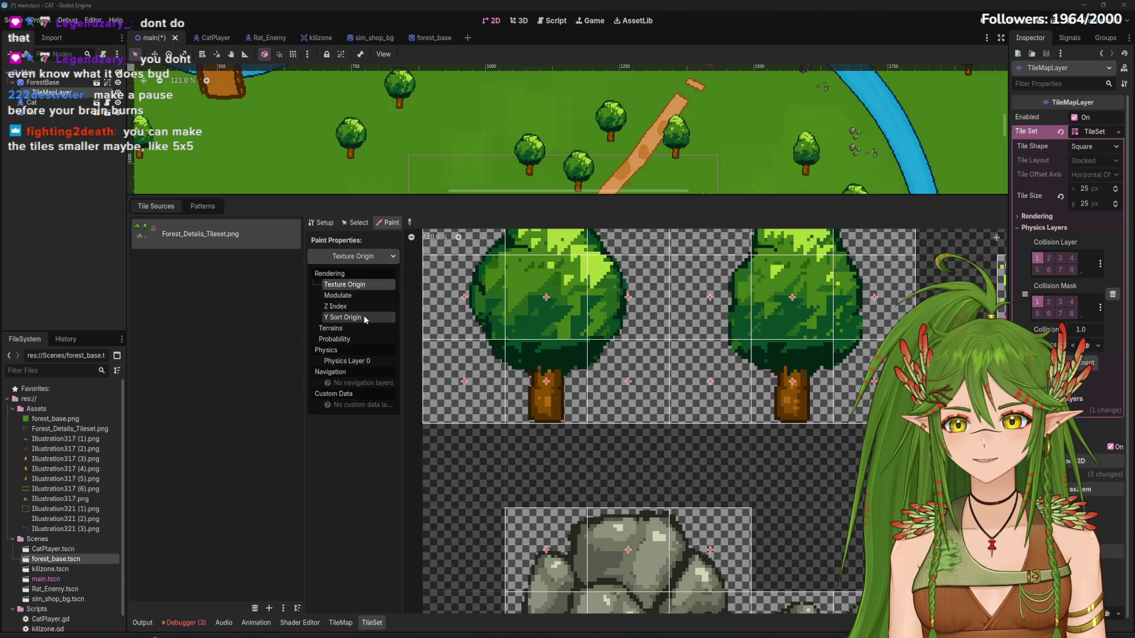
pyautogui.click(357, 360)
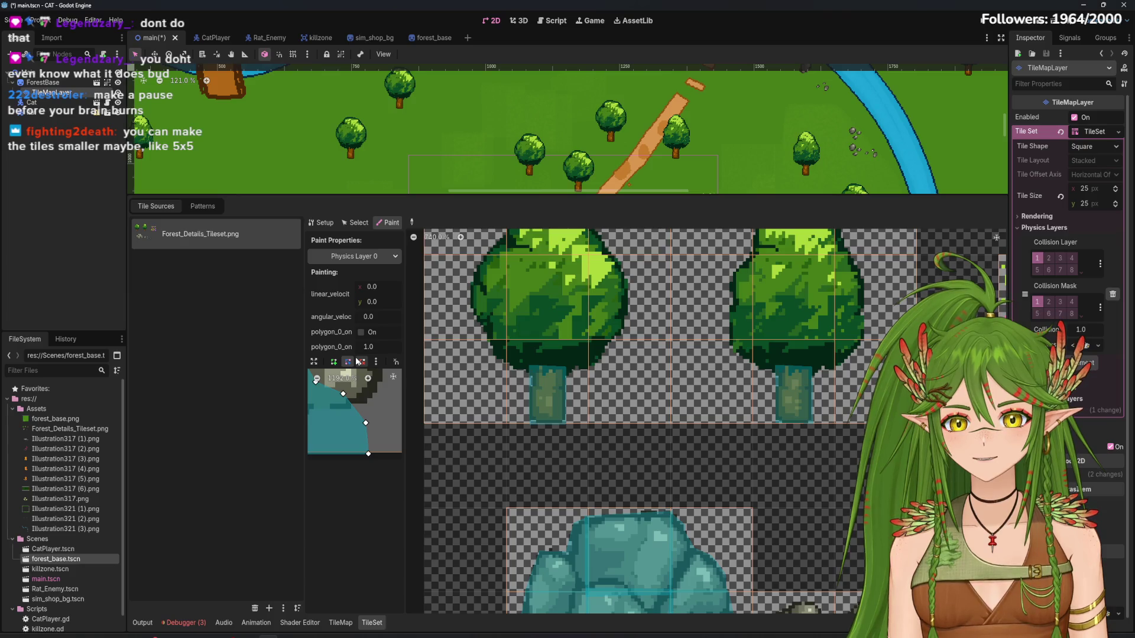
pyautogui.click(324, 224)
pyautogui.click(372, 375)
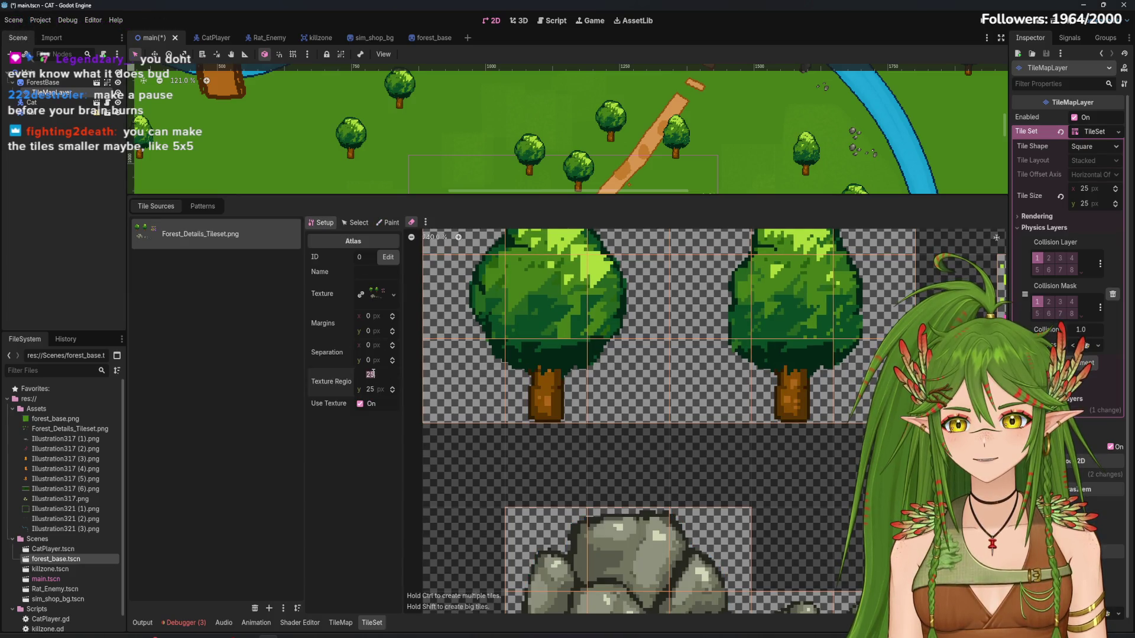
pyautogui.write('5')
# Try a 5 px texture region, then revert it to 25 × 25 px
pyautogui.click(376, 389)
pyautogui.write('5')
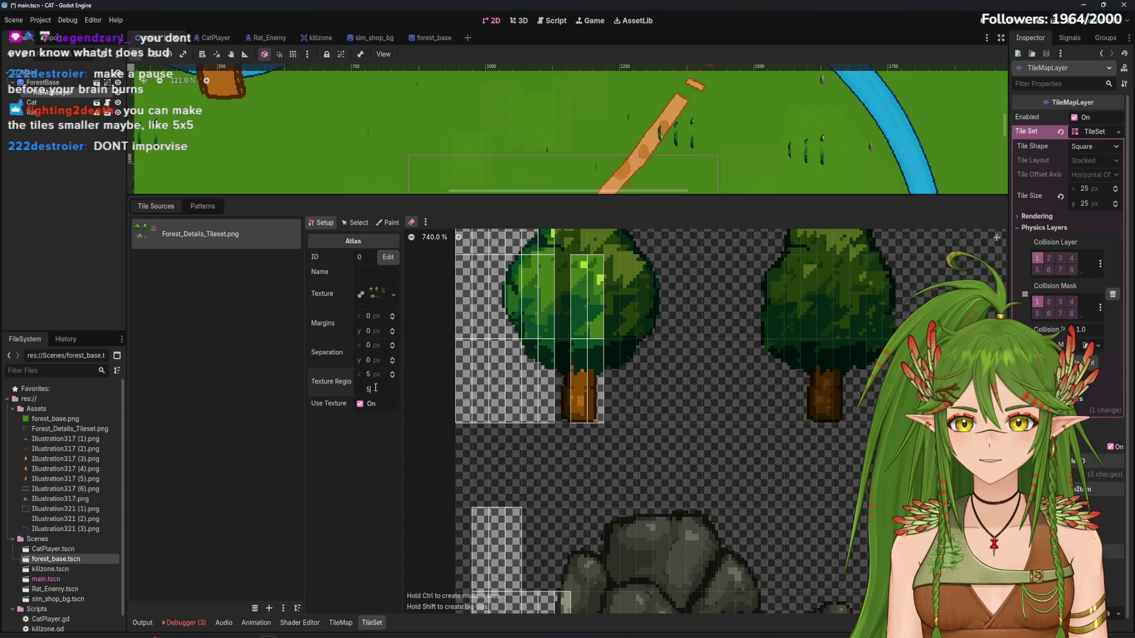
pyautogui.press('Return')
pyautogui.scroll(-5, 535, 427)
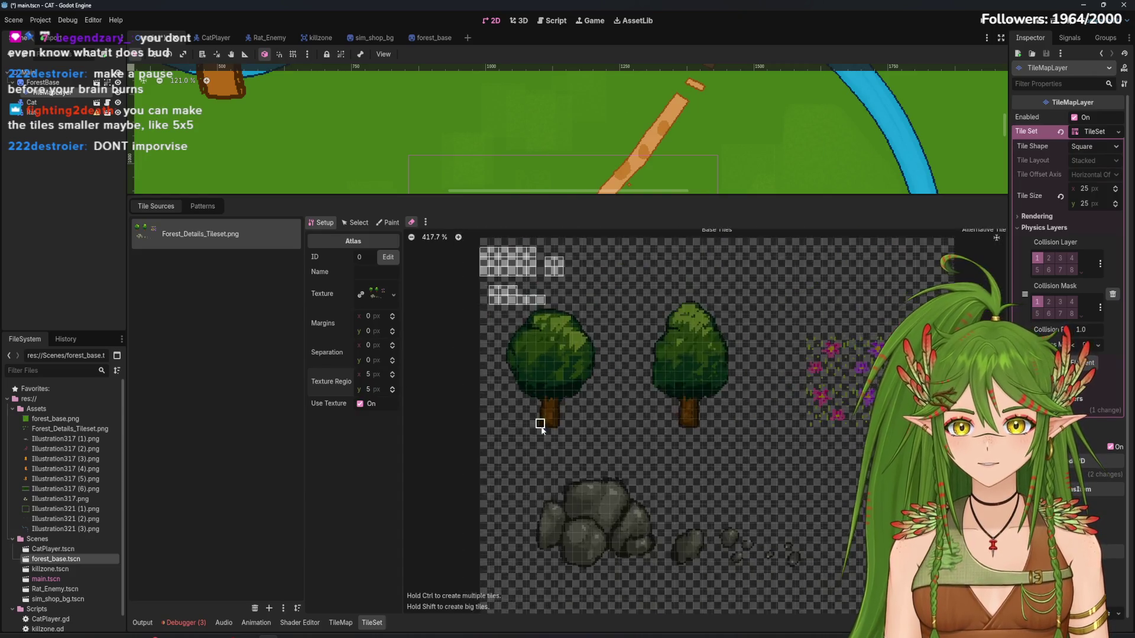
pyautogui.scroll(2, 531, 413)
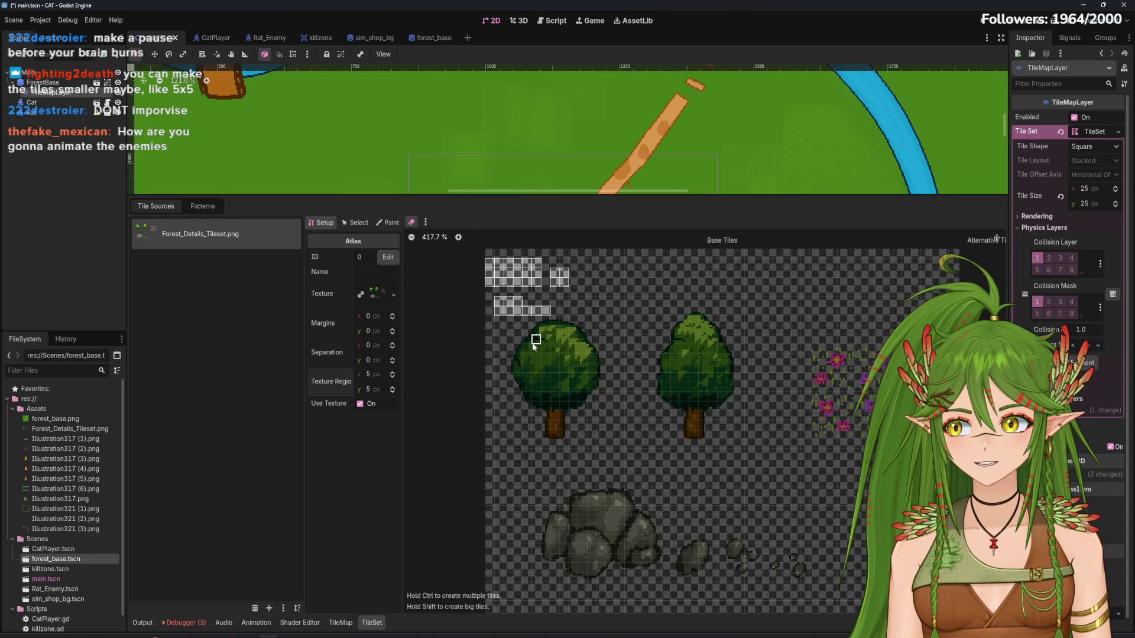
pyautogui.hotkey('ctrl', 'z')
pyautogui.hotkey('ctrl', 'z')
pyautogui.scroll(-4, 564, 448)
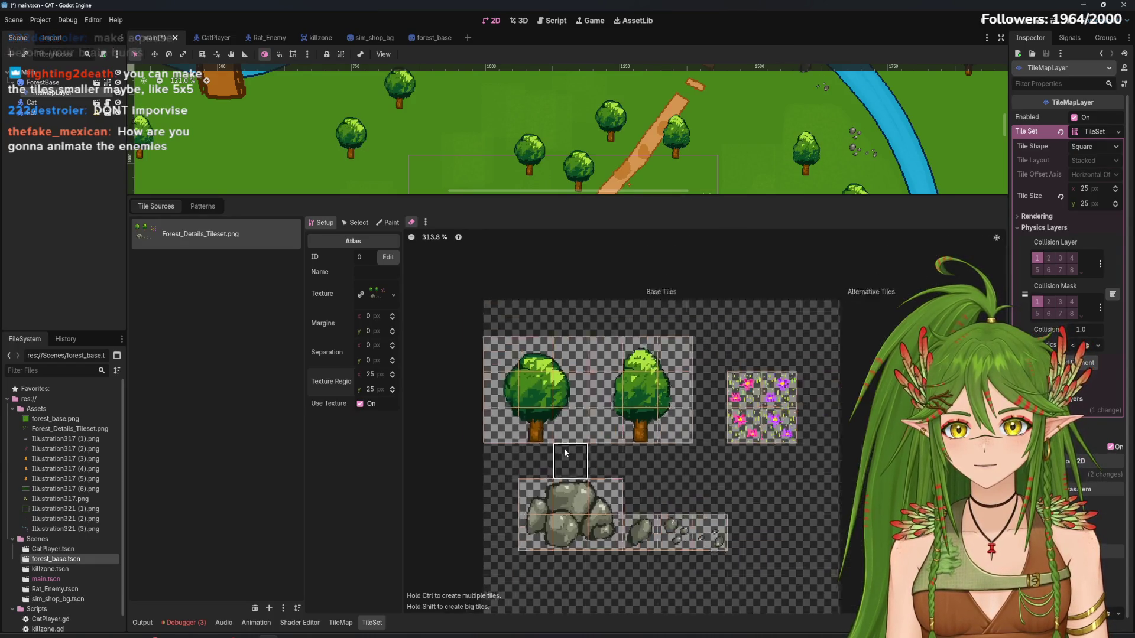
pyautogui.scroll(5, 551, 453)
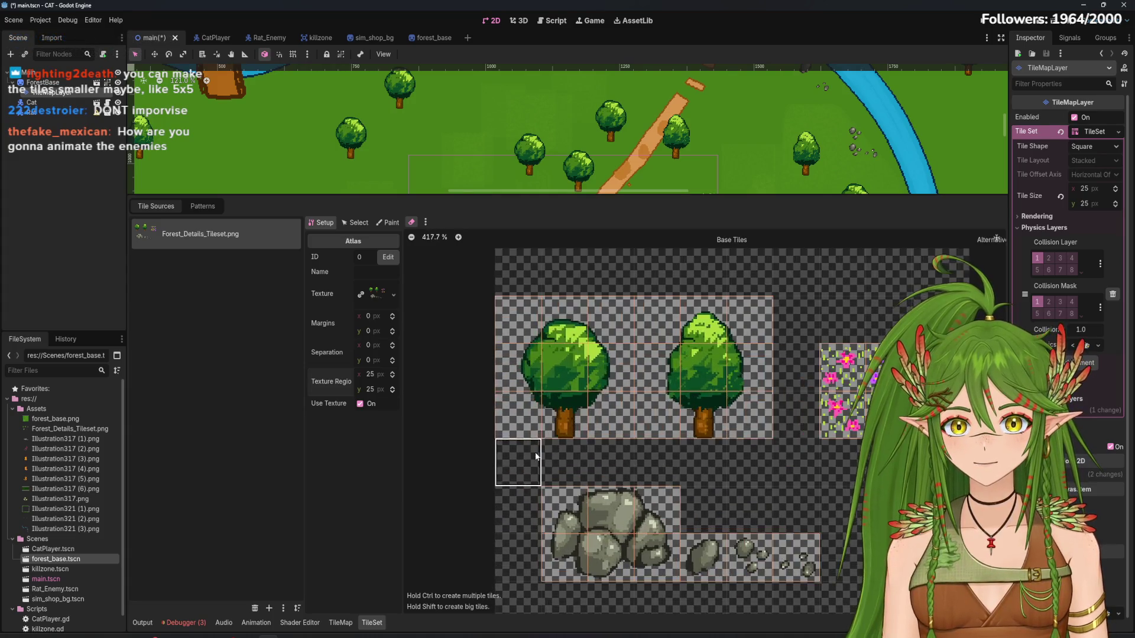
# Save the main scene, enlarge the map view and run the game
pyautogui.hotkey('ctrl', 's')
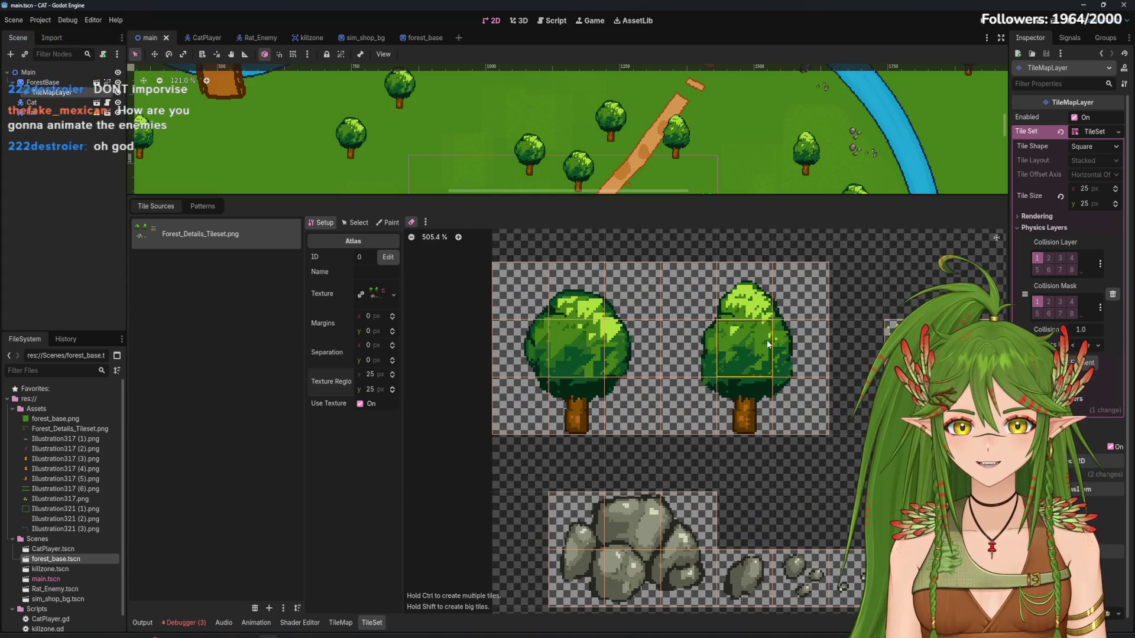
pyautogui.scroll(1, 680, 364)
pyautogui.scroll(-5, 680, 364)
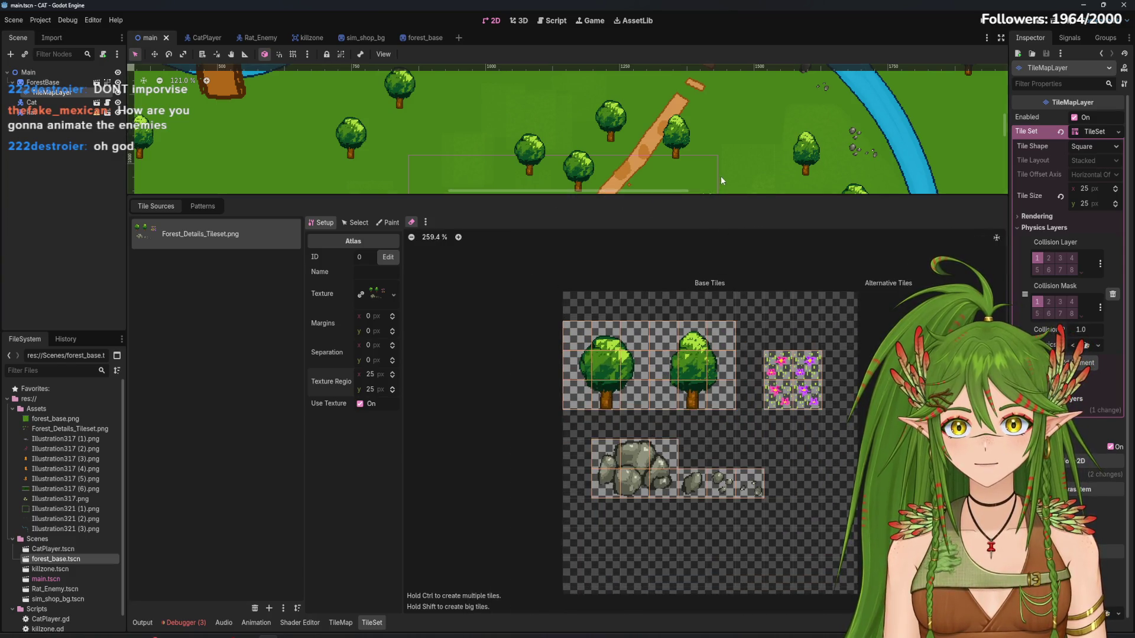
pyautogui.scroll(-1, 722, 176)
pyautogui.moveTo(719, 198); pyautogui.dragTo(650, 501)
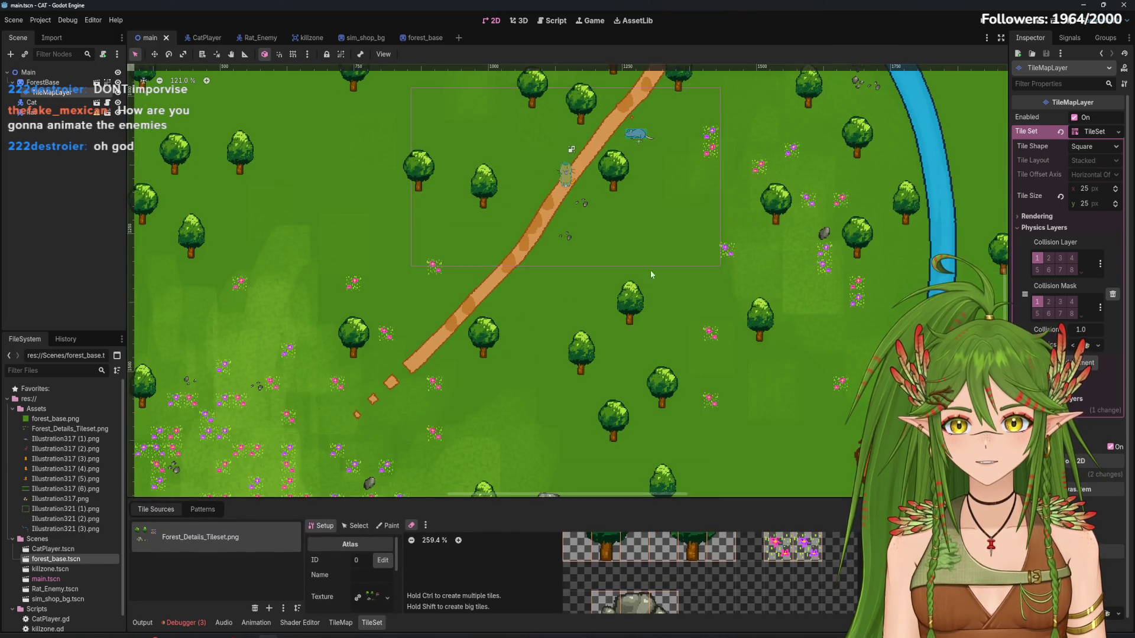
pyautogui.click(977, 20)
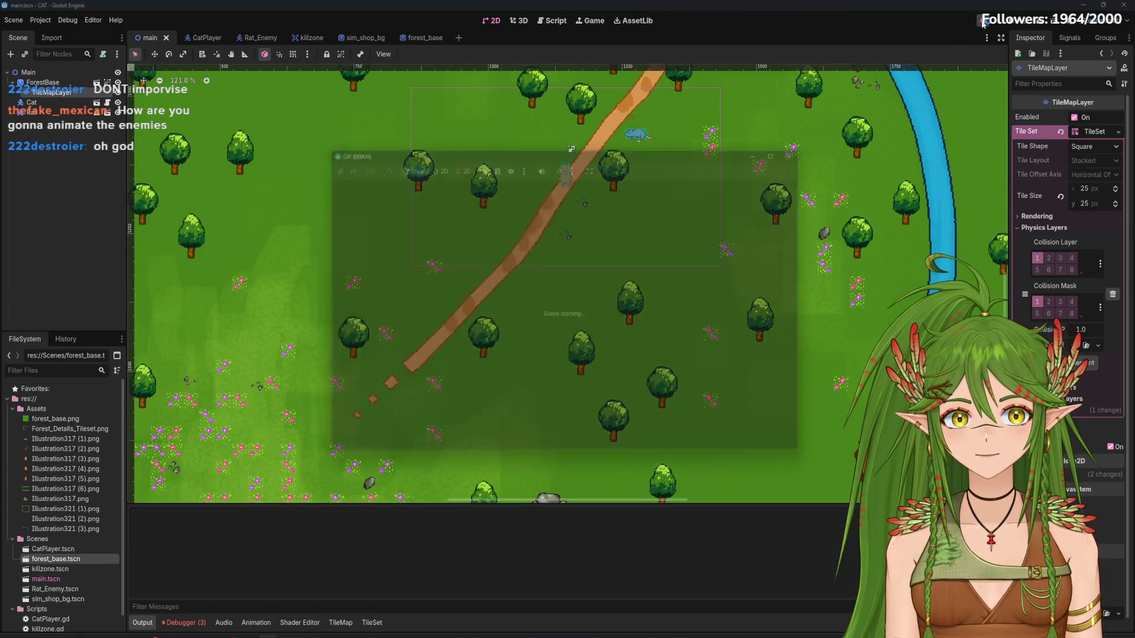
pyautogui.press('Right')
pyautogui.press('Down')
pyautogui.press('Right')
pyautogui.press('Down')
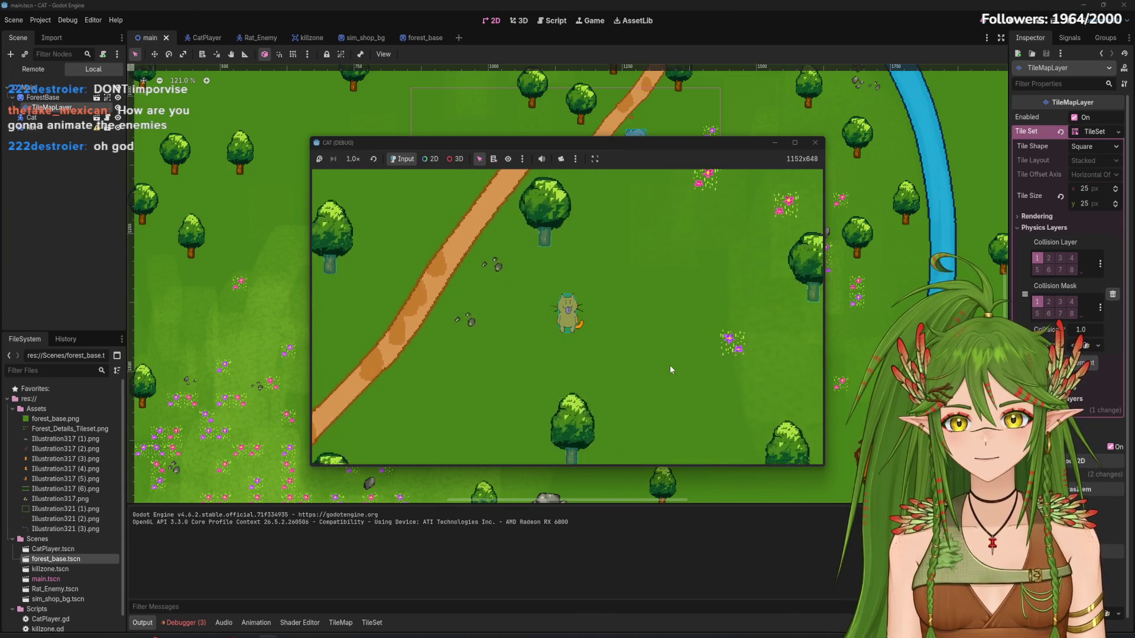
pyautogui.press('Right')
pyautogui.press('Down')
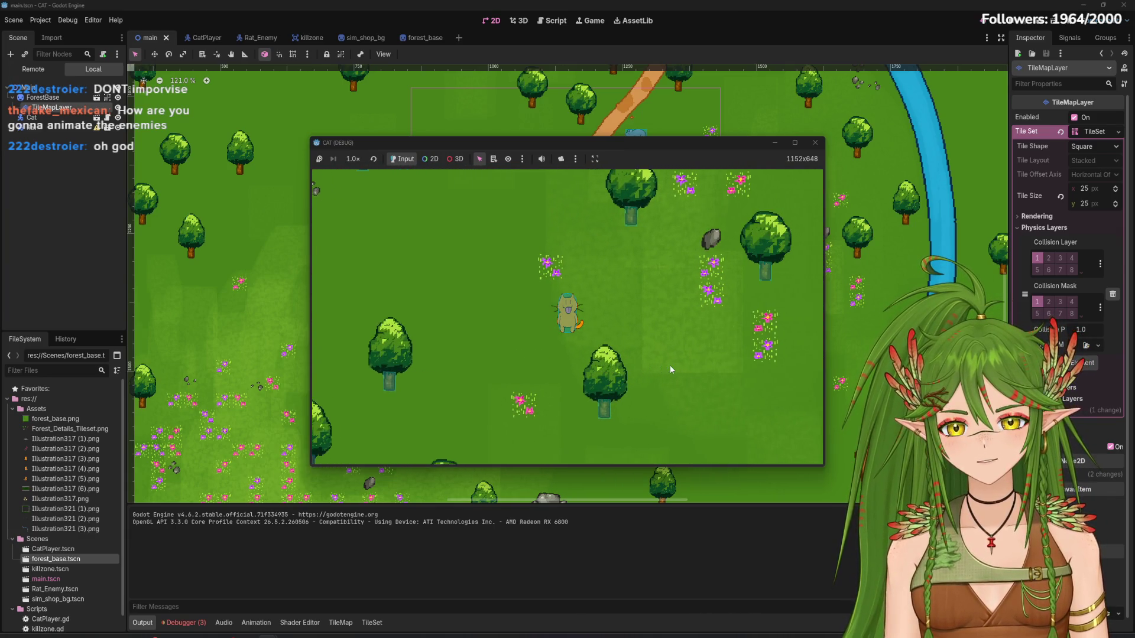
pyautogui.press('Right')
pyautogui.press('Down')
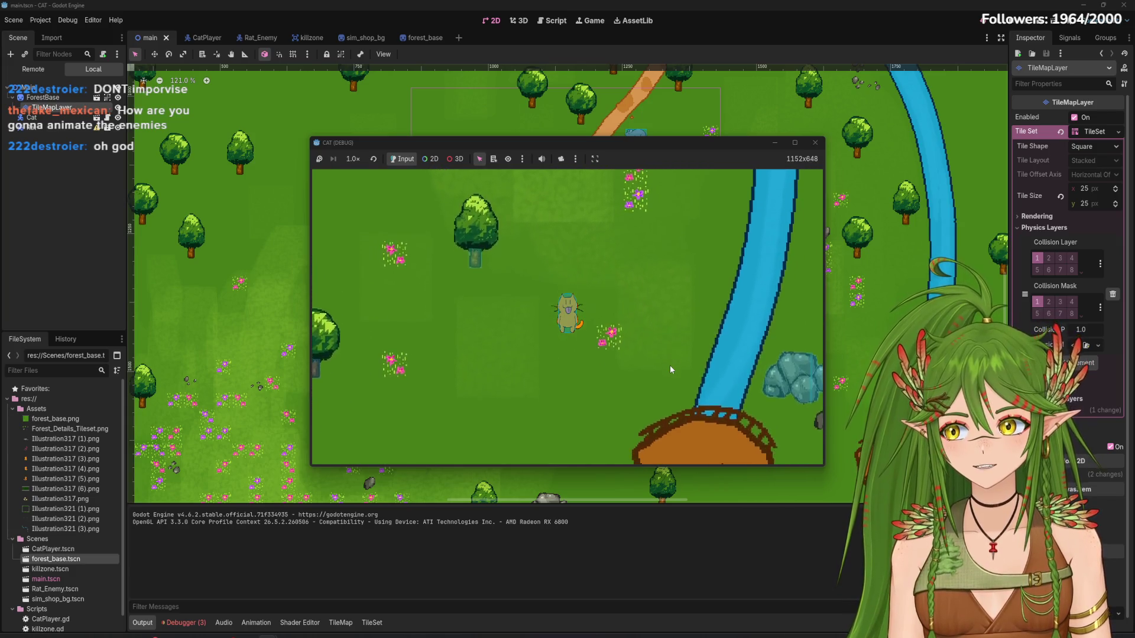
pyautogui.press('Right')
pyautogui.press('Up')
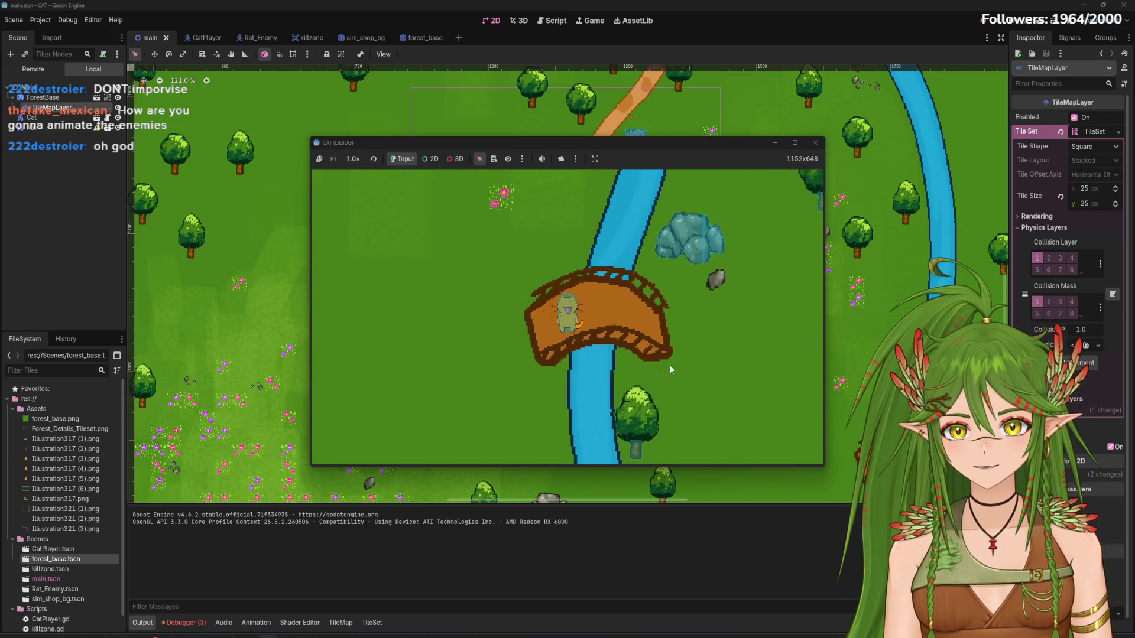
pyautogui.press('Right')
pyautogui.press('Down')
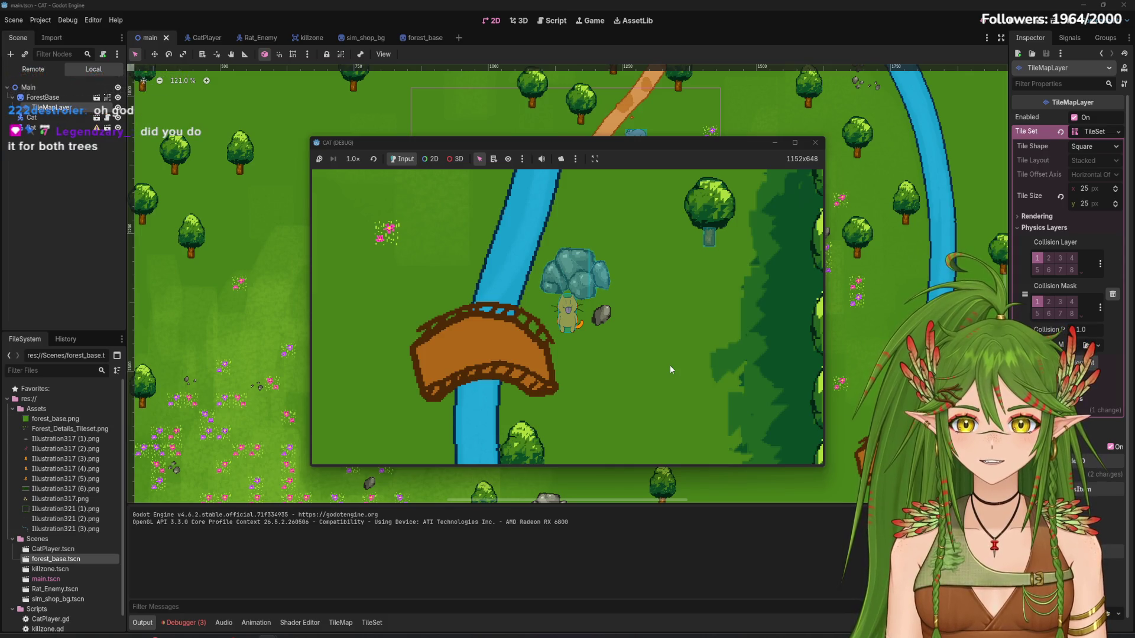
pyautogui.press('Right')
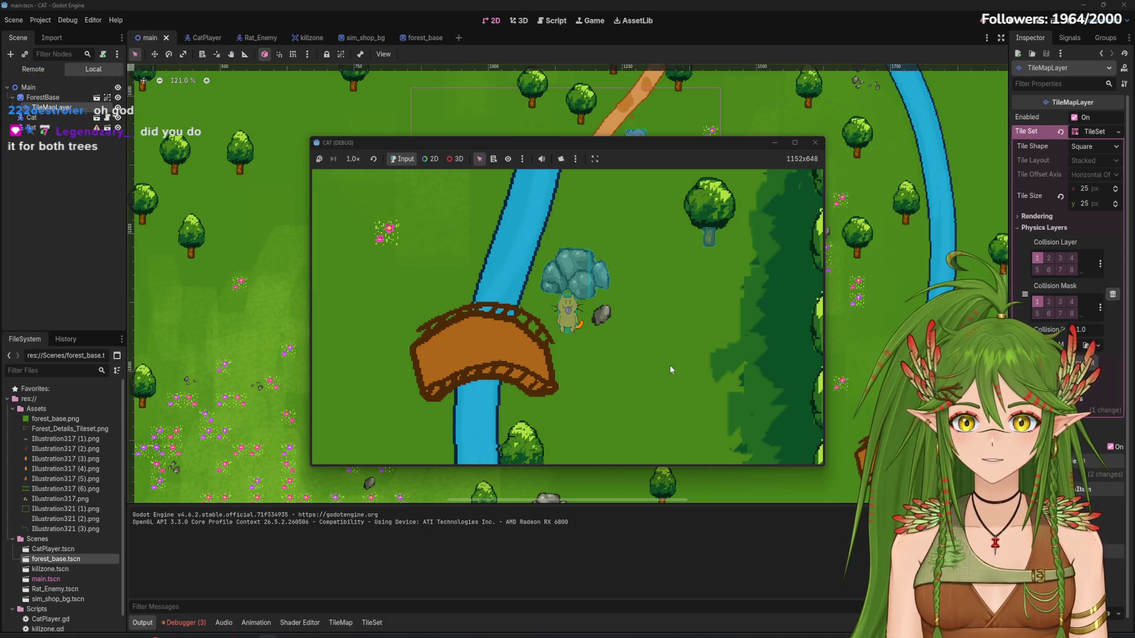
pyautogui.press('Right')
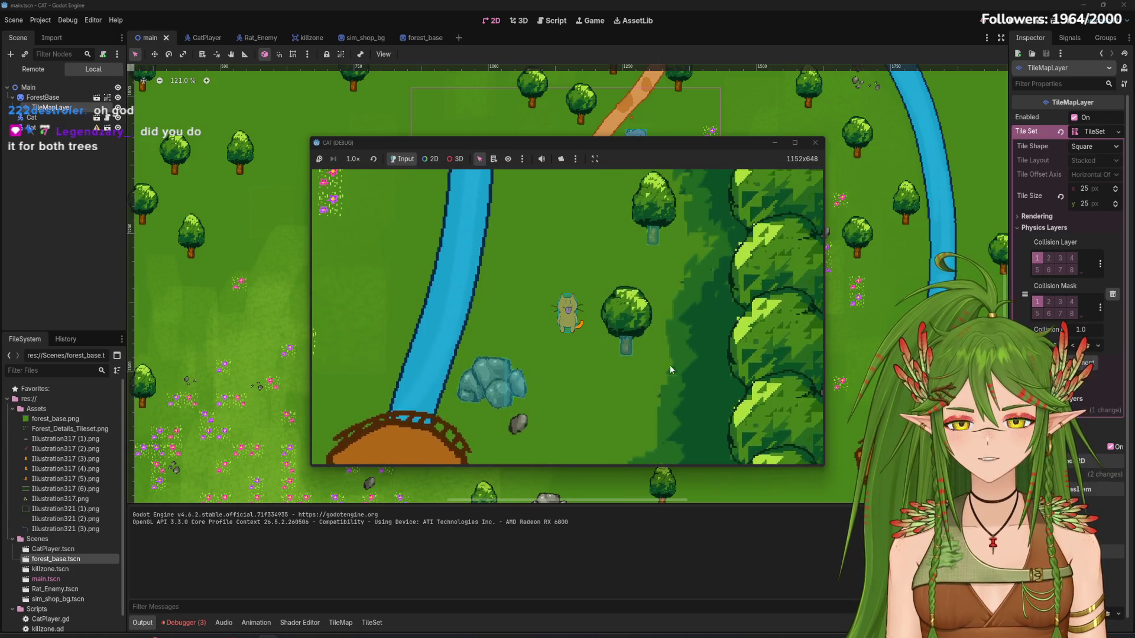
pyautogui.press('Down')
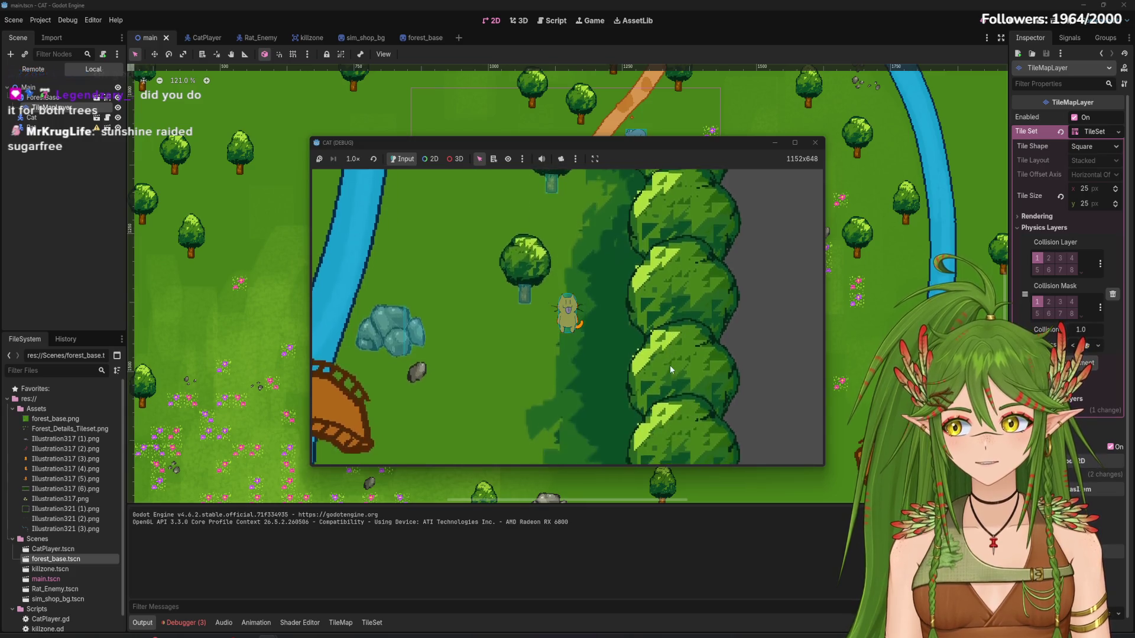
pyautogui.press('Right')
pyautogui.press('Down')
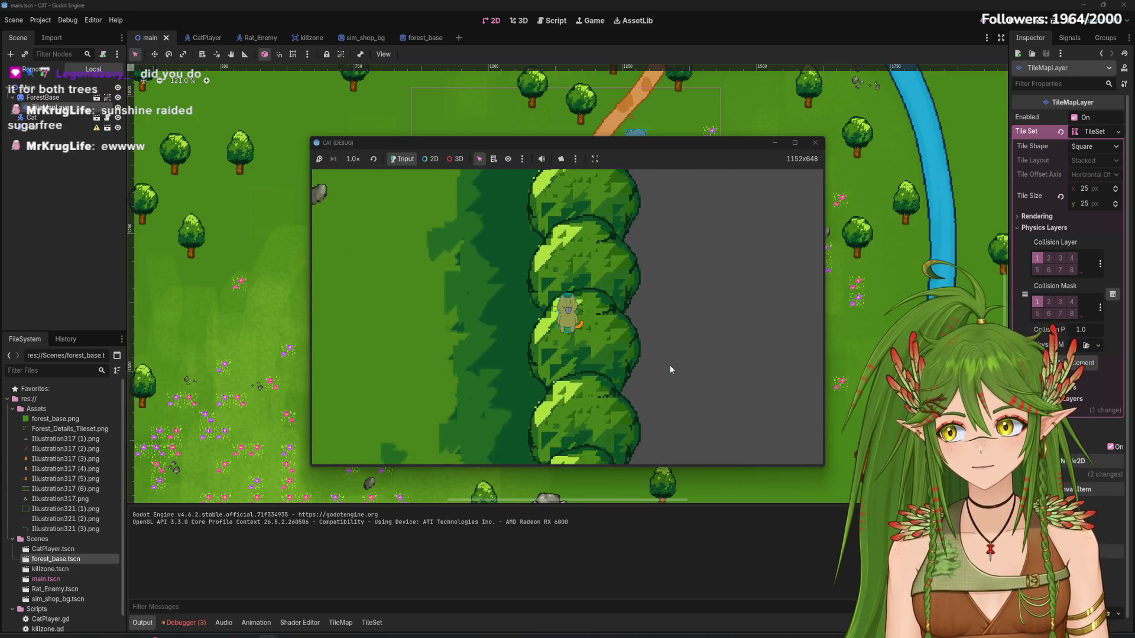
pyautogui.press('Left')
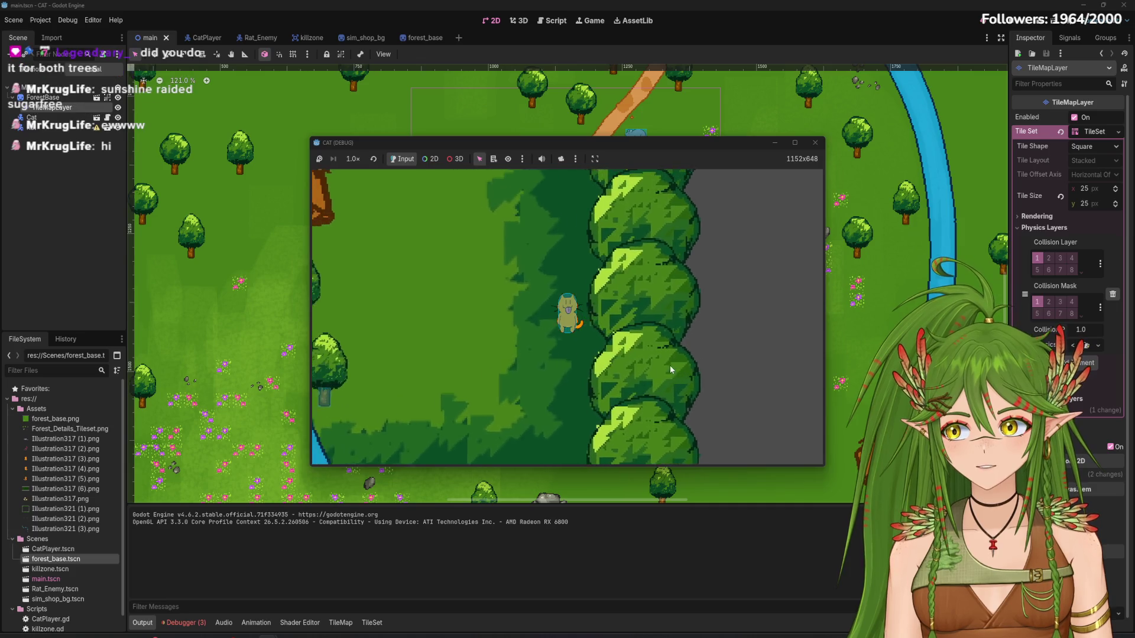
pyautogui.press('Left')
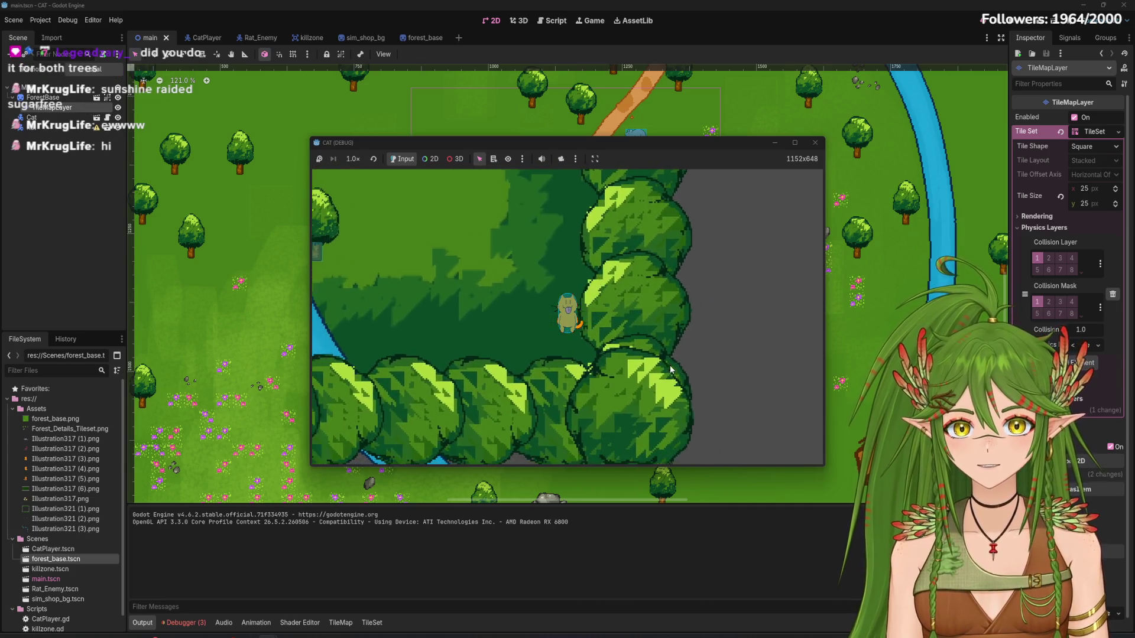
pyautogui.press('Up')
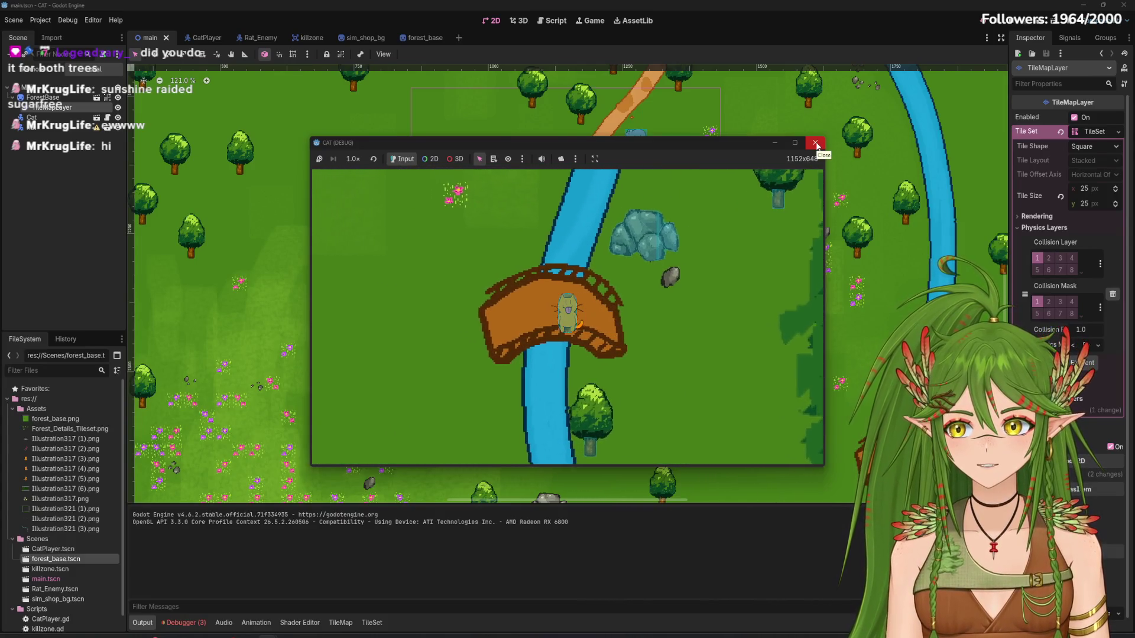
pyautogui.click(816, 143)
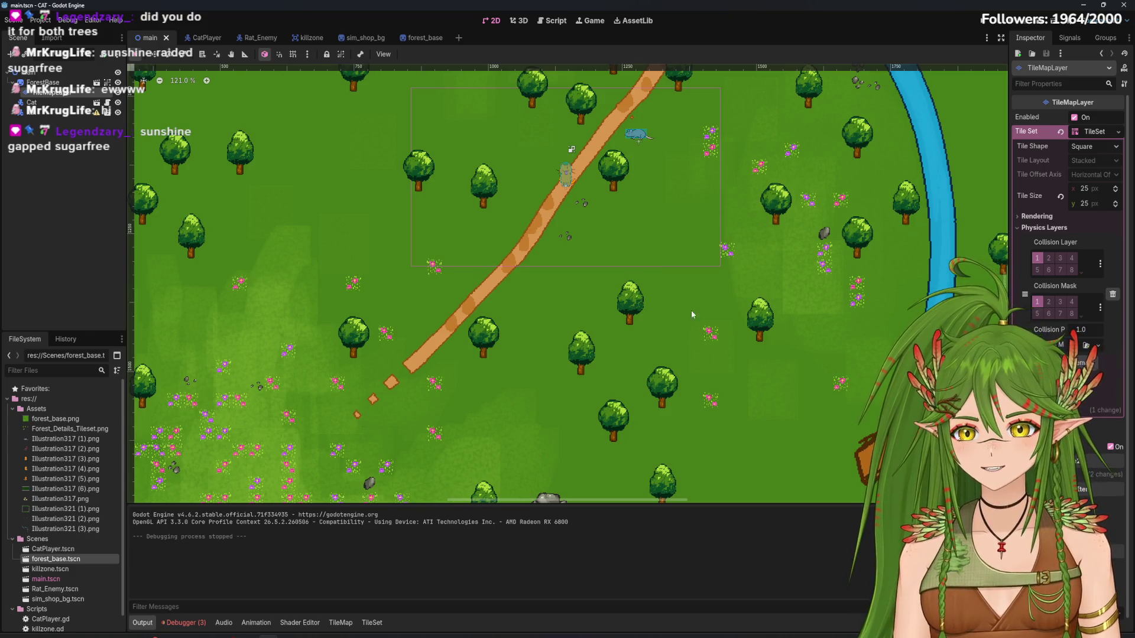
pyautogui.scroll(2, 514, 278)
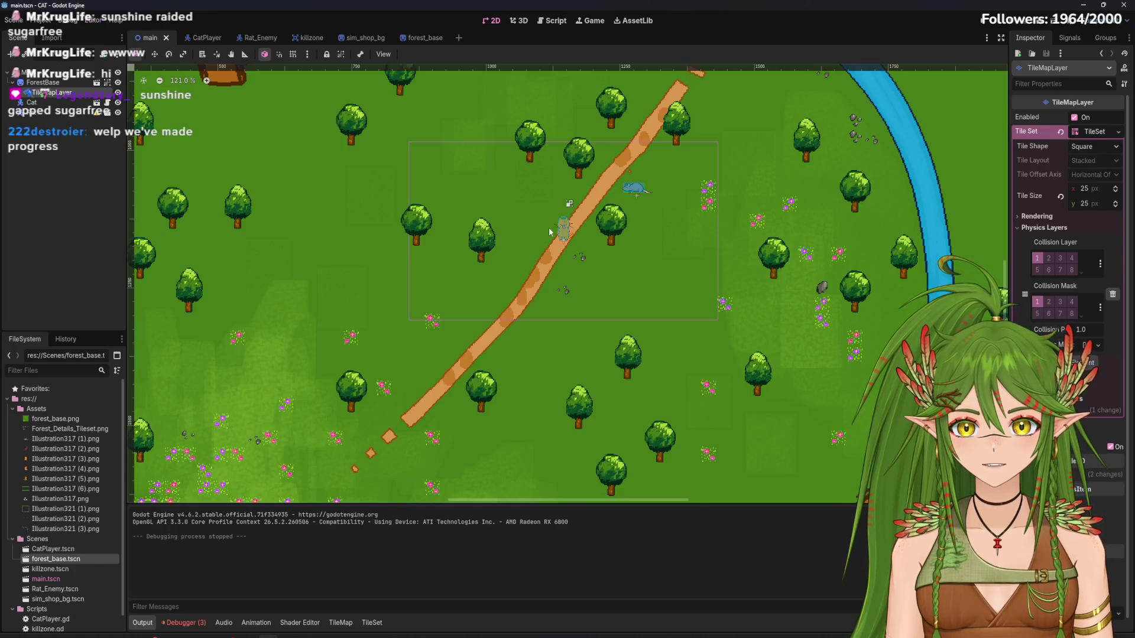
pyautogui.press('F5')
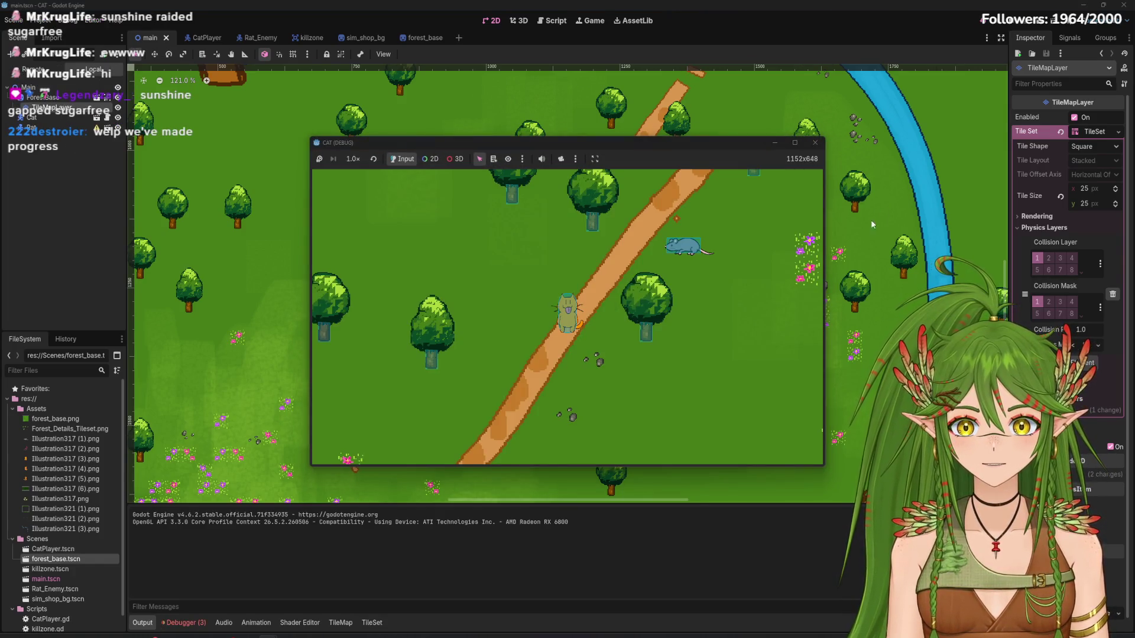
pyautogui.click(816, 143)
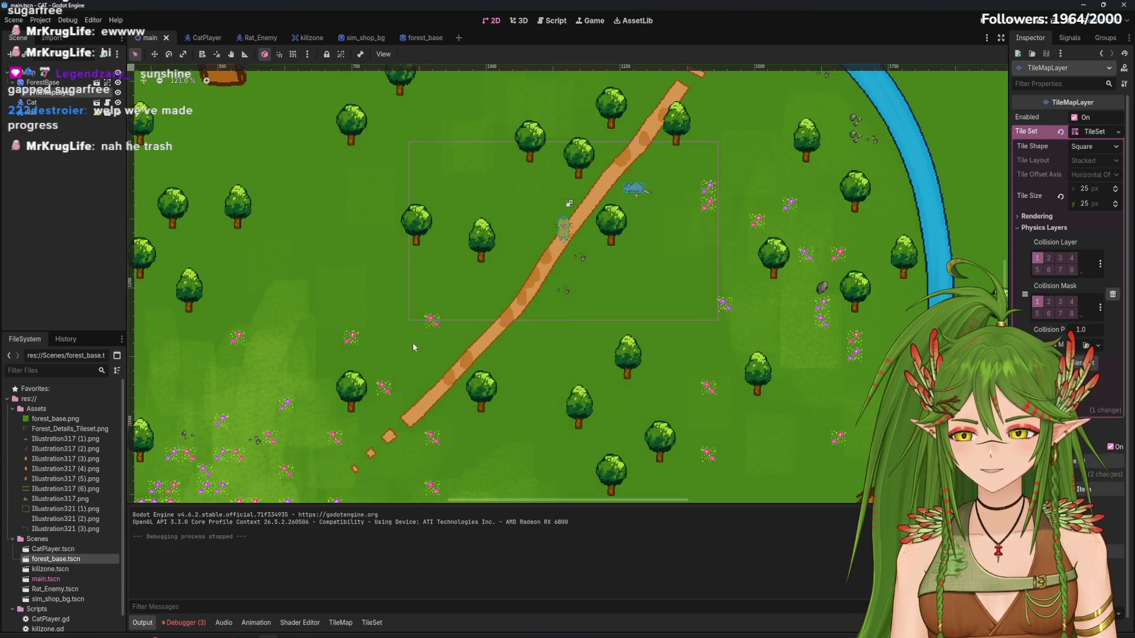
pyautogui.moveTo(426, 39)
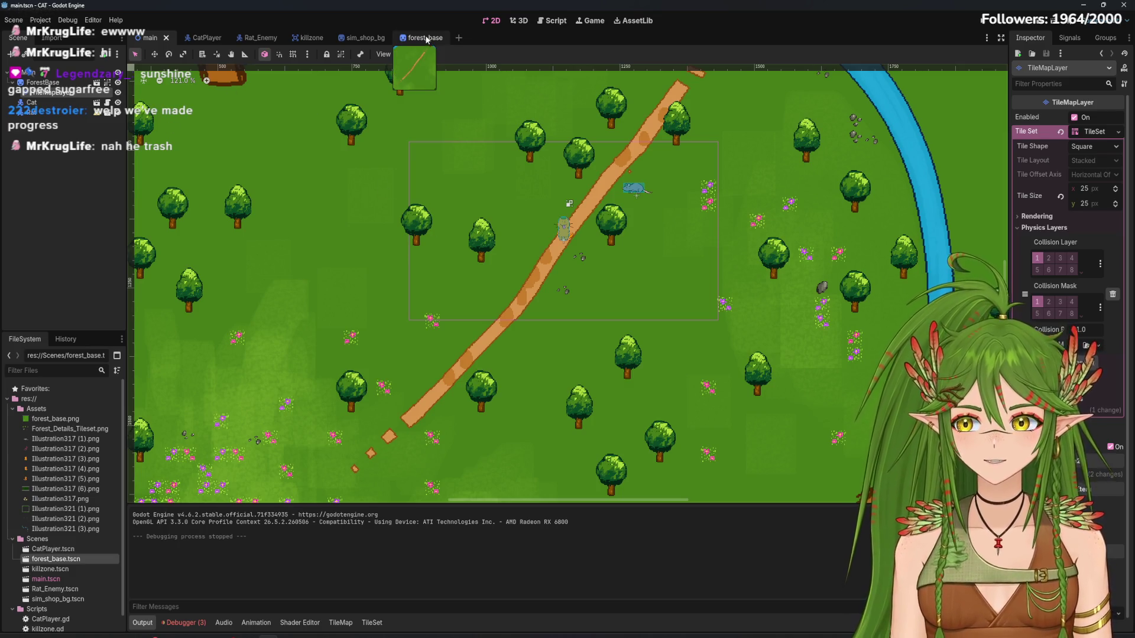
# In forest_base, identify the Illustration321(3) river sprite and rename it 'River'
pyautogui.scroll(-5, 624, 272)
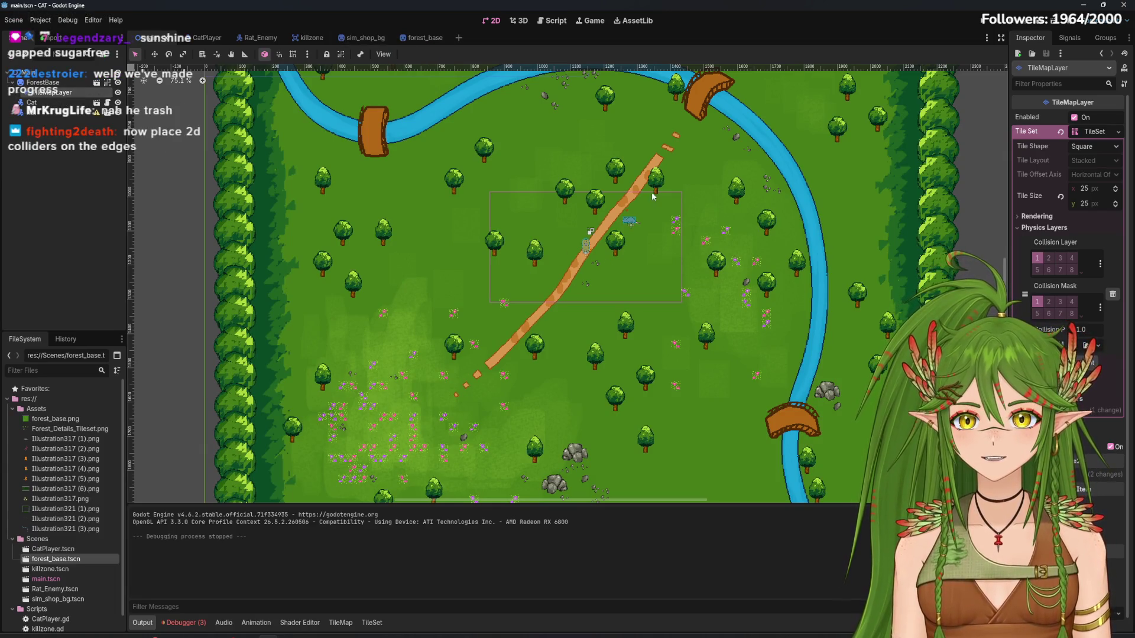
pyautogui.click(424, 38)
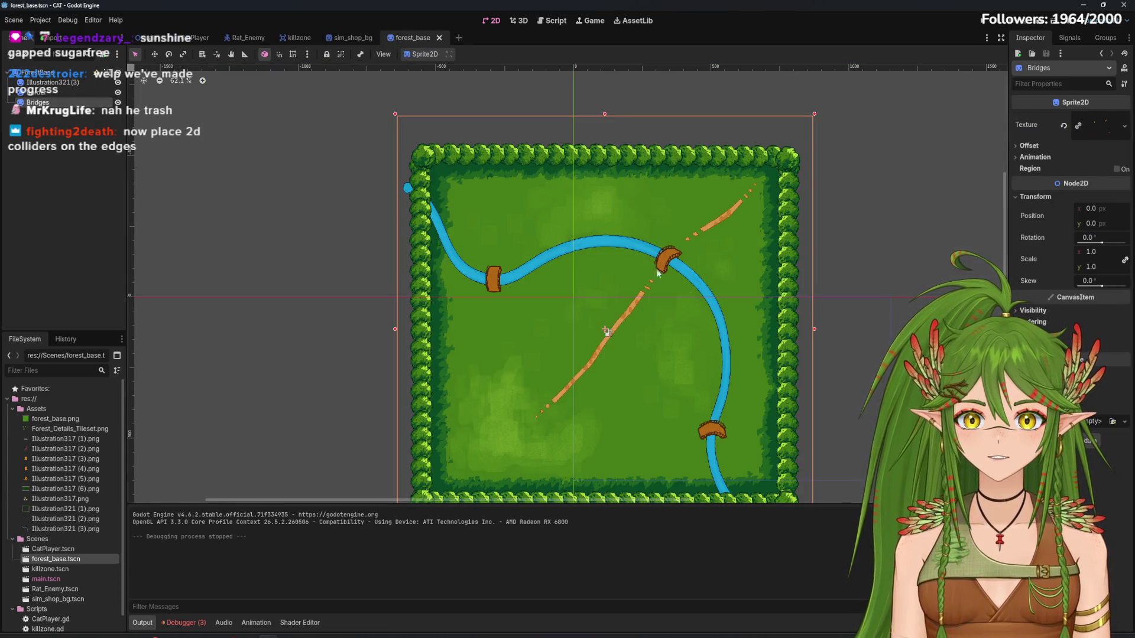
pyautogui.click(57, 82)
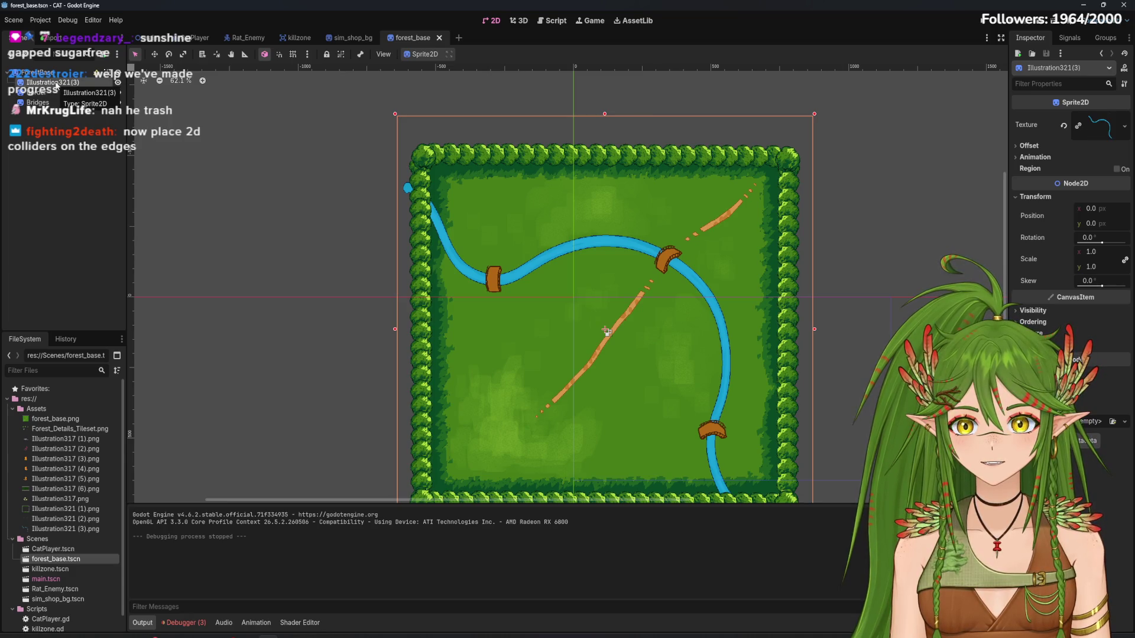
pyautogui.click(118, 82)
pyautogui.click(117, 82)
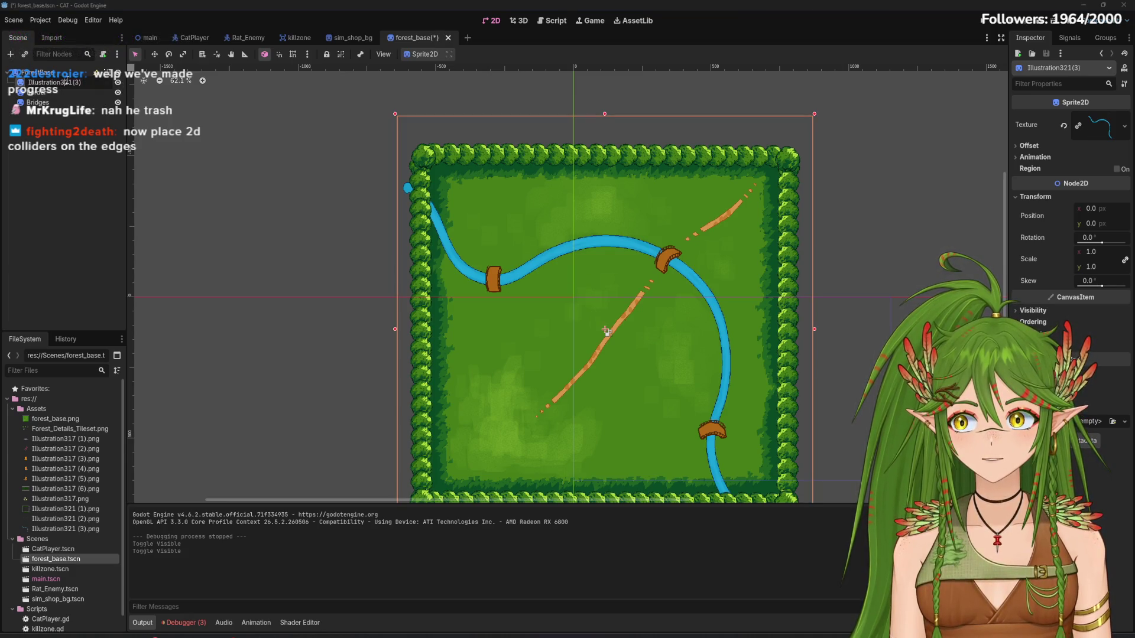
pyautogui.doubleClick(91, 82)
pyautogui.write('River')
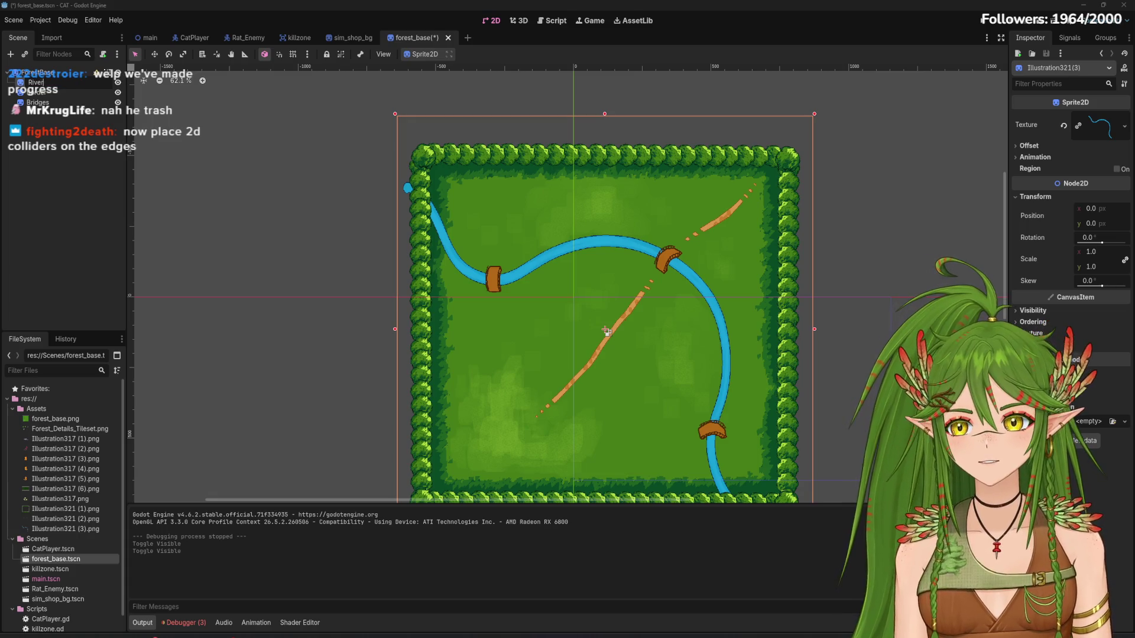
pyautogui.press('Return')
pyautogui.click(47, 92)
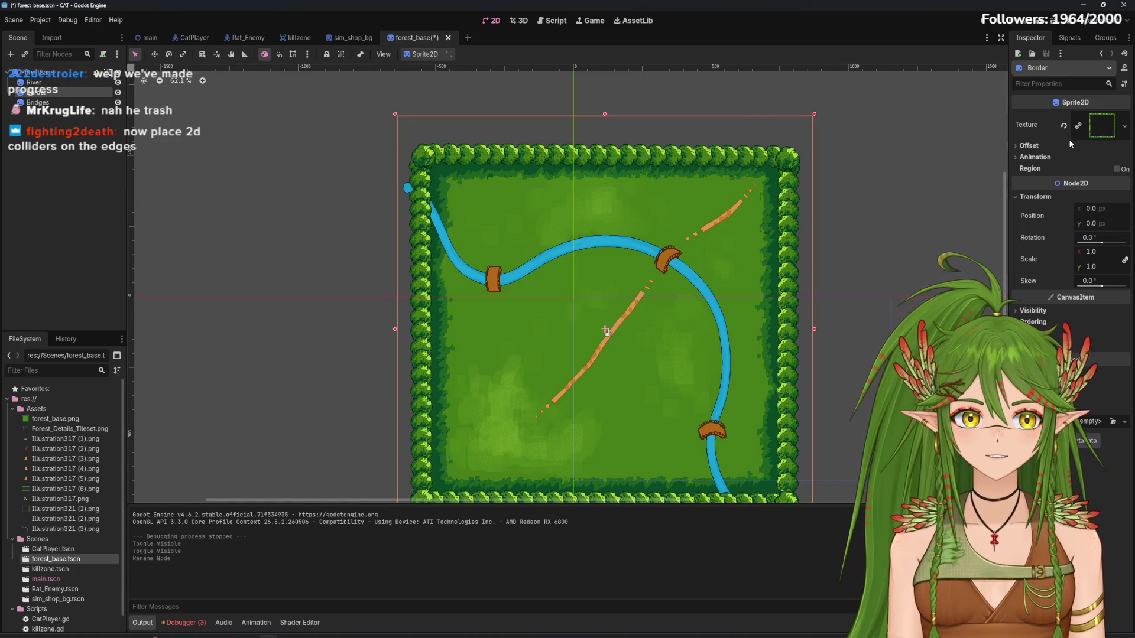
# Add a CollisionPolygon2D, move it up the scene tree and keep its Solids build mode
pyautogui.click(13, 55)
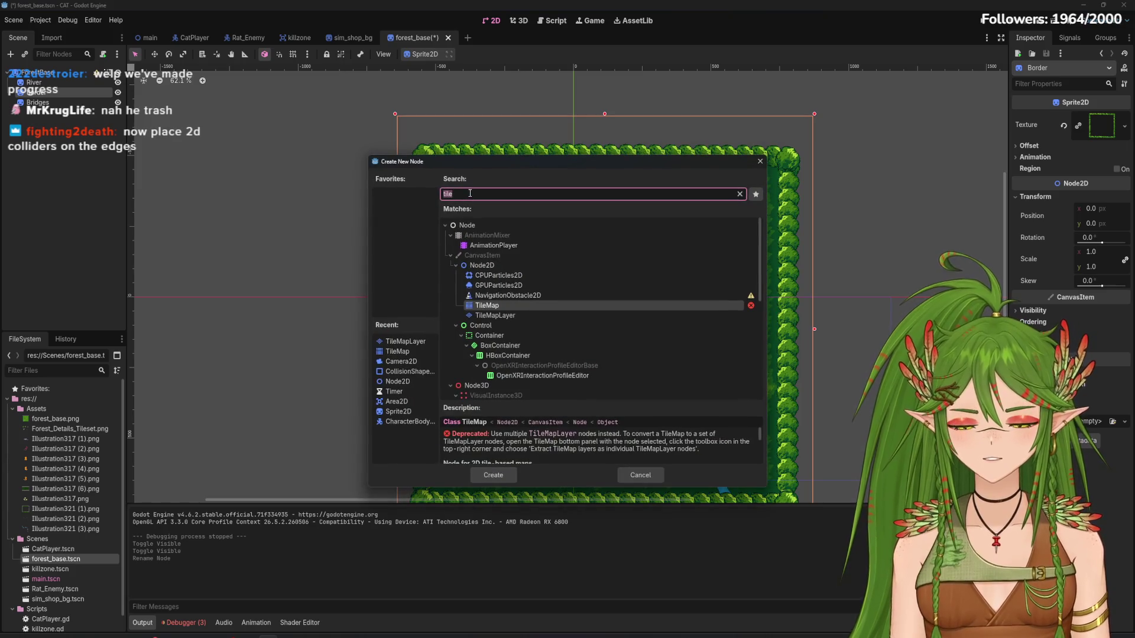
pyautogui.write('collis')
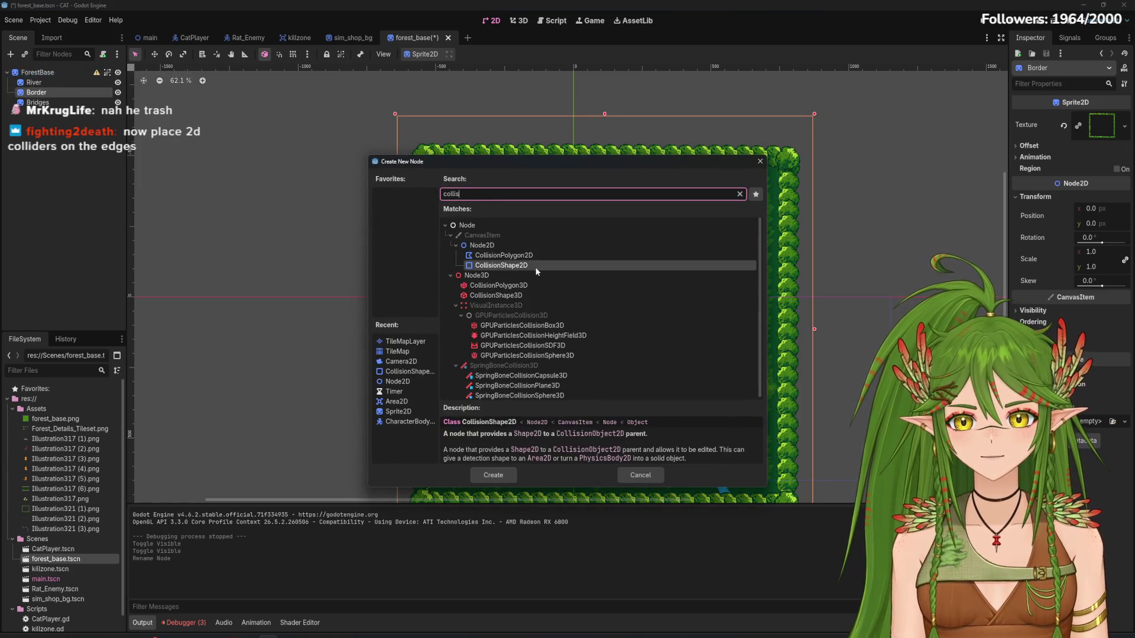
pyautogui.click(507, 255)
pyautogui.click(506, 474)
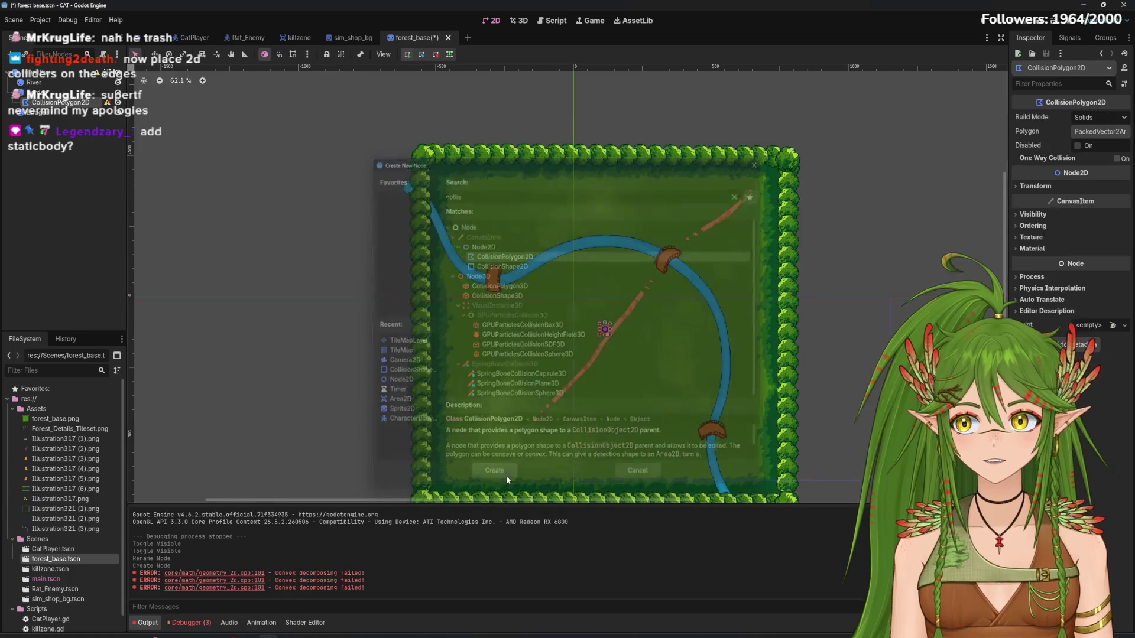
pyautogui.moveTo(62, 103); pyautogui.dragTo(62, 81)
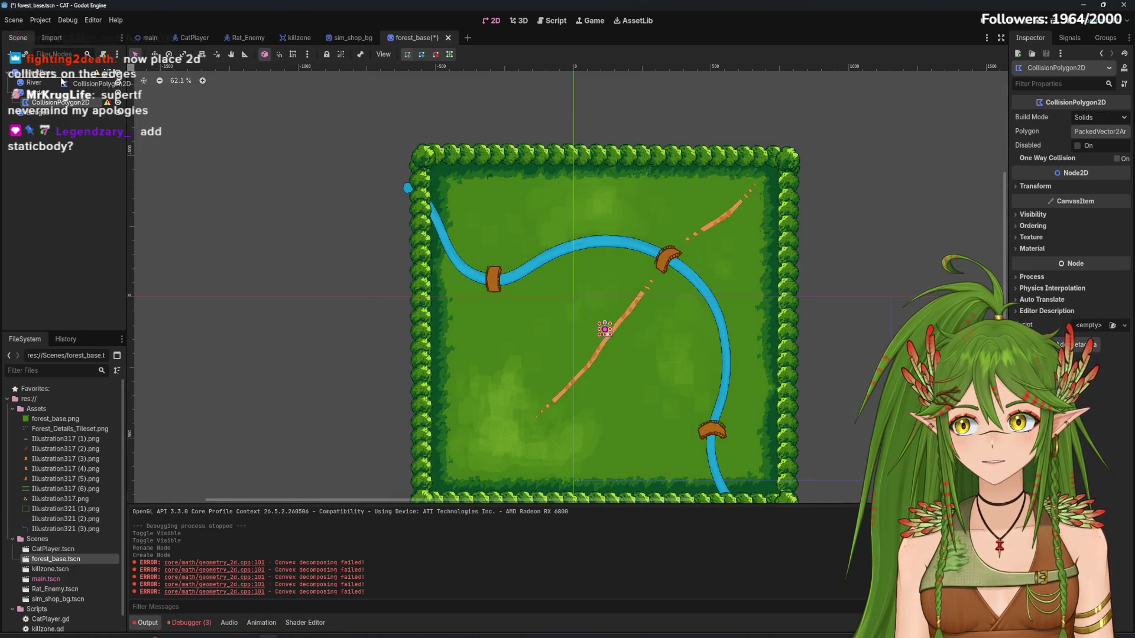
pyautogui.doubleClick(62, 81)
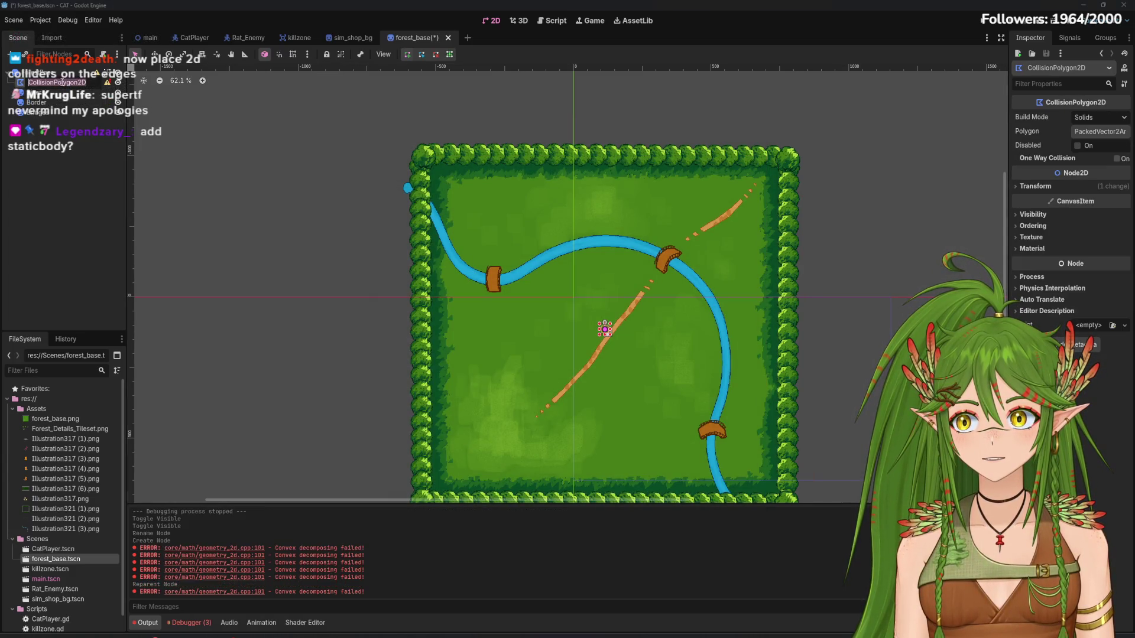
pyautogui.click(84, 82)
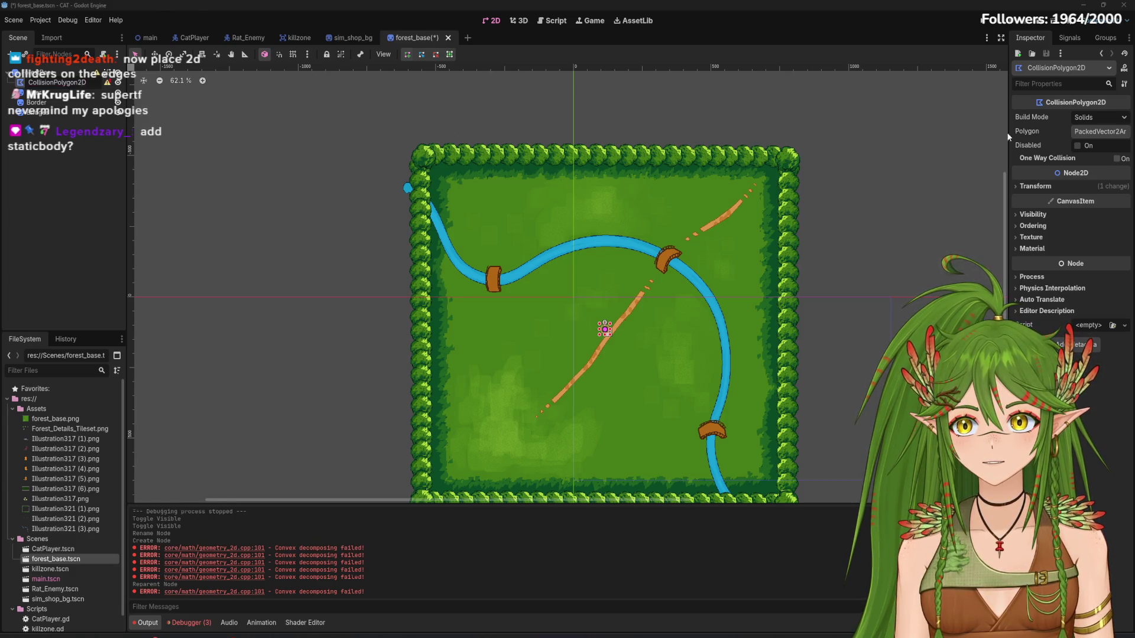
pyautogui.click(1123, 117)
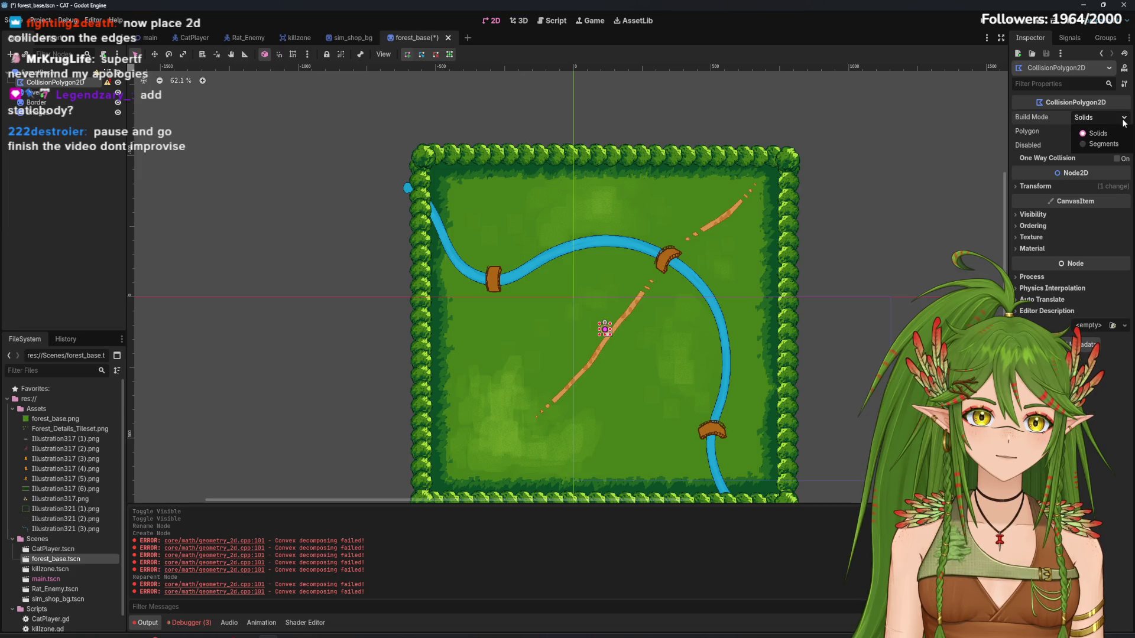
pyautogui.click(1123, 123)
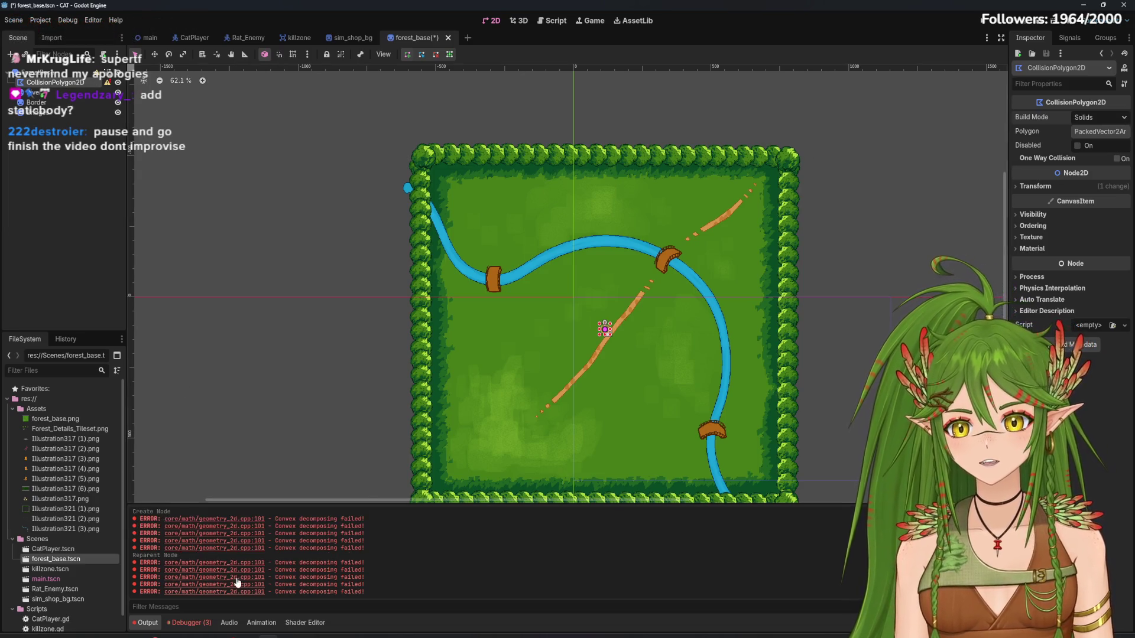
# Undo the polygon node, save forest_base, and reopen the Create New Node list
pyautogui.hotkey('ctrl', 'z')
pyautogui.hotkey('ctrl', 'z')
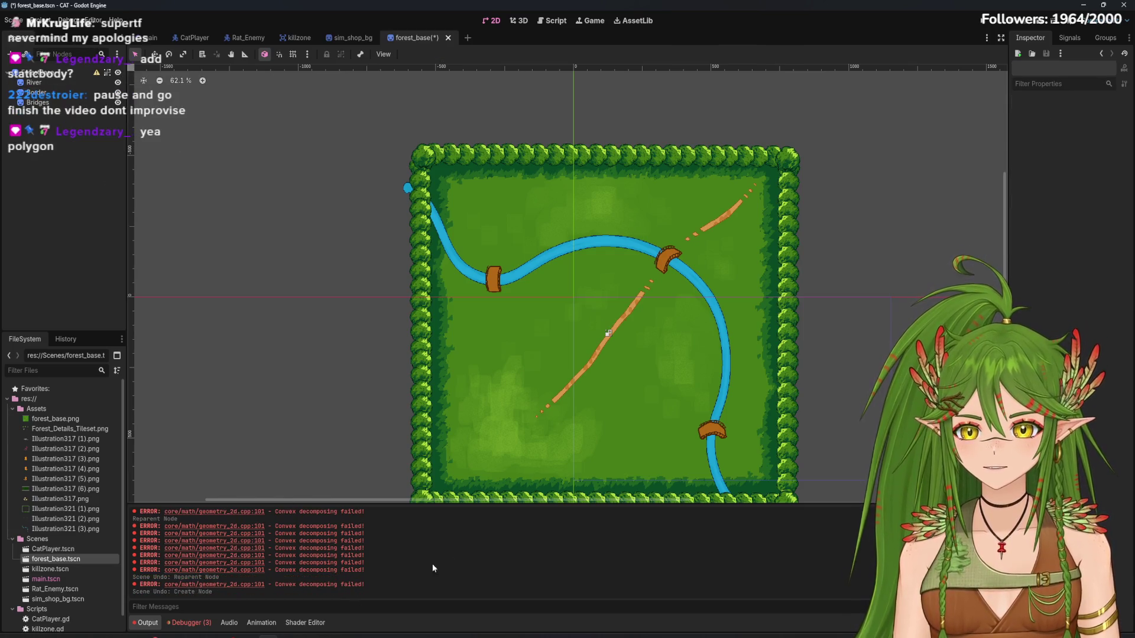
pyautogui.hotkey('ctrl', 's')
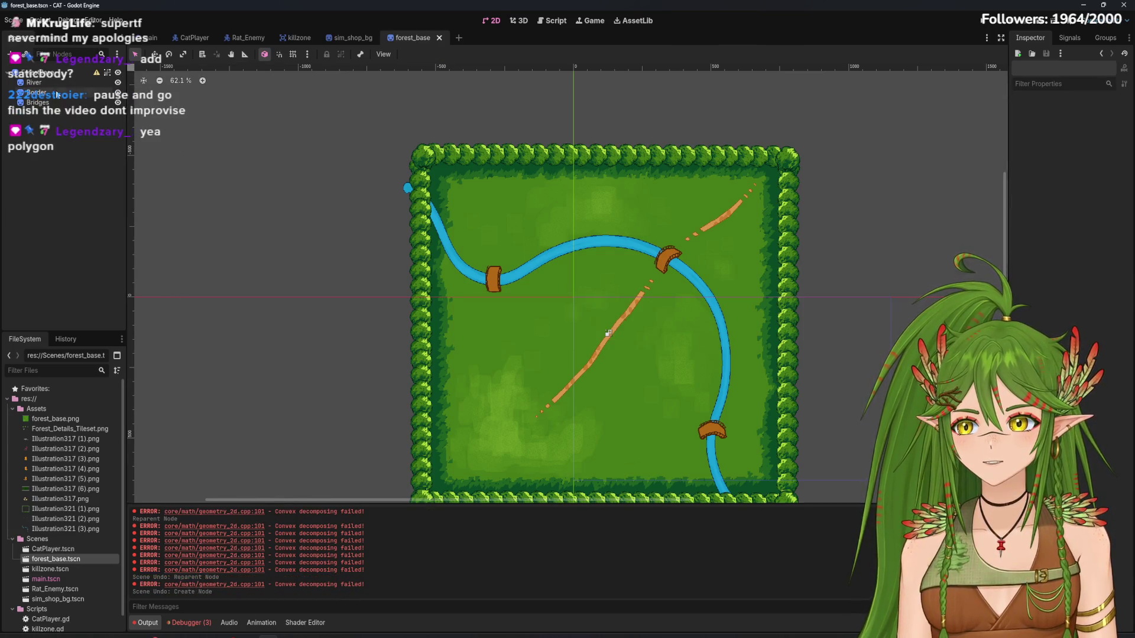
pyautogui.hotkey('ctrl', 'a')
pyautogui.click(500, 266)
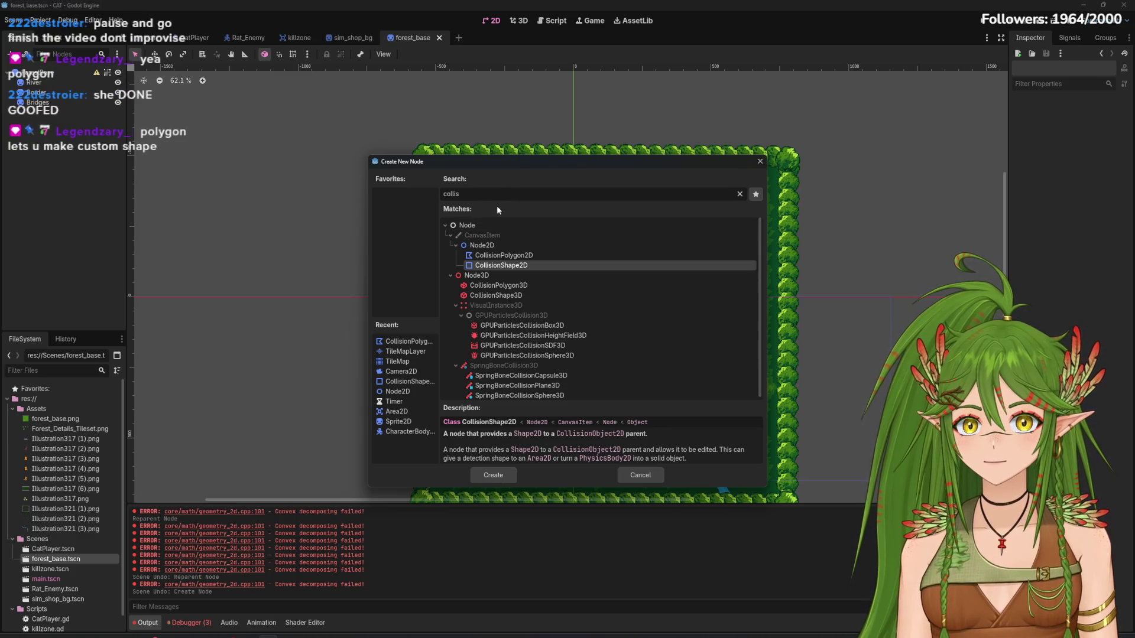
# Add a StaticBody2D, check its empty physics material picker, then delete the node
pyautogui.write('static')
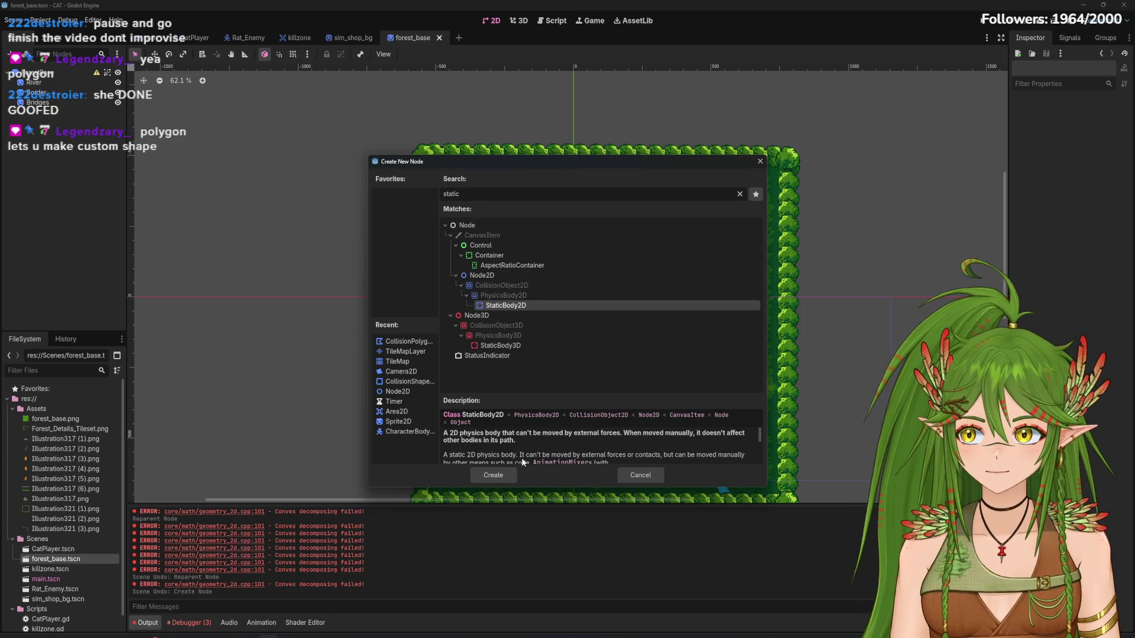
pyautogui.click(503, 474)
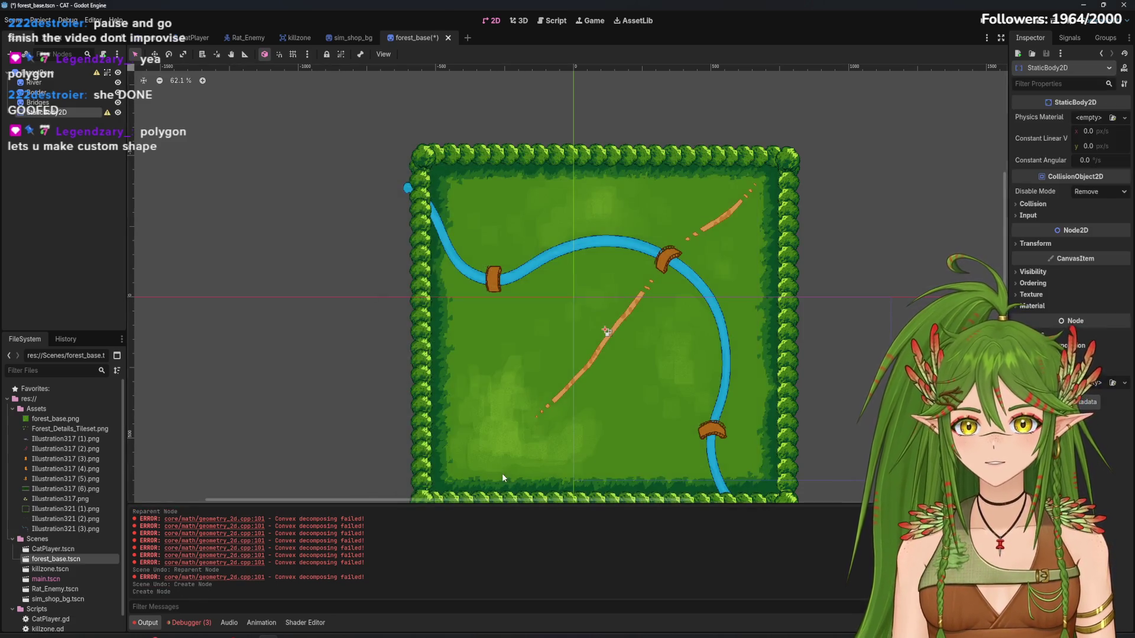
pyautogui.click(1112, 118)
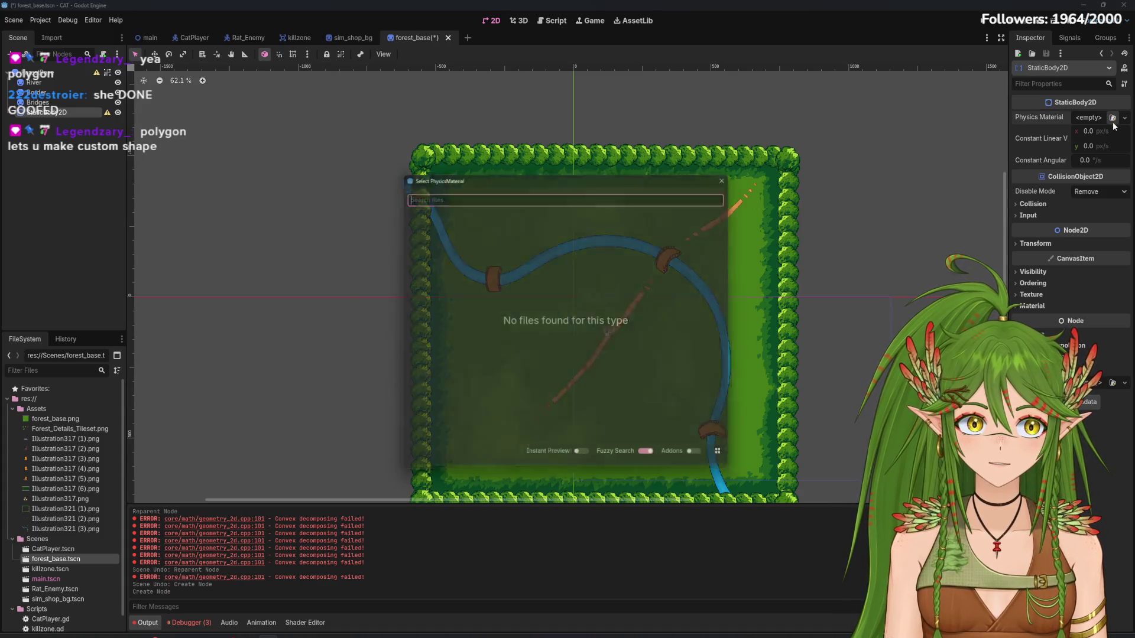
pyautogui.click(733, 172)
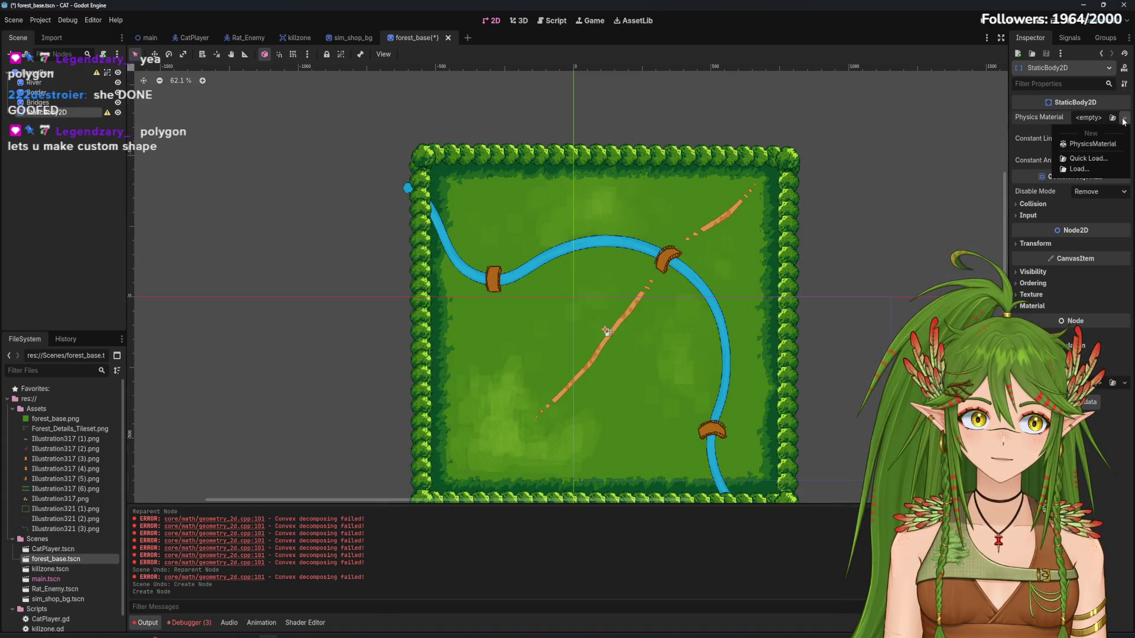
pyautogui.rightClick(70, 114)
pyautogui.click(140, 343)
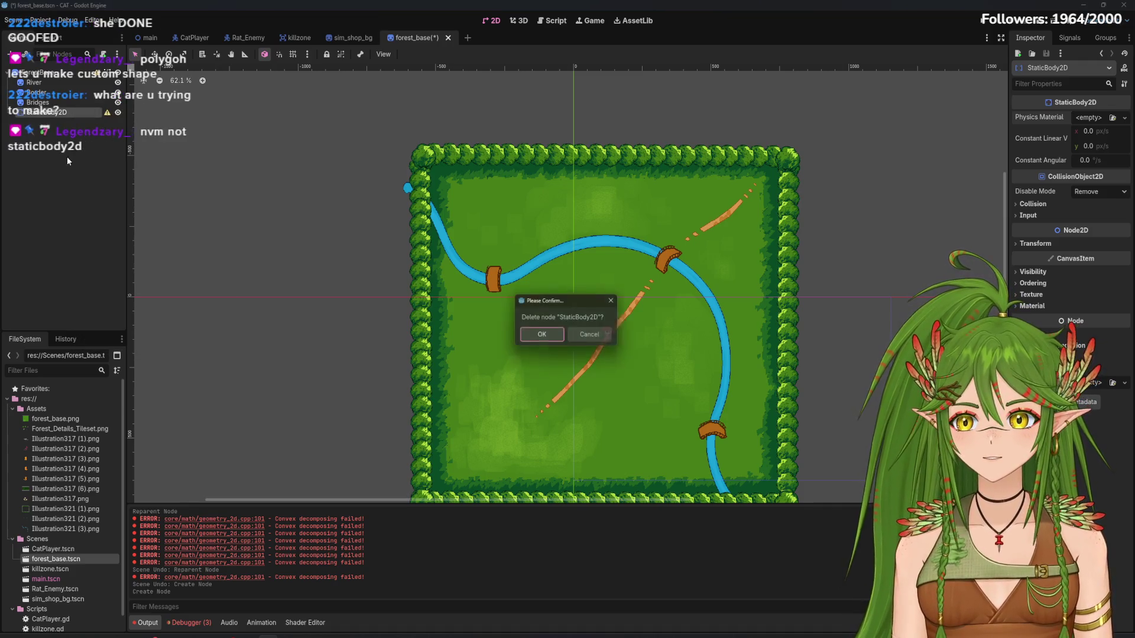
pyautogui.click(531, 327)
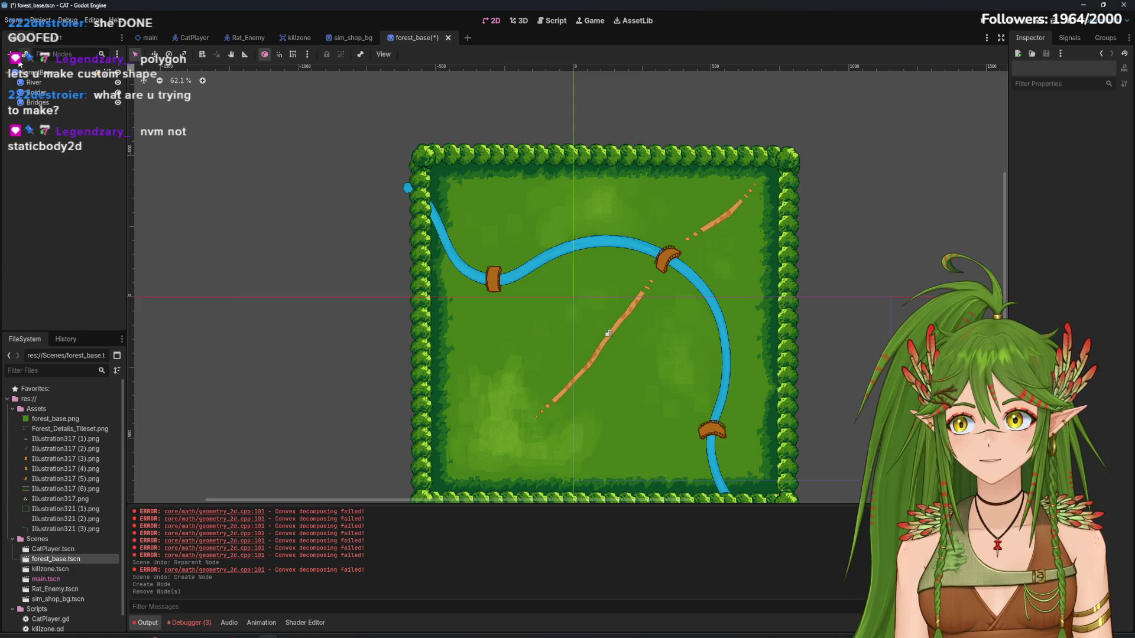
# Reopen Create New Node and search for 'col' node types
pyautogui.hotkey('ctrl', 'a')
pyautogui.write('col')
pyautogui.click(505, 315)
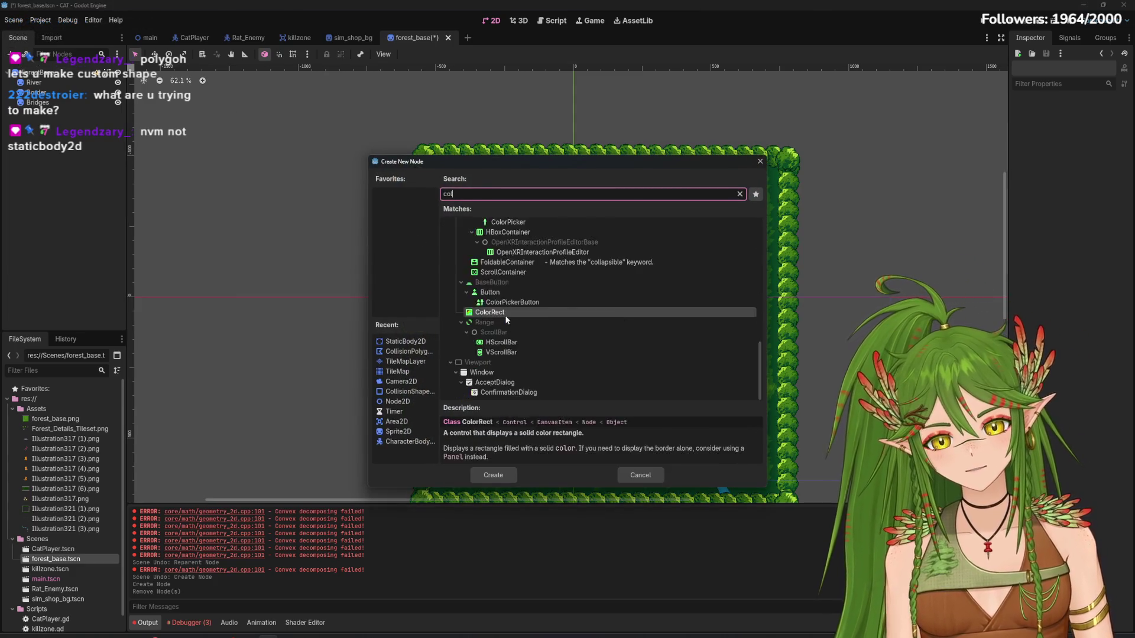
# Add a CollisionShape2D and make it the first child of ForestBase
pyautogui.write('l')
pyautogui.click(508, 266)
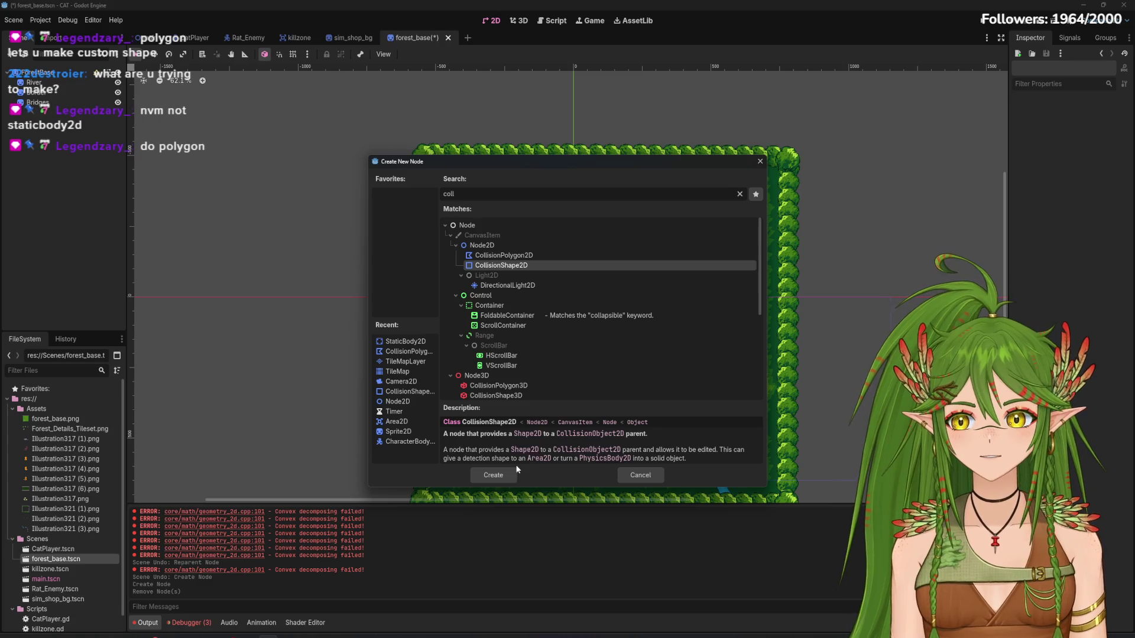
pyautogui.click(494, 475)
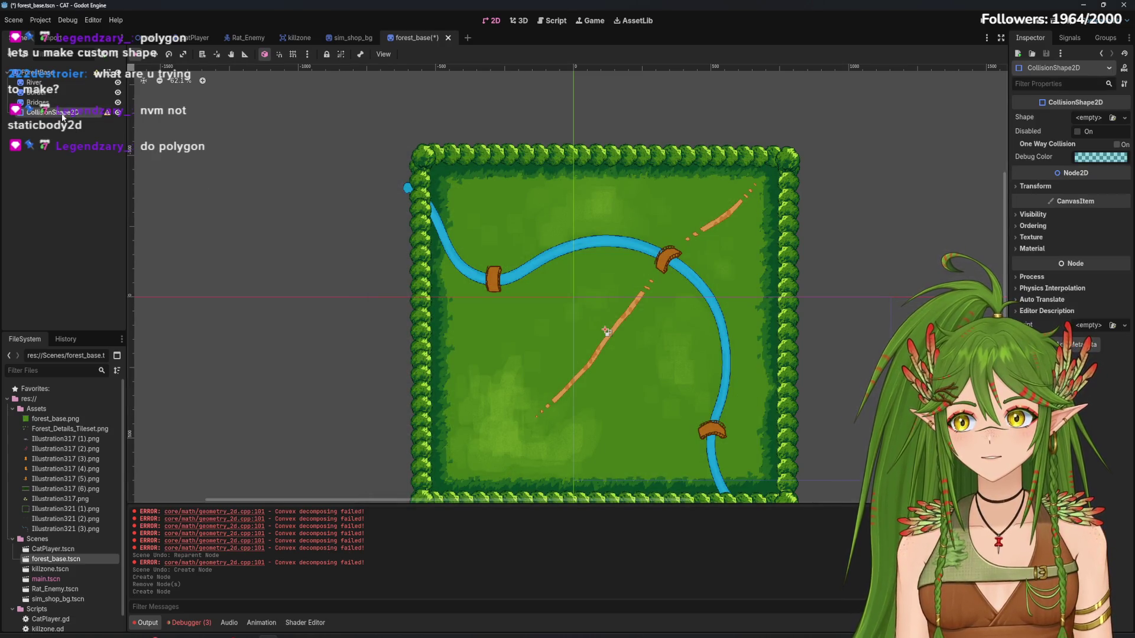
pyautogui.moveTo(62, 117); pyautogui.dragTo(57, 84)
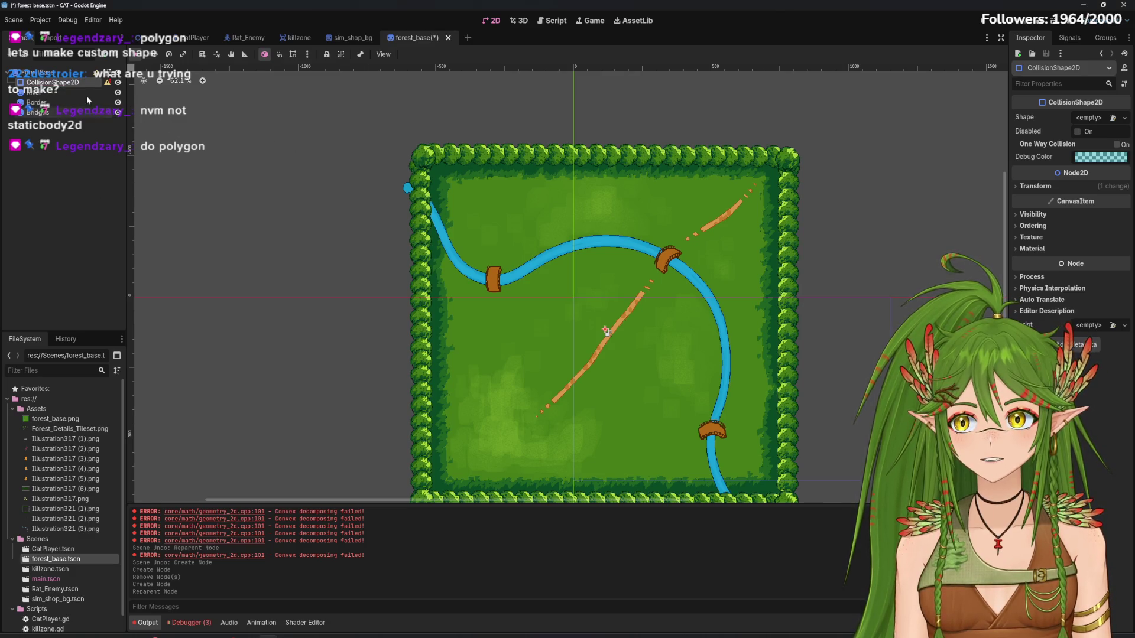
pyautogui.press('Escape')
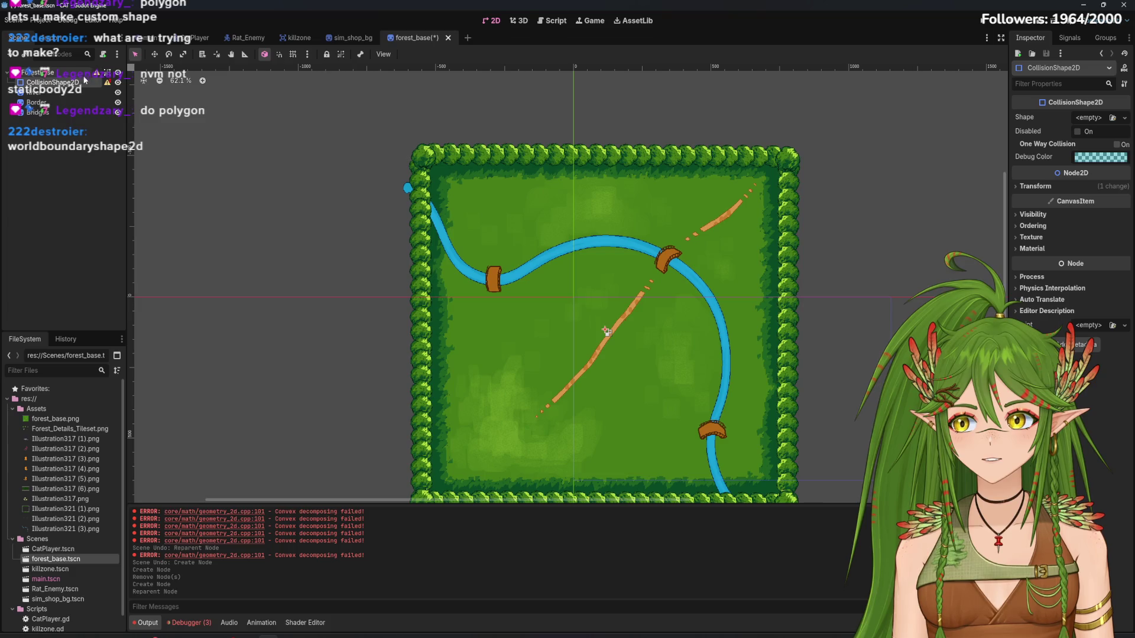
# Delete the CollisionShape2D, then search the node types for 'worldb'
pyautogui.rightClick(88, 82)
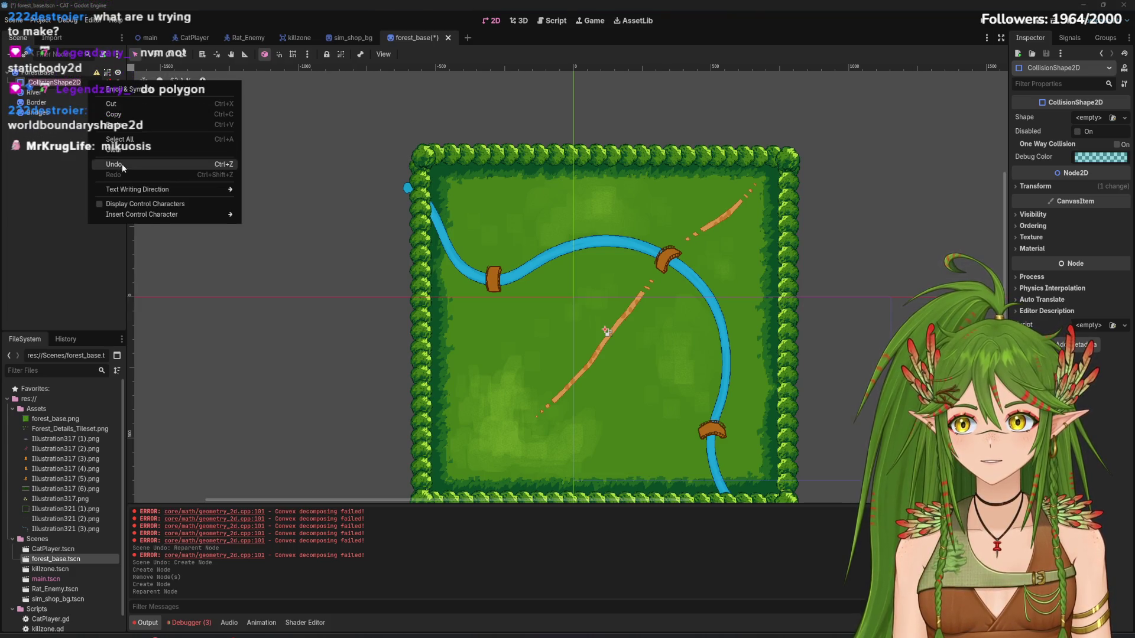
pyautogui.click(60, 179)
pyautogui.rightClick(24, 84)
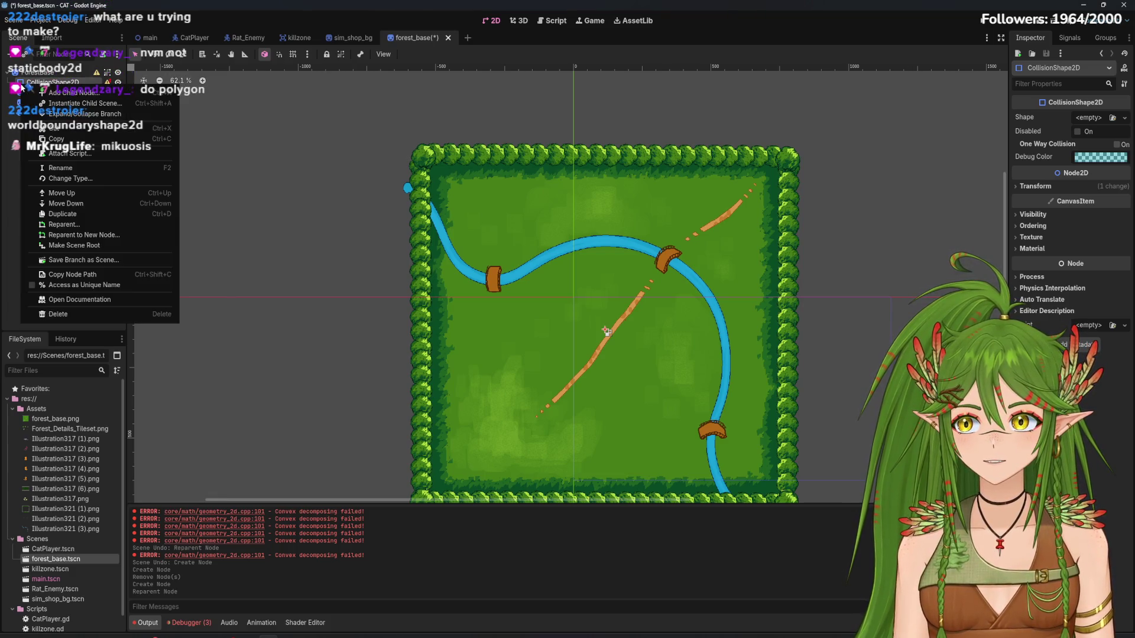
pyautogui.click(87, 312)
pyautogui.click(552, 342)
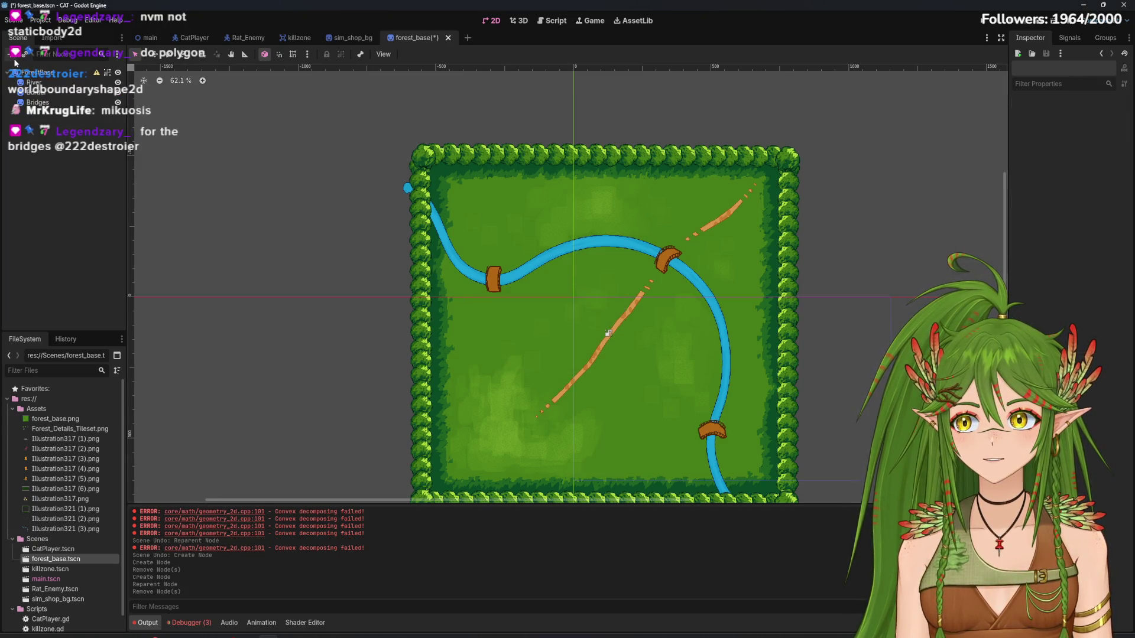
pyautogui.click(12, 54)
pyautogui.write('world')
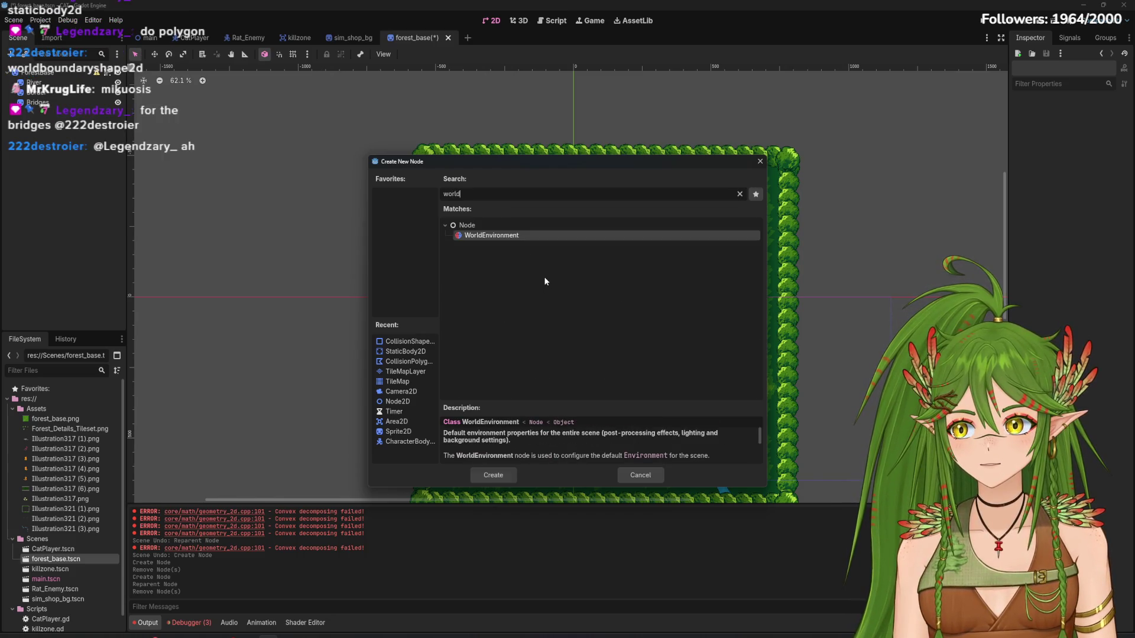
pyautogui.write('b')
# Search 'bound' then 'polyg', add a CollisionPolygon2D and set its build mode to Segments
pyautogui.press('BackSpace')
pyautogui.press('BackSpace')
pyautogui.press('BackSpace')
pyautogui.write('bound')
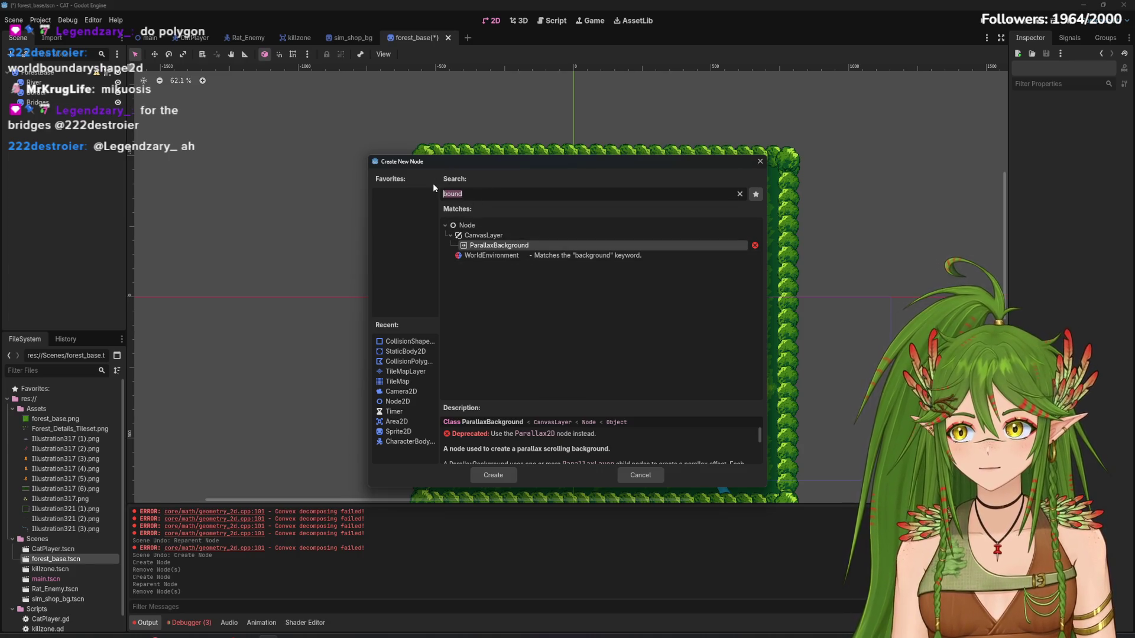
pyautogui.write('polyg')
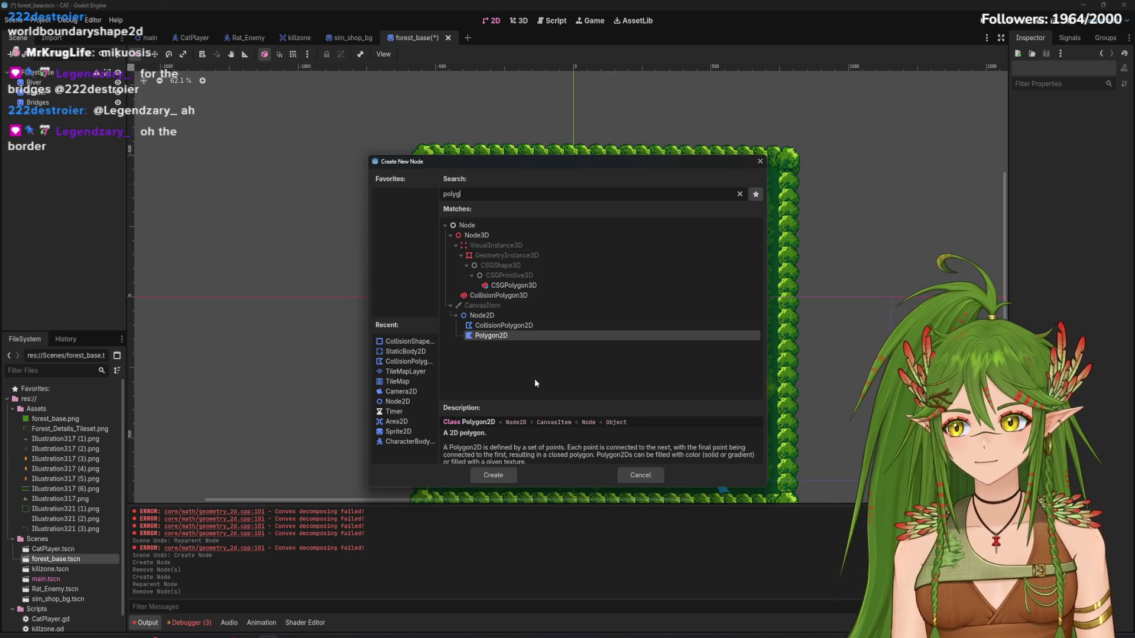
pyautogui.click(503, 326)
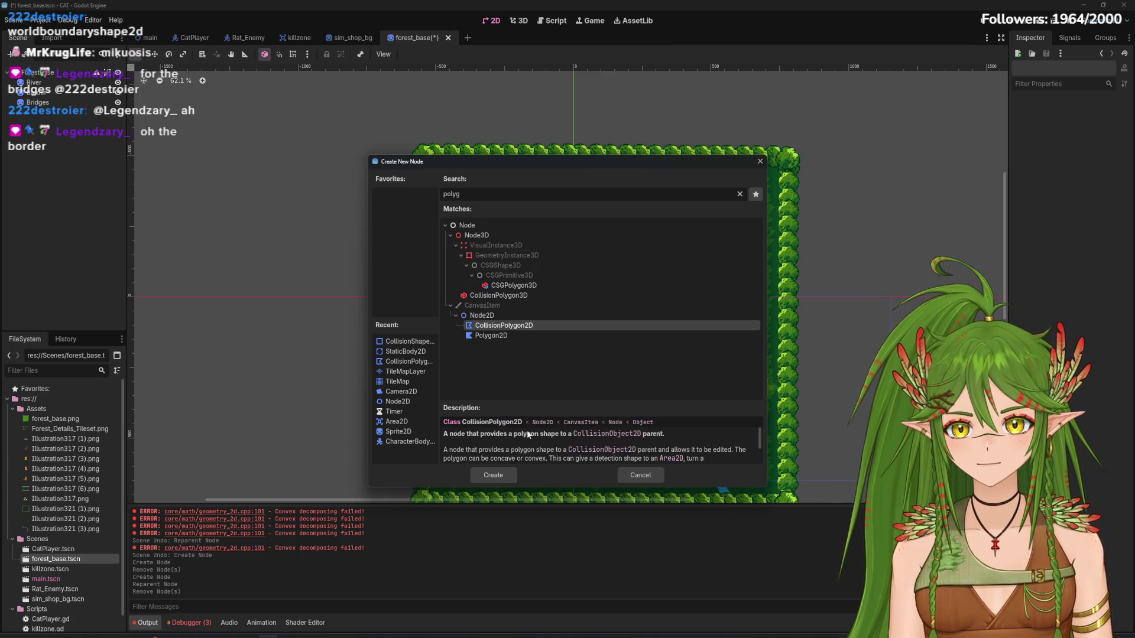
pyautogui.click(506, 476)
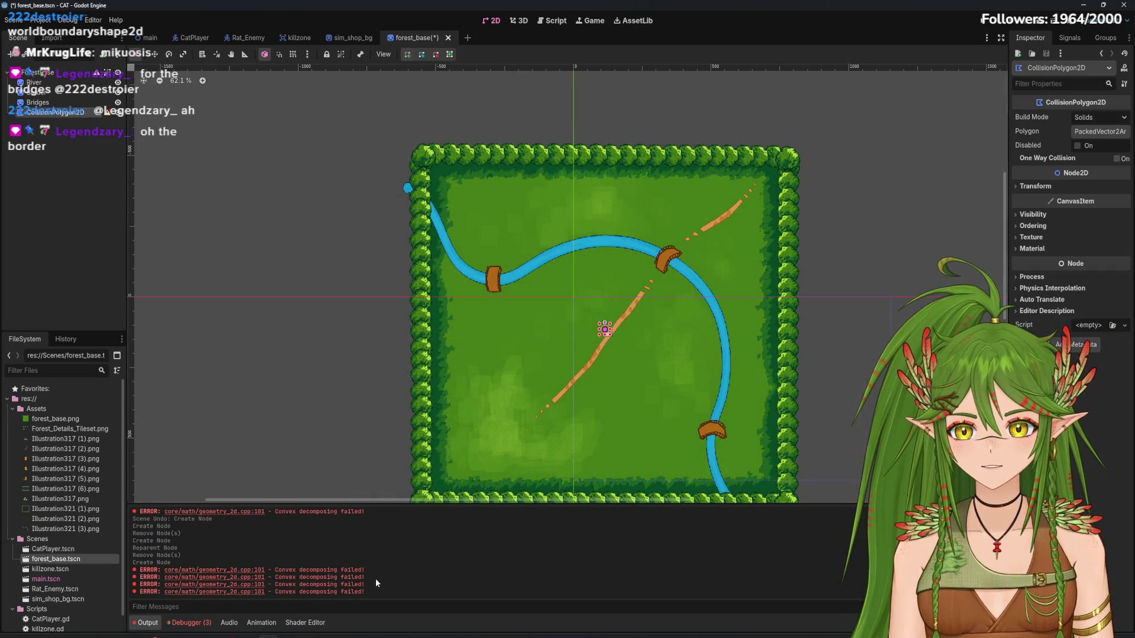
pyautogui.click(1106, 131)
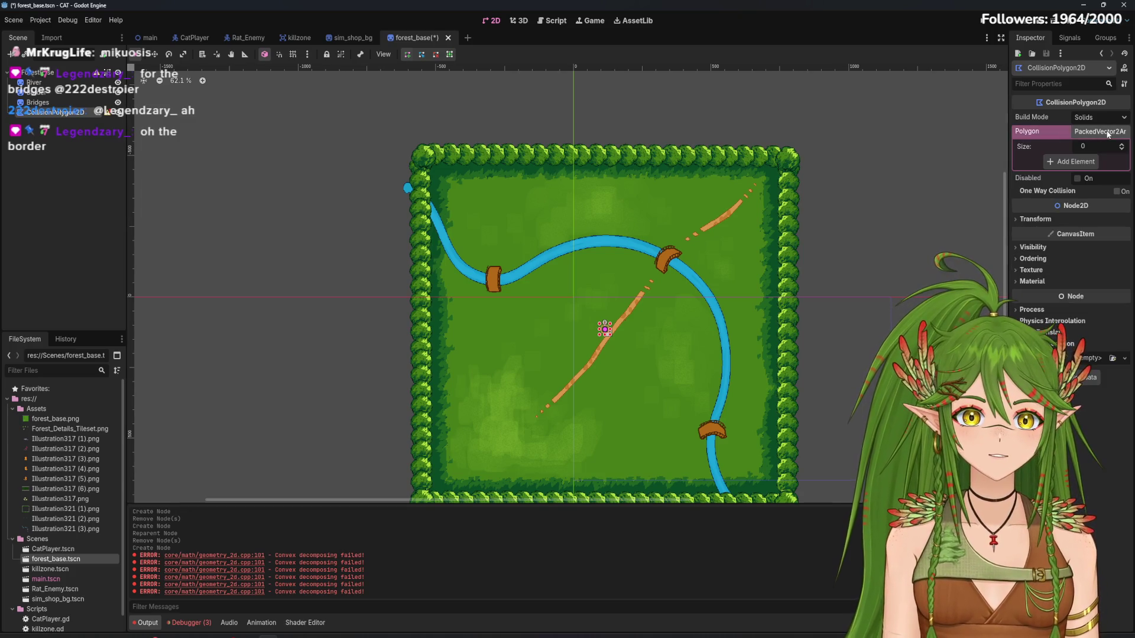
pyautogui.click(1100, 117)
pyautogui.click(1094, 142)
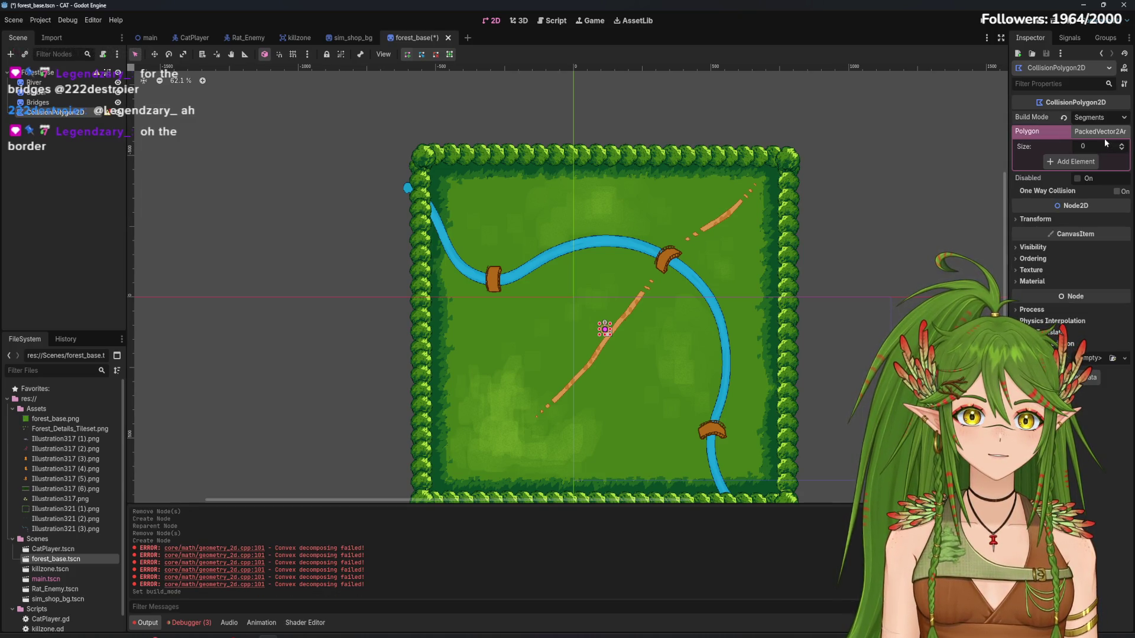
# Outline the forest border with points at the tree corners and close the polygon
pyautogui.click(410, 146)
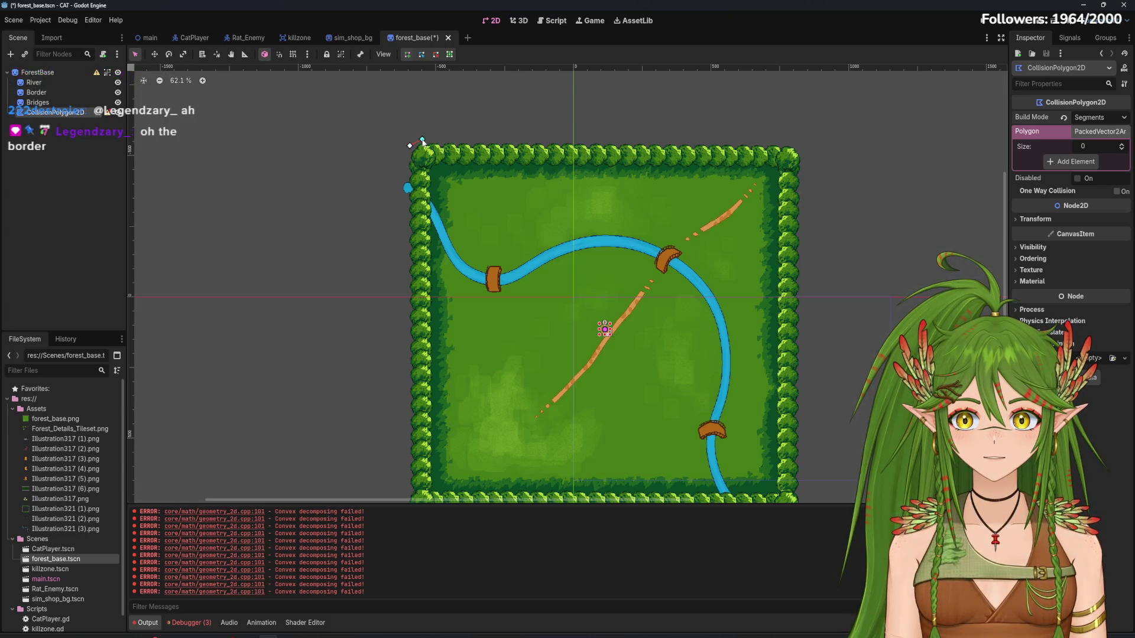
pyautogui.click(801, 149)
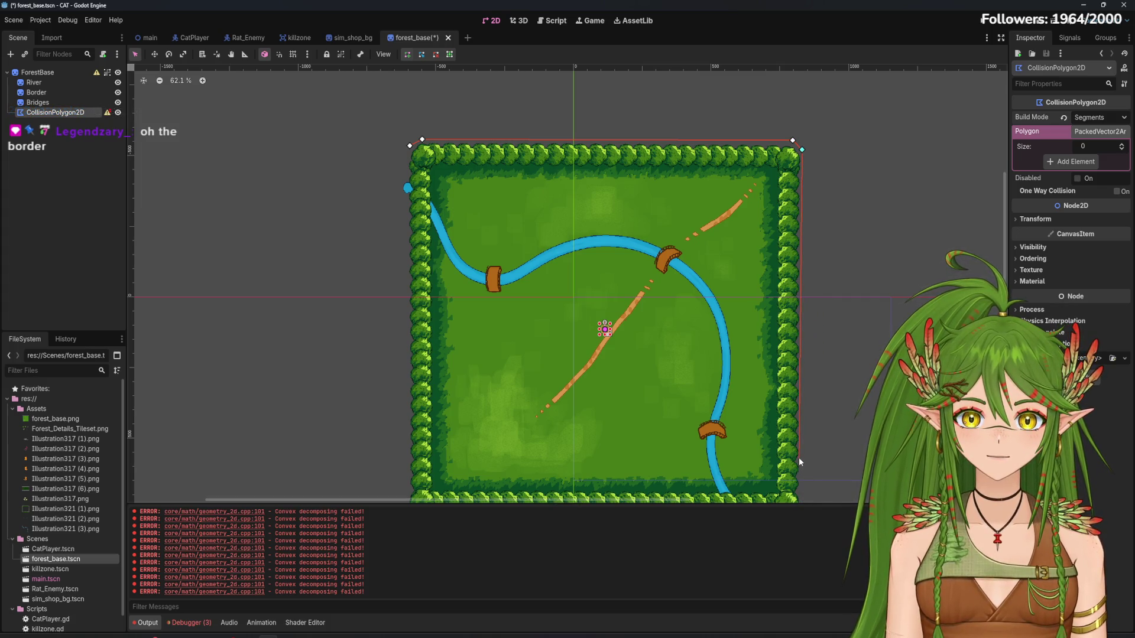
pyautogui.scroll(-3, 801, 370)
pyautogui.click(796, 369)
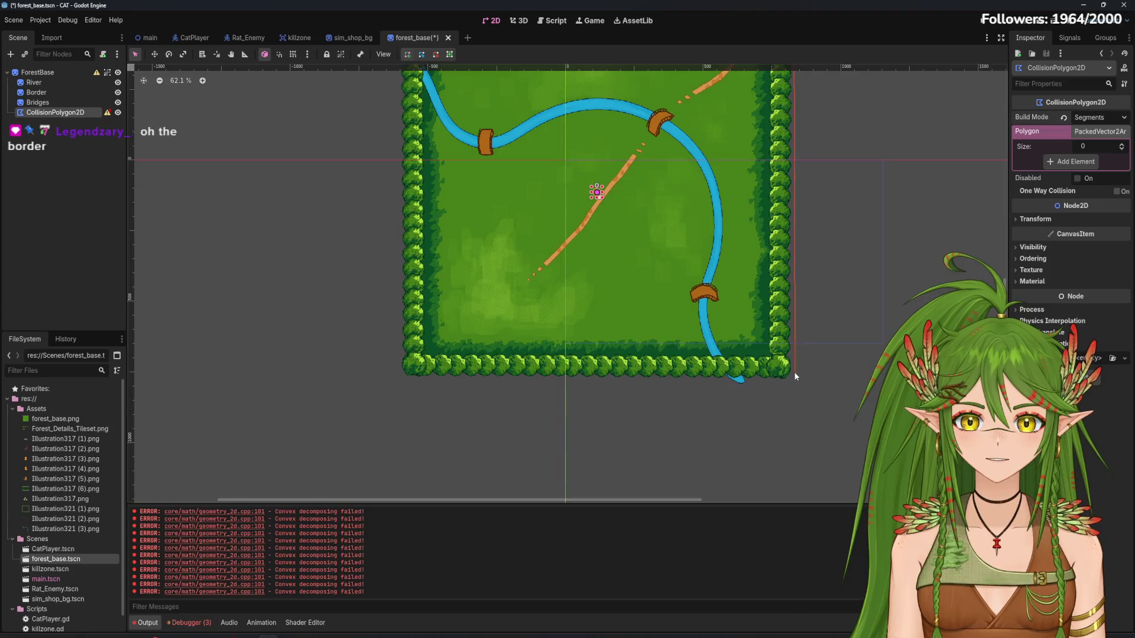
pyautogui.click(786, 385)
pyautogui.click(399, 382)
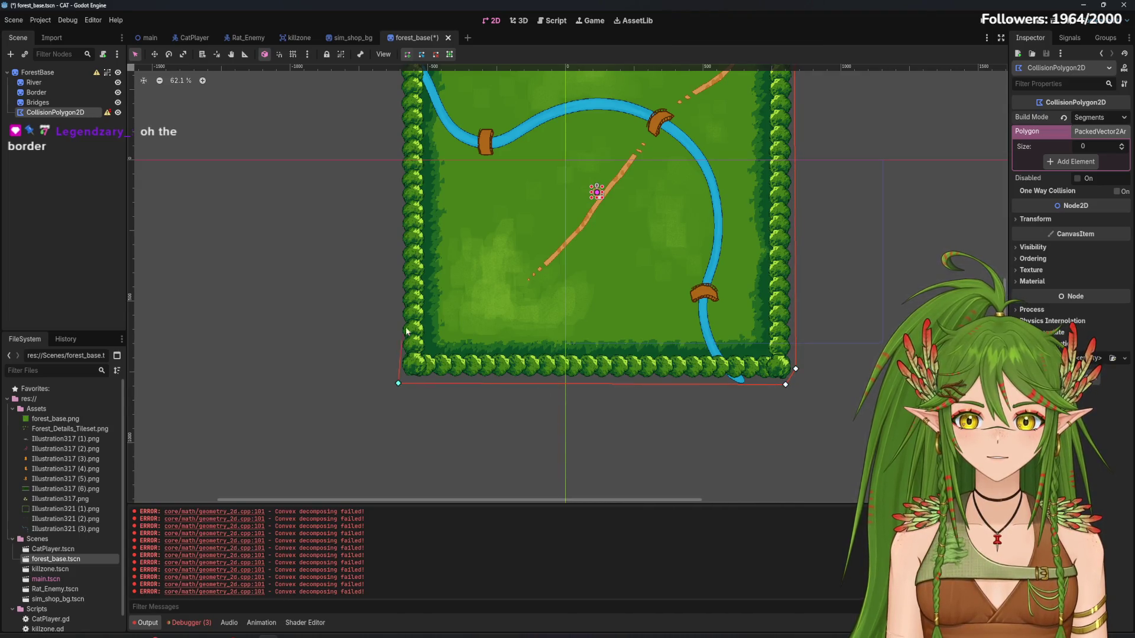
pyautogui.scroll(-2, 437, 207)
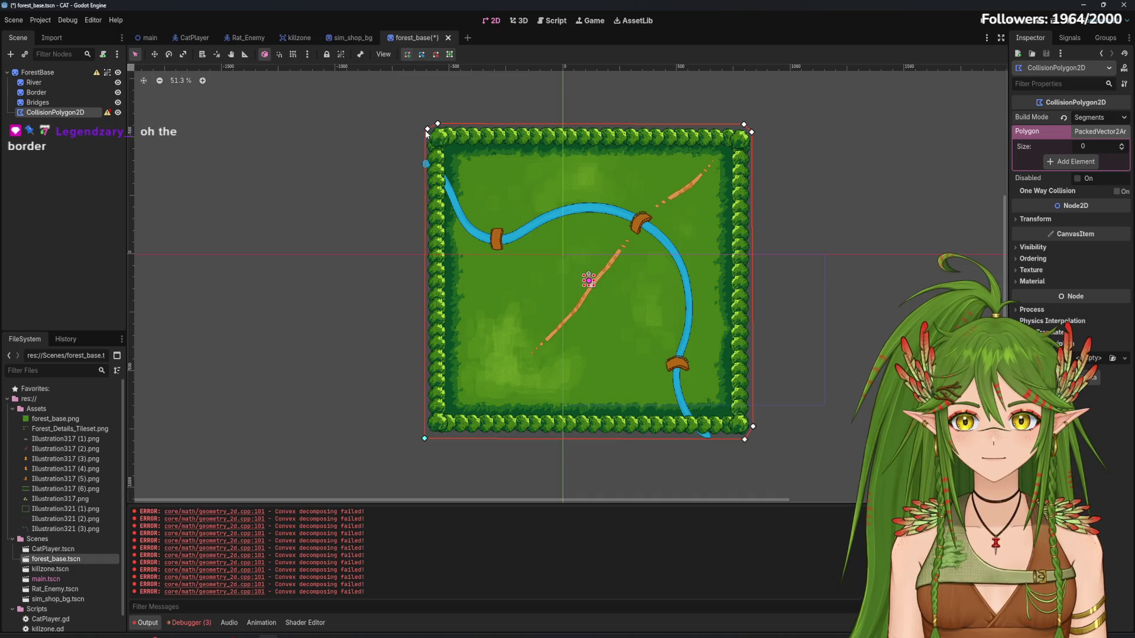
pyautogui.click(426, 164)
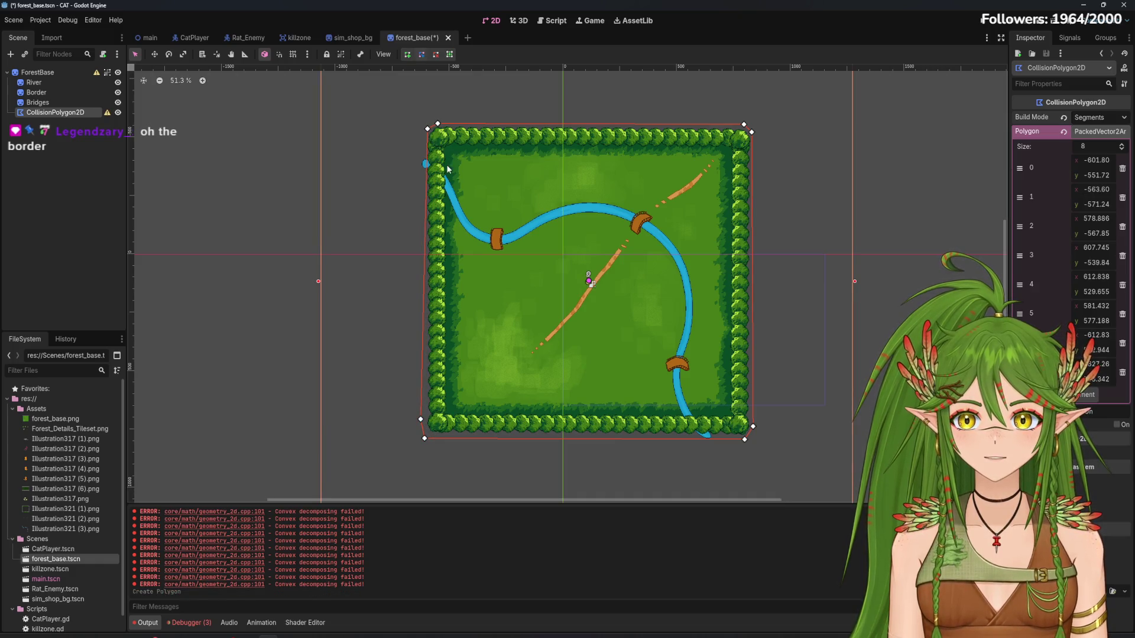
pyautogui.scroll(-2, 660, 306)
pyautogui.click(798, 476)
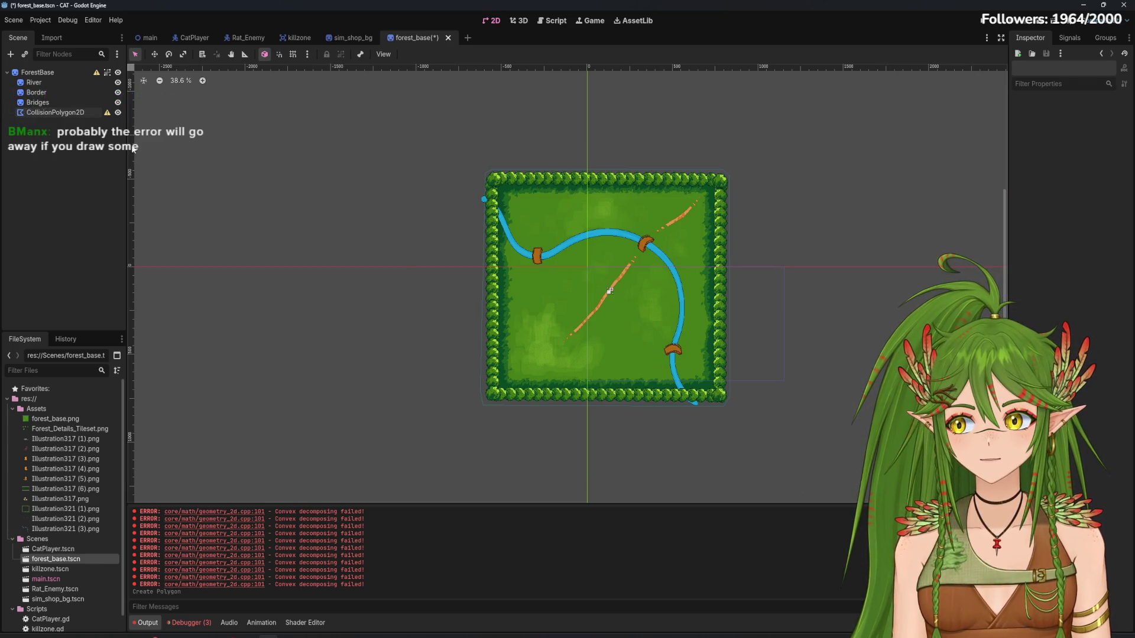
# Undo the polygon and build mode change, then make the node slightly narrower
pyautogui.click(59, 113)
pyautogui.hotkey('ctrl', 'z')
pyautogui.hotkey('ctrl', 'z')
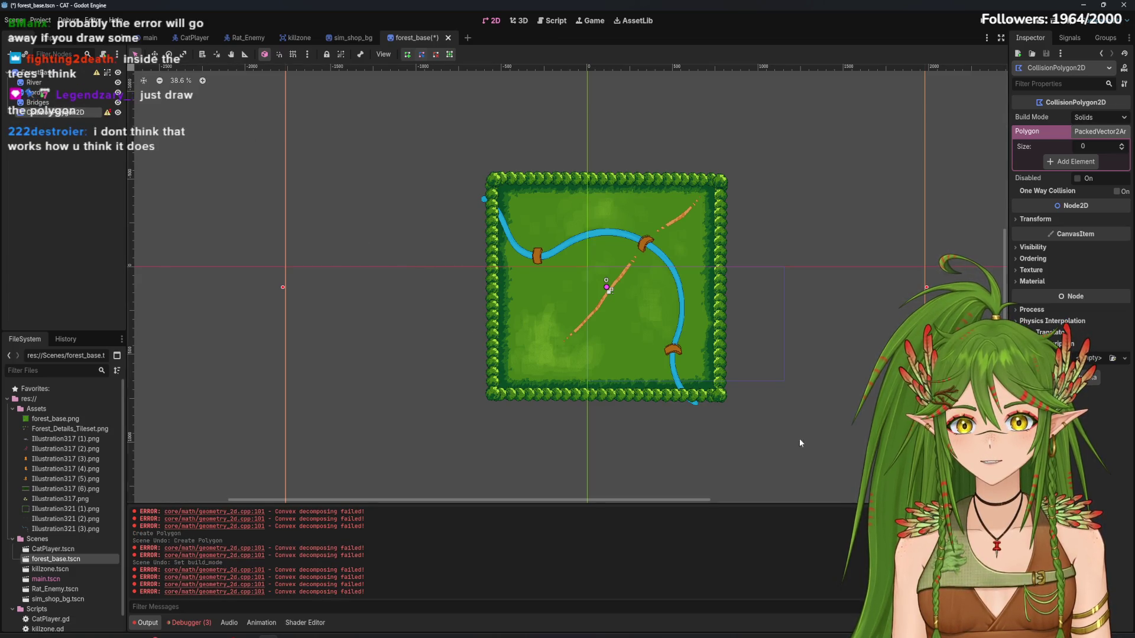
pyautogui.moveTo(924, 297)
pyautogui.mouseDown()
pyautogui.moveTo(740, 297)
pyautogui.moveTo(850, 297)
pyautogui.mouseUp()
# Delete the old CollisionPolygon2D and add a fresh CollisionPolygon2D node with Ctrl+A
pyautogui.rightClick(62, 112)
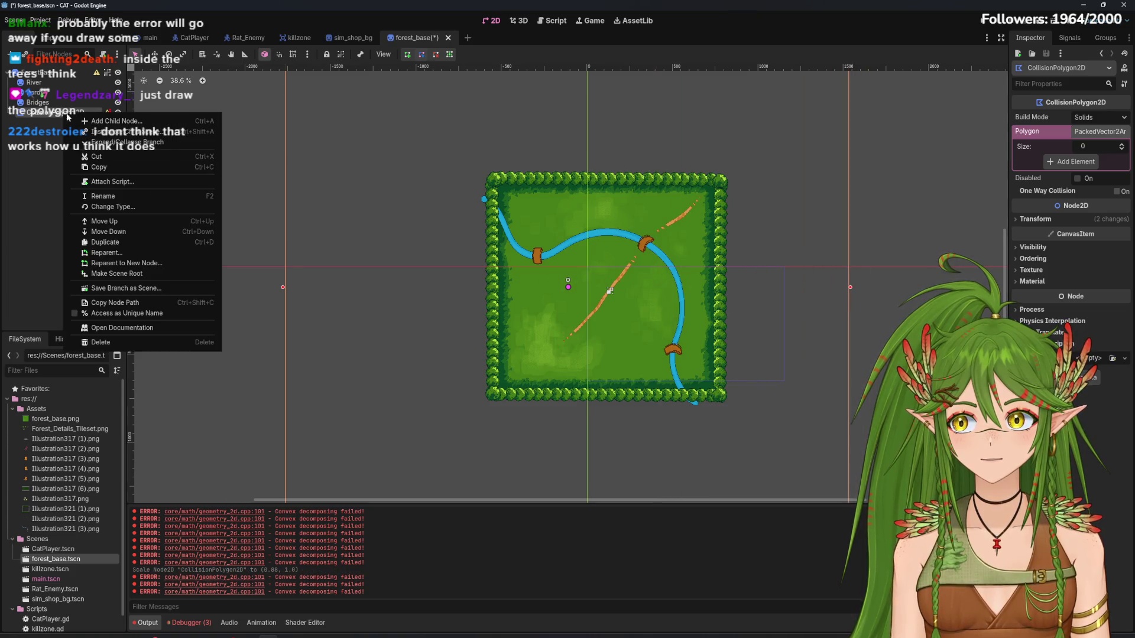
pyautogui.click(167, 339)
pyautogui.press('Return')
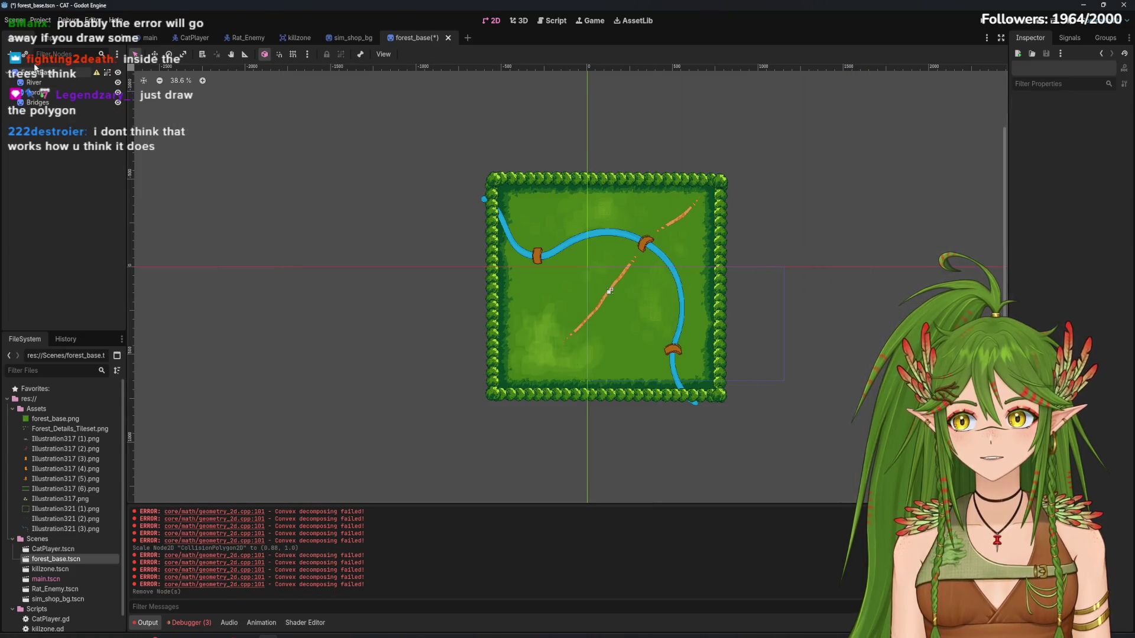
pyautogui.hotkey('ctrl', 'a')
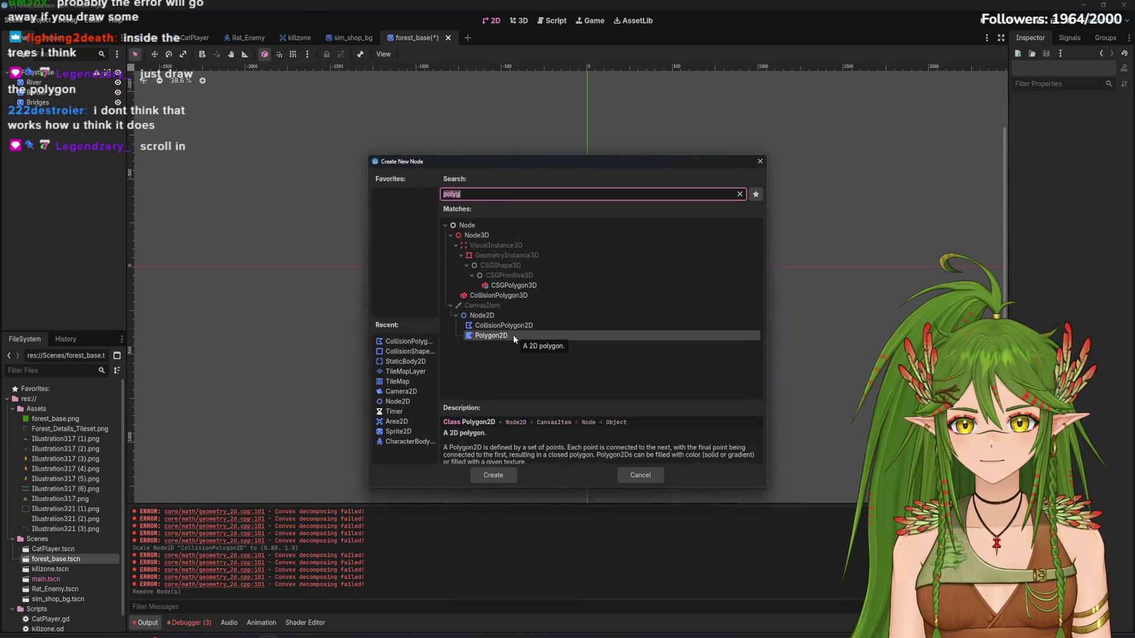
pyautogui.doubleClick(517, 329)
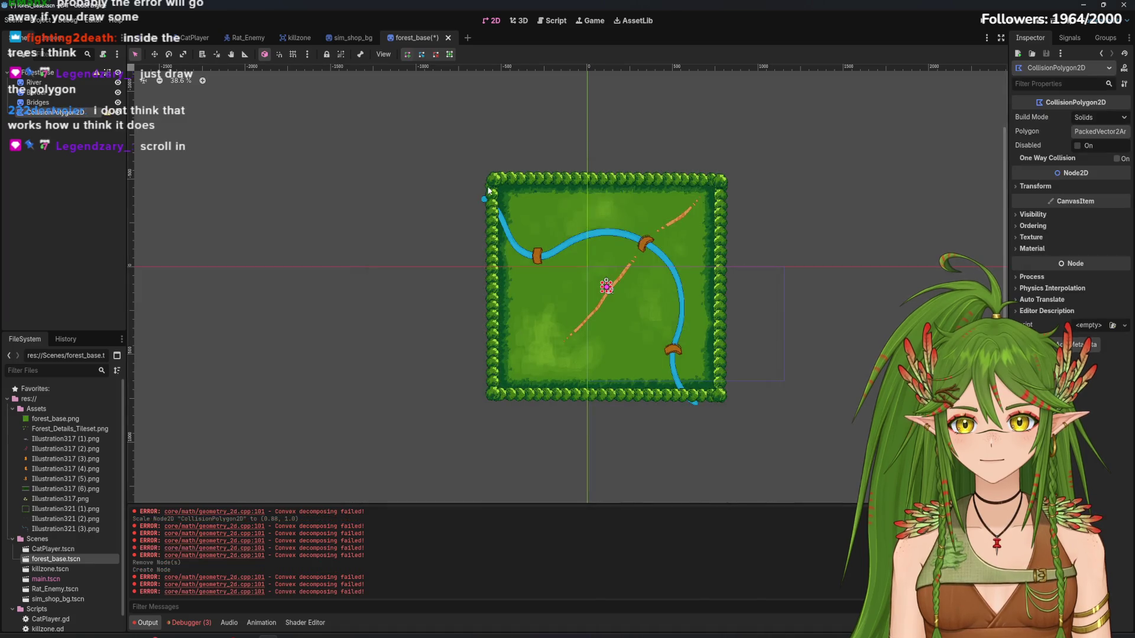
pyautogui.scroll(-1, 473, 235)
pyautogui.scroll(3, 473, 236)
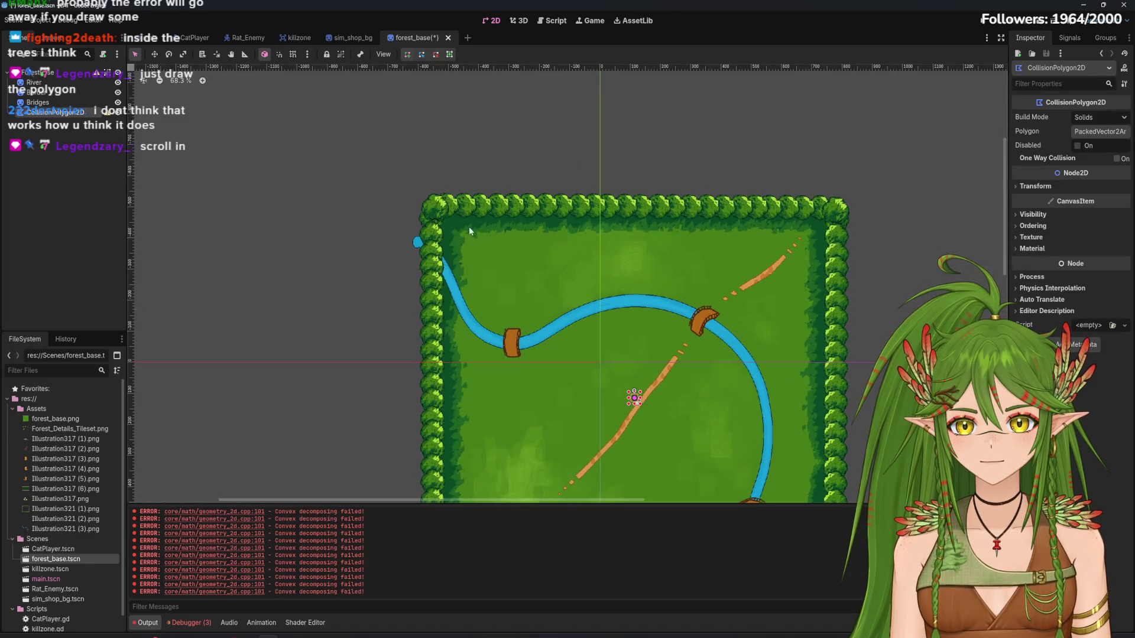
pyautogui.click(445, 220)
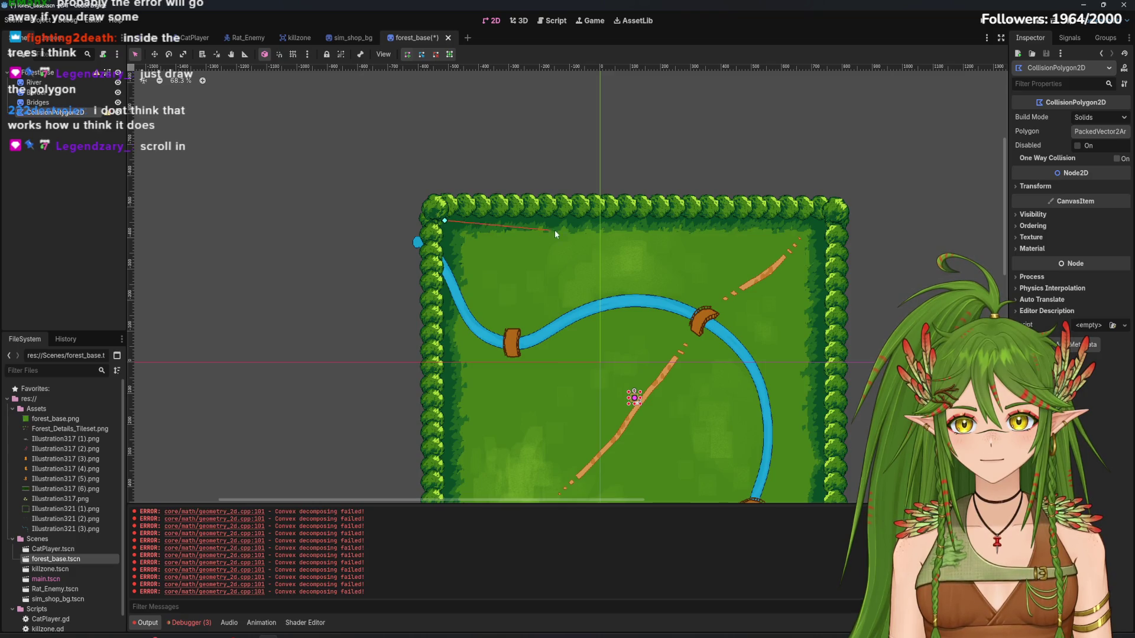
pyautogui.click(824, 223)
pyautogui.moveTo(824, 223); pyautogui.dragTo(635, 111)
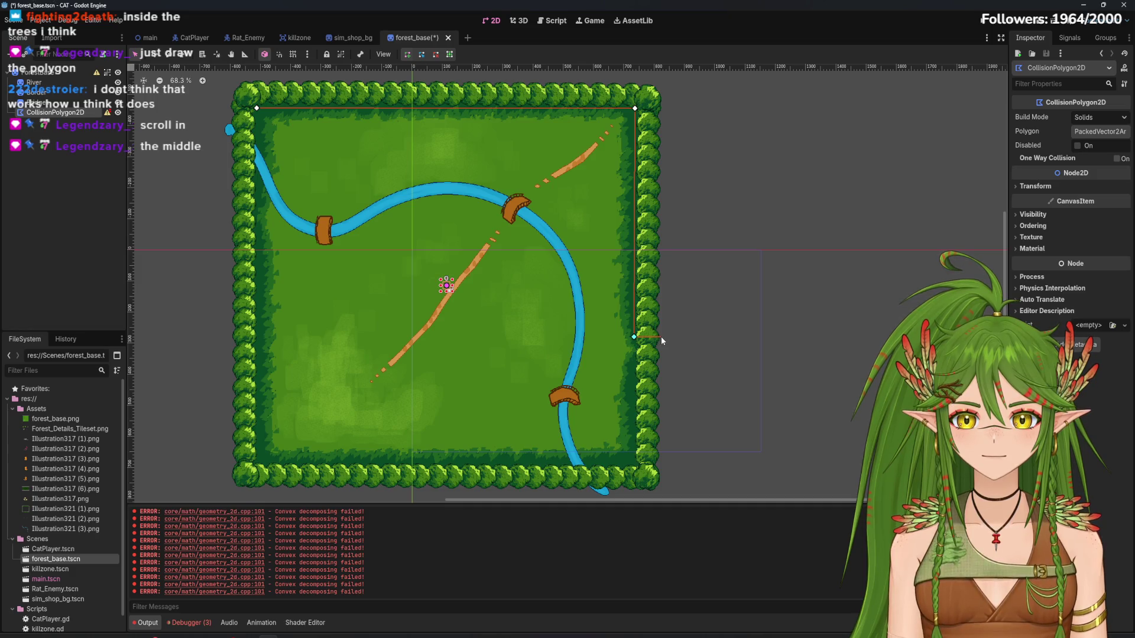
pyautogui.click(661, 336)
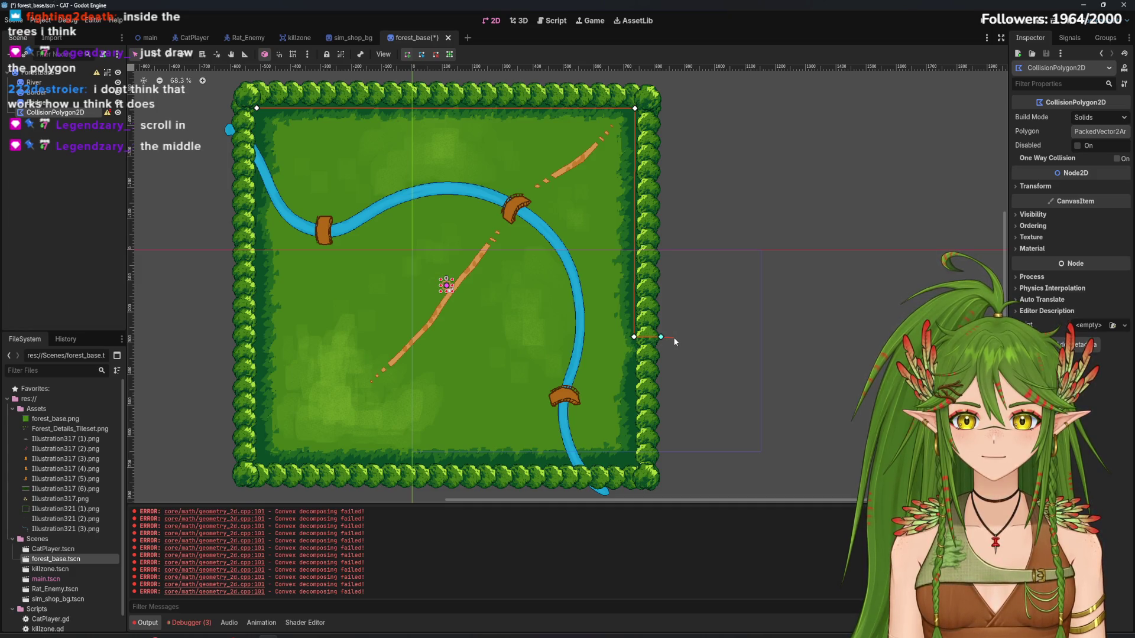
pyautogui.click(725, 337)
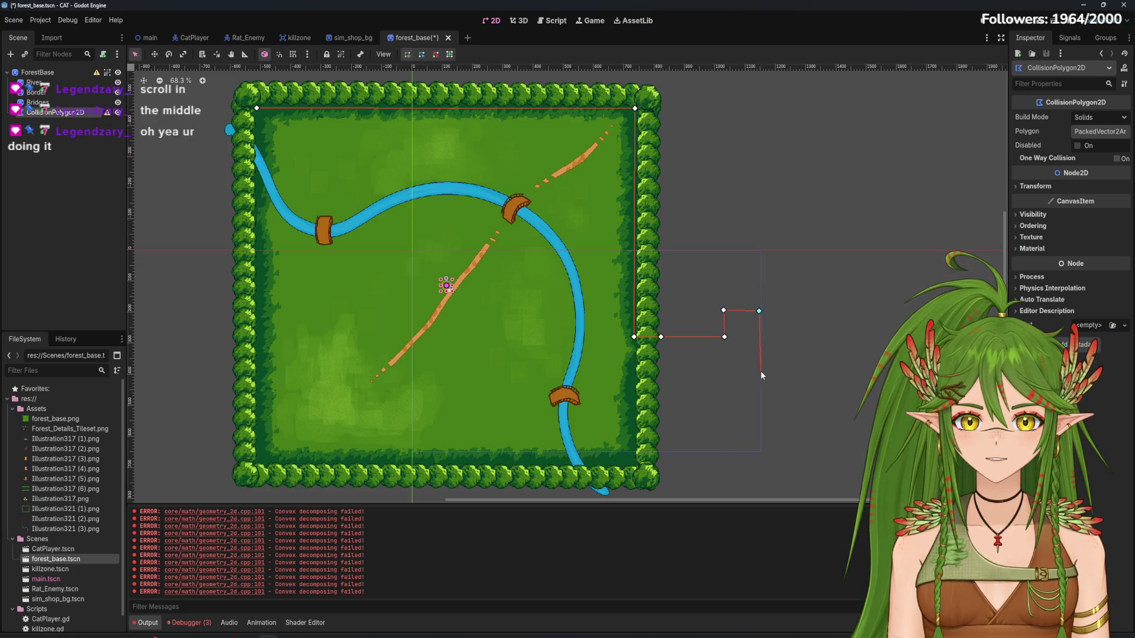
pyautogui.click(725, 371)
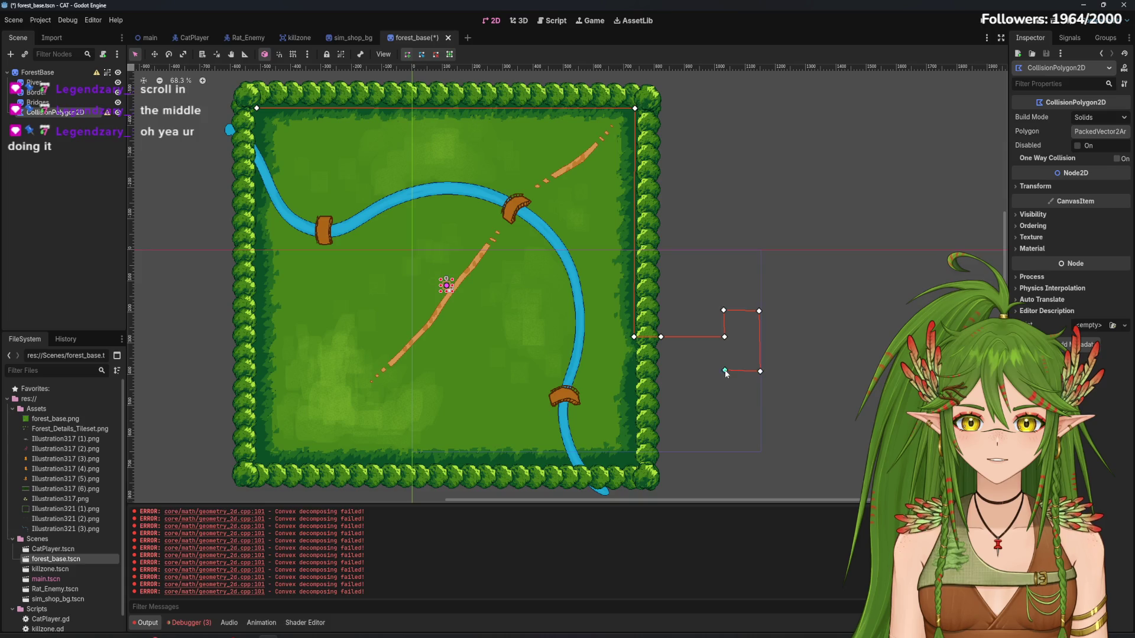
pyautogui.click(725, 351)
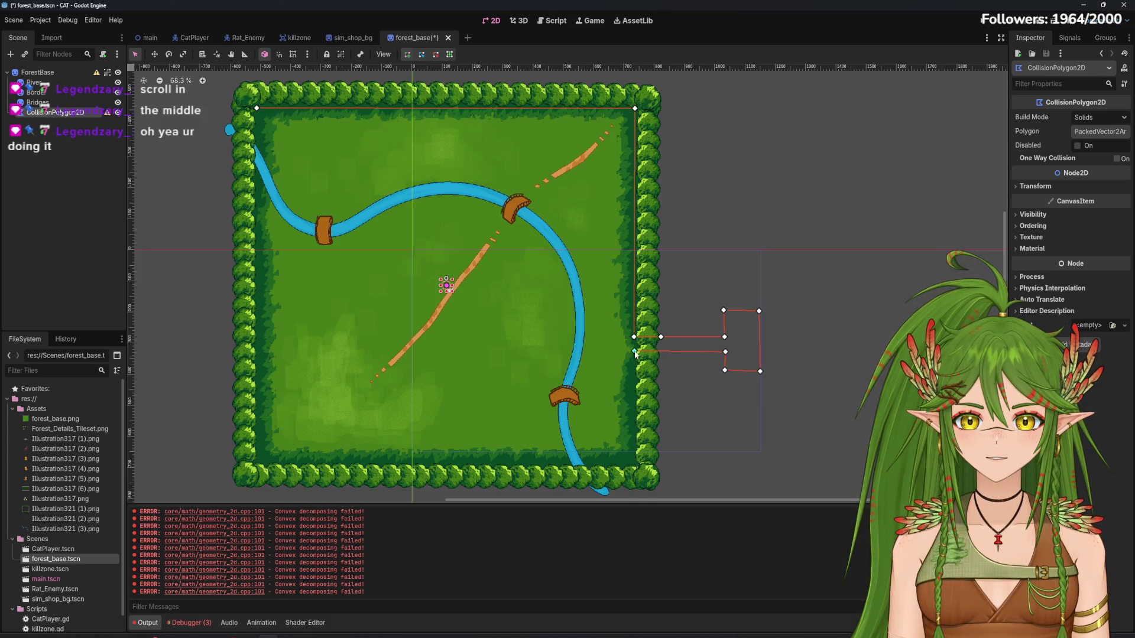
pyautogui.click(632, 455)
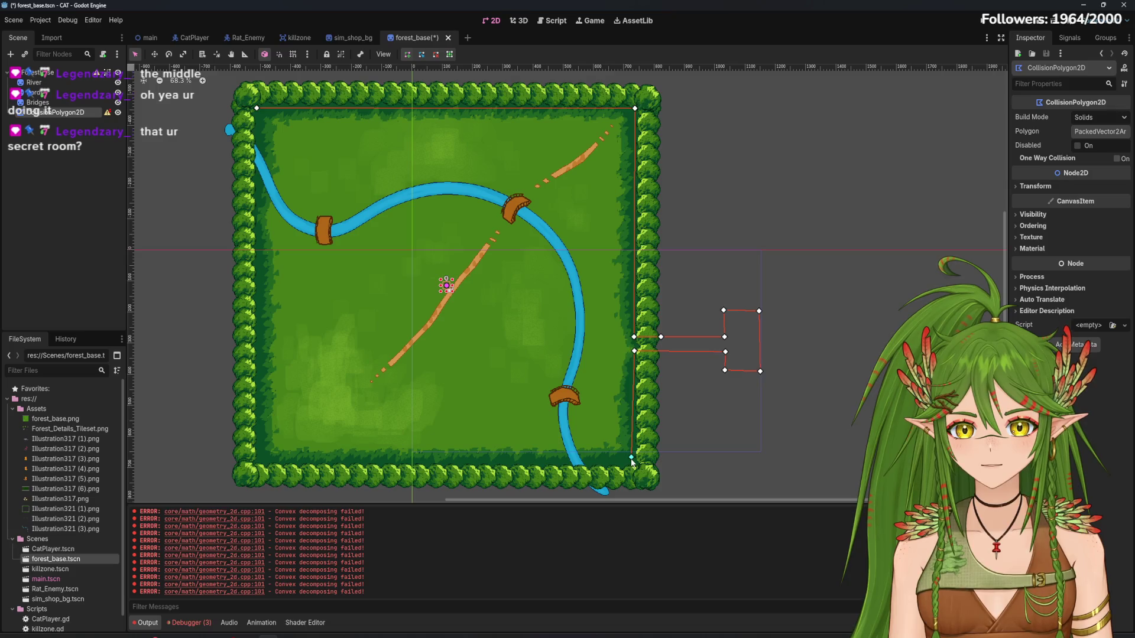
pyautogui.rightClick(631, 461)
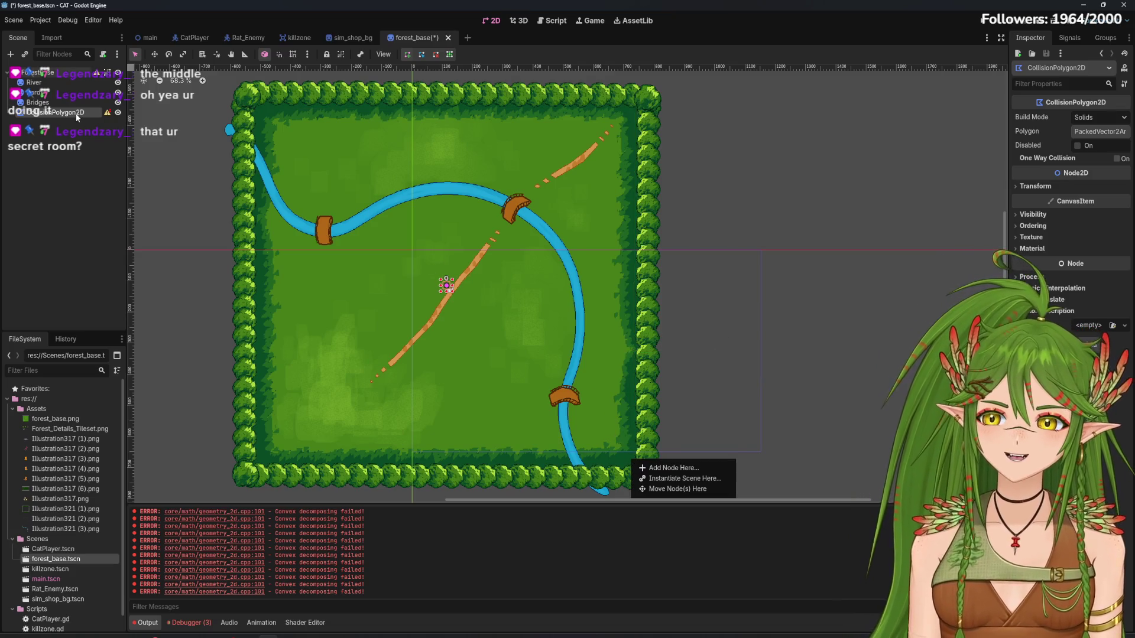
# Delete the existing CollisionPolygon2D and create a new one from Create New Node
pyautogui.click(533, 371)
pyautogui.rightClick(35, 112)
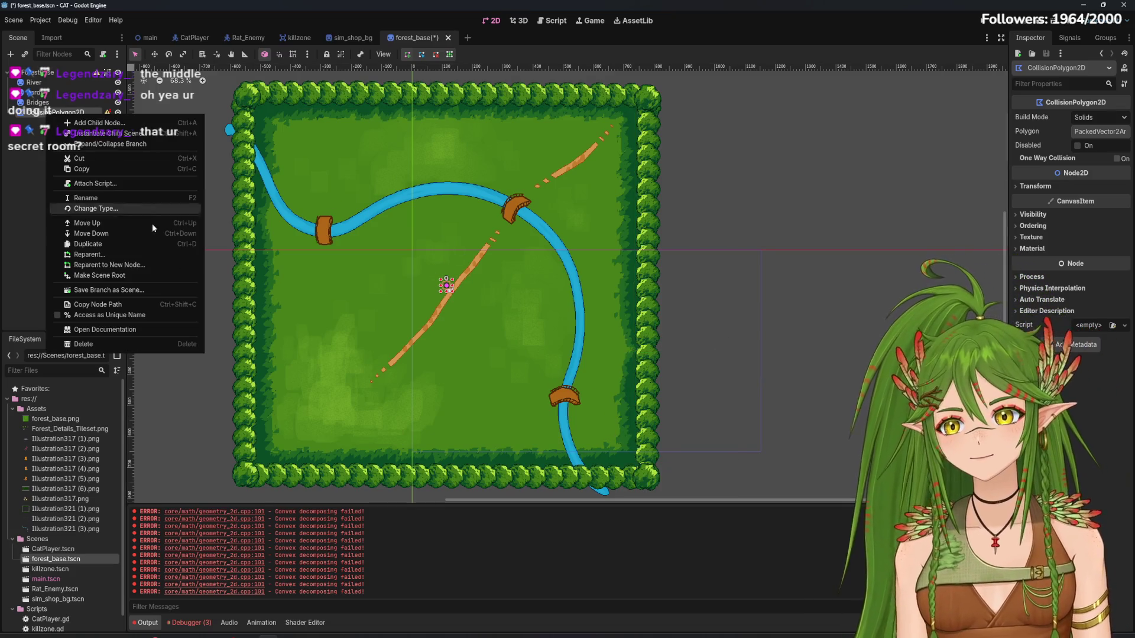
pyautogui.click(123, 343)
pyautogui.click(541, 336)
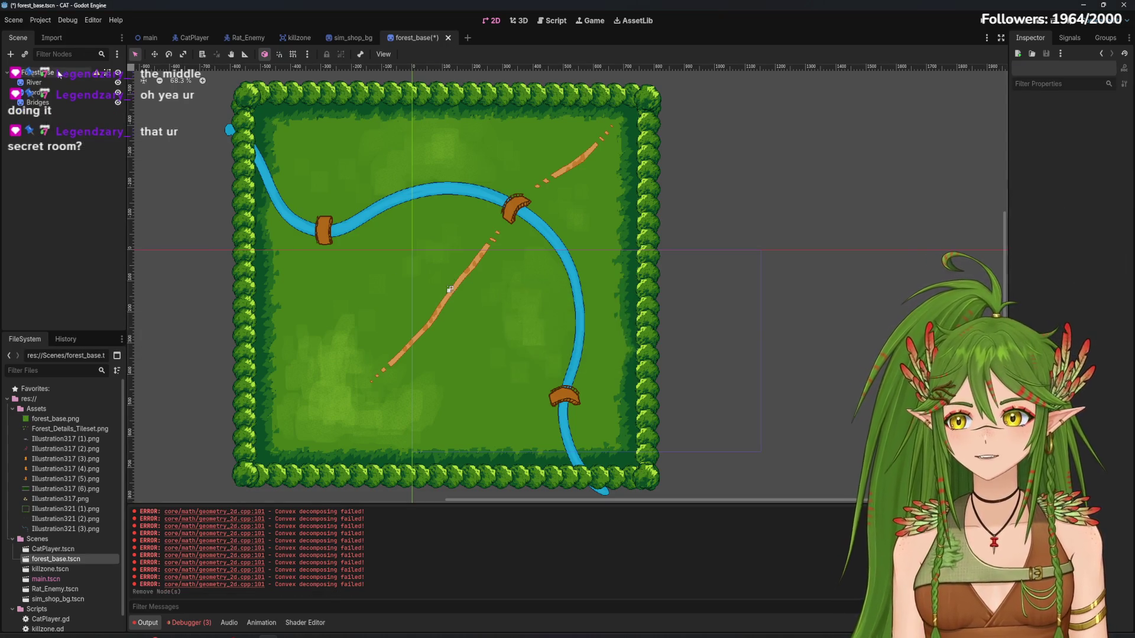
pyautogui.click(10, 54)
pyautogui.click(504, 325)
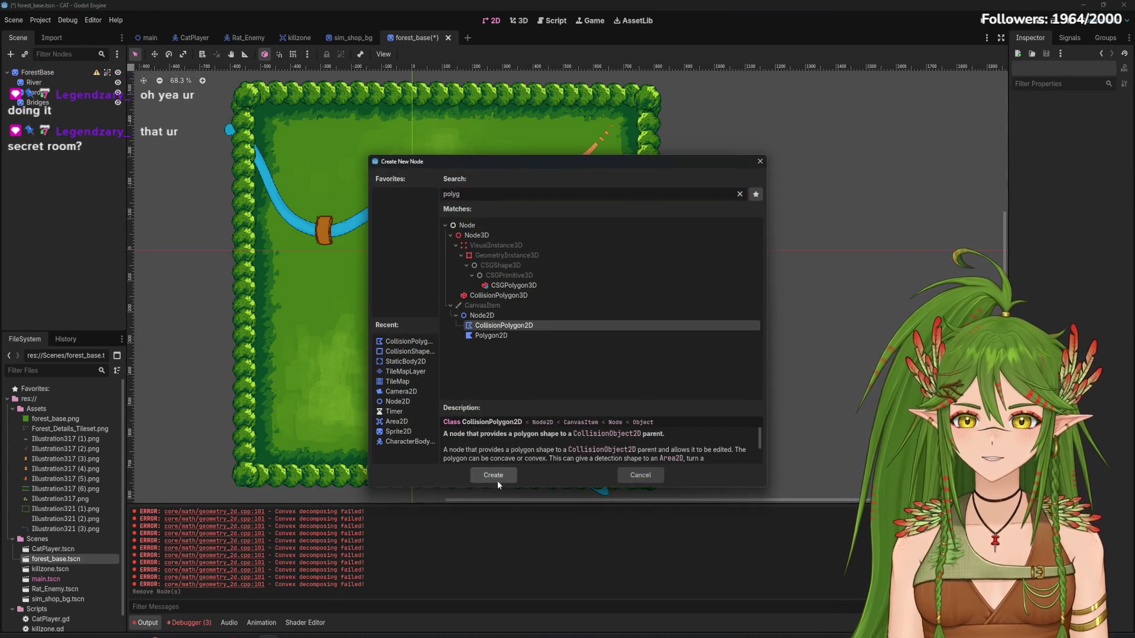
pyautogui.click(496, 477)
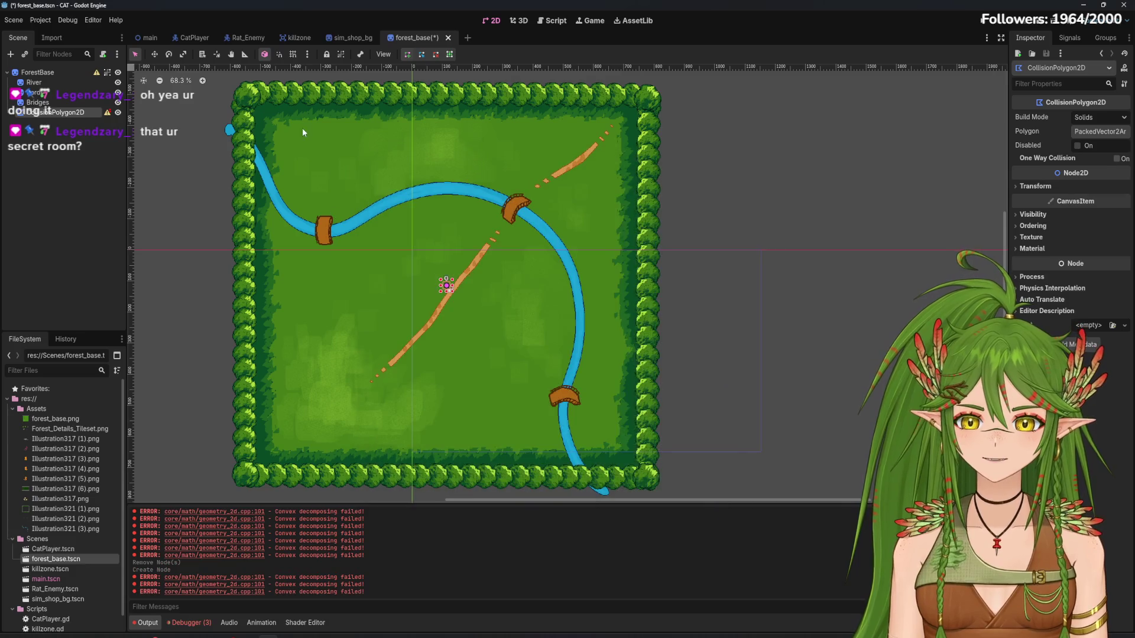
# Trace polygon points across the forest's top border, down the right edge and around the side room
pyautogui.click(257, 108)
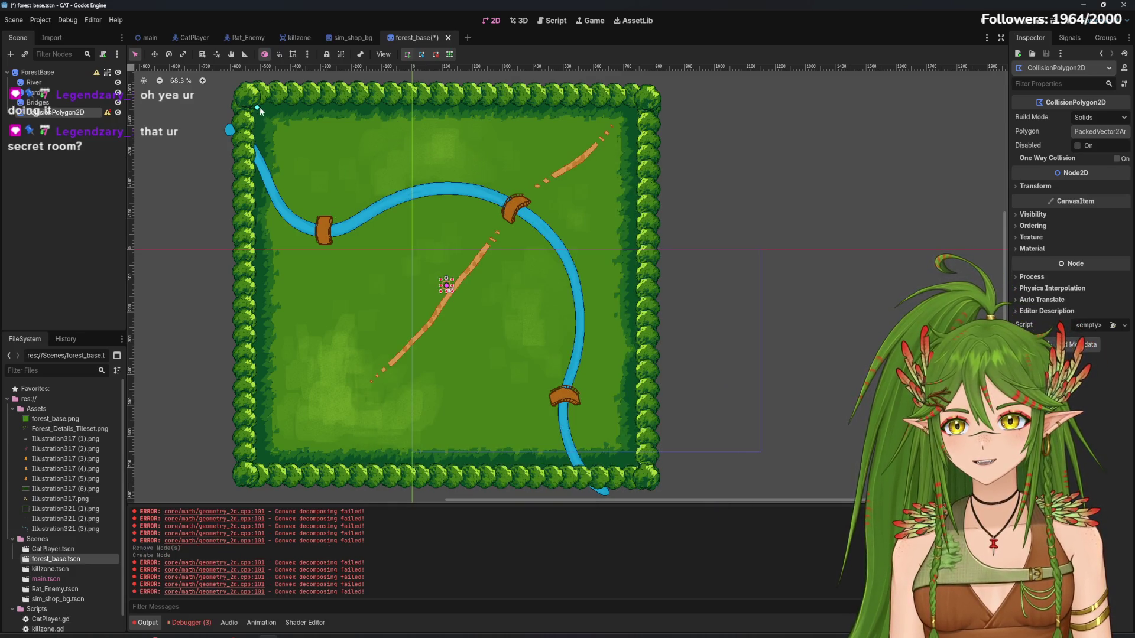
pyautogui.click(636, 110)
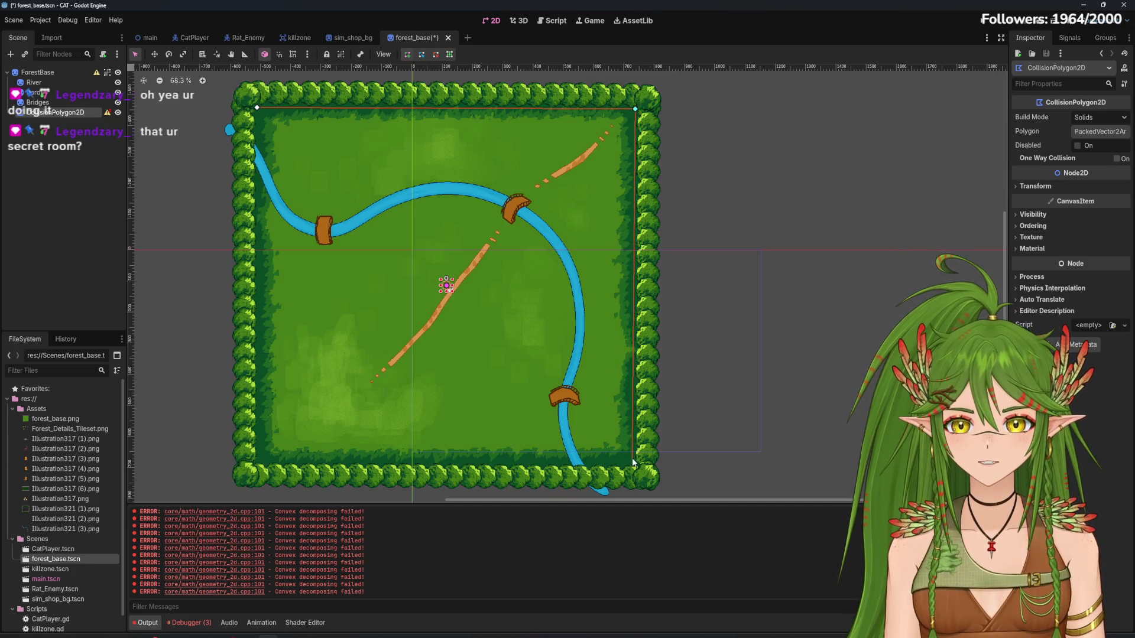
pyautogui.rightClick(565, 161)
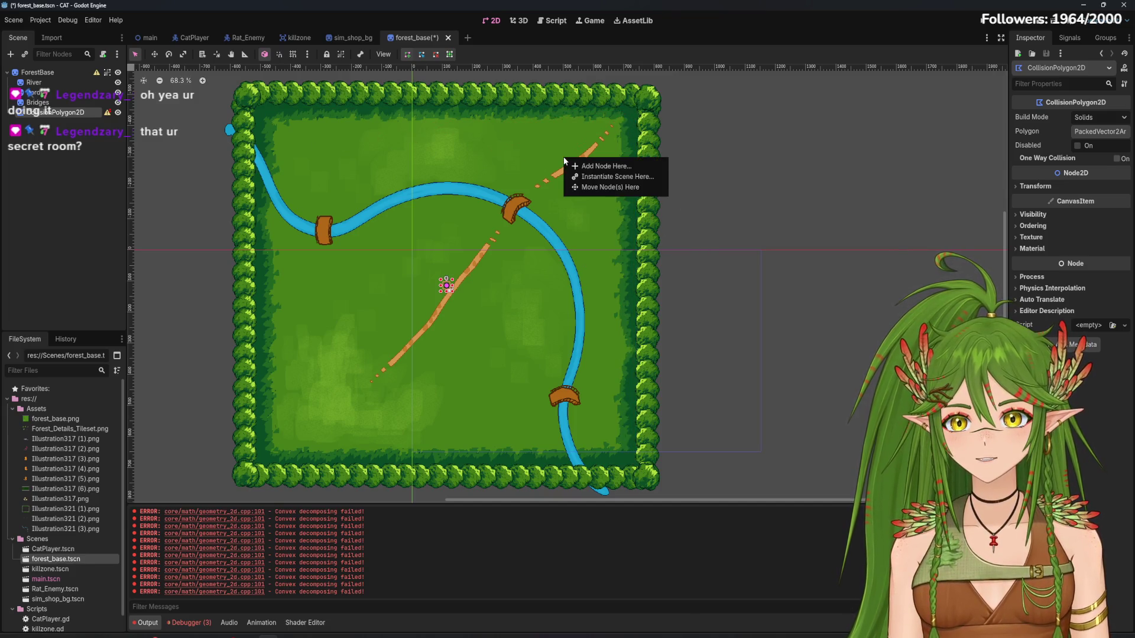
pyautogui.press('Escape')
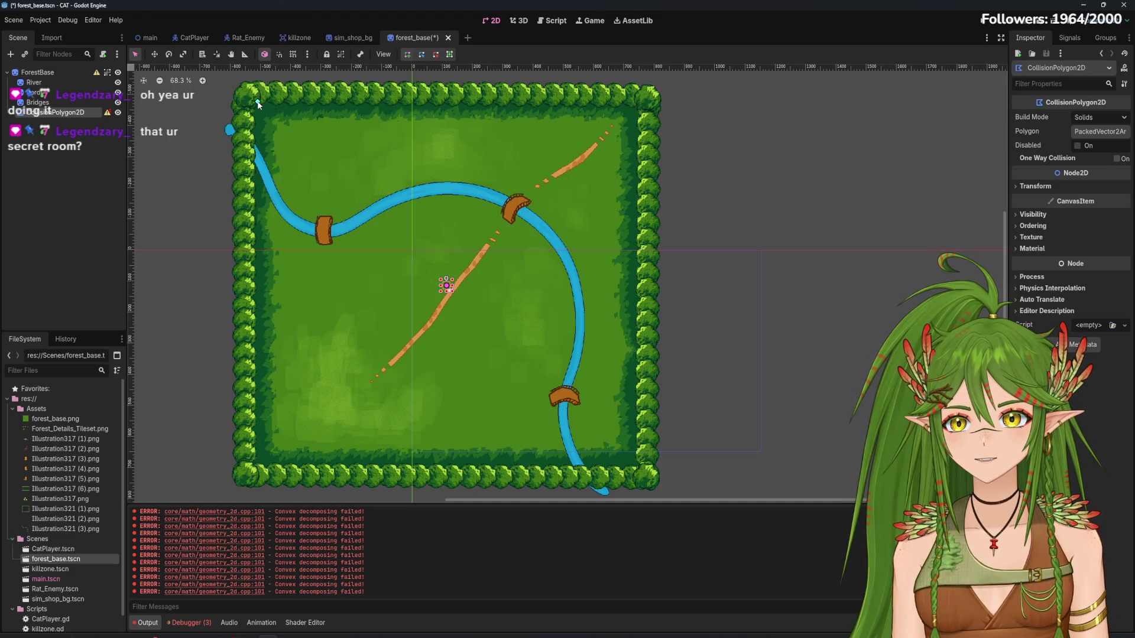
pyautogui.click(258, 101)
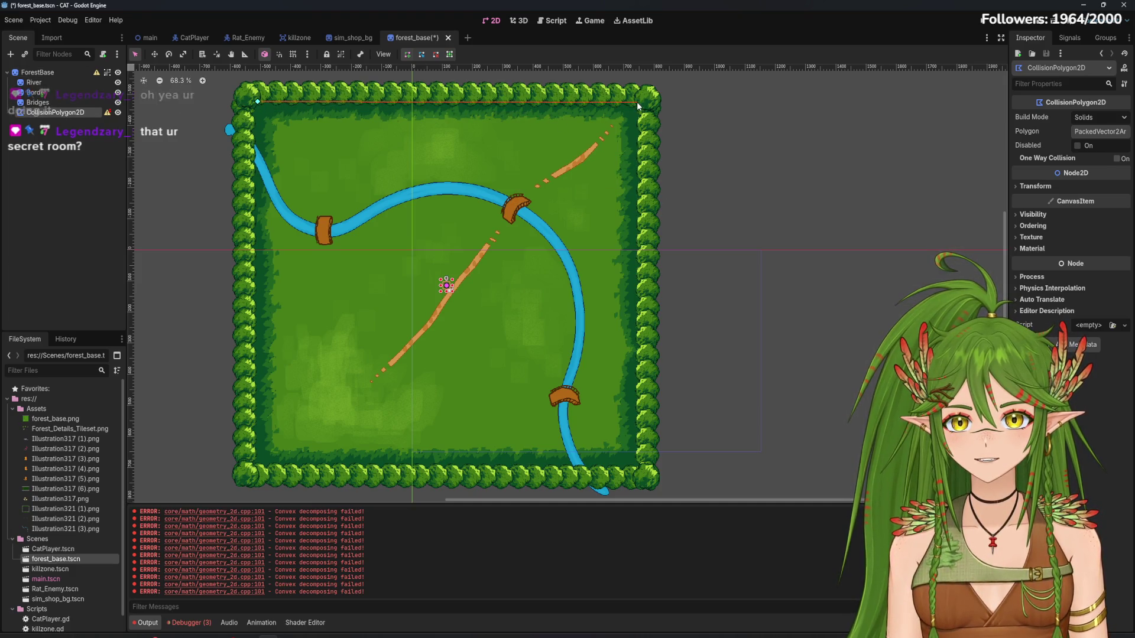
pyautogui.click(637, 102)
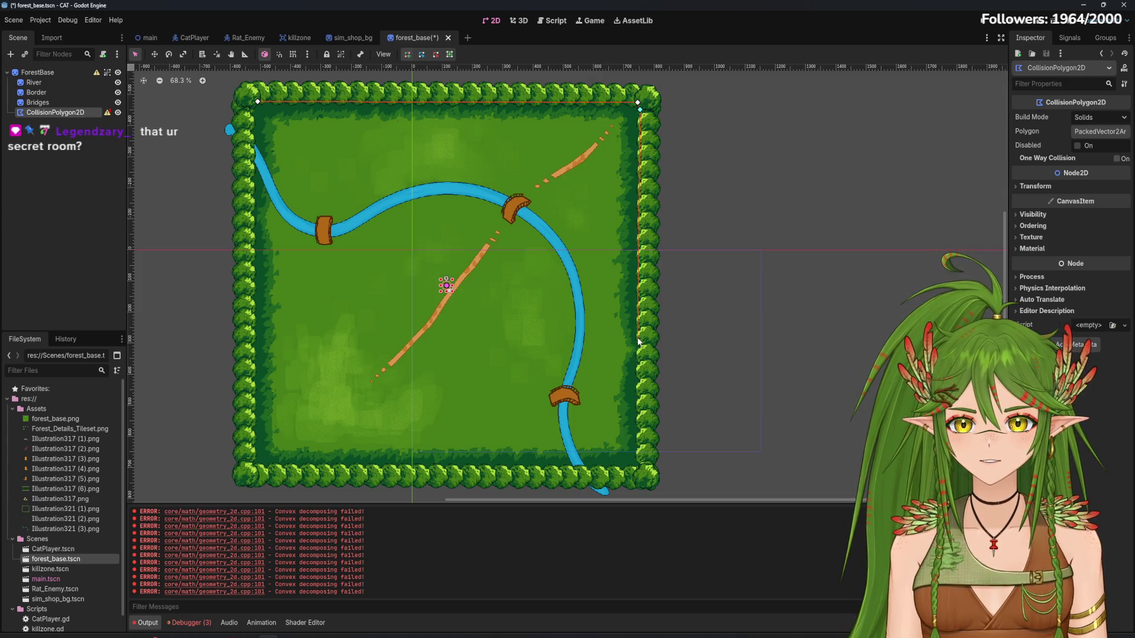
pyautogui.click(724, 340)
pyautogui.click(722, 296)
pyautogui.click(760, 296)
pyautogui.click(761, 378)
pyautogui.click(723, 377)
pyautogui.click(723, 356)
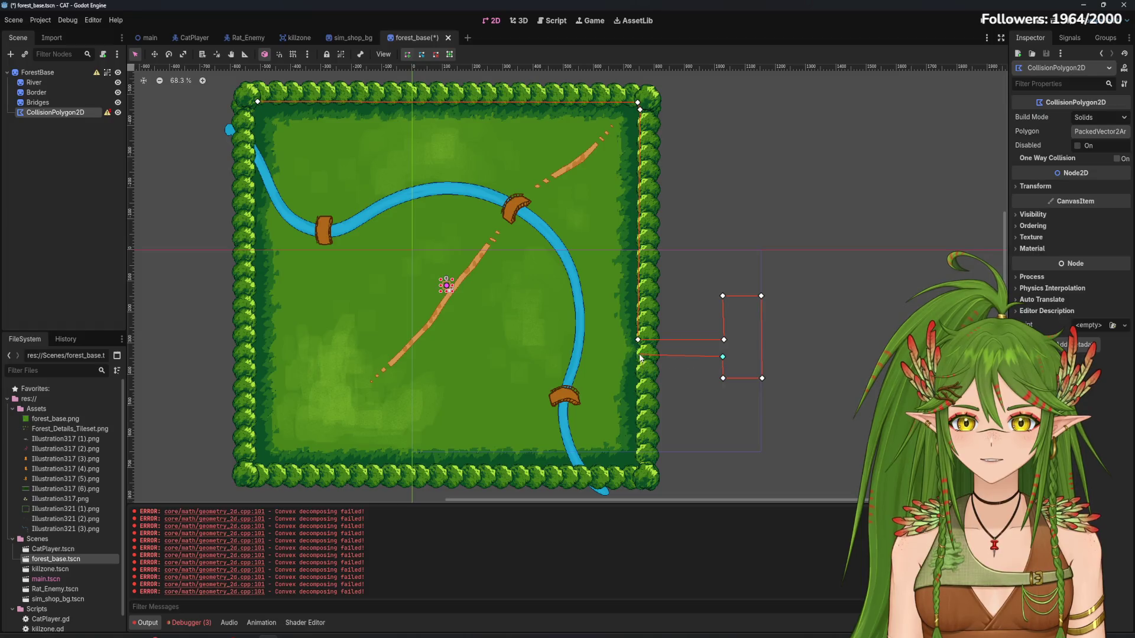
# Add vertices down the right border and along the bottom, then close the polygon at the top-left corner
pyautogui.click(637, 355)
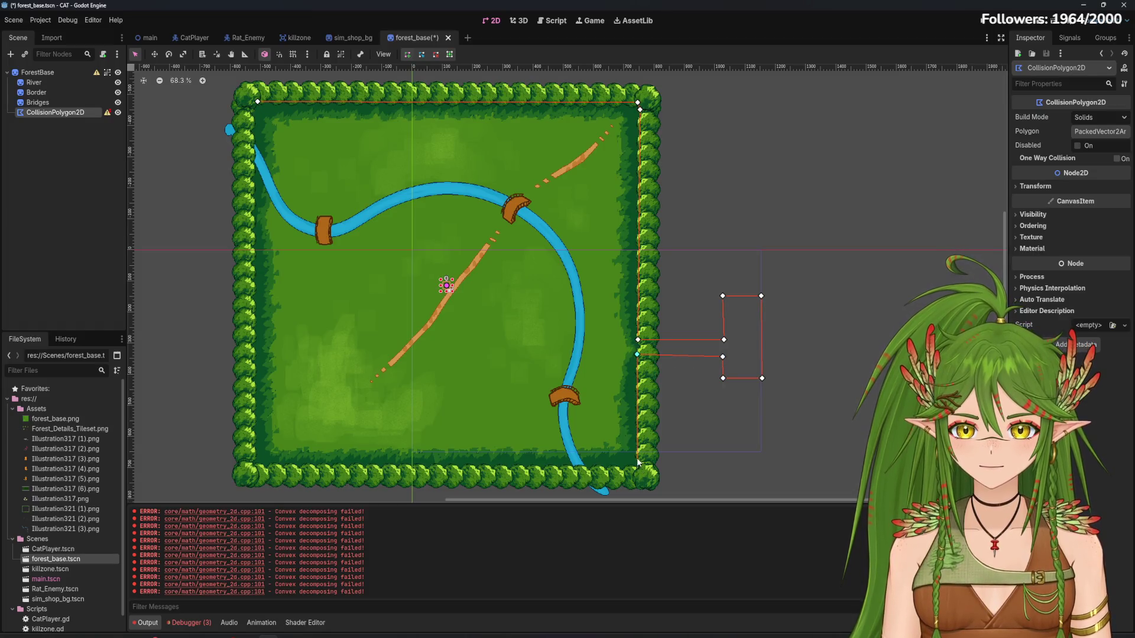
pyautogui.click(637, 457)
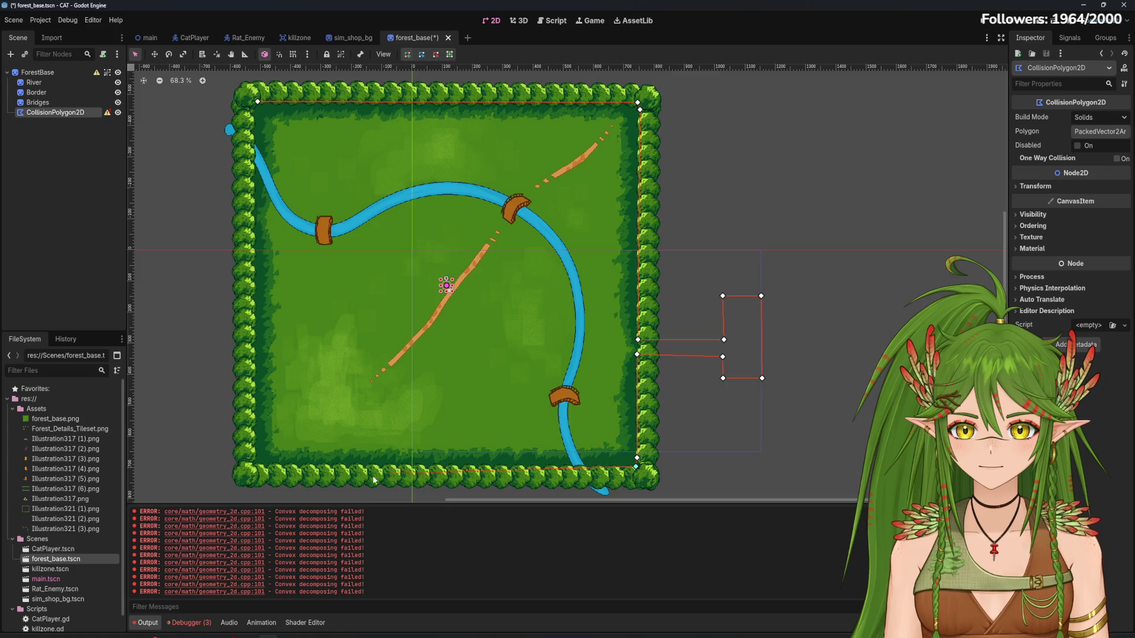
pyautogui.click(251, 461)
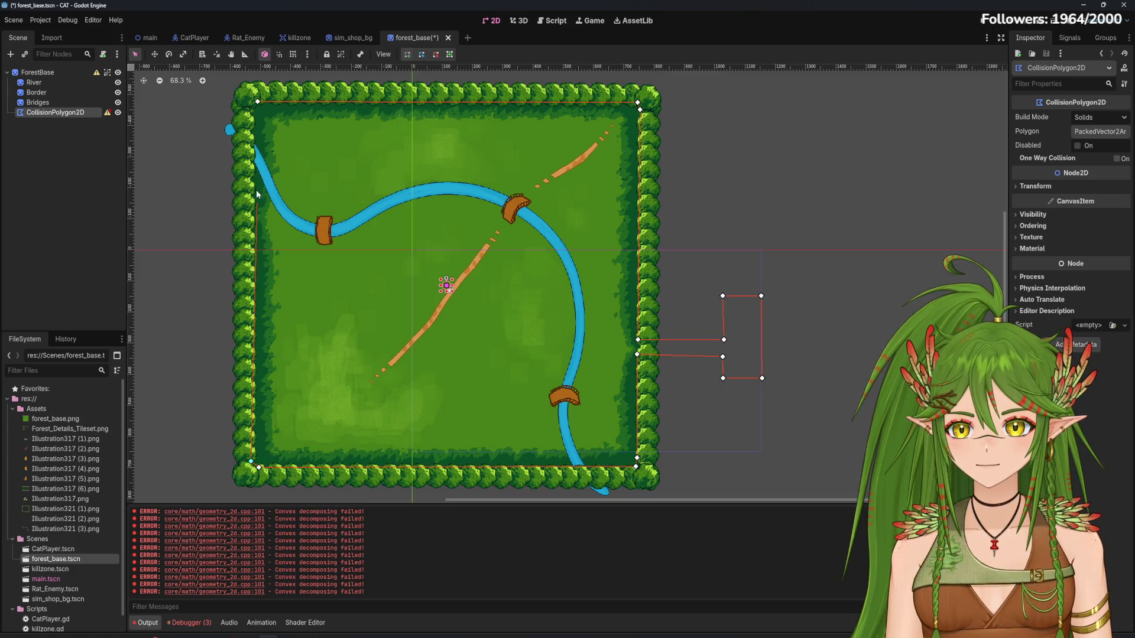
pyautogui.click(258, 103)
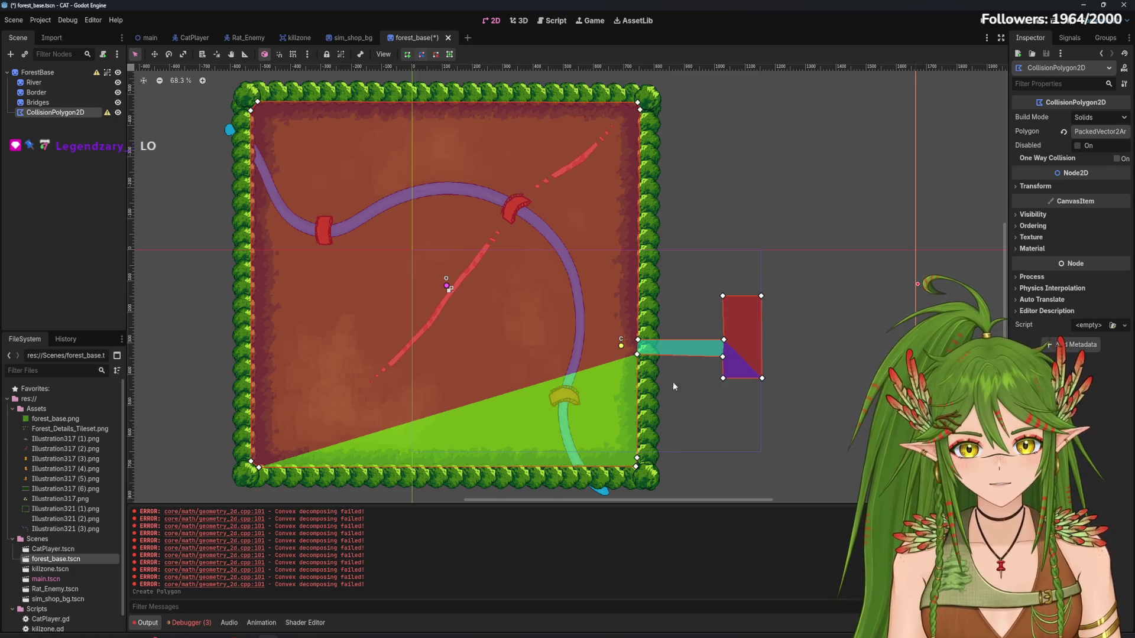
# Drag the side room's top corner vertex lower on the collision polygon
pyautogui.click(638, 358)
pyautogui.moveTo(722, 295)
pyautogui.mouseDown()
pyautogui.moveTo(722, 314)
pyautogui.moveTo(762, 303)
pyautogui.moveTo(761, 315)
pyautogui.mouseUp()
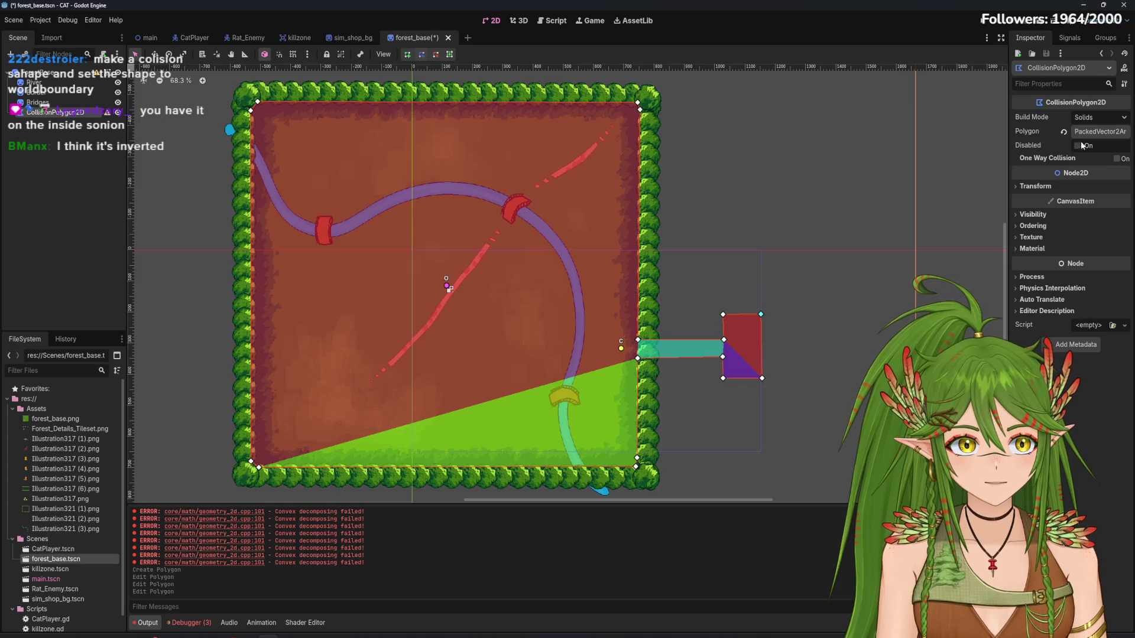
pyautogui.click(1016, 187)
pyautogui.click(1016, 187)
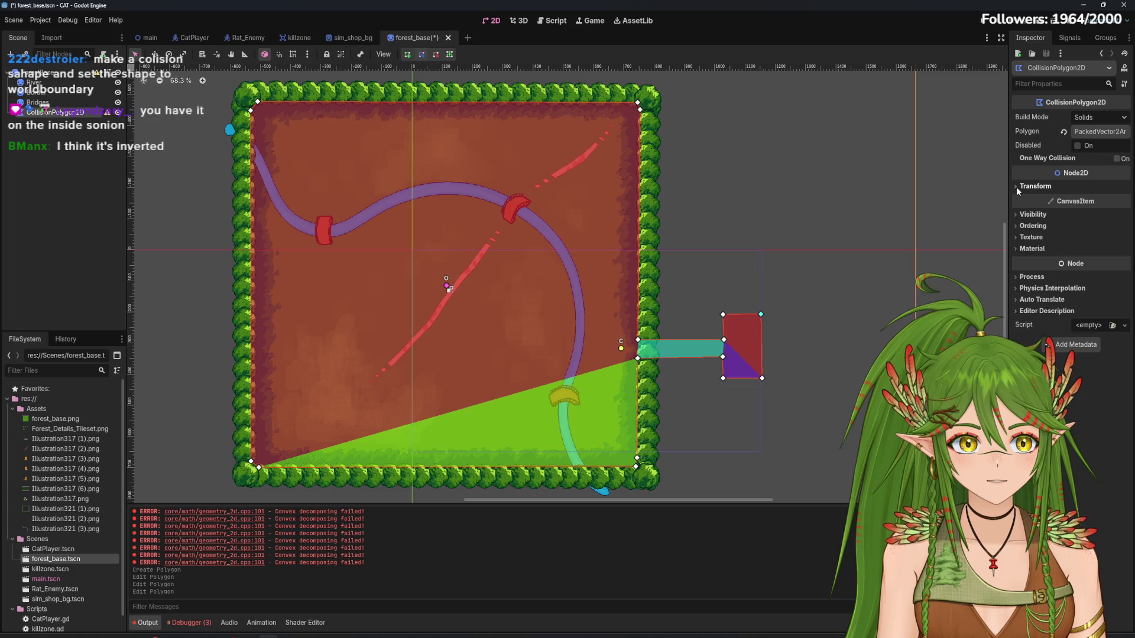
pyautogui.scroll(-3, 483, 375)
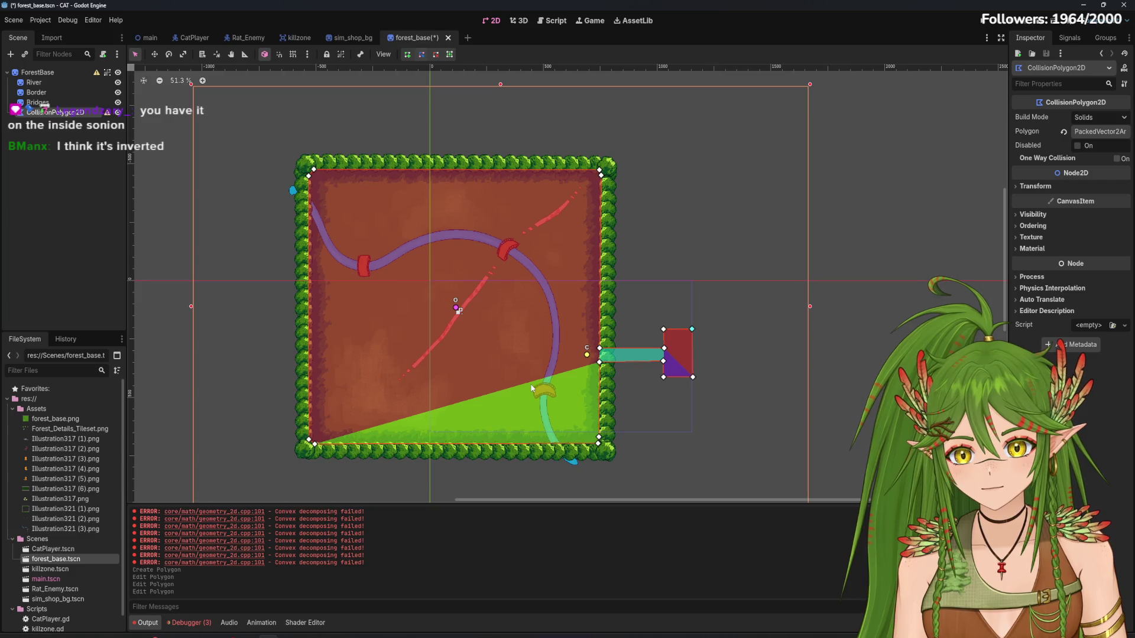
# Delete the collision polygon and add a CollisionShape2D under ForestBase by searching 'colls'
pyautogui.rightClick(48, 112)
pyautogui.click(110, 341)
pyautogui.click(538, 339)
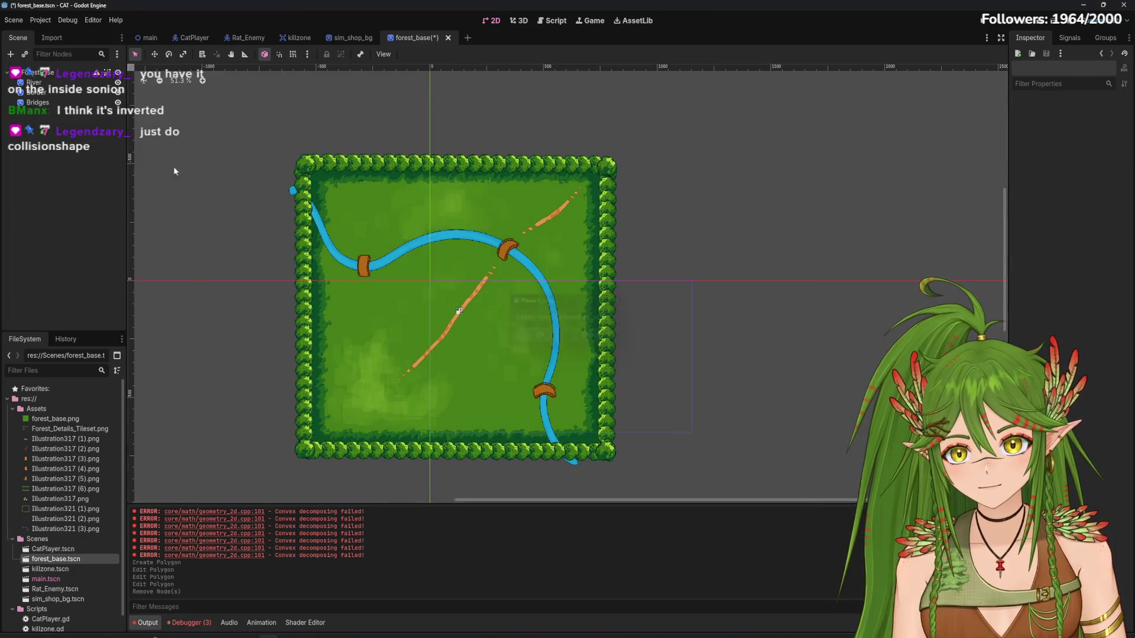
pyautogui.hotkey('ctrl', 'a')
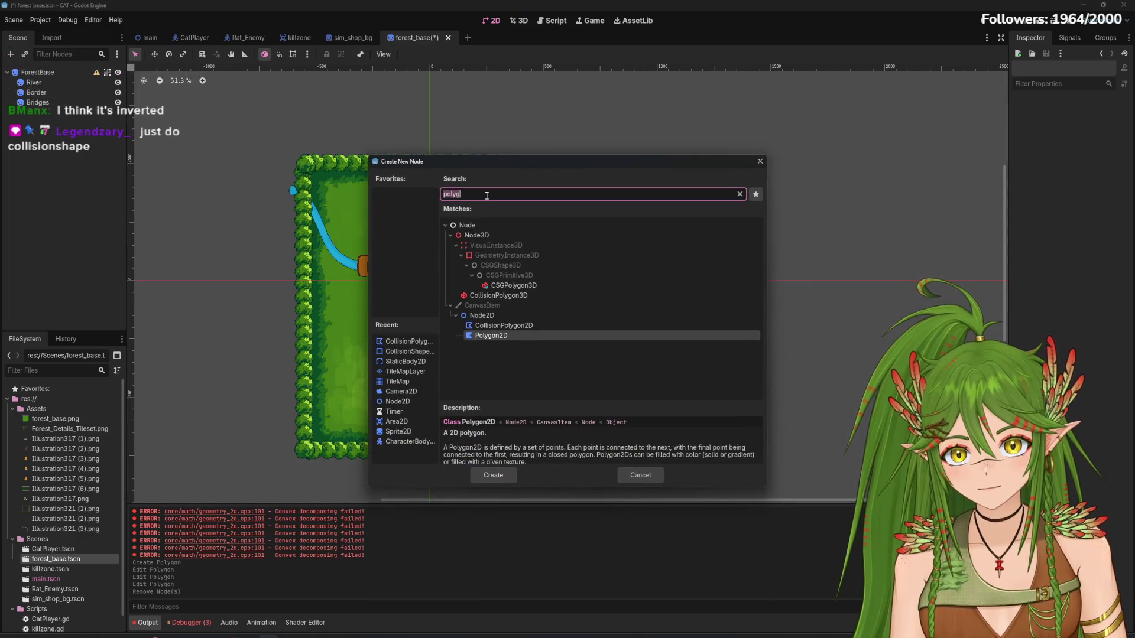
pyautogui.write('colls')
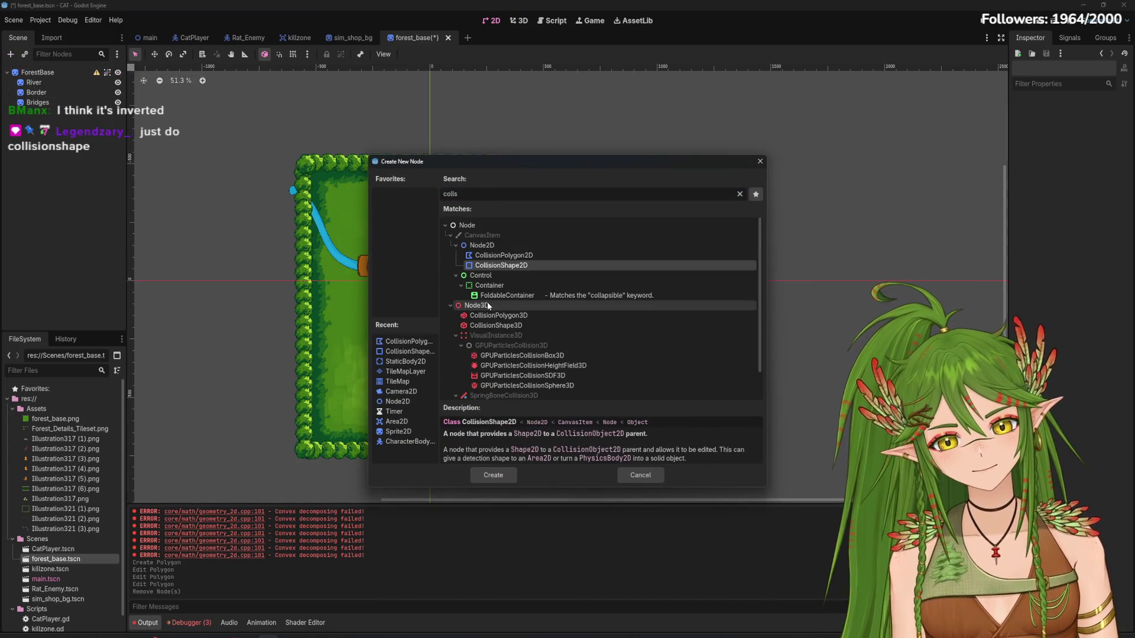
pyautogui.click(493, 475)
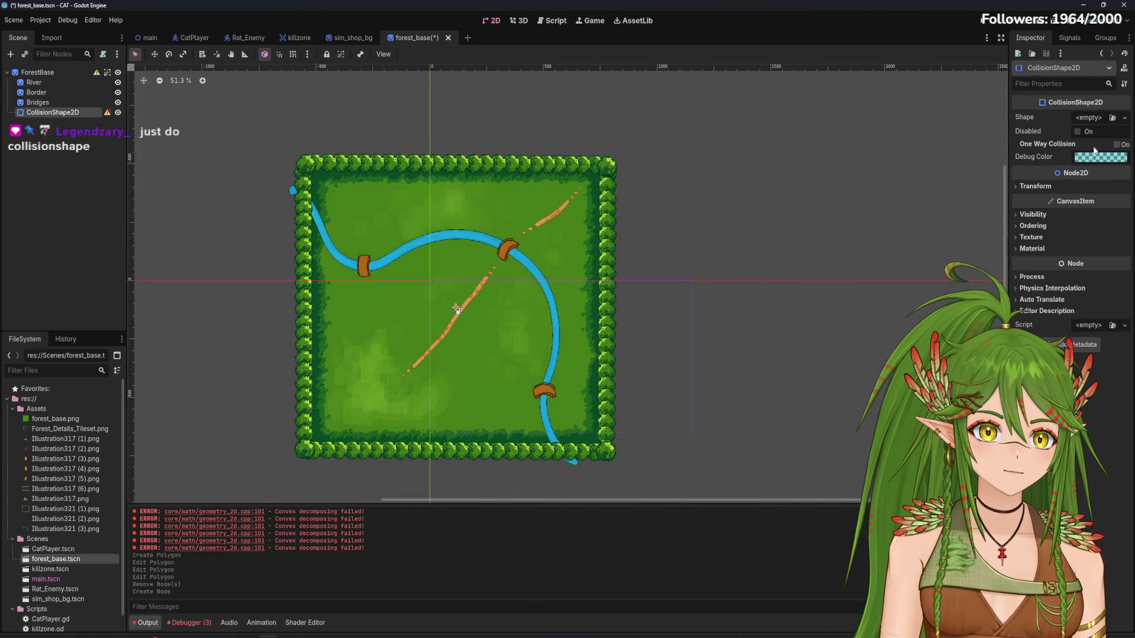
# Give the CollisionShape2D a new WorldBoundaryShape2D shape, then select the forest map sprite
pyautogui.click(1124, 118)
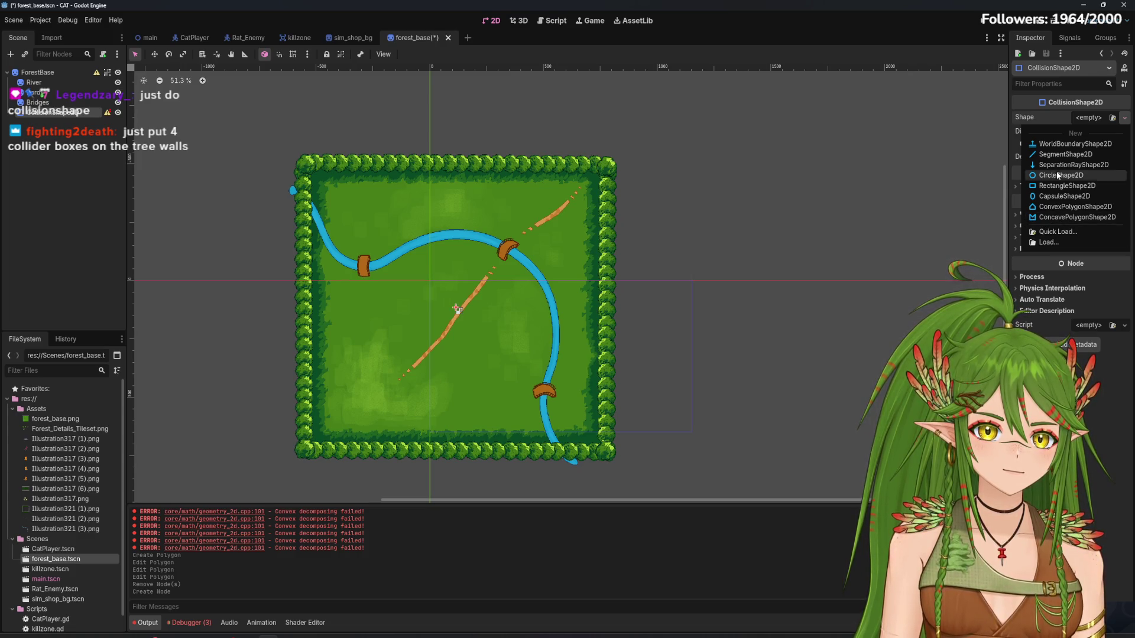
pyautogui.click(1059, 148)
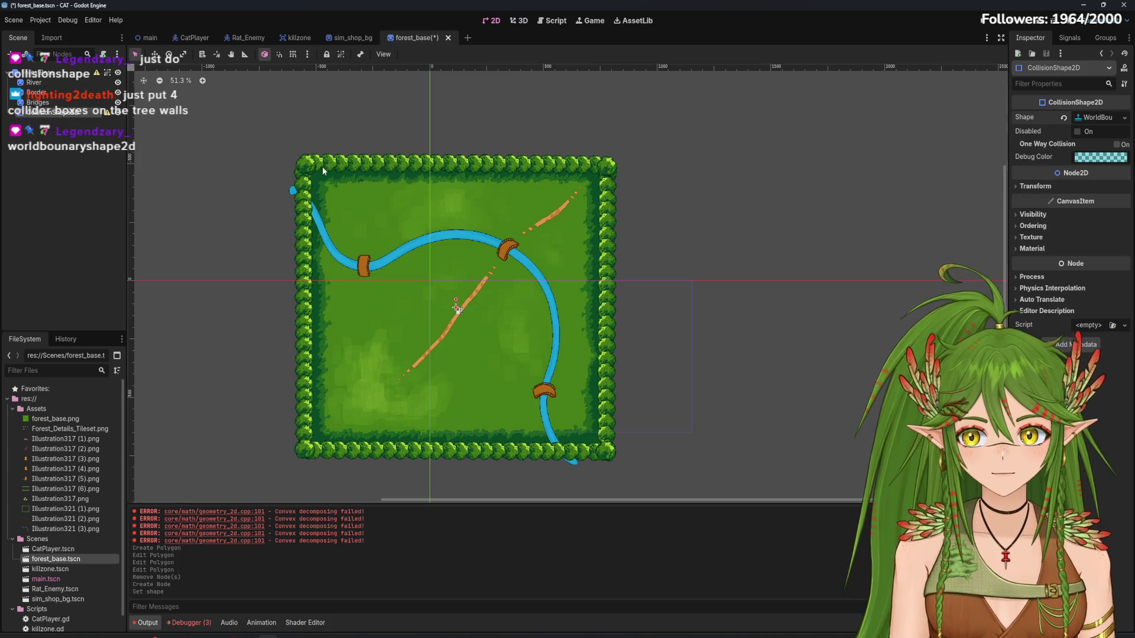
pyautogui.scroll(2, 372, 161)
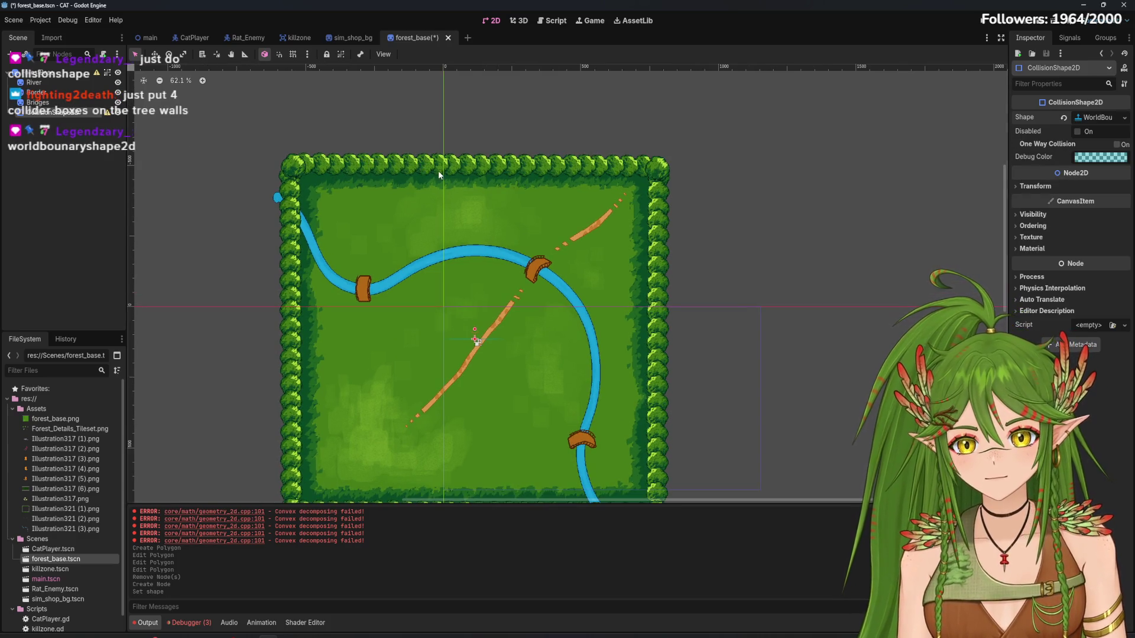
pyautogui.click(473, 180)
pyautogui.click(828, 152)
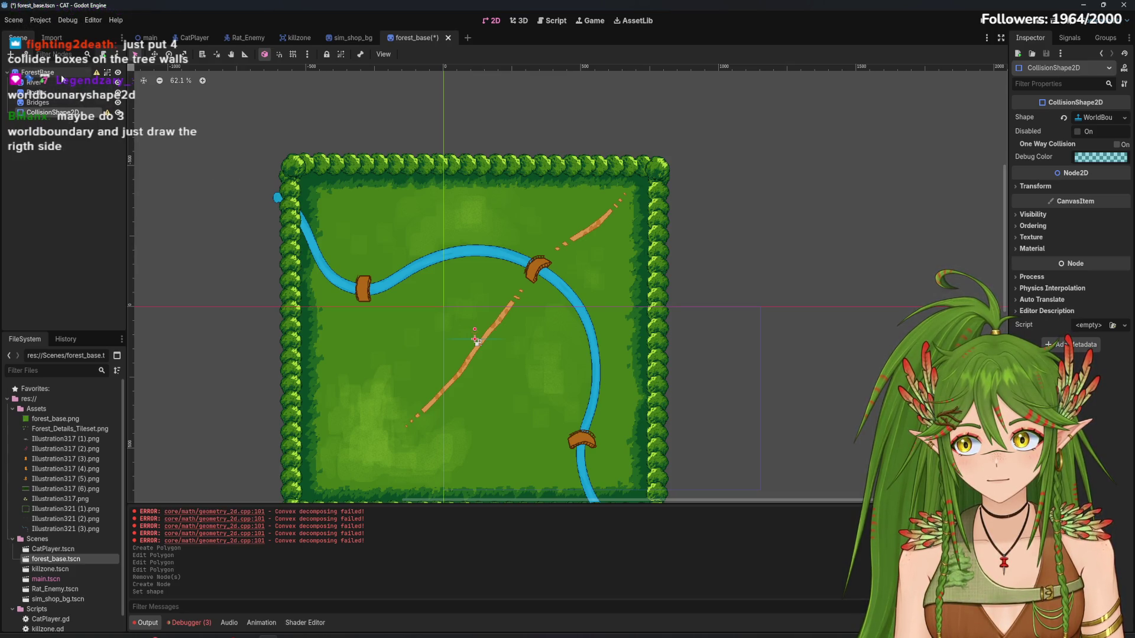
pyautogui.click(446, 235)
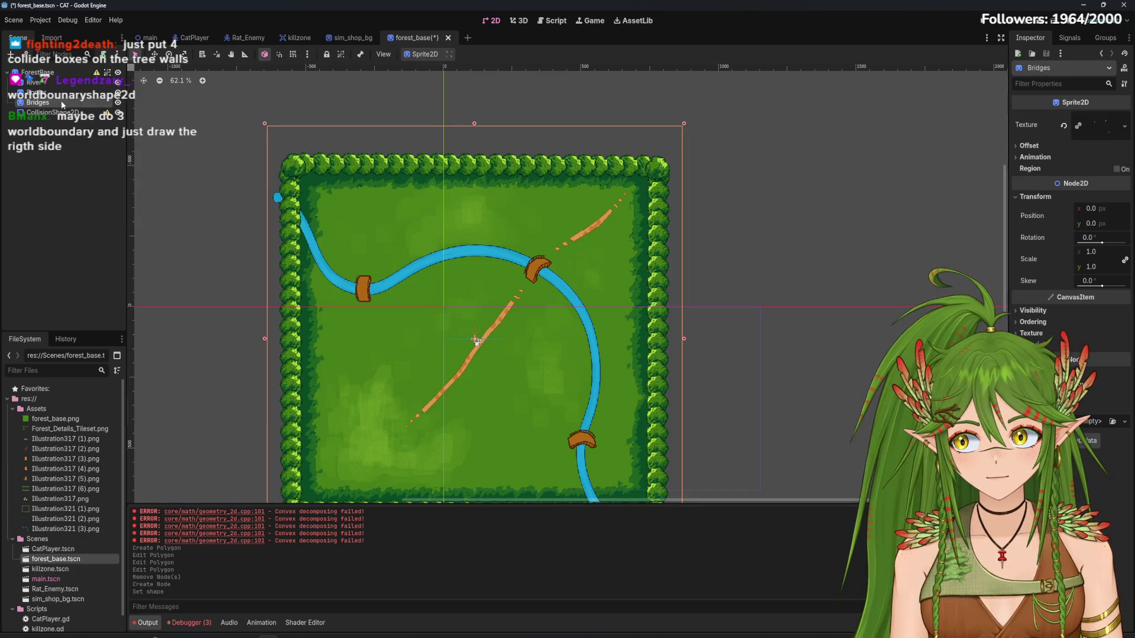
# Lock the forest map sprite and select the world boundary CollisionShape2D
pyautogui.click(327, 54)
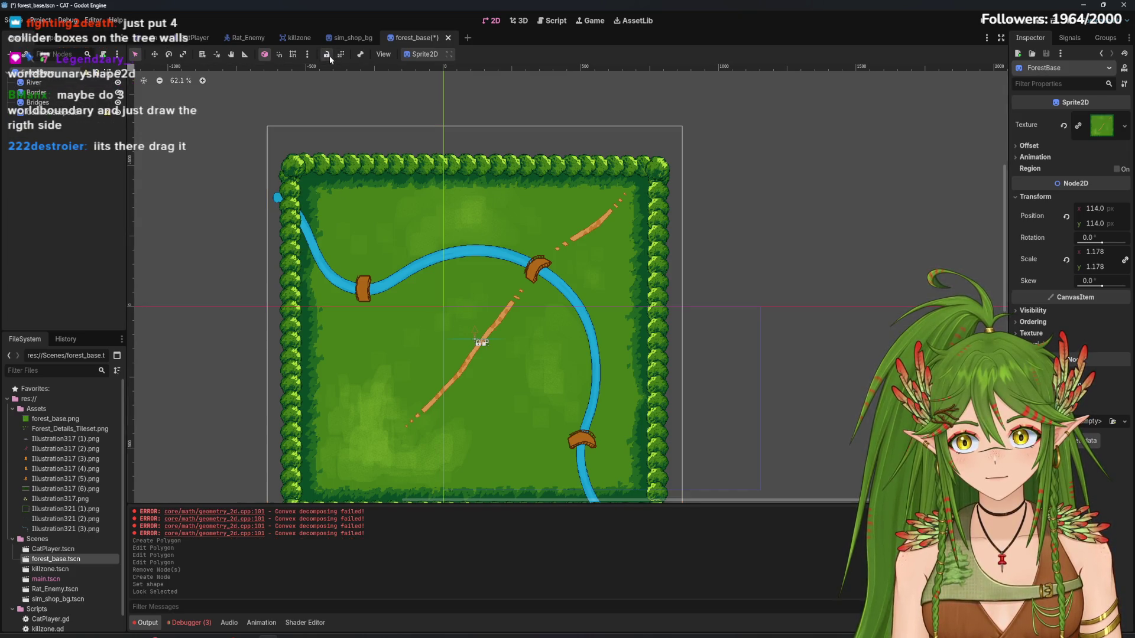
pyautogui.click(65, 116)
pyautogui.click(473, 201)
pyautogui.click(65, 115)
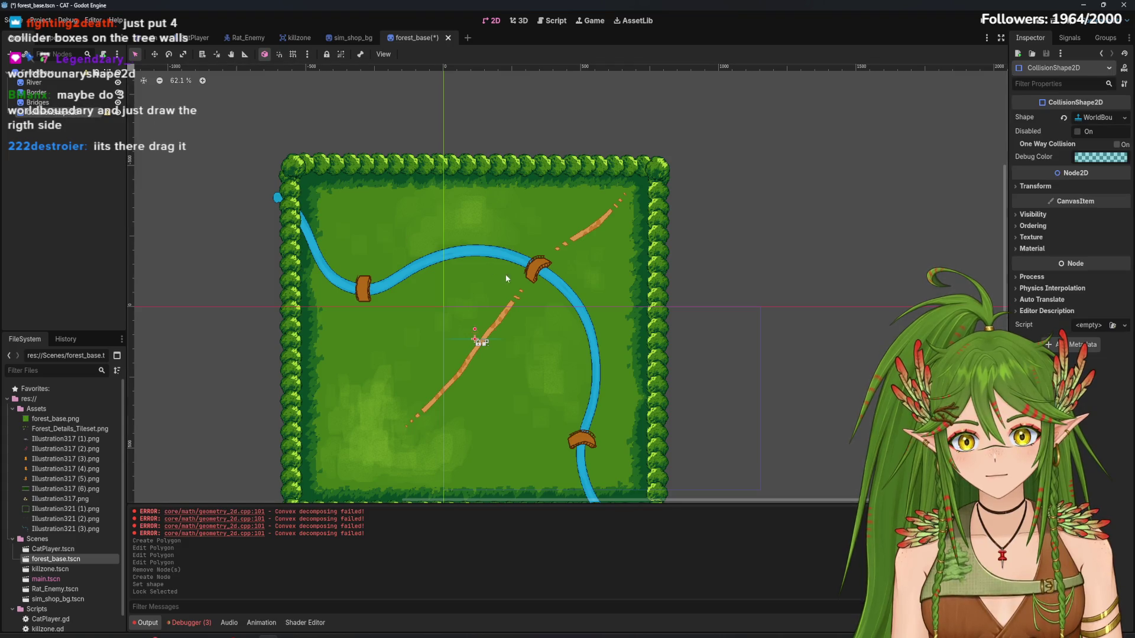
# Level the world boundary line horizontally and start moving it up the map
pyautogui.moveTo(1098, 117)
pyautogui.mouseDown()
pyautogui.moveTo(892, 175)
pyautogui.moveTo(459, 254)
pyautogui.moveTo(504, 254)
pyautogui.mouseUp()
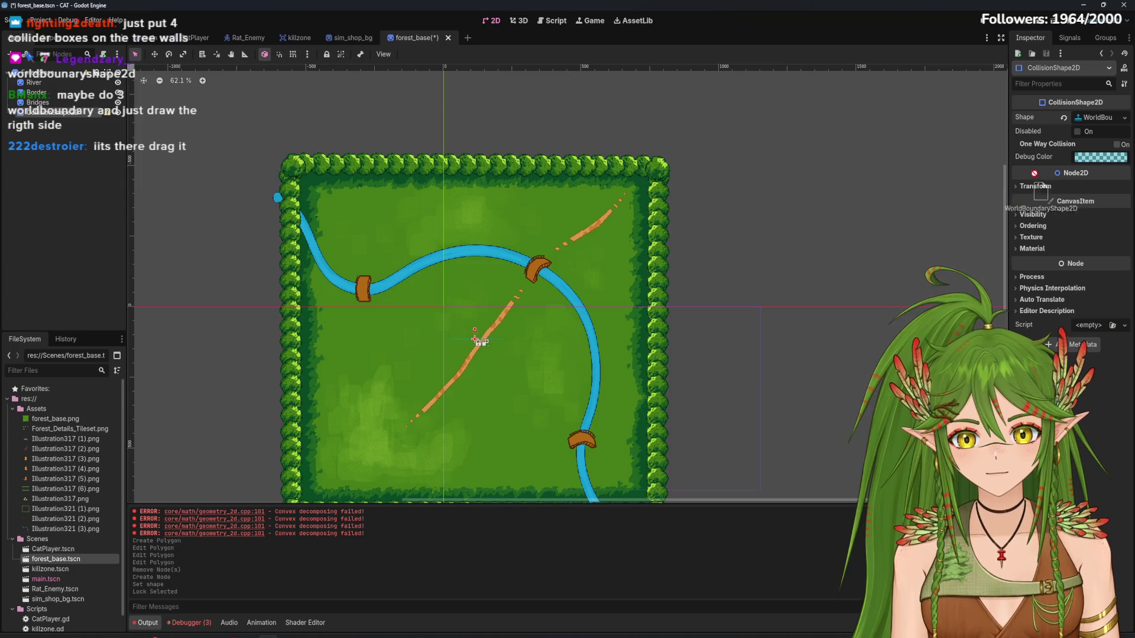
pyautogui.scroll(3, 473, 396)
pyautogui.scroll(3, 473, 295)
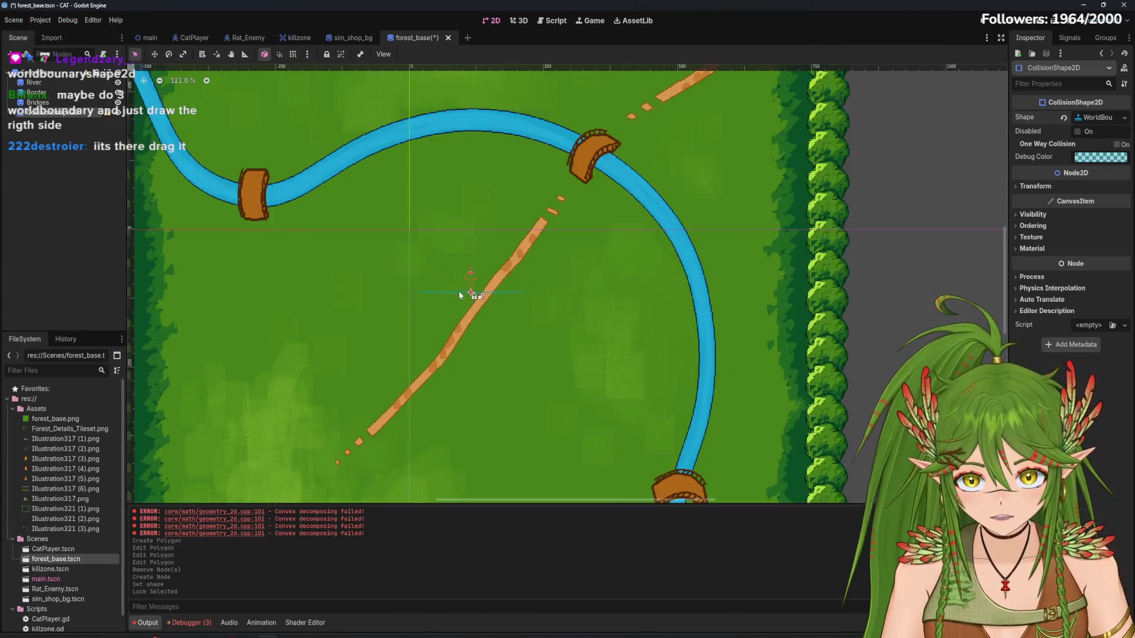
pyautogui.click(474, 274)
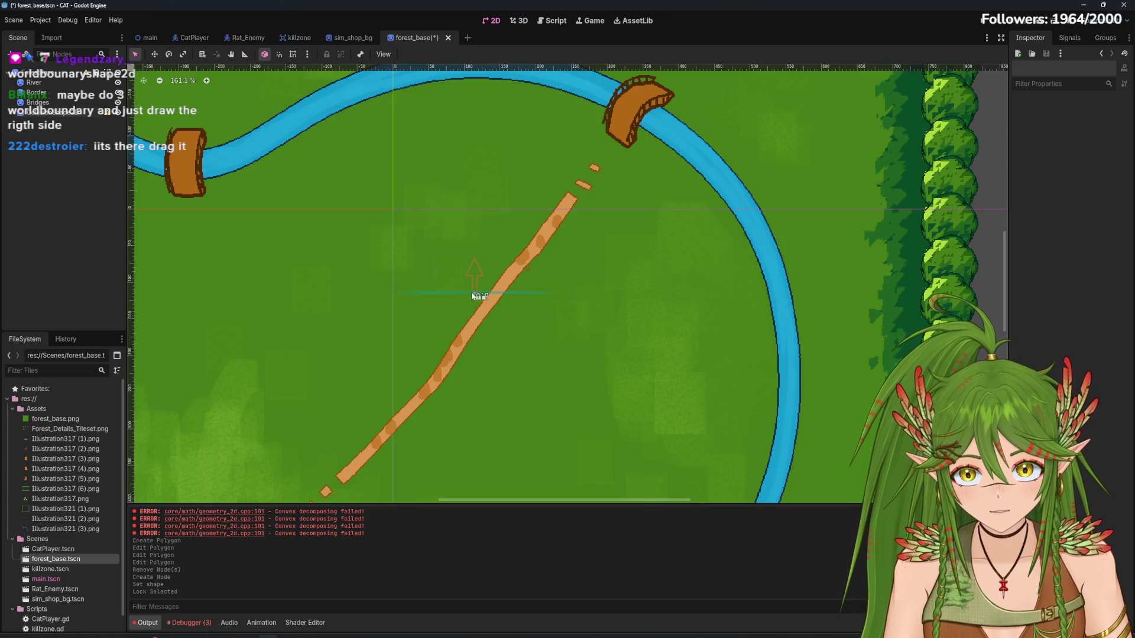
pyautogui.click(474, 295)
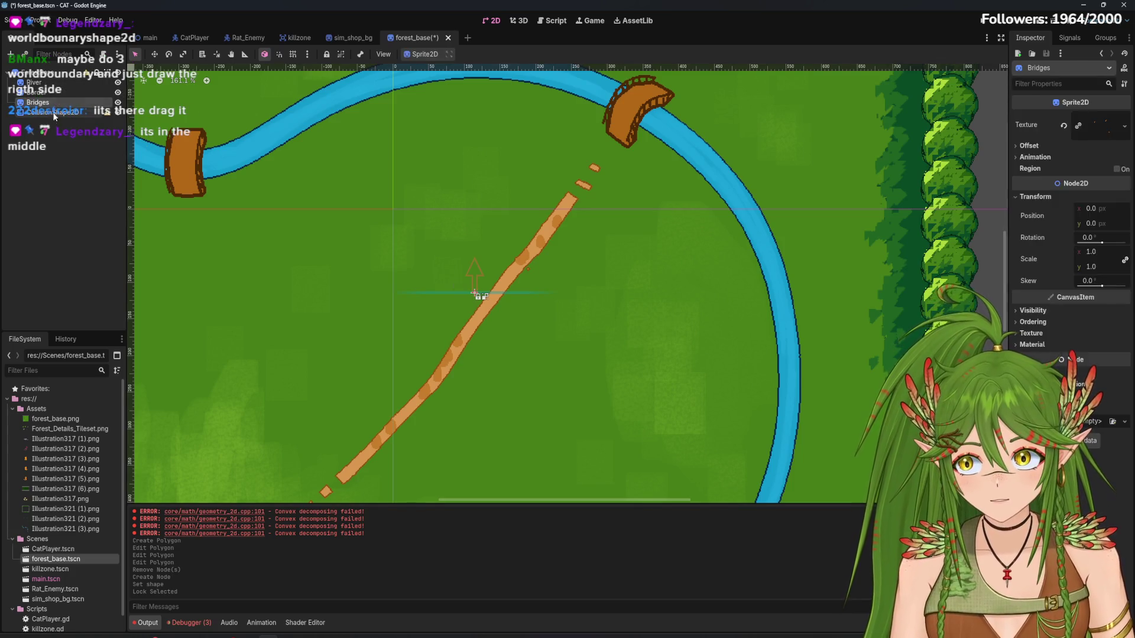
pyautogui.moveTo(474, 269); pyautogui.dragTo(486, 188)
pyautogui.click(474, 267)
# Carry the boundary line up past the river to the forest's top treeline
pyautogui.scroll(-1, 486, 189)
pyautogui.scroll(5, 467, 354)
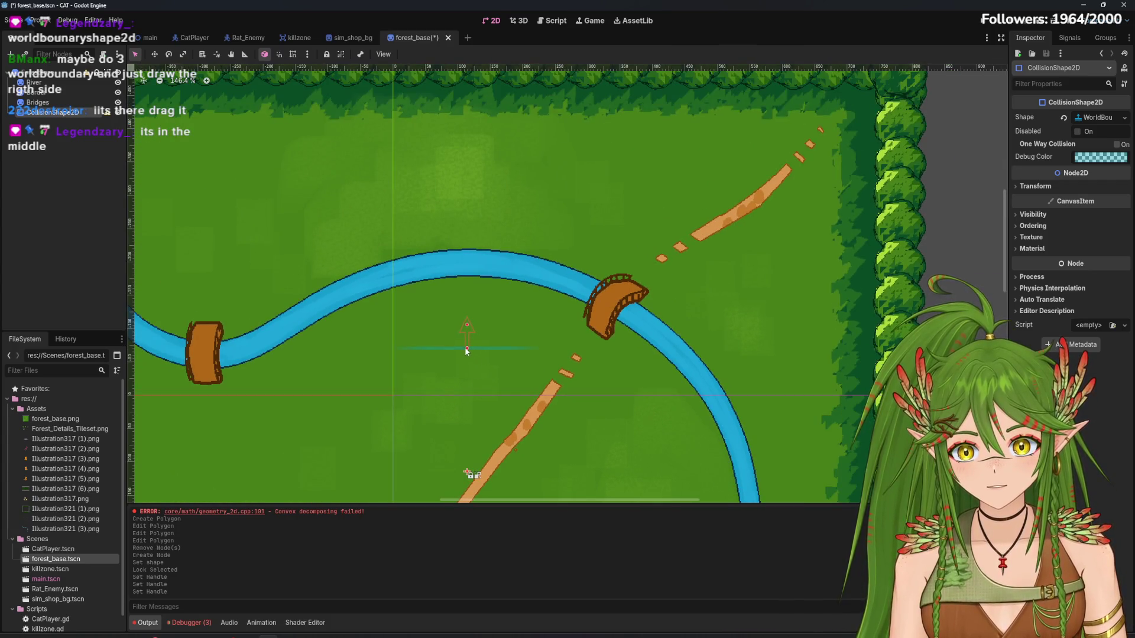
pyautogui.moveTo(466, 351); pyautogui.dragTo(468, 272)
pyautogui.scroll(3, 465, 195)
pyautogui.moveTo(460, 129)
pyautogui.mouseDown()
pyautogui.moveTo(467, 254)
pyautogui.moveTo(470, 236)
pyautogui.mouseUp()
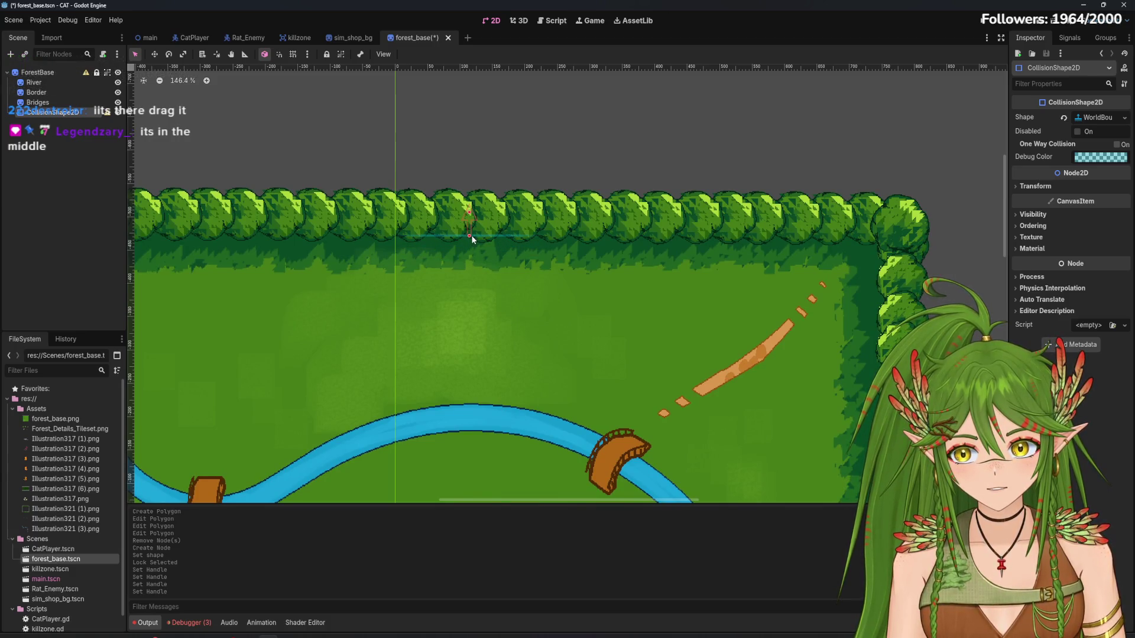
pyautogui.scroll(-4, 492, 317)
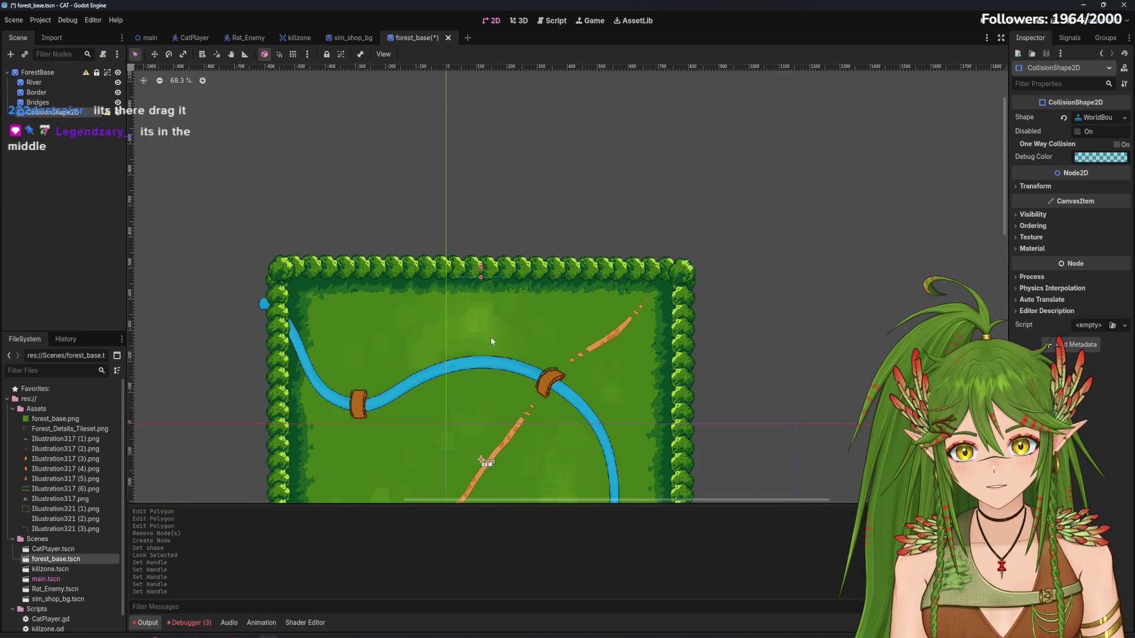
pyautogui.moveTo(491, 338); pyautogui.dragTo(507, 211)
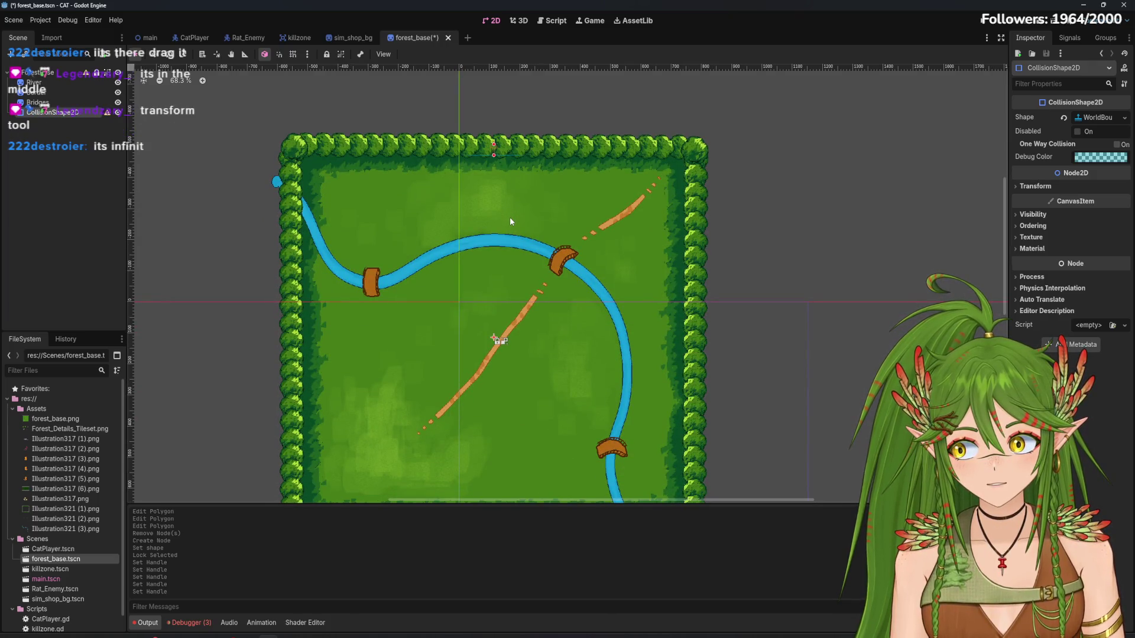
pyautogui.scroll(3, 489, 181)
pyautogui.scroll(3, 501, 154)
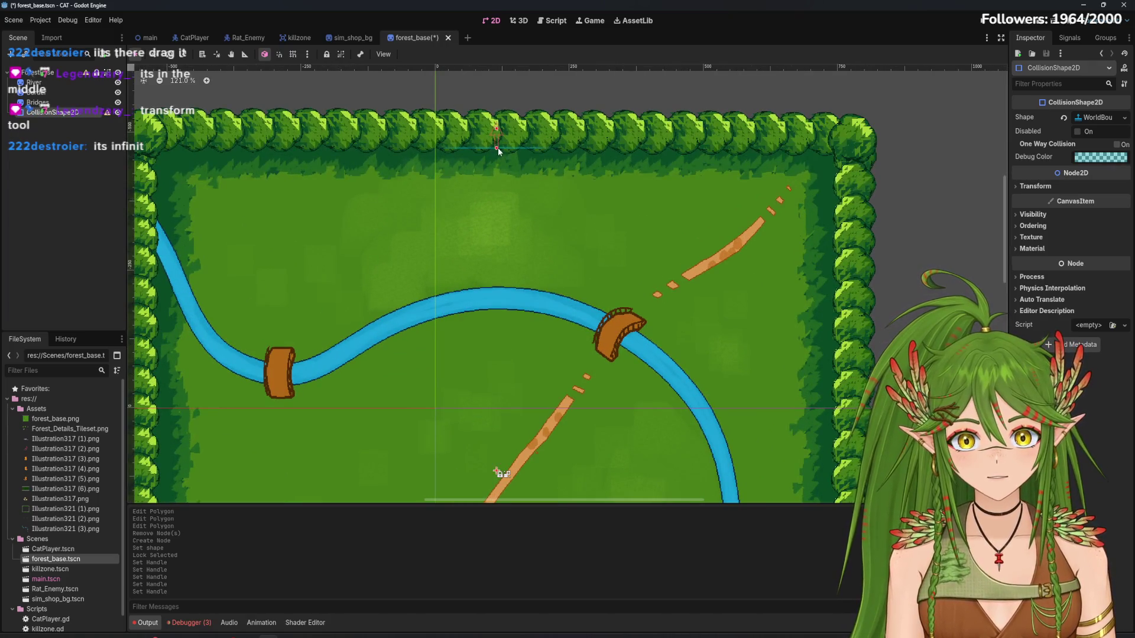
# Nudge the boundary line slightly higher on the top tree border, keeping scale 1.0 × 1.0
pyautogui.click(1035, 187)
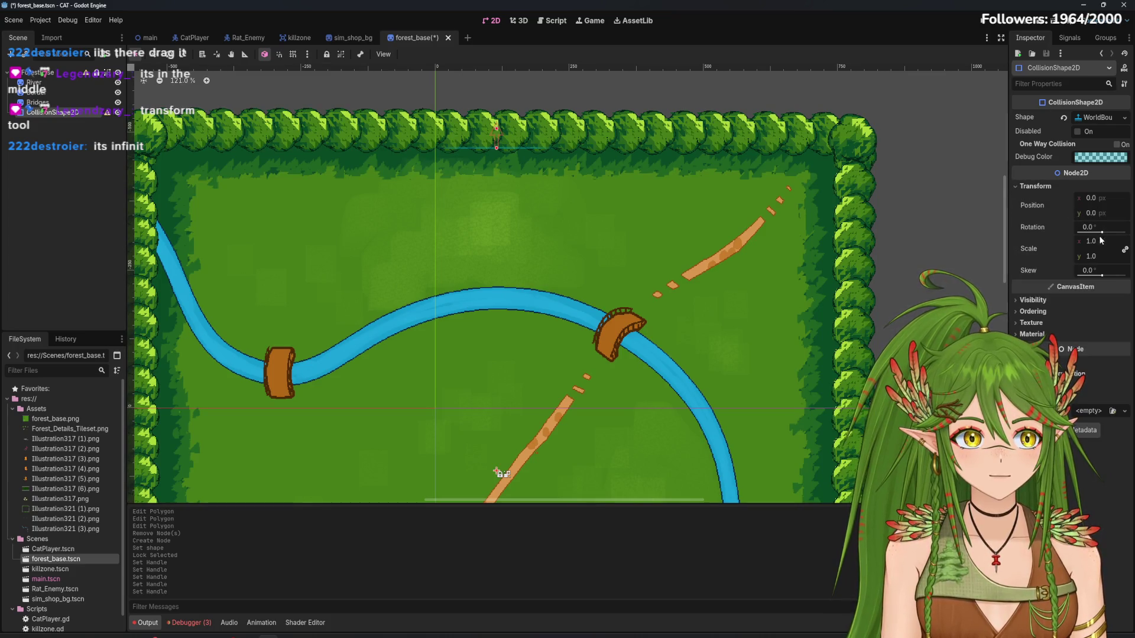
pyautogui.moveTo(1096, 240); pyautogui.dragTo(1097, 240)
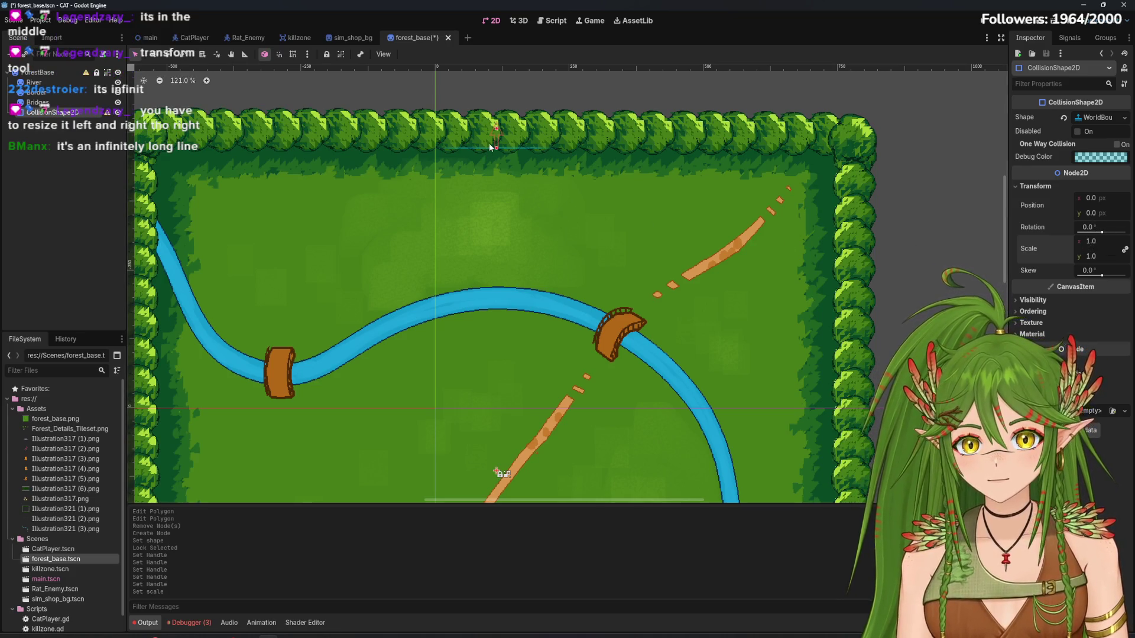
pyautogui.moveTo(496, 151); pyautogui.dragTo(496, 146)
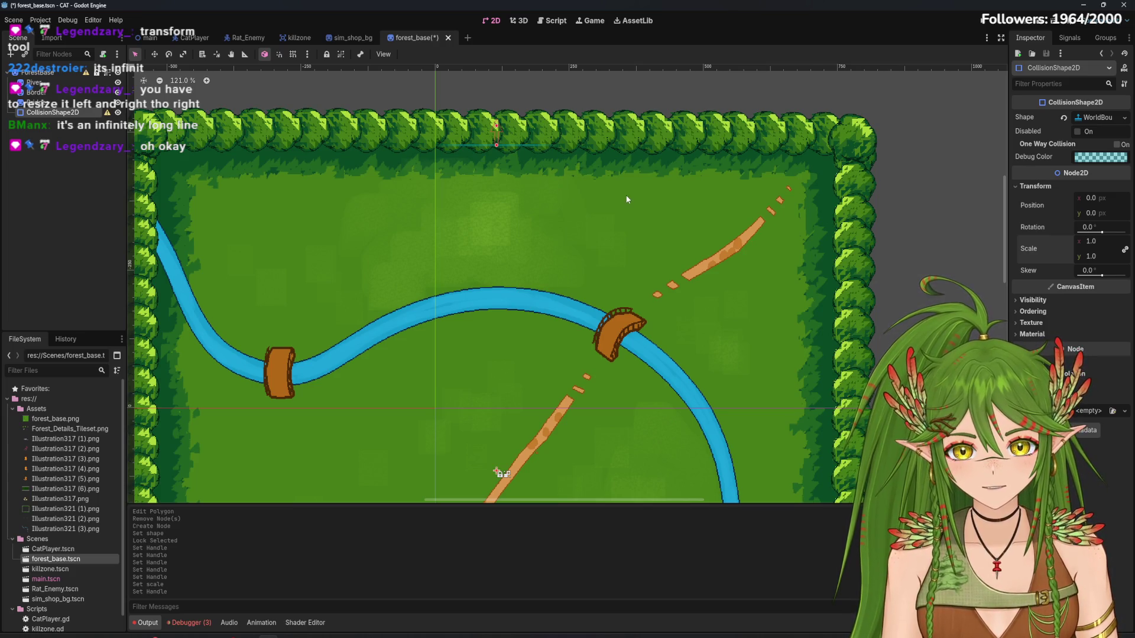
pyautogui.scroll(-5, 609, 201)
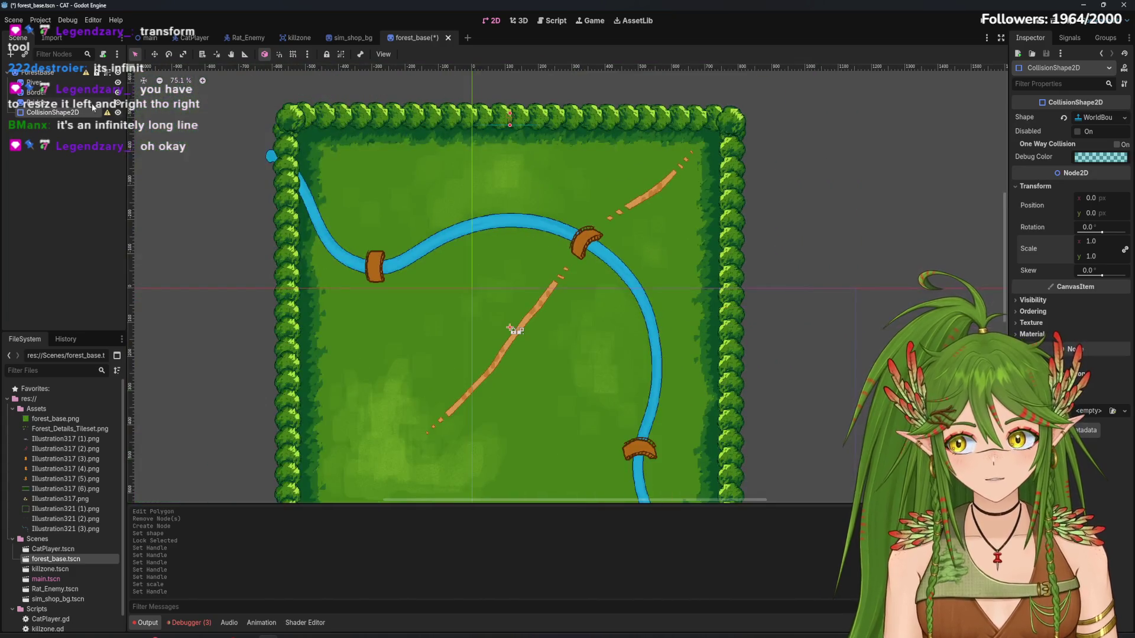
pyautogui.rightClick(74, 120)
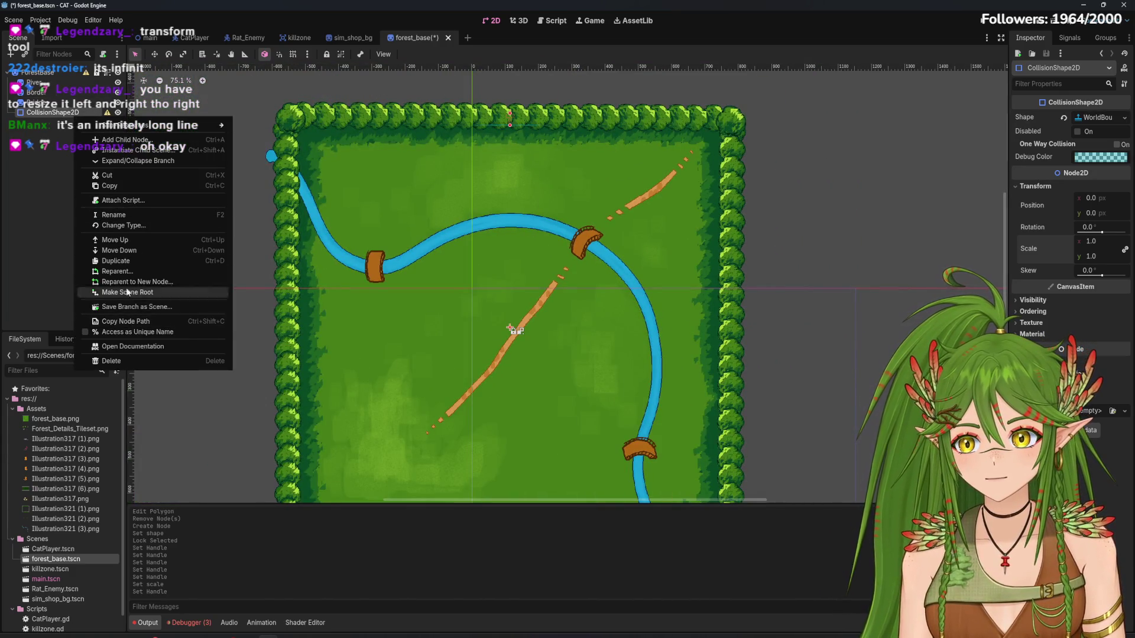
# Duplicate the boundary shape, move the copy to mid-map, then undo the duplication with Ctrl+Z
pyautogui.click(131, 263)
pyautogui.moveTo(510, 127); pyautogui.dragTo(515, 380)
pyautogui.scroll(-3, 531, 254)
pyautogui.scroll(2, 522, 360)
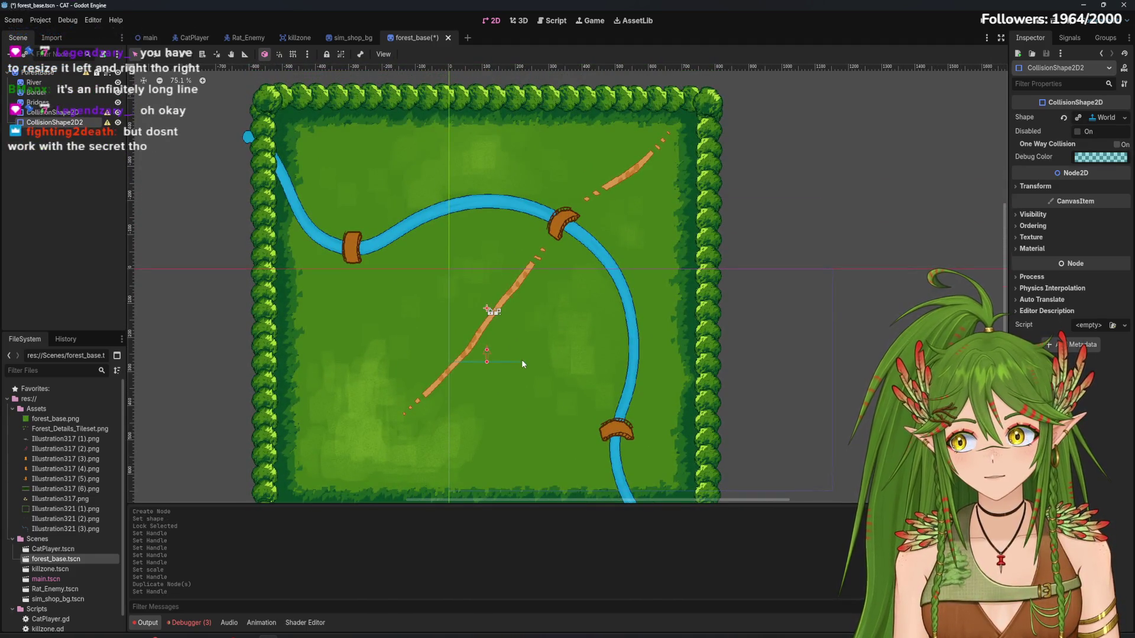
pyautogui.click(53, 112)
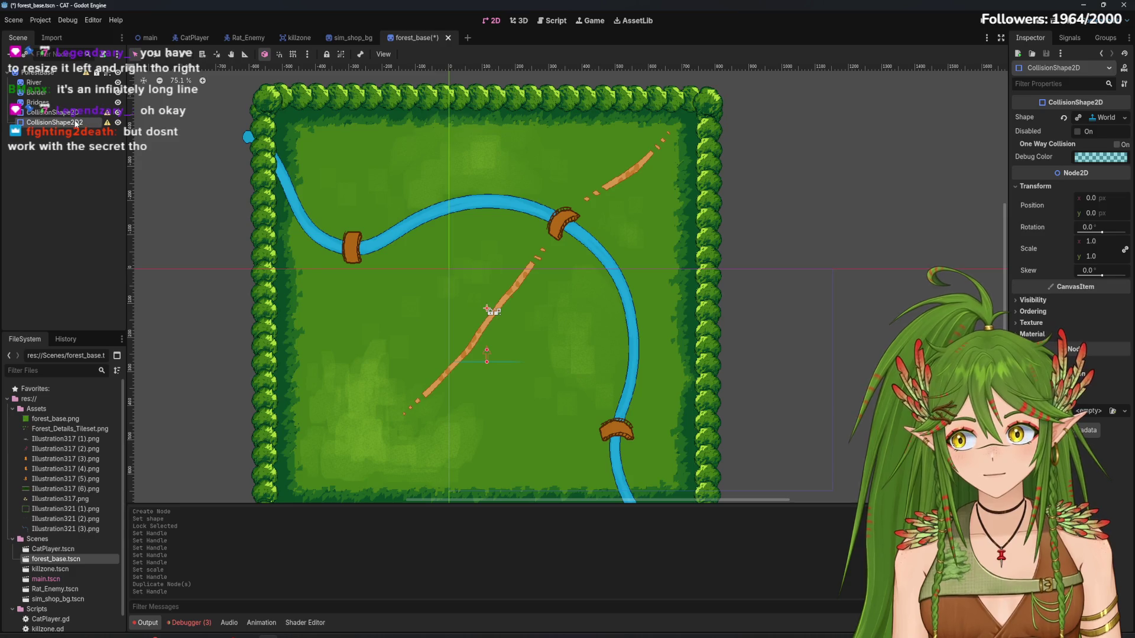
pyautogui.click(83, 122)
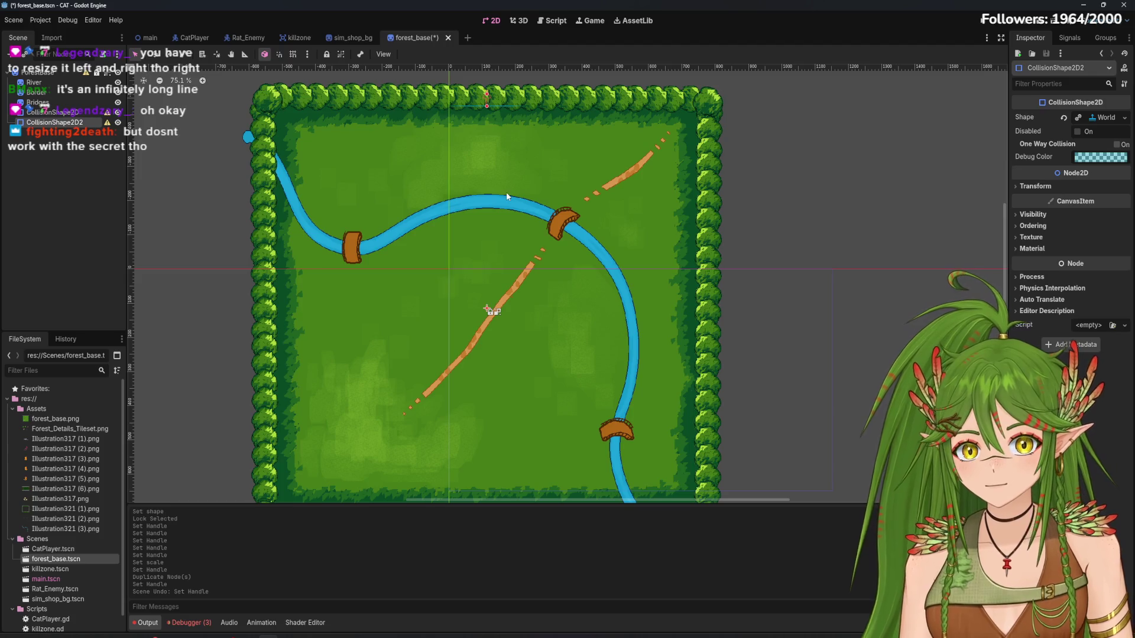
pyautogui.hotkey('ctrl', 'z')
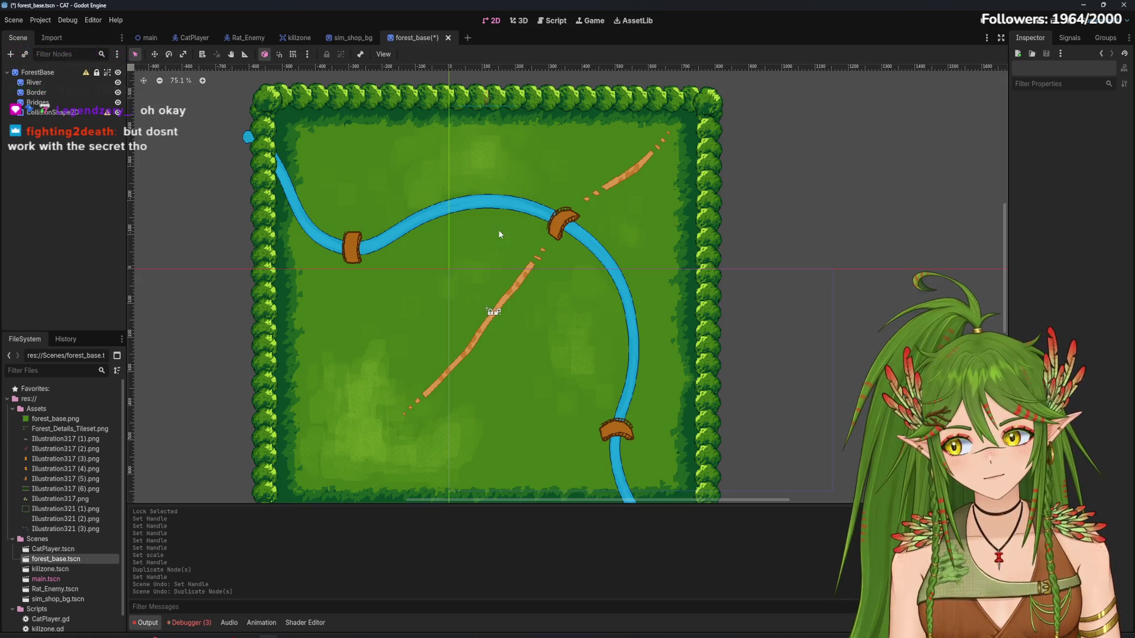
pyautogui.scroll(3, 470, 271)
# Duplicate CollisionShape2D, then undo the stray handle edit and duplication and lock the shape
pyautogui.click(73, 112)
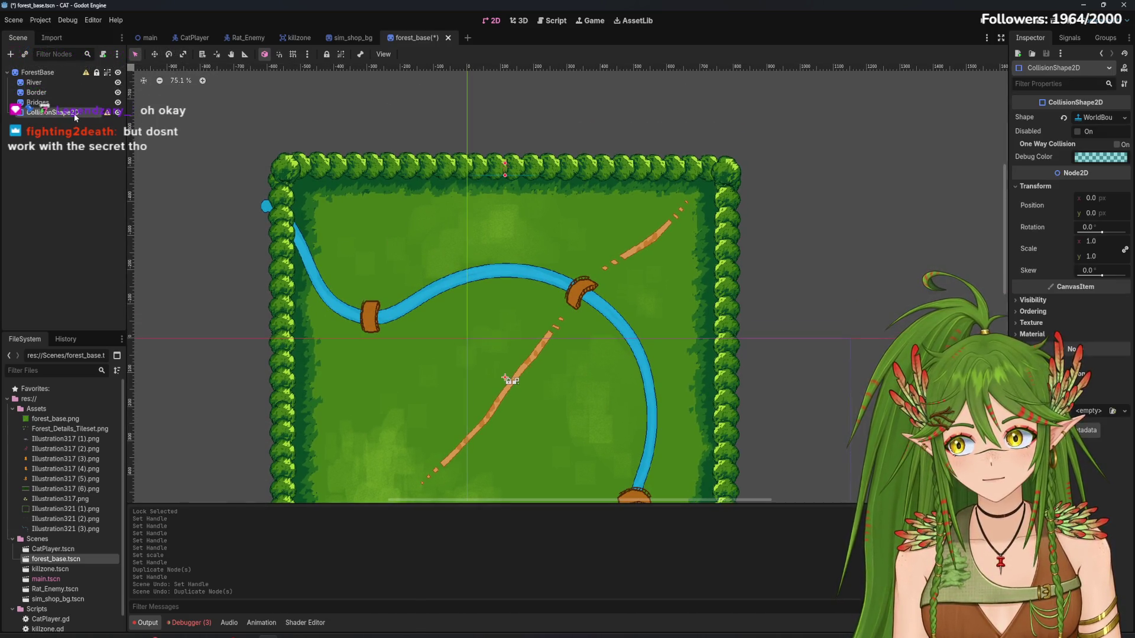
pyautogui.scroll(1, 560, 225)
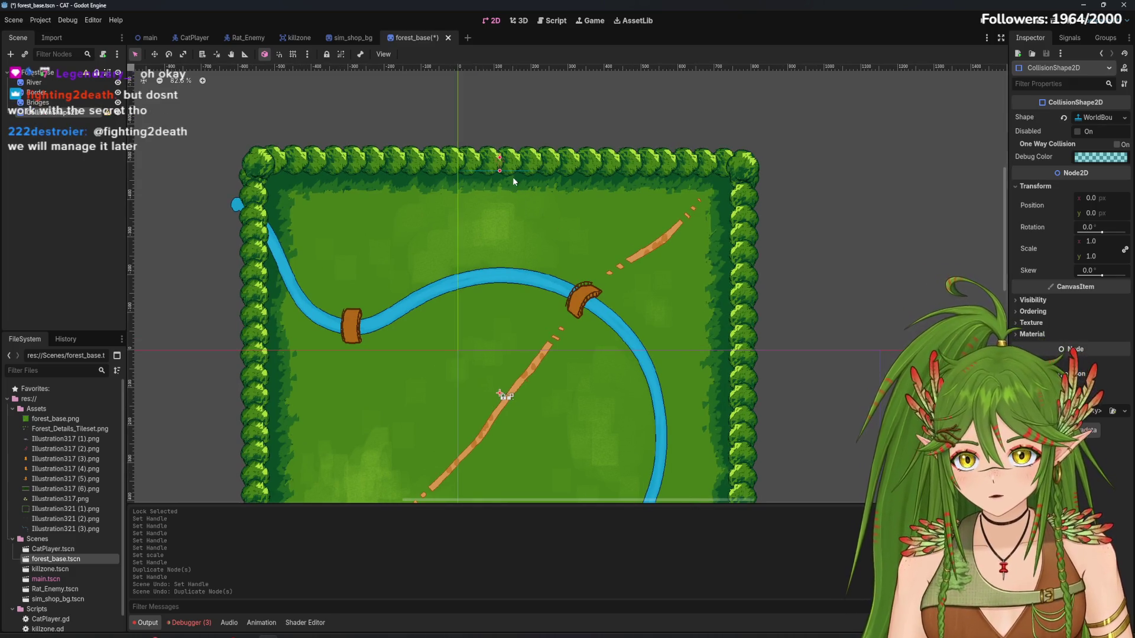
pyautogui.rightClick(74, 112)
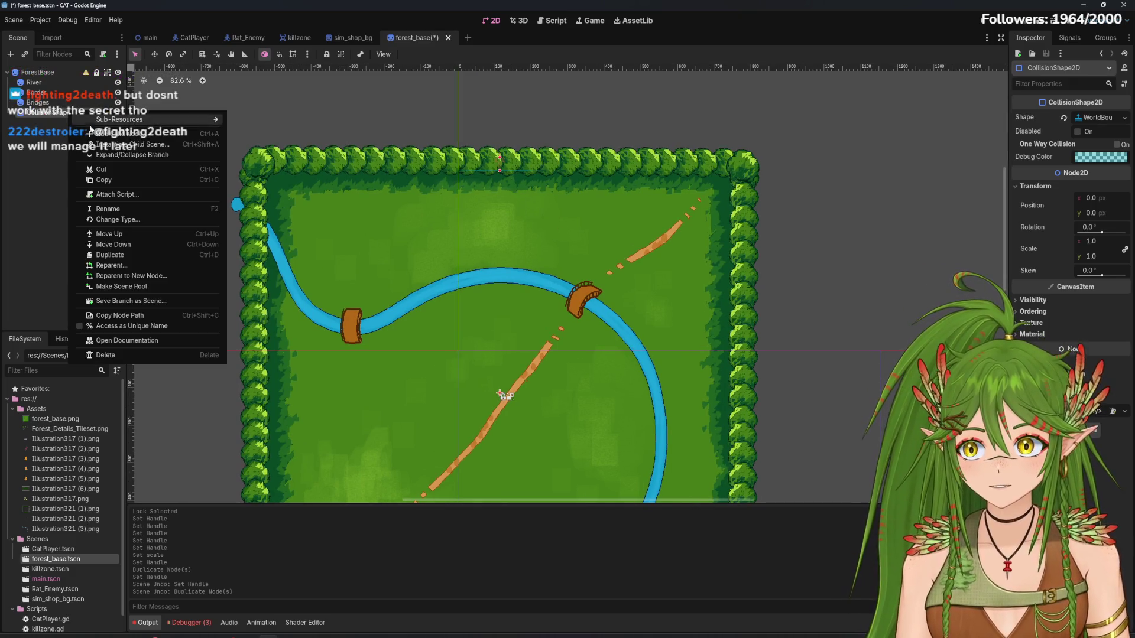
pyautogui.click(119, 256)
pyautogui.click(98, 73)
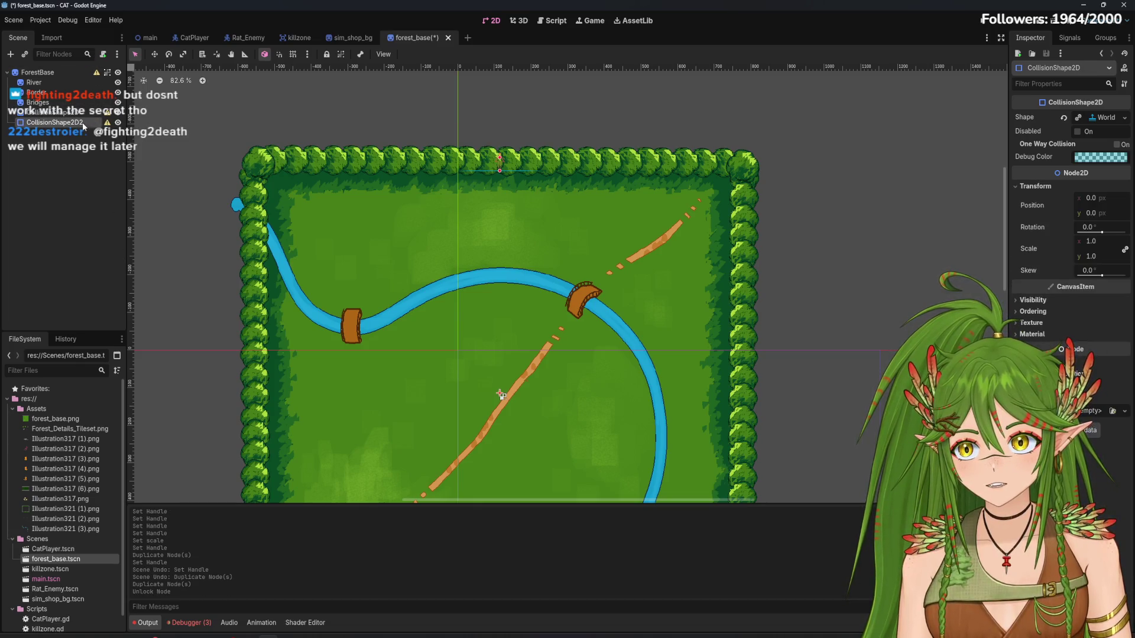
pyautogui.click(504, 232)
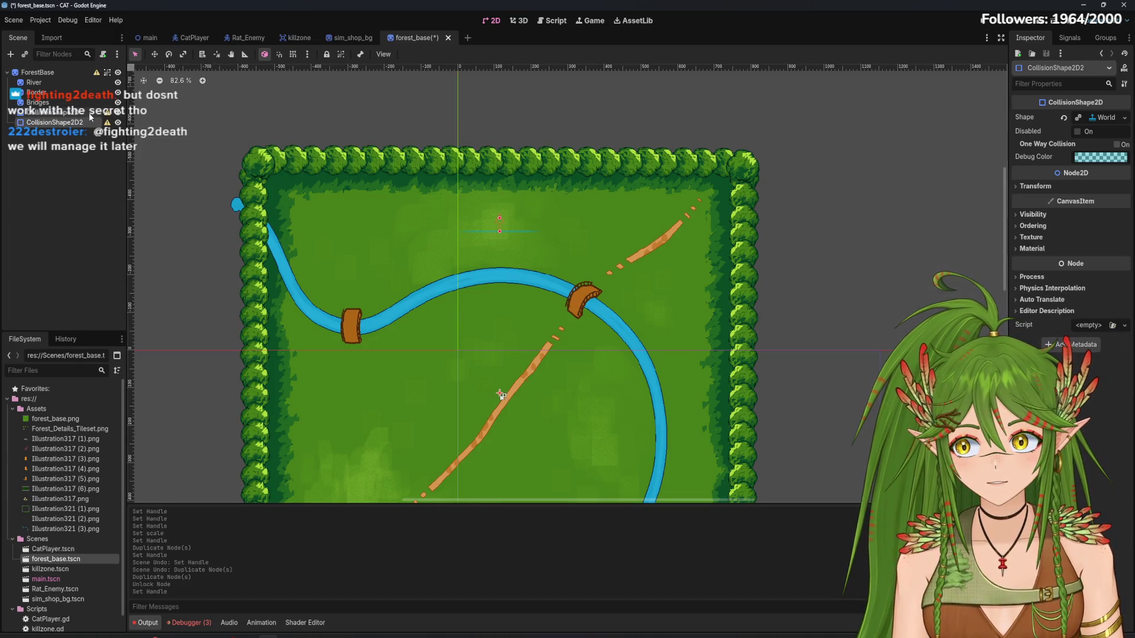
pyautogui.hotkey('ctrl', 'z')
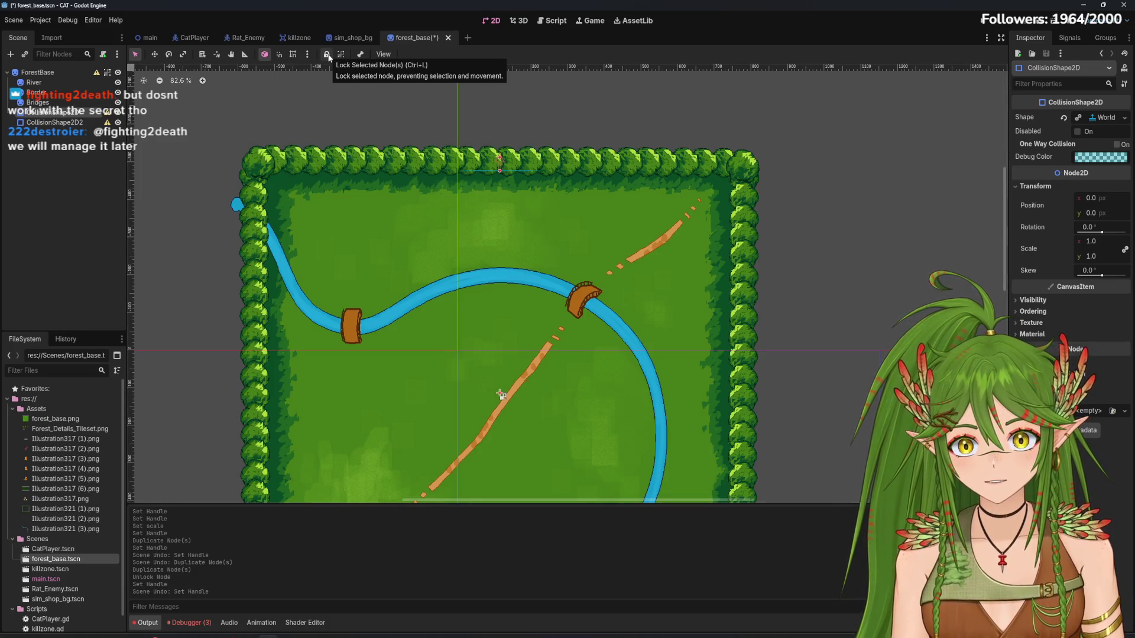
pyautogui.hotkey('ctrl', 'z')
pyautogui.hotkey('ctrl', 'z')
pyautogui.click(327, 54)
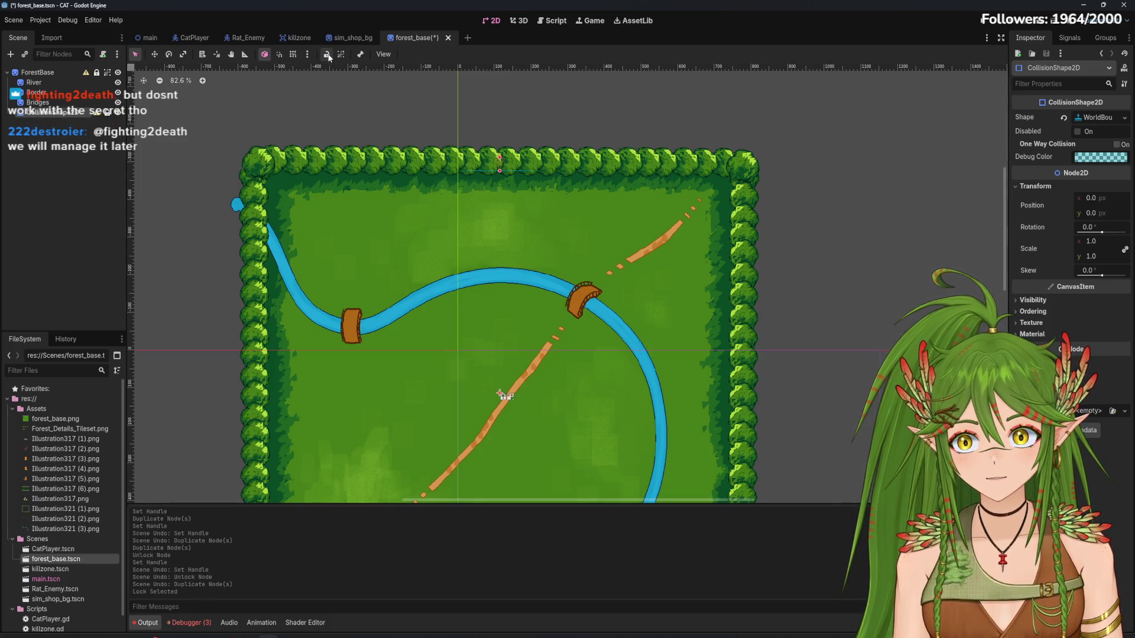
# Duplicate the shape again and try moving the copy's line, undoing the move
pyautogui.rightClick(95, 116)
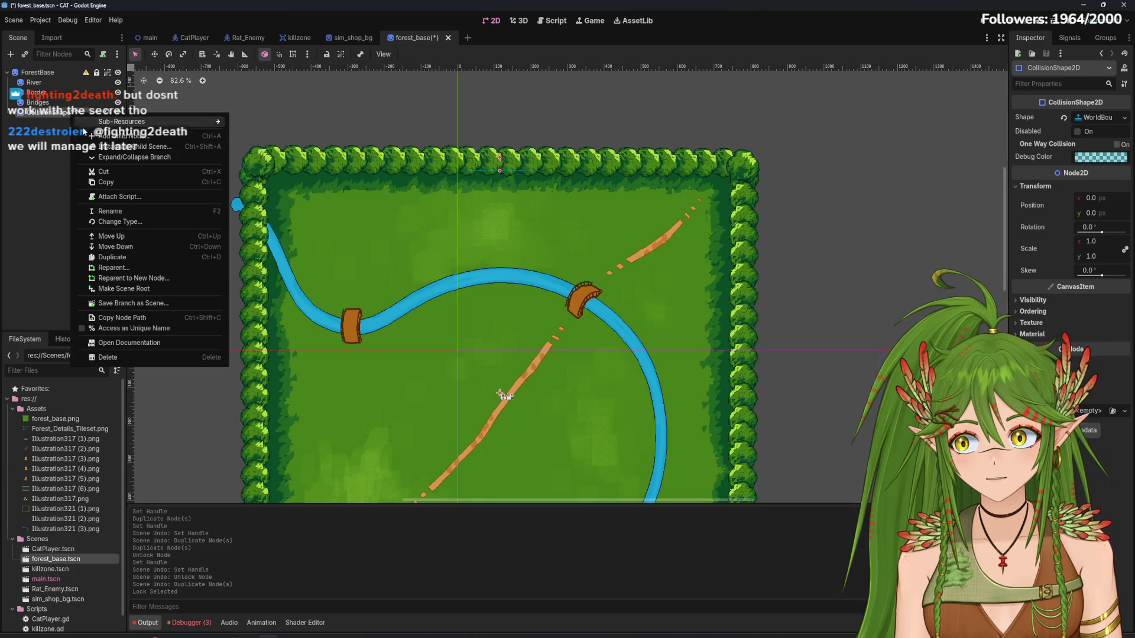
pyautogui.click(119, 257)
pyautogui.click(327, 55)
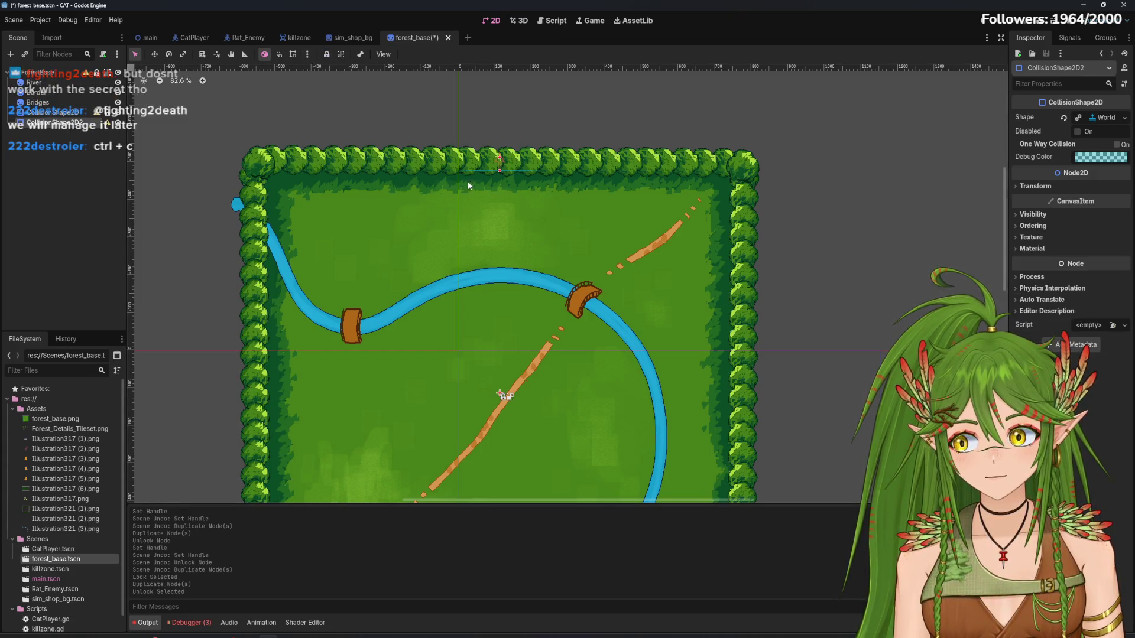
pyautogui.click(503, 178)
pyautogui.click(92, 125)
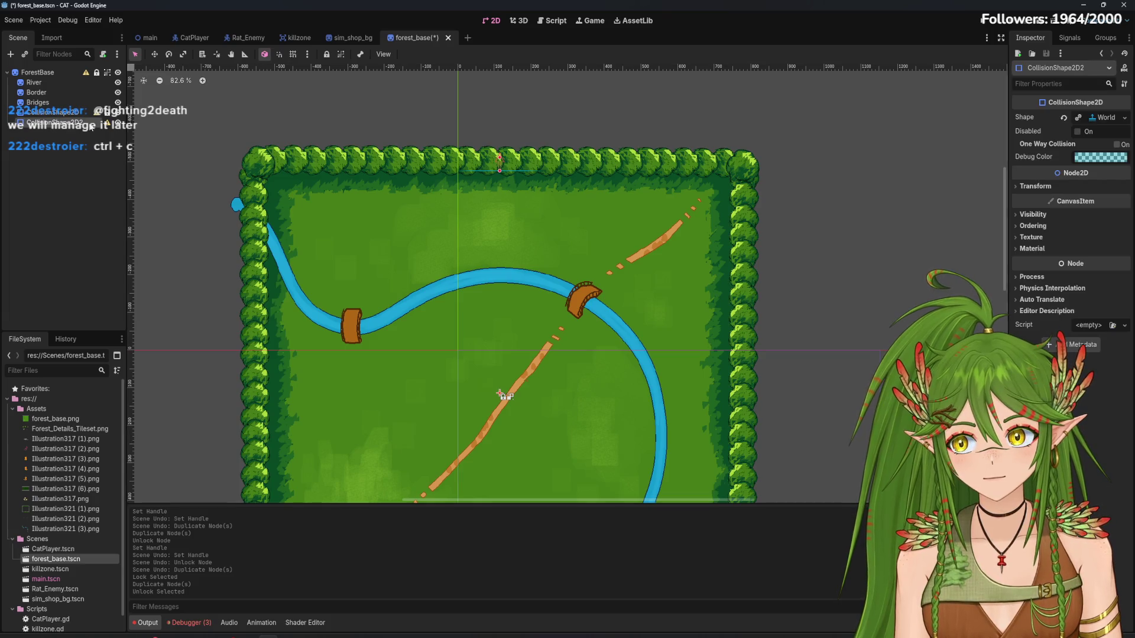
pyautogui.moveTo(499, 233); pyautogui.dragTo(500, 234)
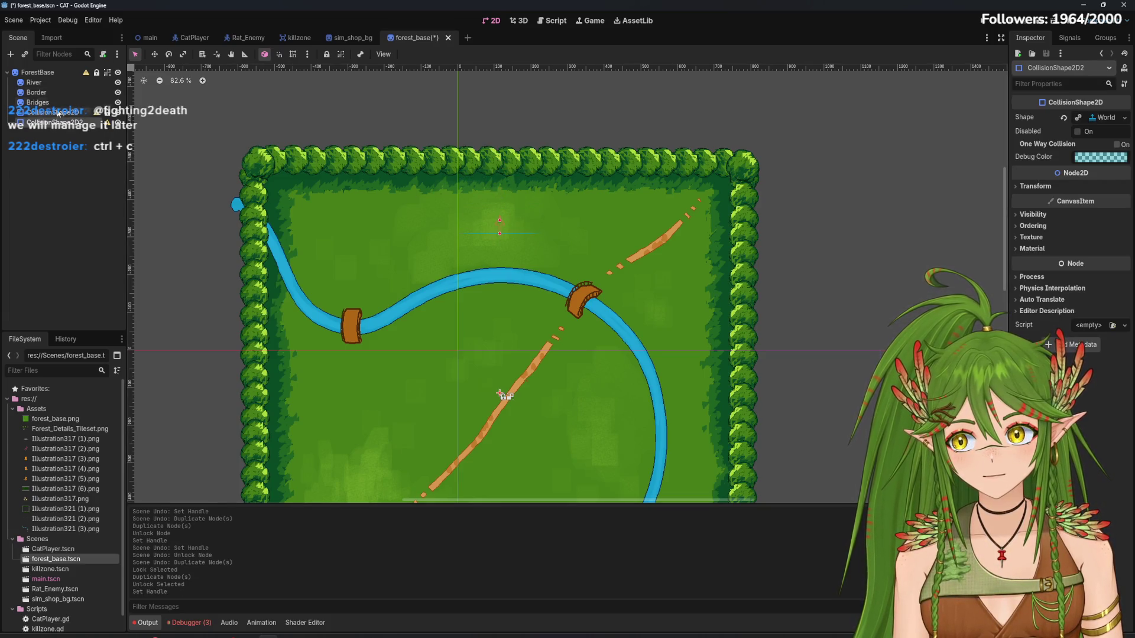
pyautogui.hotkey('ctrl', 'z')
pyautogui.hotkey('ctrl', 'z')
pyautogui.hotkey('ctrl', 'z')
pyautogui.hotkey('ctrl', 'z')
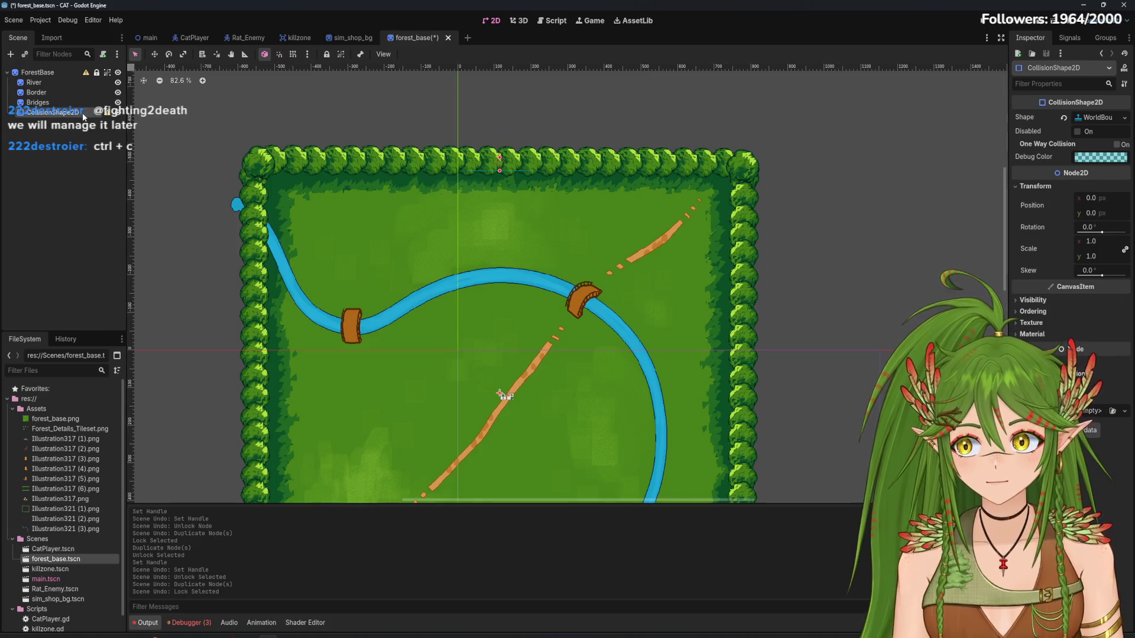
# Duplicate CollisionShape2D into CollisionShape2D2 and toggle the copy's visibility off and on
pyautogui.rightClick(83, 117)
pyautogui.click(105, 260)
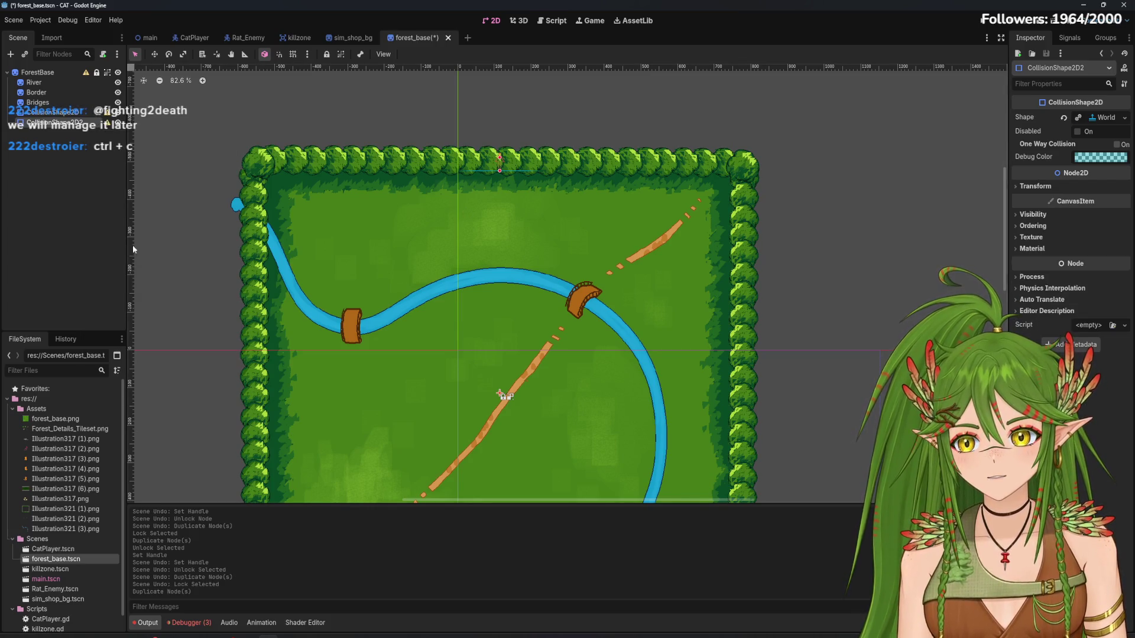
pyautogui.click(118, 122)
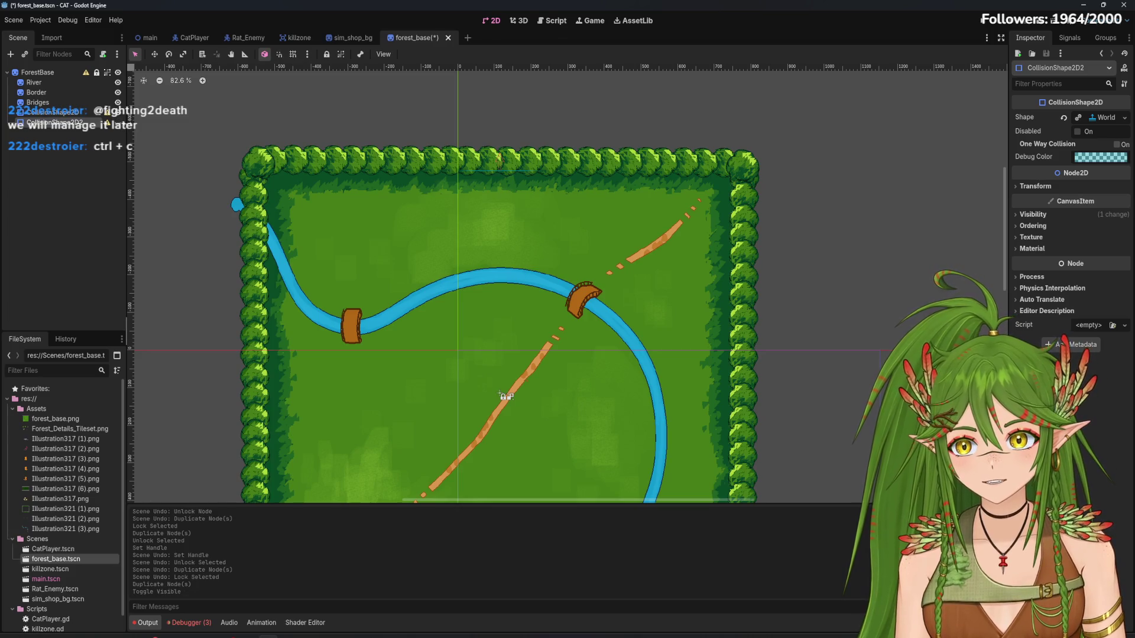
pyautogui.click(53, 113)
pyautogui.click(118, 122)
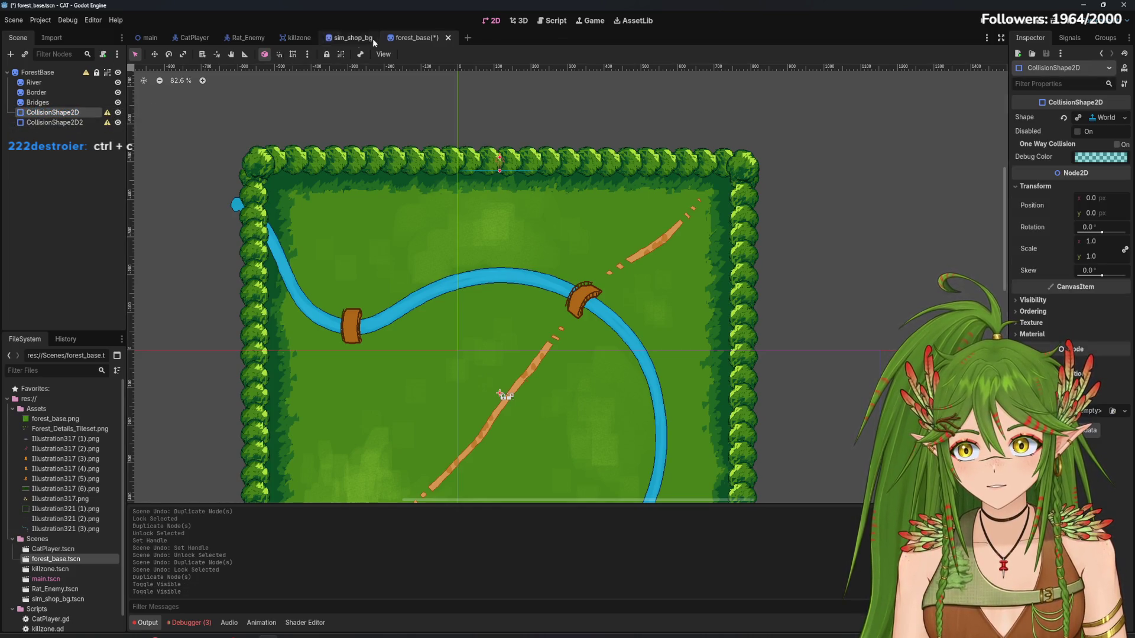
# Toggle CollisionShape2D's lock and move CollisionShape2D2's boundary line lower in the field
pyautogui.click(327, 54)
pyautogui.click(54, 122)
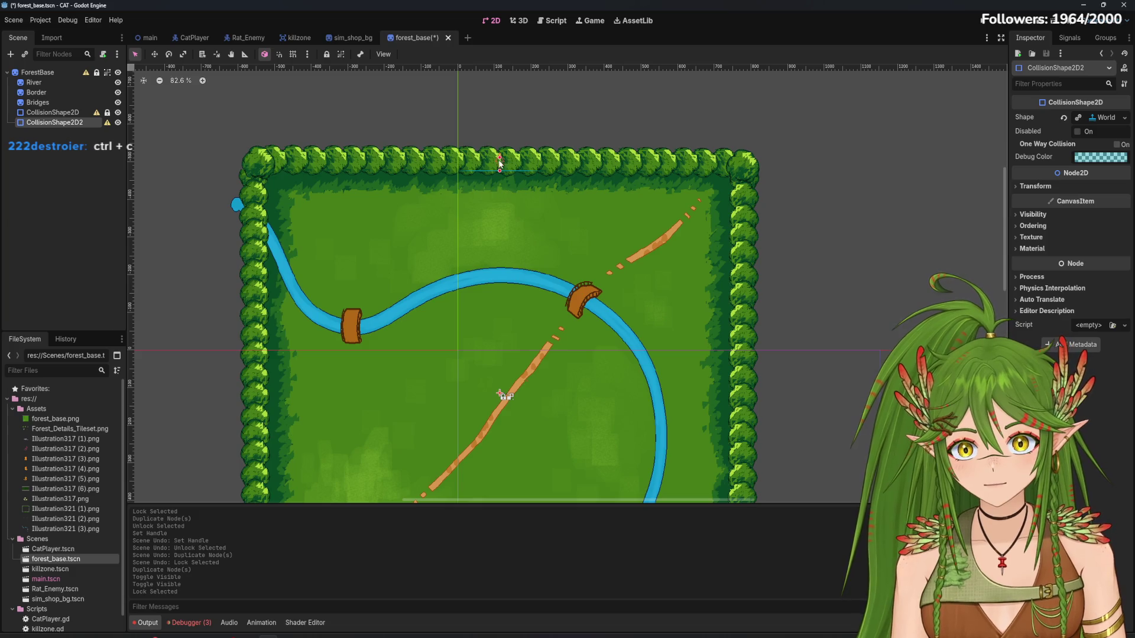
pyautogui.scroll(10, 499, 187)
pyautogui.moveTo(504, 317); pyautogui.dragTo(504, 330)
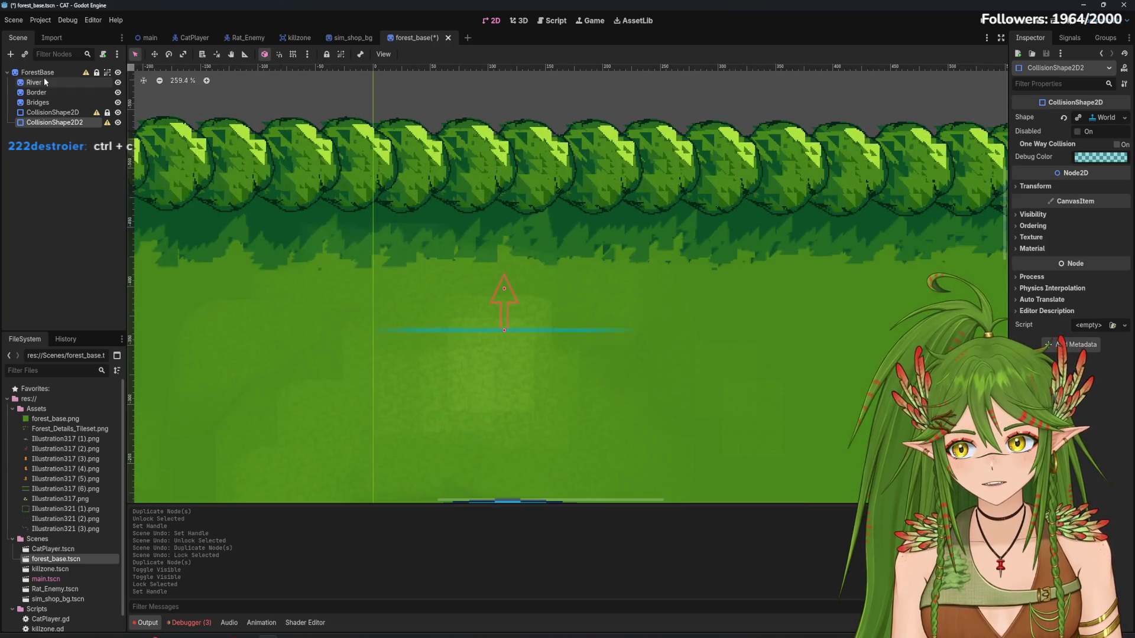
pyautogui.click(53, 112)
pyautogui.click(328, 57)
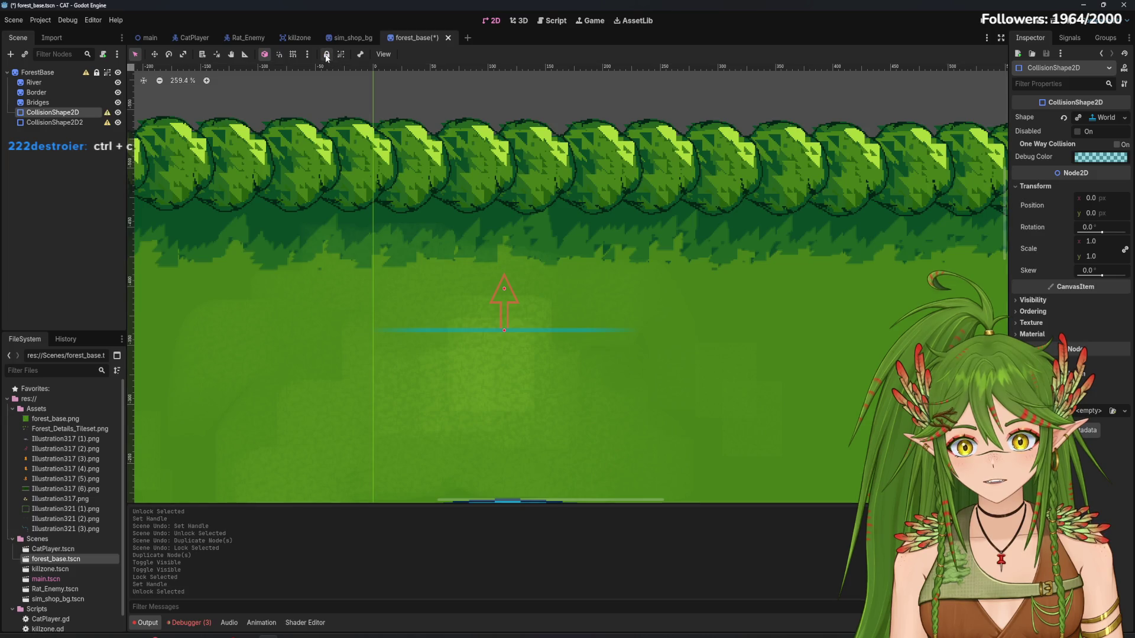
pyautogui.click(325, 57)
pyautogui.click(323, 56)
pyautogui.click(54, 122)
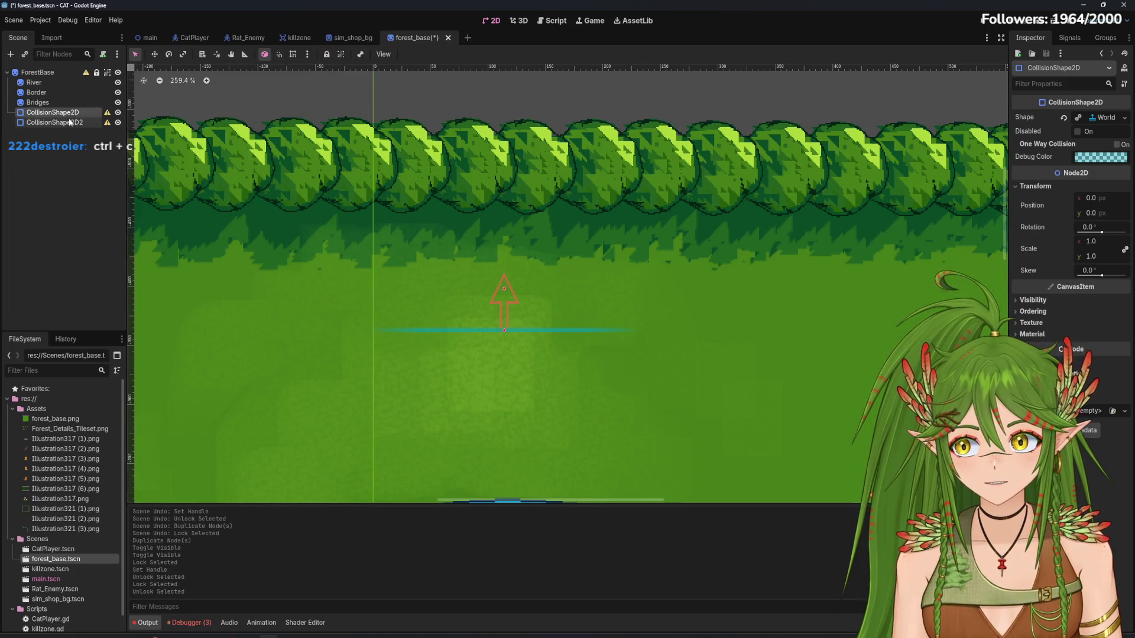
pyautogui.moveTo(506, 329); pyautogui.dragTo(509, 353)
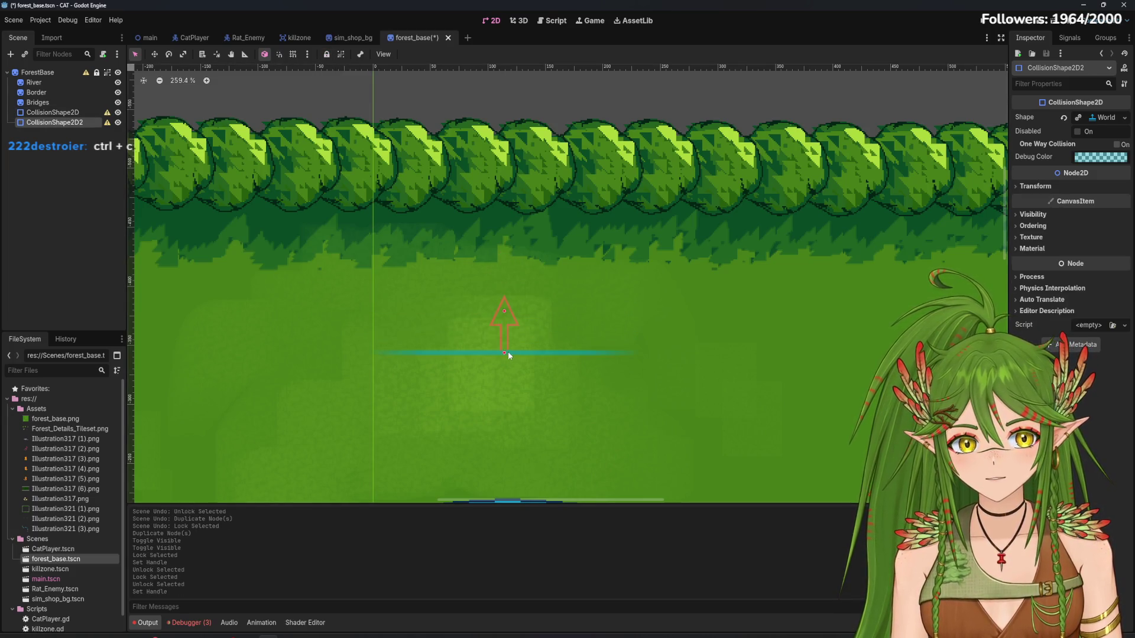
# Delete the duplicate CollisionShape2D2 and confirm its removal
pyautogui.click(59, 112)
pyautogui.click(65, 123)
pyautogui.click(74, 113)
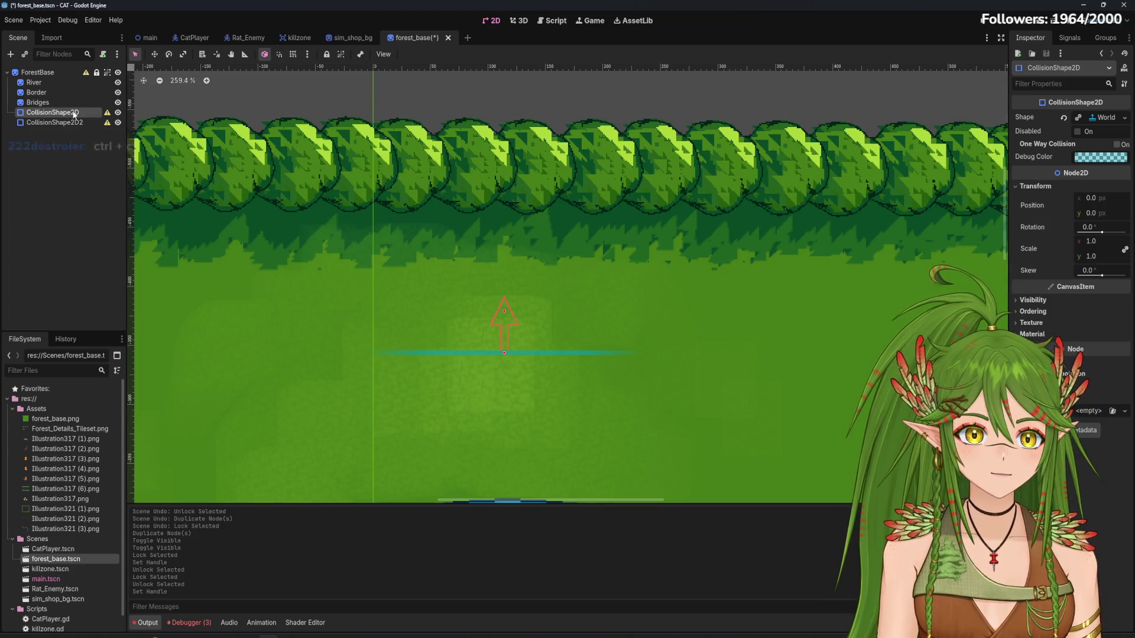
pyautogui.rightClick(81, 124)
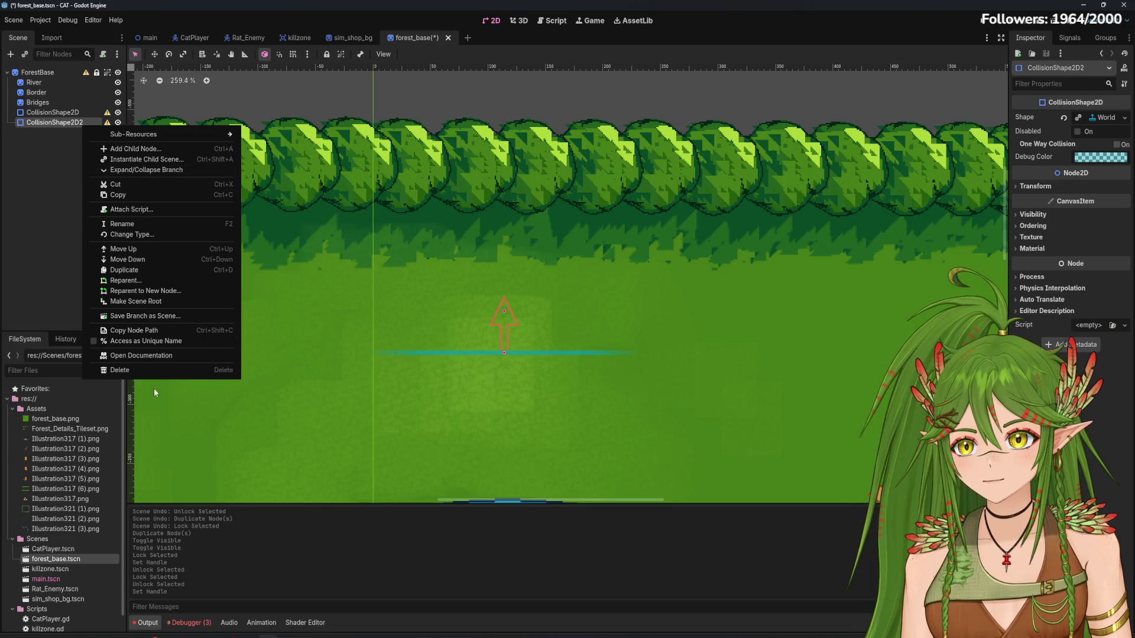
pyautogui.click(120, 370)
pyautogui.click(535, 332)
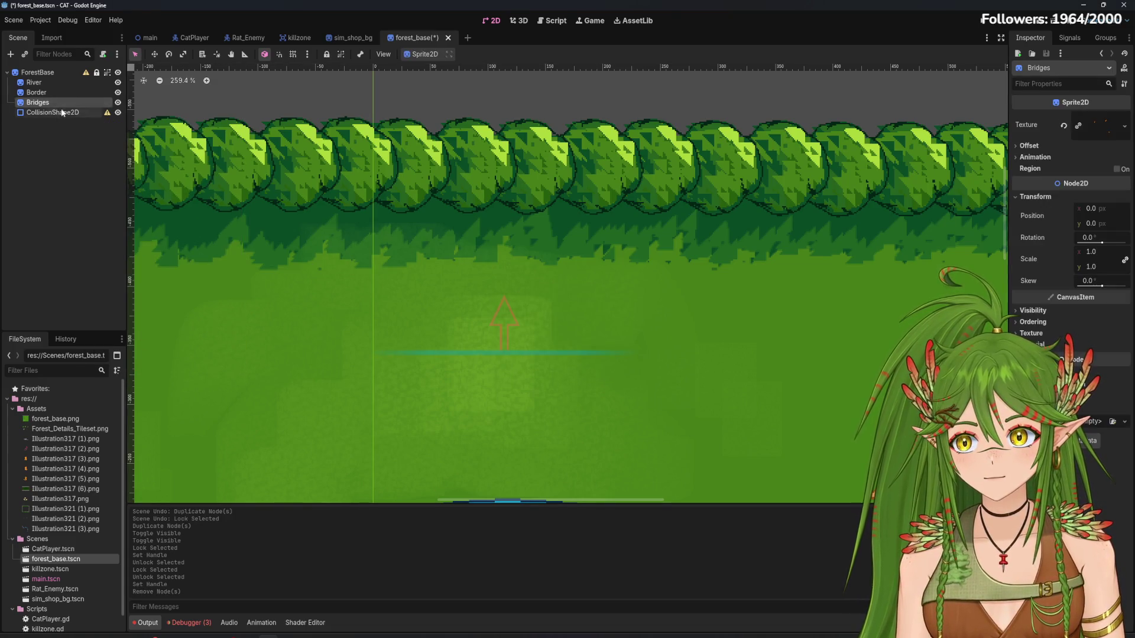
# Move CollisionShape2D's boundary line up to the top tree border
pyautogui.click(63, 112)
pyautogui.moveTo(508, 317)
pyautogui.mouseDown()
pyautogui.moveTo(504, 180)
pyautogui.moveTo(504, 204)
pyautogui.mouseUp()
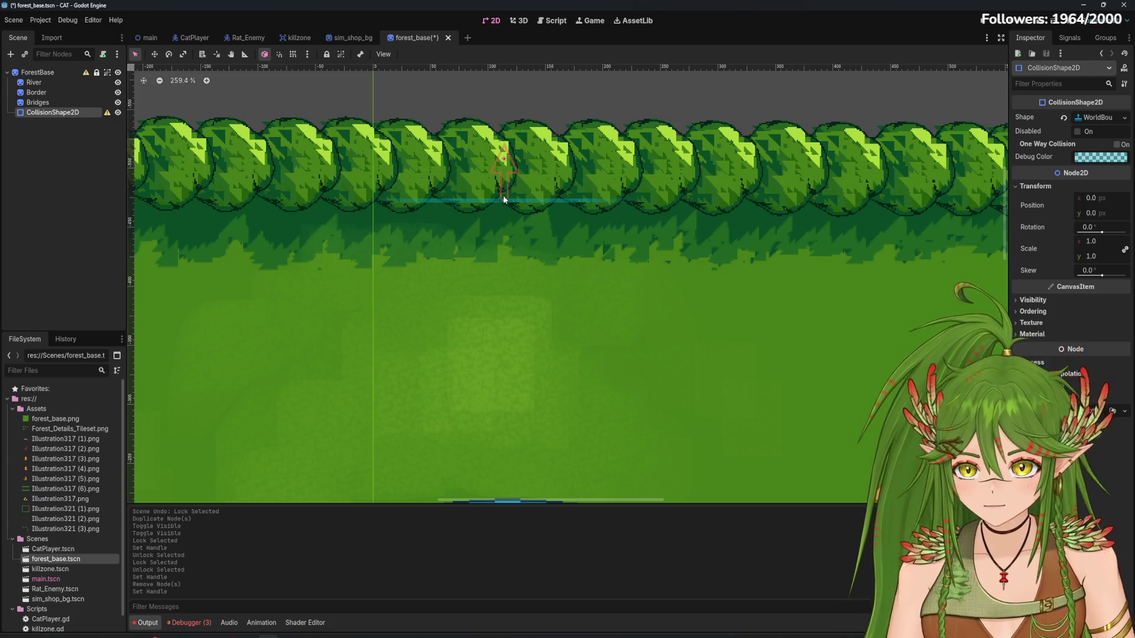
pyautogui.click(101, 172)
pyautogui.rightClick(73, 151)
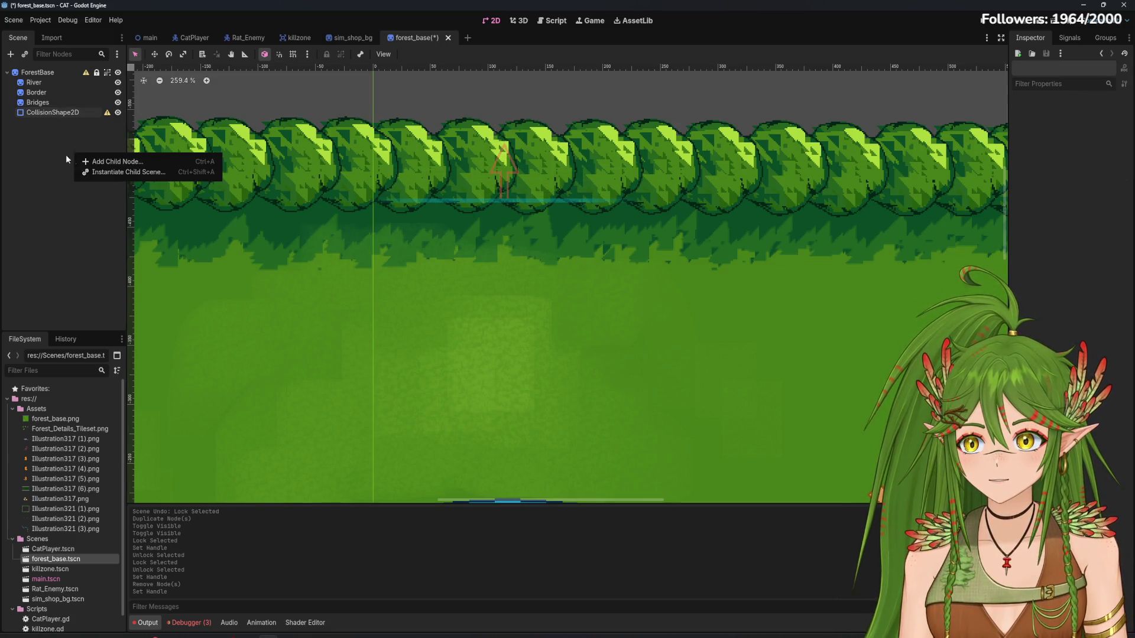
pyautogui.click(66, 154)
pyautogui.rightClick(63, 112)
pyautogui.press('Escape')
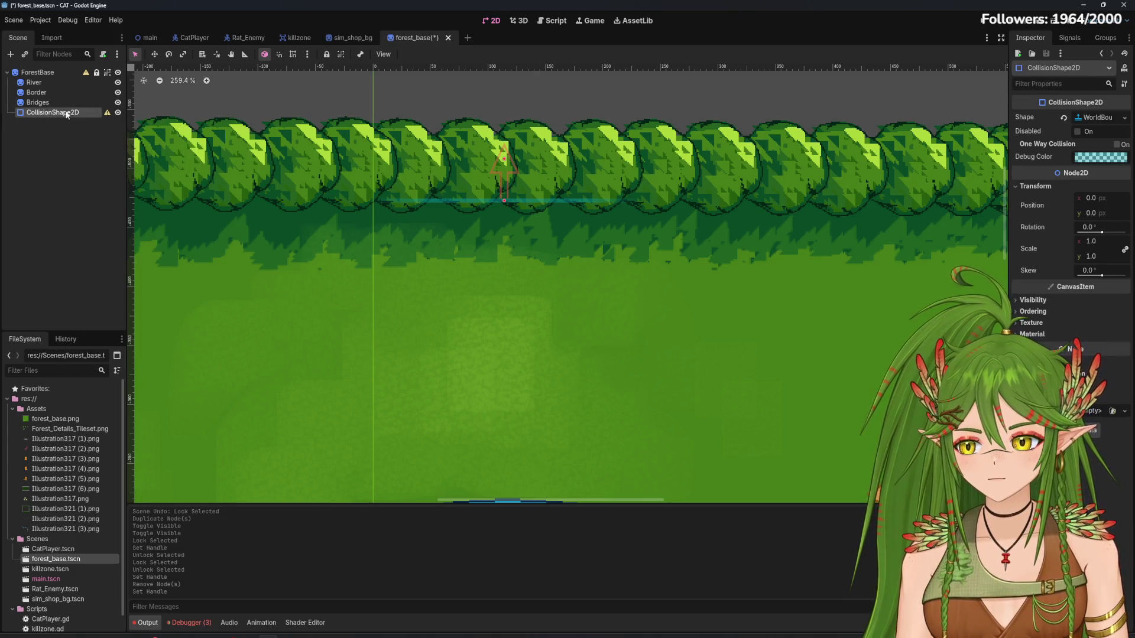
# Duplicate CollisionShape2D as CollisionShape2D2, move the copy's line down the field, and hide it
pyautogui.hotkey('ctrl', 'd')
pyautogui.moveTo(504, 201); pyautogui.dragTo(509, 258)
pyautogui.hotkey('ctrl', 'z')
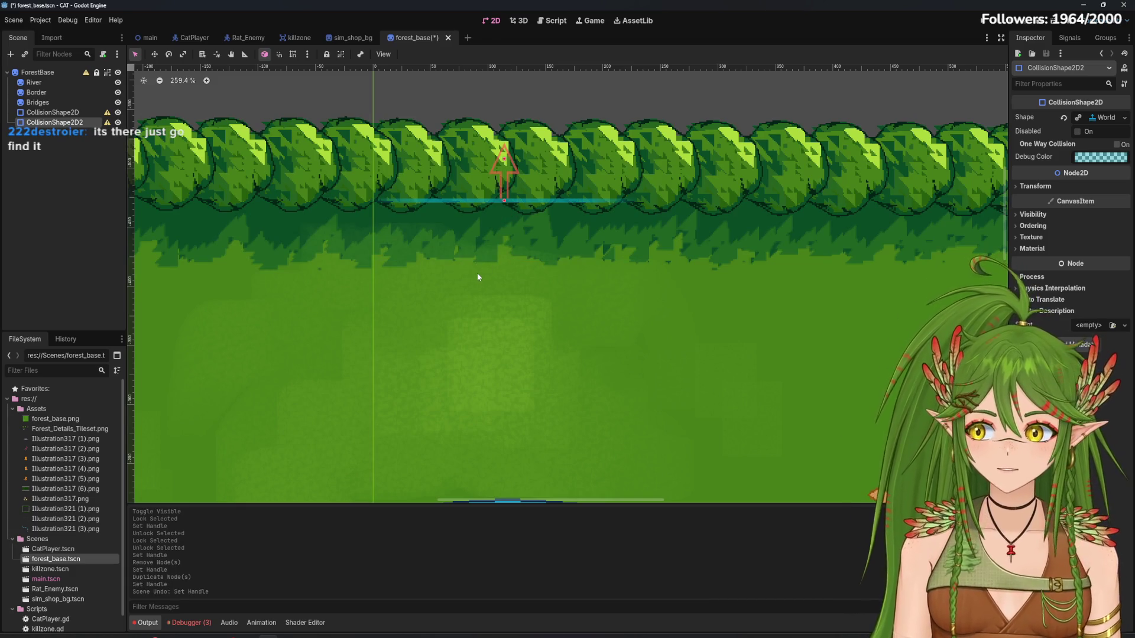
pyautogui.moveTo(504, 200); pyautogui.dragTo(504, 381)
pyautogui.click(118, 122)
pyautogui.click(118, 123)
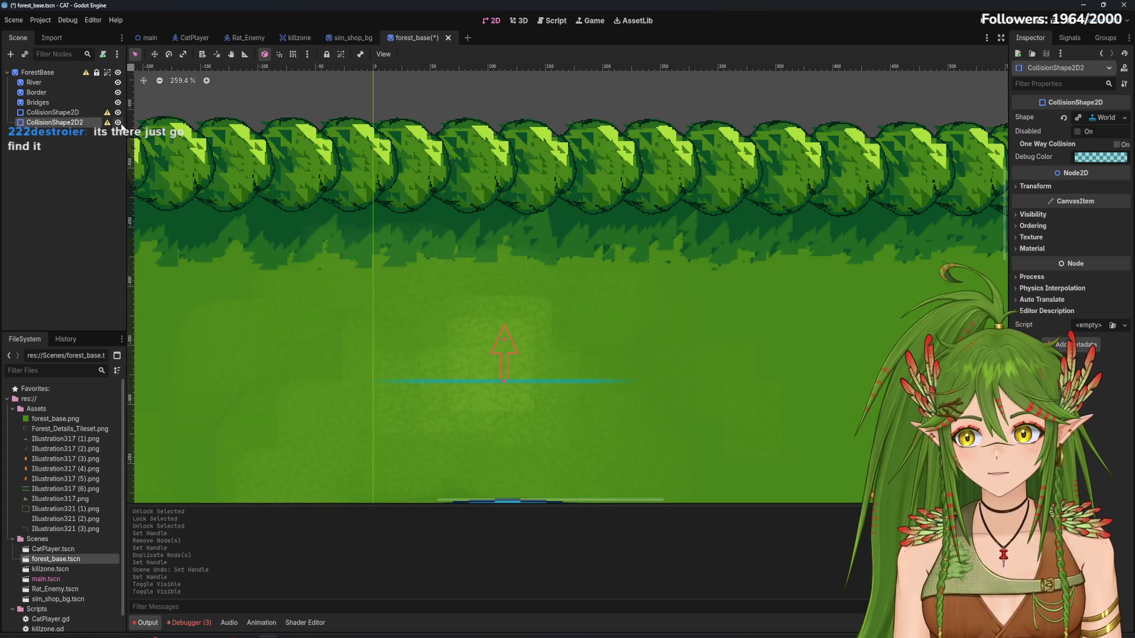
pyautogui.click(118, 122)
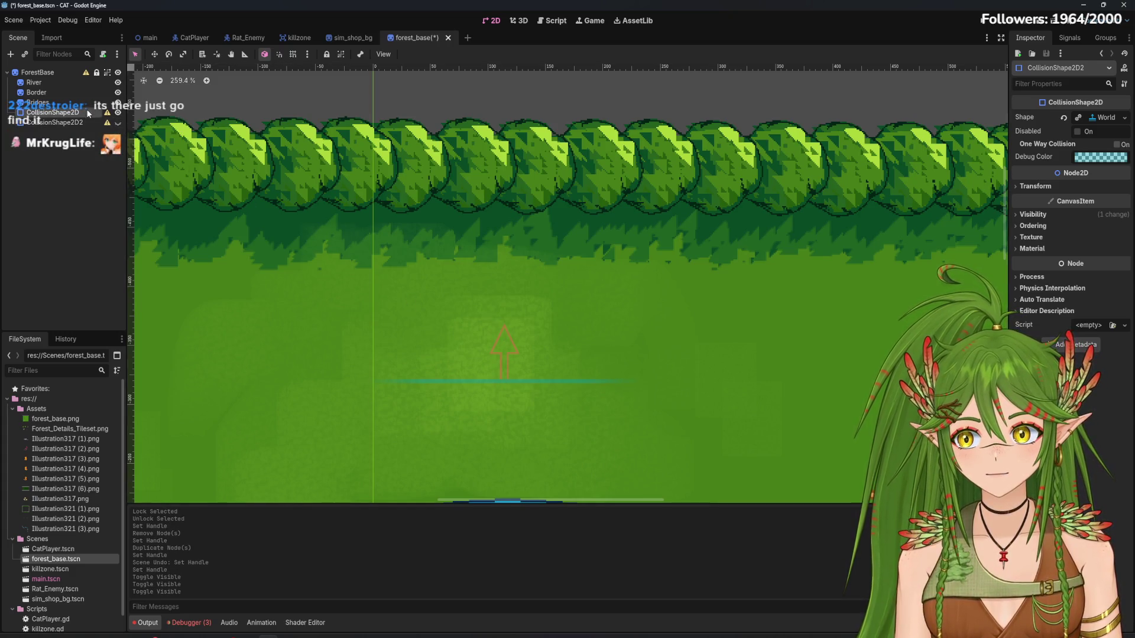
# Move CollisionShape2D's line up to the treeline, show CollisionShape2D2 again, and open its actions
pyautogui.click(500, 394)
pyautogui.moveTo(505, 381)
pyautogui.mouseDown()
pyautogui.moveTo(503, 206)
pyautogui.moveTo(527, 197)
pyautogui.mouseUp()
pyautogui.click(118, 122)
pyautogui.scroll(-2, 526, 265)
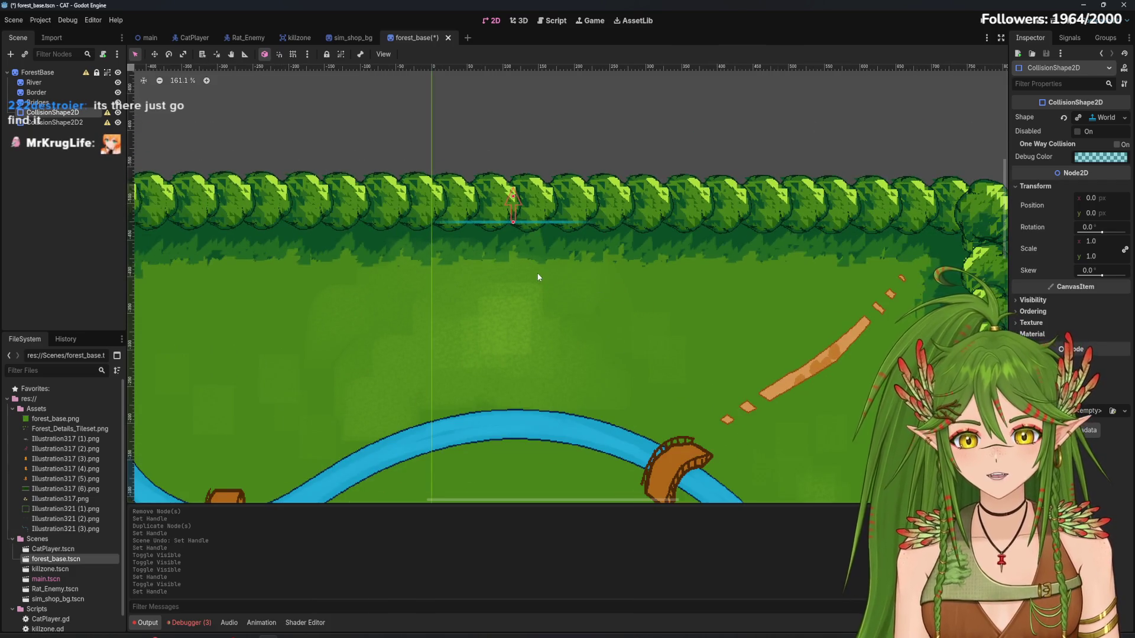
pyautogui.click(69, 124)
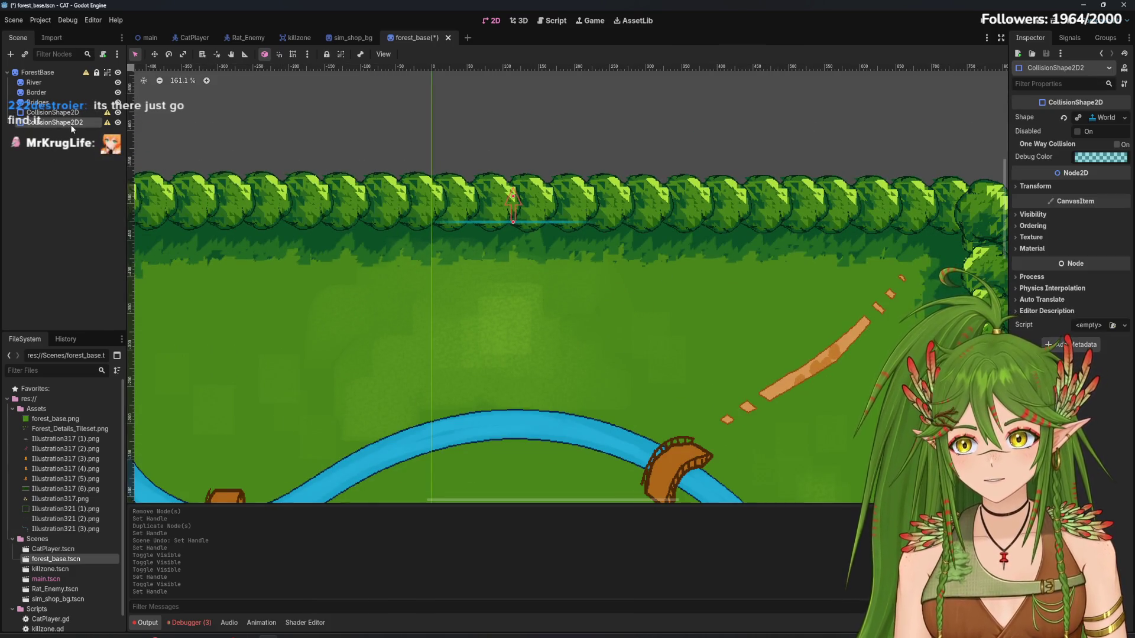
pyautogui.rightClick(70, 124)
# Delete CollisionShape2D2 and copy the original CollisionShape2D node
pyautogui.click(109, 370)
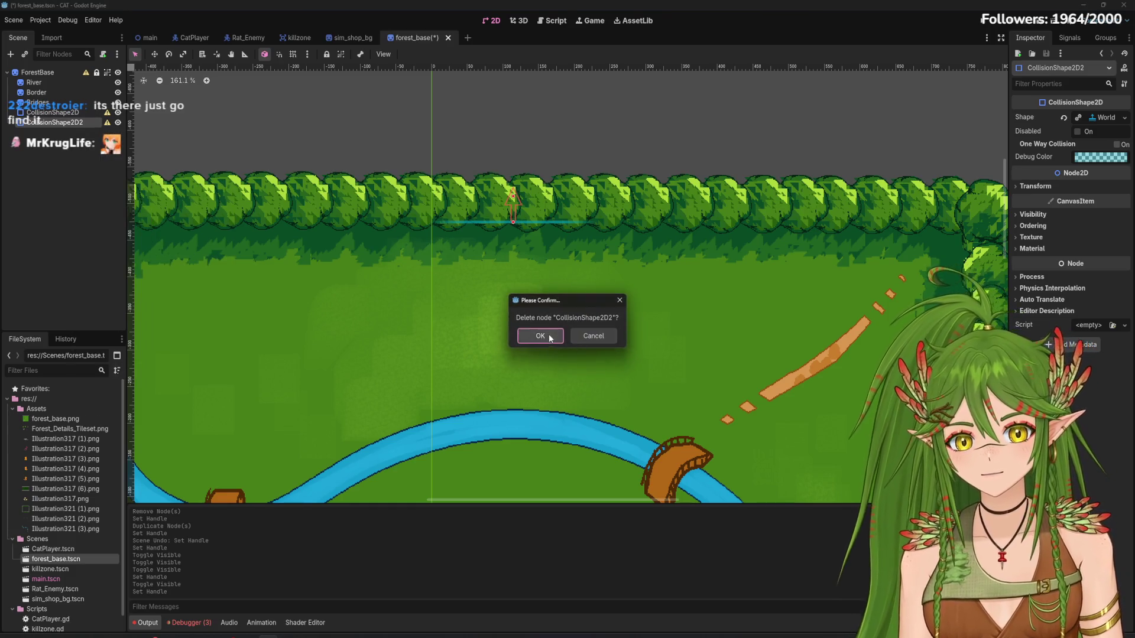
pyautogui.click(540, 336)
pyautogui.click(74, 115)
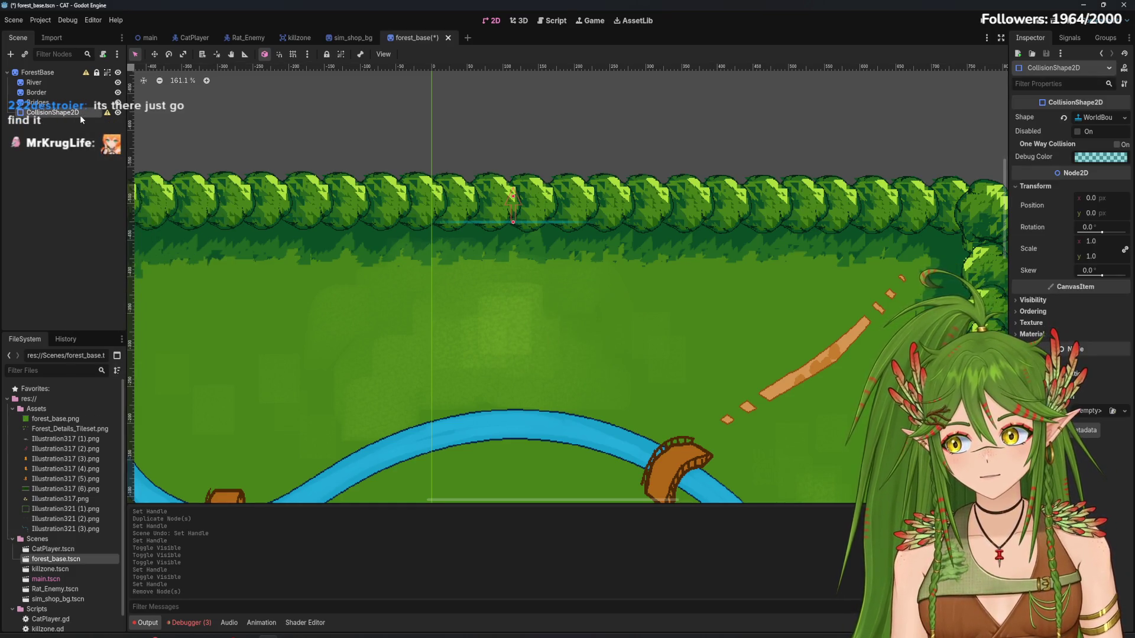
pyautogui.rightClick(80, 115)
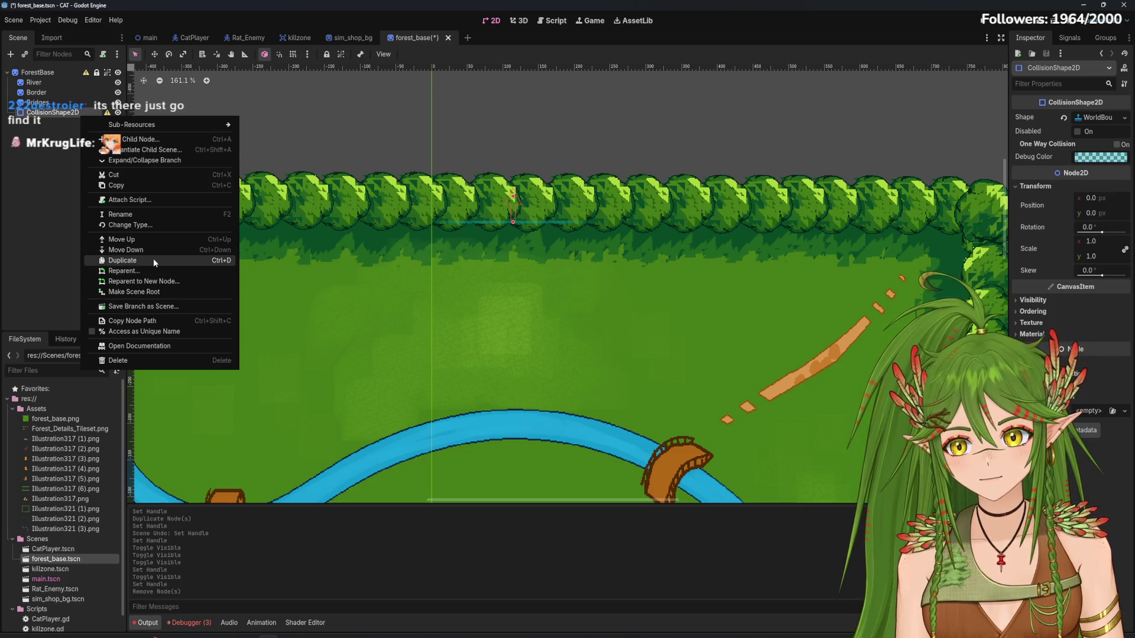
pyautogui.click(137, 185)
# Paste the copied collision shape and move it directly under ForestBase
pyautogui.rightClick(62, 161)
pyautogui.click(123, 242)
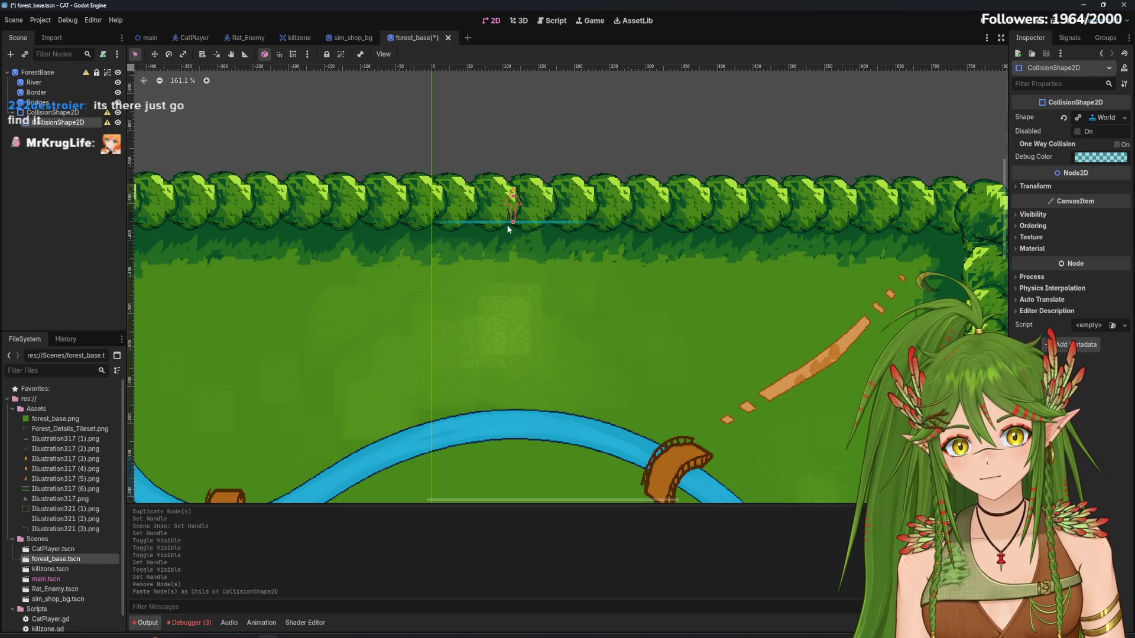
pyautogui.moveTo(507, 227); pyautogui.dragTo(509, 281)
pyautogui.hotkey('ctrl', 'z')
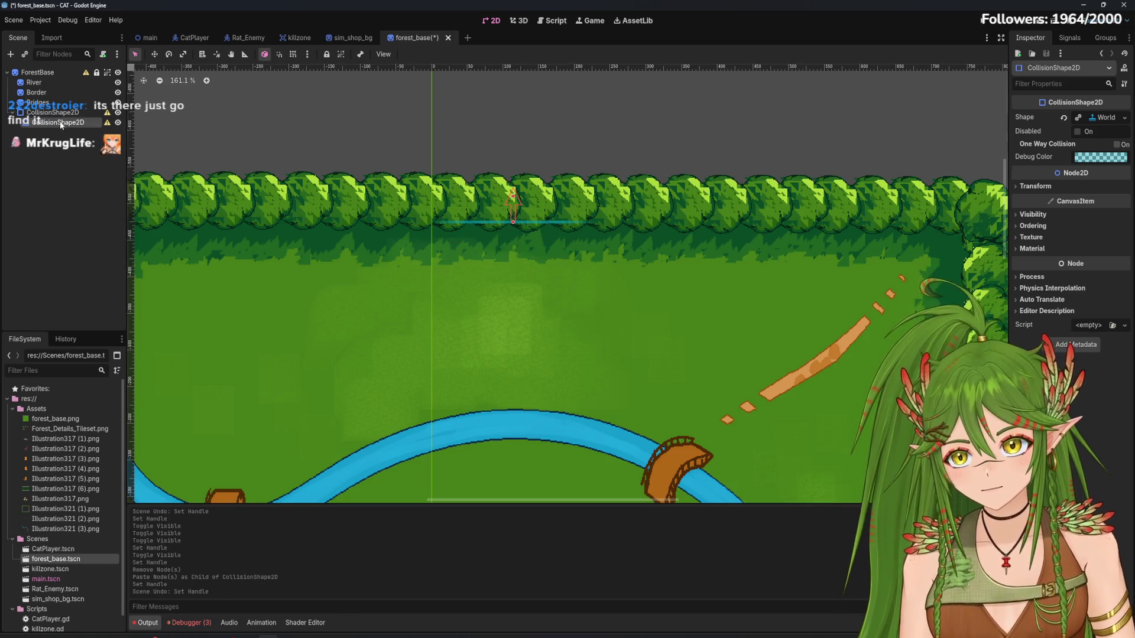
pyautogui.moveTo(68, 122); pyautogui.dragTo(43, 74)
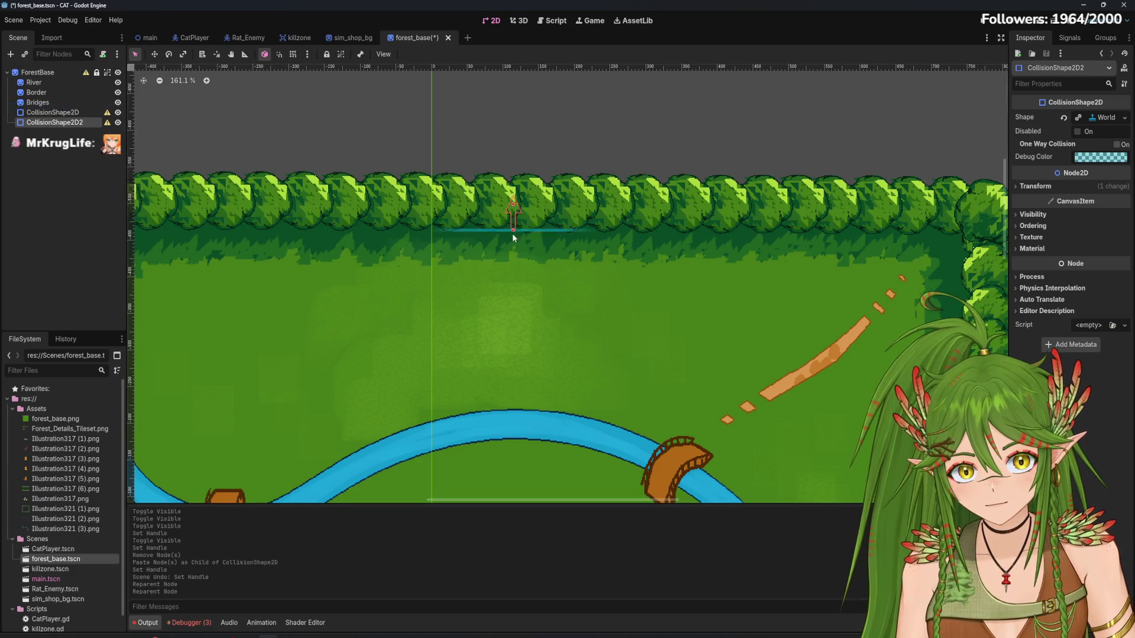
# Pull the pasted boundary line down slightly and adjust CollisionShape2D's handle
pyautogui.moveTo(513, 222); pyautogui.dragTo(513, 272)
pyautogui.click(76, 130)
pyautogui.click(76, 113)
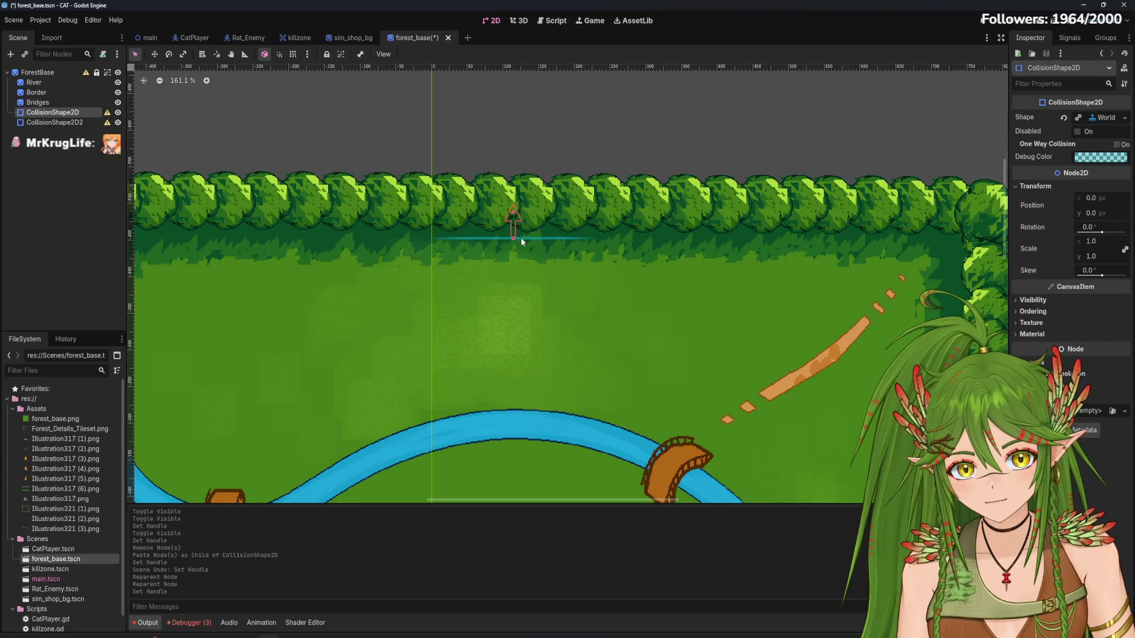
pyautogui.click(520, 238)
pyautogui.click(59, 122)
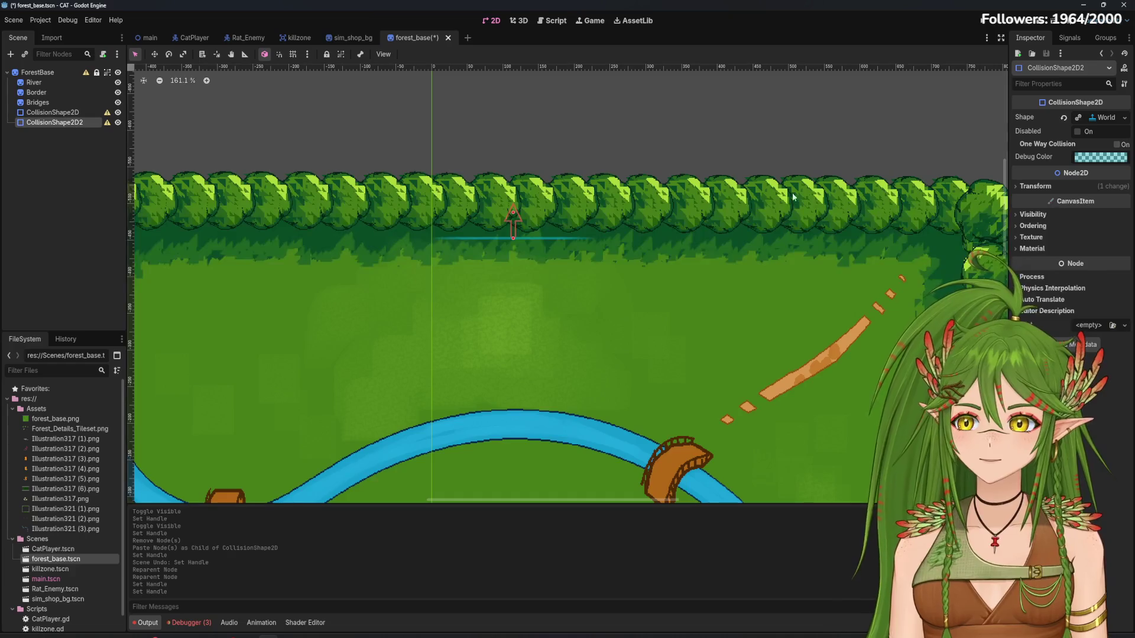
# Shrink CollisionShape2D2's scale until it flips negative
pyautogui.moveTo(1092, 242); pyautogui.dragTo(1073, 243)
pyautogui.scroll(-3, 687, 167)
pyautogui.scroll(-5, 703, 178)
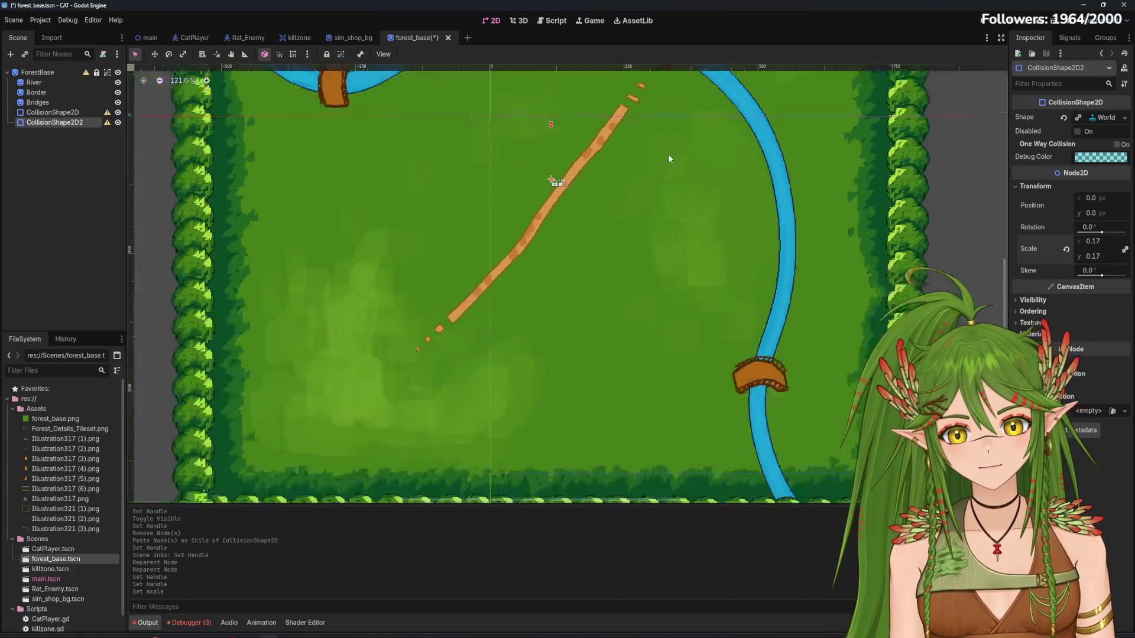
pyautogui.moveTo(1092, 242); pyautogui.dragTo(1082, 243)
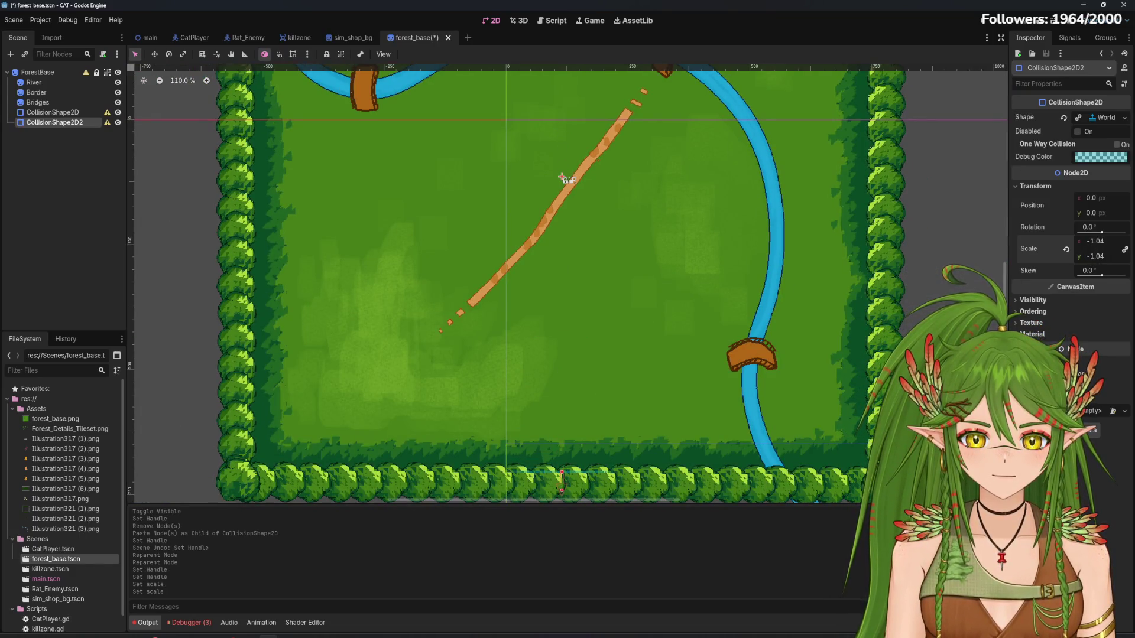
pyautogui.scroll(5, 568, 338)
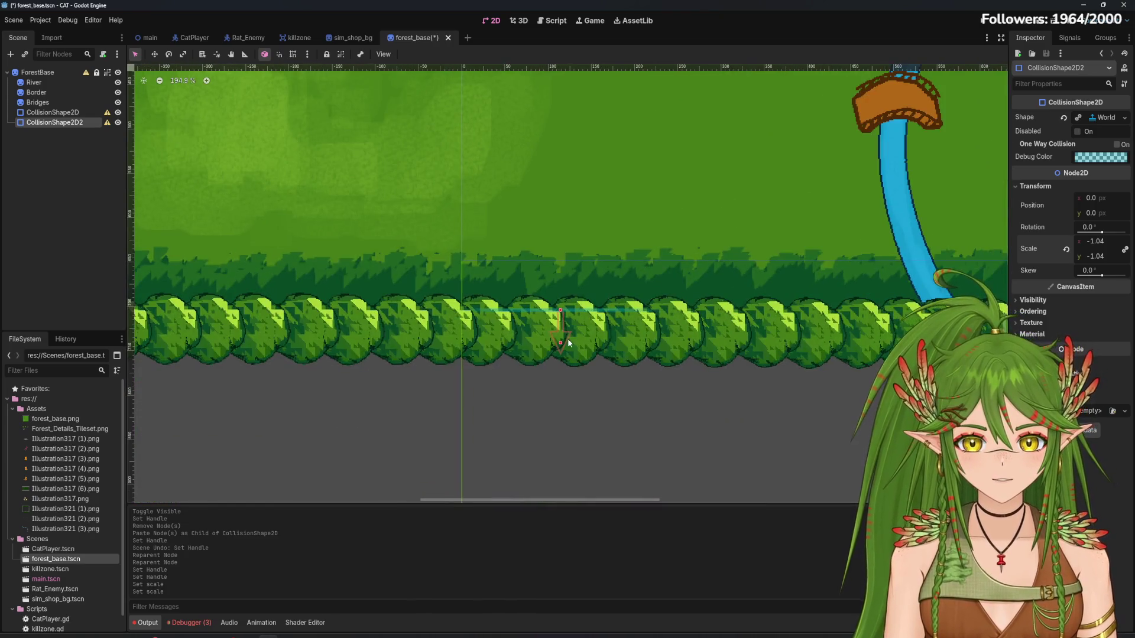
pyautogui.scroll(-7, 774, 315)
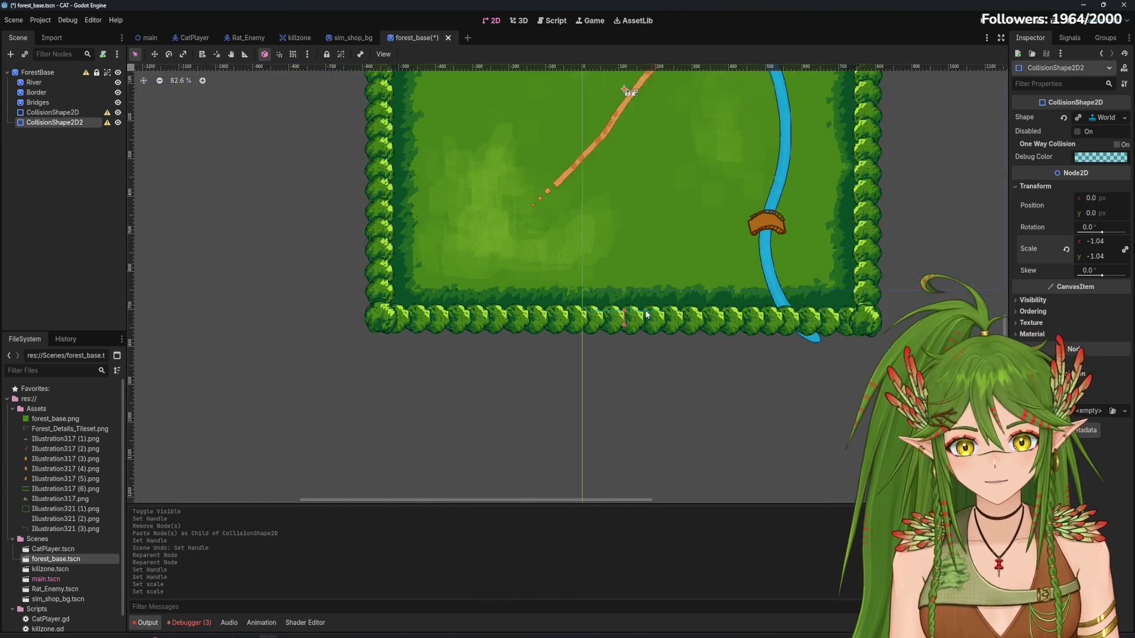
pyautogui.scroll(2, 613, 314)
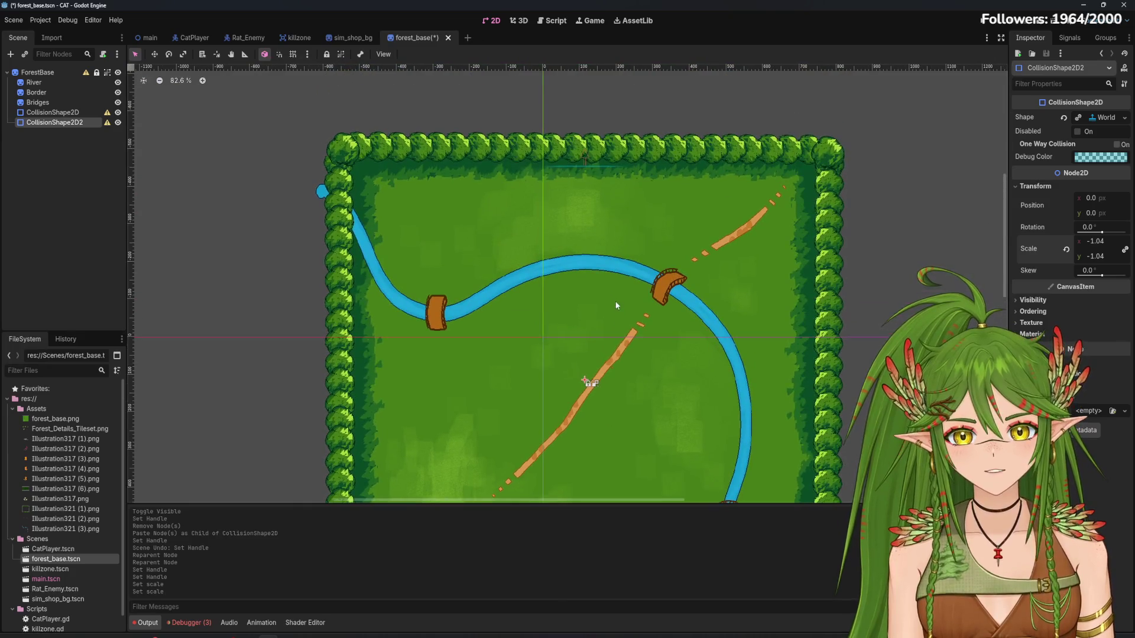
# Set CollisionShape2D's scale to 1.035
pyautogui.click(575, 231)
pyautogui.scroll(3, 591, 164)
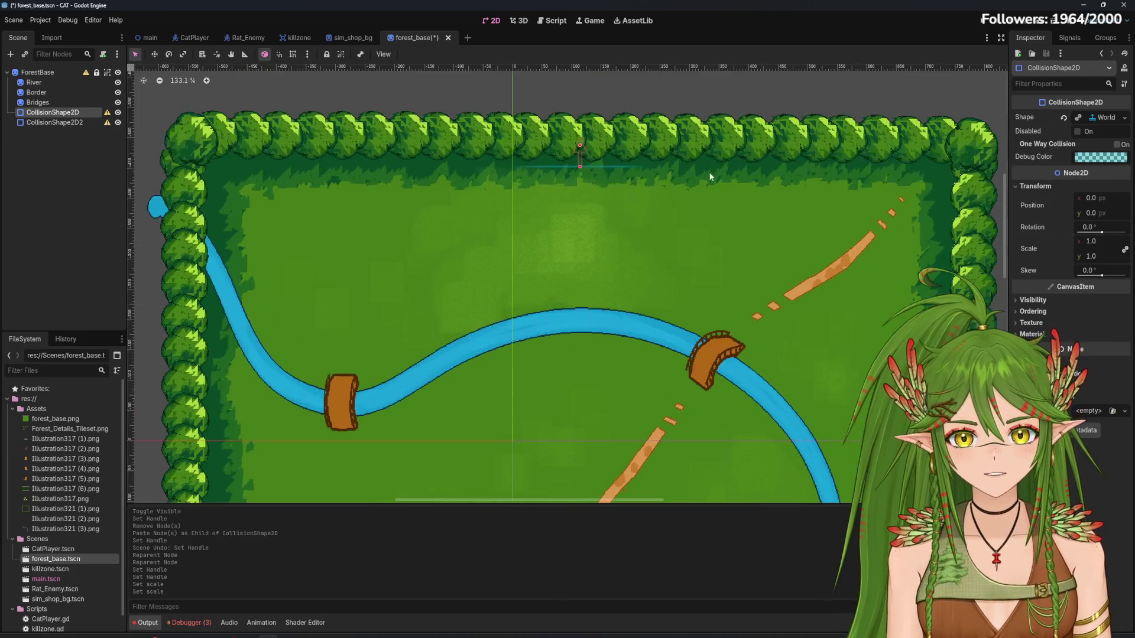
pyautogui.moveTo(580, 164); pyautogui.dragTo(580, 133)
pyautogui.scroll(-5, 796, 339)
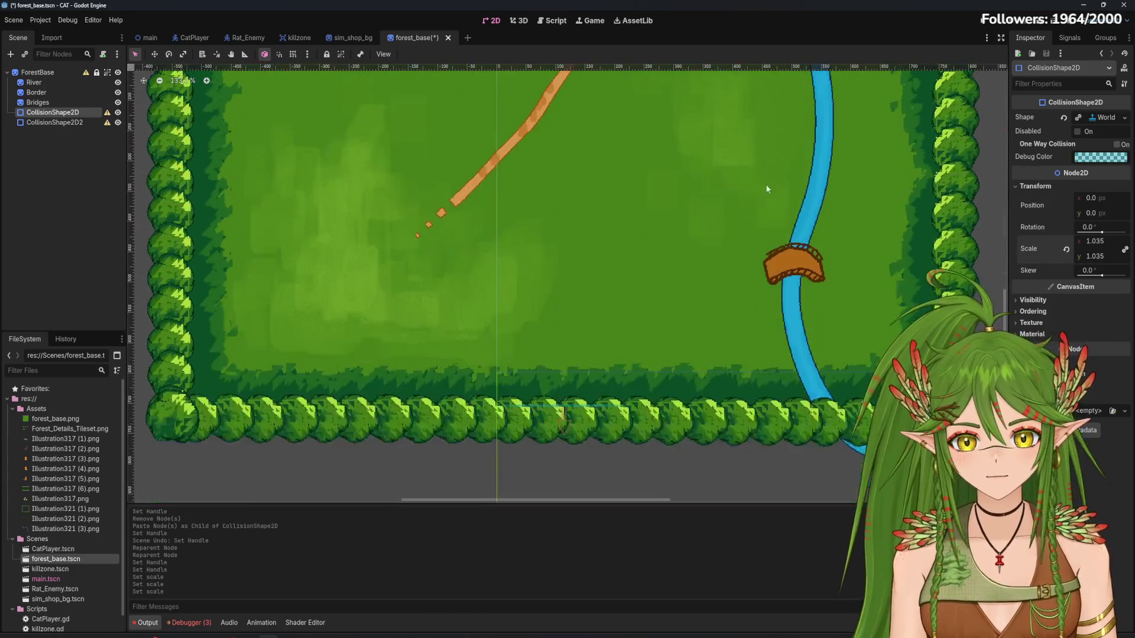
pyautogui.scroll(-2, 749, 249)
pyautogui.scroll(8, 748, 250)
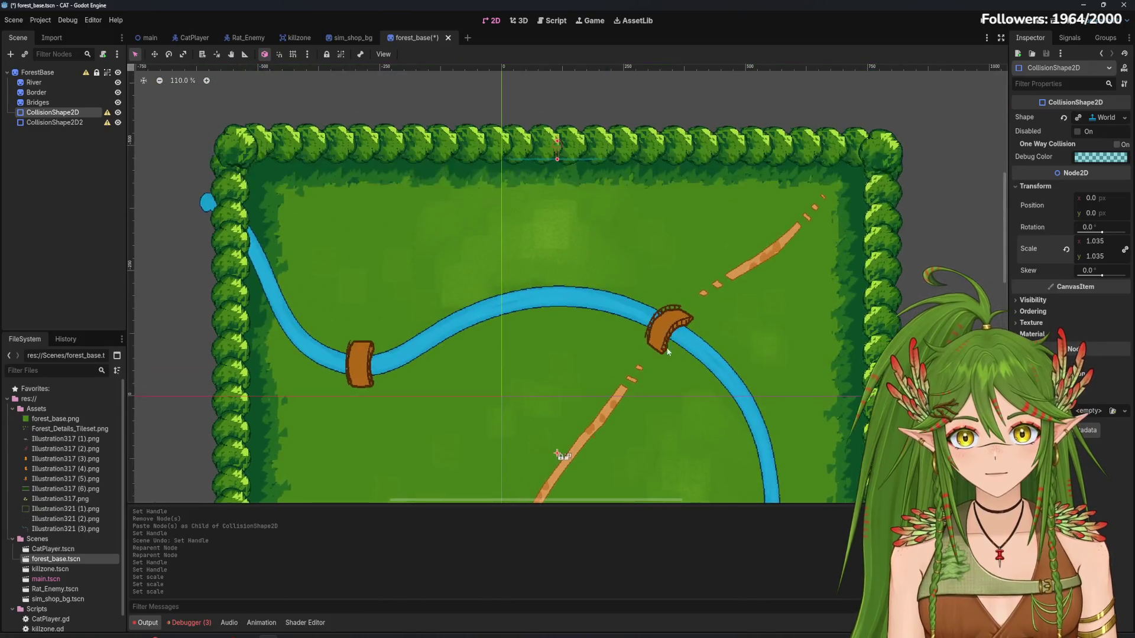
pyautogui.scroll(4, 580, 211)
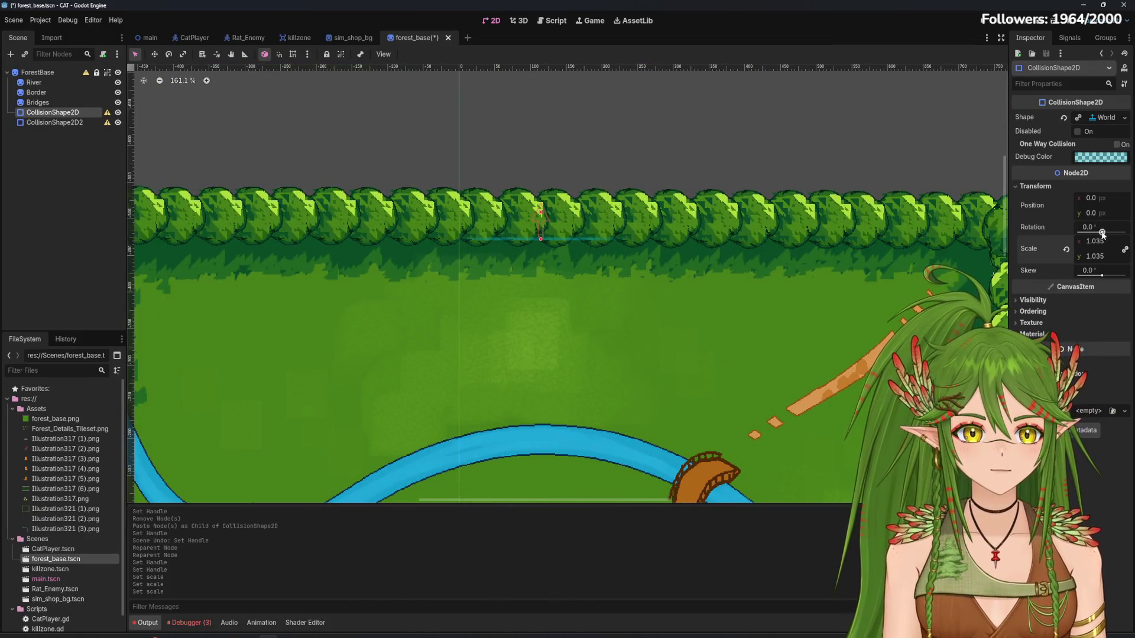
pyautogui.scroll(-10, 762, 422)
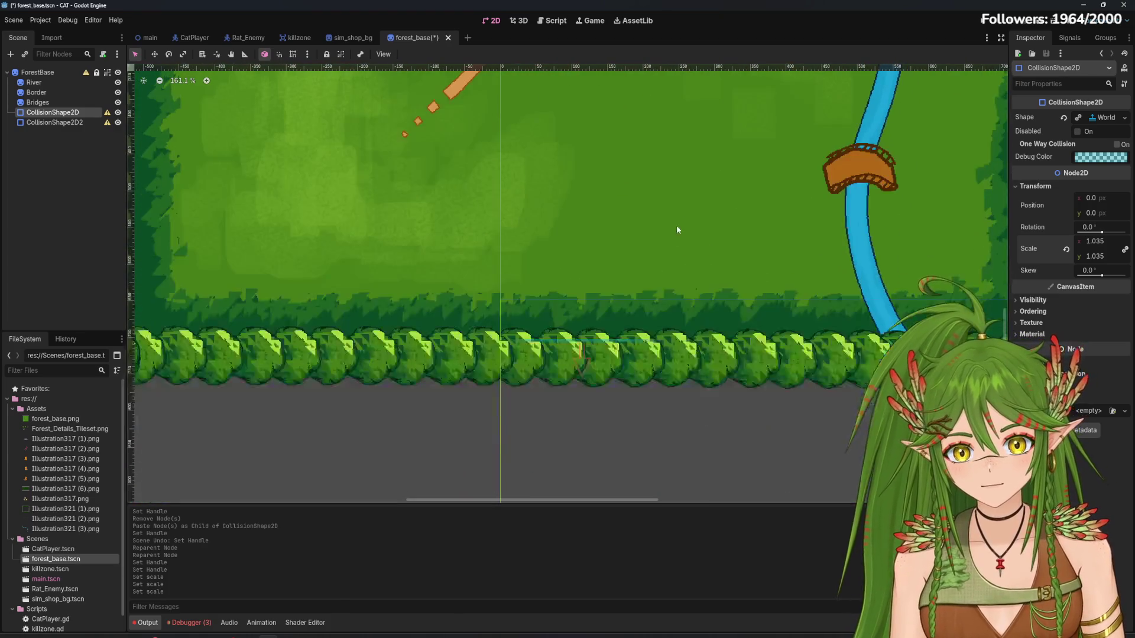
# Set CollisionShape2D2's scale to -1.035 and nudge its horizontal position
pyautogui.click(59, 122)
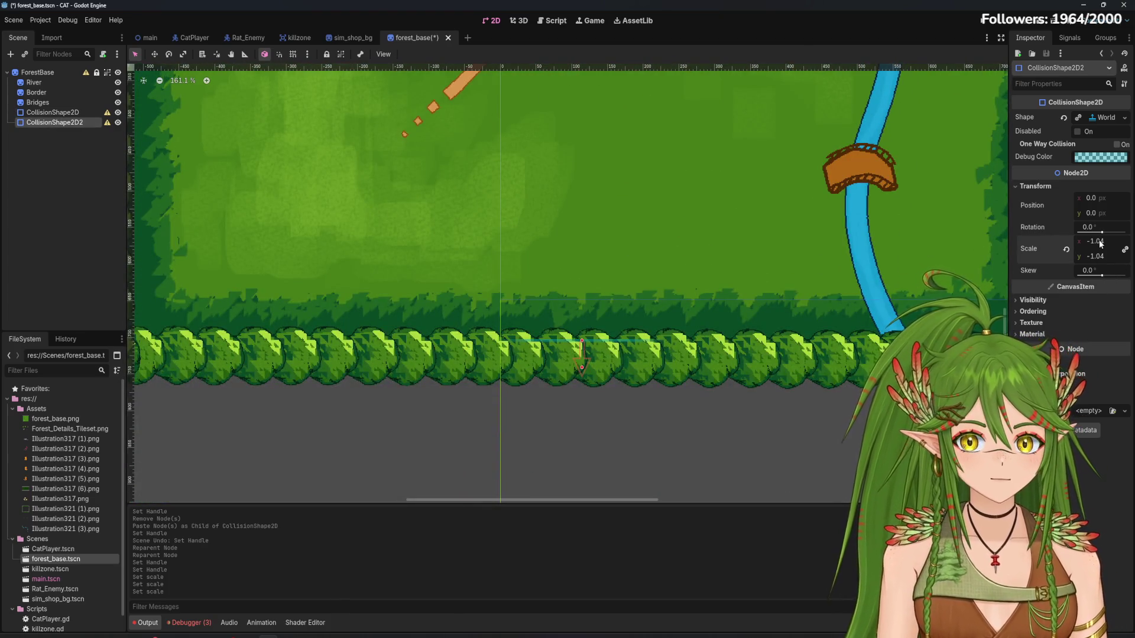
pyautogui.moveTo(582, 391); pyautogui.dragTo(582, 364)
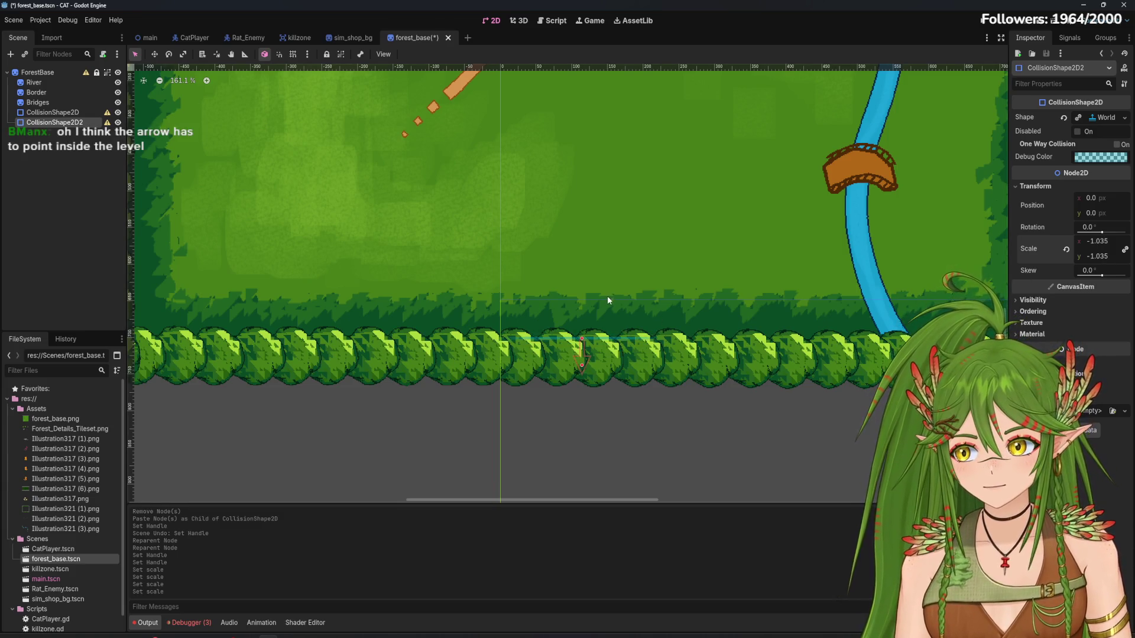
pyautogui.scroll(-3, 624, 295)
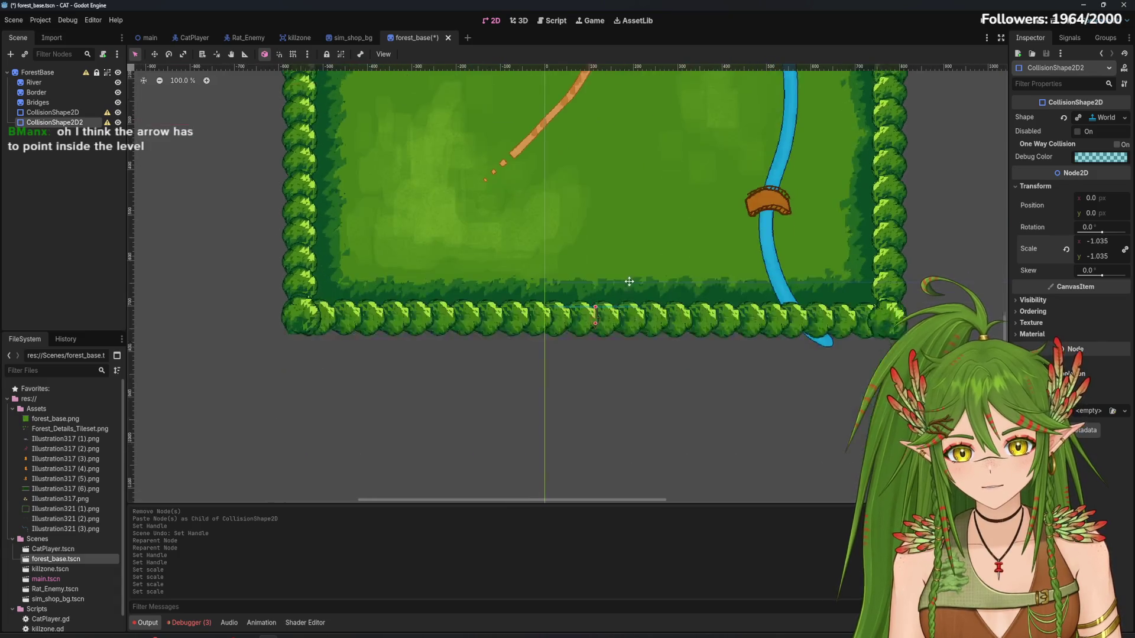
pyautogui.scroll(1, 607, 314)
pyautogui.scroll(9, 595, 310)
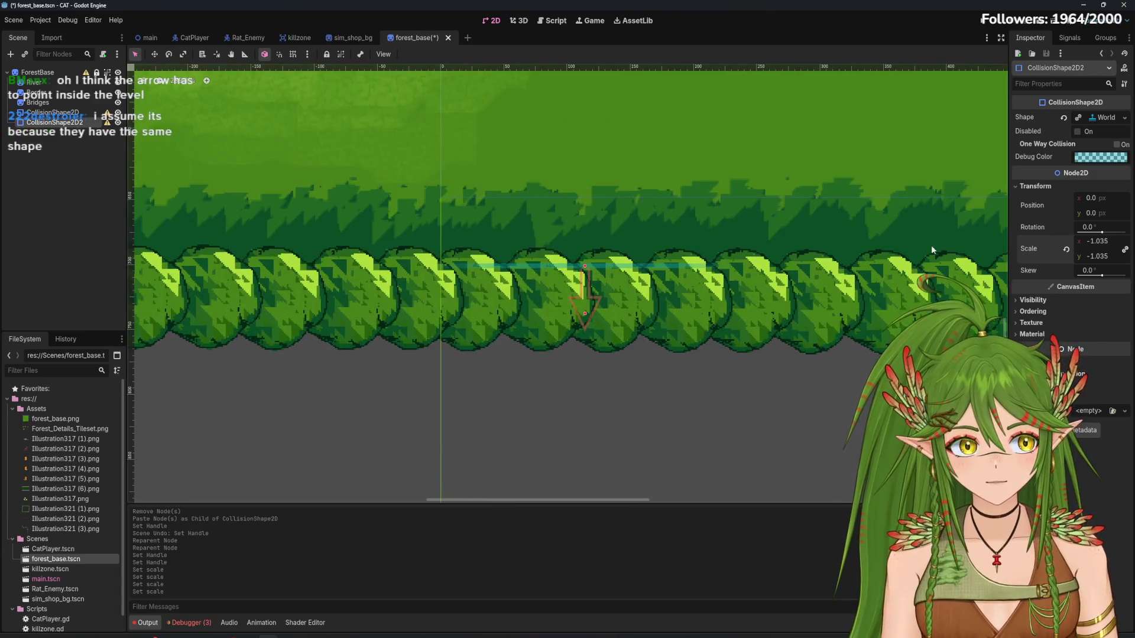
pyautogui.moveTo(1094, 198); pyautogui.dragTo(1092, 211)
# Undo the trial position nudges on CollisionShape2D2
pyautogui.hotkey('ctrl', 'z')
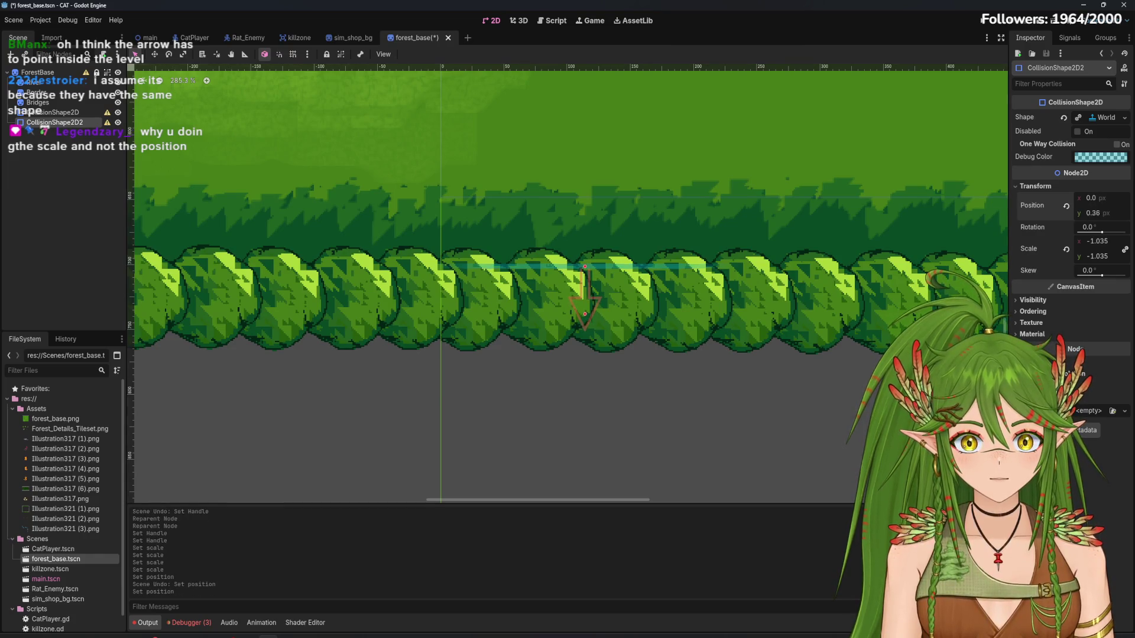
pyautogui.hotkey('ctrl', 'z')
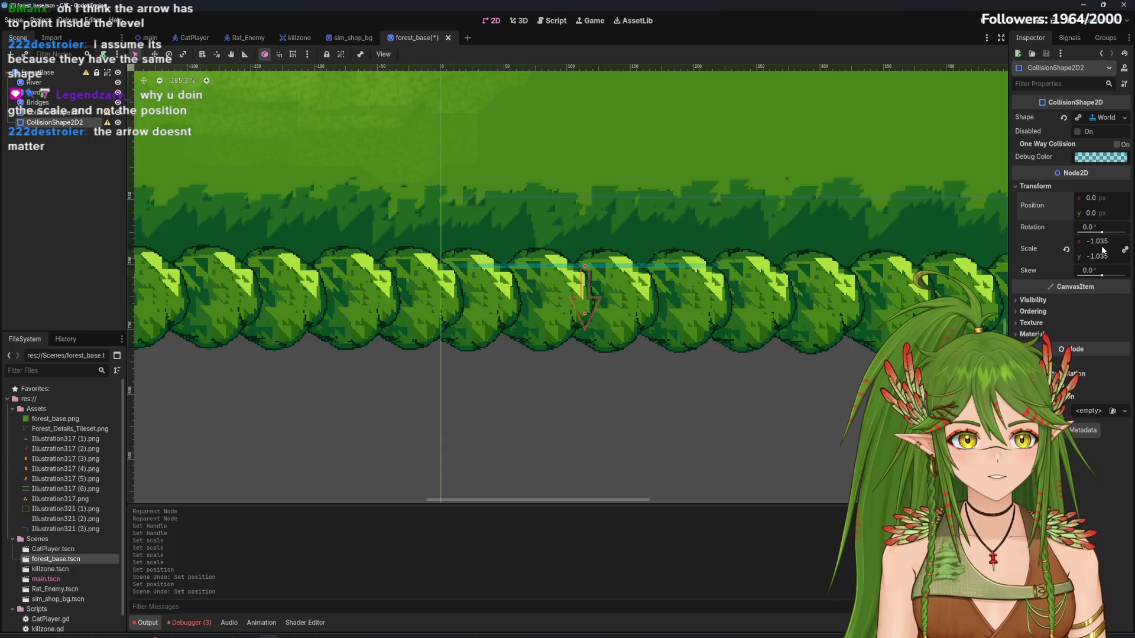
pyautogui.moveTo(1095, 198); pyautogui.dragTo(1086, 215)
pyautogui.hotkey('ctrl', 'z')
pyautogui.hotkey('ctrl', 'z')
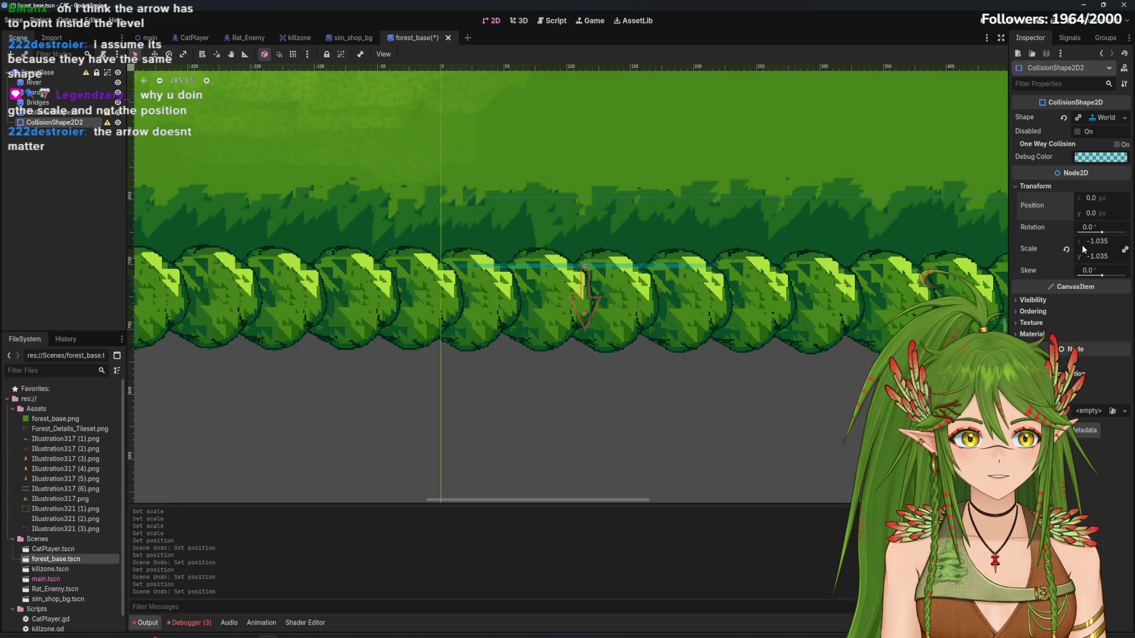
# Edit CollisionShape2D2's scale values, typing 0 into the horizontal scale's decimals
pyautogui.click(1100, 242)
pyautogui.doubleClick(1104, 242)
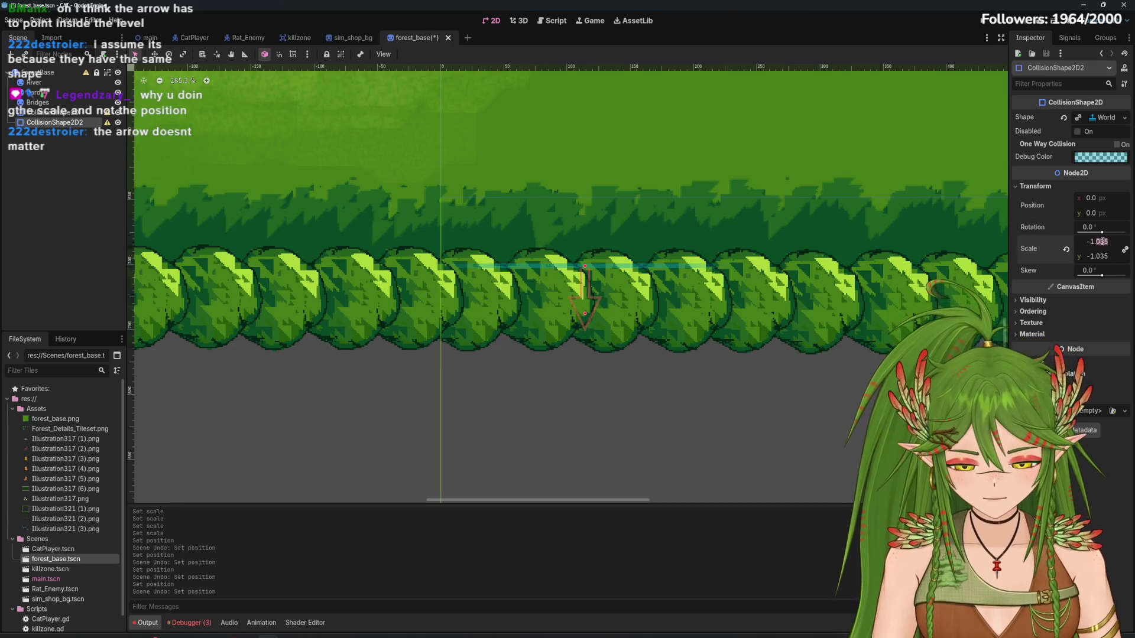
pyautogui.write('0')
pyautogui.click(1116, 255)
pyautogui.scroll(-3, 679, 290)
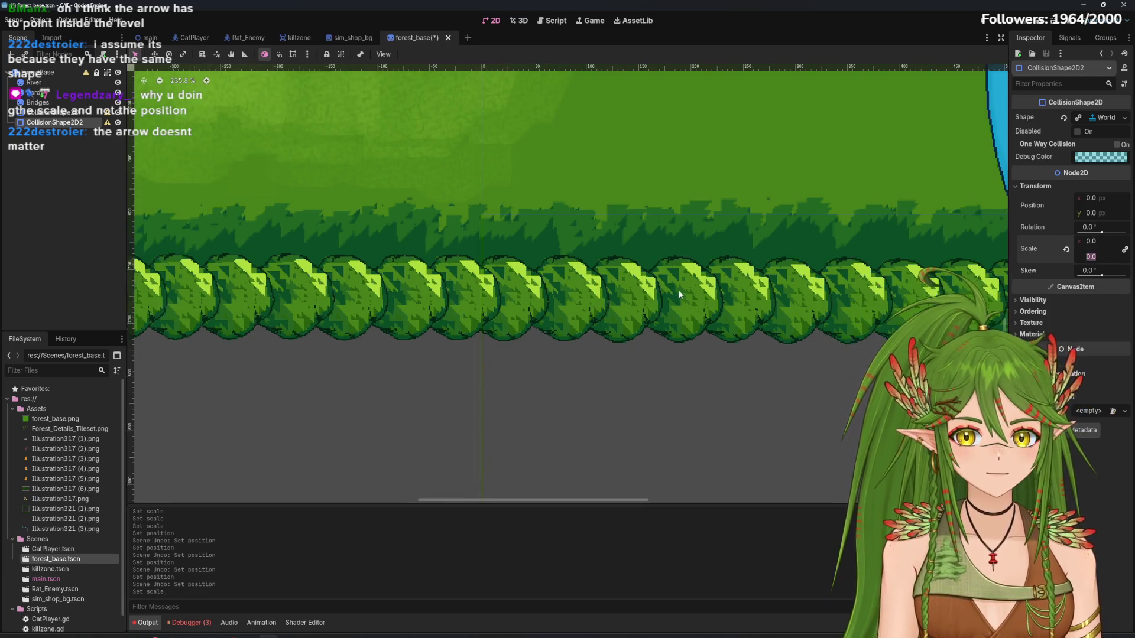
pyautogui.scroll(10, 659, 347)
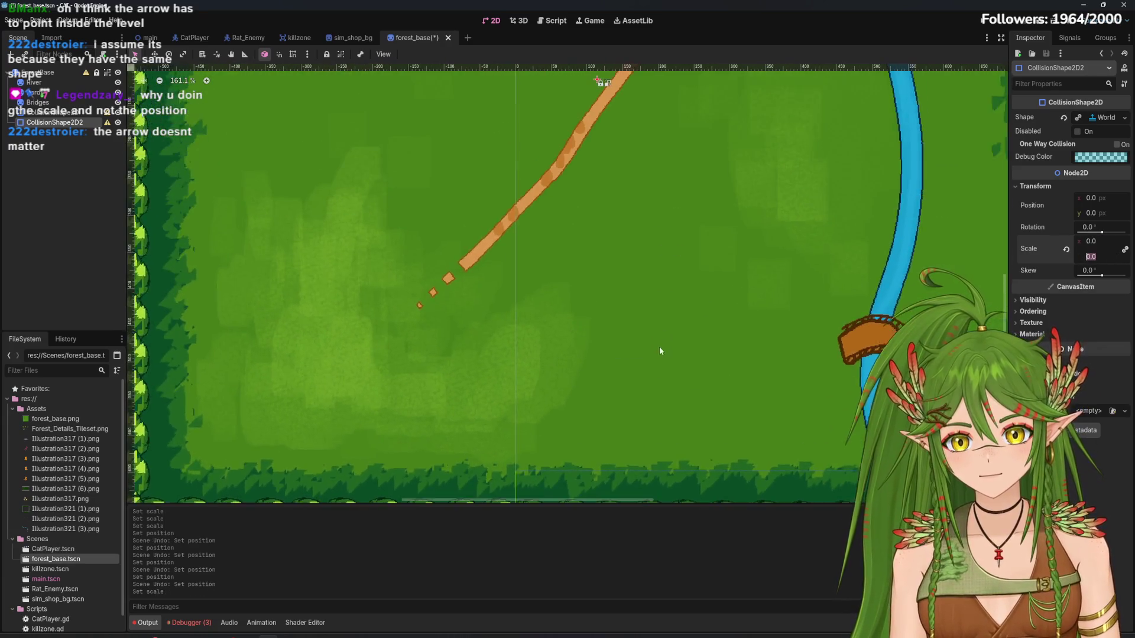
pyautogui.scroll(1, 565, 274)
pyautogui.scroll(3, 566, 274)
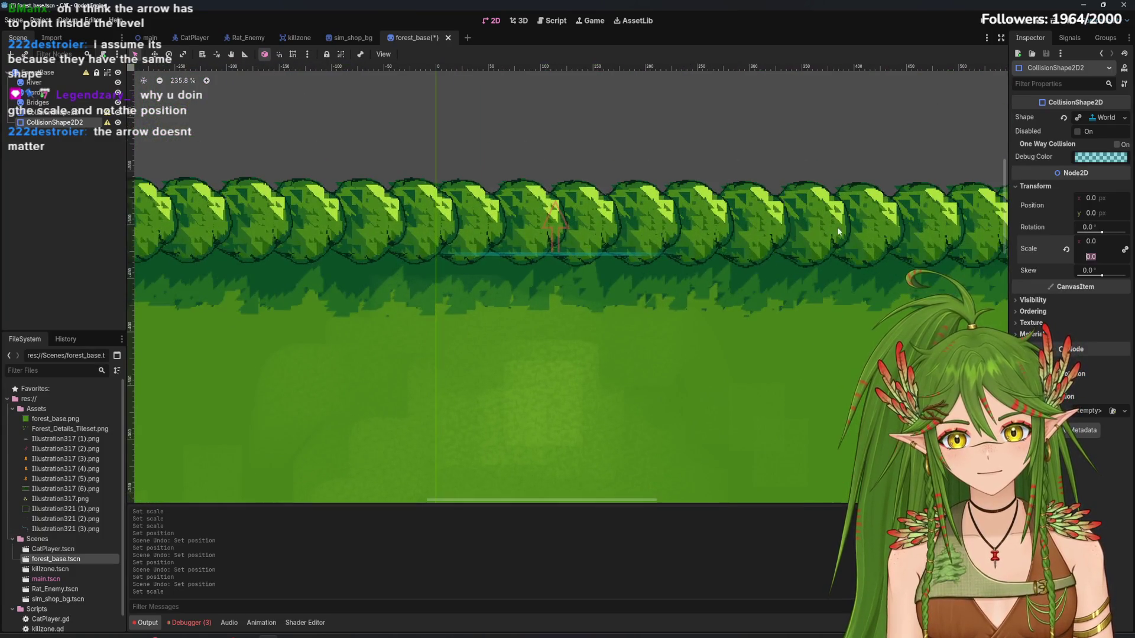
# Nudge CollisionShape2D2's x position in the Inspector, leaving it at -4.97 px
pyautogui.moveTo(1094, 198); pyautogui.dragTo(1095, 198)
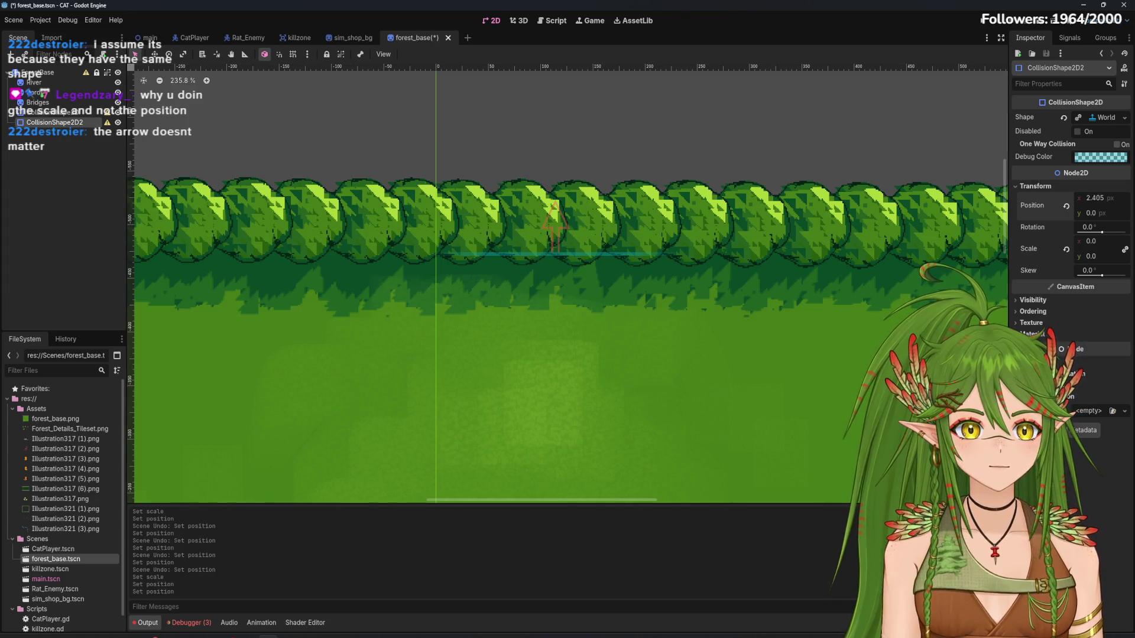
pyautogui.scroll(-5, 941, 290)
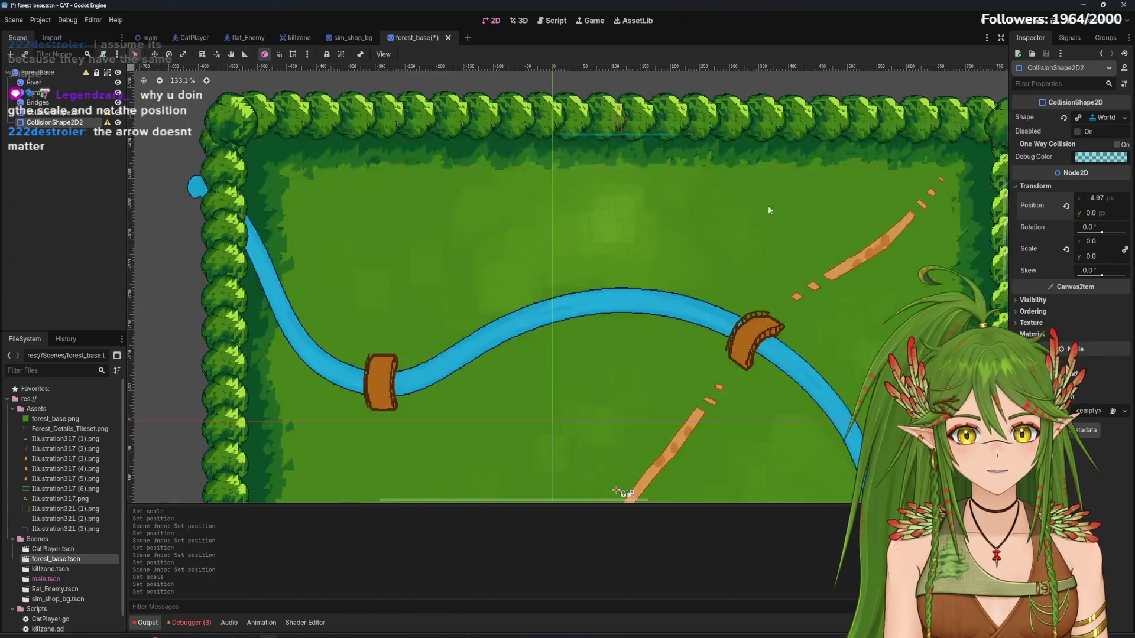
pyautogui.click(1091, 186)
pyautogui.click(1029, 187)
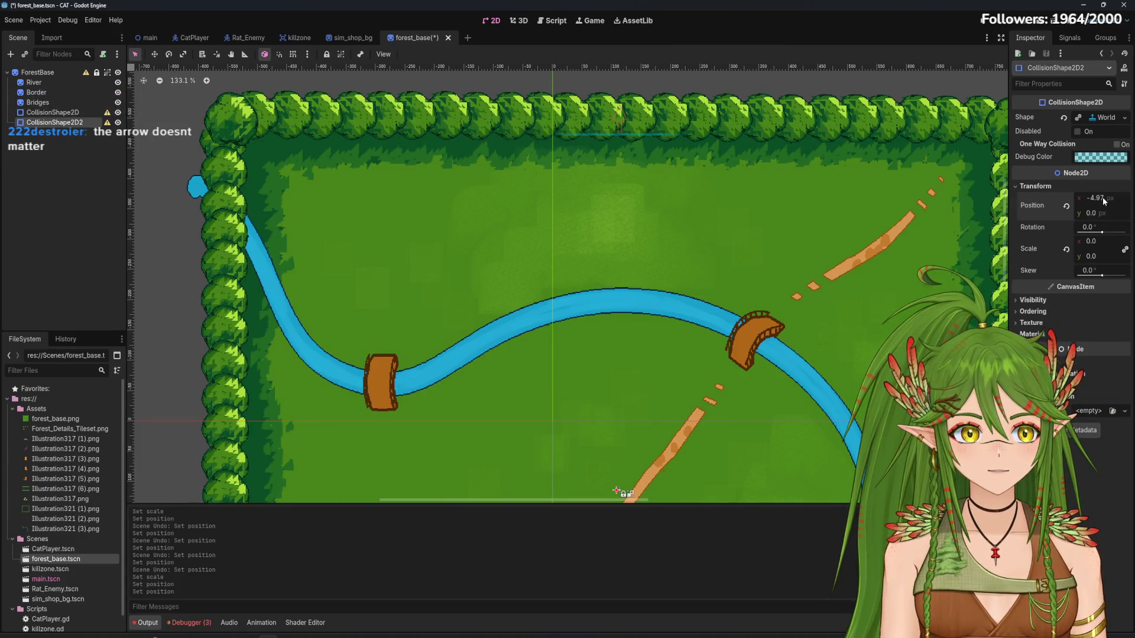
pyautogui.moveTo(1103, 201); pyautogui.dragTo(1097, 201)
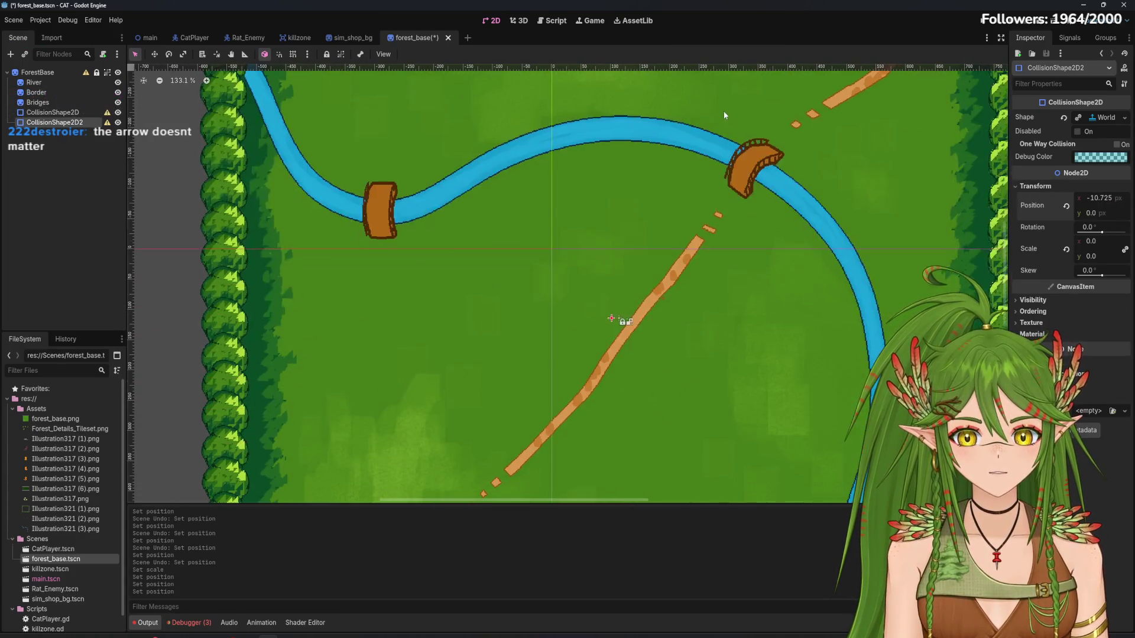
pyautogui.scroll(-3, 603, 342)
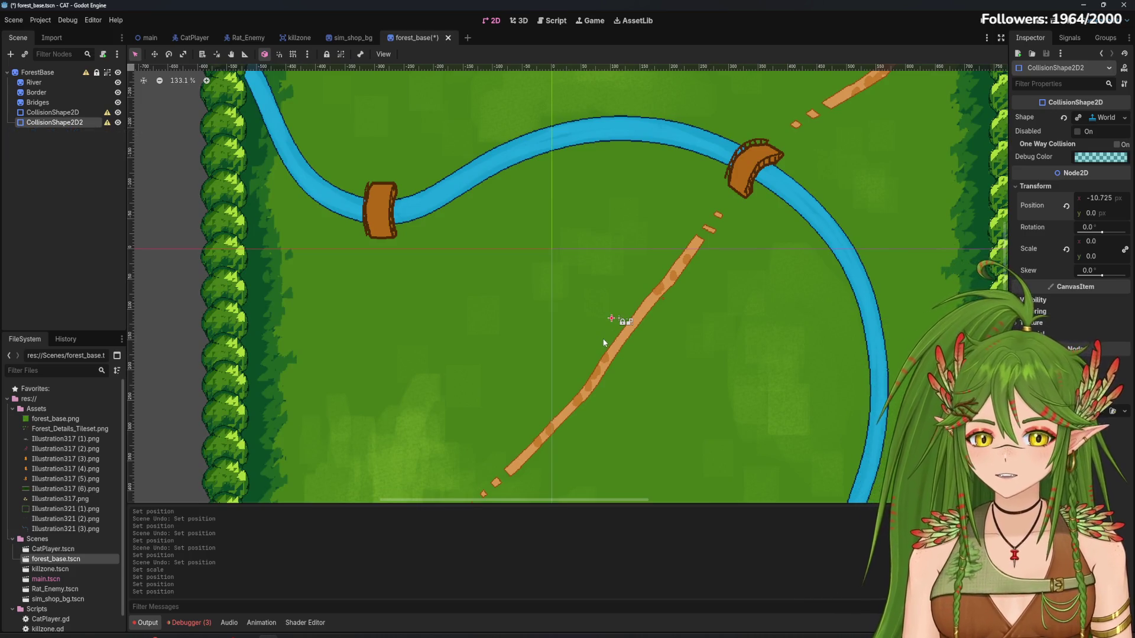
pyautogui.scroll(-3, 680, 313)
pyautogui.scroll(5, 617, 292)
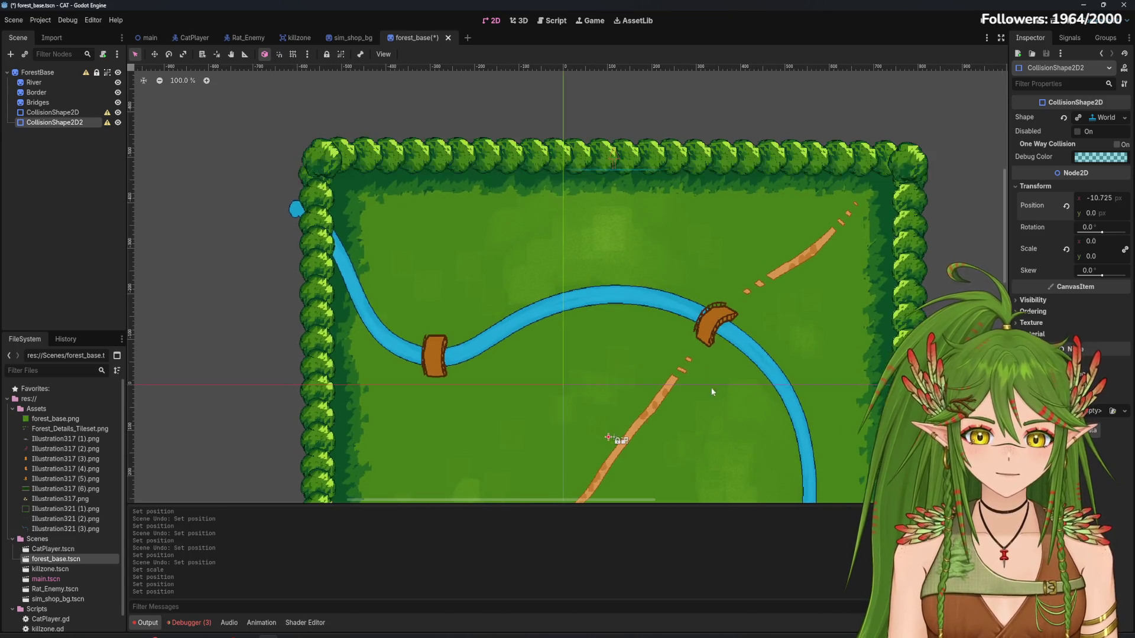
pyautogui.scroll(-5, 680, 201)
pyautogui.moveTo(1109, 203); pyautogui.dragTo(1105, 203)
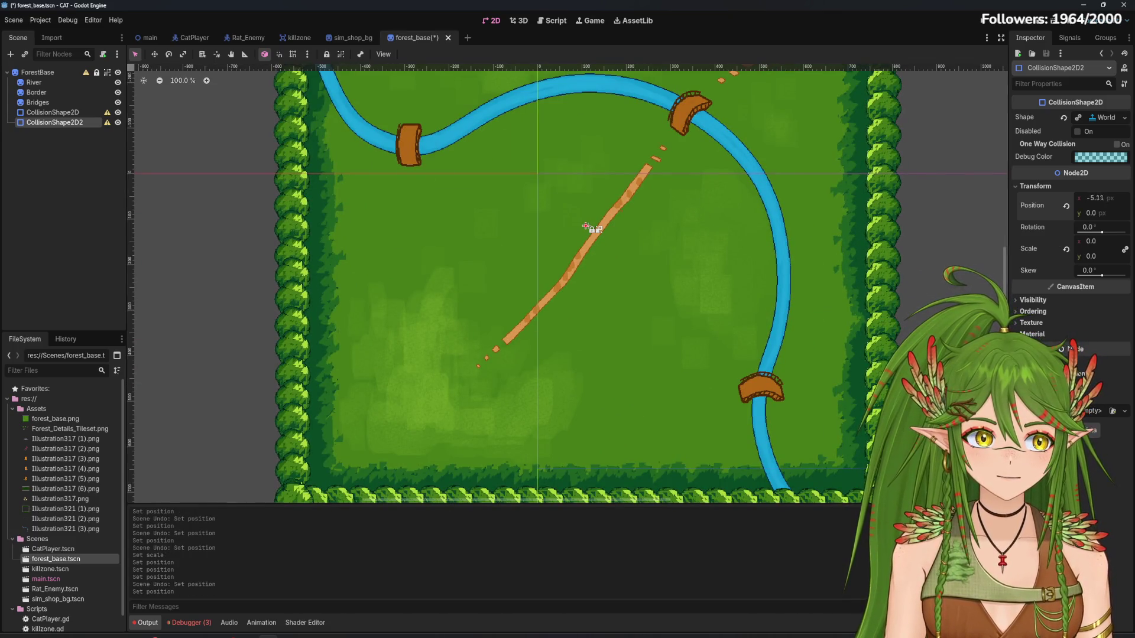
pyautogui.hotkey('ctrl', 'z')
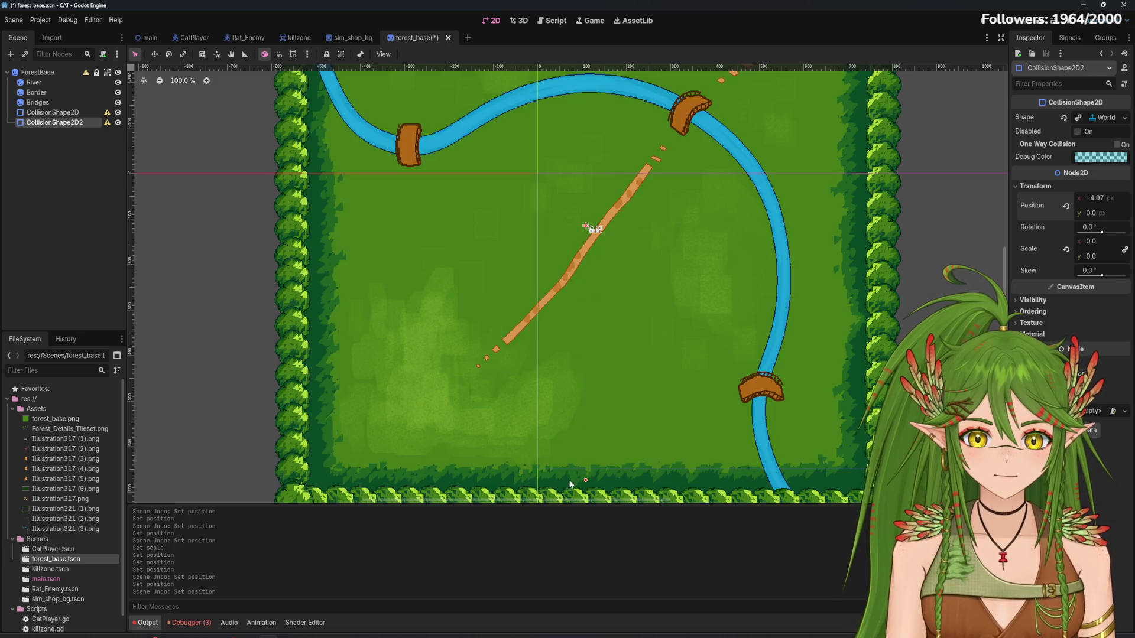
# Pull CollisionShape2D2's boundary handle downward in the 2D viewport
pyautogui.scroll(3, 571, 483)
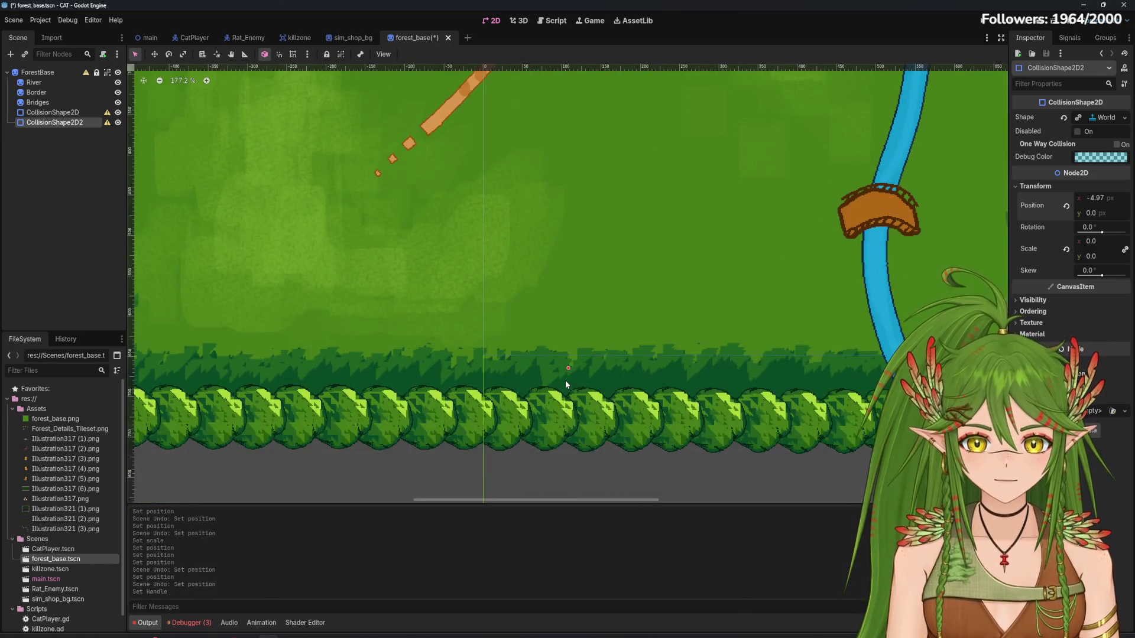
pyautogui.scroll(4, 565, 381)
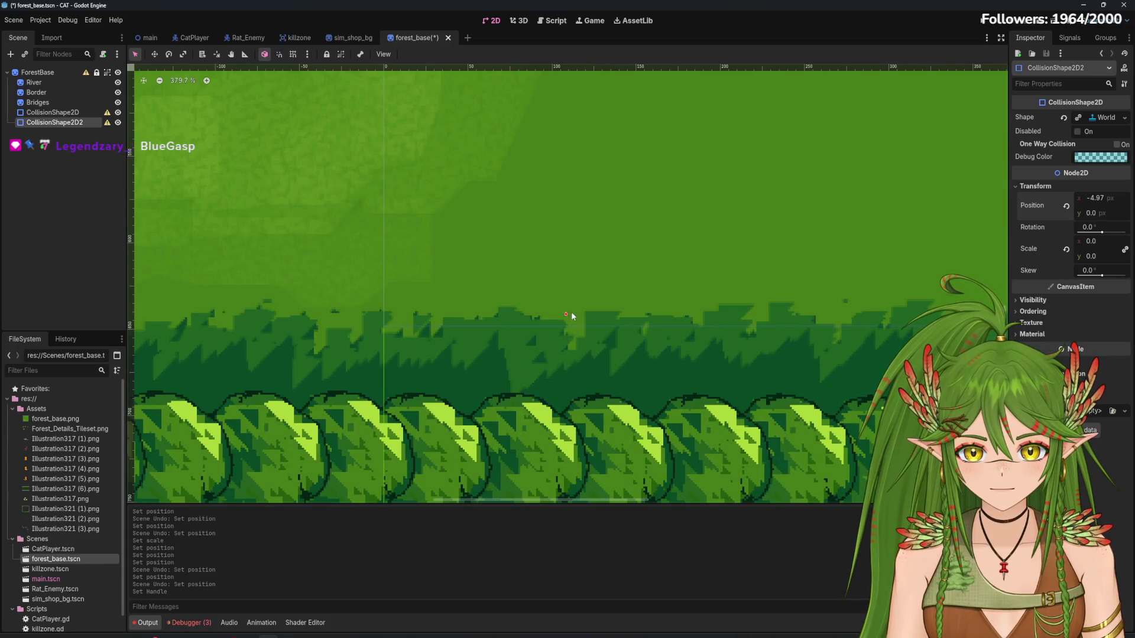
pyautogui.scroll(-1, 600, 195)
pyautogui.scroll(10, 602, 271)
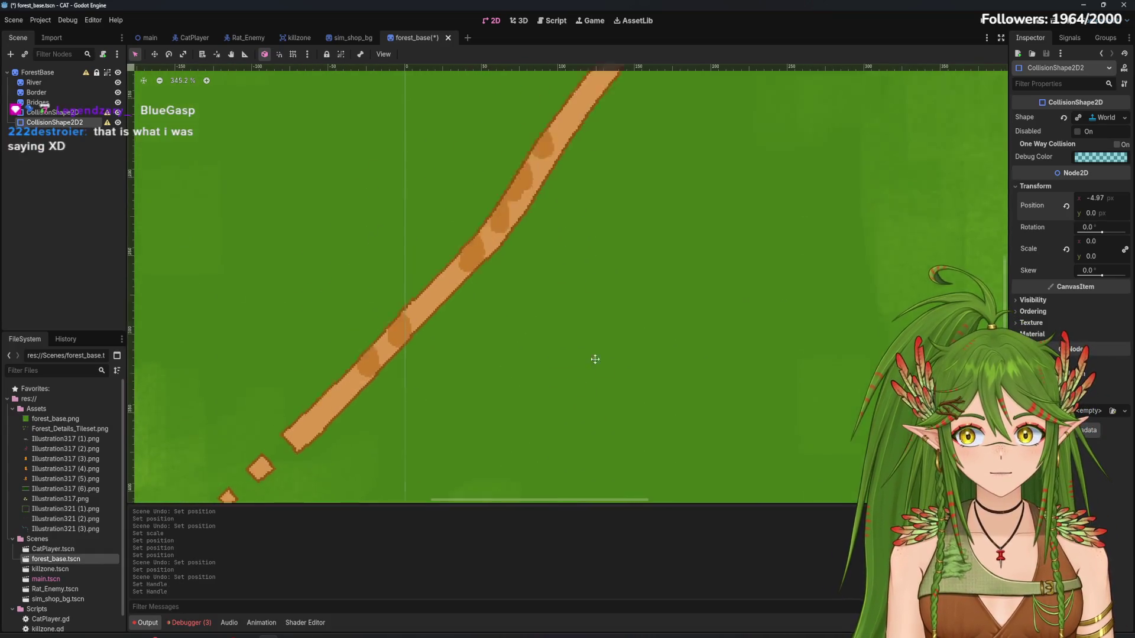
pyautogui.moveTo(573, 295); pyautogui.dragTo(573, 324)
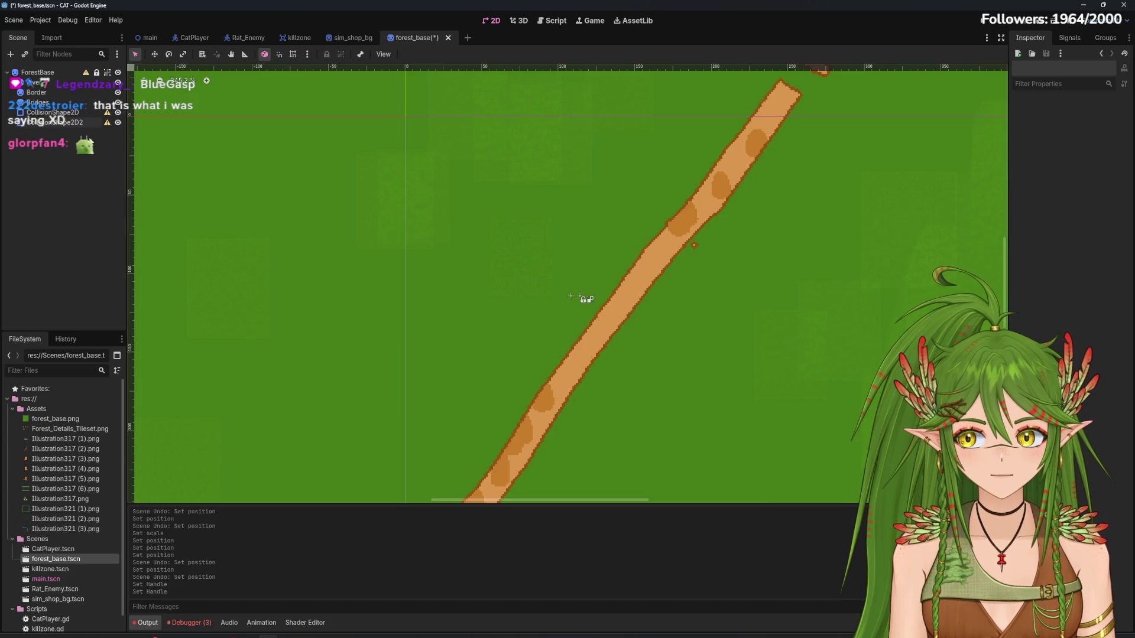
pyautogui.click(571, 296)
pyautogui.scroll(1, 572, 296)
pyautogui.scroll(-8, 481, 341)
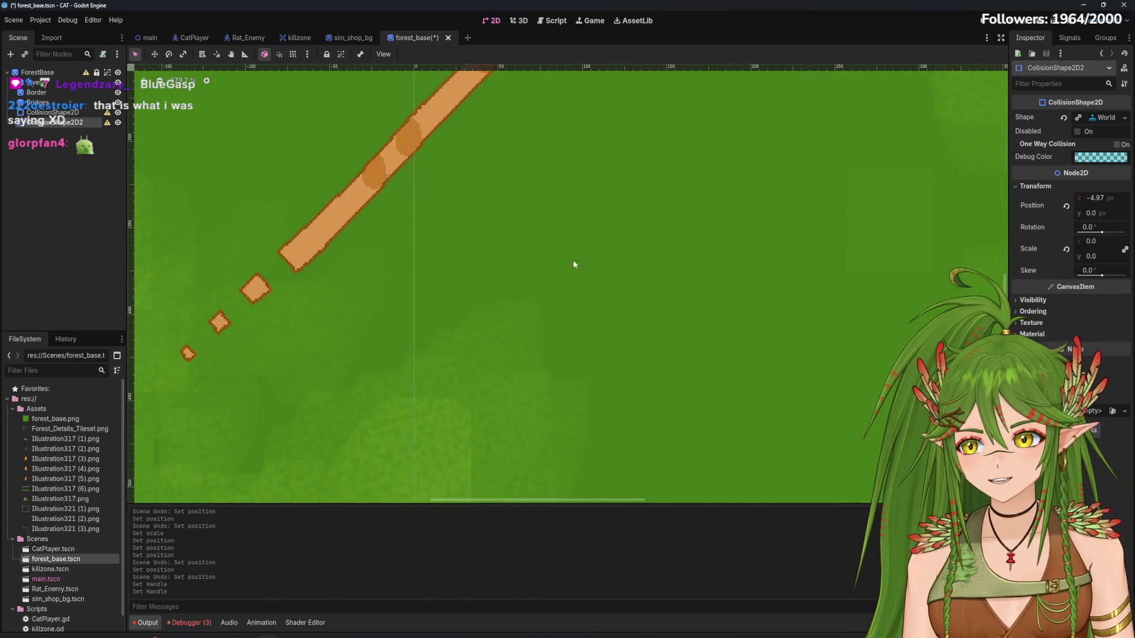
pyautogui.scroll(-5, 573, 265)
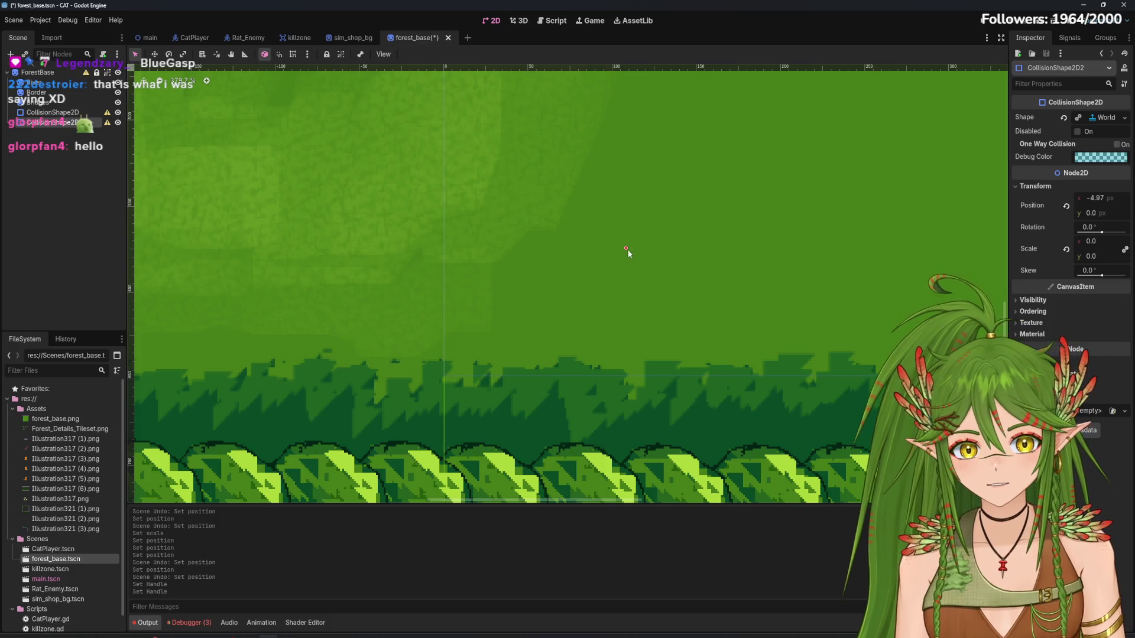
# Delete the CollisionShape2D2 node
pyautogui.scroll(-5, 652, 413)
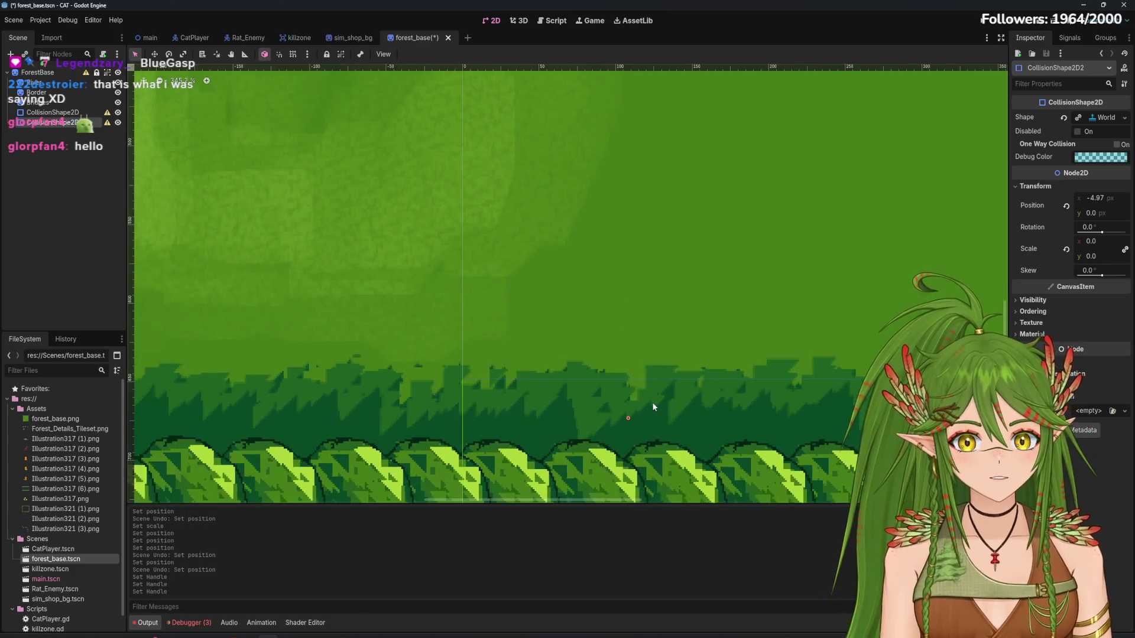
pyautogui.rightClick(98, 124)
pyautogui.click(165, 385)
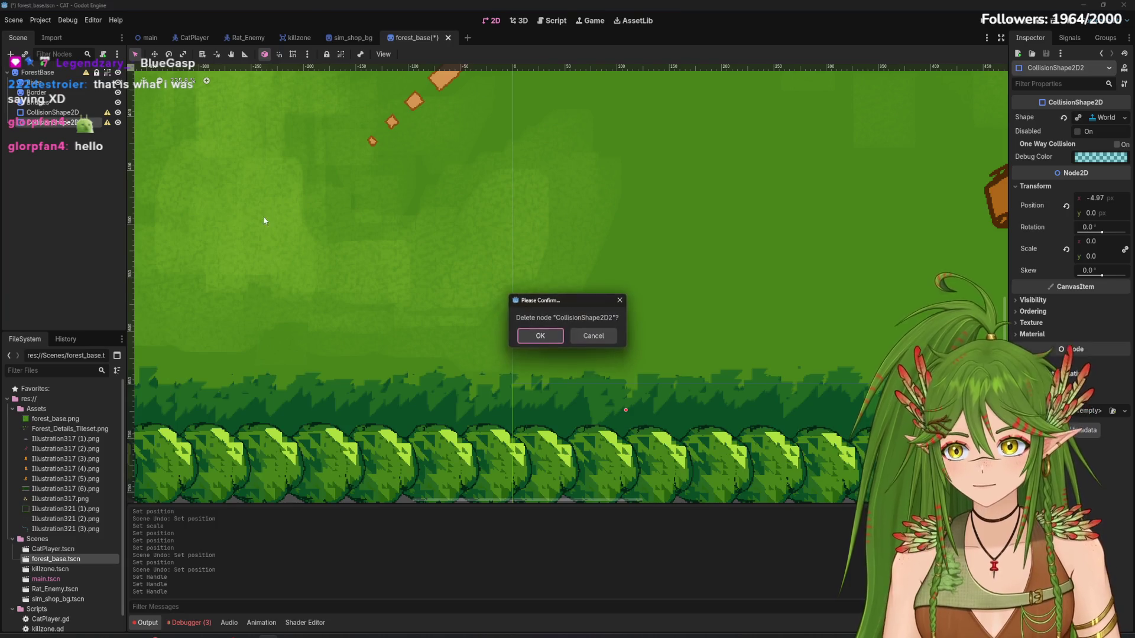
pyautogui.click(498, 310)
# Duplicate CollisionShape2D to create a new CollisionShape2D2
pyautogui.rightClick(74, 113)
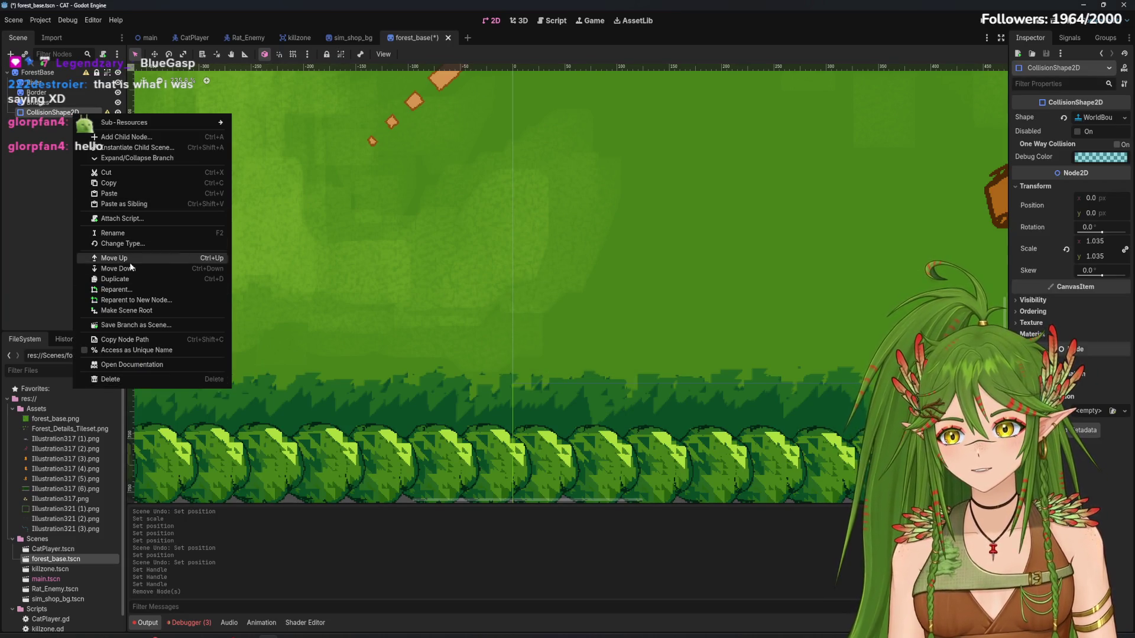
pyautogui.click(115, 279)
pyautogui.scroll(-3, 461, 257)
pyautogui.scroll(5, 568, 210)
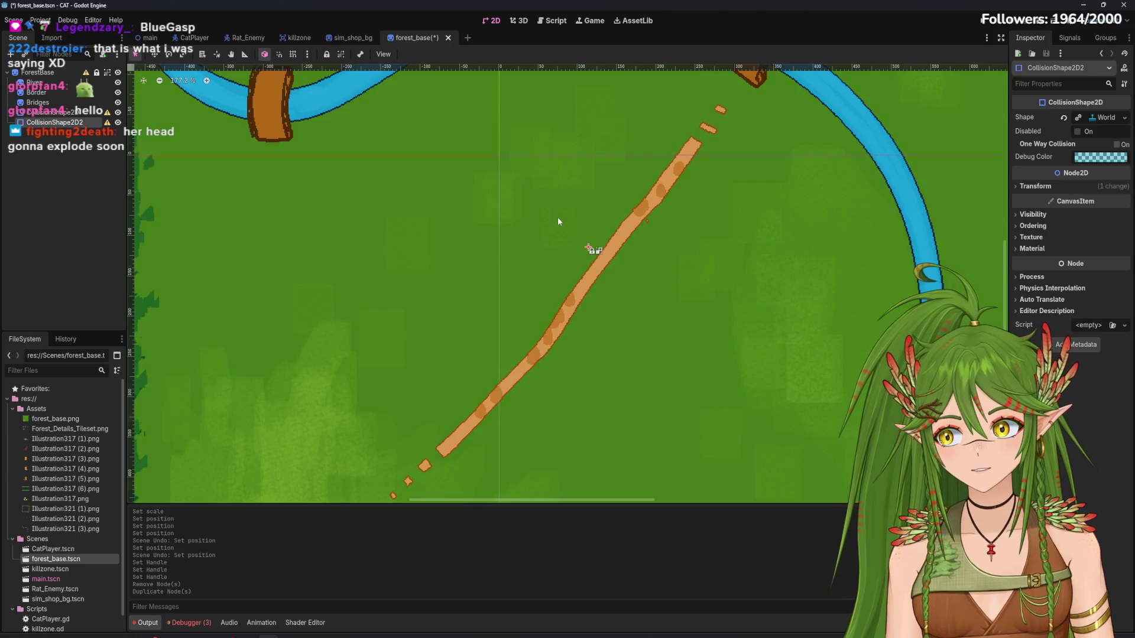
pyautogui.click(579, 237)
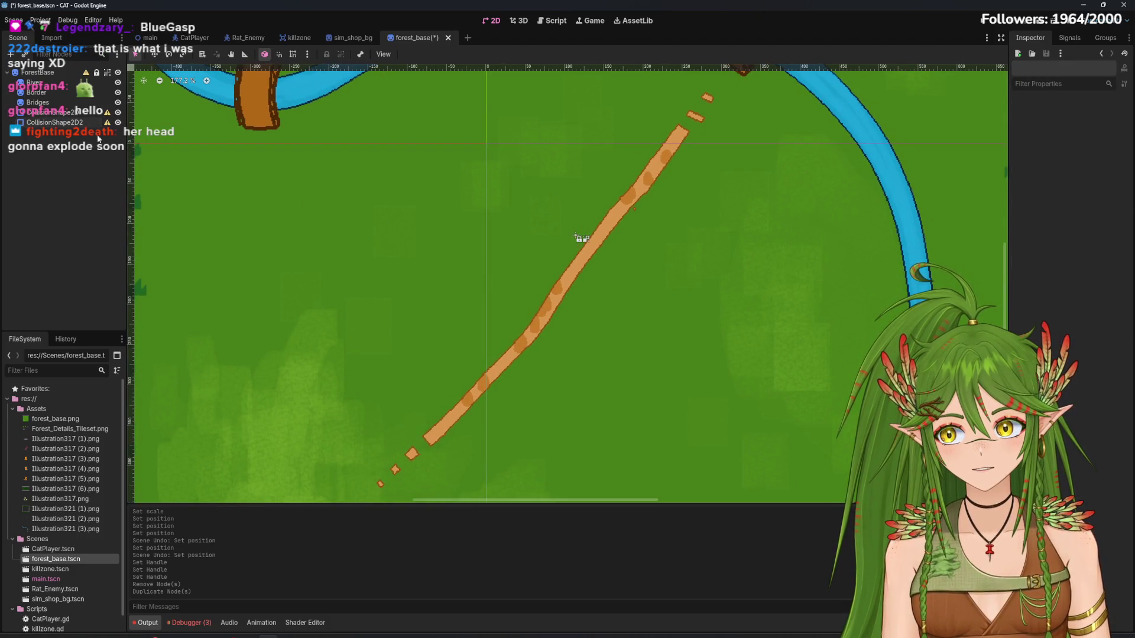
pyautogui.click(577, 236)
pyautogui.scroll(-5, 549, 214)
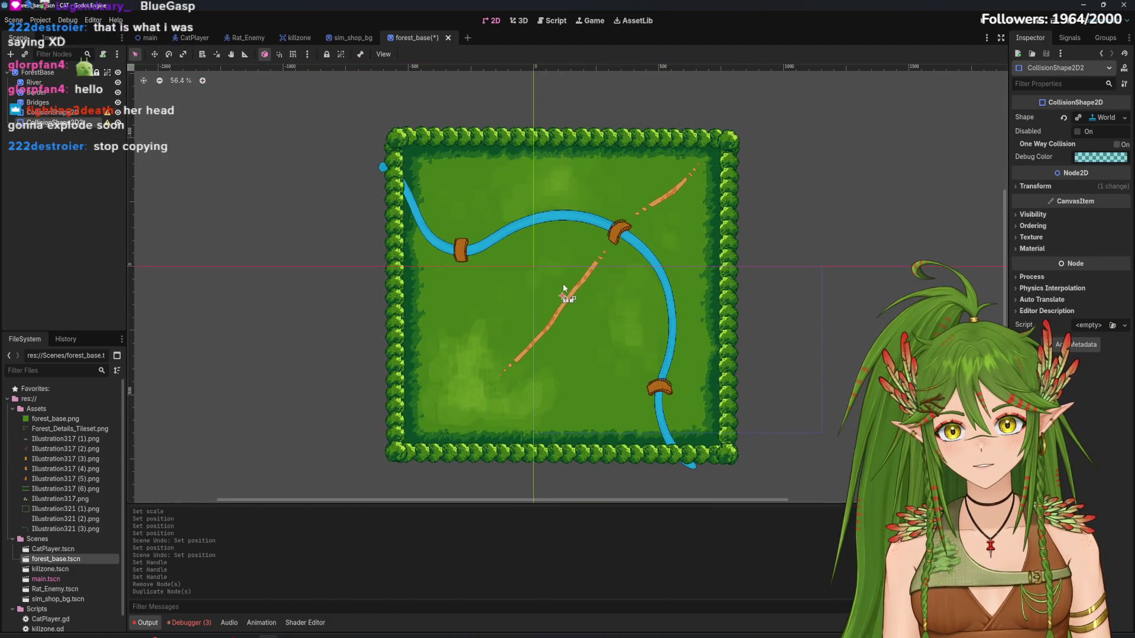
pyautogui.scroll(3, 539, 213)
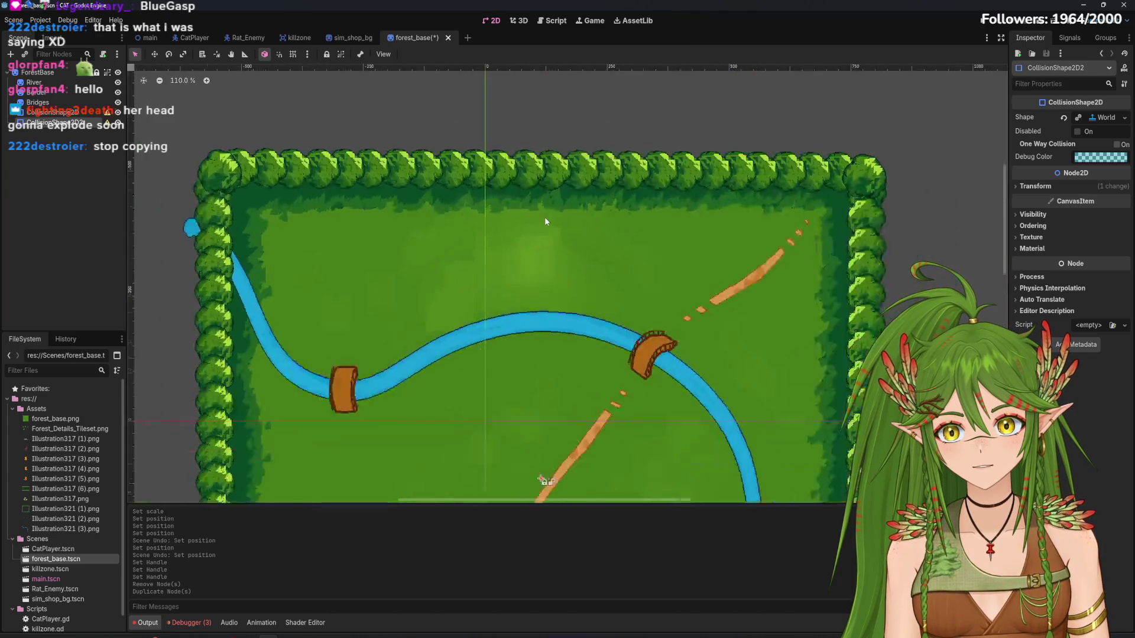
pyautogui.scroll(3, 548, 189)
# Set CollisionShape2D's scale to 0 and move its boundary onto the bottom tree border
pyautogui.click(59, 112)
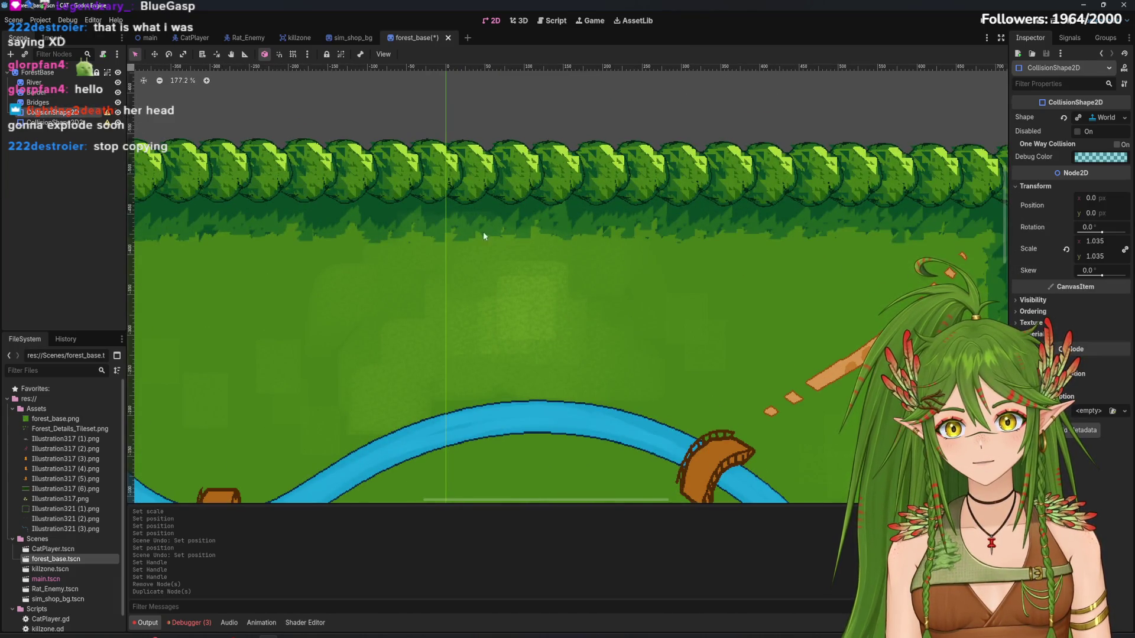
pyautogui.scroll(-3, 484, 231)
pyautogui.moveTo(551, 328); pyautogui.dragTo(569, 225)
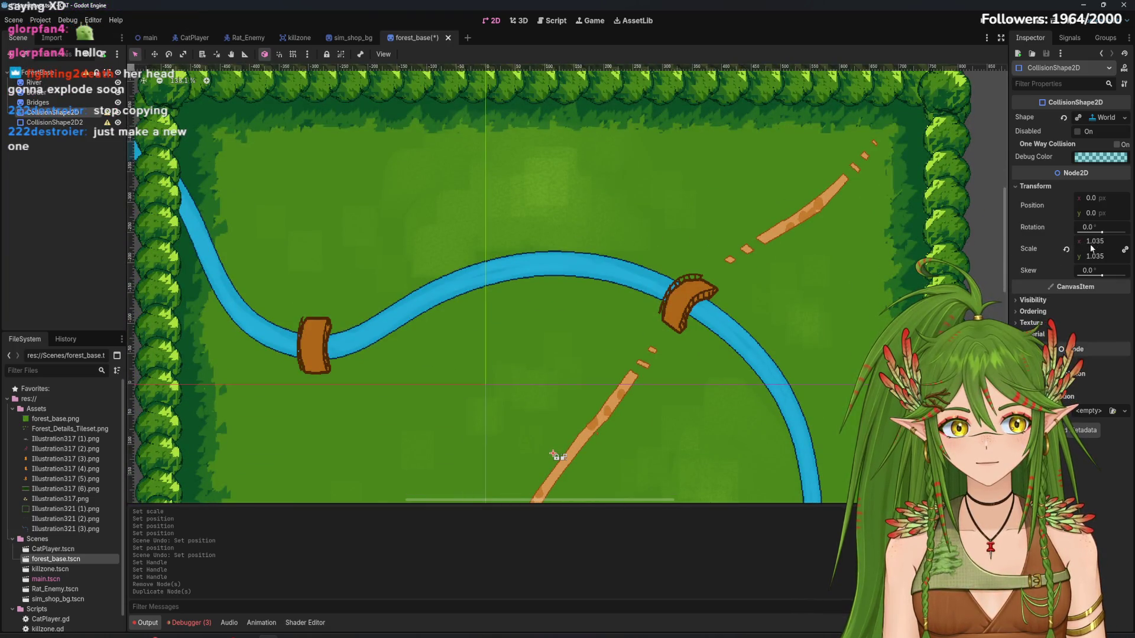
pyautogui.scroll(-5, 785, 321)
pyautogui.click(1096, 255)
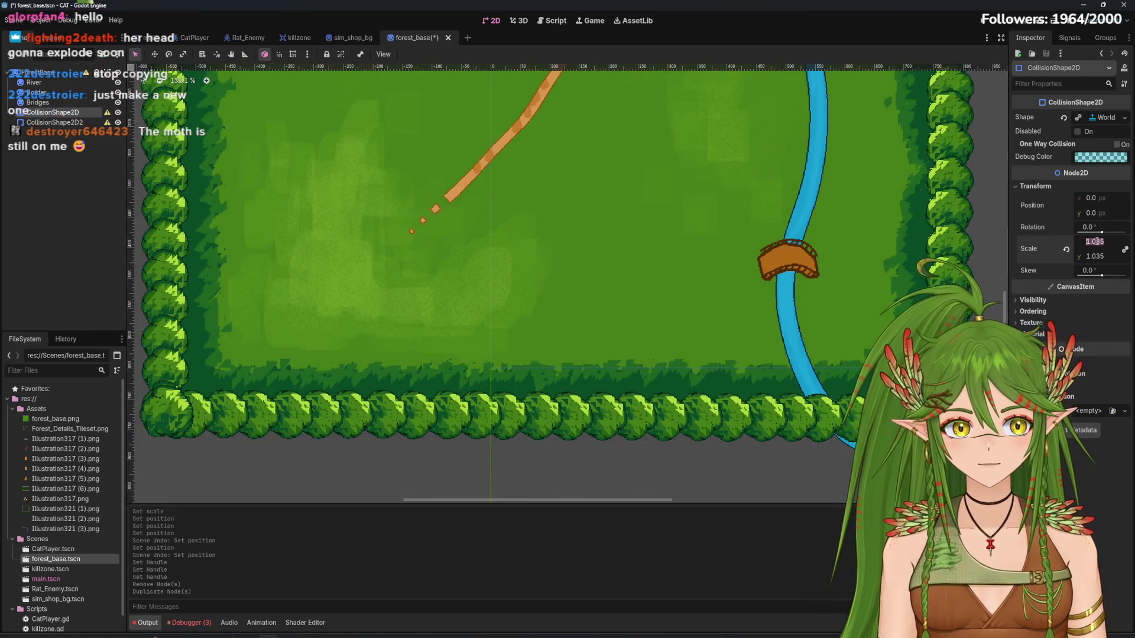
pyautogui.write('0')
pyautogui.press('Return')
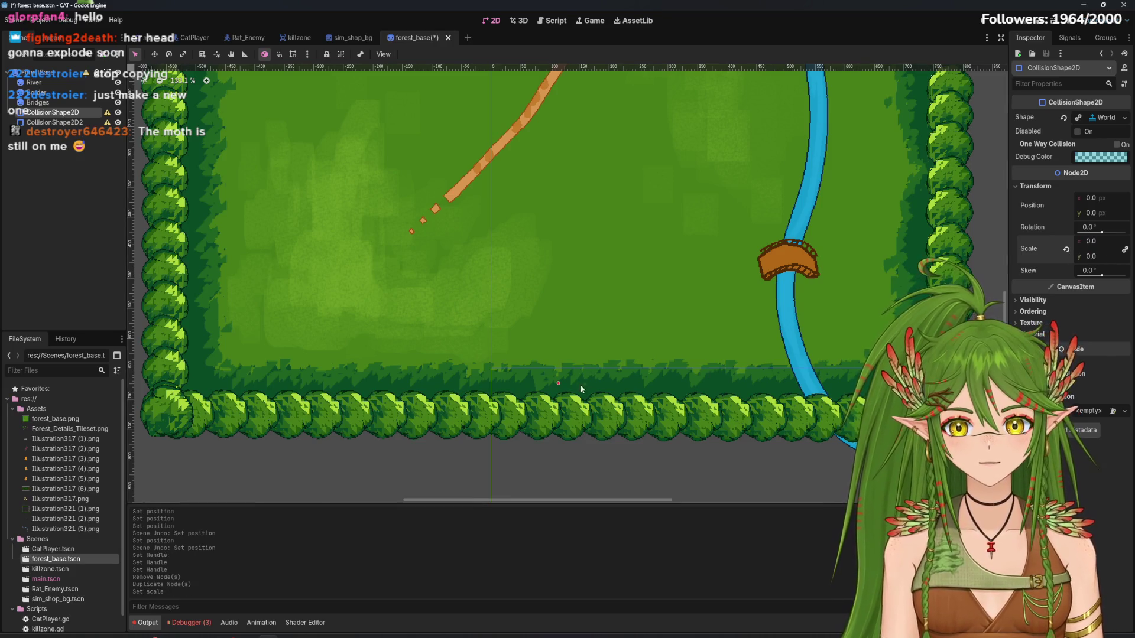
pyautogui.scroll(5, 580, 385)
pyautogui.scroll(-8, 565, 390)
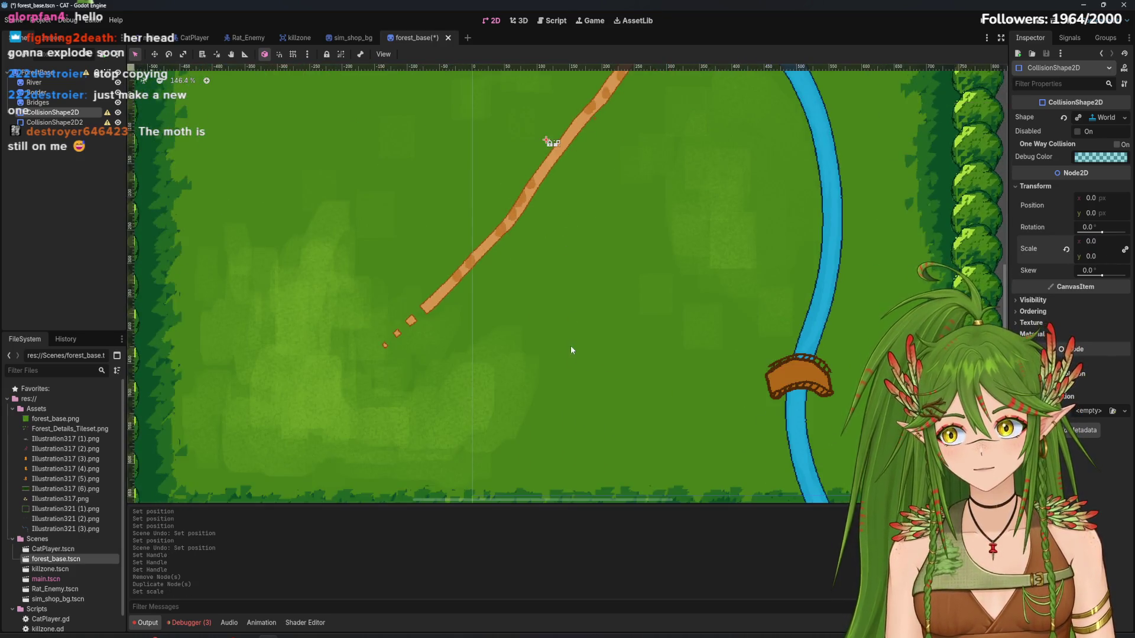
pyautogui.scroll(6, 531, 354)
pyautogui.moveTo(539, 305)
pyautogui.mouseDown()
pyautogui.moveTo(569, 266)
pyautogui.moveTo(565, 316)
pyautogui.moveTo(561, 278)
pyautogui.mouseUp()
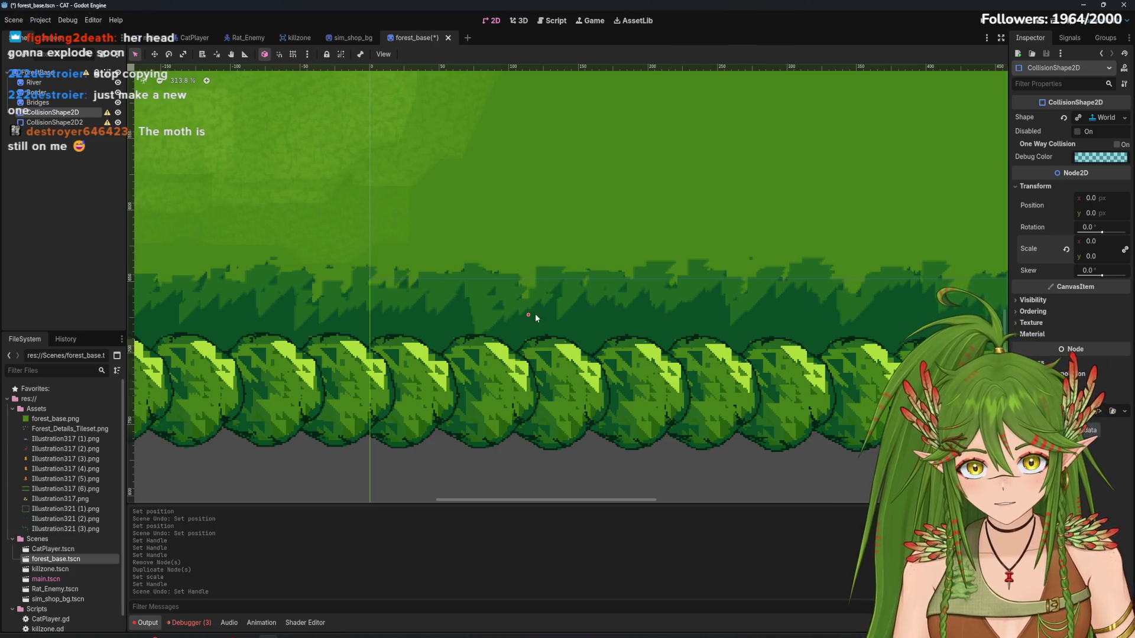
# Delete the duplicate CollisionShape2D2, leaving only CollisionShape2D selected
pyautogui.rightClick(80, 124)
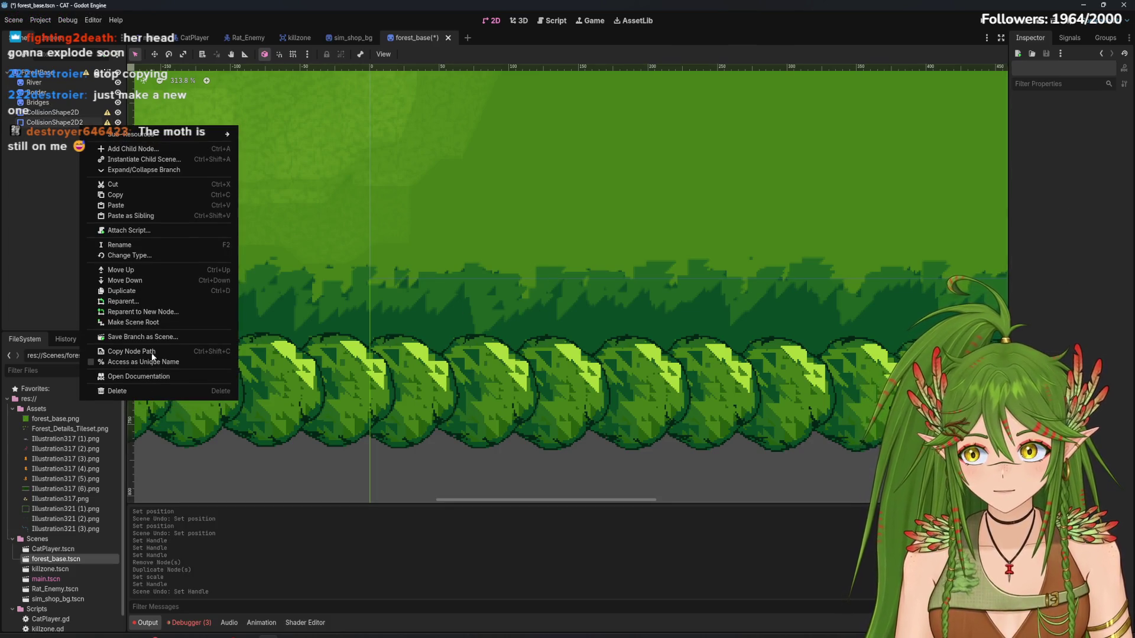
pyautogui.click(59, 131)
pyautogui.rightClick(59, 122)
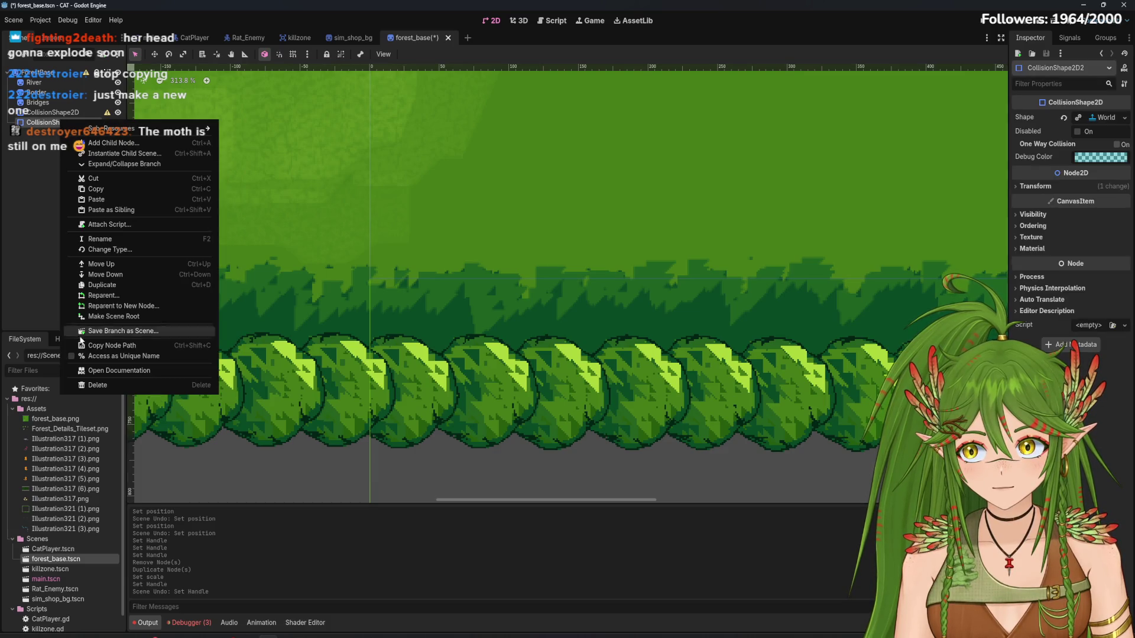
pyautogui.click(97, 385)
pyautogui.click(540, 341)
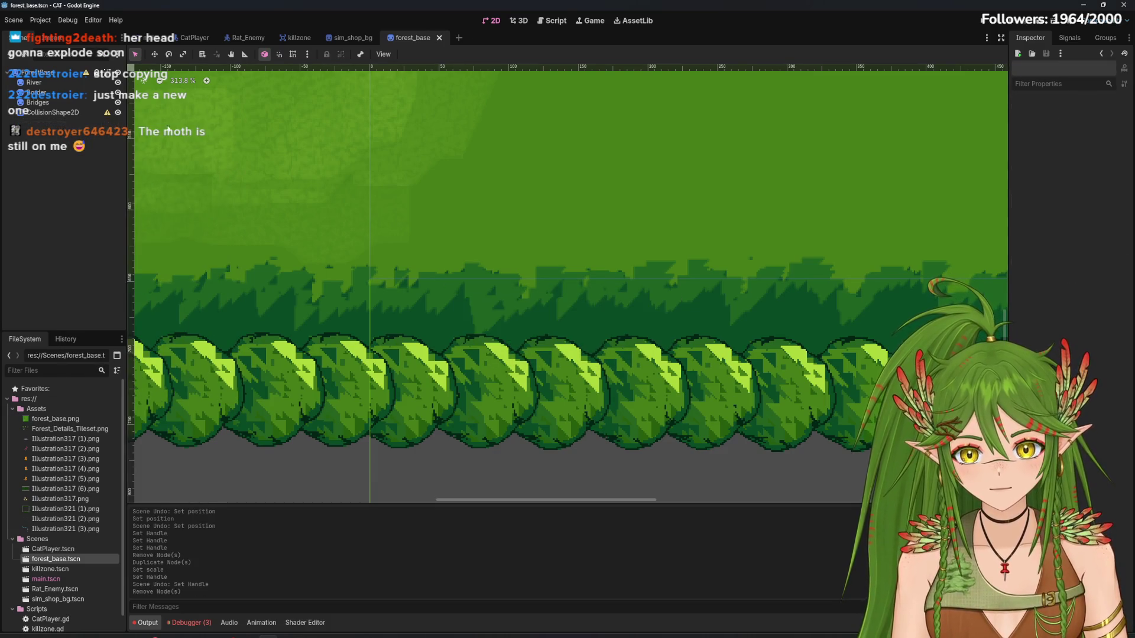
pyautogui.click(86, 111)
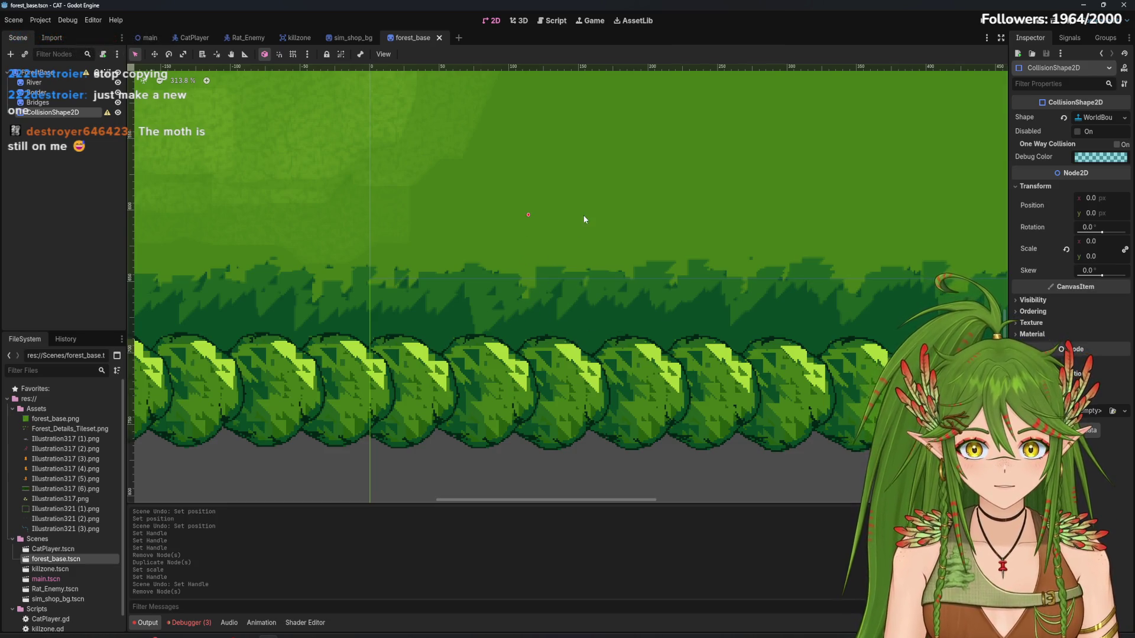
# Lower the WorldBoundary line slightly on the tree border and reset its scale to 1
pyautogui.moveTo(540, 196); pyautogui.dragTo(539, 207)
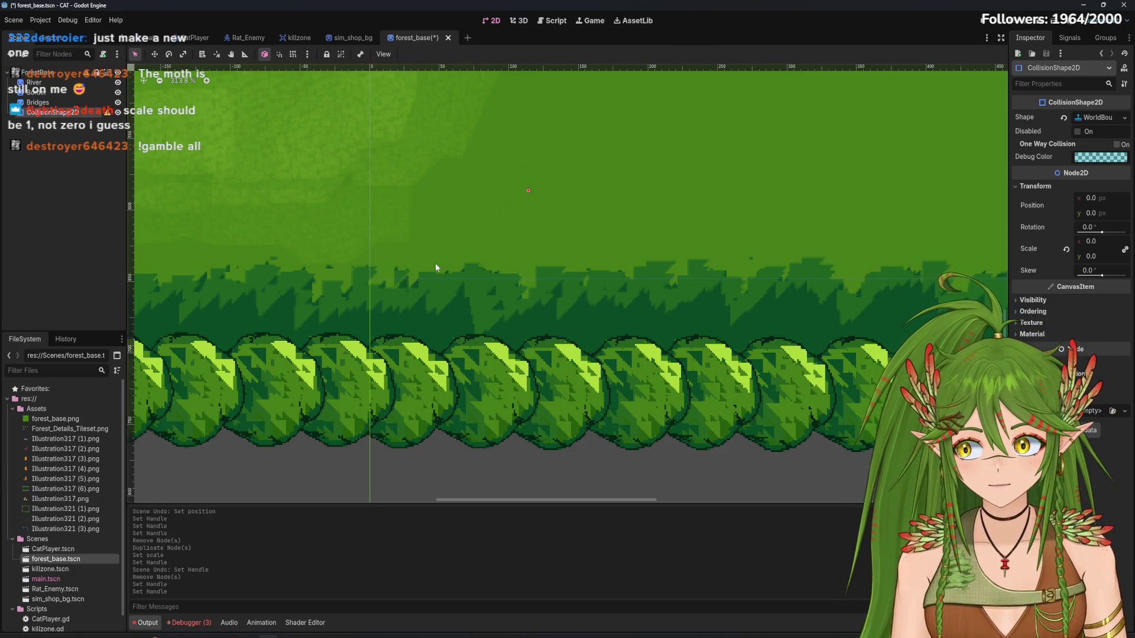
pyautogui.scroll(-1, 437, 267)
pyautogui.scroll(-4, 436, 268)
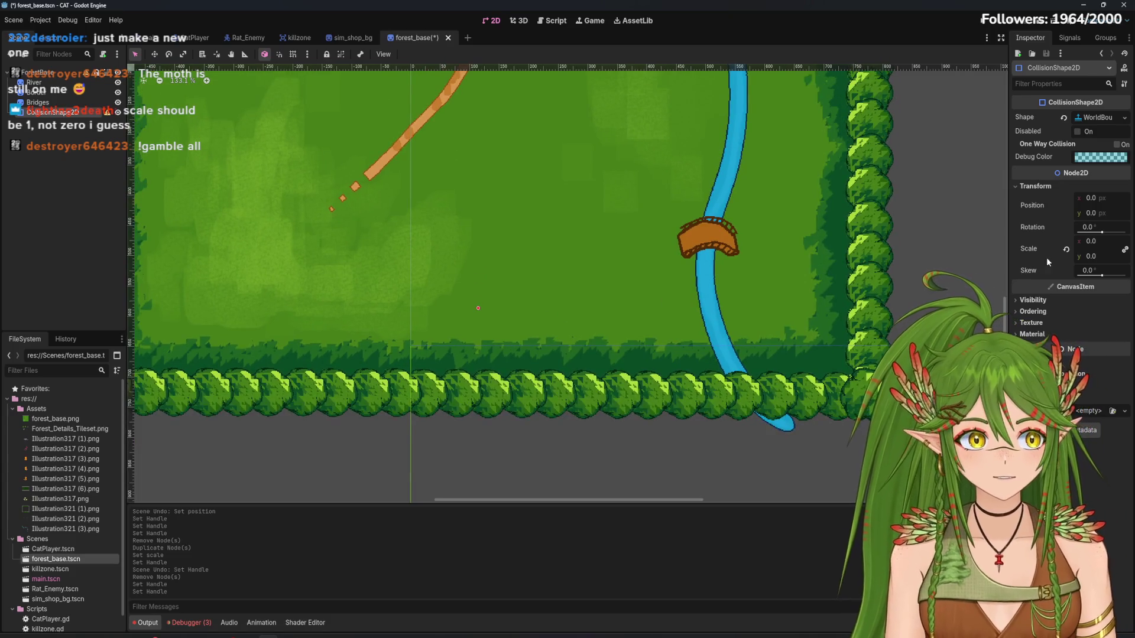
pyautogui.click(1066, 249)
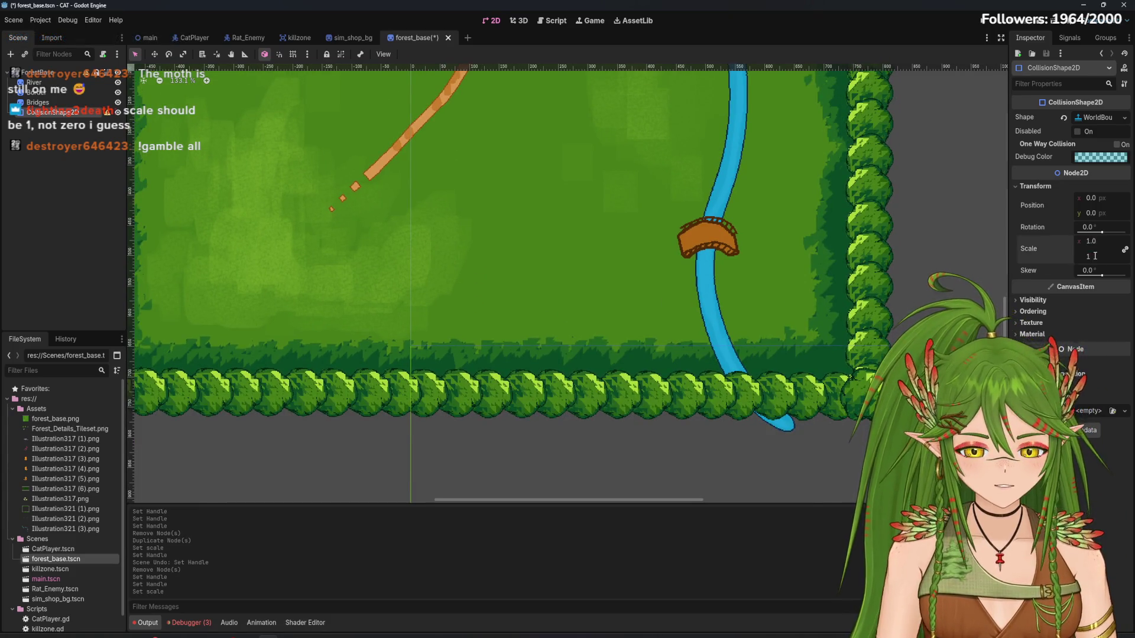
pyautogui.moveTo(652, 197)
pyautogui.mouseDown()
pyautogui.moveTo(620, 295)
pyautogui.moveTo(582, 276)
pyautogui.mouseUp()
pyautogui.scroll(-1, 582, 276)
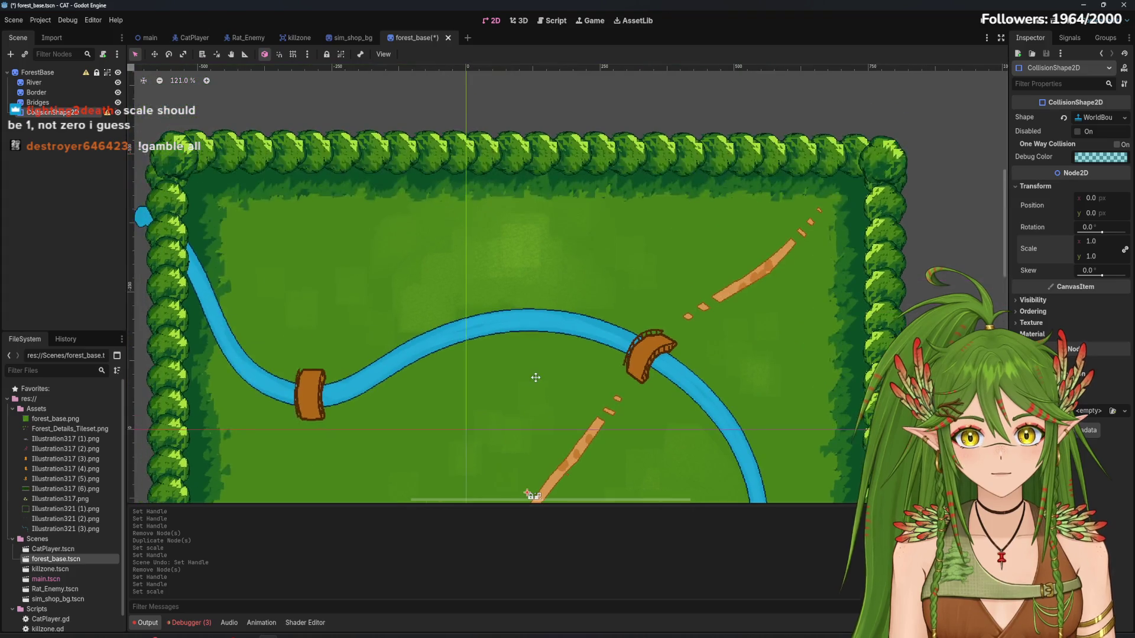
pyautogui.moveTo(534, 377)
pyautogui.mouseDown()
pyautogui.moveTo(552, 183)
pyautogui.moveTo(527, 283)
pyautogui.moveTo(527, 250)
pyautogui.mouseUp()
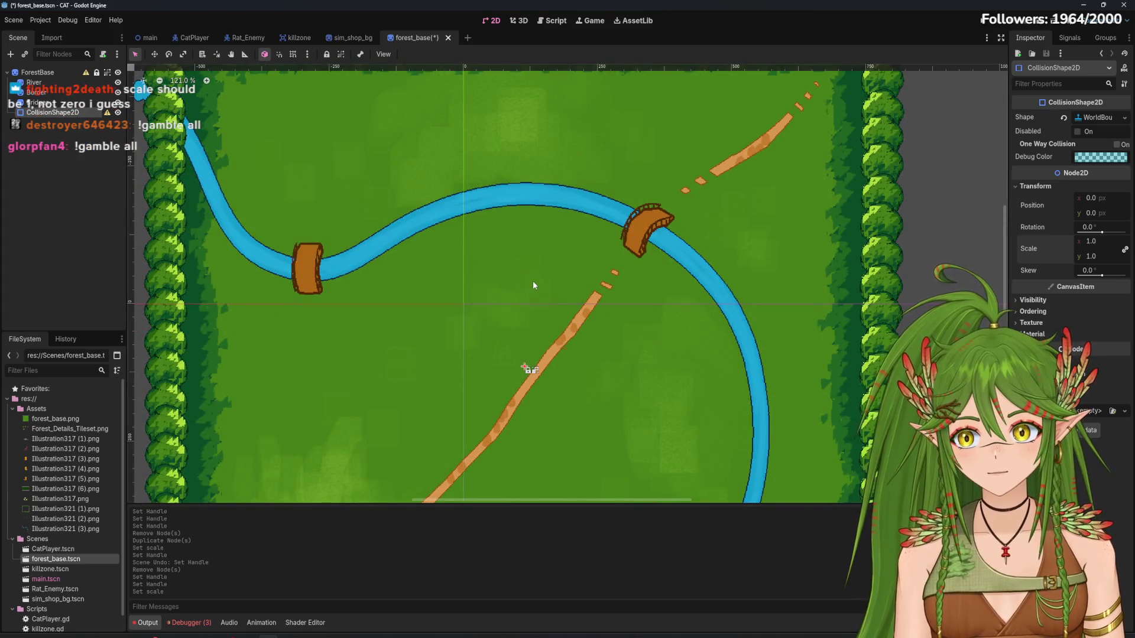
pyautogui.scroll(-4, 534, 281)
pyautogui.scroll(-2, 533, 284)
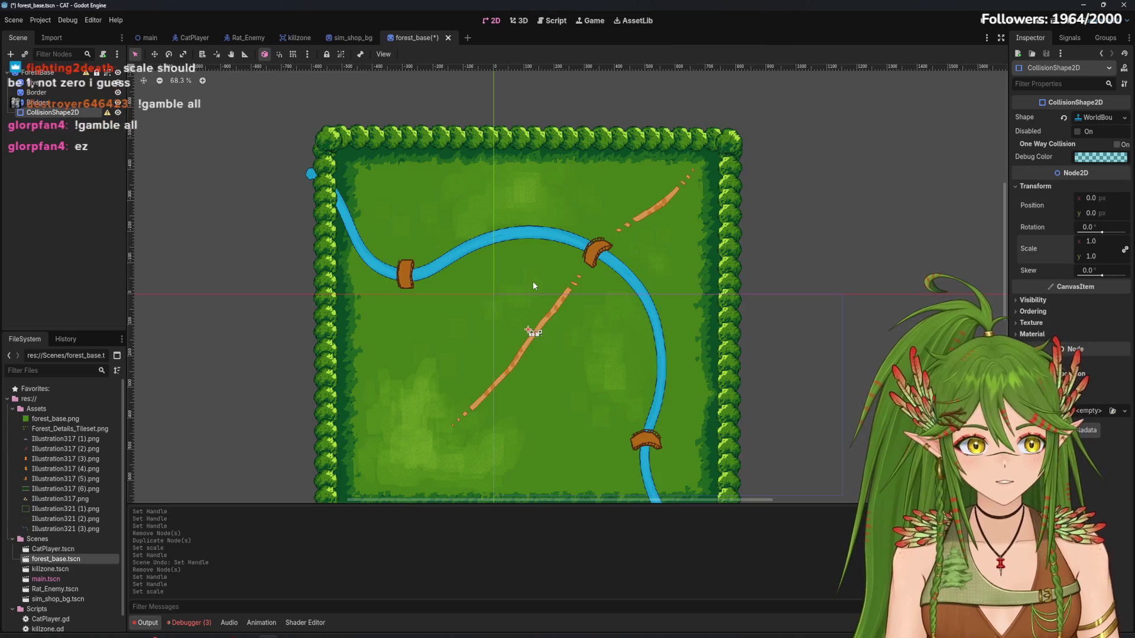
pyautogui.scroll(-3, 529, 284)
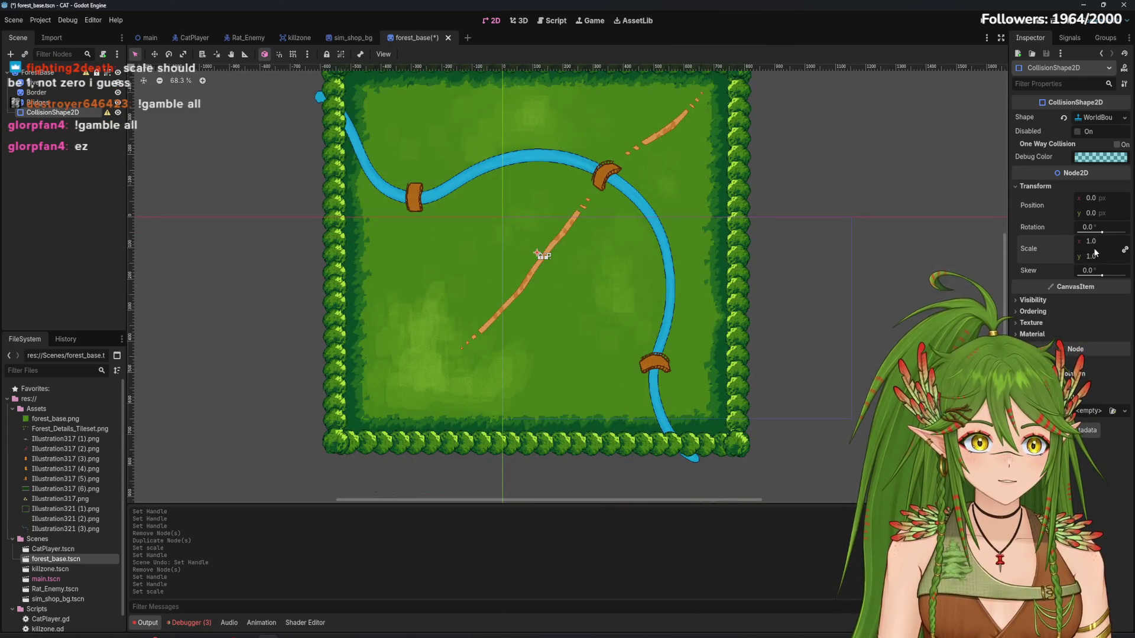
# Shift the boundary shape slightly along x, then reselect the CollisionShape2D node
pyautogui.moveTo(1101, 199); pyautogui.dragTo(1105, 198)
pyautogui.scroll(15, 553, 222)
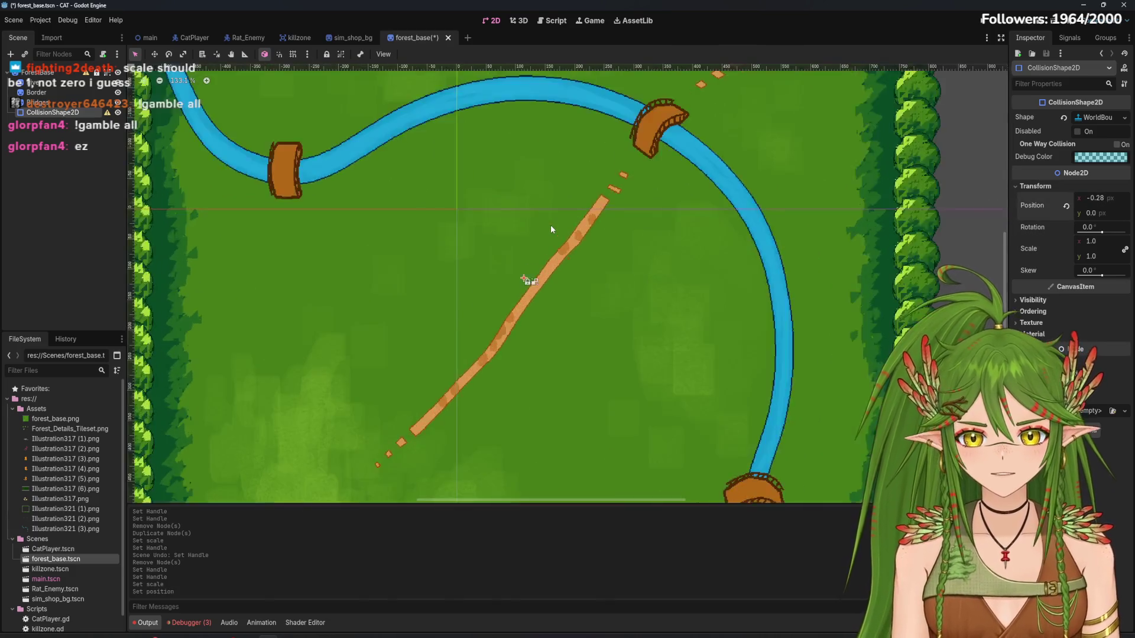
pyautogui.click(509, 322)
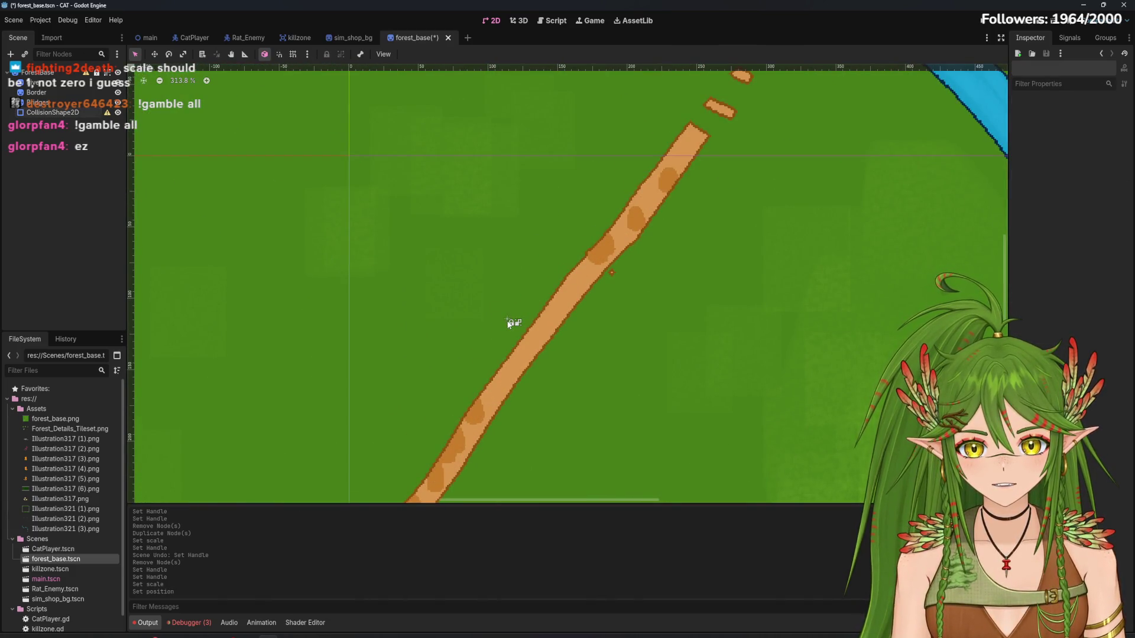
pyautogui.click(512, 322)
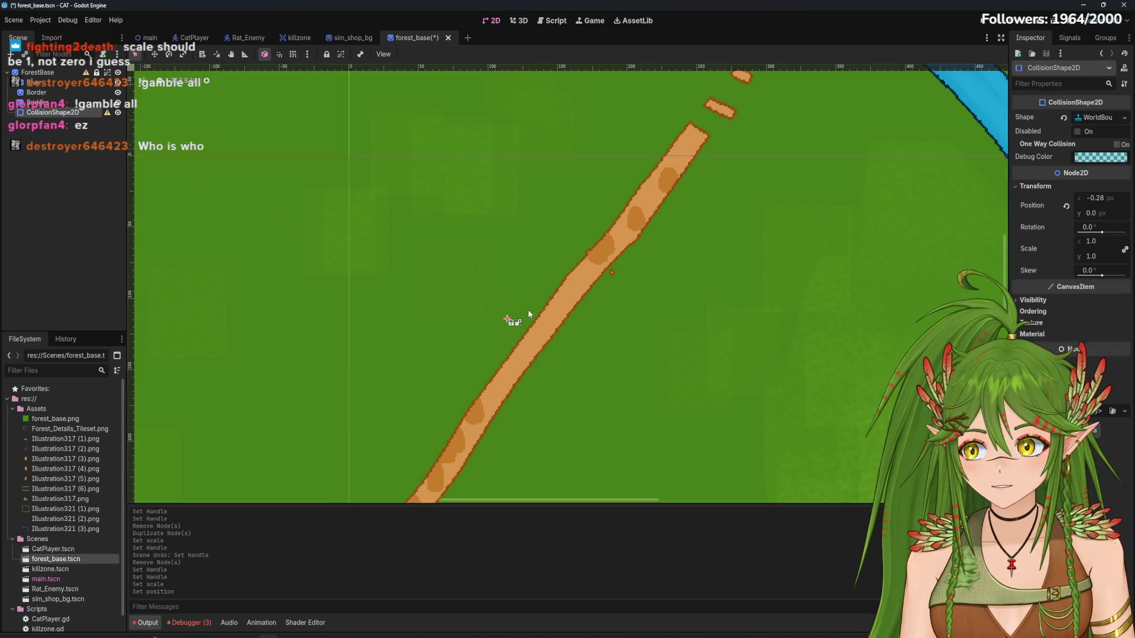
pyautogui.scroll(-4, 544, 346)
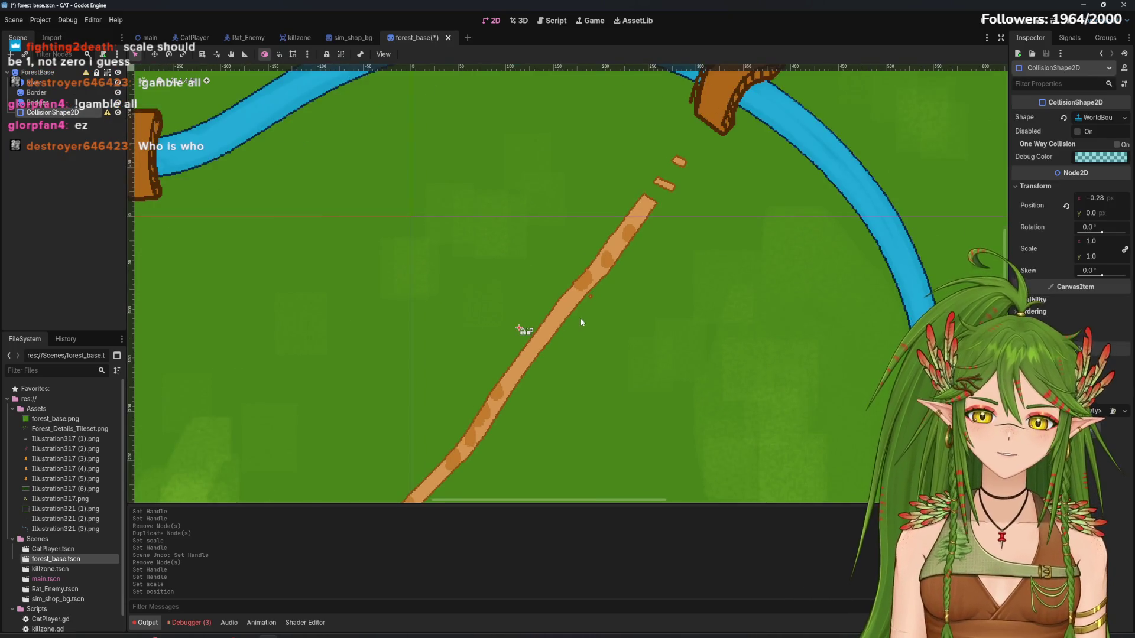
pyautogui.scroll(3, 592, 302)
pyautogui.scroll(9, 598, 289)
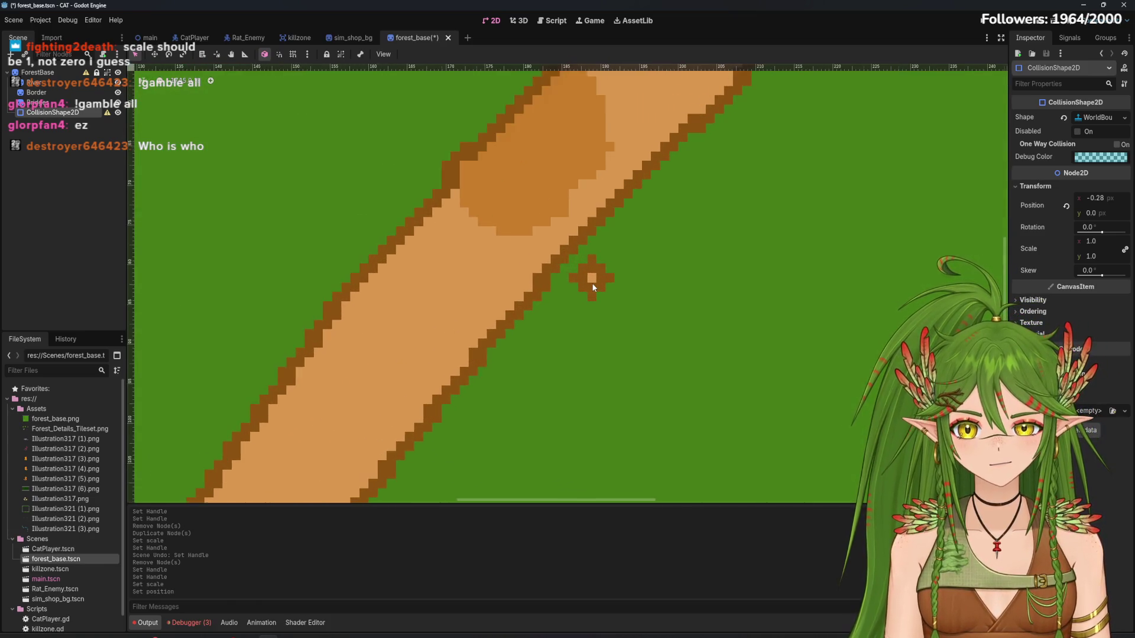
pyautogui.scroll(-5, 593, 286)
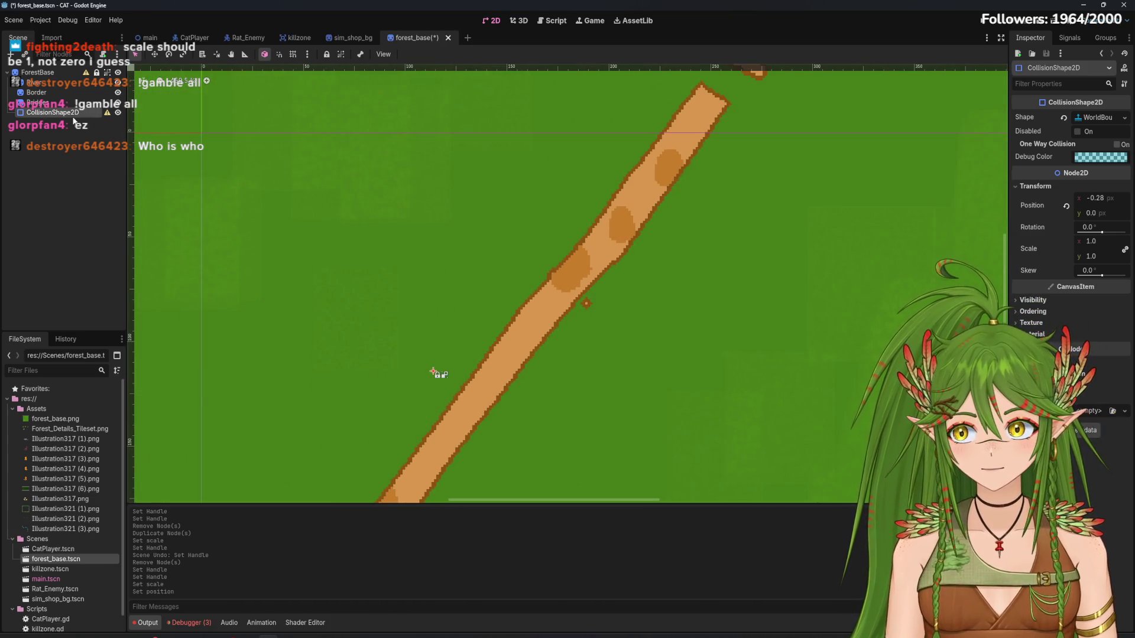
# Delete the CollisionShape2D node from the Scene dock and confirm with OK
pyautogui.rightClick(74, 121)
pyautogui.click(122, 383)
pyautogui.click(541, 335)
pyautogui.scroll(-7, 551, 342)
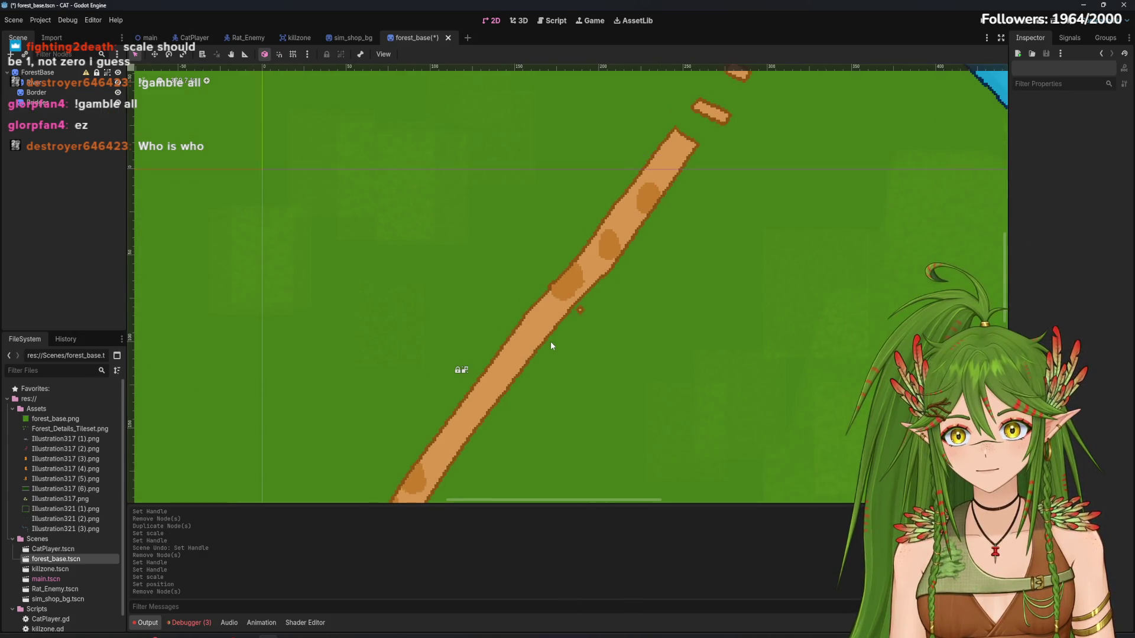
pyautogui.moveTo(555, 373); pyautogui.dragTo(558, 276)
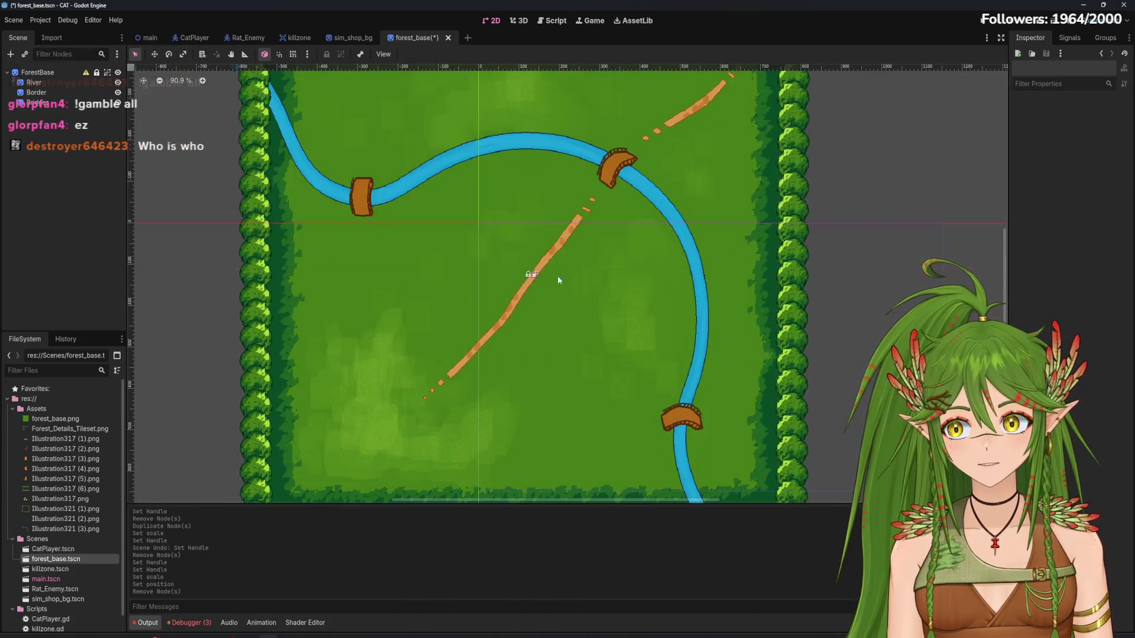
# Add a CollisionShape2D node via Ctrl+A and give it a New RectangleShape2D
pyautogui.hotkey('ctrl', 'a')
pyautogui.write('colls')
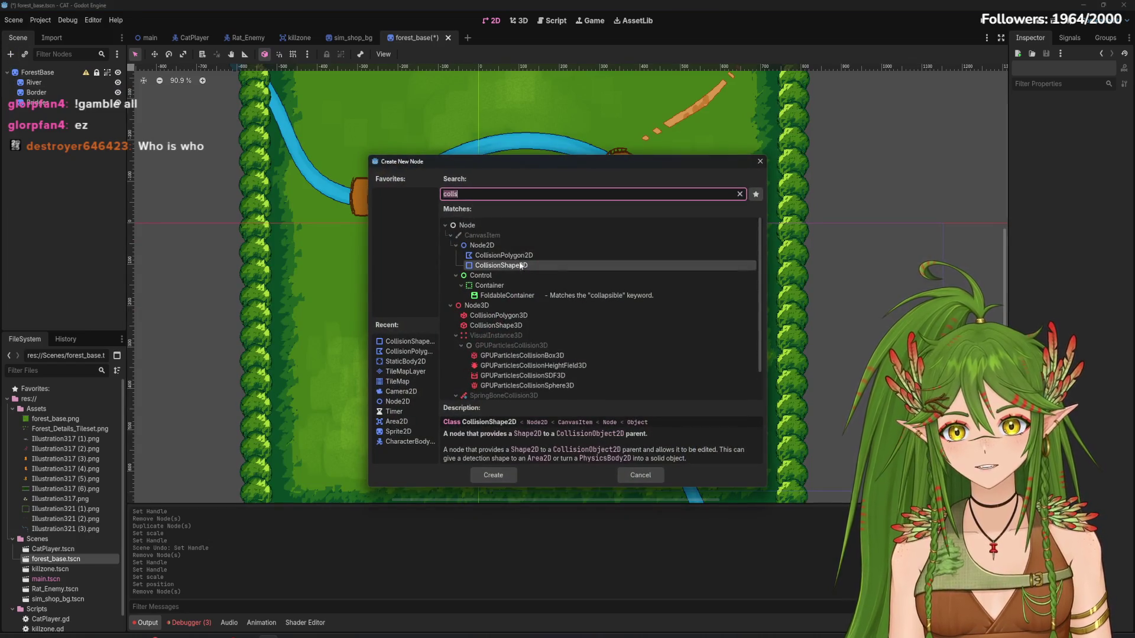
pyautogui.click(494, 477)
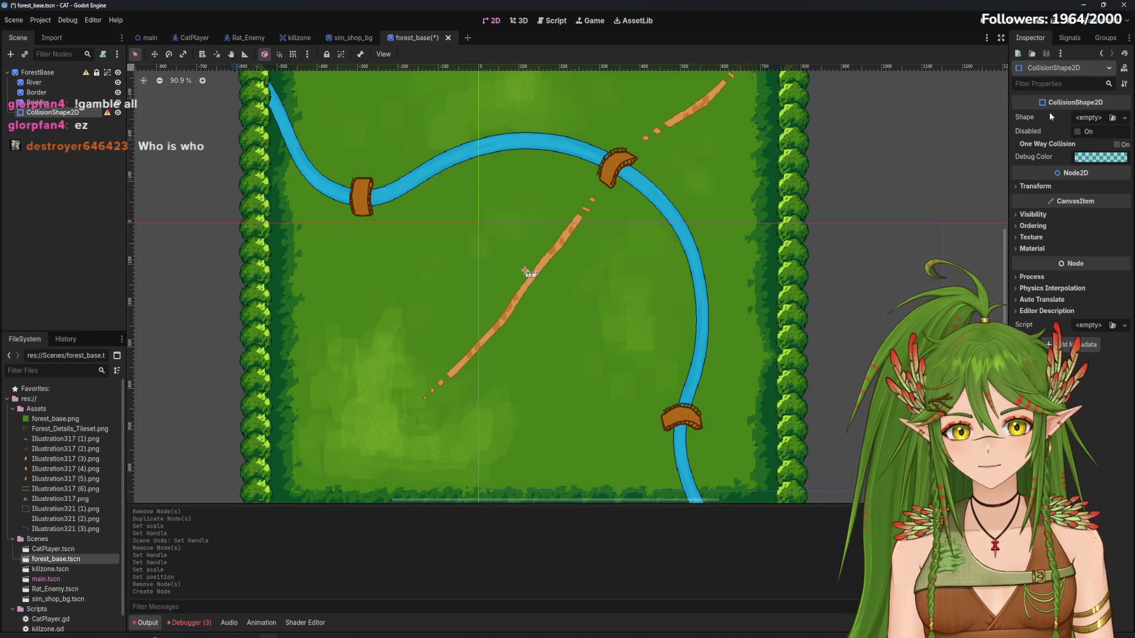
pyautogui.click(1121, 121)
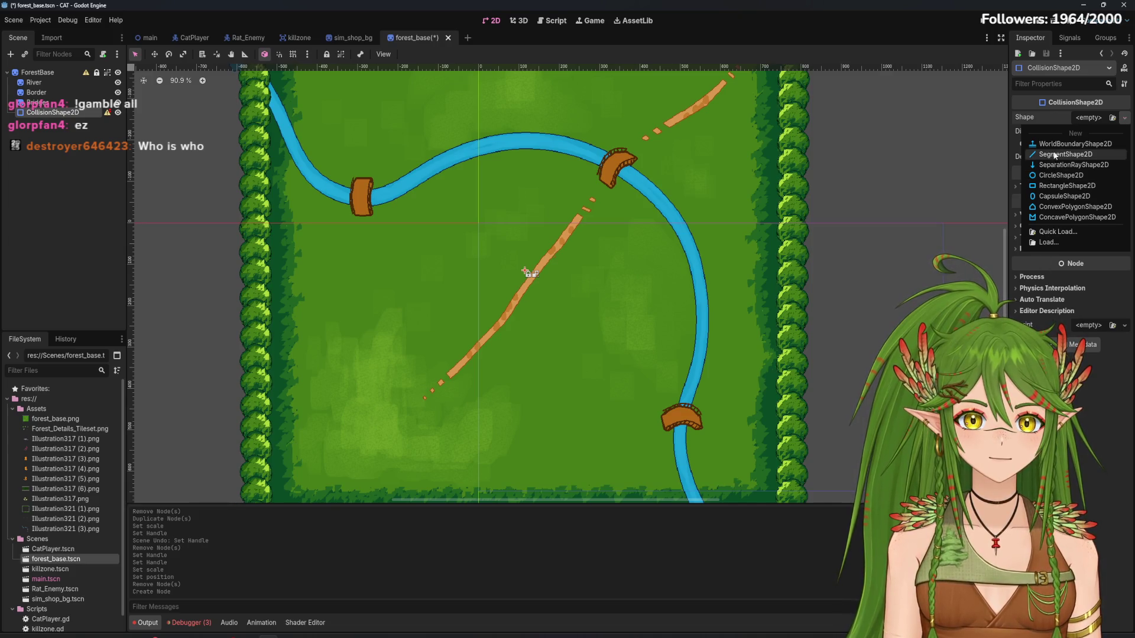
pyautogui.click(1056, 188)
pyautogui.scroll(3, 528, 269)
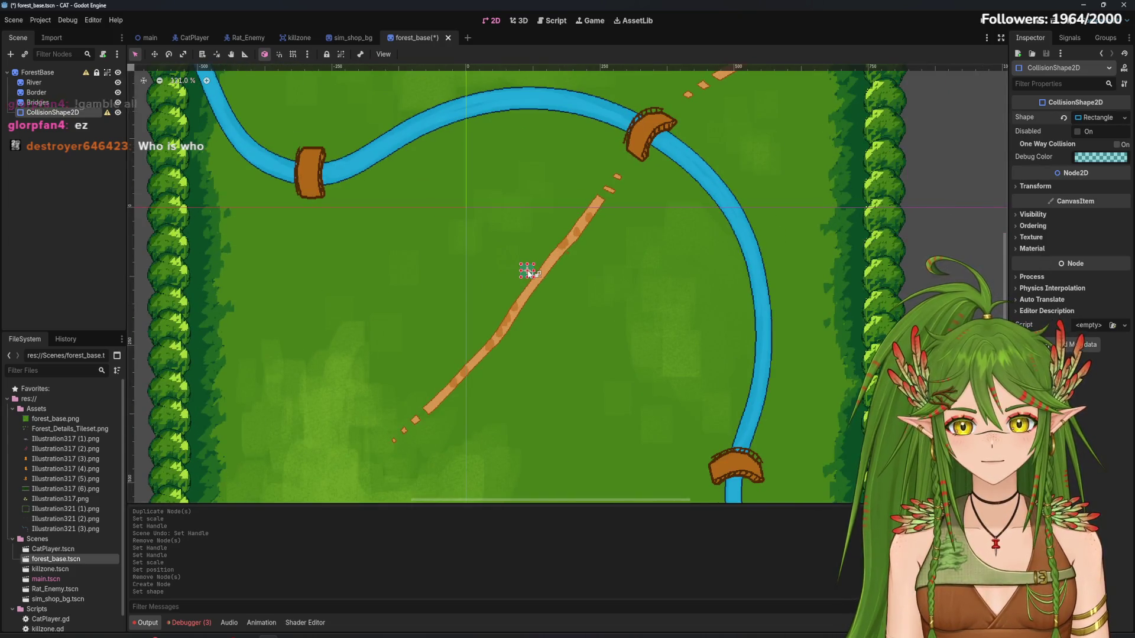
pyautogui.click(528, 267)
# Widen the rectangle collision shape to the left, undoing an accidental ForestBase unlock
pyautogui.click(73, 113)
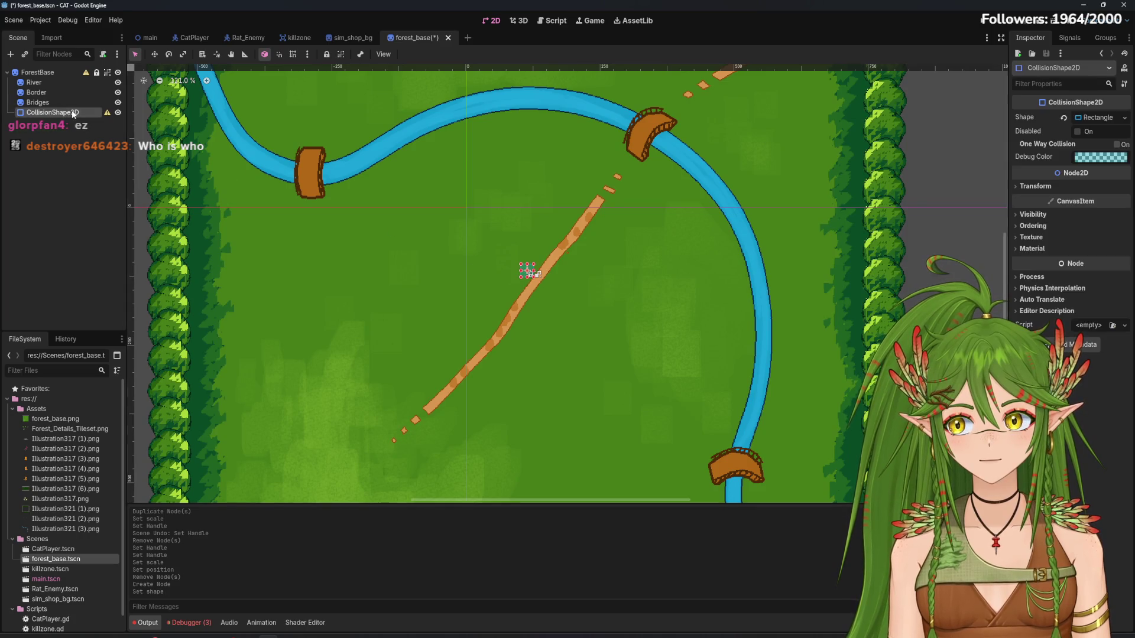
pyautogui.moveTo(523, 271); pyautogui.dragTo(513, 265)
pyautogui.click(531, 274)
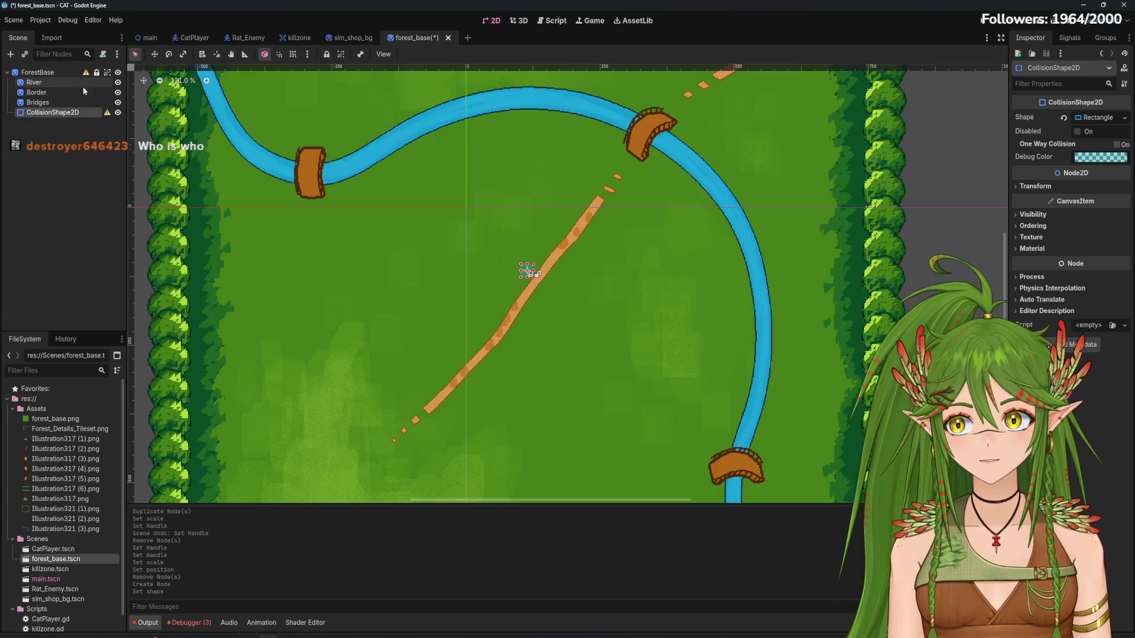
pyautogui.click(97, 72)
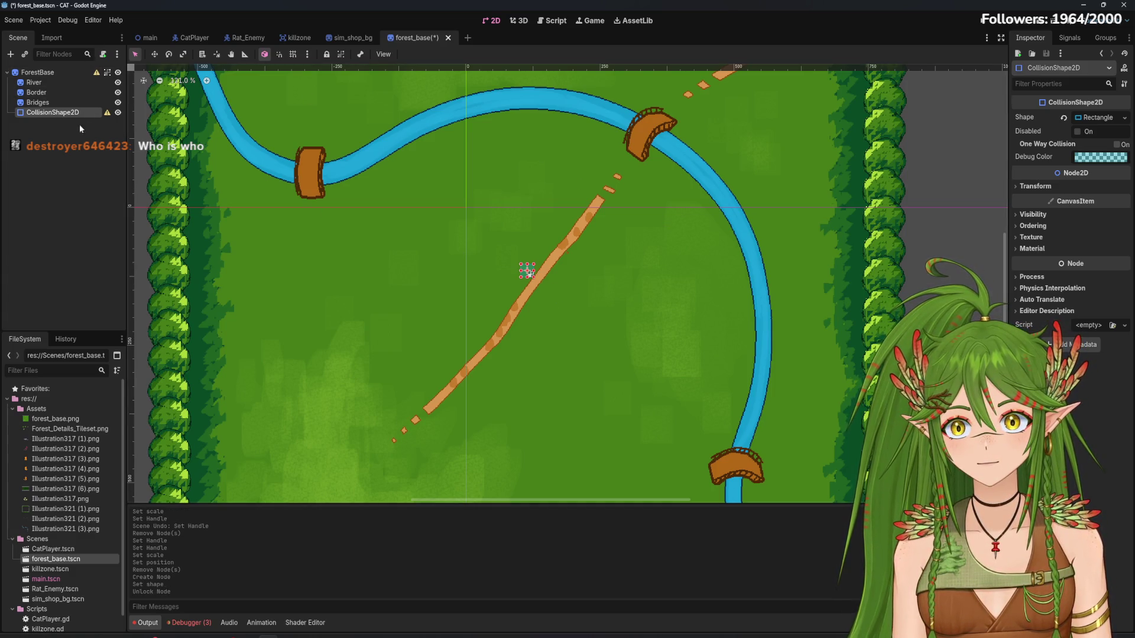
pyautogui.click(531, 271)
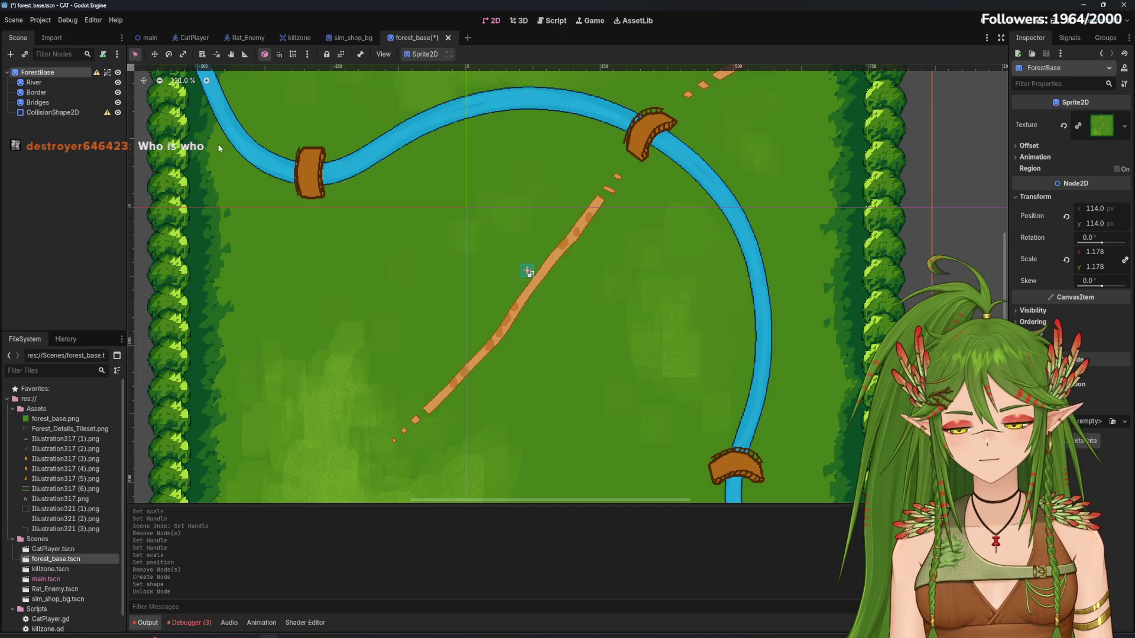
pyautogui.hotkey('ctrl', 'z')
pyautogui.click(54, 112)
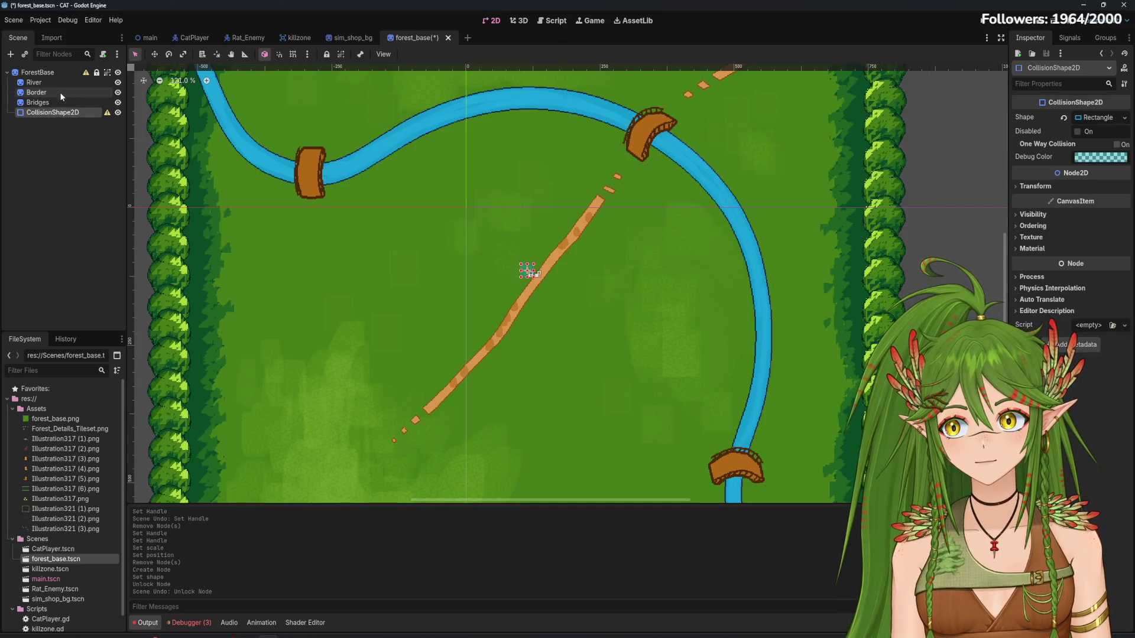
pyautogui.scroll(5, 530, 272)
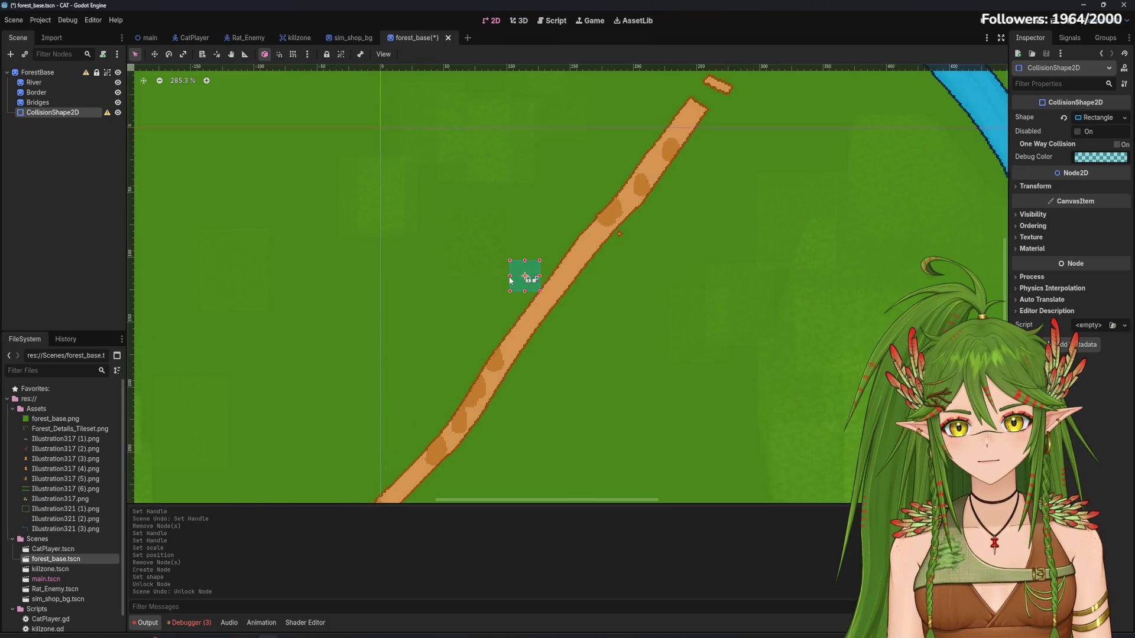
pyautogui.click(367, 279)
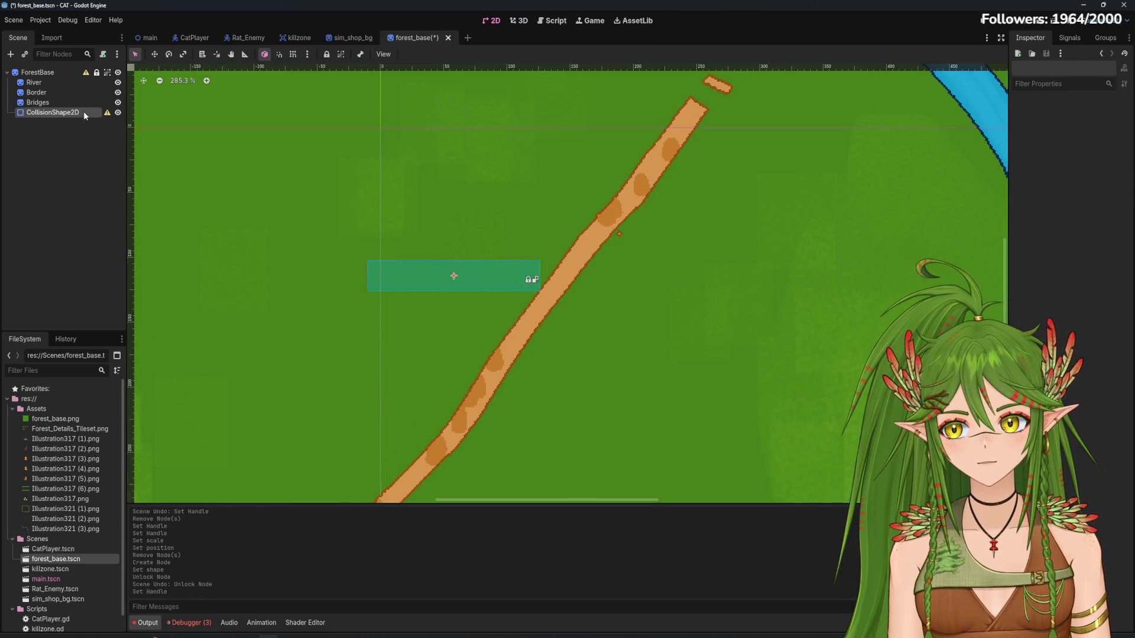
# Place the rectangle at Position (-47.626, -102.13), undoing a stray nudge
pyautogui.scroll(-1, 679, 330)
pyautogui.scroll(-10, 679, 329)
pyautogui.click(1022, 187)
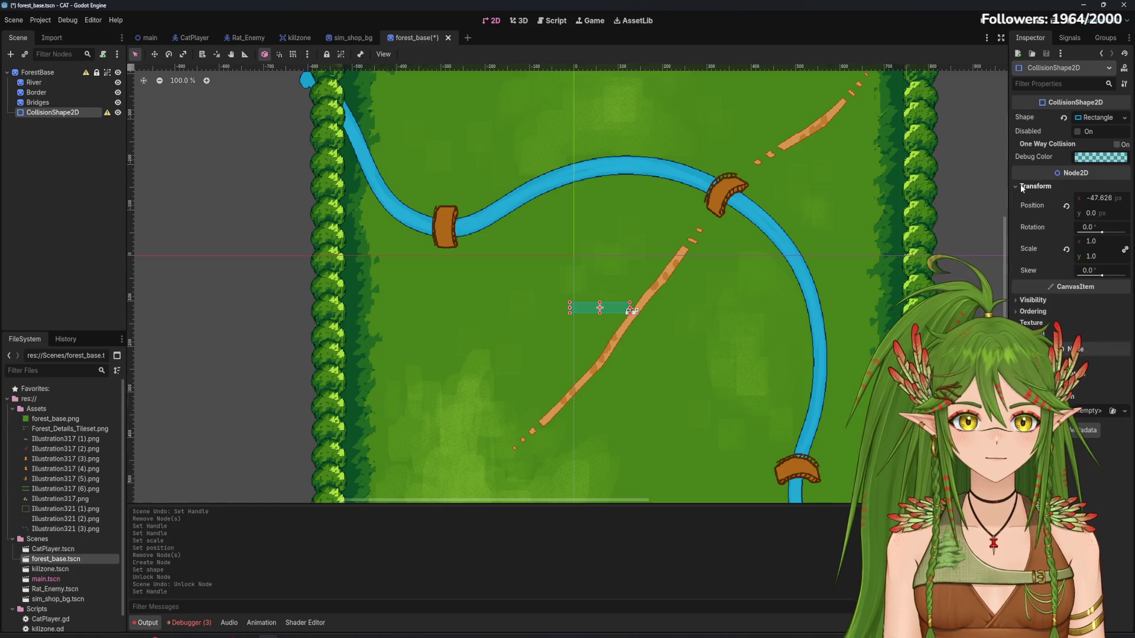
pyautogui.moveTo(1102, 199); pyautogui.dragTo(1092, 216)
pyautogui.hotkey('ctrl', 'z')
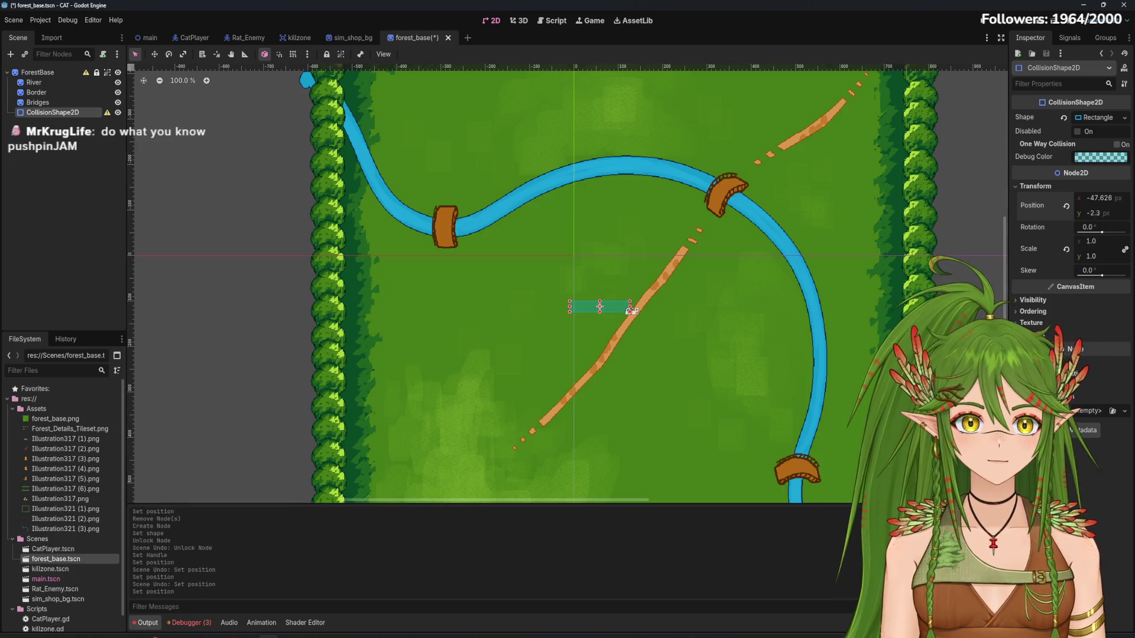
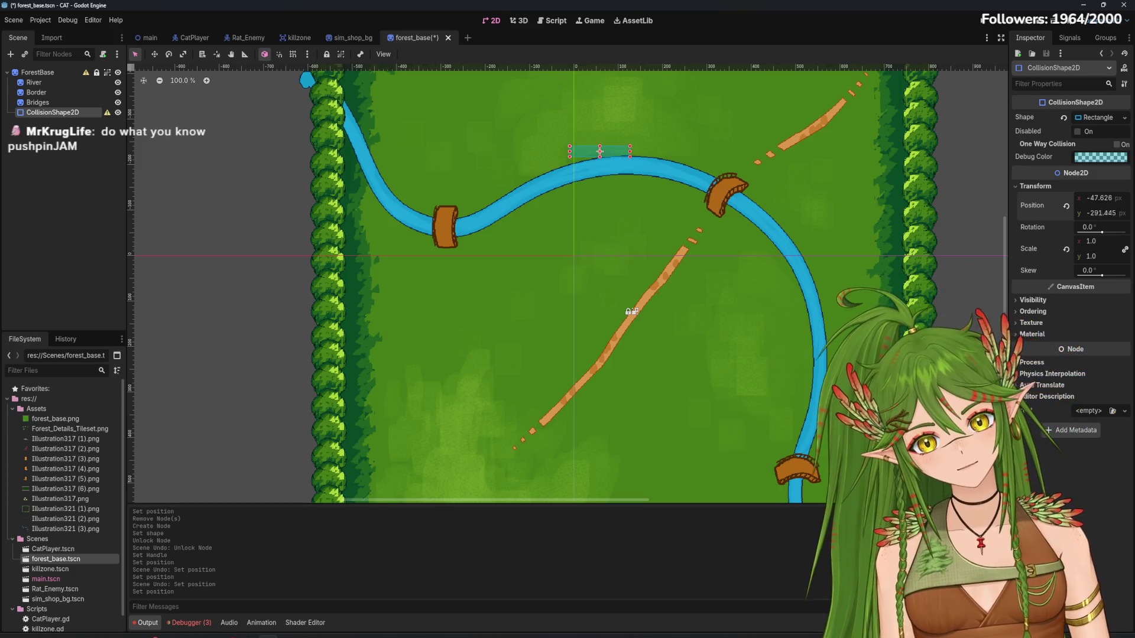
# Move the collision rectangle up to the top border and stretch it left along the hedge
pyautogui.moveTo(1092, 216); pyautogui.dragTo(1052, 216)
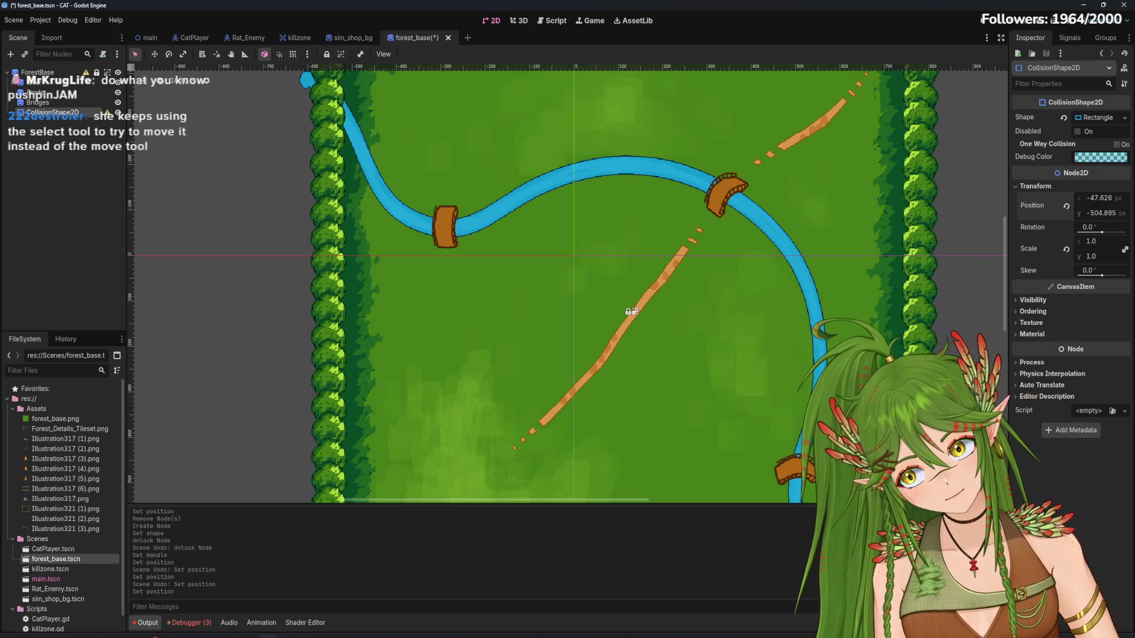
pyautogui.scroll(5, 661, 254)
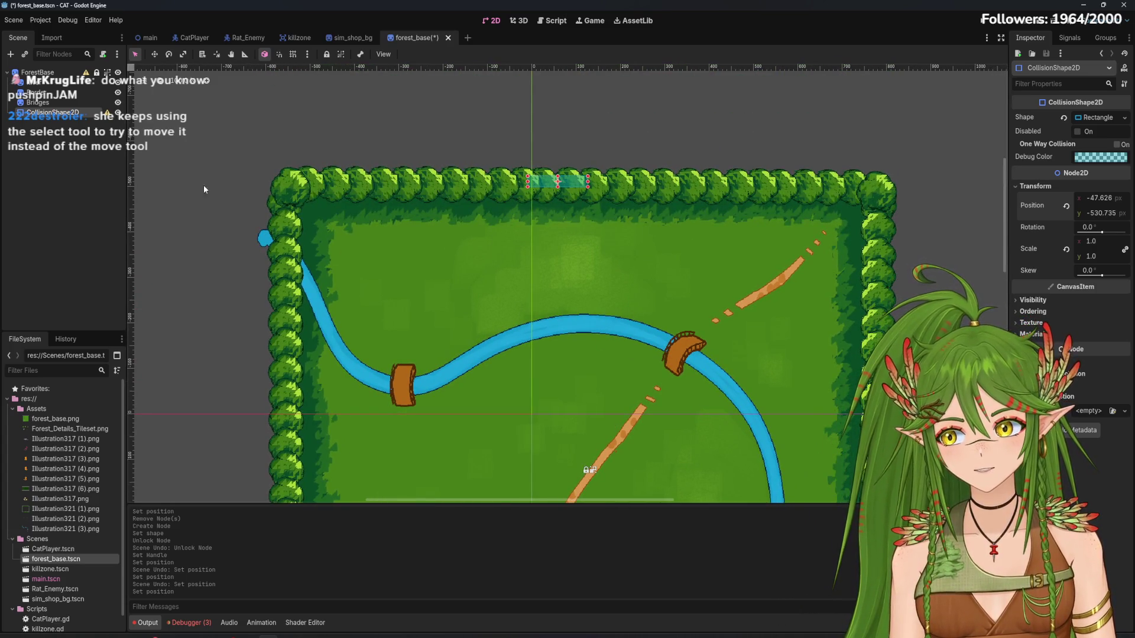
pyautogui.scroll(2, 502, 287)
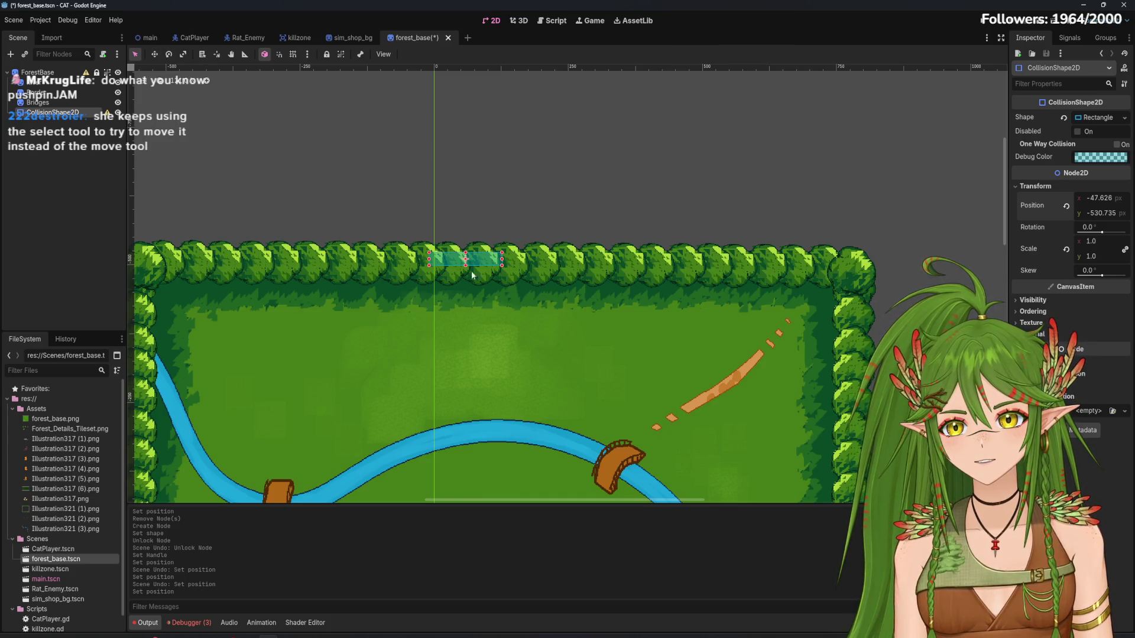
pyautogui.moveTo(501, 266)
pyautogui.mouseDown()
pyautogui.moveTo(829, 296)
pyautogui.moveTo(863, 287)
pyautogui.mouseUp()
pyautogui.hscroll(-2, 532, 266)
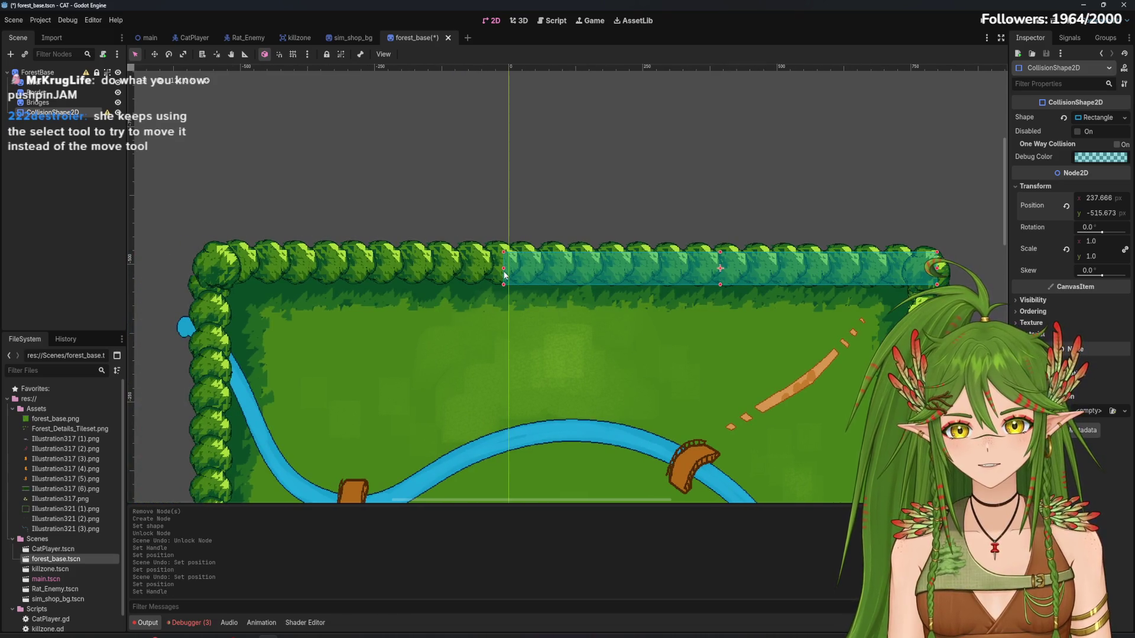
pyautogui.moveTo(504, 253); pyautogui.dragTo(198, 258)
# Align the rectangle onto the top hedge near y -525 and fit its edges to the hedge corners
pyautogui.press('w')
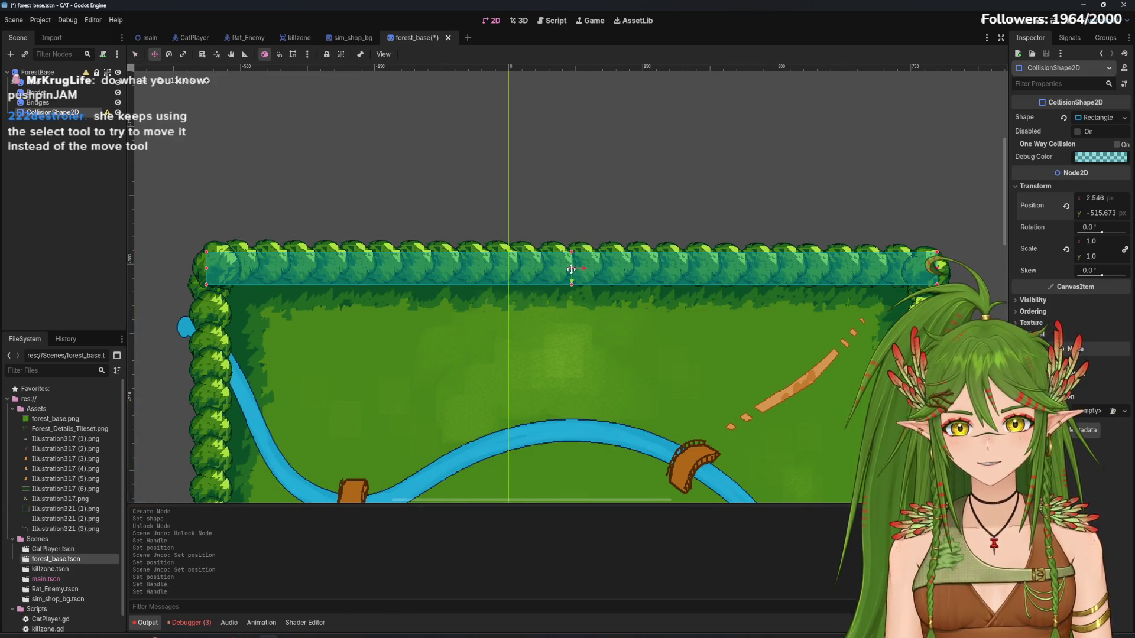
pyautogui.moveTo(571, 269); pyautogui.dragTo(572, 259)
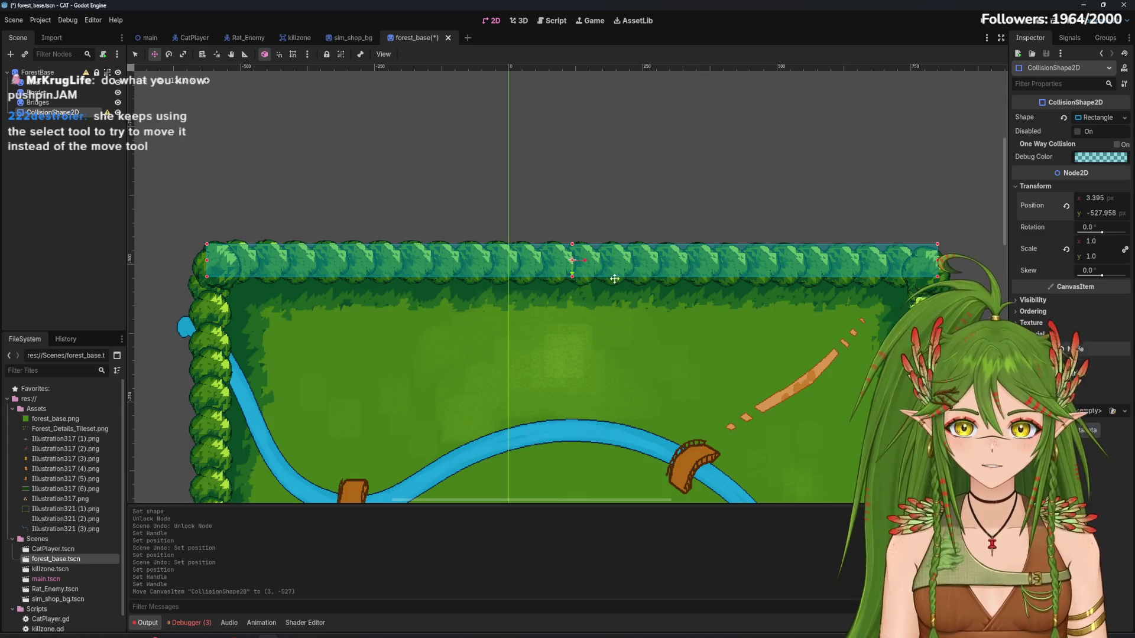
pyautogui.moveTo(572, 260); pyautogui.dragTo(574, 261)
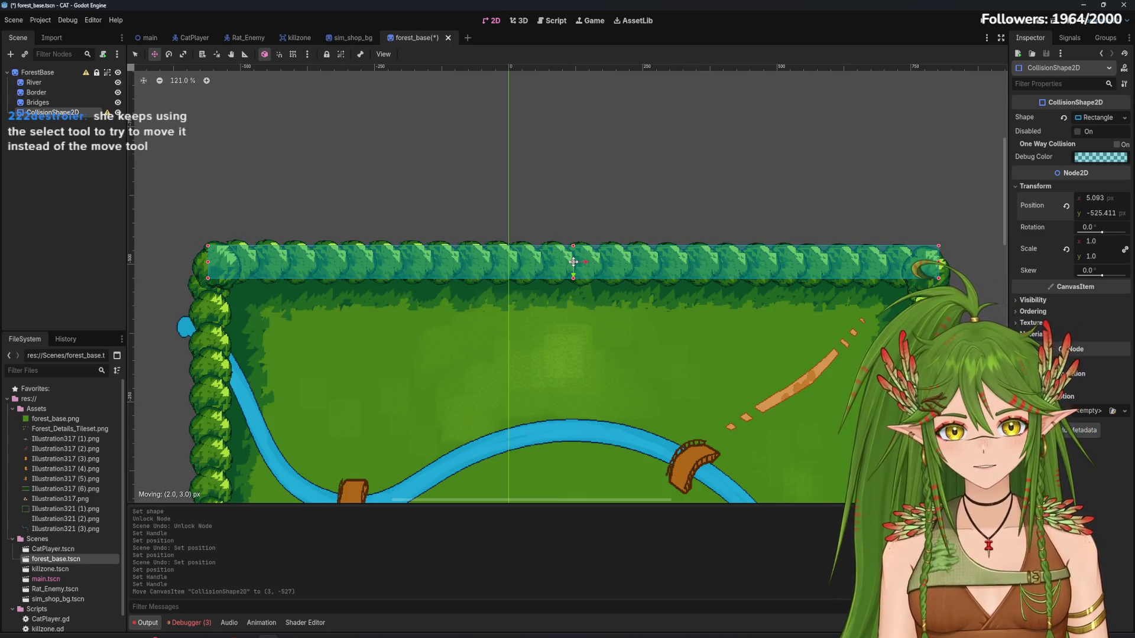
pyautogui.click(135, 55)
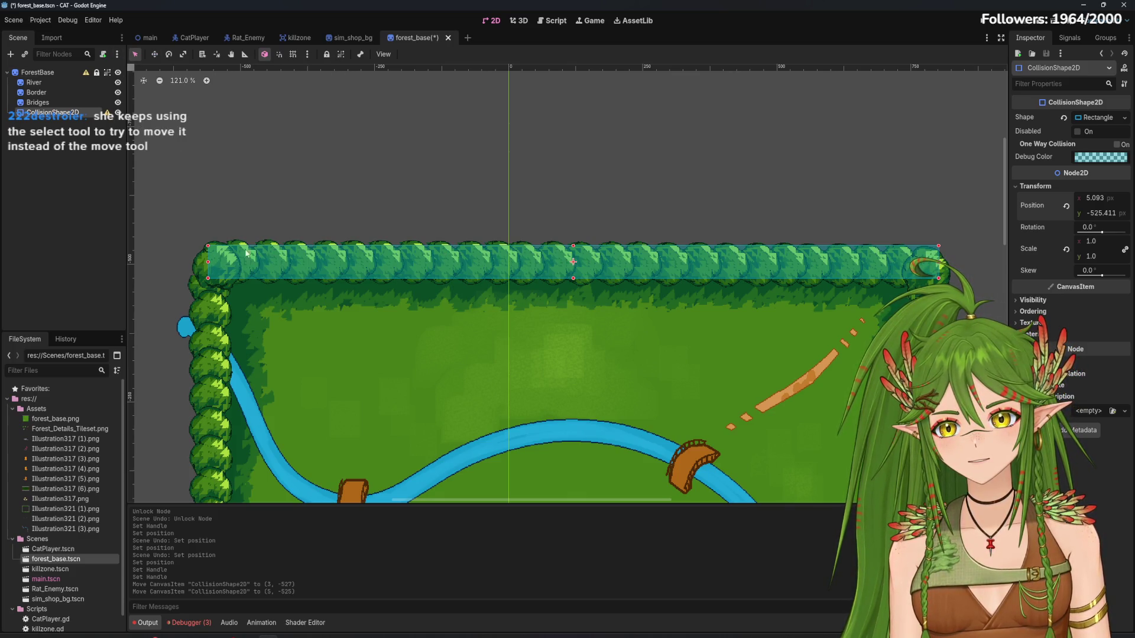
pyautogui.moveTo(208, 261); pyautogui.dragTo(196, 261)
pyautogui.moveTo(939, 262); pyautogui.dragTo(945, 262)
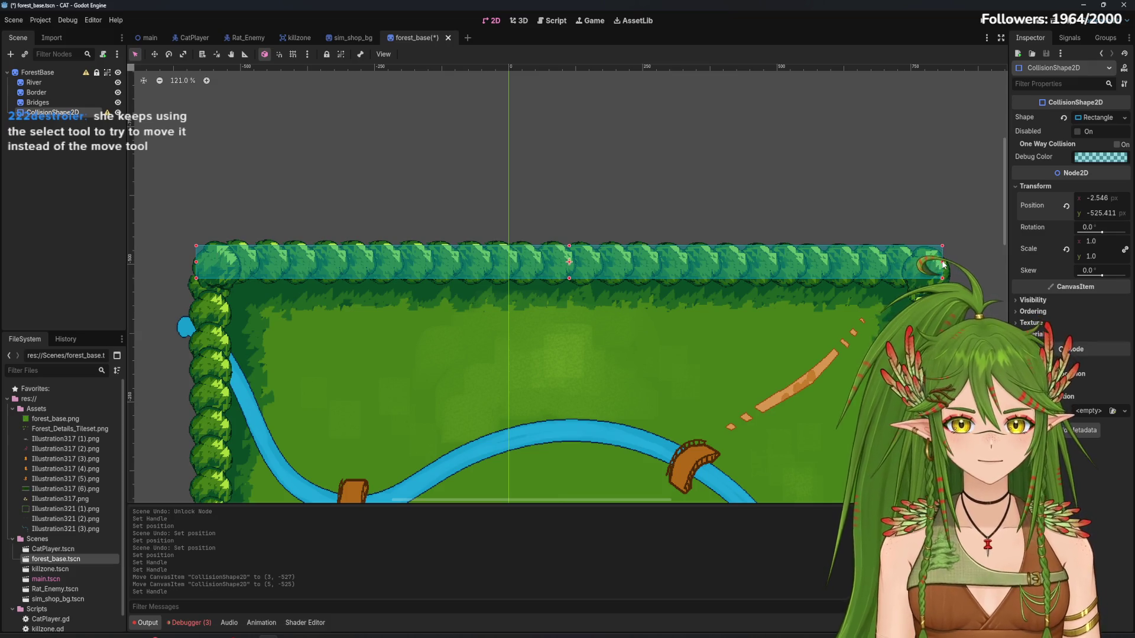
pyautogui.scroll(-6, 844, 309)
pyautogui.scroll(-1, 757, 201)
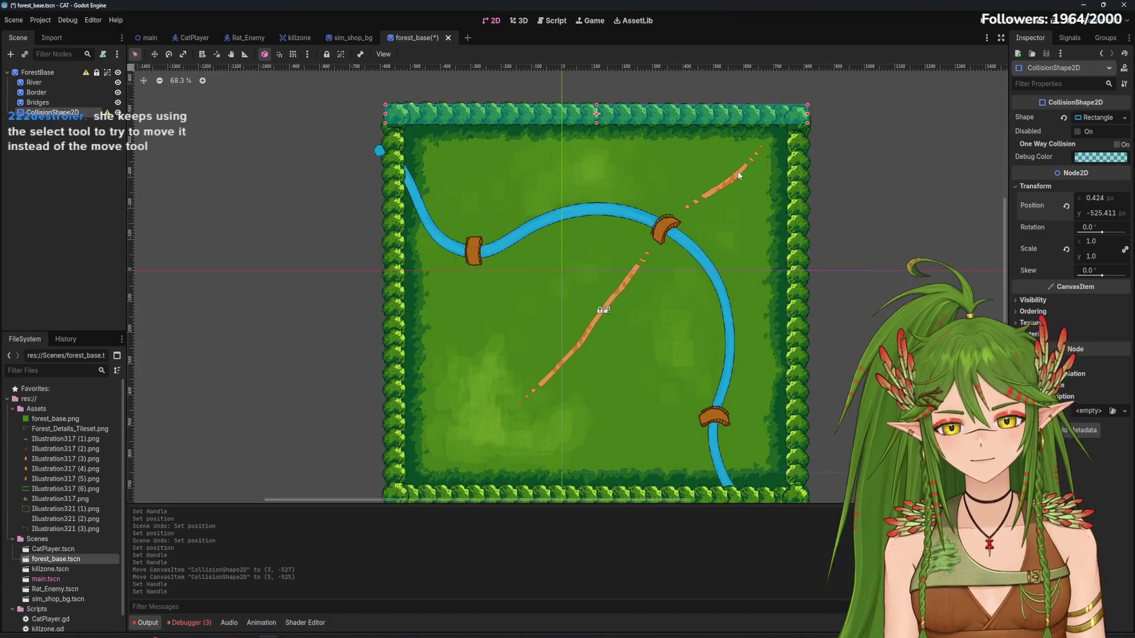
pyautogui.rightClick(71, 112)
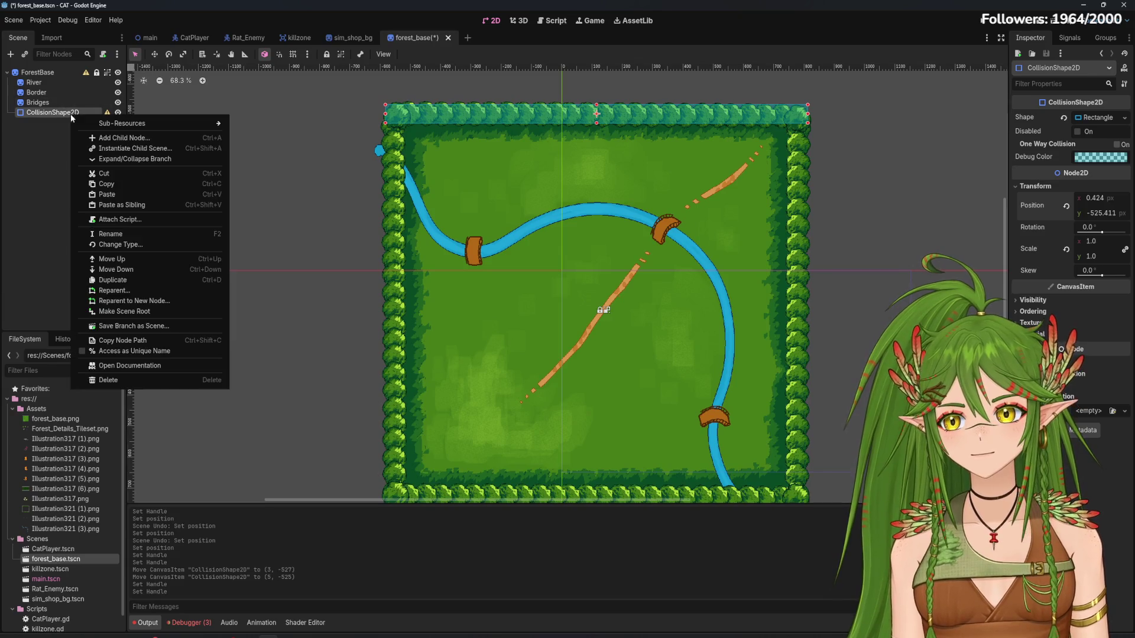
# Duplicate the top shape as CollisionShape2D2 and move it onto the bottom hedge at (0, 521)
pyautogui.click(126, 278)
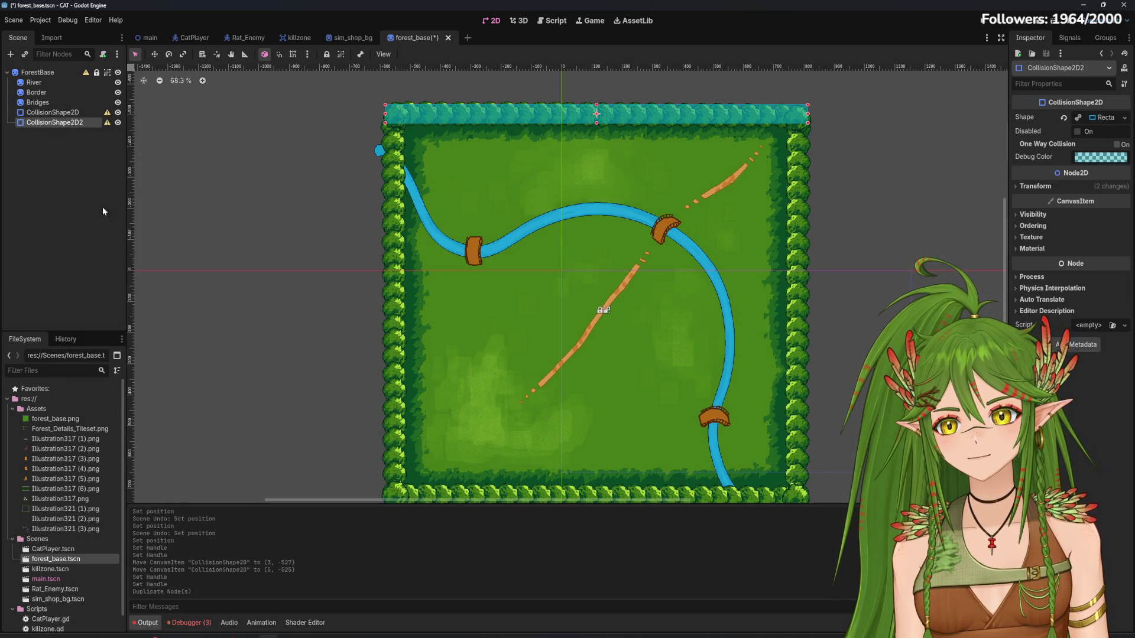
pyautogui.doubleClick(73, 124)
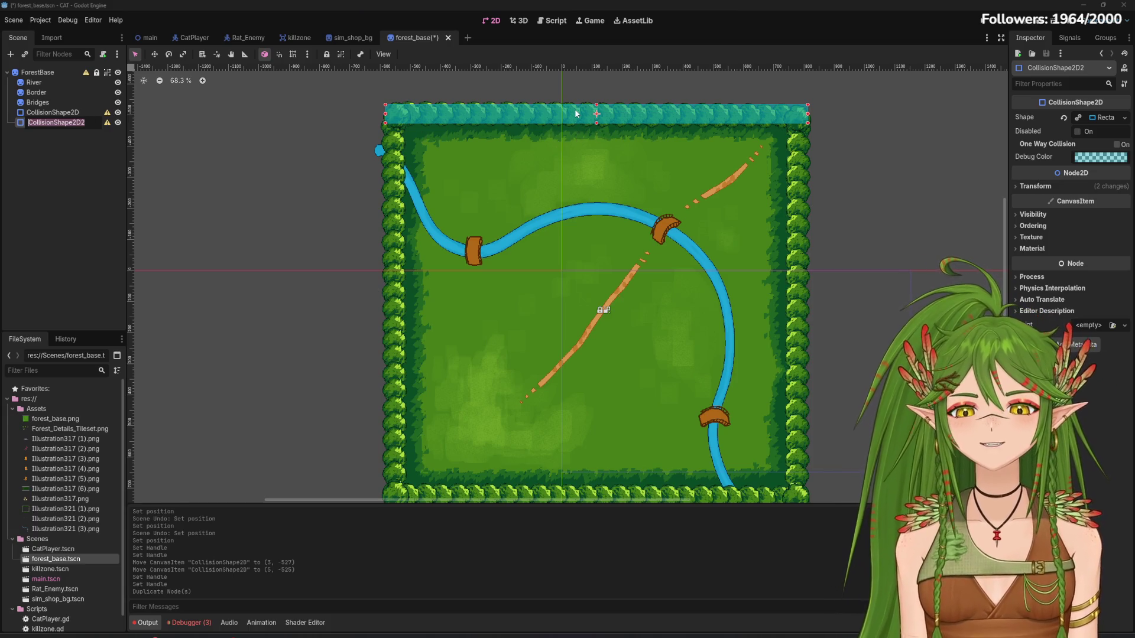
pyautogui.press('Escape')
pyautogui.click(155, 54)
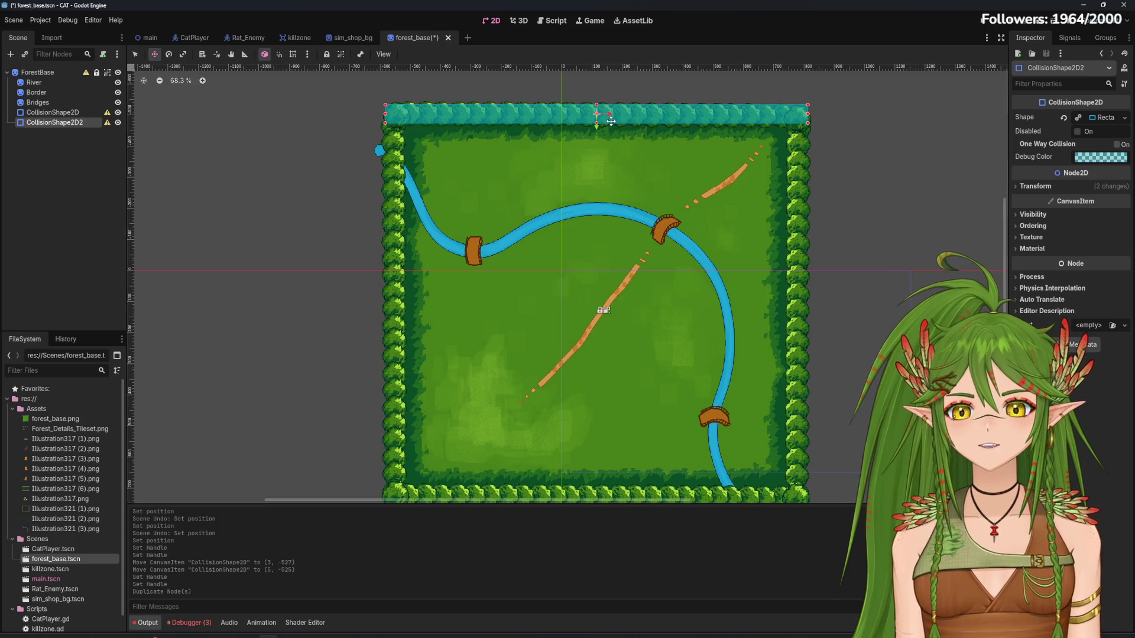
pyautogui.moveTo(597, 122); pyautogui.dragTo(624, 487)
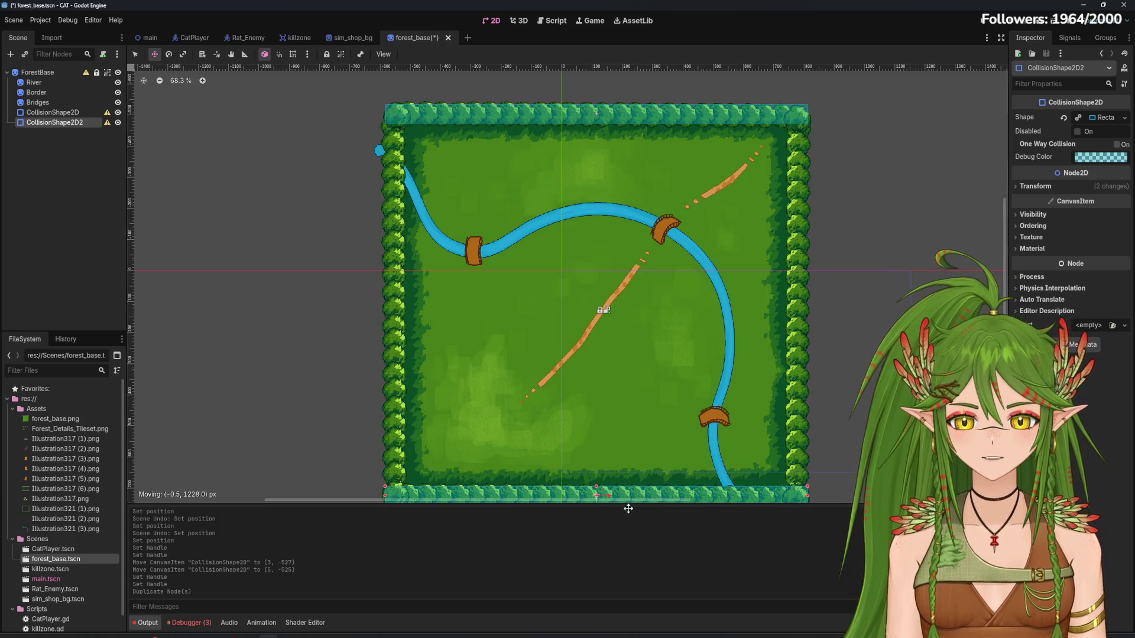
pyautogui.scroll(3, 585, 294)
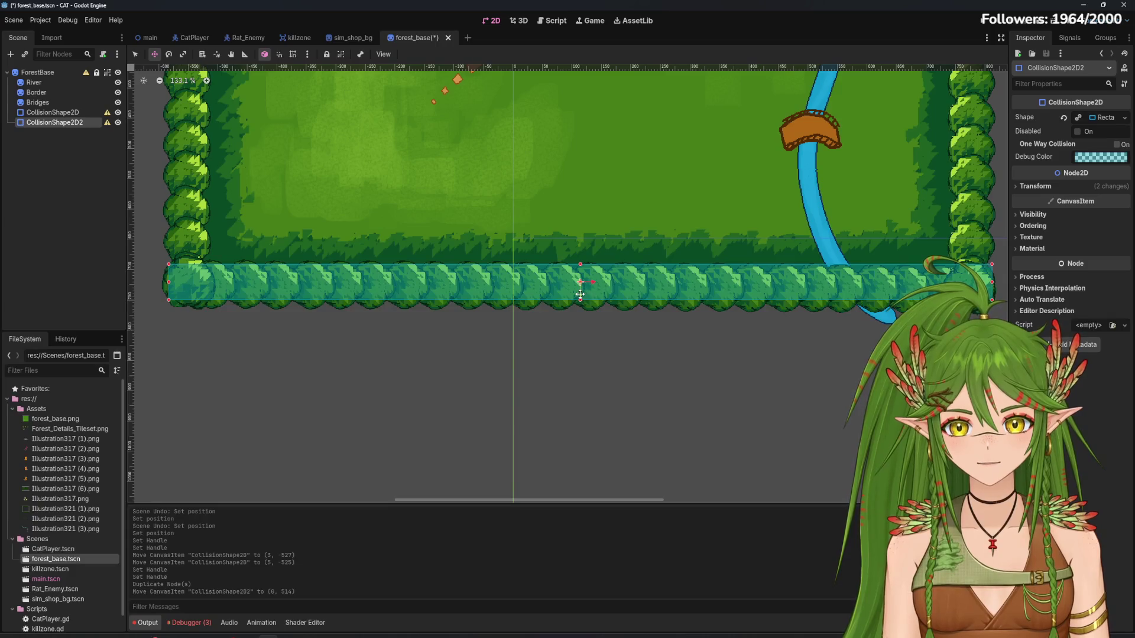
pyautogui.moveTo(580, 295); pyautogui.dragTo(580, 300)
pyautogui.scroll(-3, 580, 299)
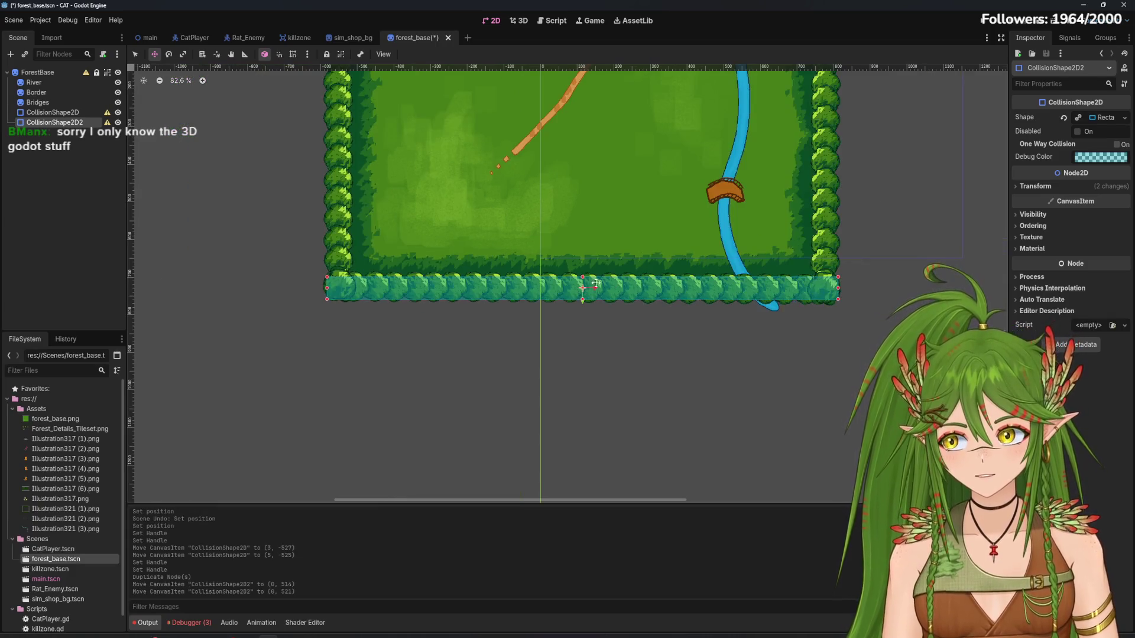
pyautogui.scroll(-2, 649, 323)
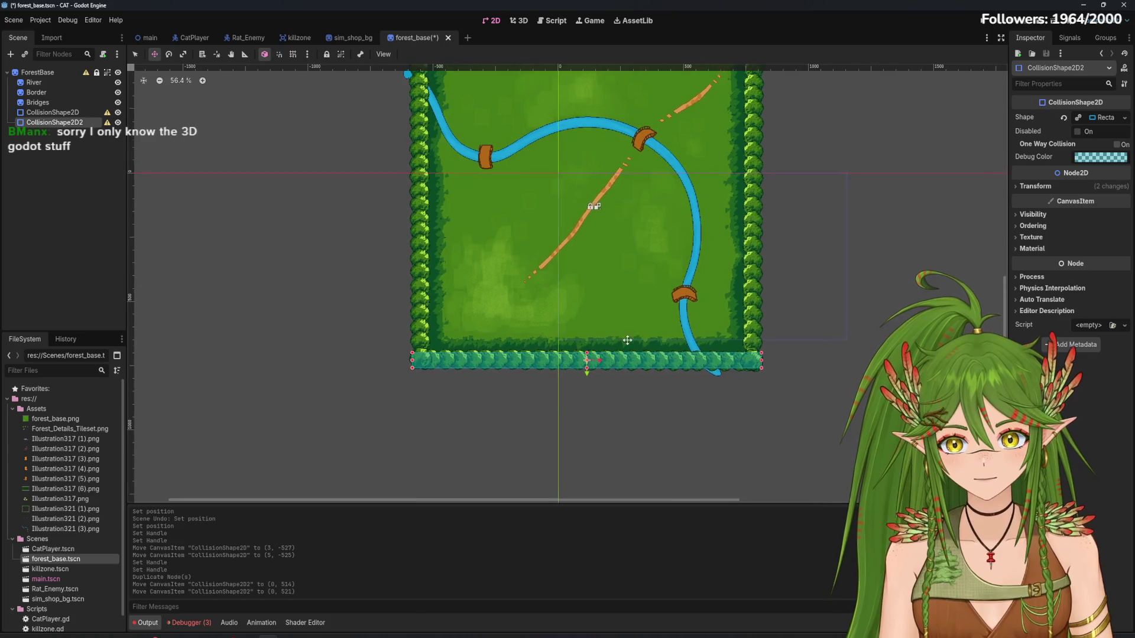
# Duplicate the bottom shape as CollisionShape2D3, rotate it 90°, and move it onto the left hedge
pyautogui.rightClick(67, 123)
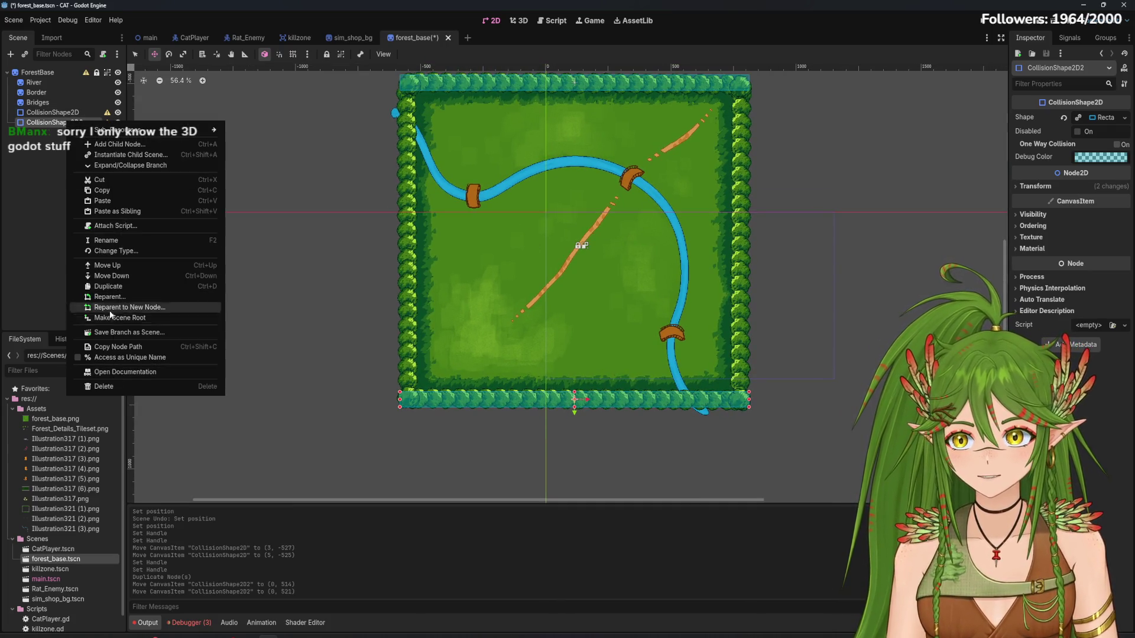
pyautogui.click(126, 287)
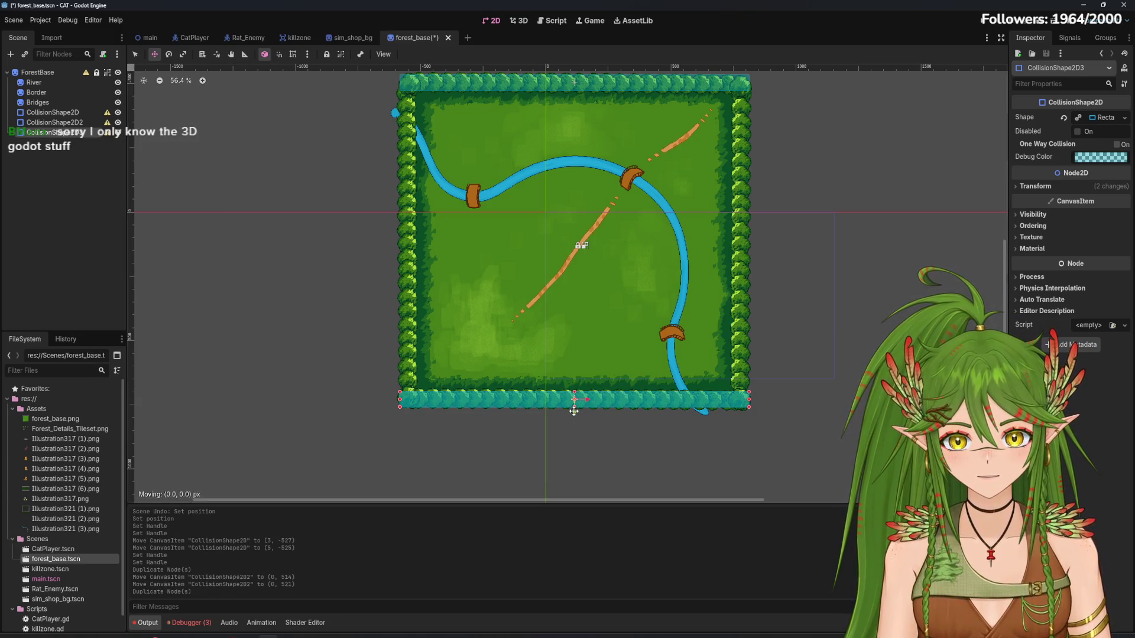
pyautogui.moveTo(574, 410); pyautogui.dragTo(574, 250)
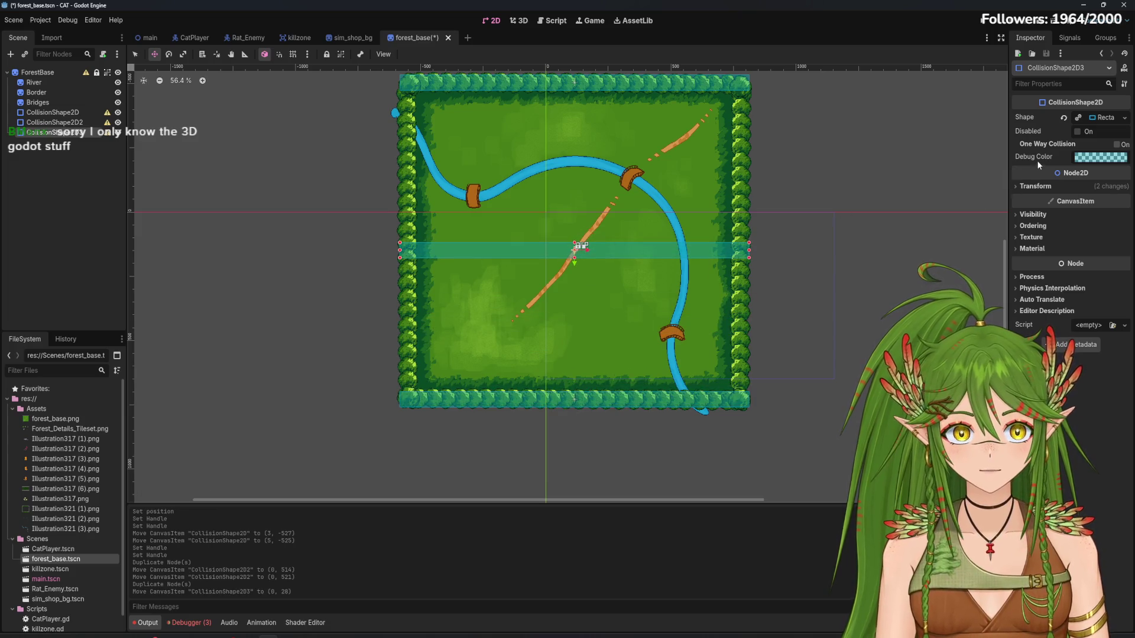
pyautogui.click(1023, 186)
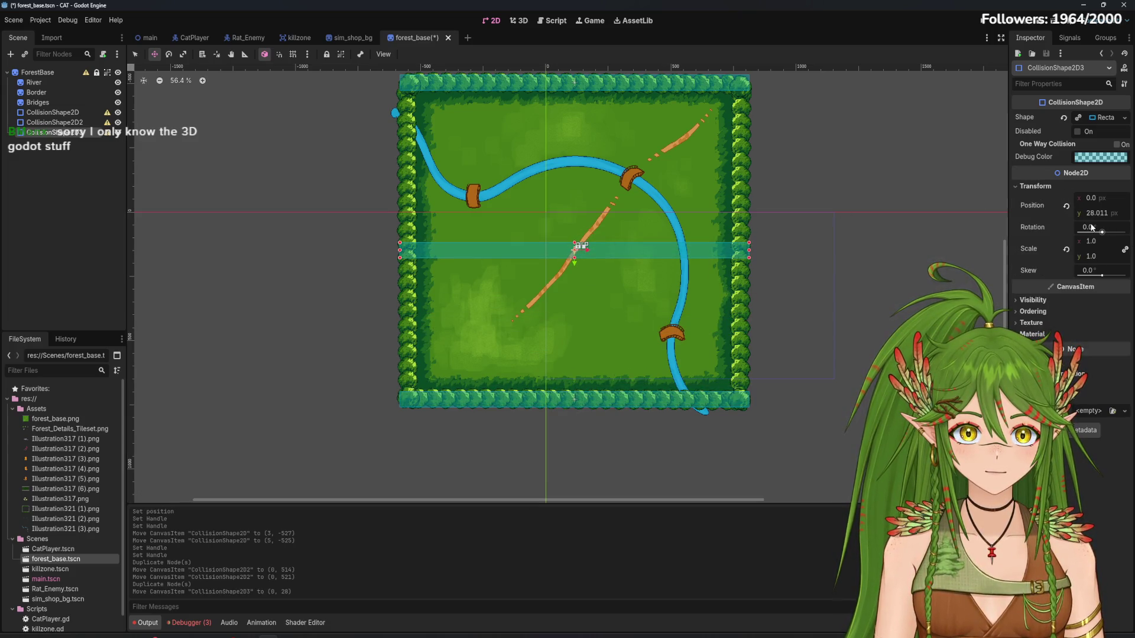
pyautogui.write('90')
pyautogui.press('Return')
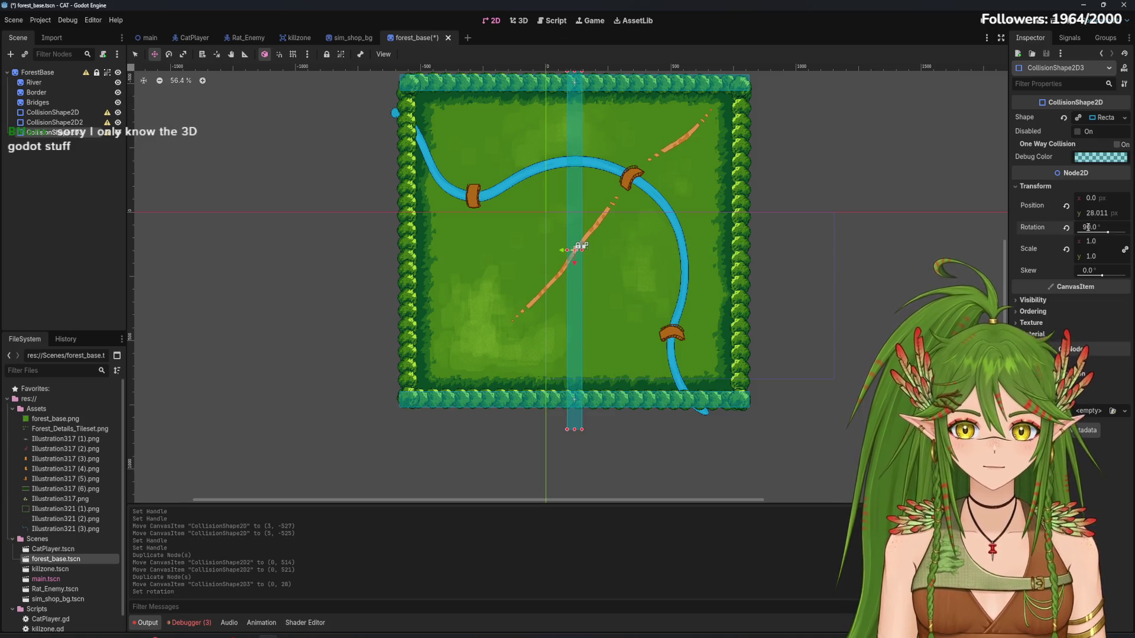
pyautogui.moveTo(560, 250); pyautogui.dragTo(395, 241)
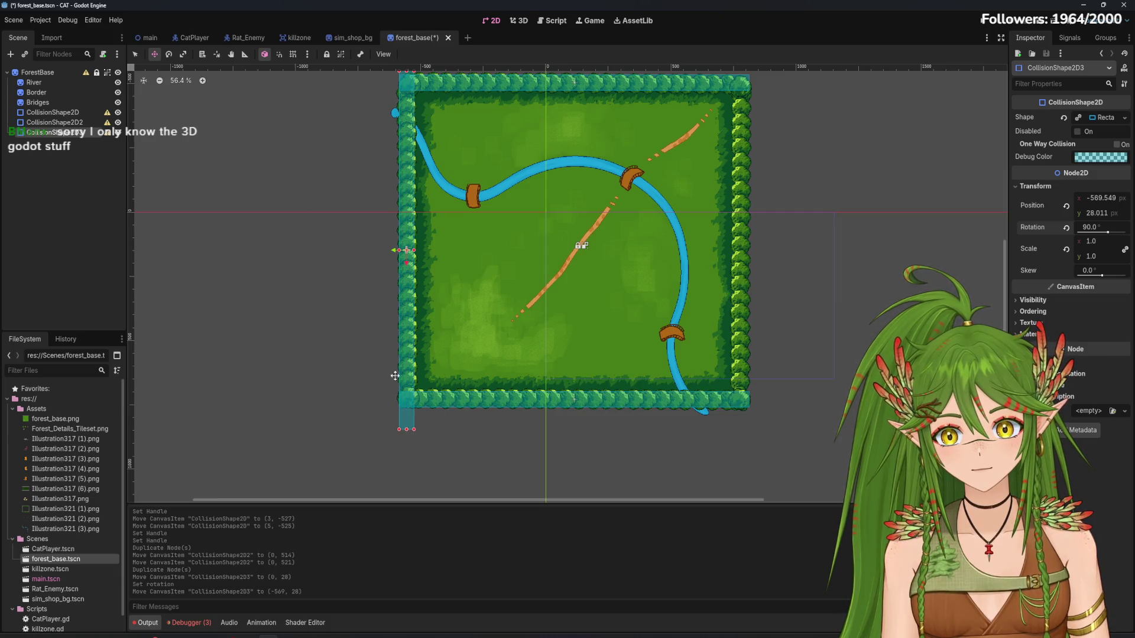
# Trim the left shape's bottom and top ends to fit between the top and bottom hedges
pyautogui.click(134, 55)
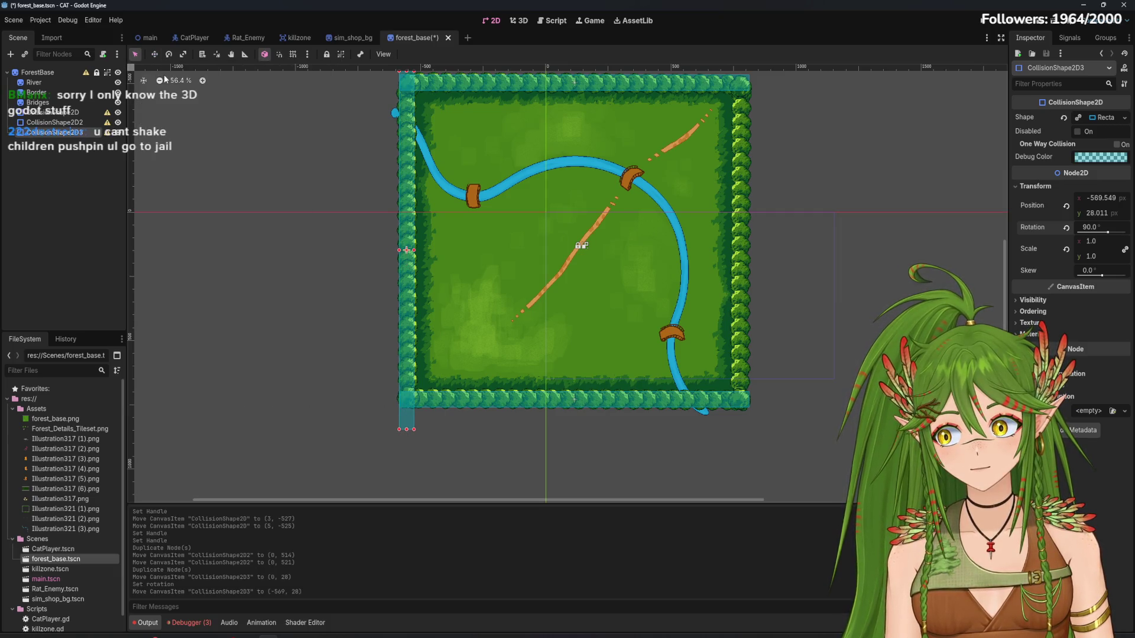
pyautogui.scroll(5, 401, 398)
pyautogui.scroll(-3, 469, 387)
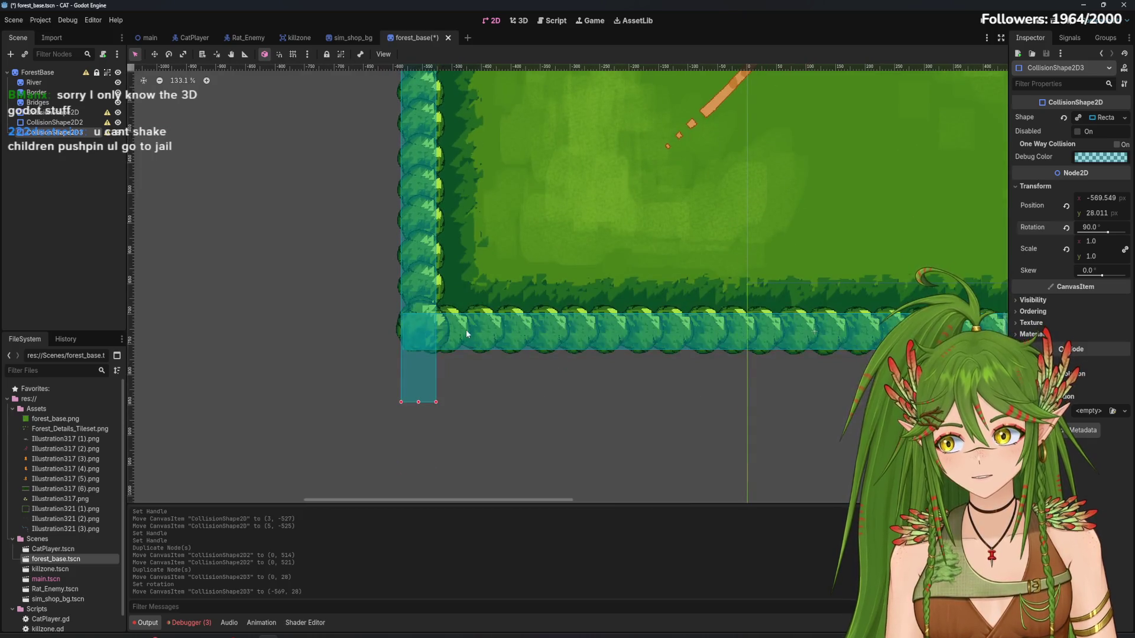
pyautogui.moveTo(418, 402); pyautogui.dragTo(421, 348)
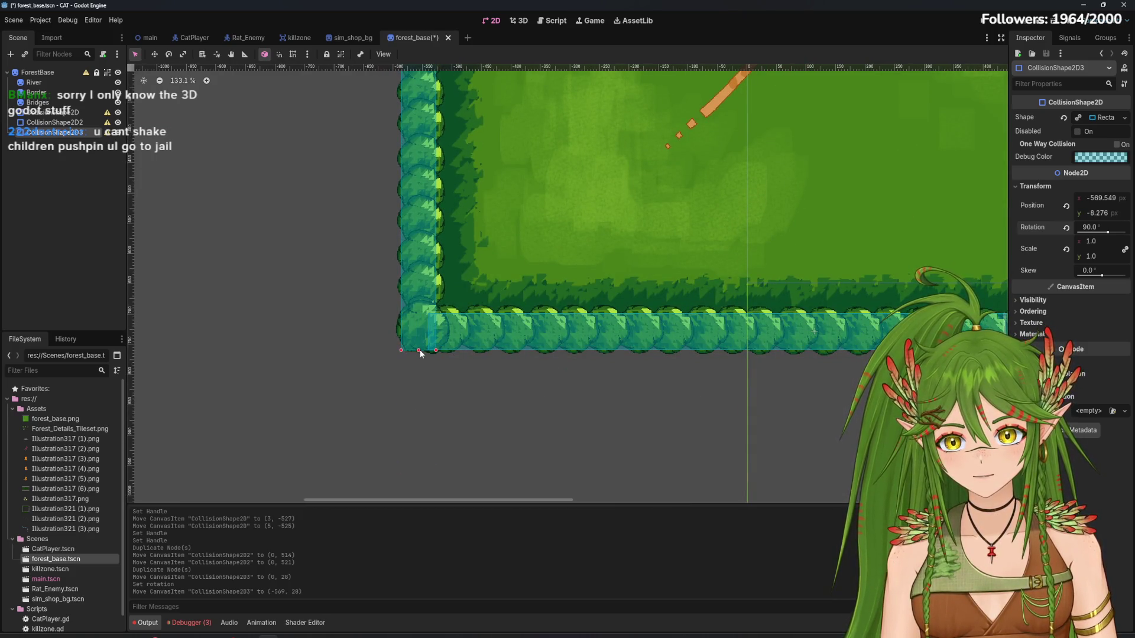
pyautogui.scroll(15, 420, 349)
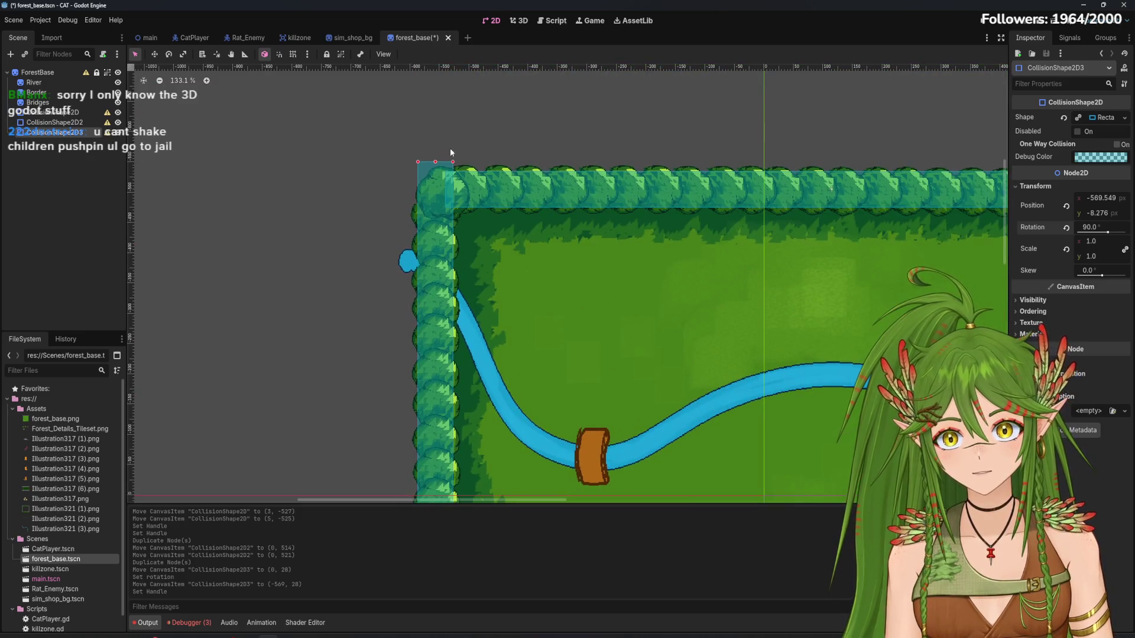
pyautogui.moveTo(435, 162); pyautogui.dragTo(436, 184)
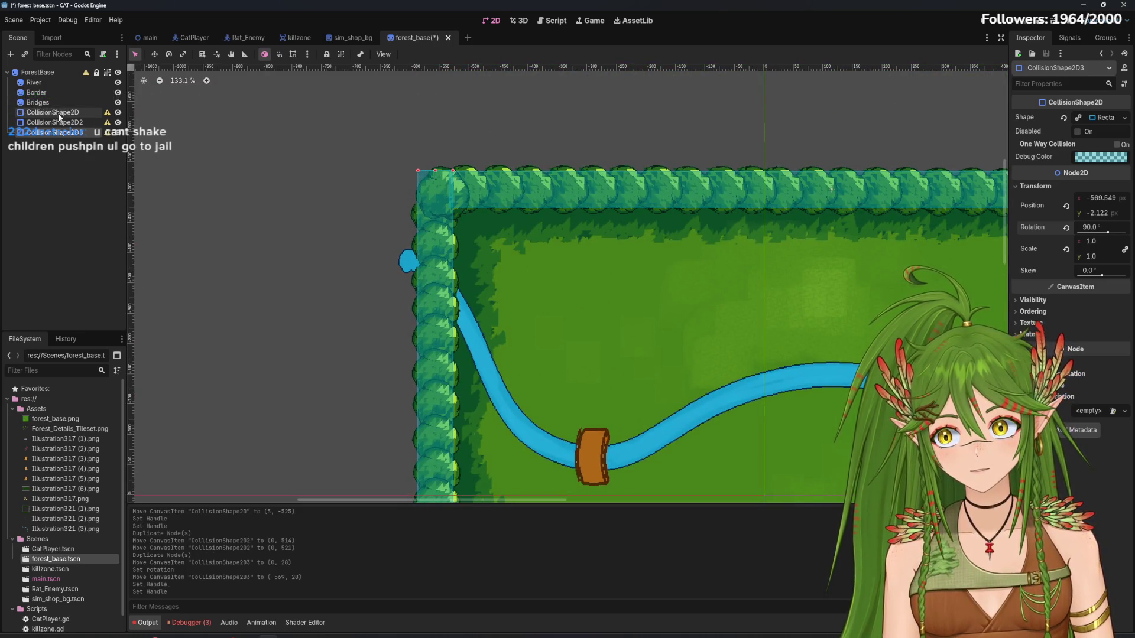
# Nudge the top and bottom border shapes slightly so they sit on their hedges
pyautogui.click(568, 197)
pyautogui.hscroll(4, 569, 197)
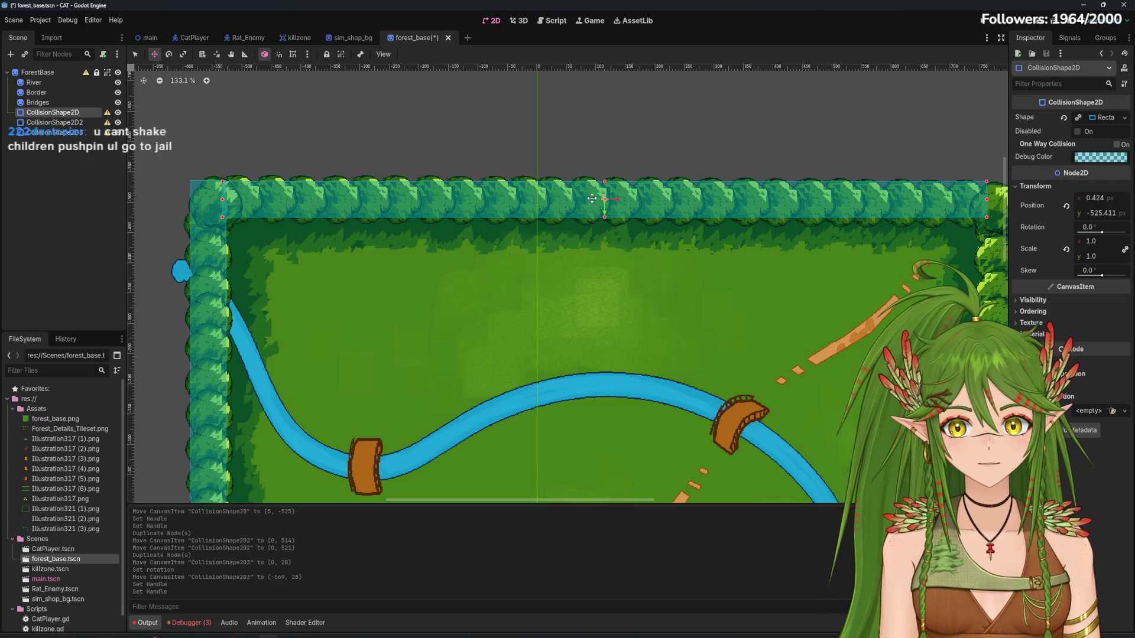
pyautogui.moveTo(592, 198); pyautogui.dragTo(592, 196)
pyautogui.scroll(-3, 662, 215)
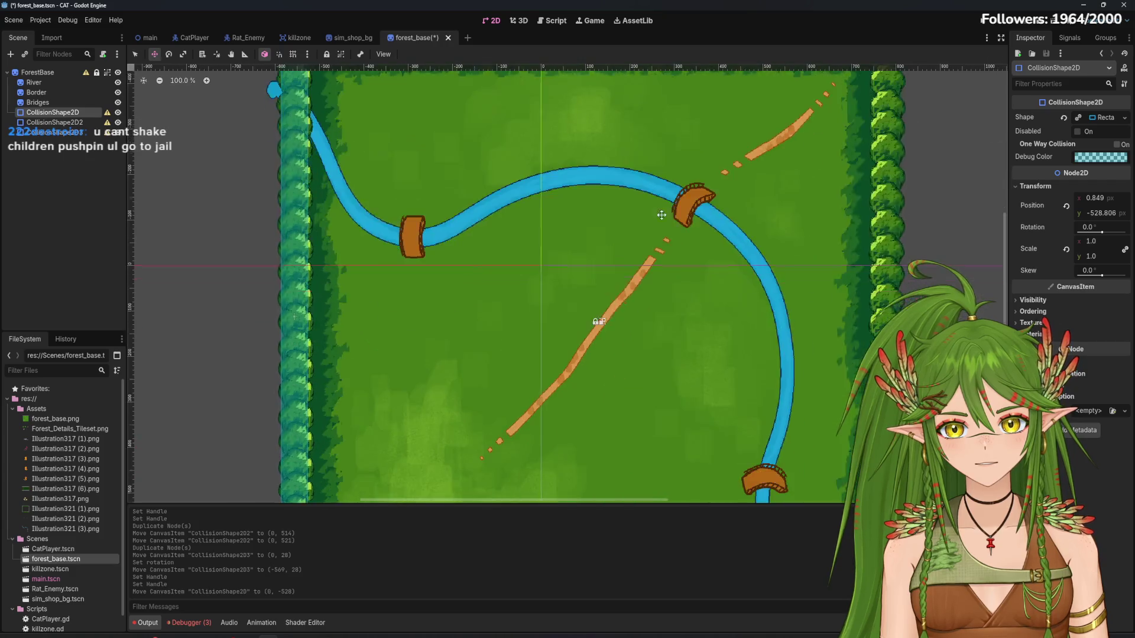
pyautogui.scroll(-5, 686, 350)
pyautogui.click(599, 401)
pyautogui.scroll(2, 598, 402)
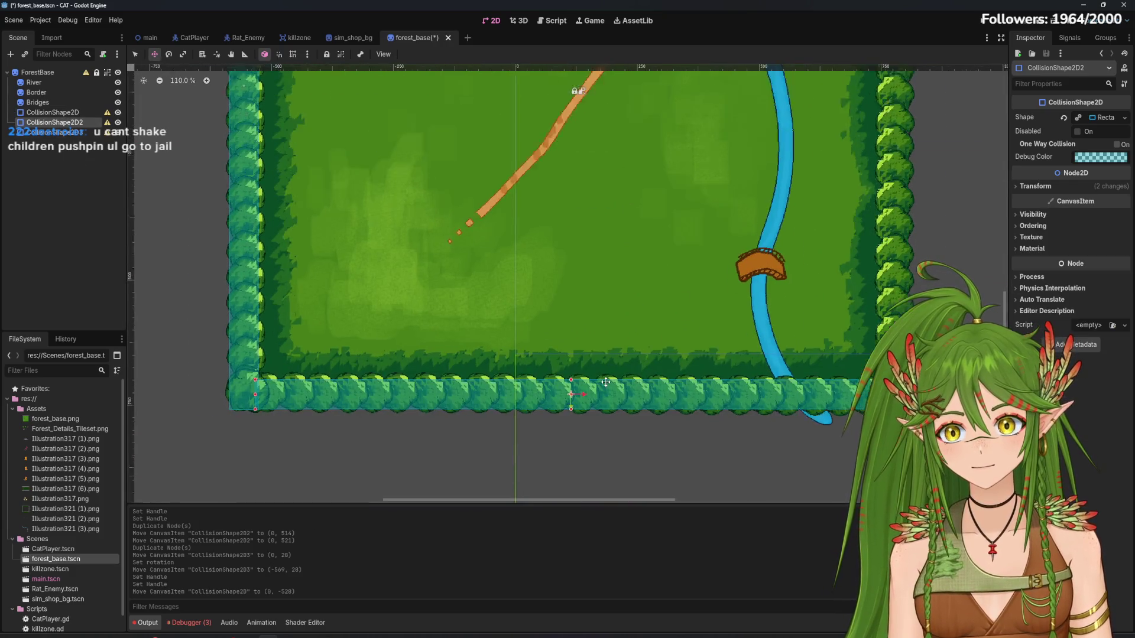
pyautogui.moveTo(599, 399); pyautogui.dragTo(599, 402)
pyautogui.scroll(1, 584, 372)
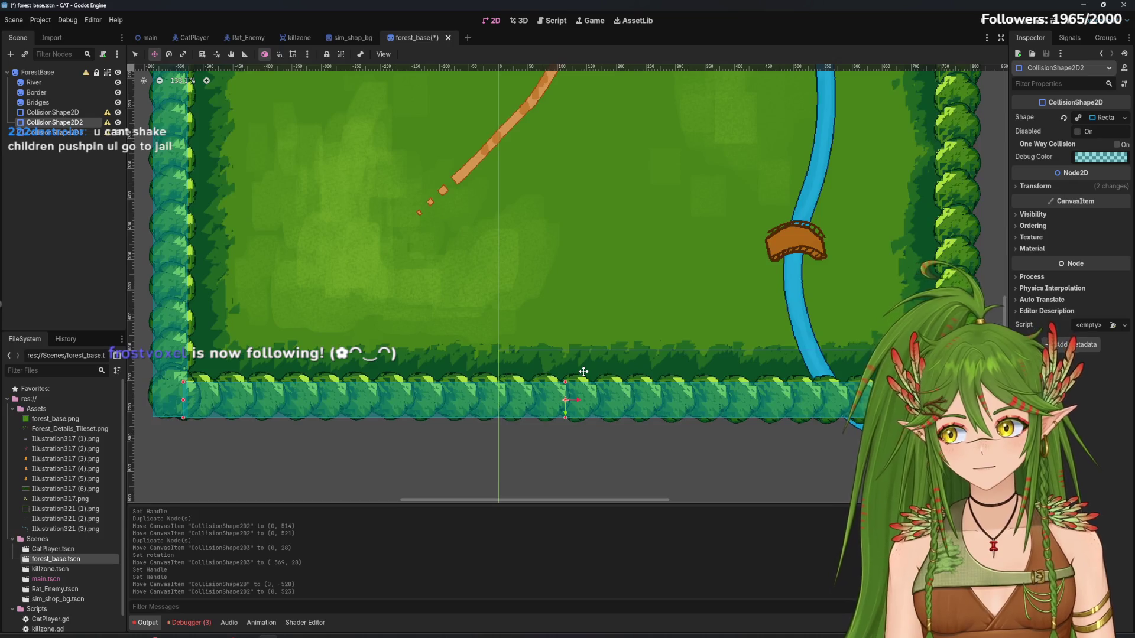
pyautogui.scroll(2, 587, 361)
pyautogui.scroll(-3, 599, 409)
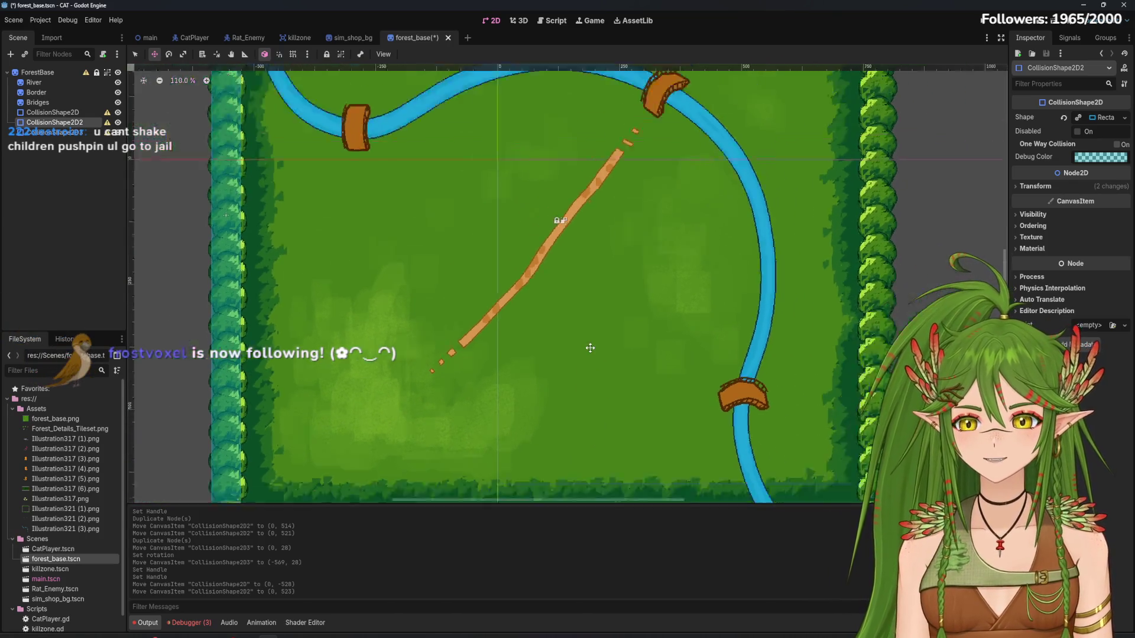
pyautogui.click(52, 133)
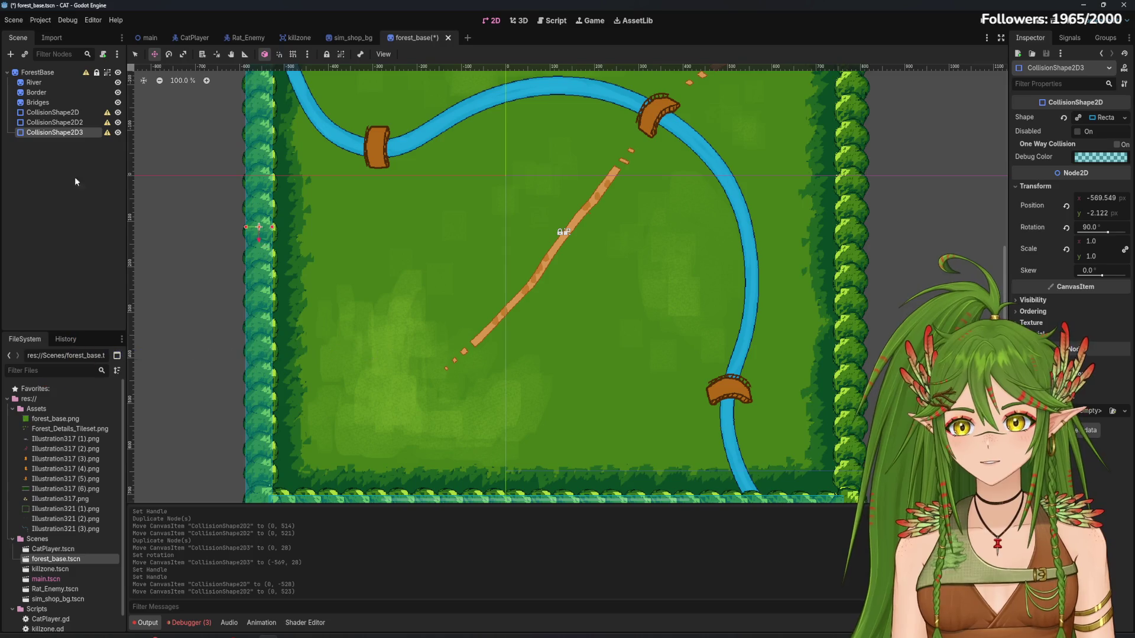
pyautogui.rightClick(75, 137)
pyautogui.click(116, 302)
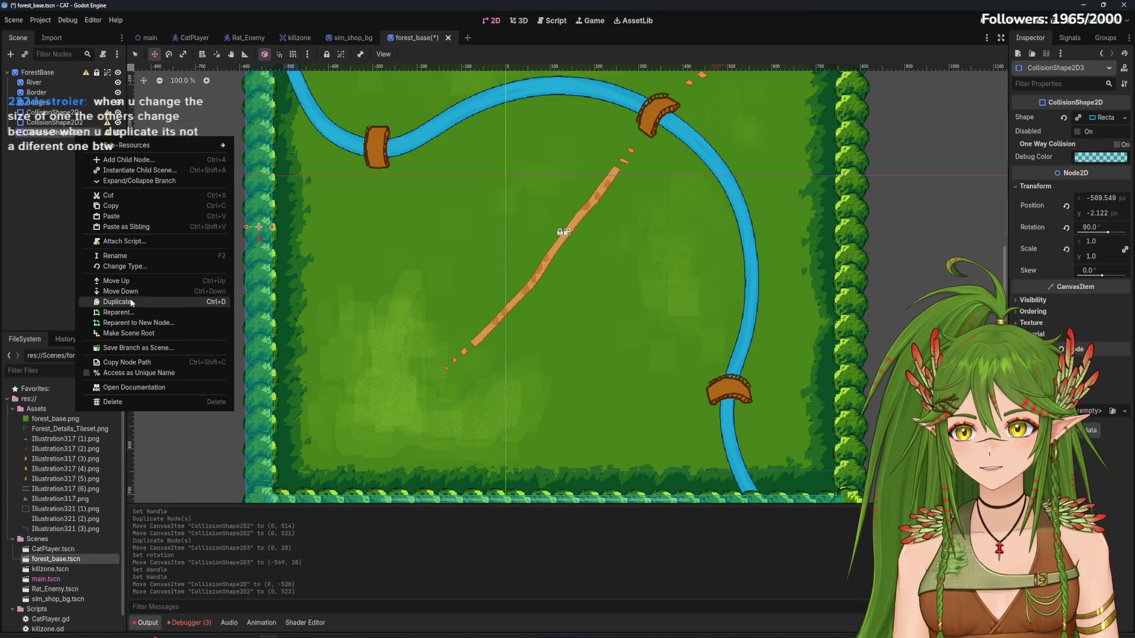
pyautogui.moveTo(246, 227); pyautogui.dragTo(416, 249)
pyautogui.hotkey('ctrl', 'z')
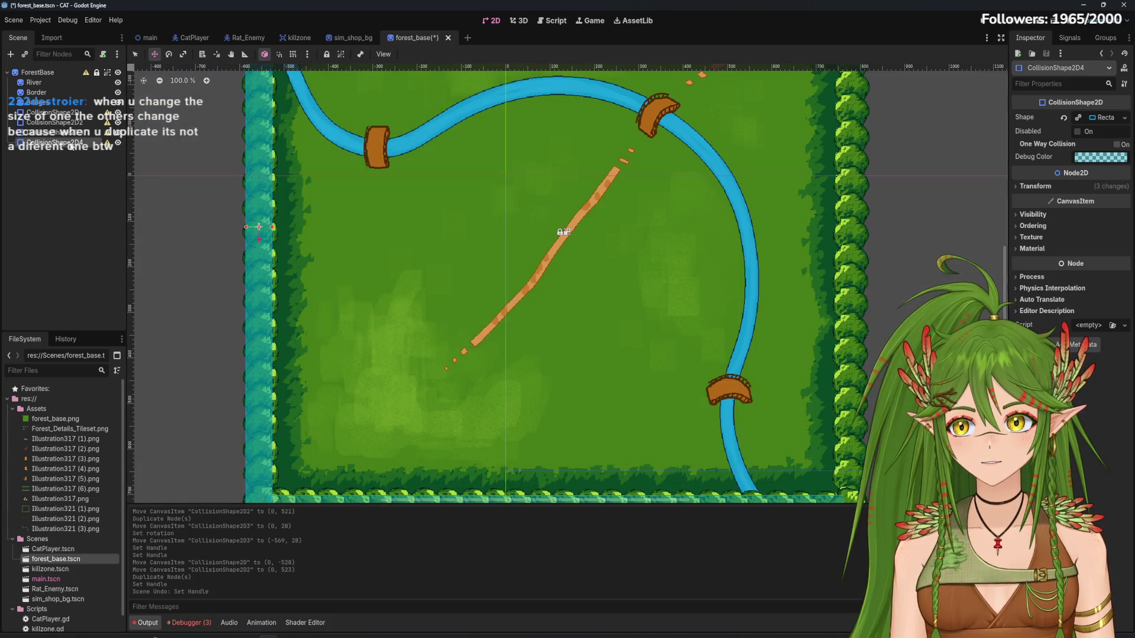
pyautogui.moveTo(258, 229); pyautogui.dragTo(841, 257)
pyautogui.scroll(5, 841, 257)
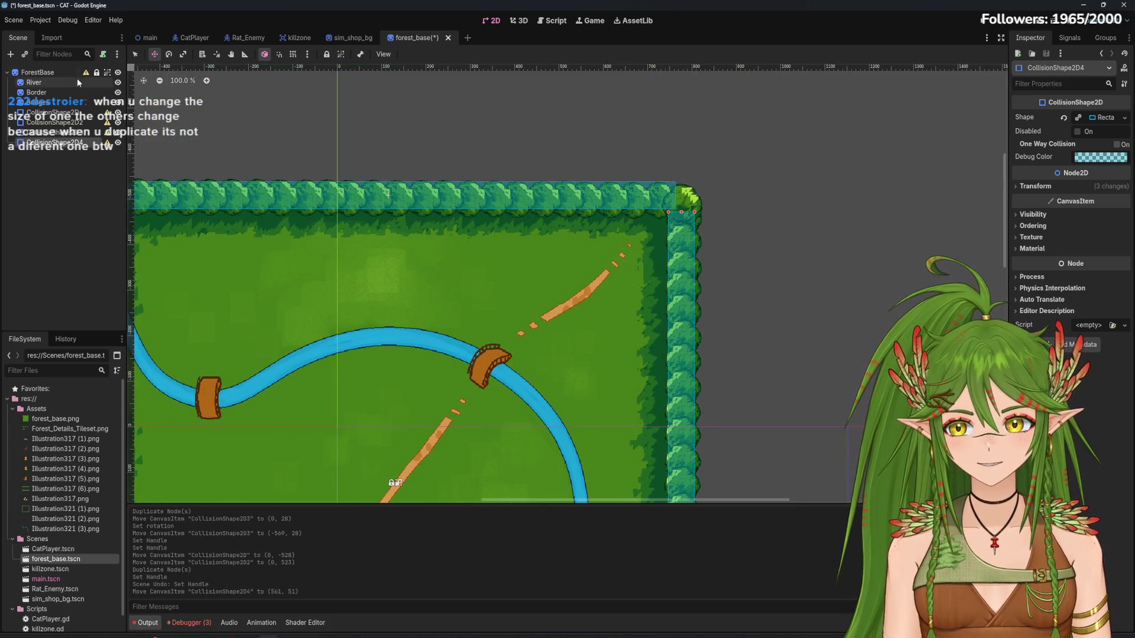
pyautogui.click(134, 54)
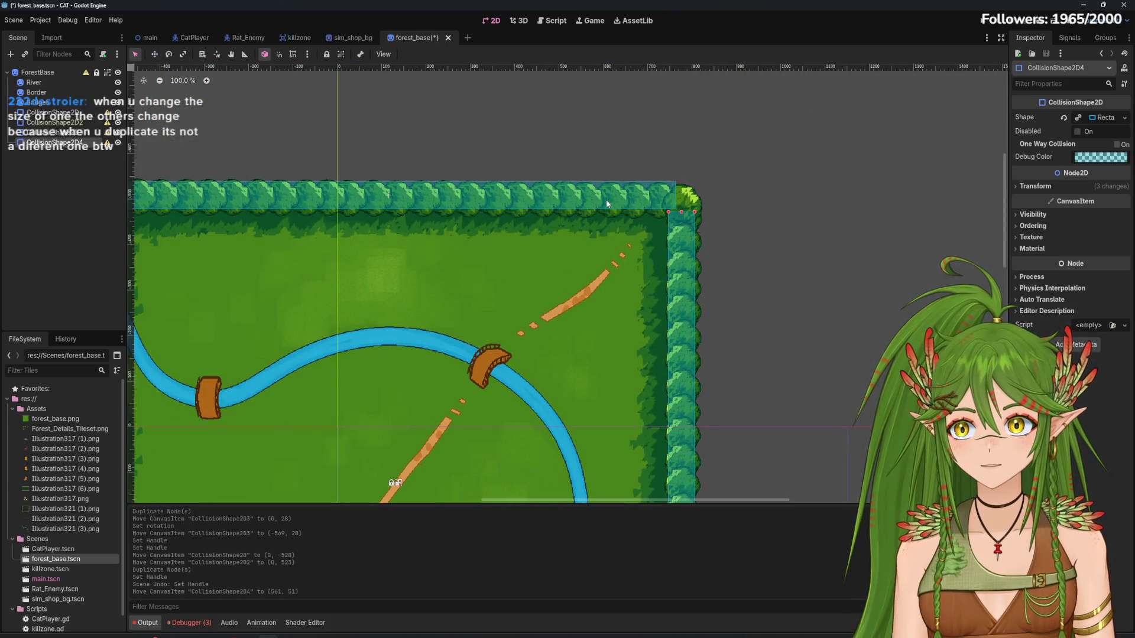
pyautogui.moveTo(686, 214); pyautogui.dragTo(711, 413)
pyautogui.scroll(-3, 710, 414)
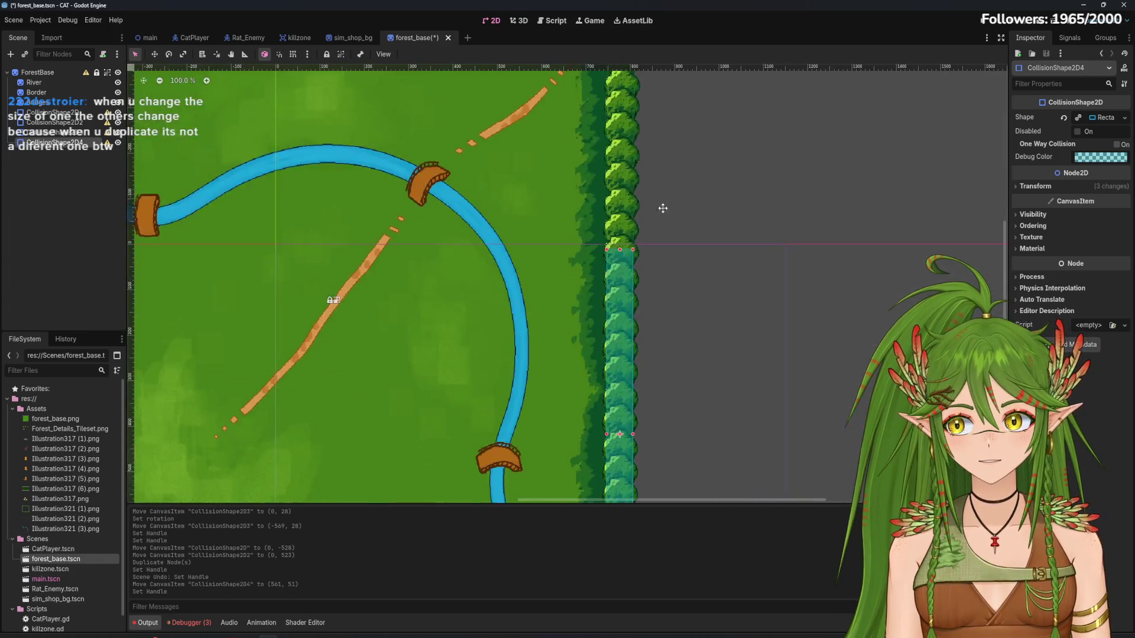
pyautogui.scroll(-2, 678, 318)
pyautogui.scroll(-1, 678, 323)
pyautogui.hotkey('ctrl', 'z')
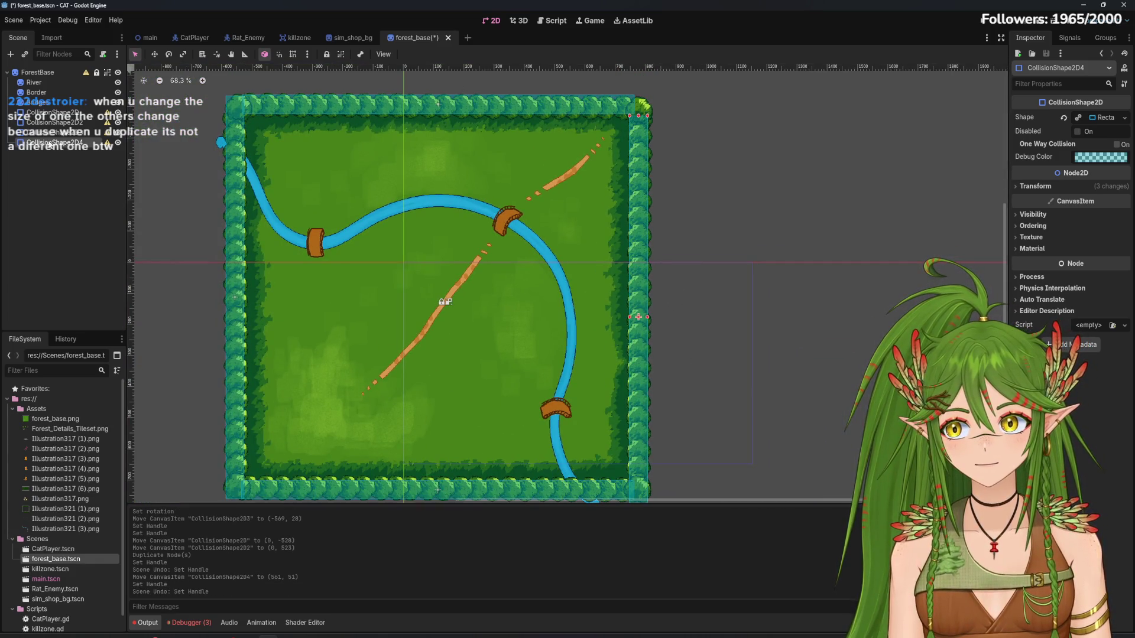
pyautogui.moveTo(640, 118); pyautogui.dragTo(639, 195)
pyautogui.hotkey('ctrl', 'z')
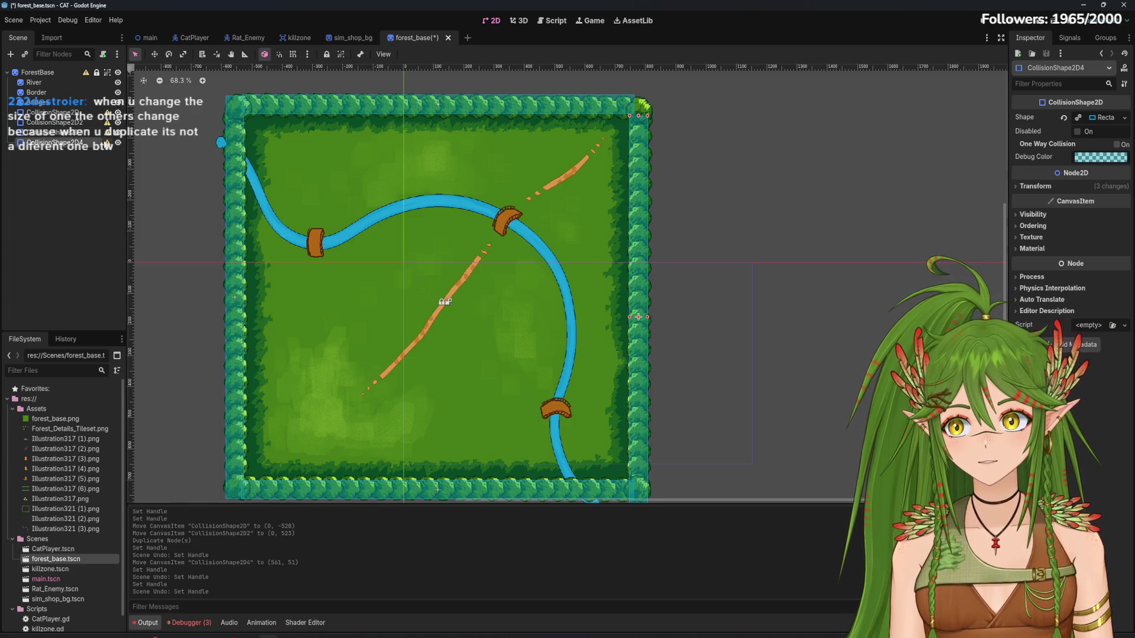
pyautogui.moveTo(107, 148)
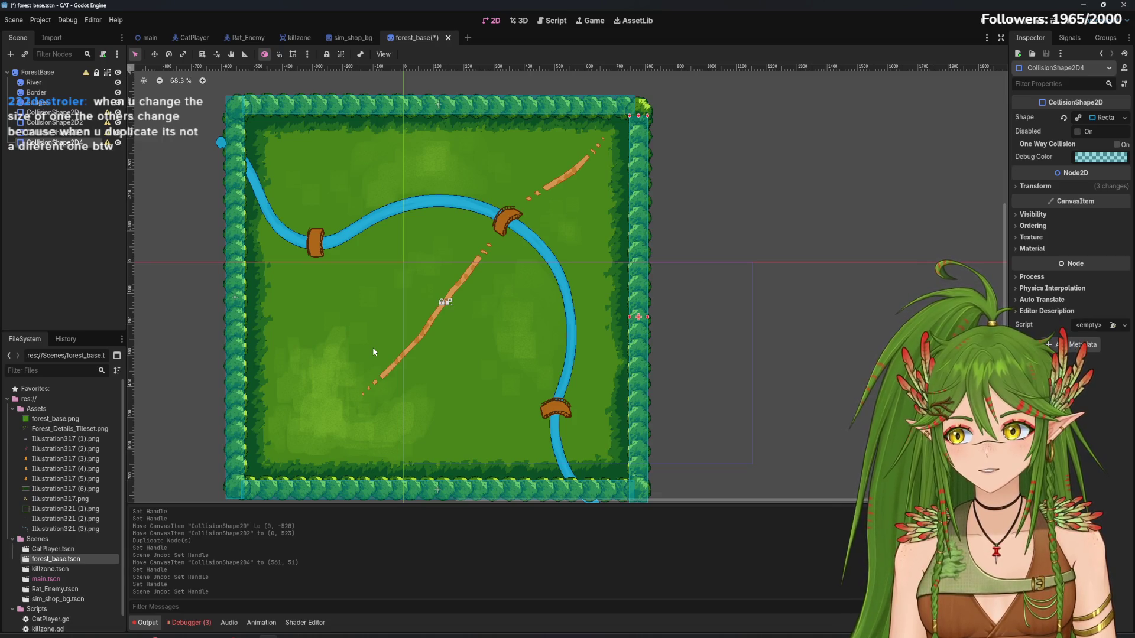
pyautogui.rightClick(61, 142)
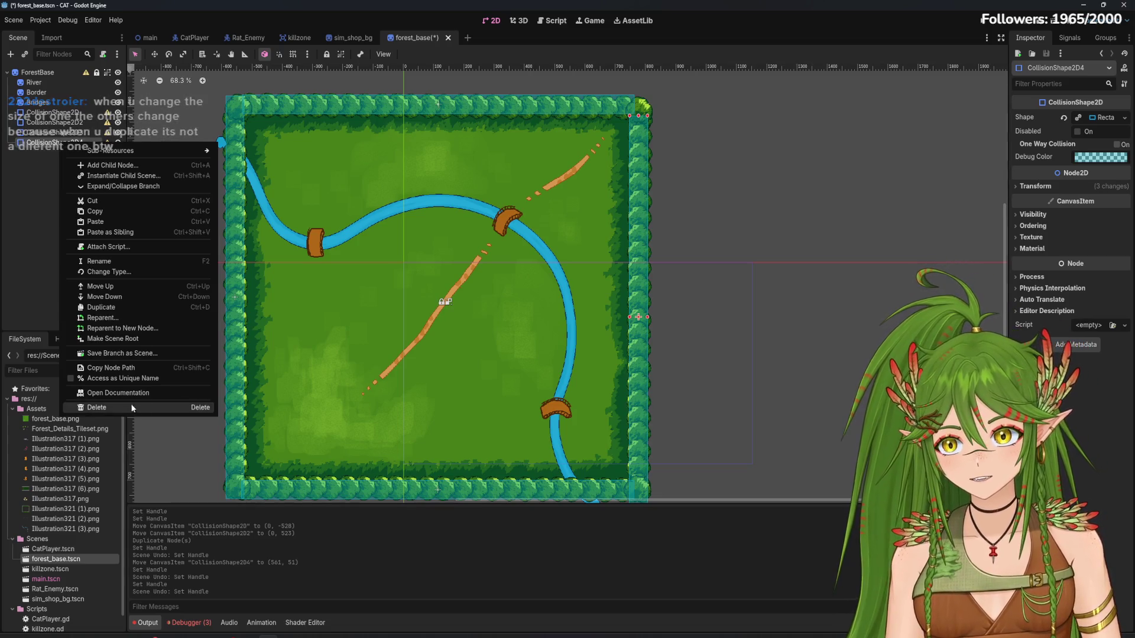
pyautogui.click(123, 408)
pyautogui.click(541, 334)
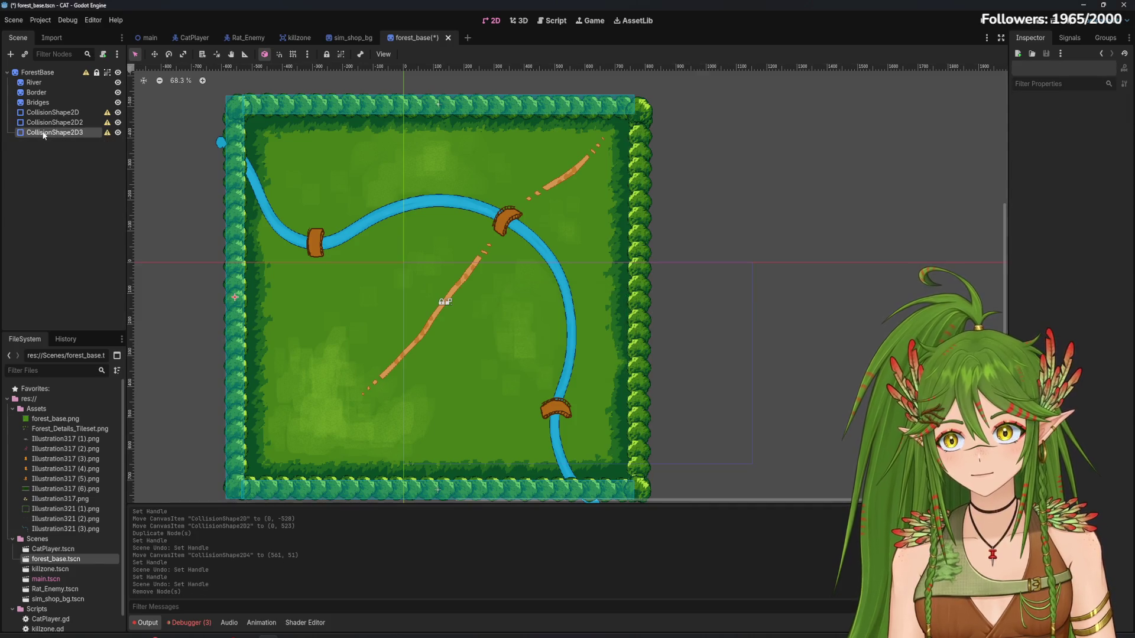
pyautogui.click(44, 133)
pyautogui.rightClick(51, 186)
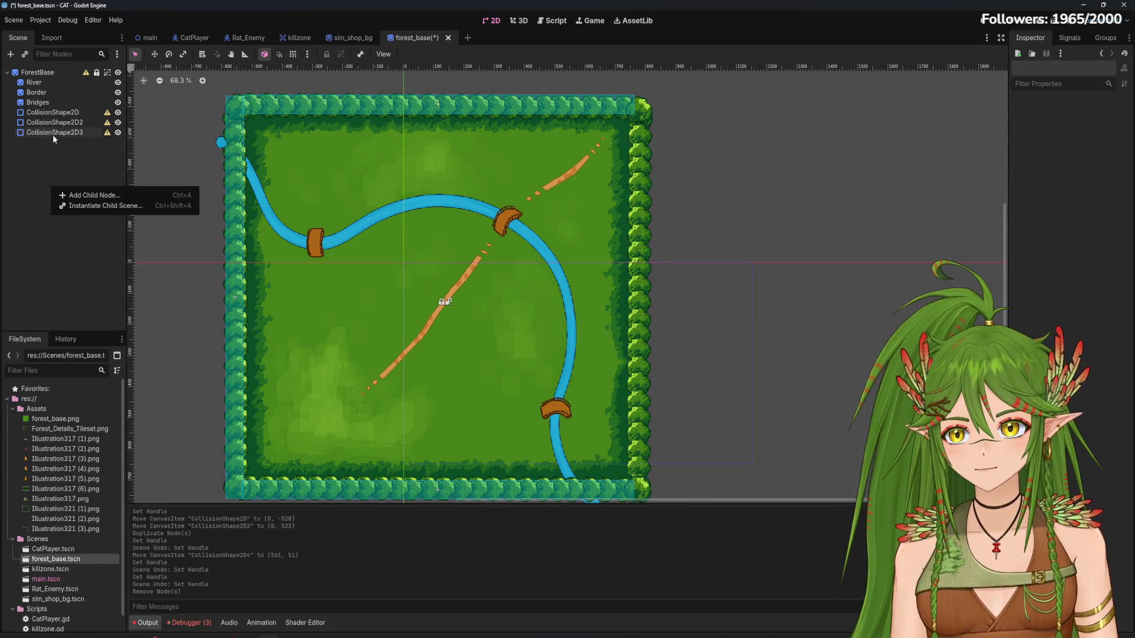
pyautogui.rightClick(52, 135)
pyautogui.click(89, 203)
pyautogui.rightClick(66, 197)
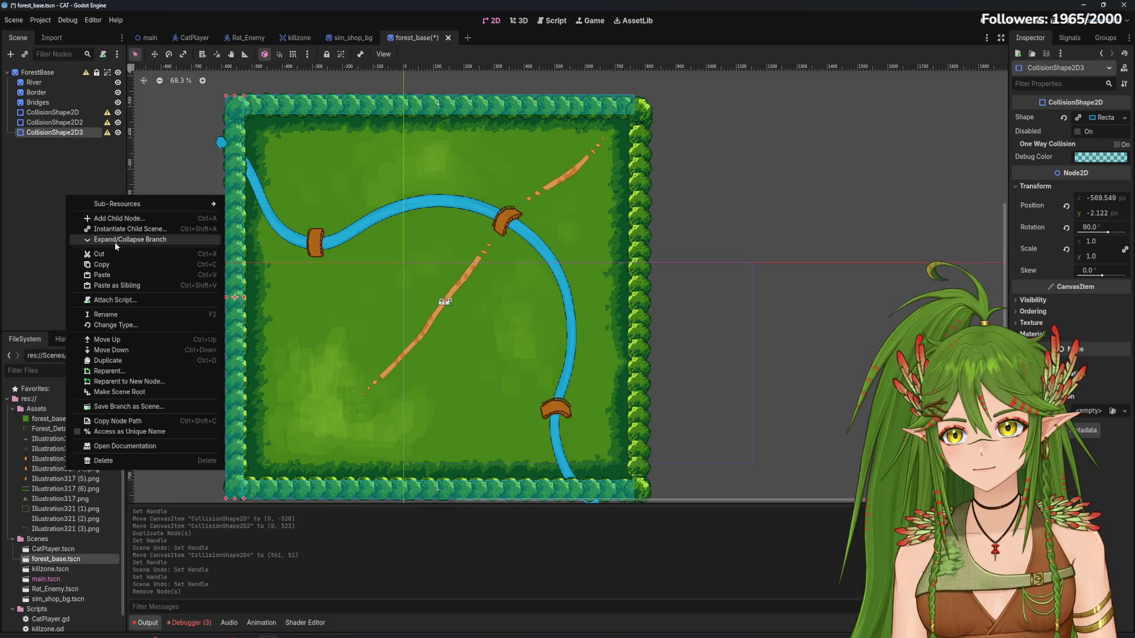
pyautogui.click(106, 275)
pyautogui.moveTo(61, 141); pyautogui.dragTo(59, 69)
pyautogui.click(237, 88)
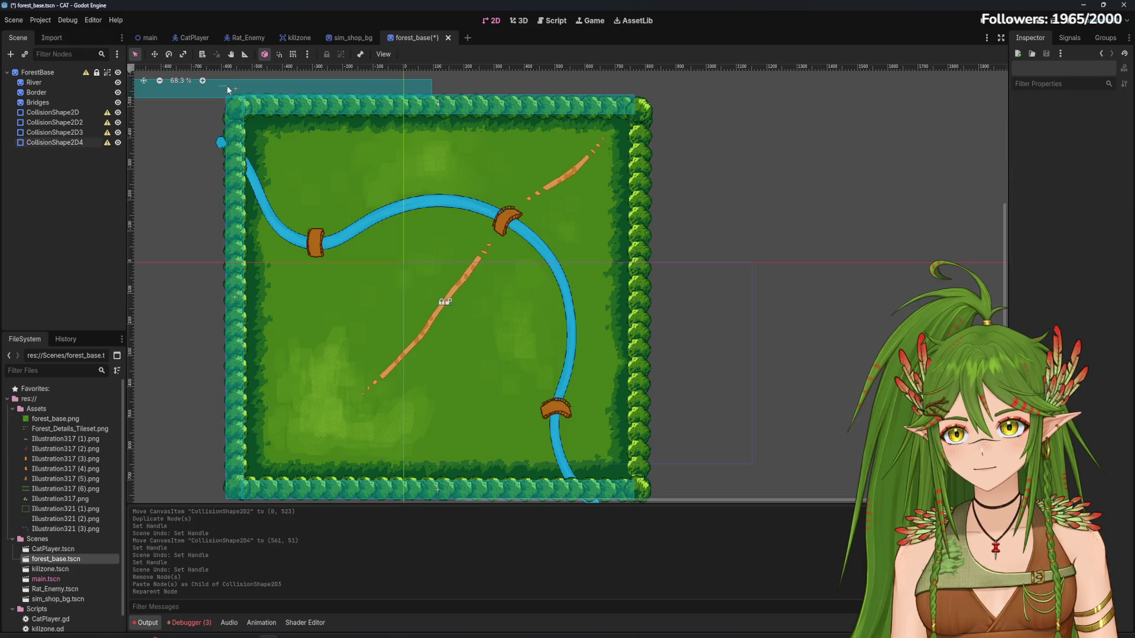
pyautogui.press('w')
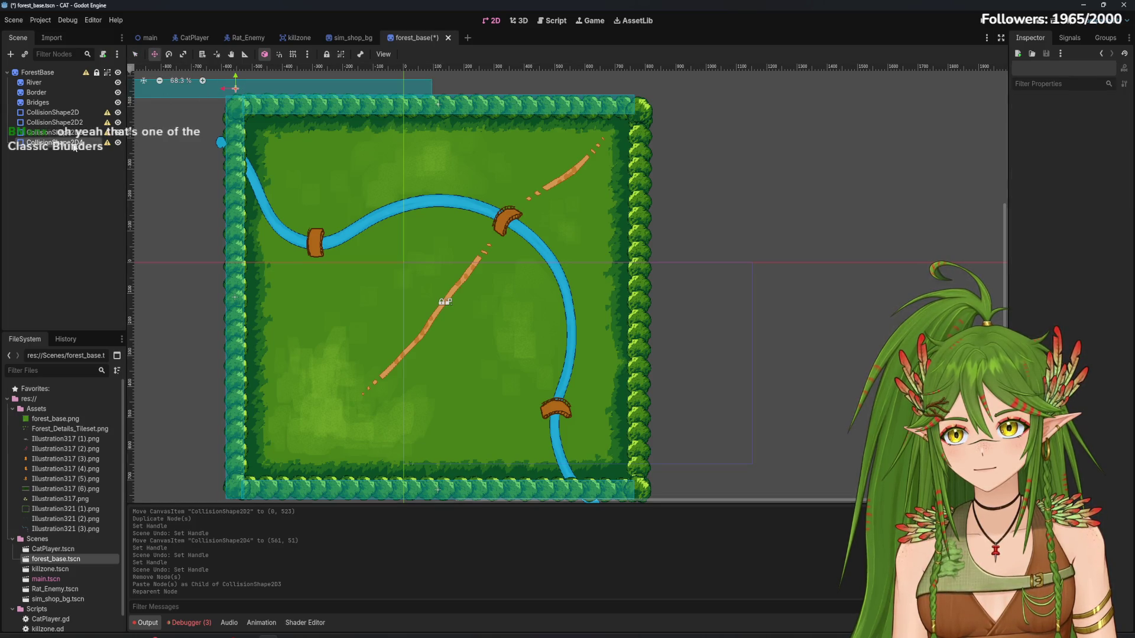
pyautogui.moveTo(214, 89)
pyautogui.mouseDown()
pyautogui.moveTo(627, 194)
pyautogui.moveTo(631, 276)
pyautogui.mouseUp()
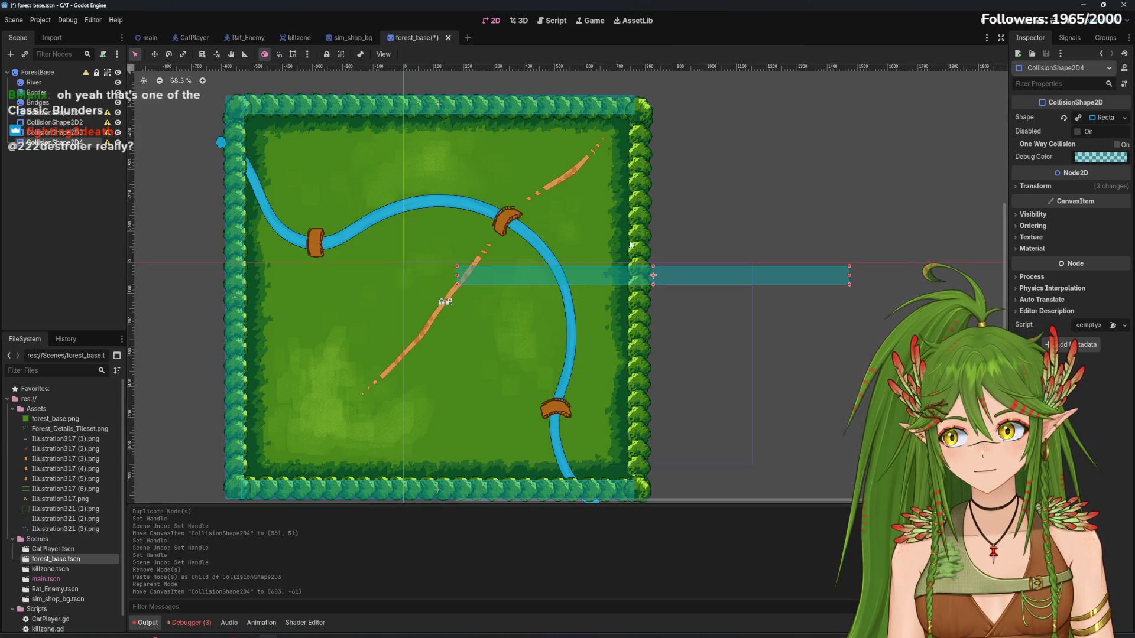
pyautogui.moveTo(457, 279)
pyautogui.mouseDown()
pyautogui.moveTo(800, 289)
pyautogui.moveTo(455, 287)
pyautogui.moveTo(494, 295)
pyautogui.mouseUp()
pyautogui.hotkey('ctrl', 'z')
pyautogui.hotkey('ctrl', 'z')
pyautogui.hotkey('ctrl', 'z')
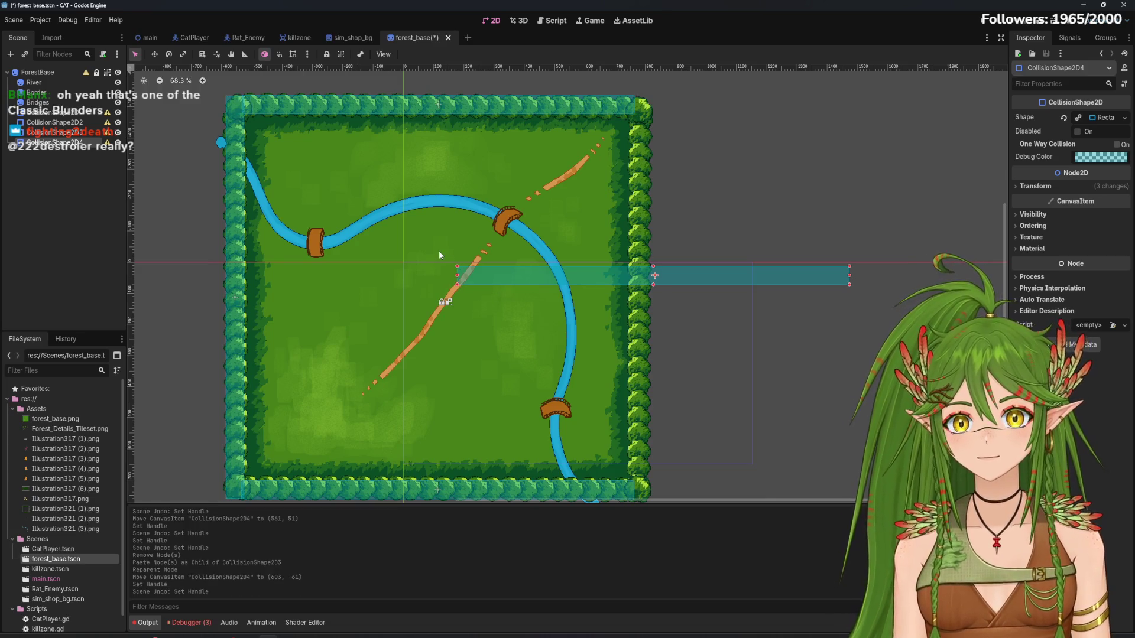
pyautogui.rightClick(37, 141)
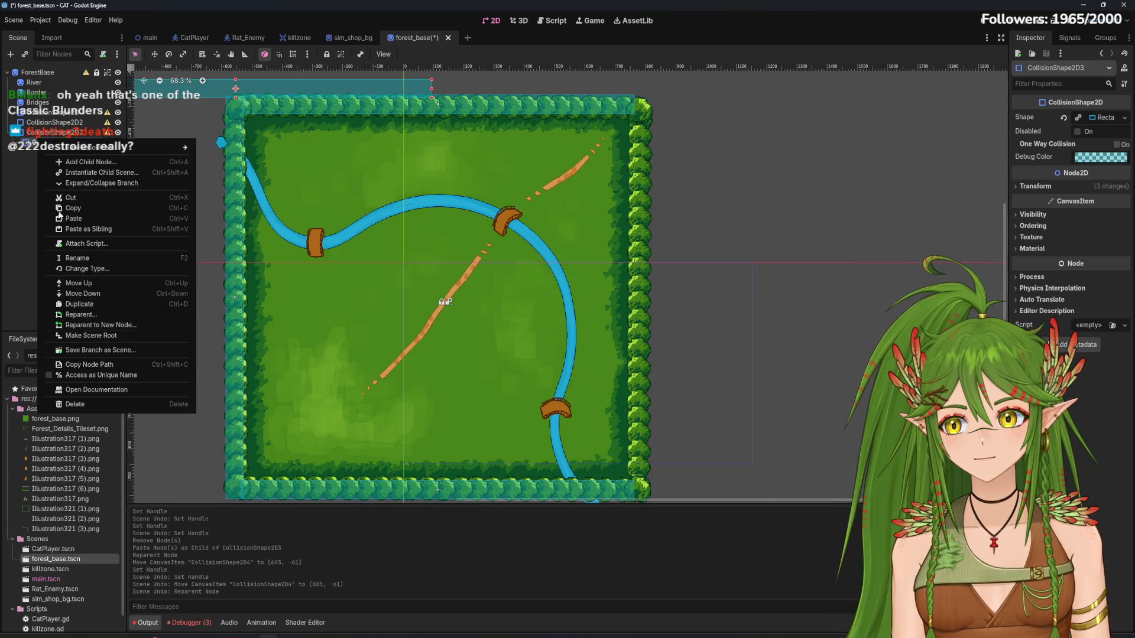
pyautogui.click(111, 404)
pyautogui.press('Return')
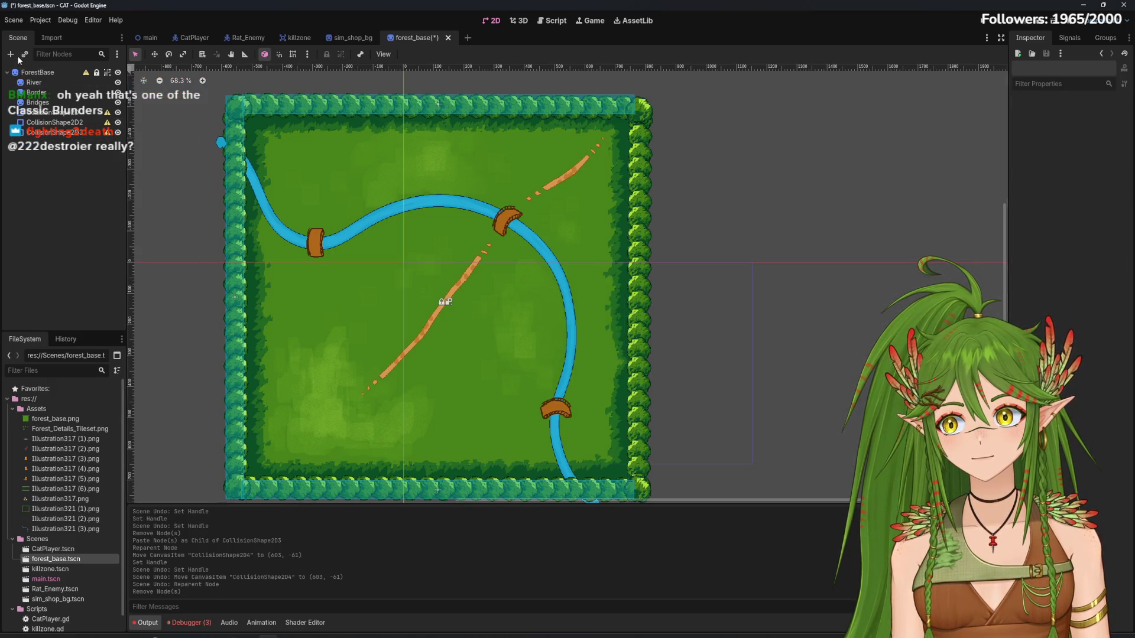
# Add a new CollisionShape2D with a rectangle shape and stretch it wider
pyautogui.click(10, 54)
pyautogui.doubleClick(526, 269)
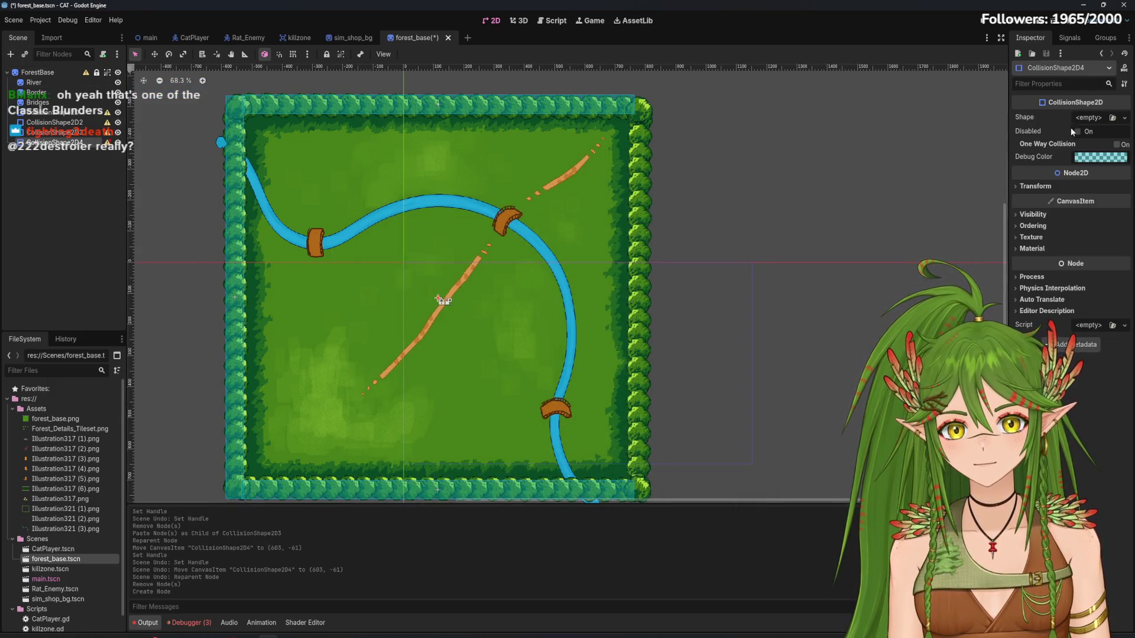
pyautogui.click(1124, 118)
pyautogui.click(1073, 186)
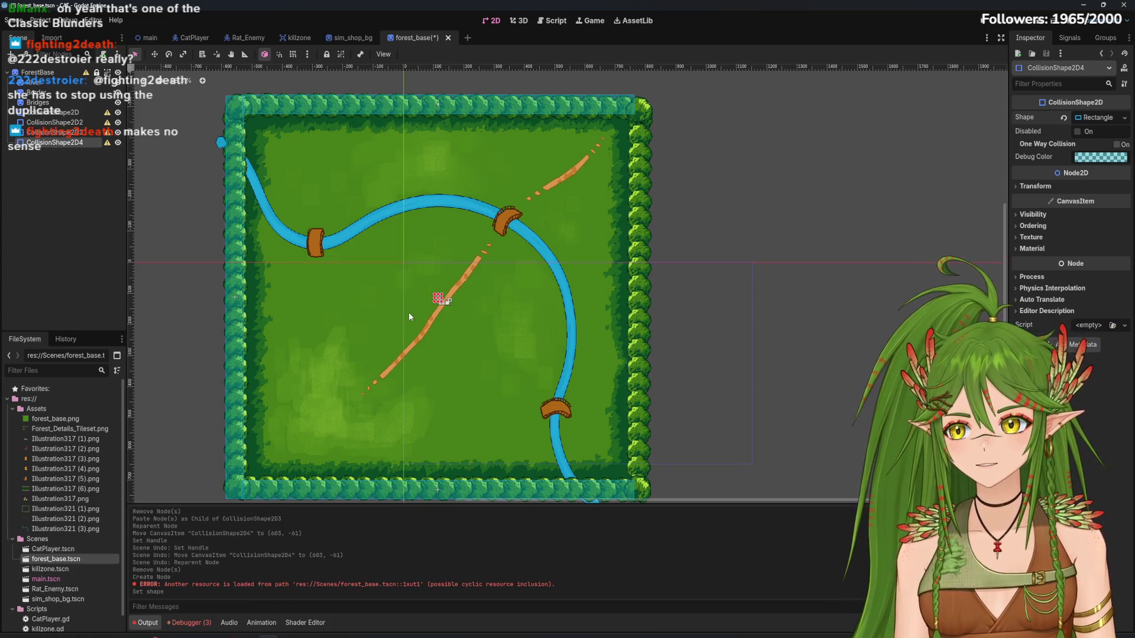
pyautogui.scroll(3, 409, 317)
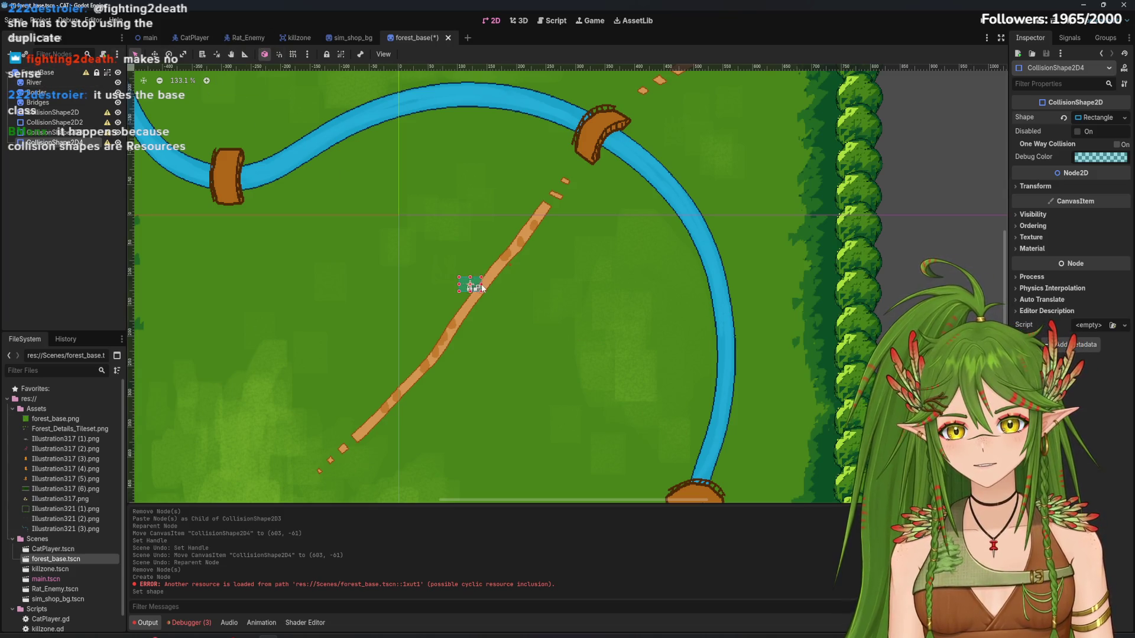
pyautogui.moveTo(474, 285); pyautogui.dragTo(684, 285)
pyautogui.scroll(-2, 683, 312)
pyautogui.scroll(-1, 682, 311)
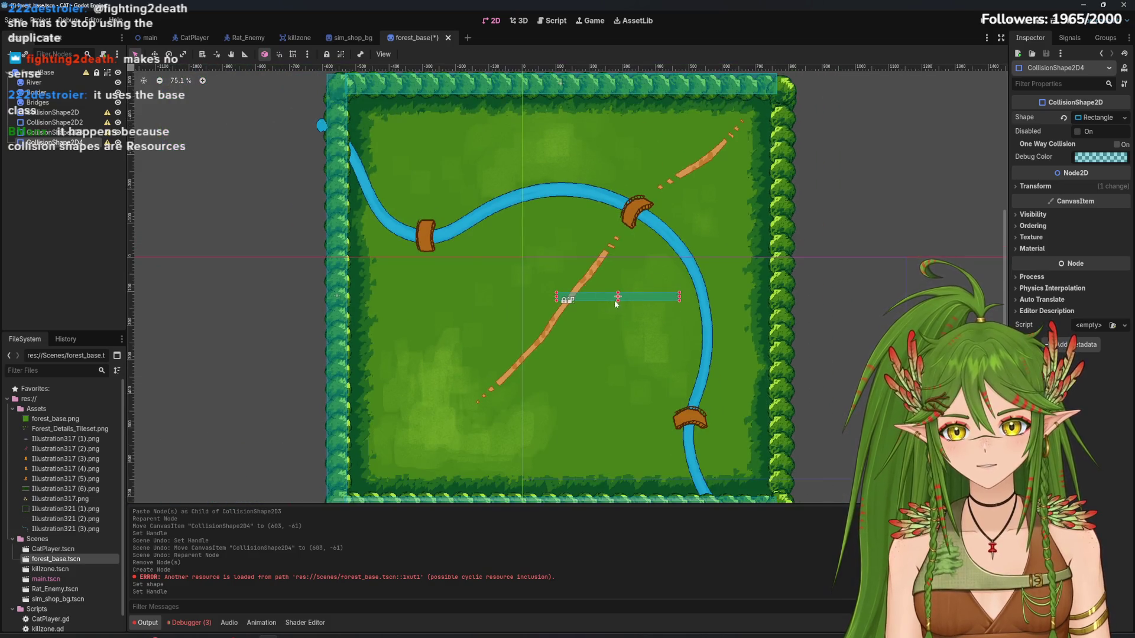
# Rotate the new rectangle to exactly 90 degrees
pyautogui.moveTo(681, 314); pyautogui.dragTo(540, 311)
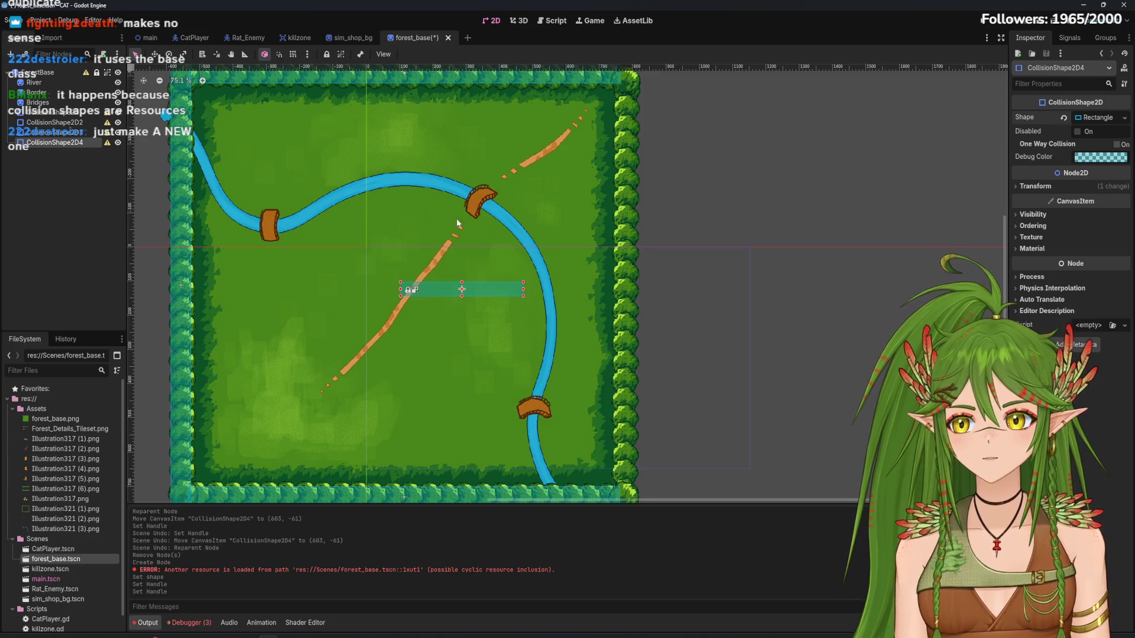
pyautogui.press('w')
pyautogui.press('e')
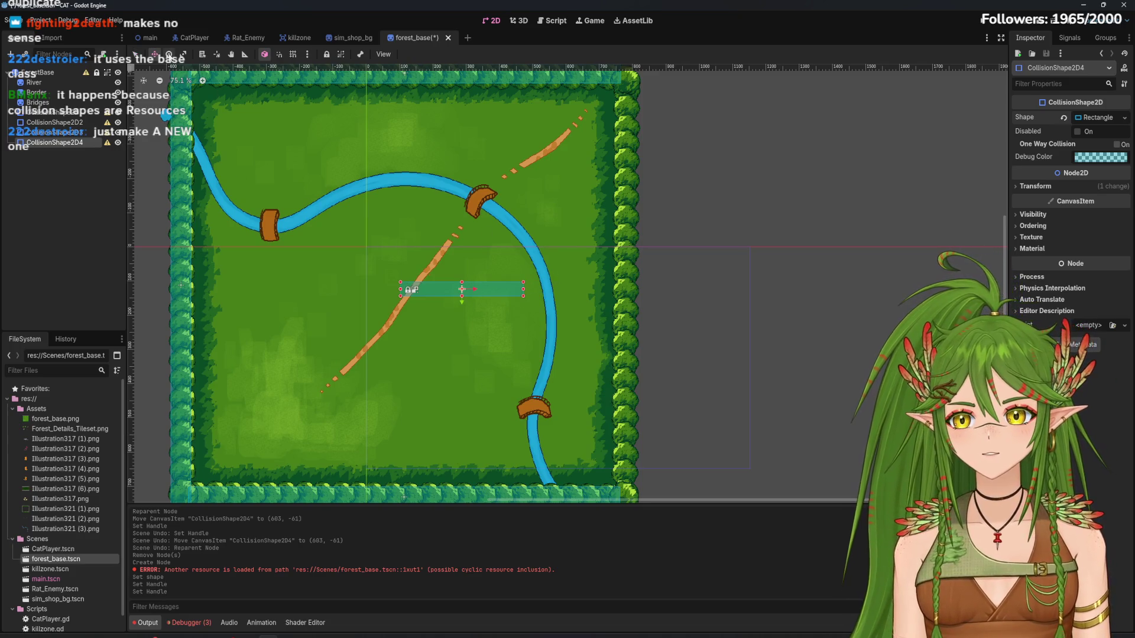
pyautogui.moveTo(401, 293)
pyautogui.mouseDown()
pyautogui.moveTo(411, 263)
pyautogui.moveTo(465, 223)
pyautogui.mouseUp()
pyautogui.click(1035, 187)
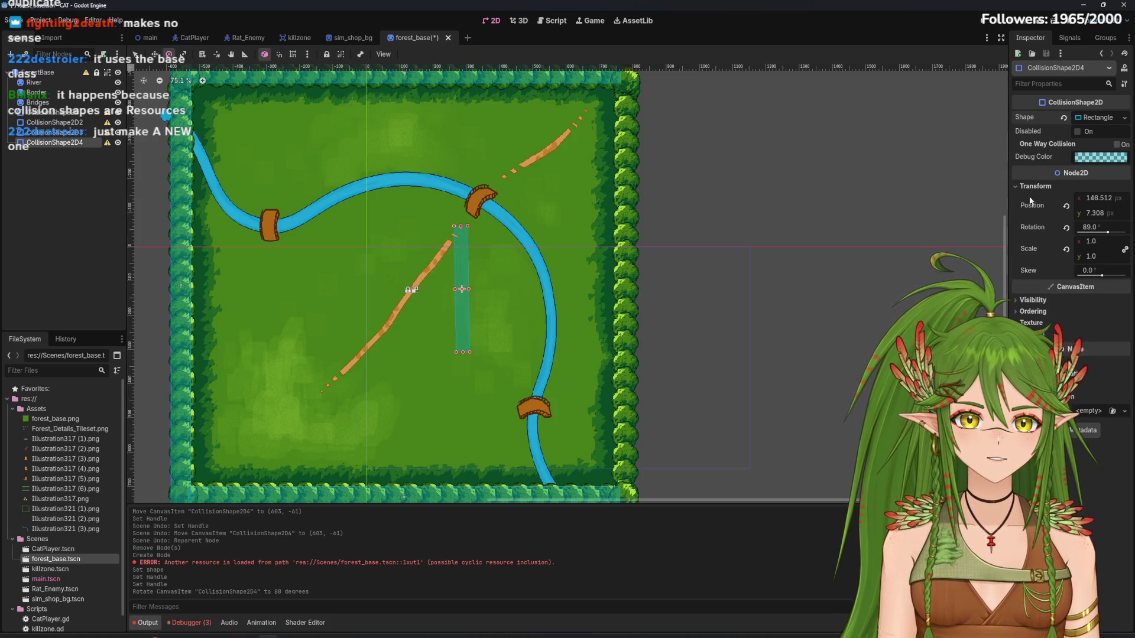
pyautogui.click(1093, 228)
pyautogui.write('90')
pyautogui.press('Return')
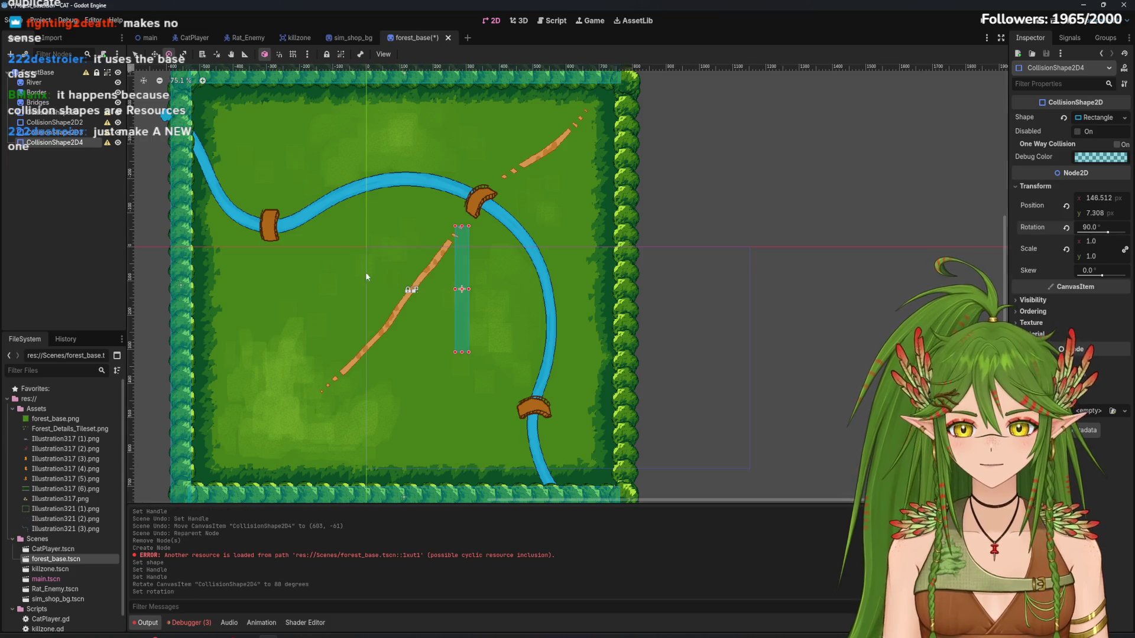
# Fit CollisionShape2D4 over the lower right hedge near (564, 375) and duplicate it
pyautogui.click(155, 54)
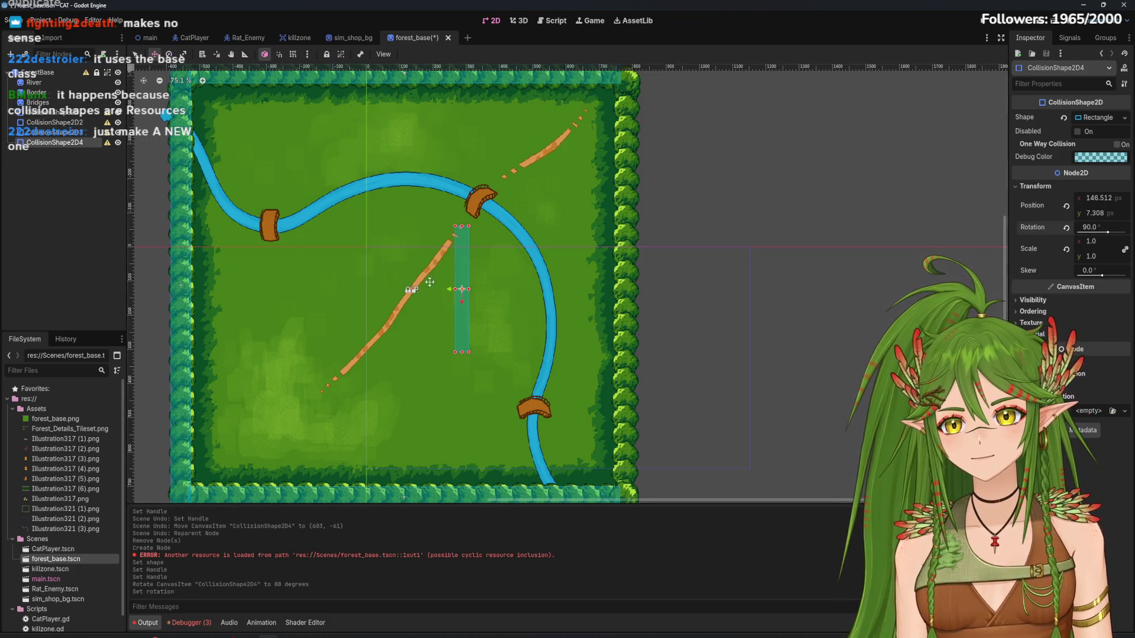
pyautogui.moveTo(461, 317)
pyautogui.mouseDown()
pyautogui.moveTo(625, 432)
pyautogui.moveTo(623, 459)
pyautogui.mouseUp()
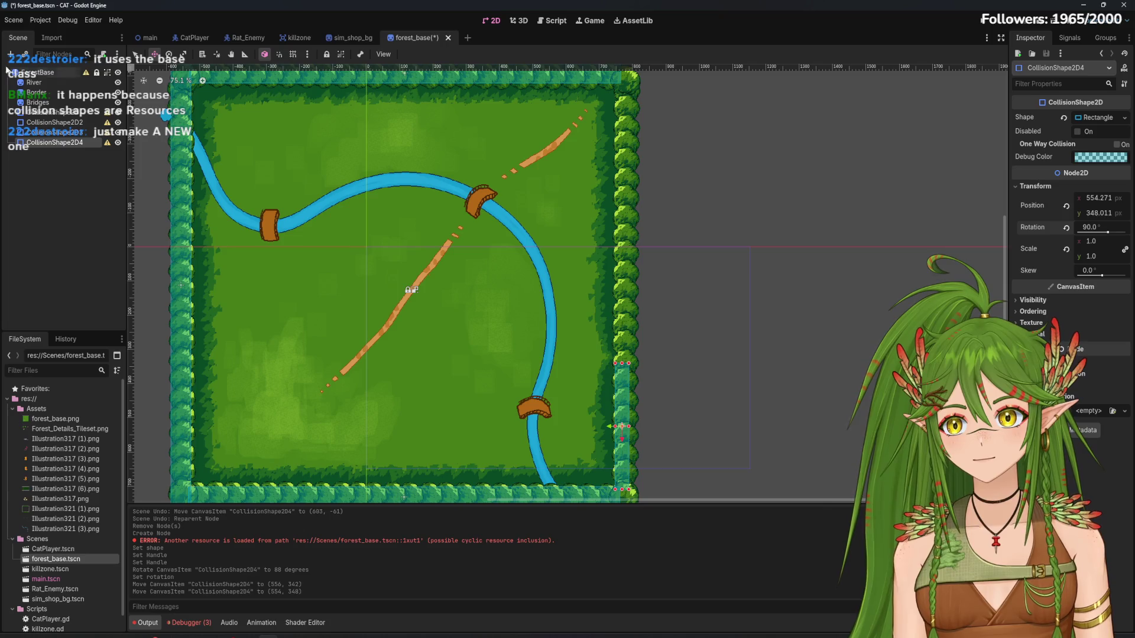
pyautogui.click(135, 54)
pyautogui.scroll(1, 638, 296)
pyautogui.scroll(-2, 638, 290)
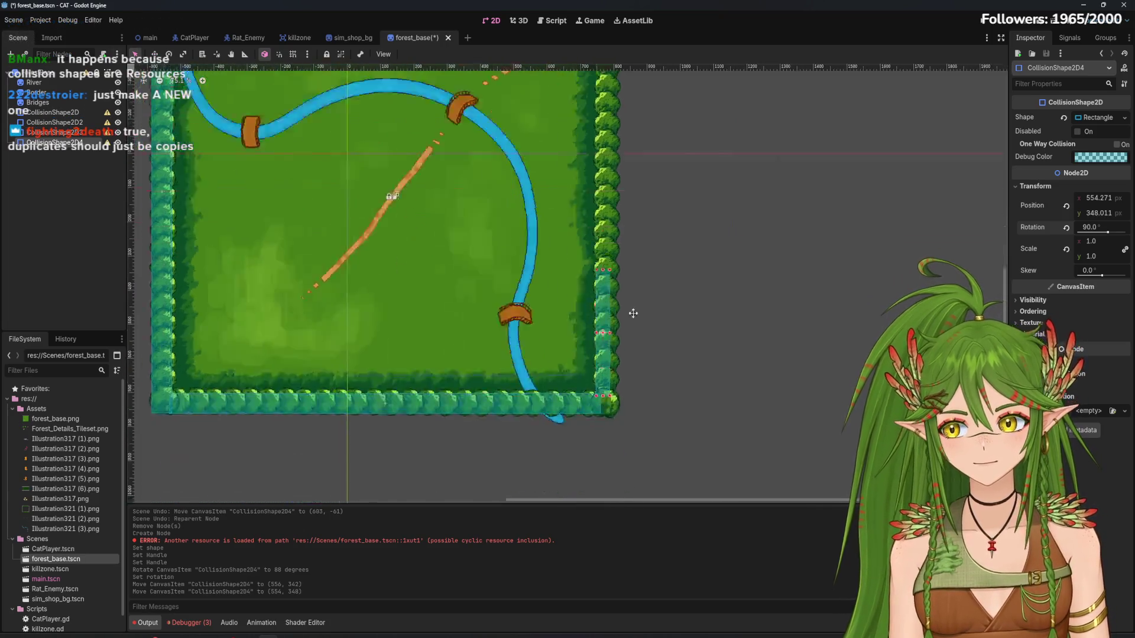
pyautogui.scroll(2, 589, 238)
pyautogui.moveTo(580, 231)
pyautogui.mouseDown()
pyautogui.moveTo(590, 266)
pyautogui.moveTo(576, 341)
pyautogui.mouseUp()
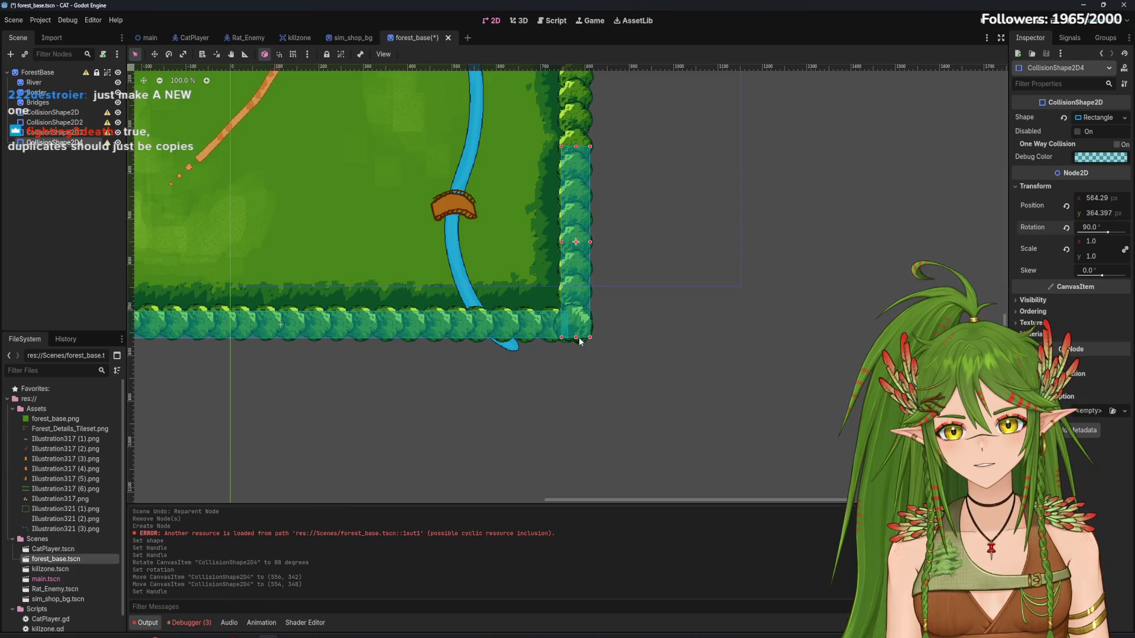
pyautogui.scroll(5, 576, 307)
pyautogui.moveTo(564, 284); pyautogui.dragTo(564, 290)
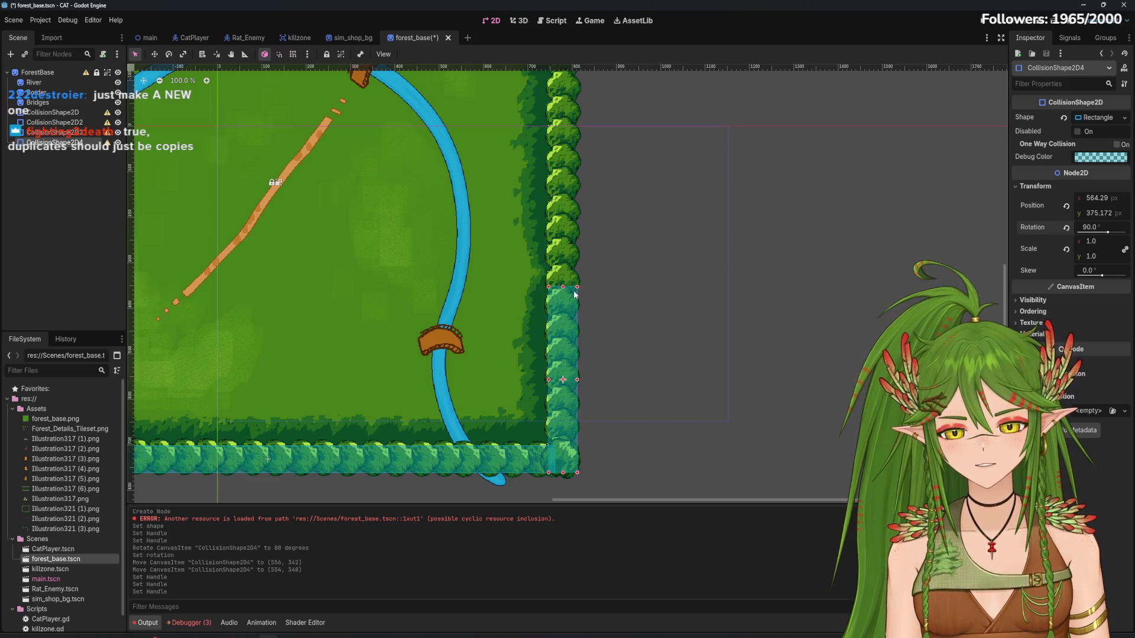
pyautogui.scroll(-5, 575, 295)
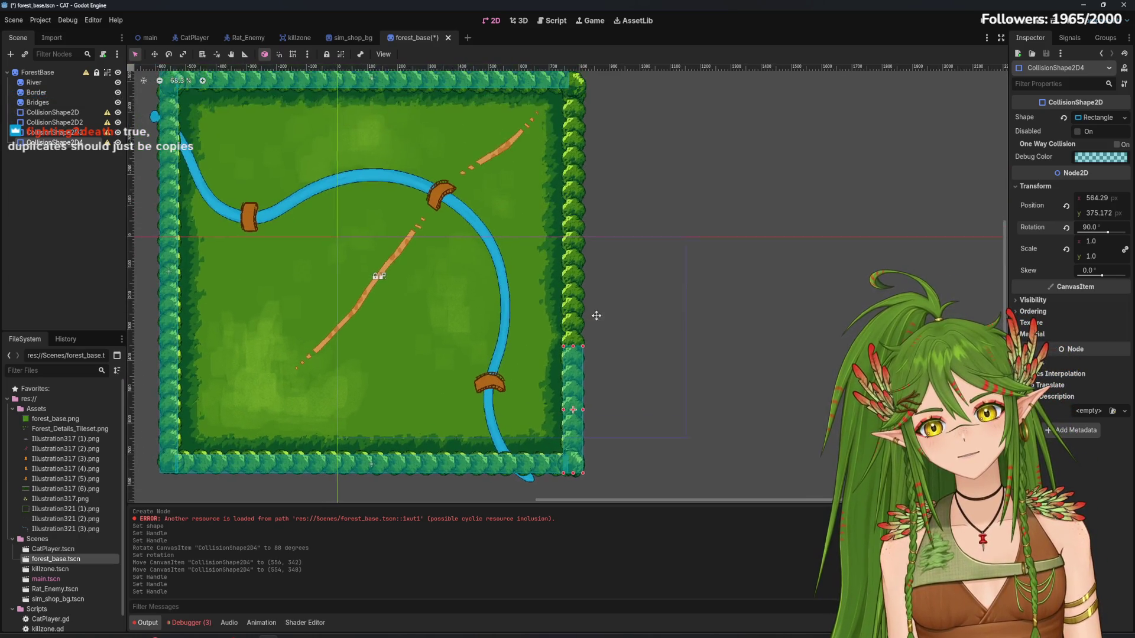
pyautogui.hotkey('ctrl', 'd')
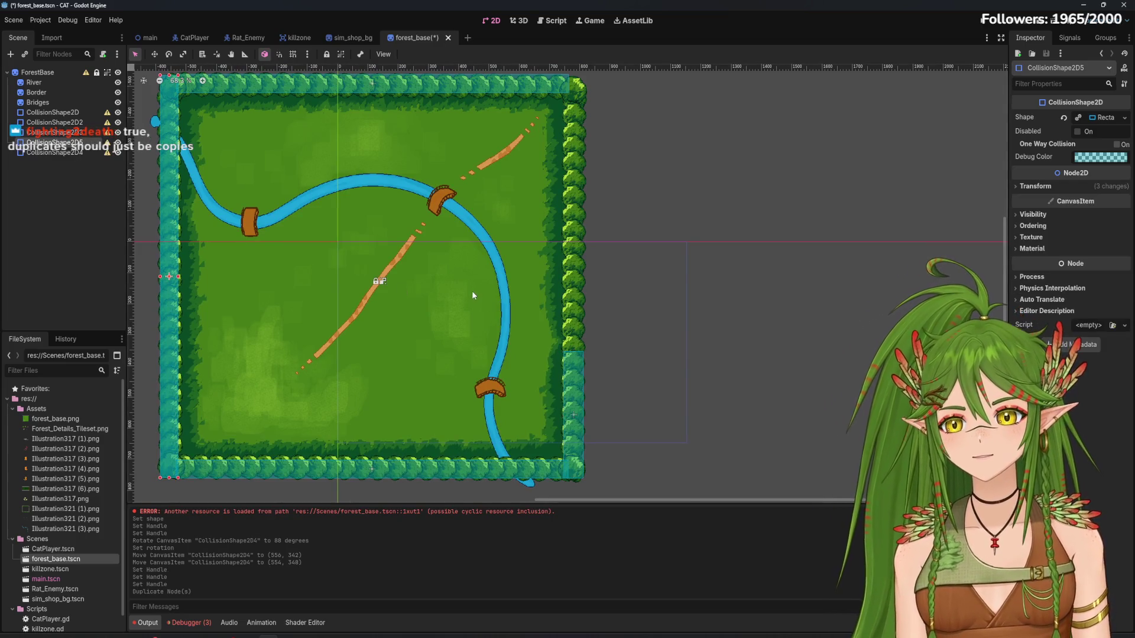
# Move CollisionShape2D5 up onto the upper right hedge near (564, -401)
pyautogui.scroll(-2, 472, 291)
pyautogui.click(154, 54)
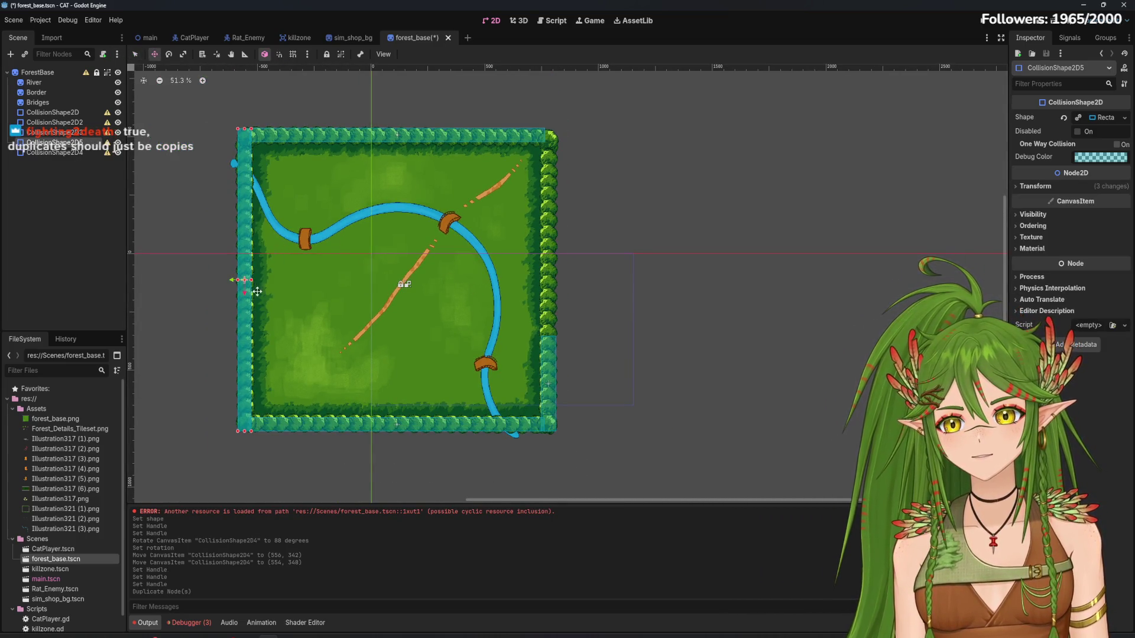
pyautogui.moveTo(237, 279)
pyautogui.mouseDown()
pyautogui.moveTo(536, 308)
pyautogui.moveTo(537, 170)
pyautogui.mouseUp()
pyautogui.scroll(3, 567, 310)
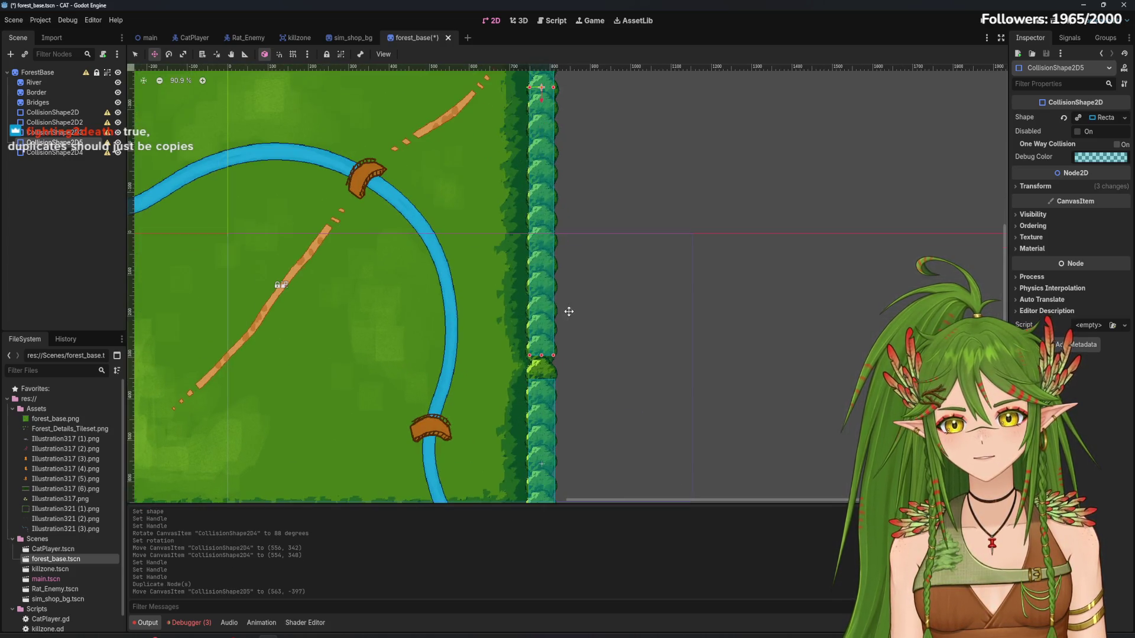
pyautogui.scroll(-1, 564, 240)
pyautogui.scroll(4, 556, 272)
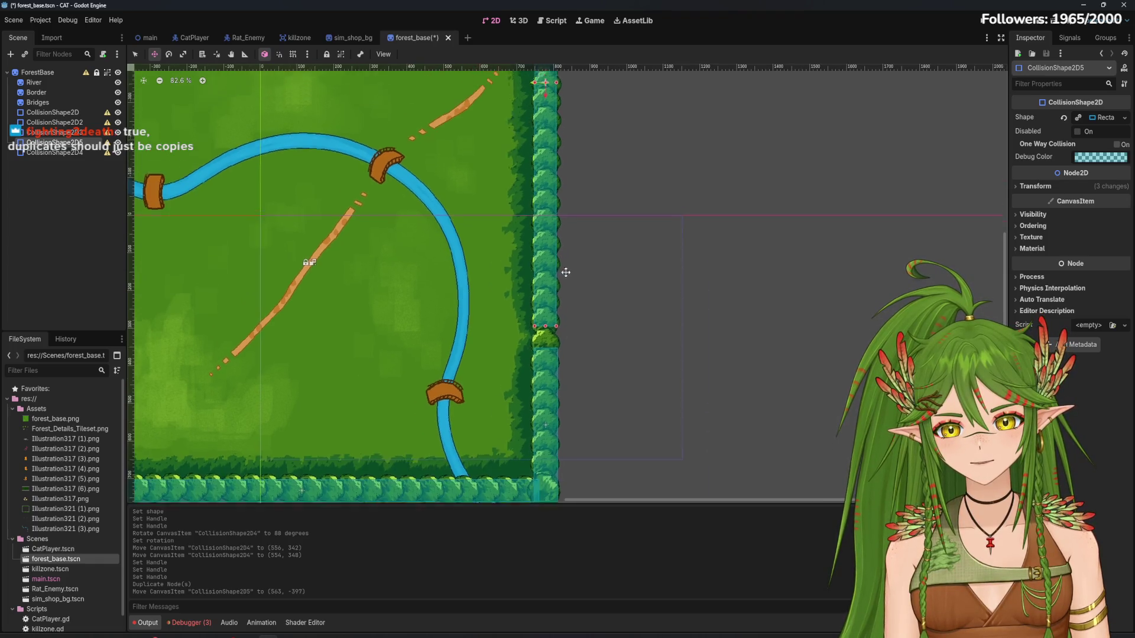
pyautogui.moveTo(532, 163); pyautogui.dragTo(535, 160)
pyautogui.scroll(-6, 578, 254)
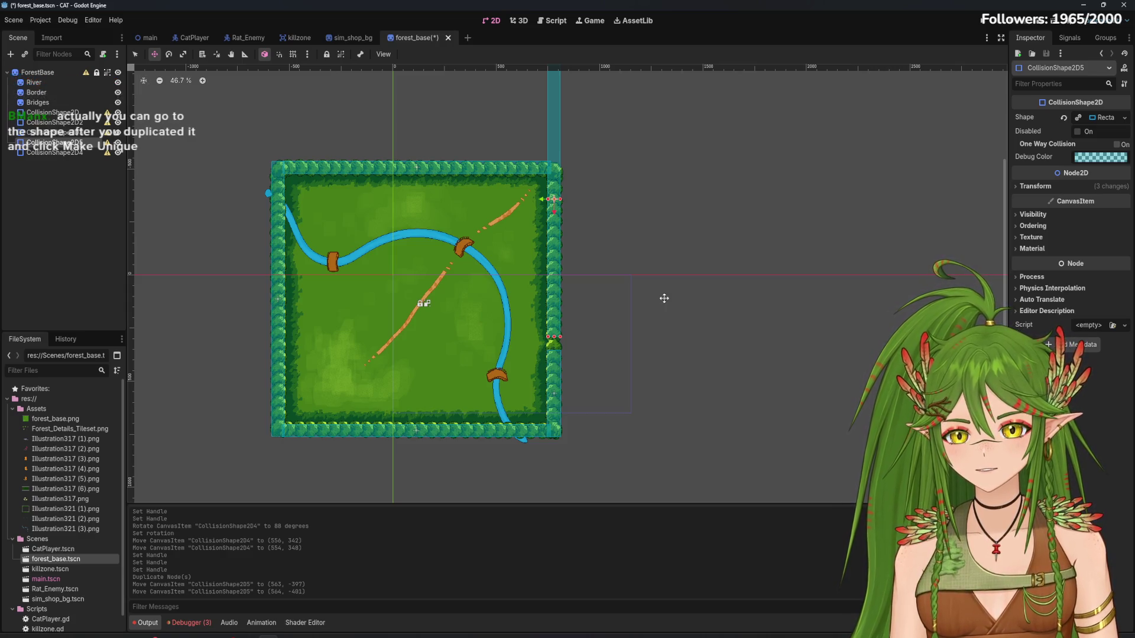
# Save the forest_base scene
pyautogui.scroll(4, 568, 415)
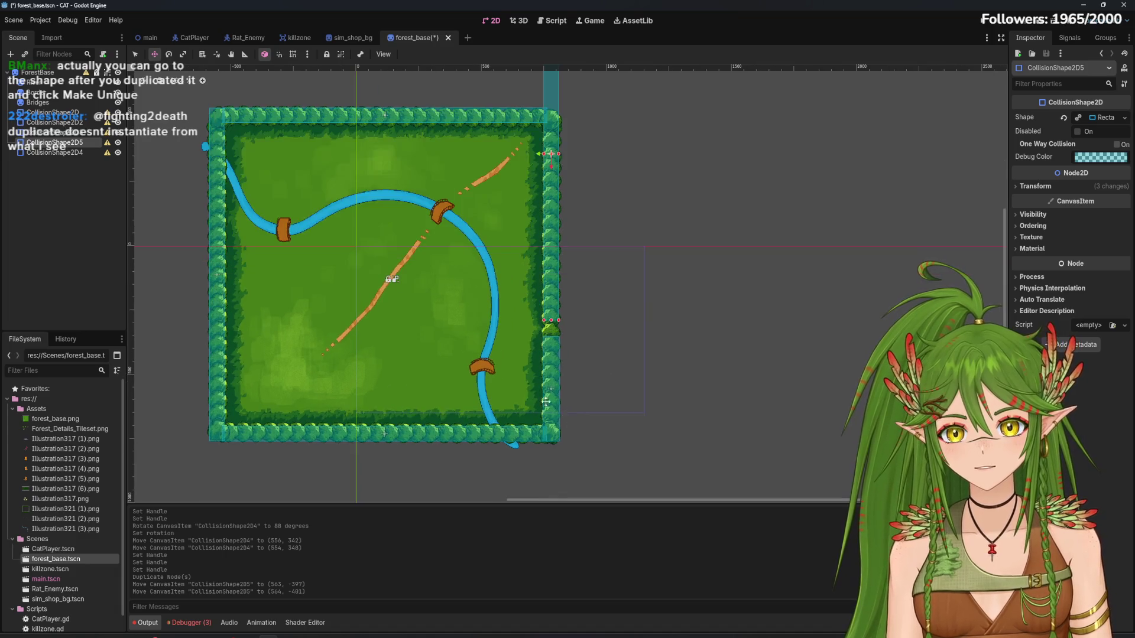
pyautogui.scroll(1, 512, 385)
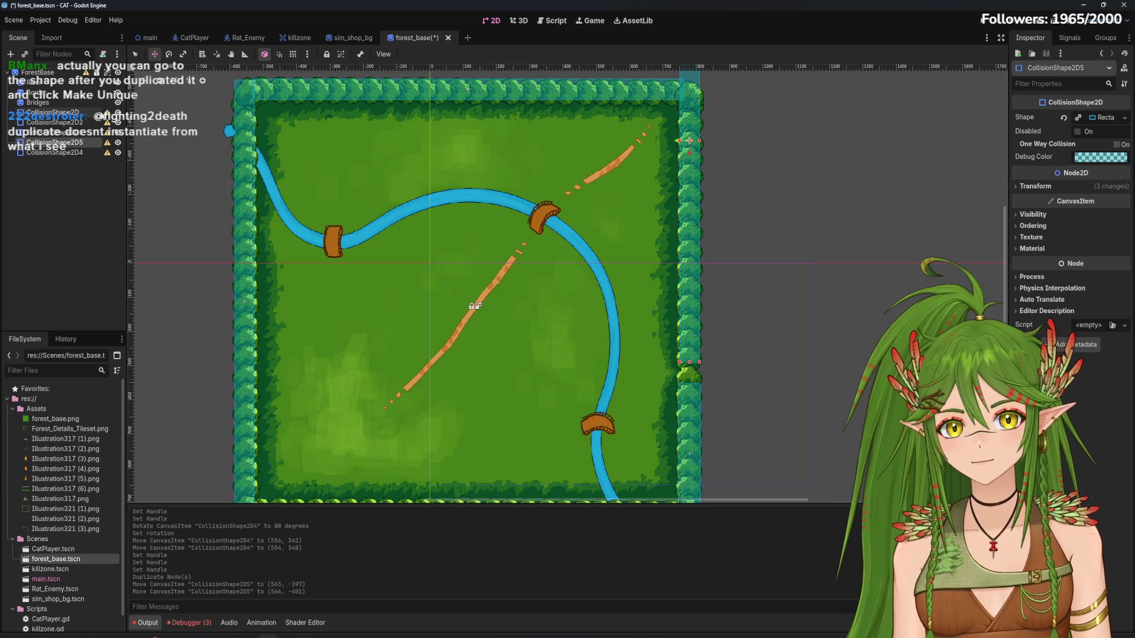
pyautogui.hotkey('ctrl', 's')
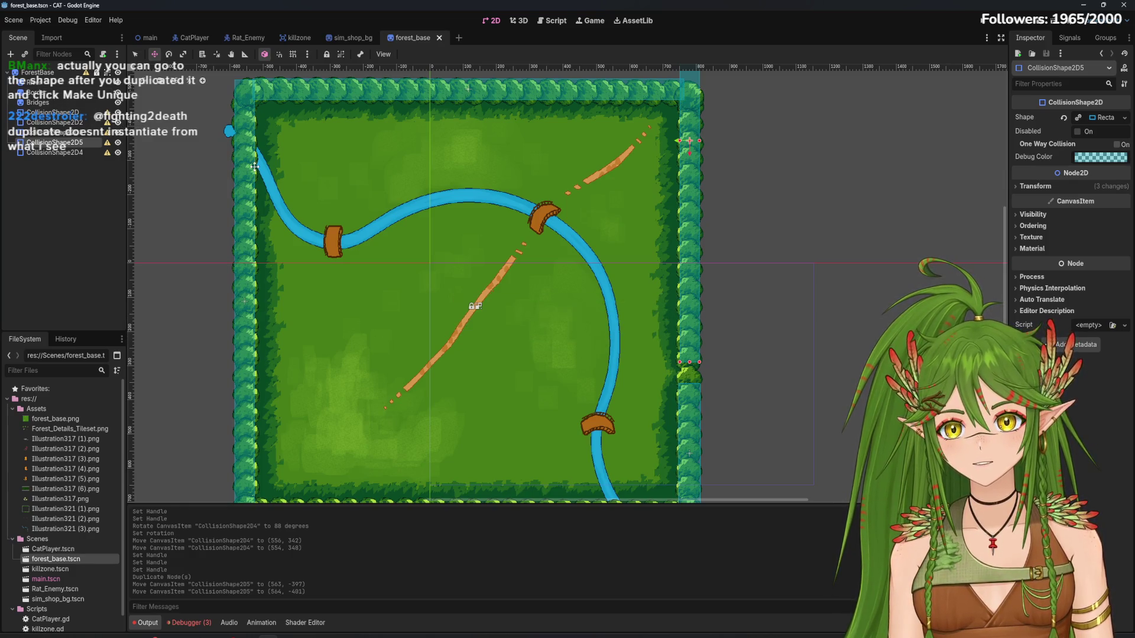
# Add a plain Node to the forest_base scene
pyautogui.scroll(3, 166, 88)
pyautogui.click(53, 112)
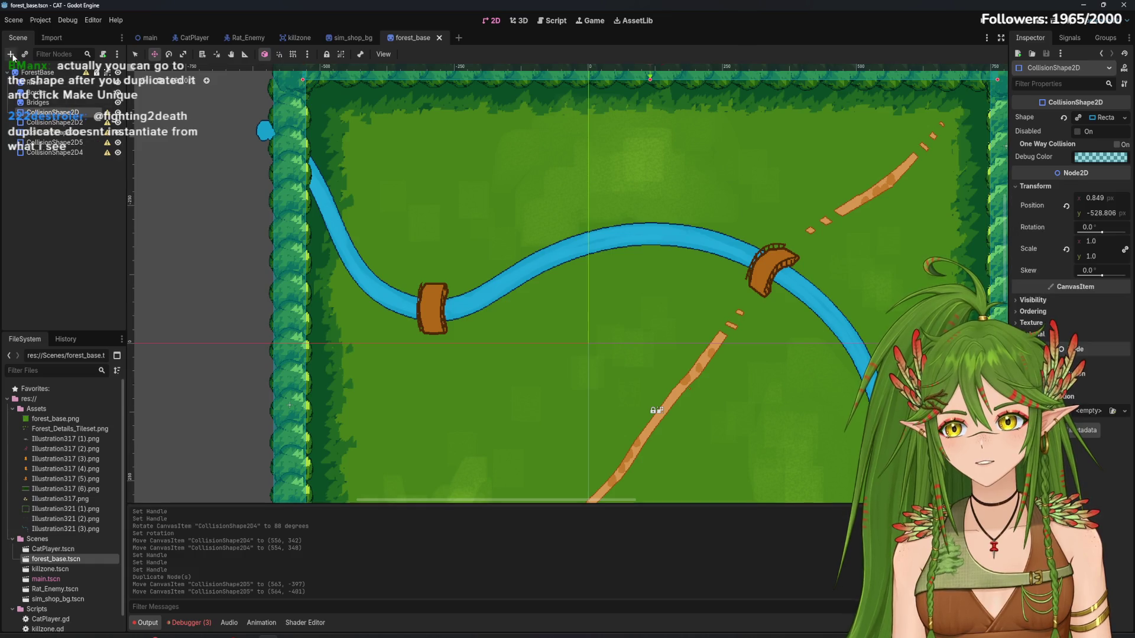
pyautogui.click(10, 54)
pyautogui.click(478, 226)
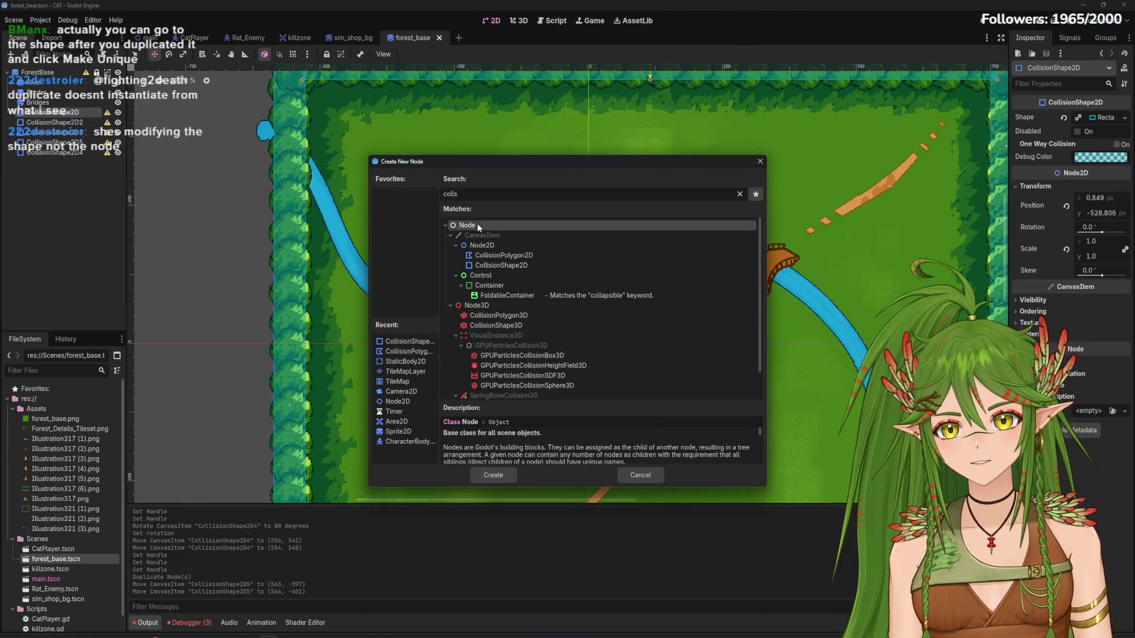
pyautogui.click(494, 475)
# Reparent all collision shapes under the new node and name it Collision_Shapes
pyautogui.moveTo(53, 122)
pyautogui.mouseDown()
pyautogui.moveTo(54, 110)
pyautogui.moveTo(35, 112)
pyautogui.mouseUp()
pyautogui.keyDown('shift'); pyautogui.click(65, 163); pyautogui.keyUp('shift')
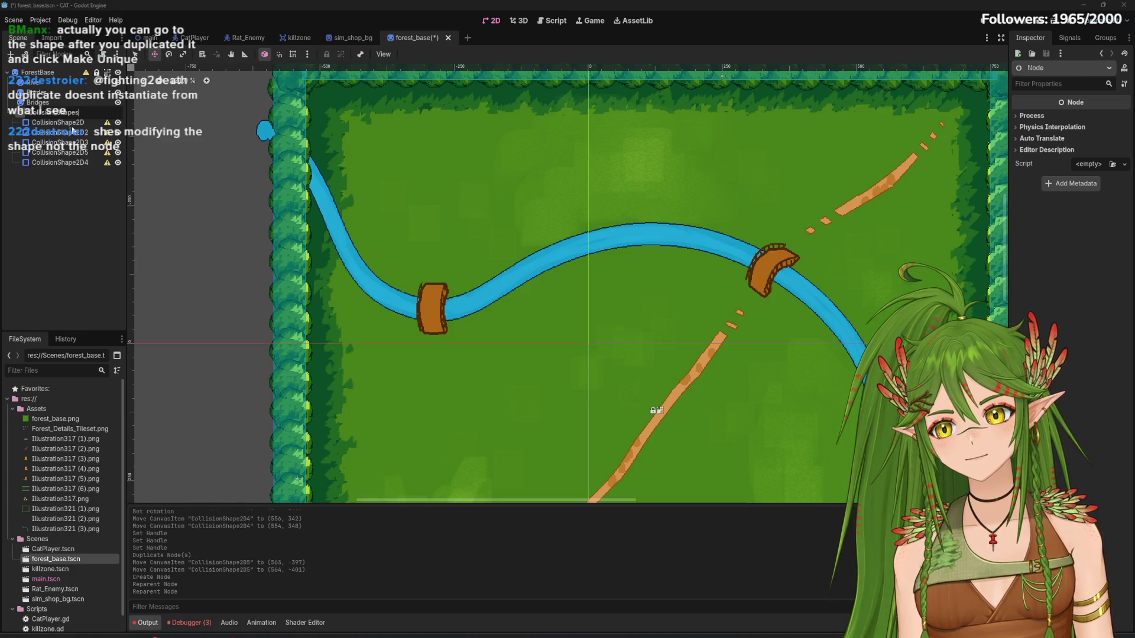
pyautogui.press('Return')
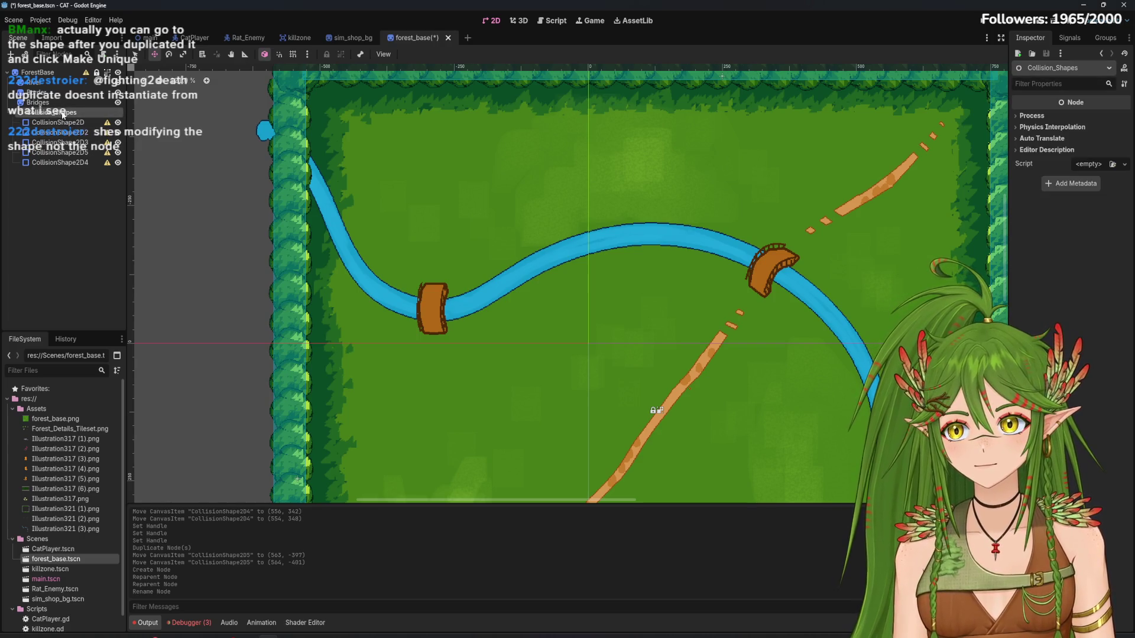
pyautogui.hotkey('ctrl', 'a')
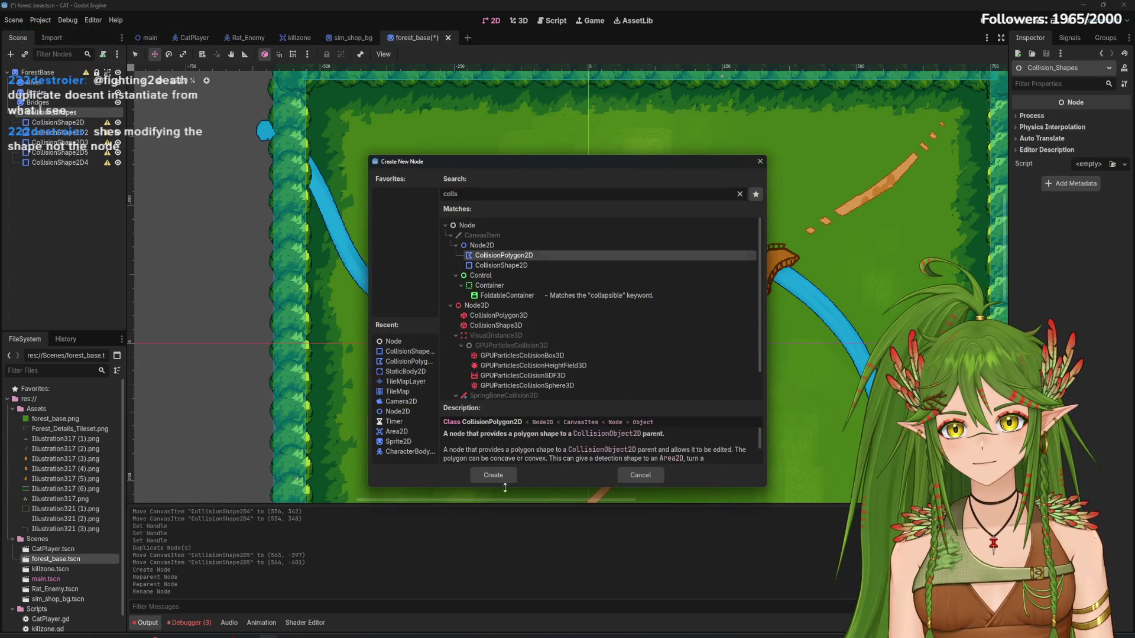
# Add a CollisionPolygon2D and place its first point at the pond on the left
pyautogui.click(497, 477)
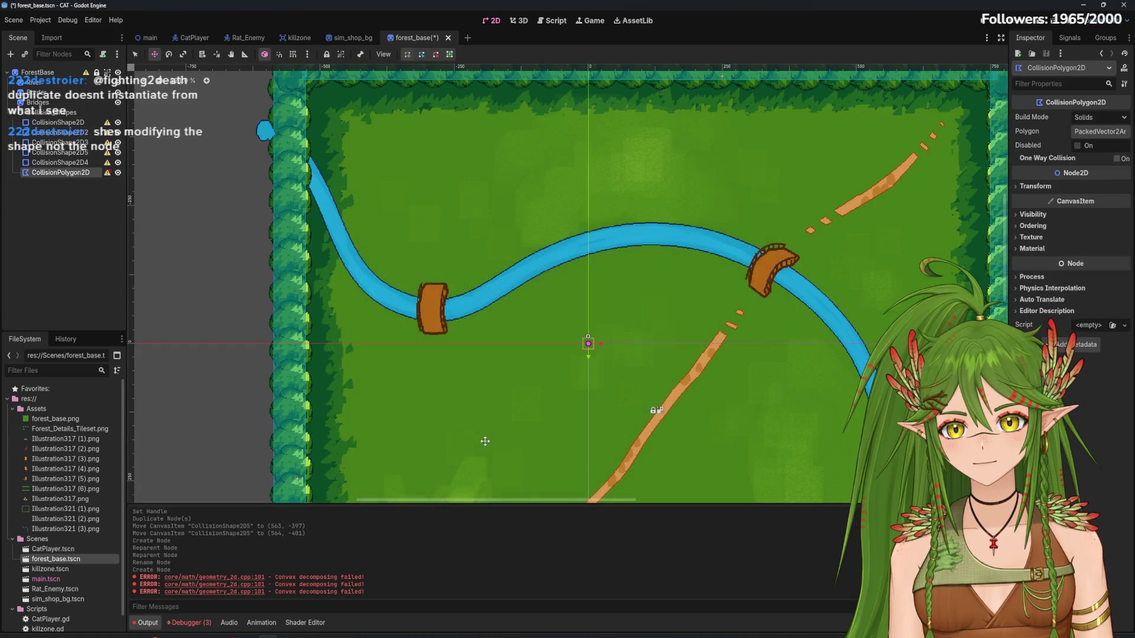
pyautogui.click(271, 123)
pyautogui.press('q')
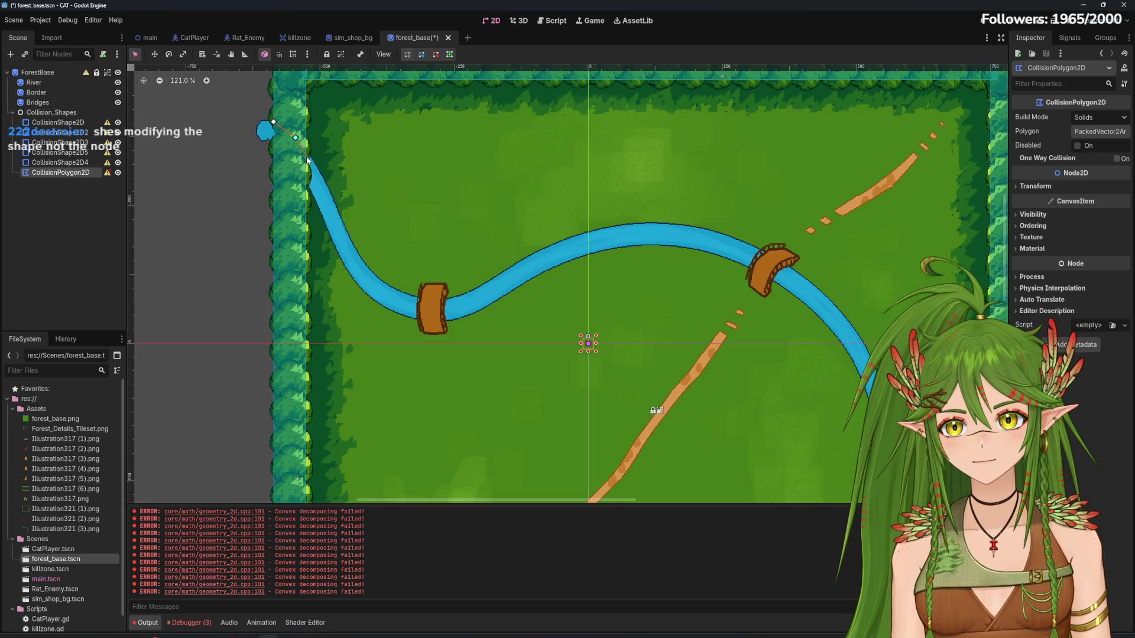
pyautogui.scroll(8, 311, 161)
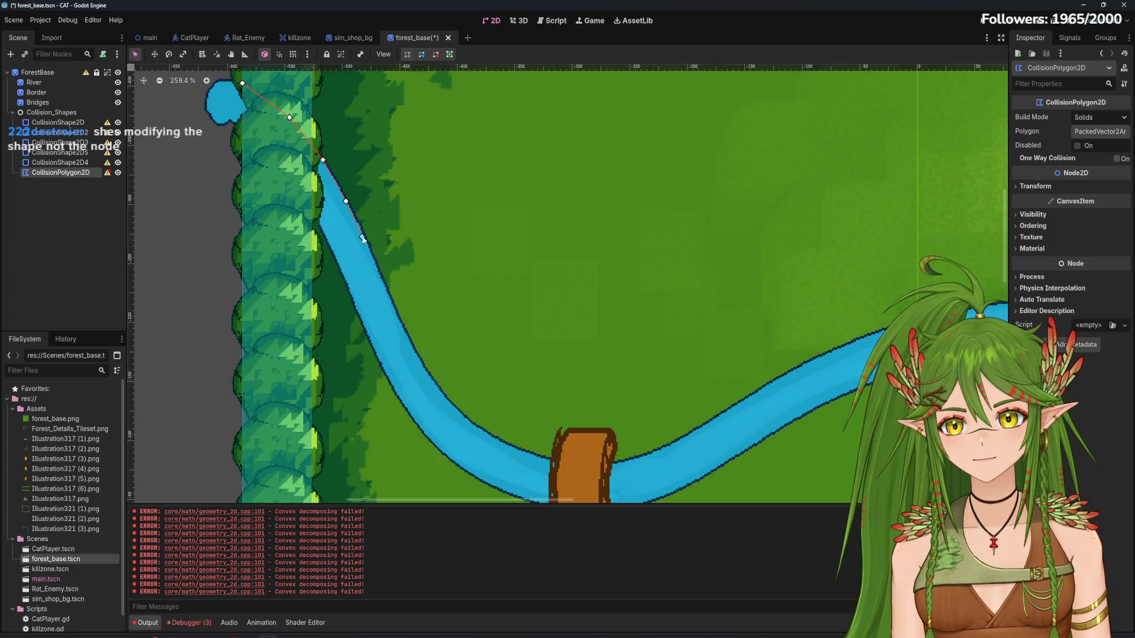
# Trace polygon points down the river bank toward the log bridge
pyautogui.click(382, 279)
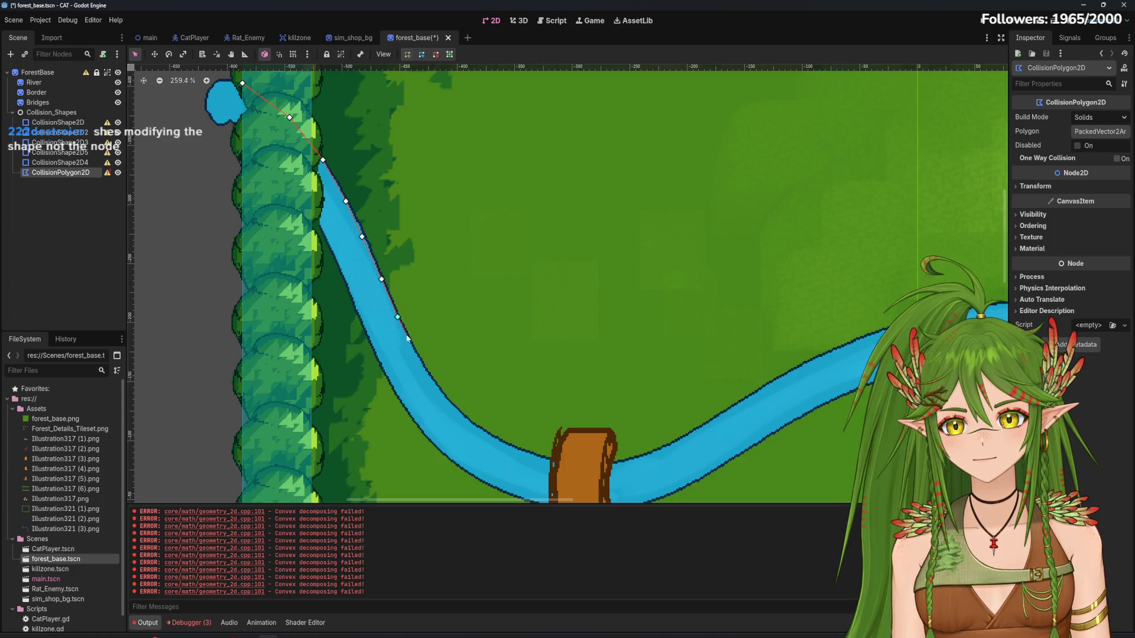
pyautogui.click(414, 352)
pyautogui.click(430, 383)
pyautogui.scroll(4, 447, 409)
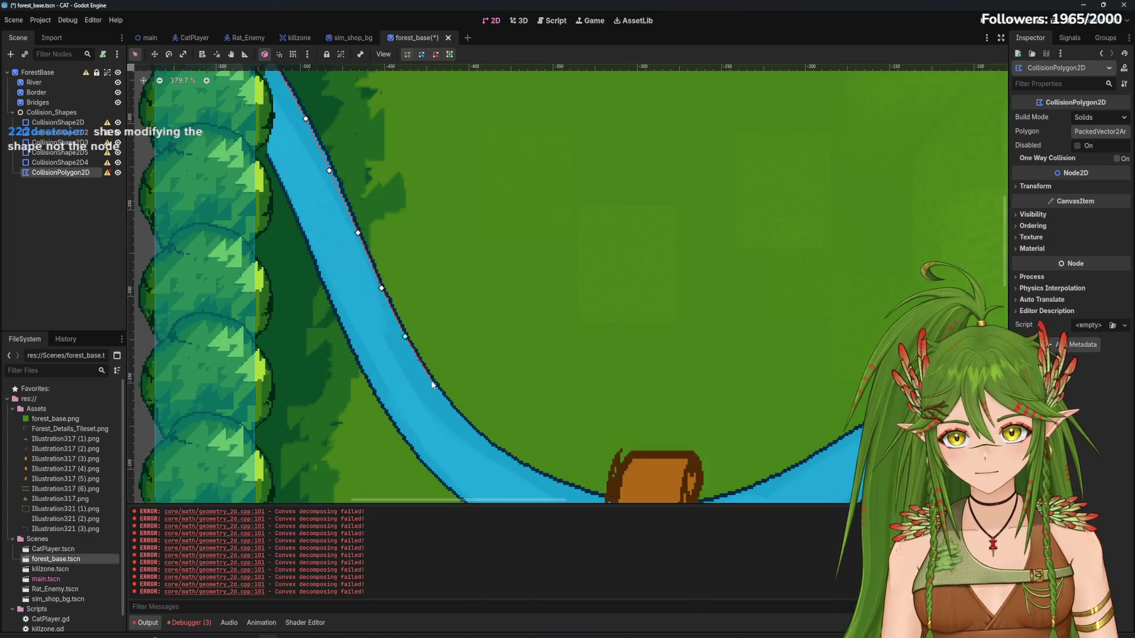
pyautogui.click(466, 424)
pyautogui.scroll(1, 466, 424)
pyautogui.scroll(-3, 514, 397)
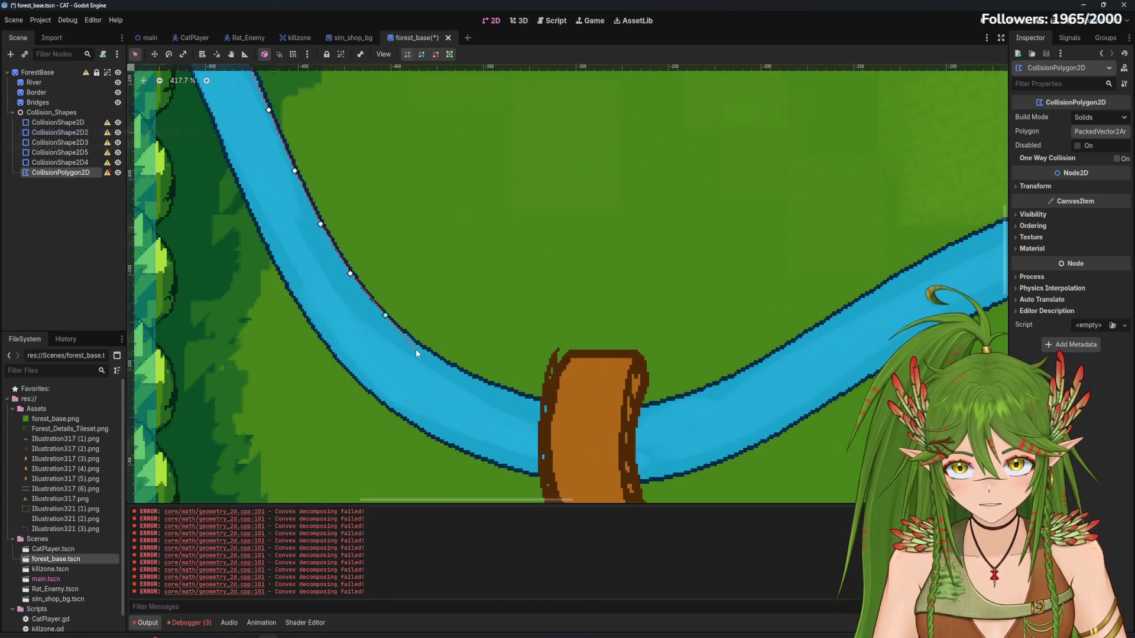
pyautogui.click(420, 346)
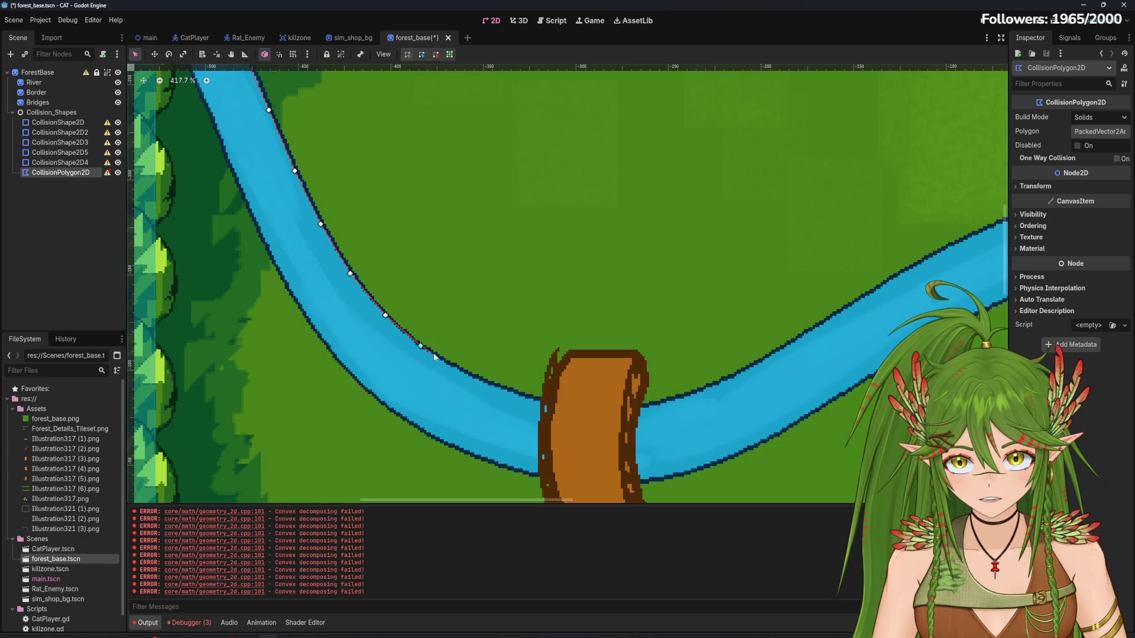
pyautogui.click(452, 367)
pyautogui.click(491, 385)
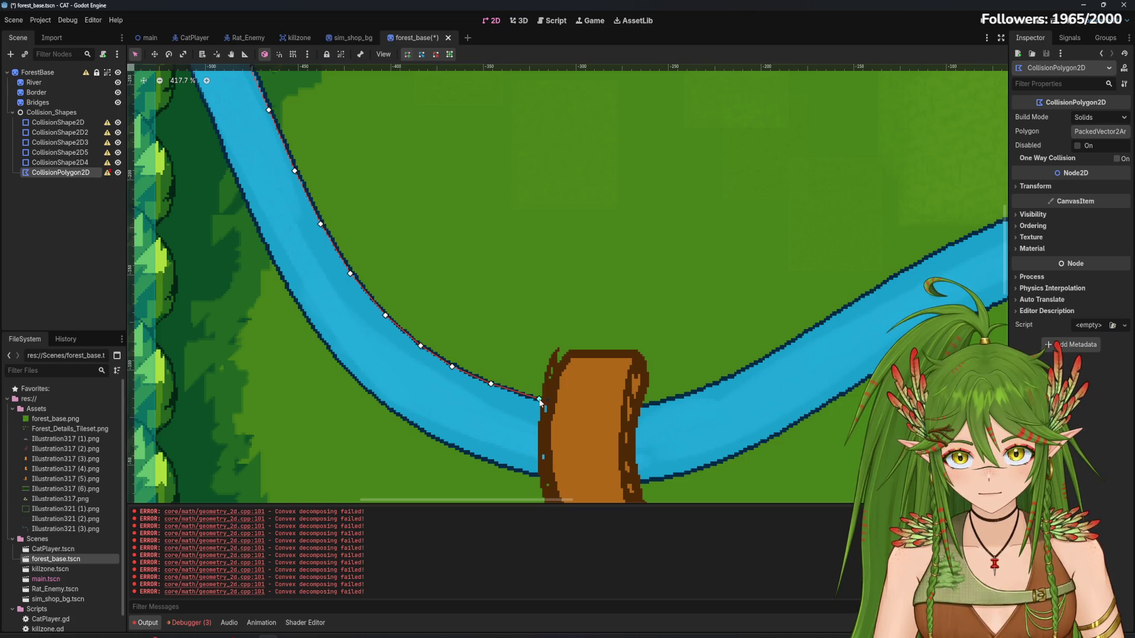
pyautogui.scroll(-3, 538, 400)
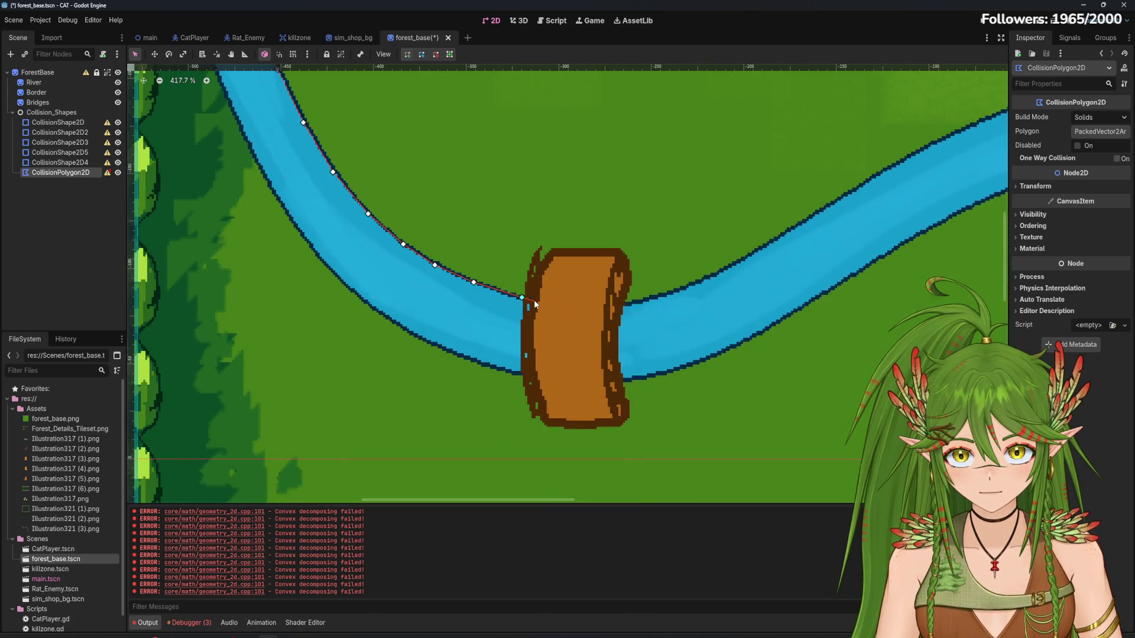
# Add polygon points along the bridge's left edge and back along the river's lower edge
pyautogui.click(539, 247)
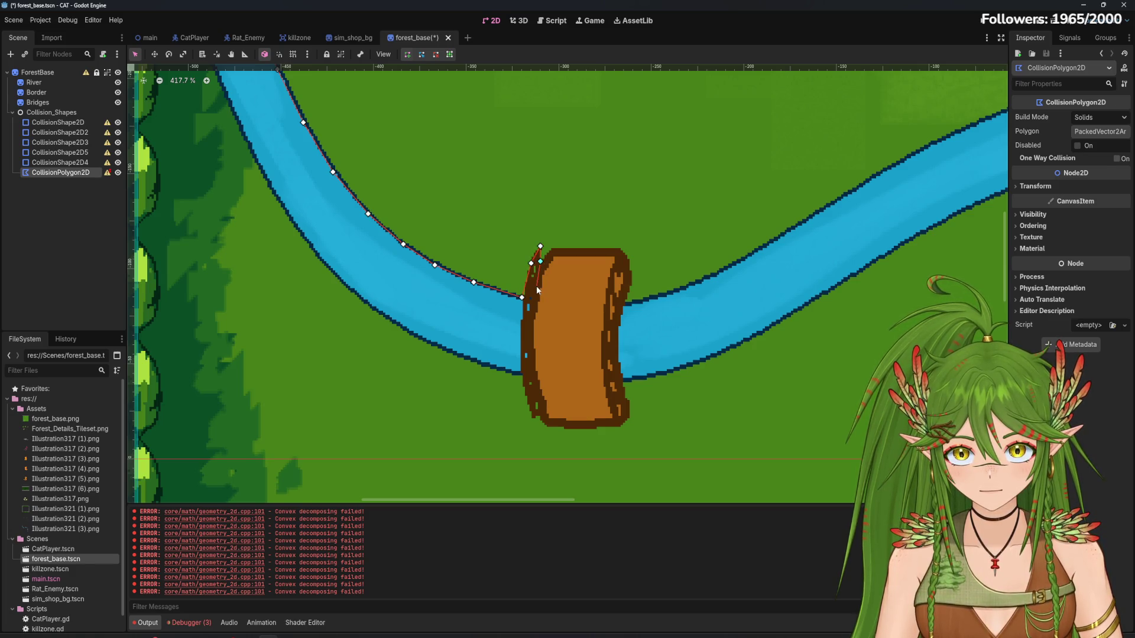
pyautogui.click(531, 328)
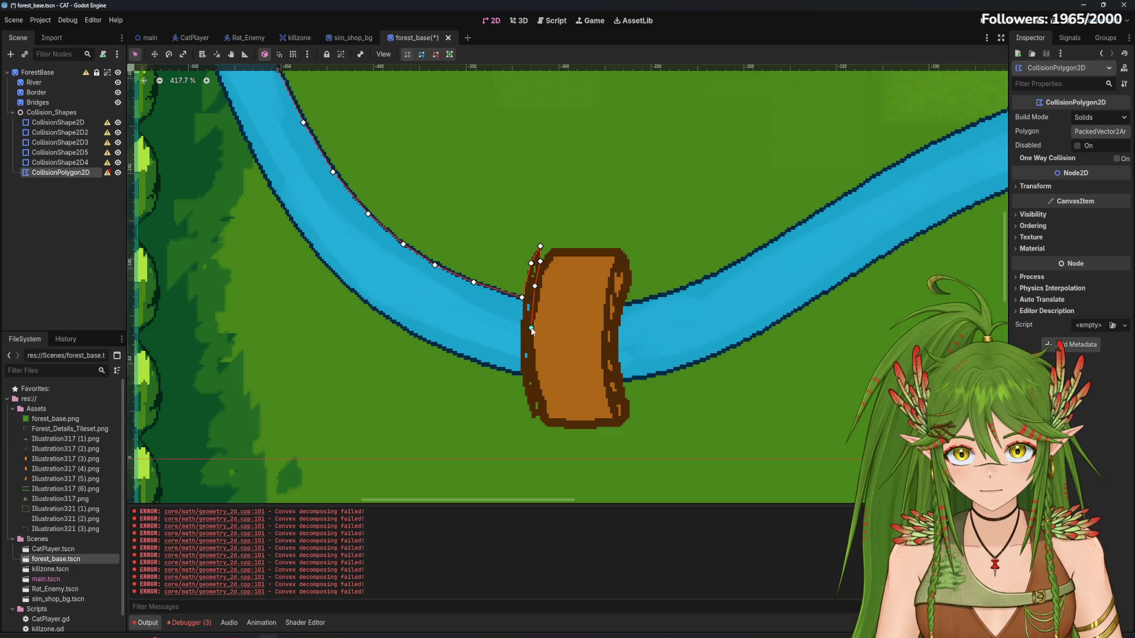
pyautogui.click(542, 408)
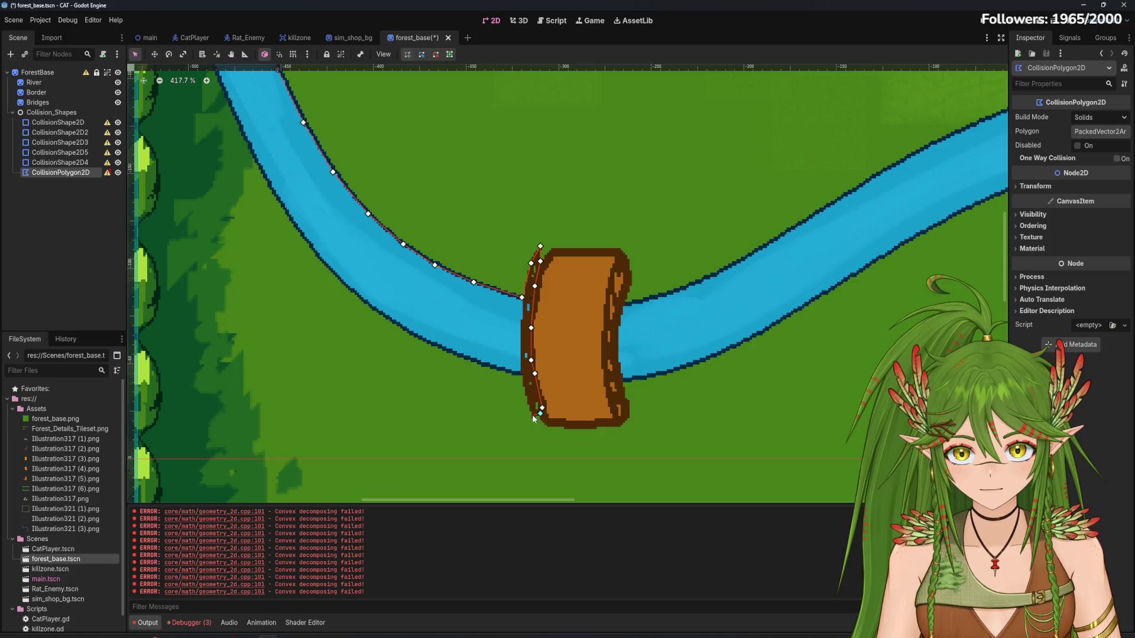
pyautogui.click(492, 368)
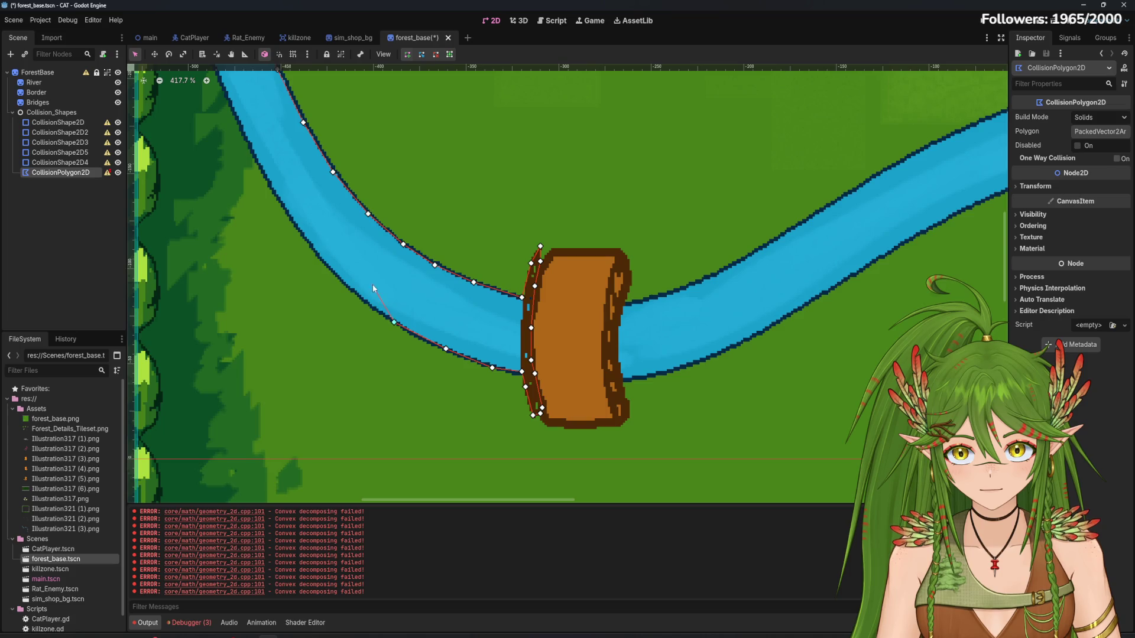
pyautogui.hscroll(-4, 400, 330)
pyautogui.scroll(3, 400, 330)
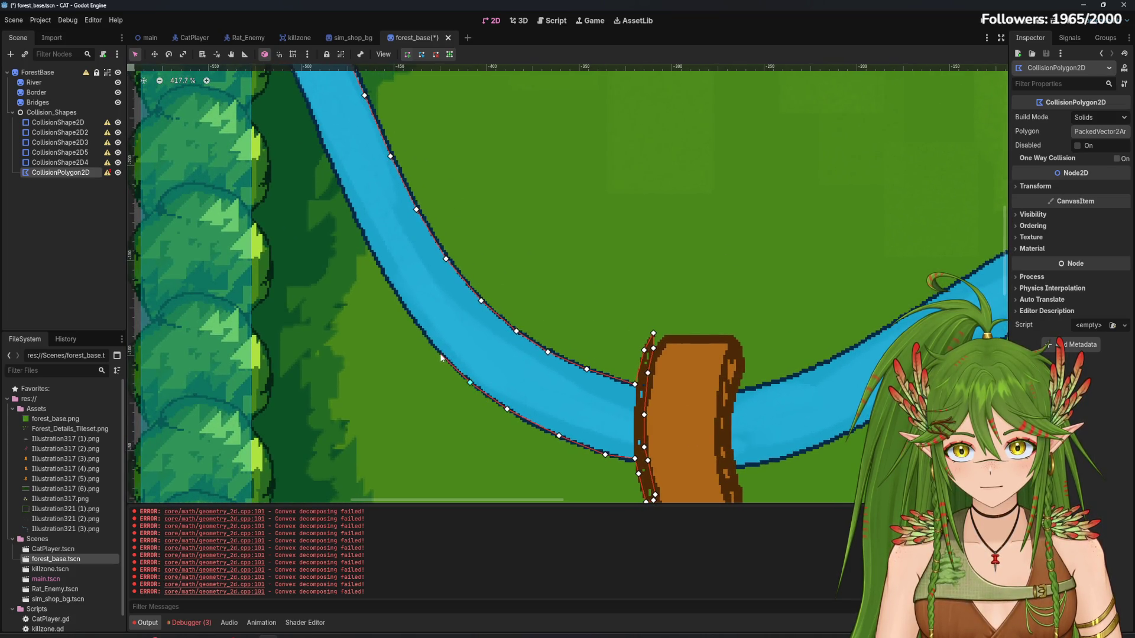
pyautogui.scroll(3, 449, 354)
pyautogui.hscroll(-4, 473, 373)
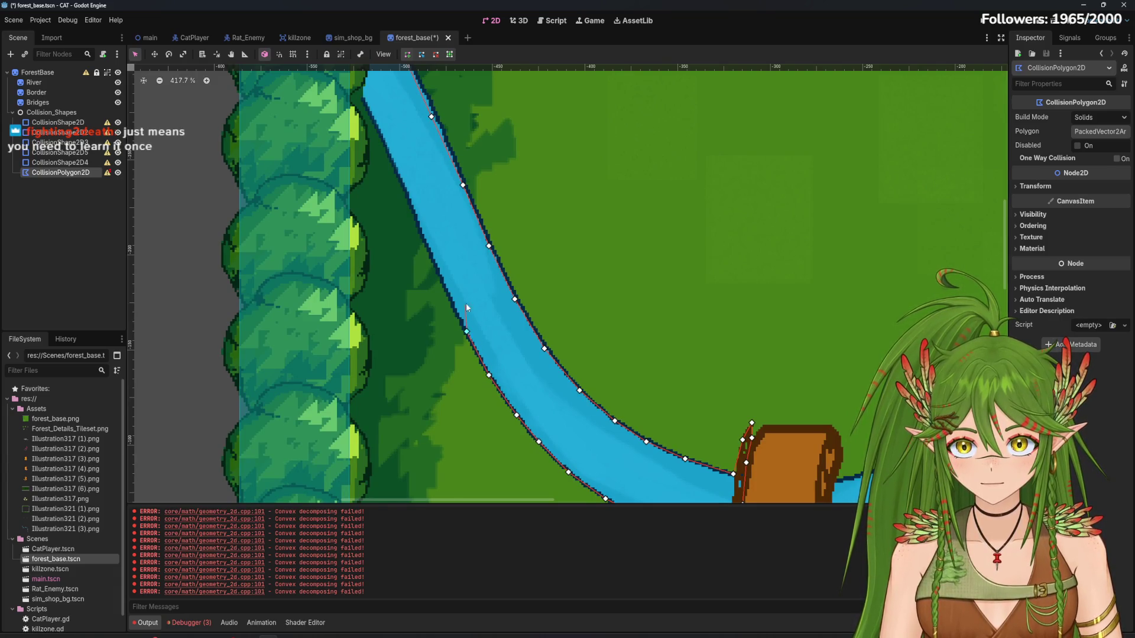
pyautogui.scroll(-1, 475, 337)
pyautogui.scroll(2, 484, 340)
pyautogui.hscroll(-2, 485, 340)
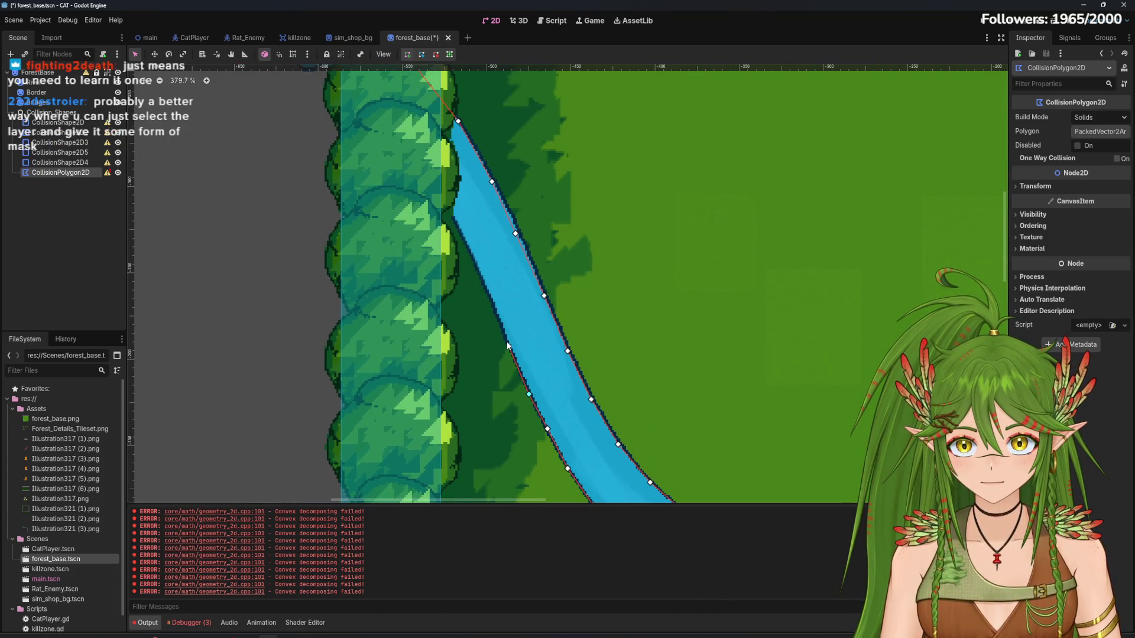
pyautogui.scroll(1, 504, 315)
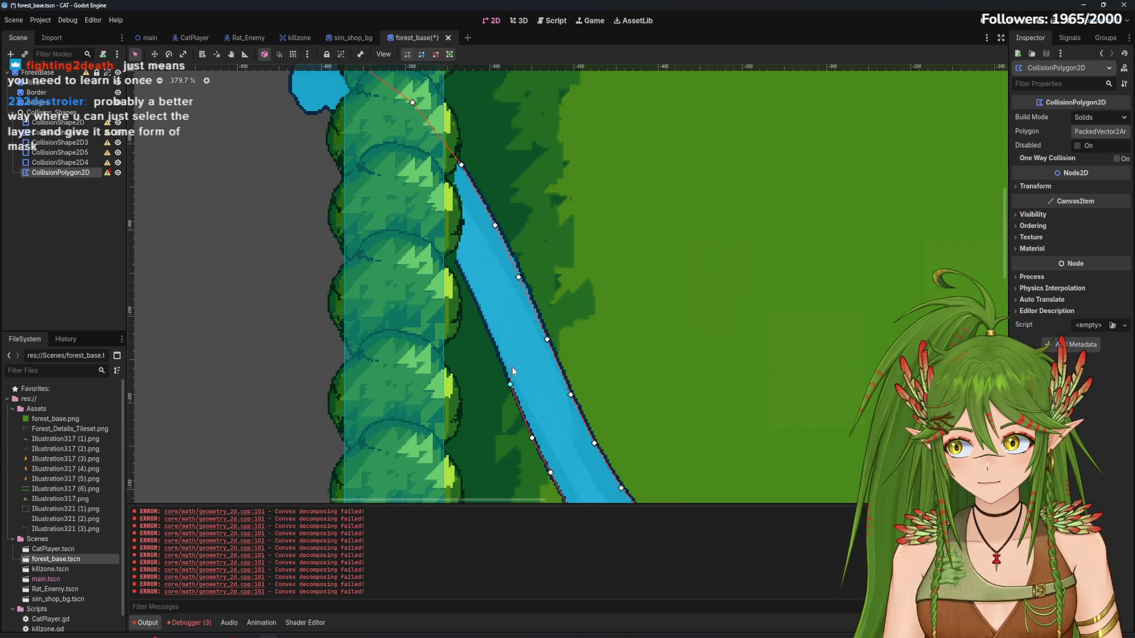
# Add points through the tree line, close the polygon at its first vertex, and deselect it
pyautogui.click(494, 341)
pyautogui.scroll(1, 494, 341)
pyautogui.hscroll(-1, 494, 341)
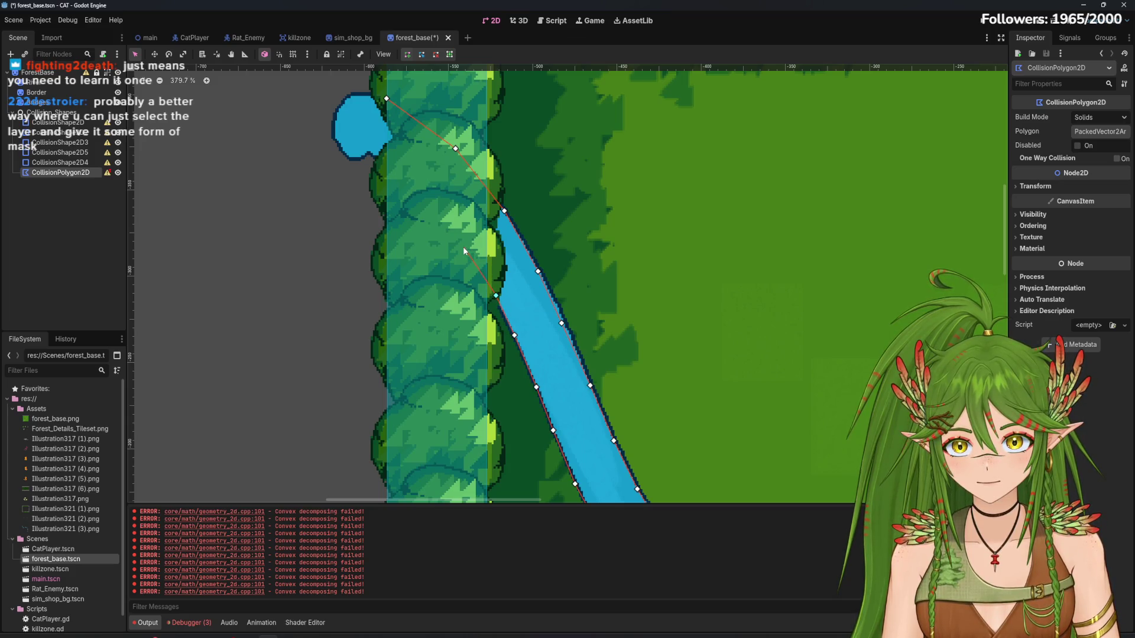
pyautogui.click(464, 247)
pyautogui.click(386, 99)
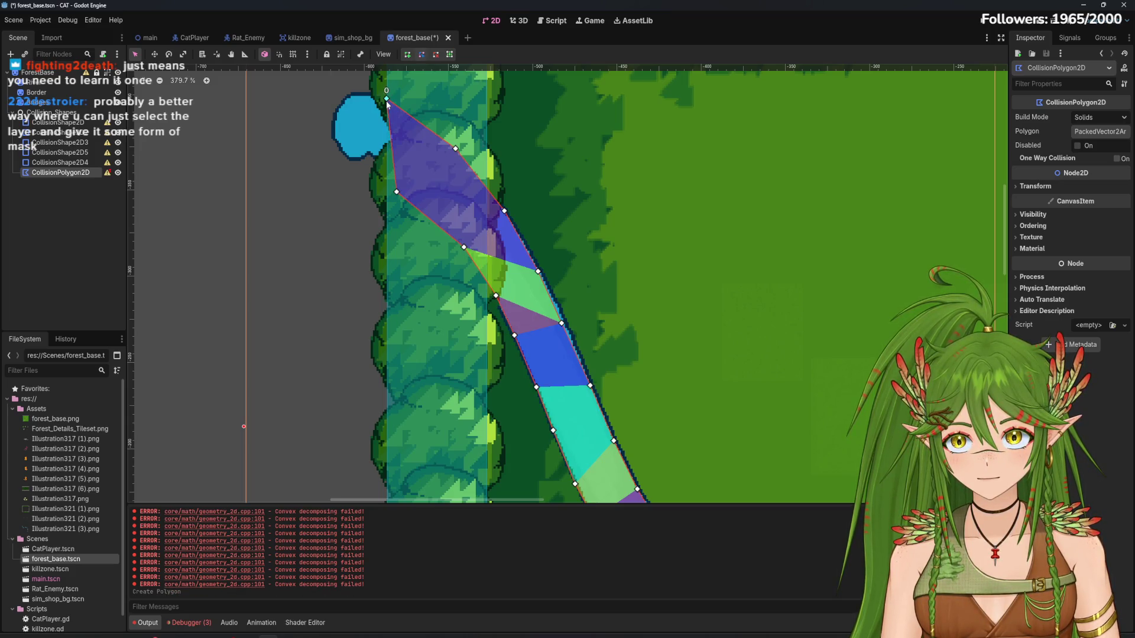
pyautogui.scroll(-4, 577, 289)
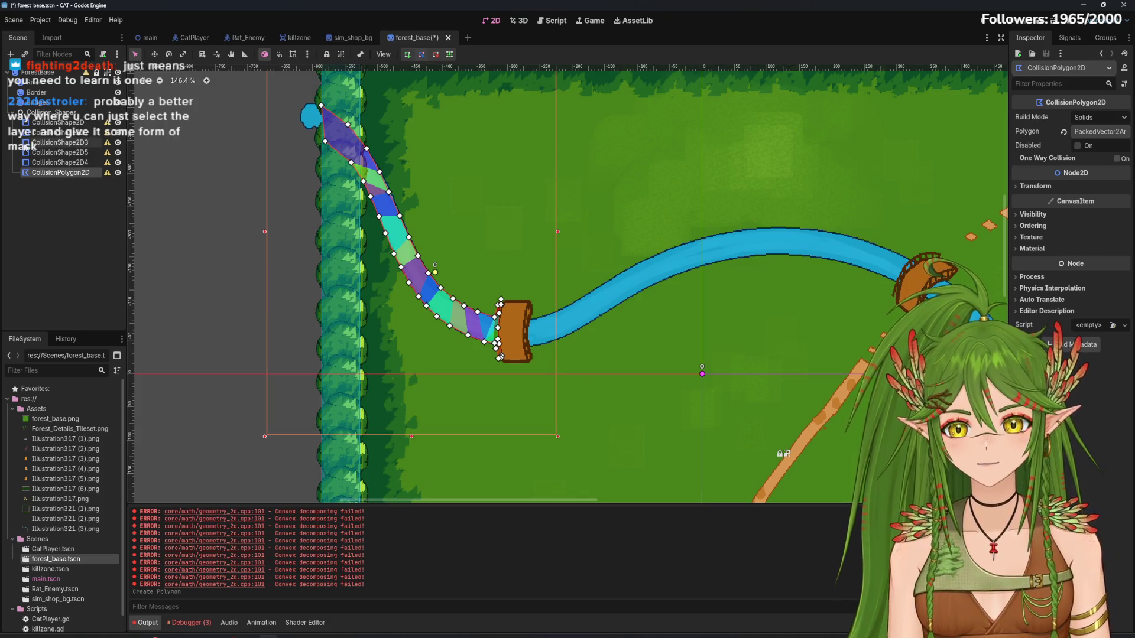
pyautogui.click(70, 190)
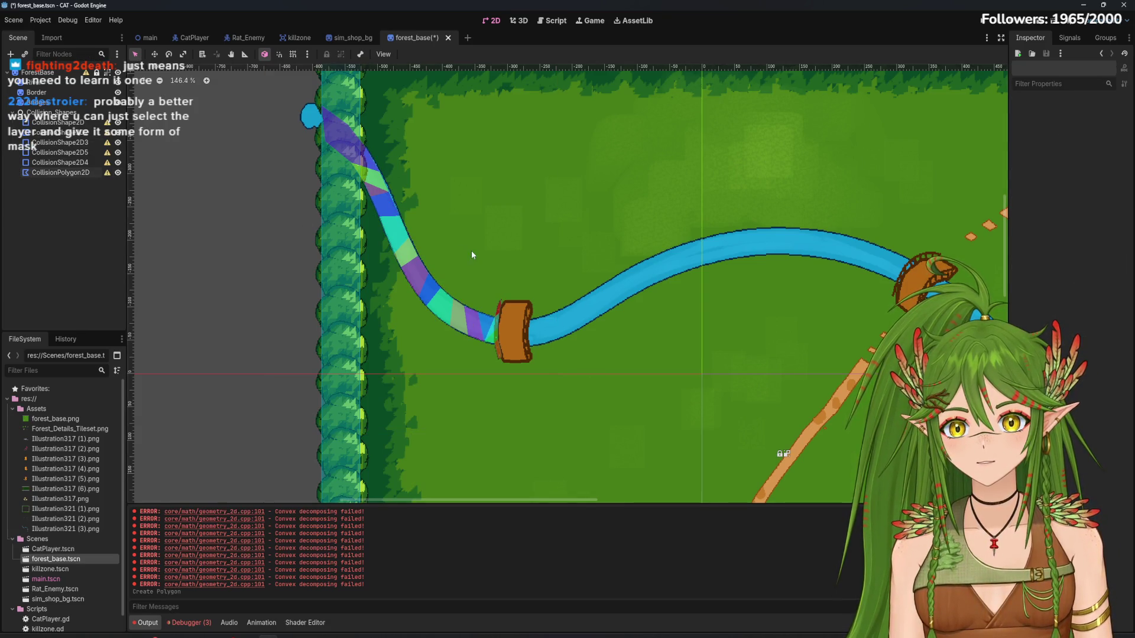
pyautogui.scroll(7, 502, 325)
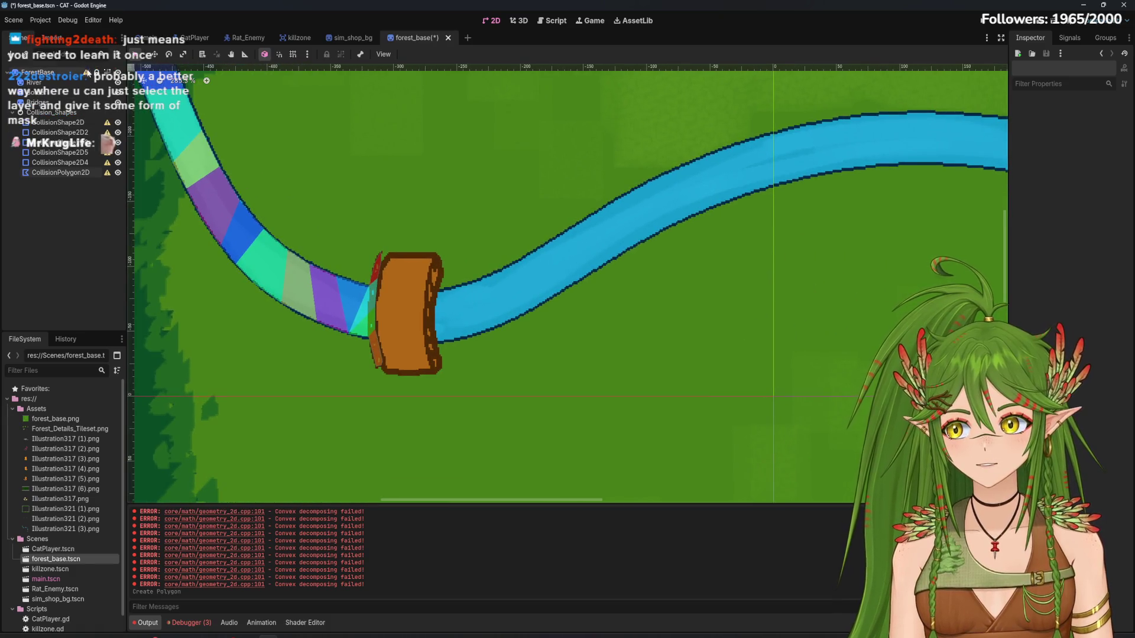
pyautogui.hotkey('ctrl', 'a')
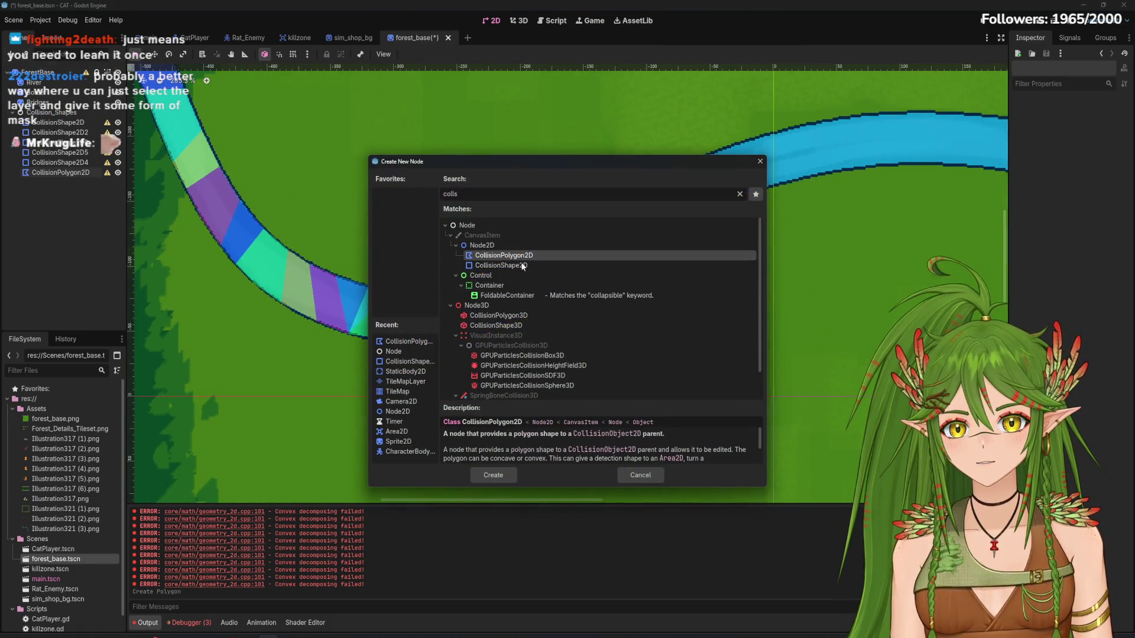
# Add a new CollisionPolygon2D and trace points down the bridge's right edge to its bottom-right corner
pyautogui.click(493, 475)
pyautogui.scroll(1, 437, 253)
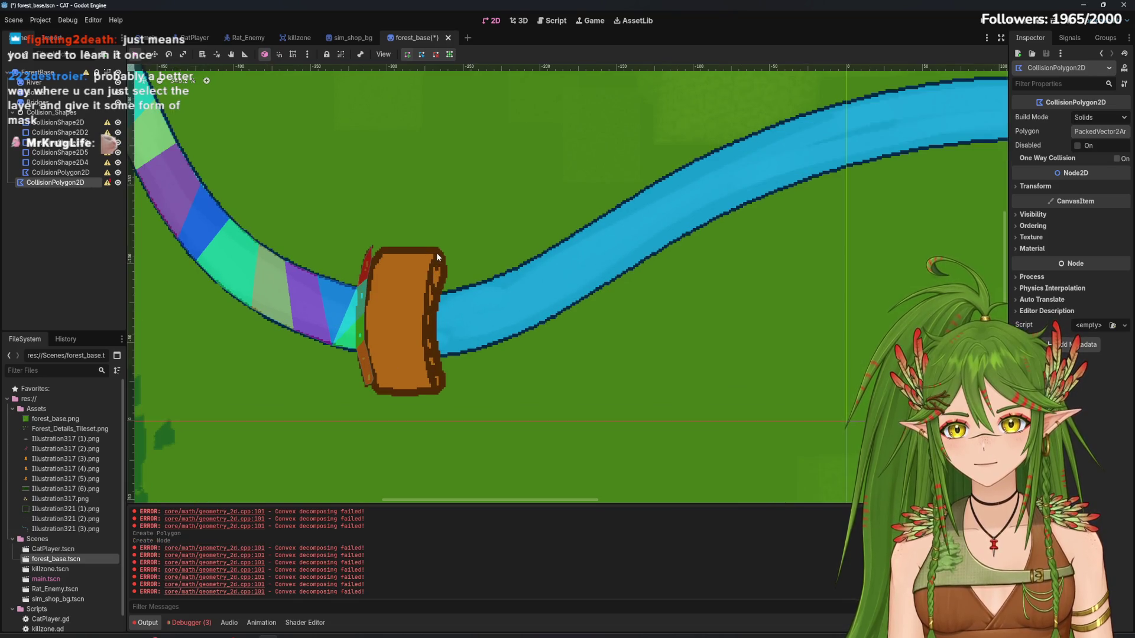
pyautogui.click(436, 255)
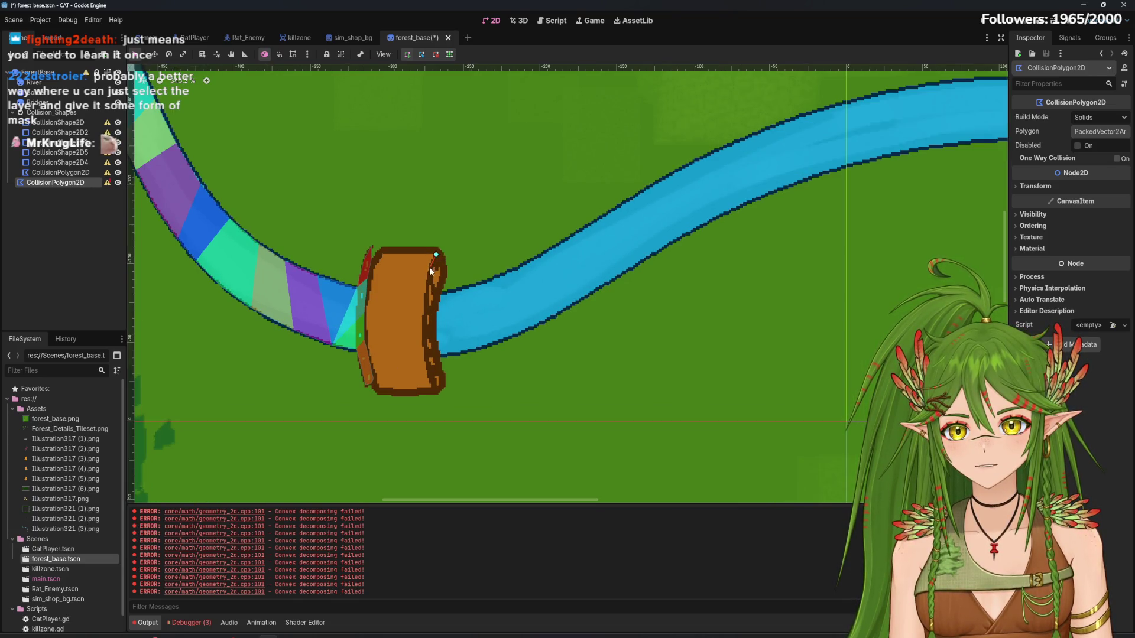
pyautogui.click(427, 279)
pyautogui.click(423, 323)
pyautogui.click(425, 351)
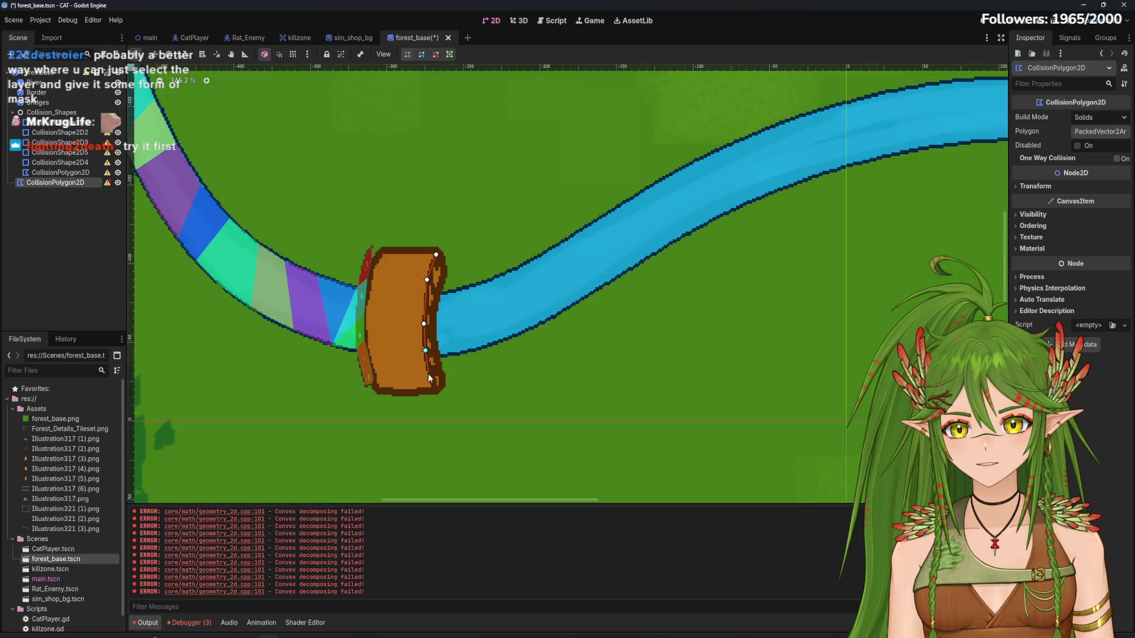
pyautogui.click(432, 381)
pyautogui.click(436, 390)
pyautogui.click(445, 384)
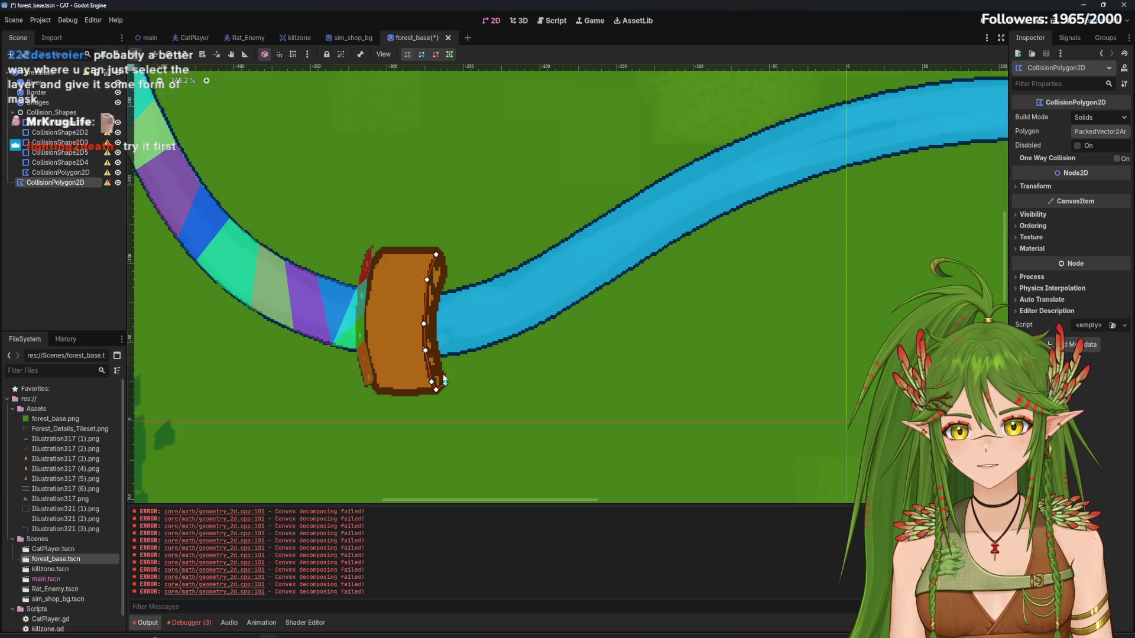
# Continue the polygon from the bridge along the river's lower bank toward the next bridge
pyautogui.click(441, 367)
pyautogui.click(440, 354)
pyautogui.click(465, 351)
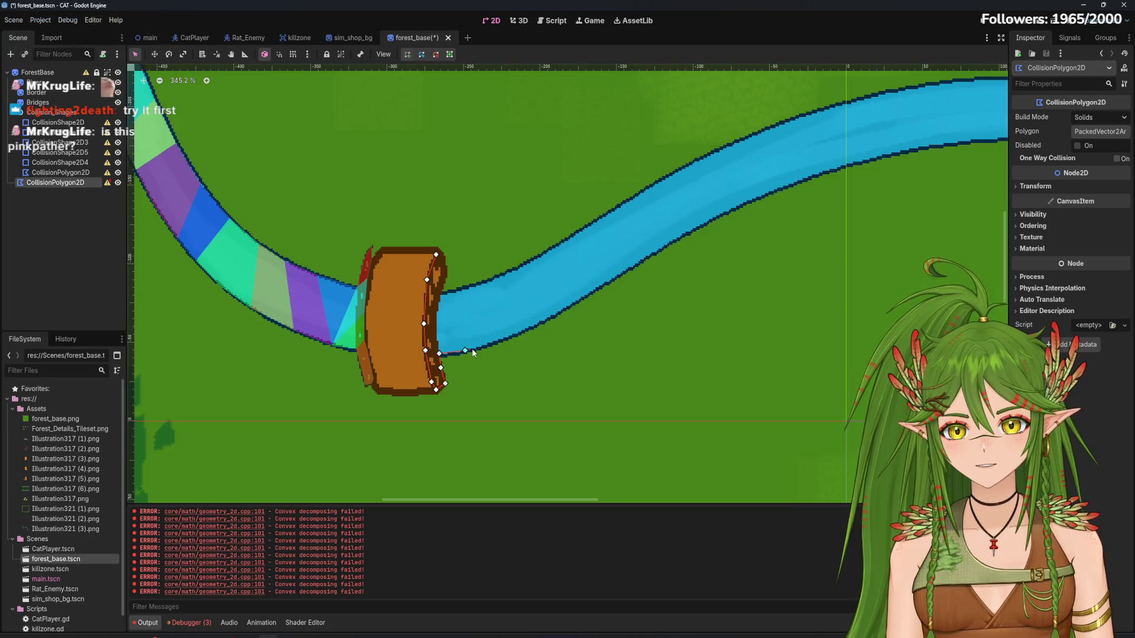
pyautogui.click(502, 340)
pyautogui.click(557, 312)
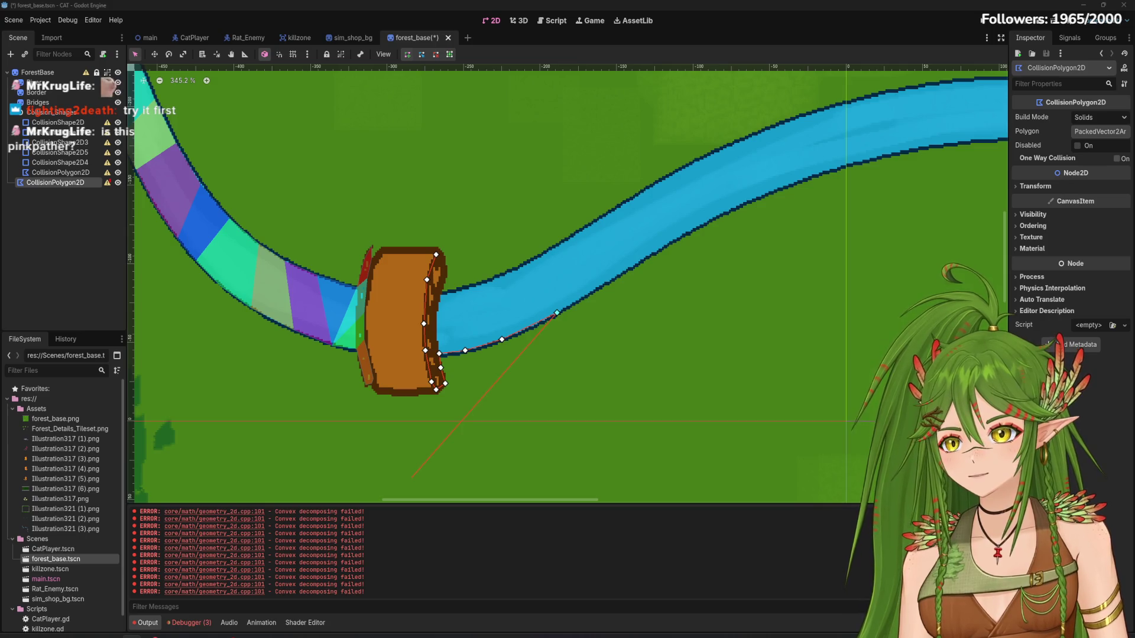
pyautogui.click(600, 288)
pyautogui.click(634, 266)
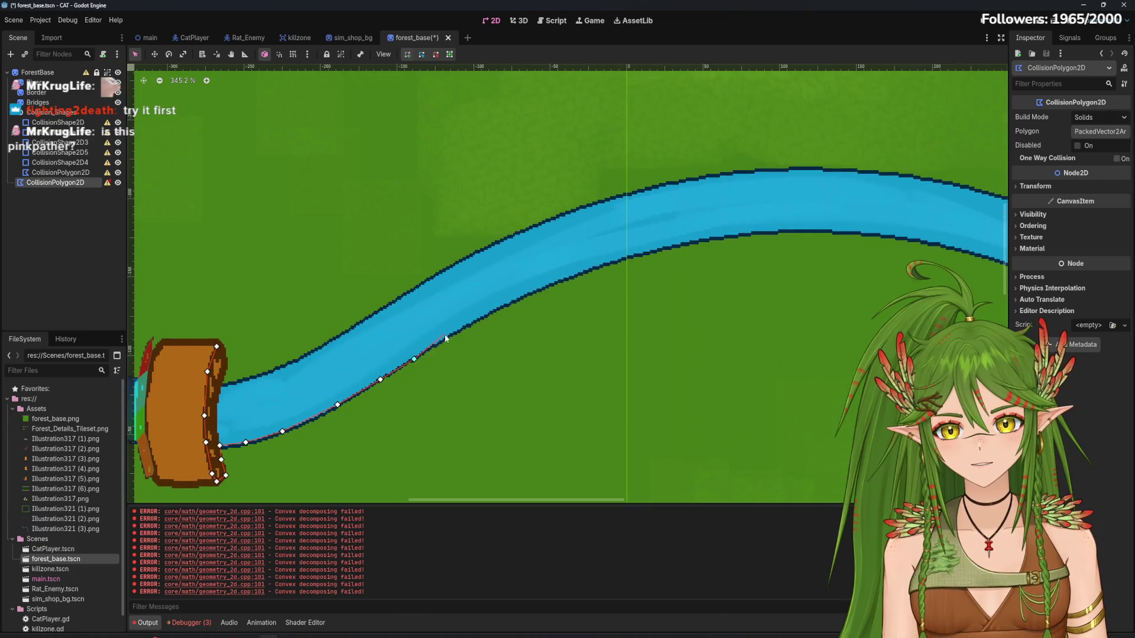
pyautogui.hscroll(3, 503, 317)
pyautogui.scroll(1, 473, 331)
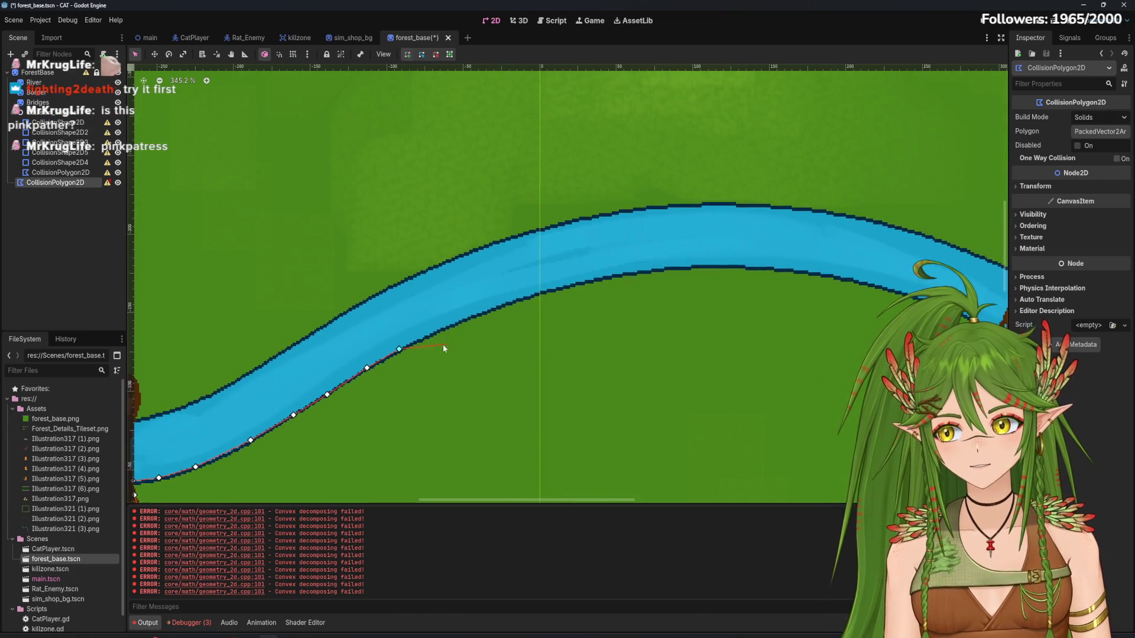
pyautogui.click(438, 335)
pyautogui.hscroll(3, 438, 335)
pyautogui.scroll(1, 414, 349)
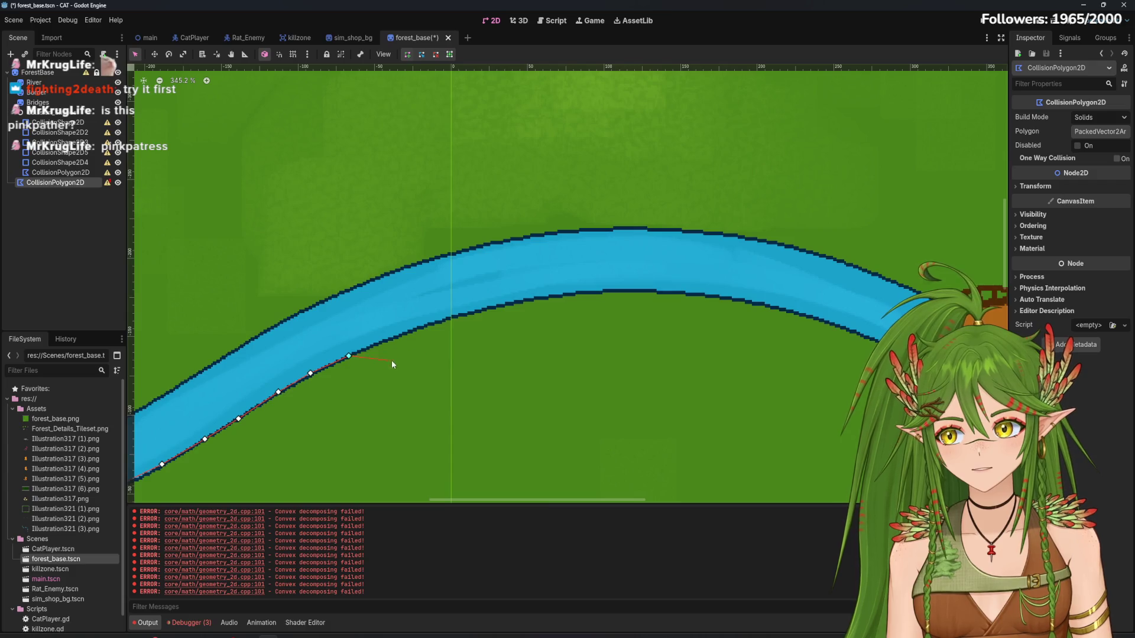
pyautogui.click(436, 323)
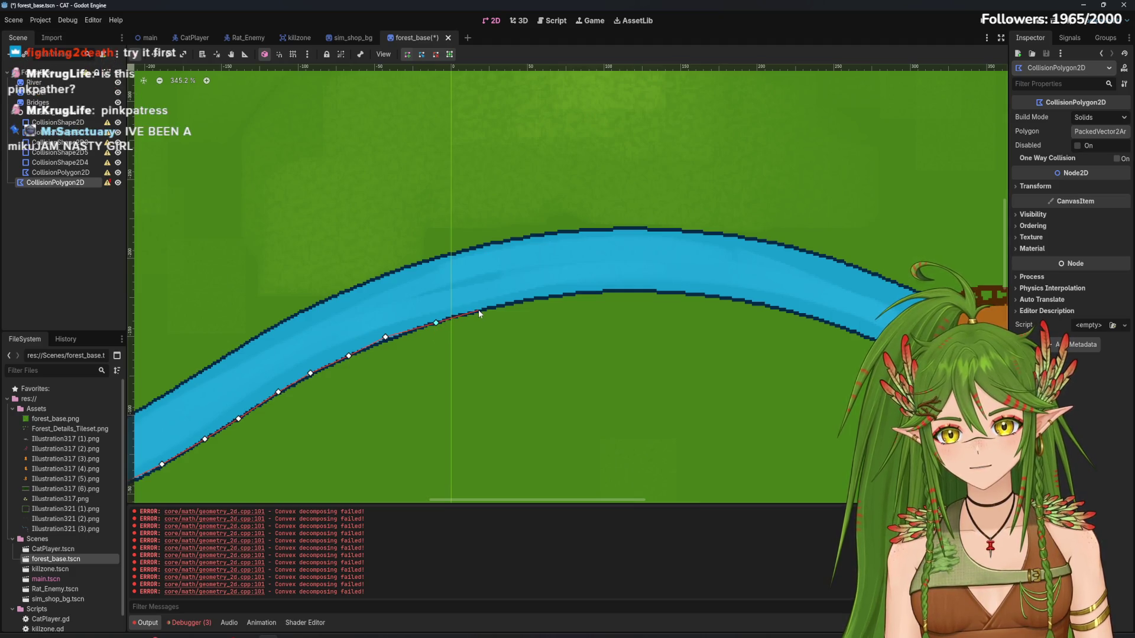
pyautogui.click(478, 310)
pyautogui.hscroll(4, 577, 308)
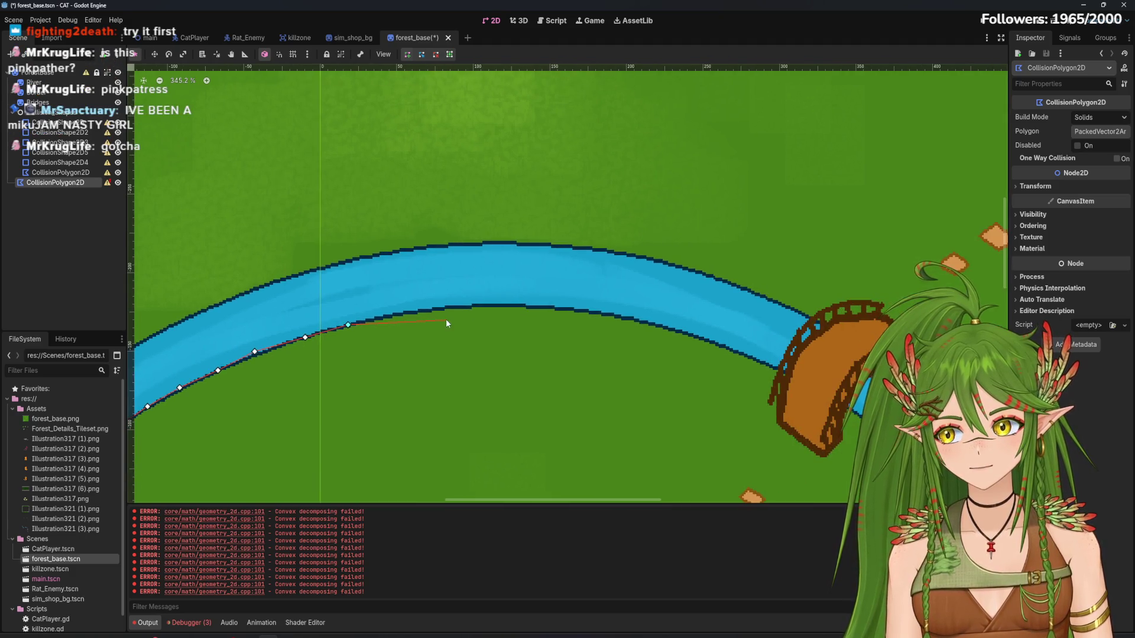
pyautogui.click(396, 312)
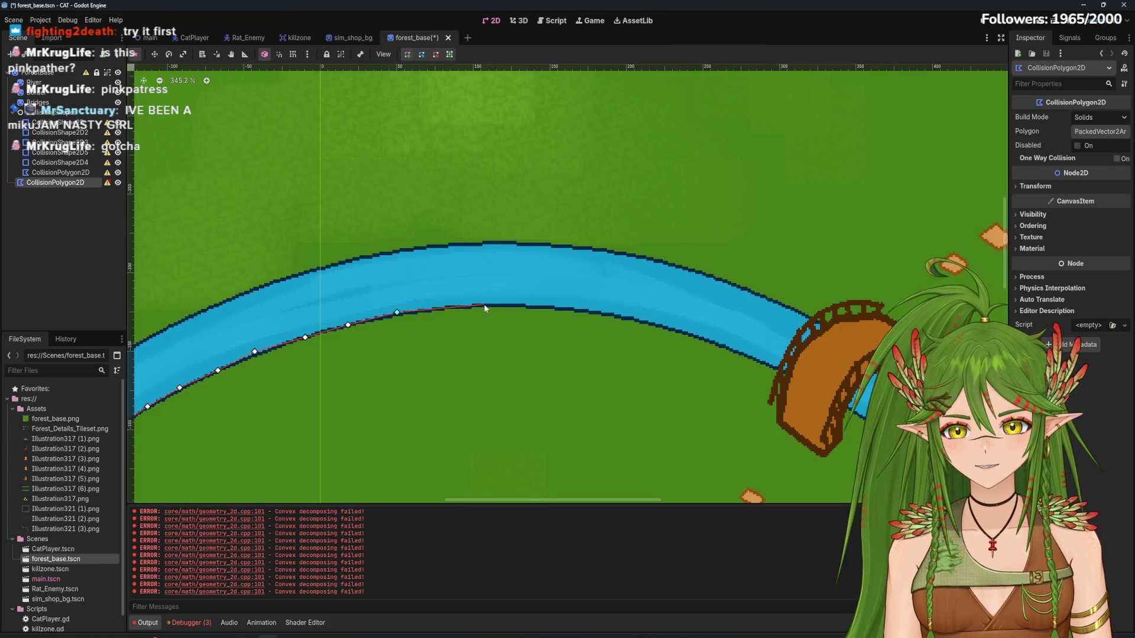
pyautogui.click(548, 307)
pyautogui.click(584, 310)
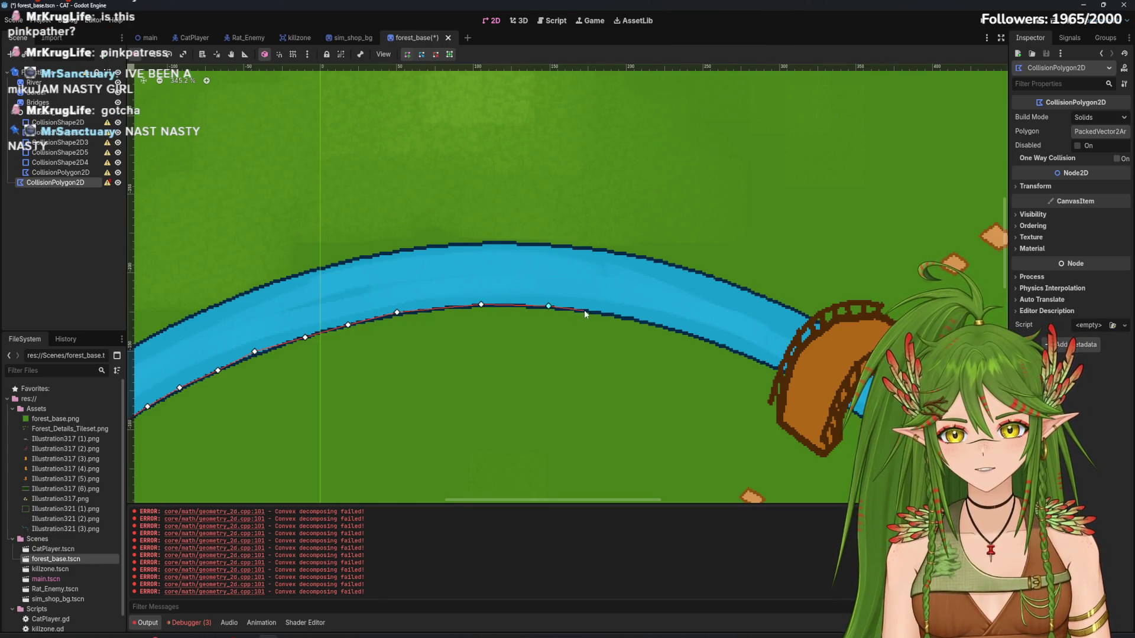
pyautogui.hscroll(3, 541, 327)
pyautogui.hscroll(3, 541, 327)
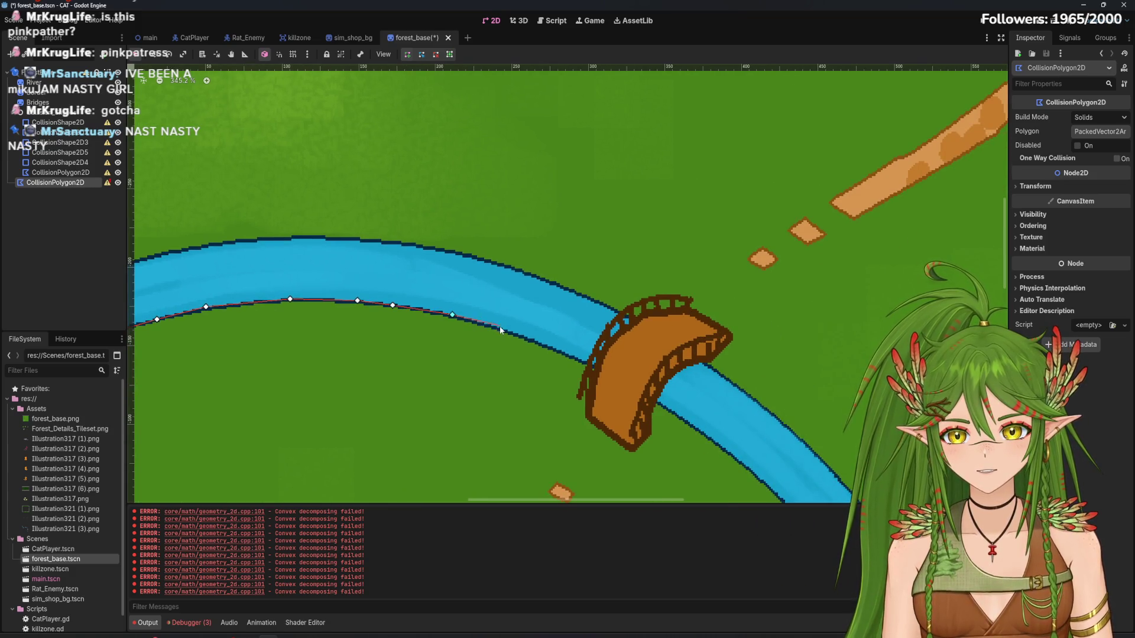
# Trace the lower bank to the second log bridge and across its left end and top rail
pyautogui.hscroll(3, 523, 337)
pyautogui.click(470, 338)
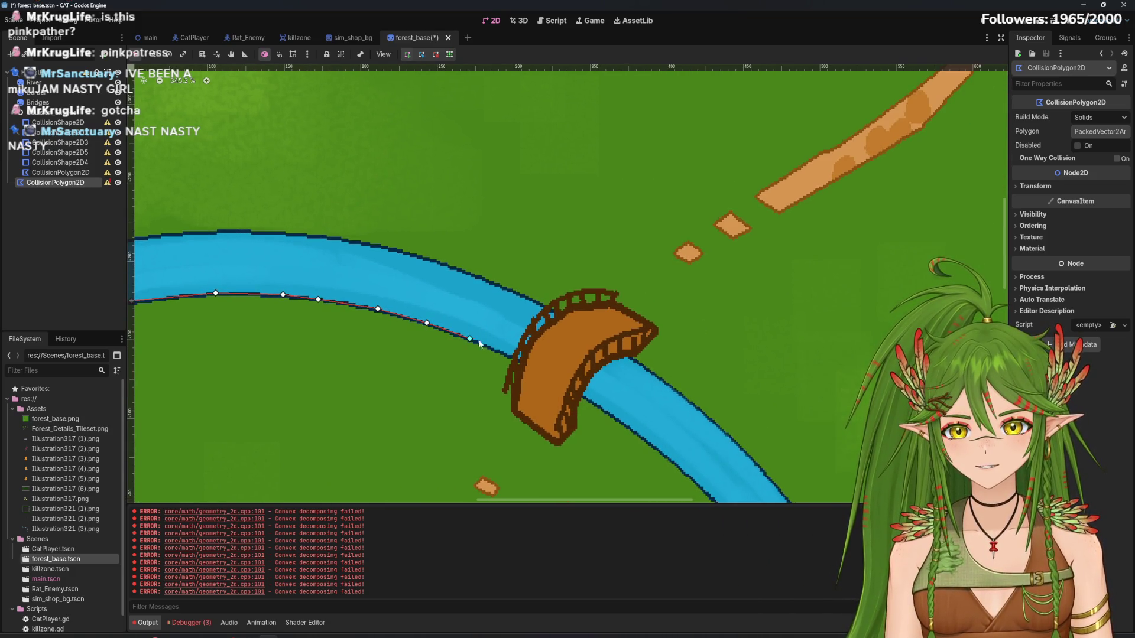
pyautogui.click(500, 353)
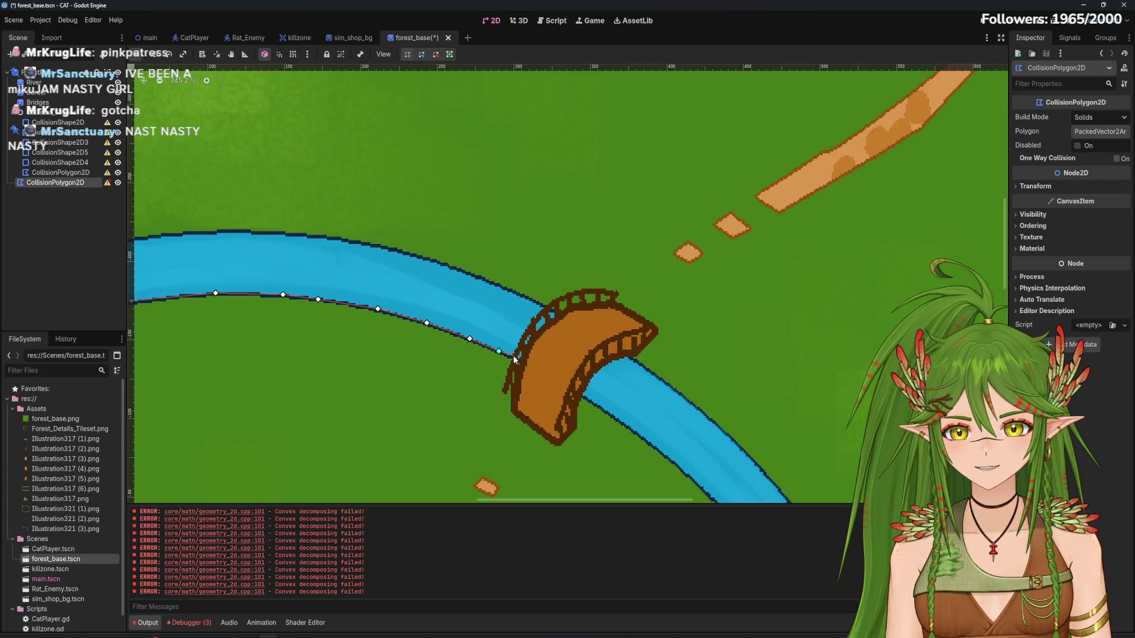
pyautogui.click(514, 387)
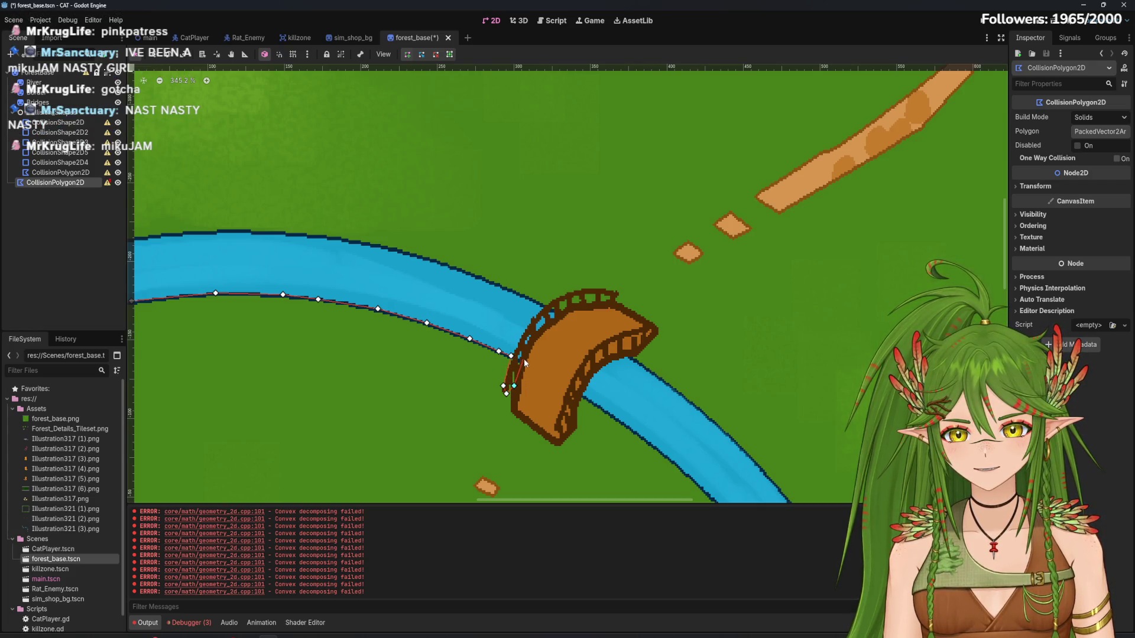
pyautogui.click(525, 357)
pyautogui.click(557, 317)
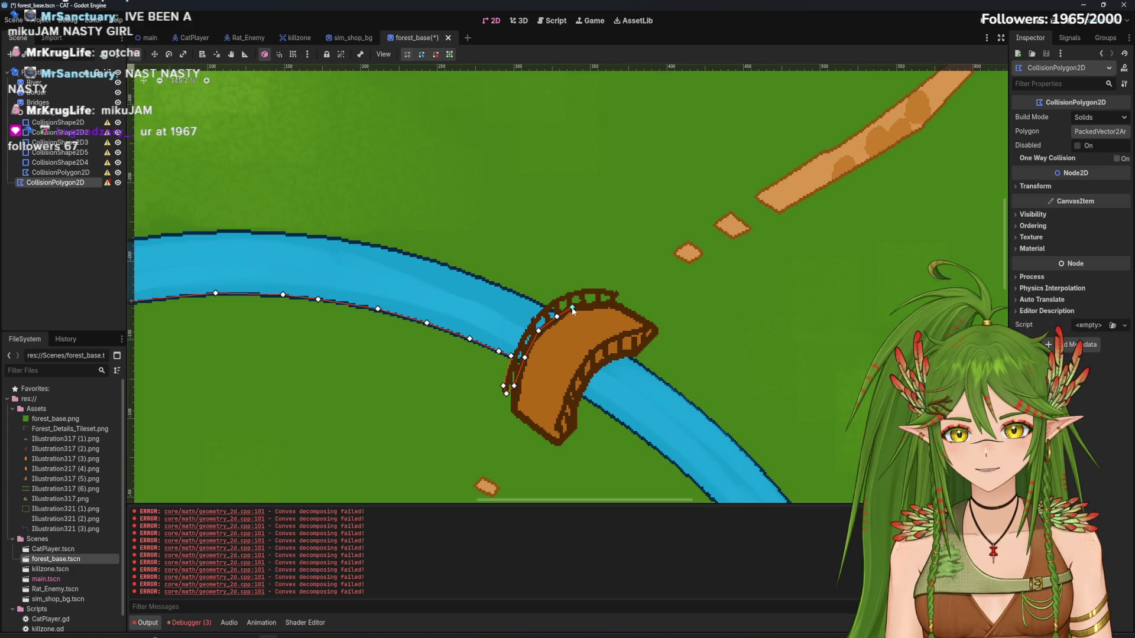
pyautogui.click(617, 291)
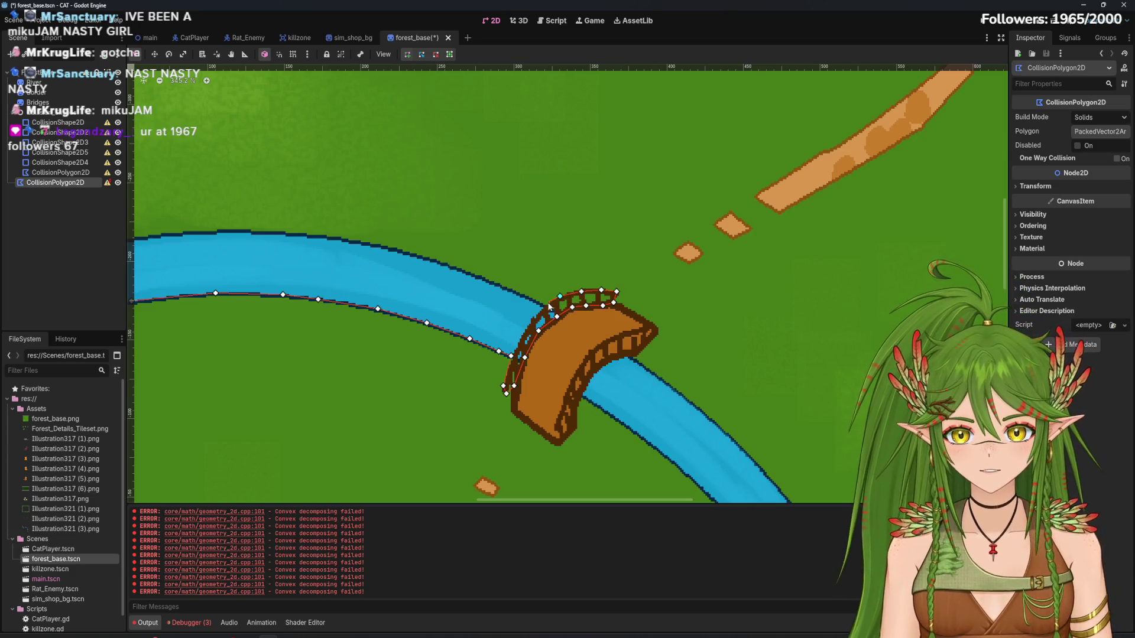
pyautogui.click(542, 307)
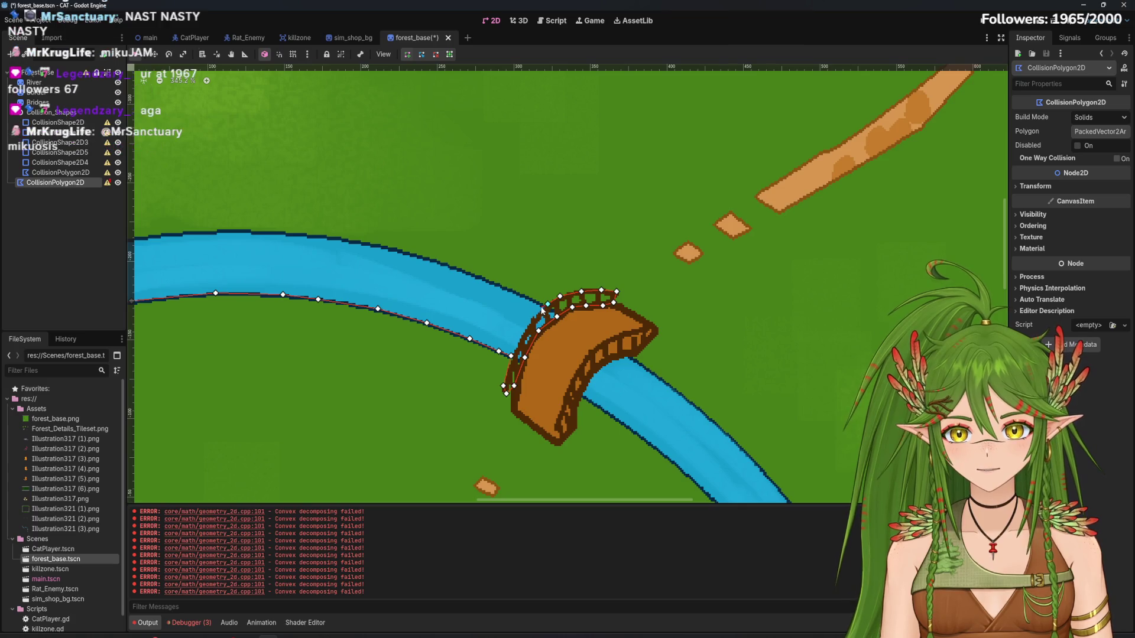
pyautogui.click(510, 289)
# Trace the polygon back along the river's upper bank to where it meets the first bridge
pyautogui.click(443, 264)
pyautogui.hscroll(-3, 534, 309)
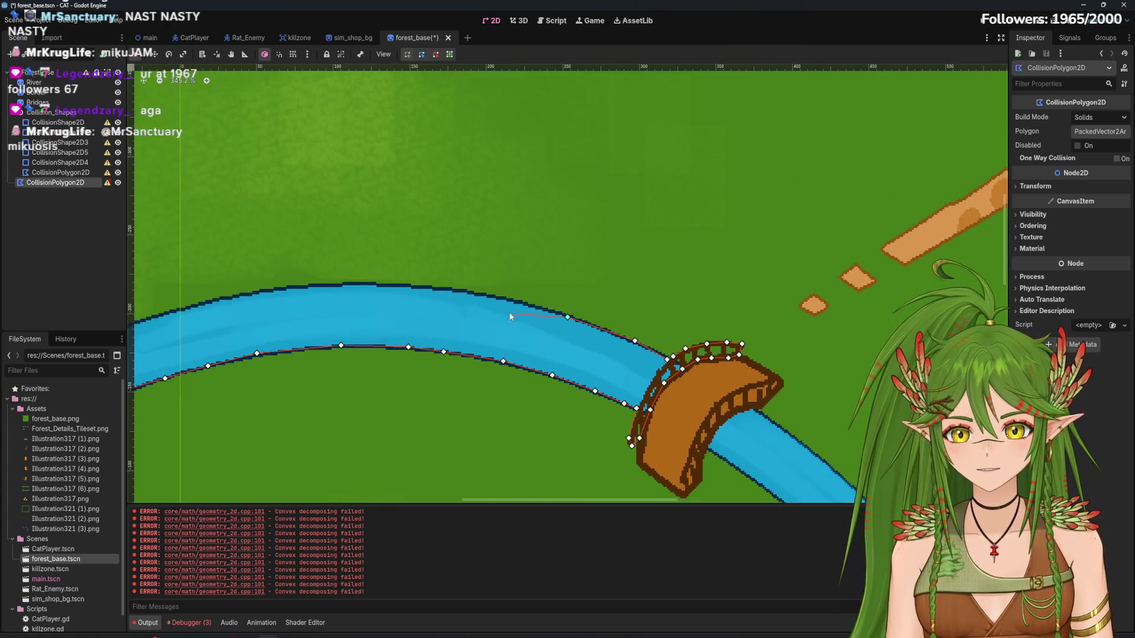
pyautogui.click(510, 301)
pyautogui.hscroll(-3, 450, 294)
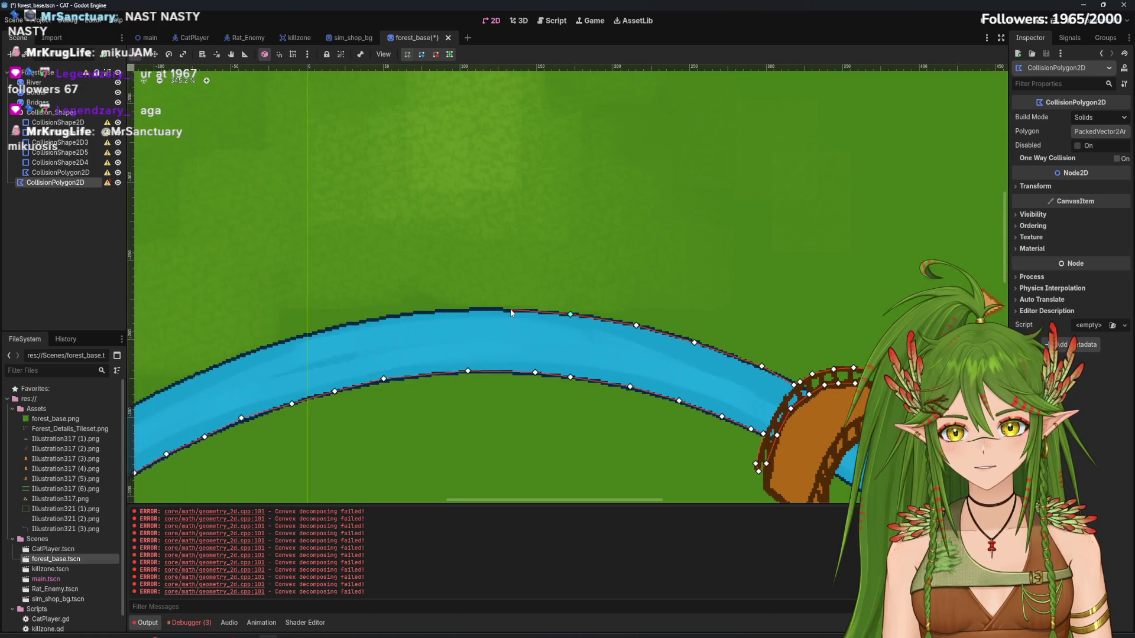
pyautogui.click(466, 308)
pyautogui.click(403, 318)
pyautogui.hscroll(-5, 577, 324)
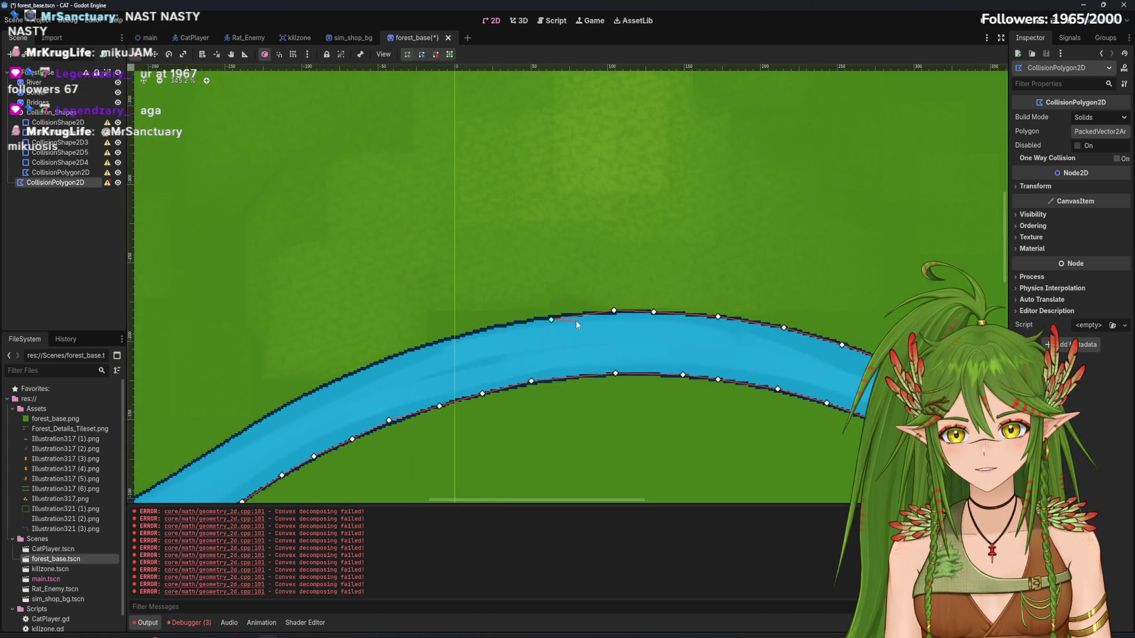
pyautogui.click(489, 329)
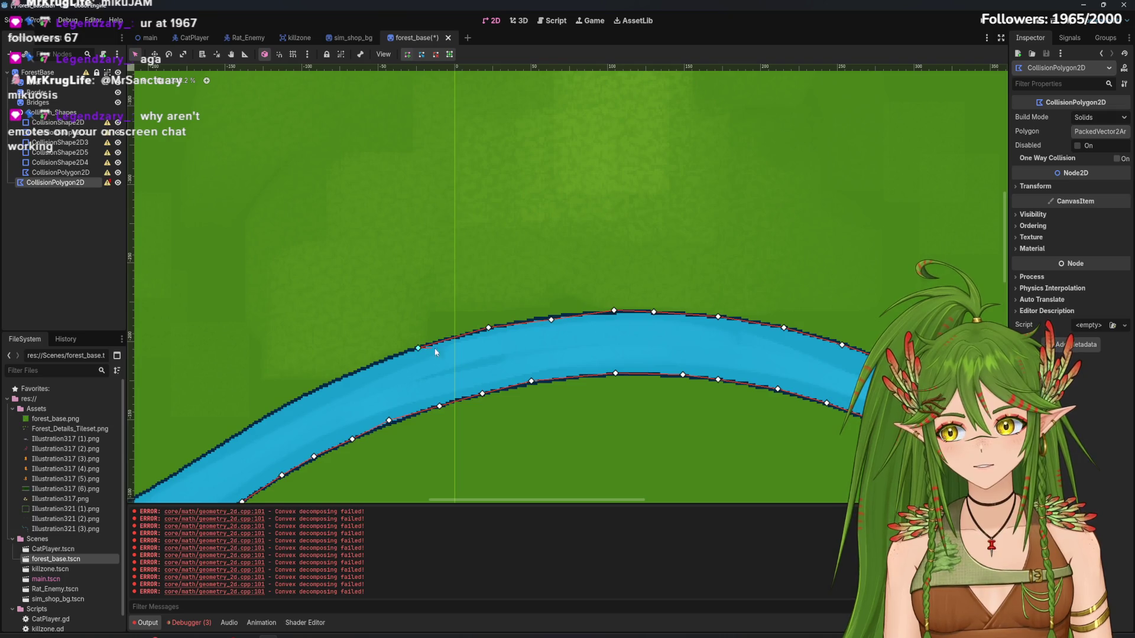
pyautogui.hscroll(-10, 436, 353)
pyautogui.scroll(-3, 623, 288)
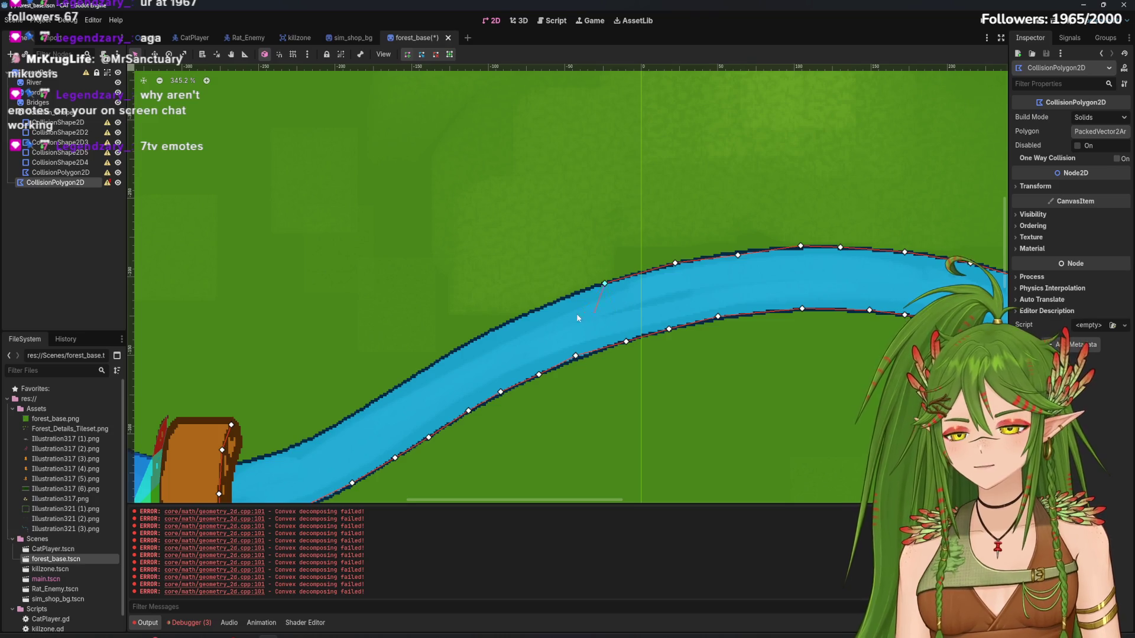
pyautogui.hscroll(-6, 498, 328)
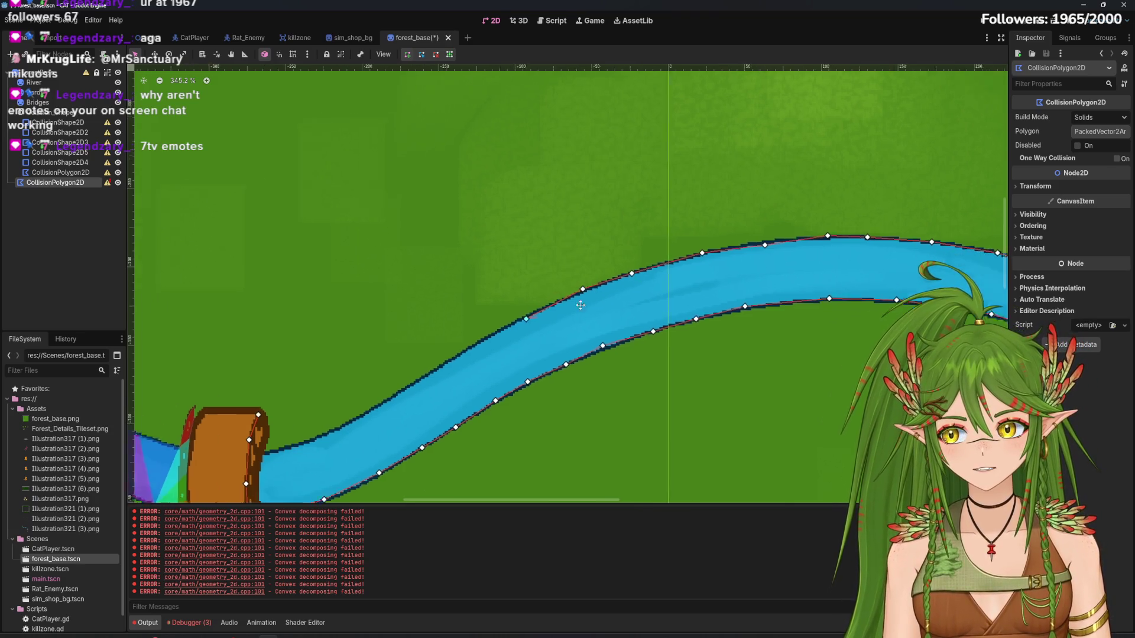
pyautogui.scroll(-2, 532, 324)
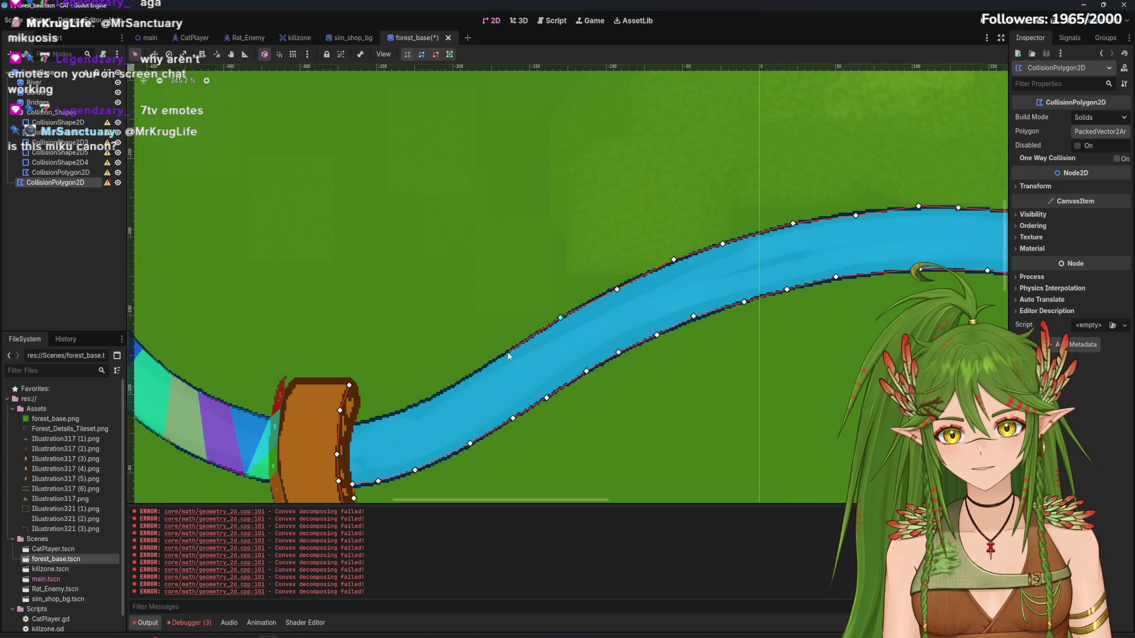
pyautogui.hscroll(-6, 508, 355)
pyautogui.scroll(-2, 556, 346)
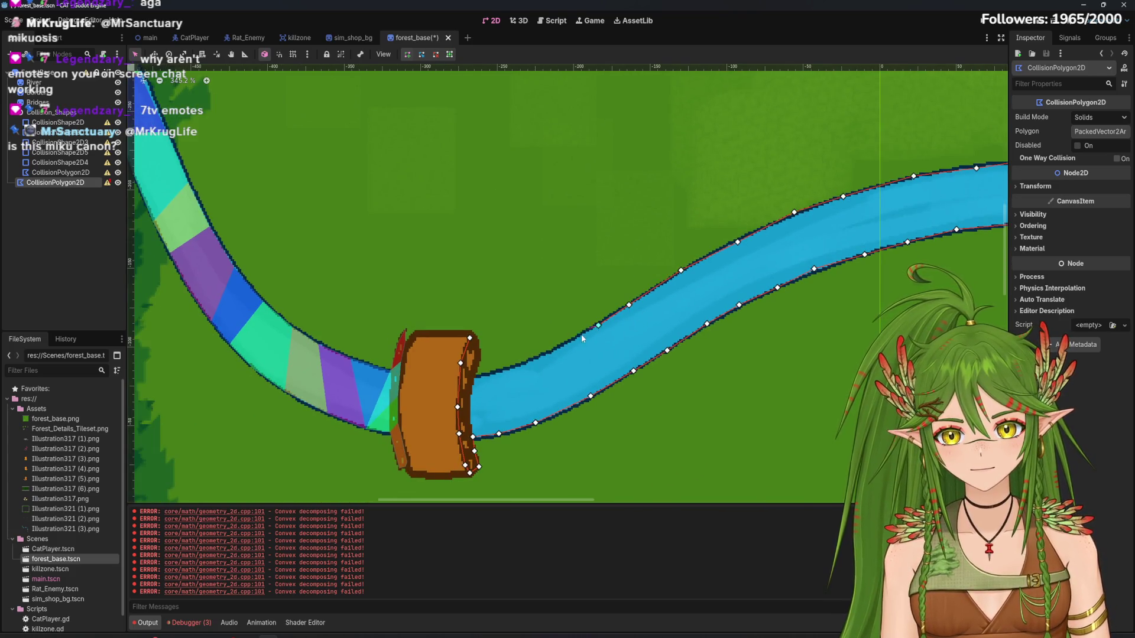
pyautogui.click(531, 360)
pyautogui.hscroll(-4, 630, 343)
pyautogui.scroll(-1, 631, 343)
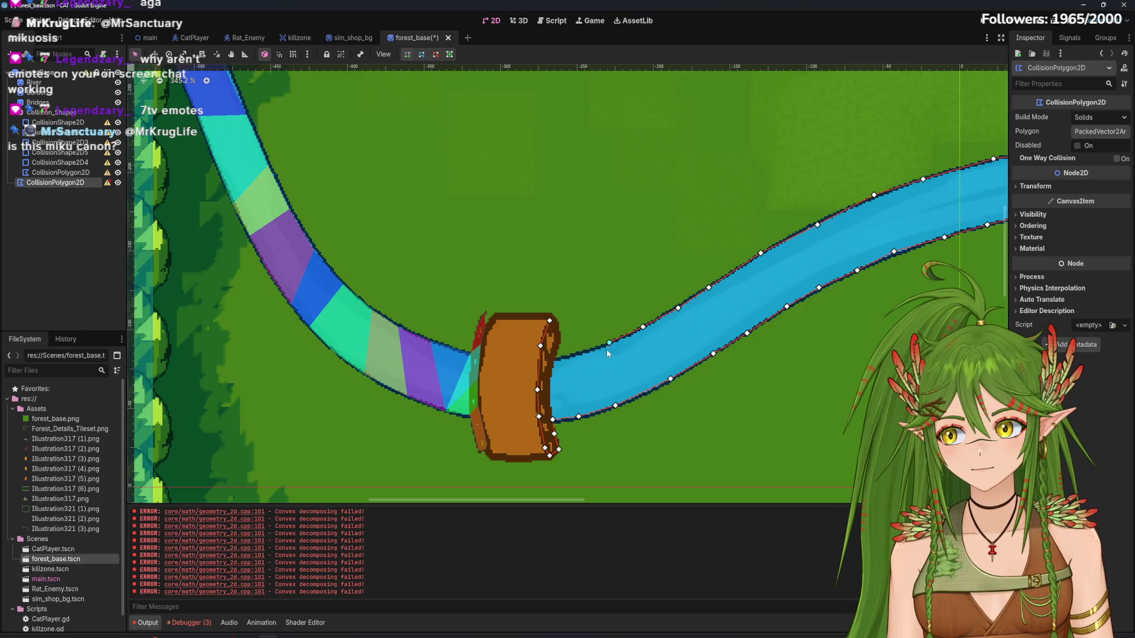
pyautogui.click(578, 355)
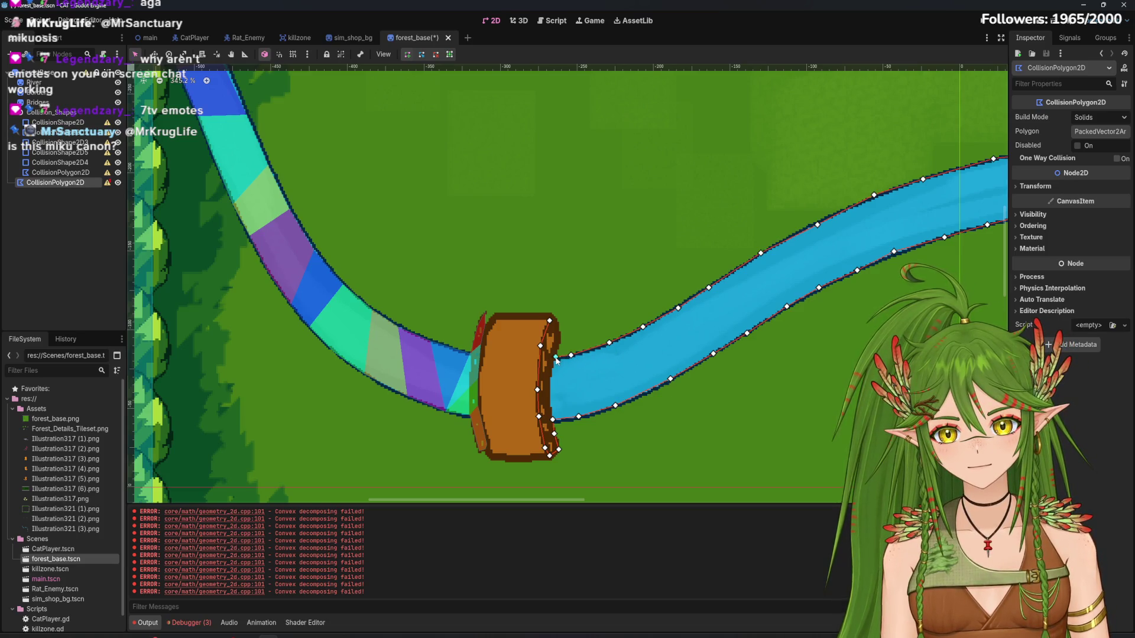
# Close the river polygon at its first vertex and nudge three vertices onto the banks
pyautogui.click(557, 321)
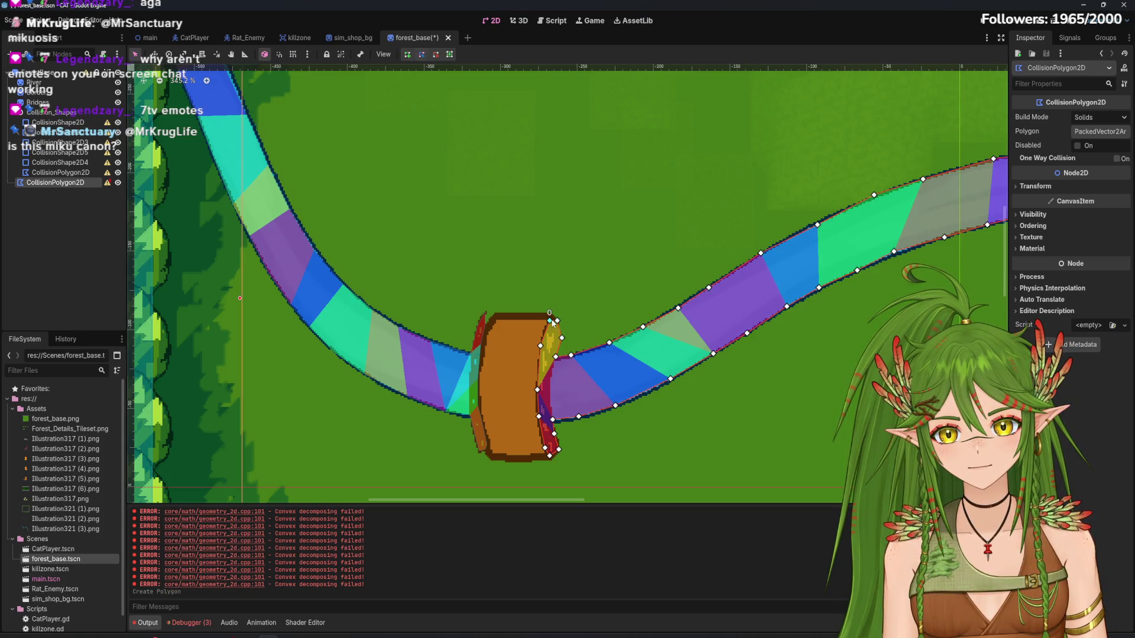
pyautogui.scroll(-1, 699, 294)
pyautogui.hscroll(5, 699, 293)
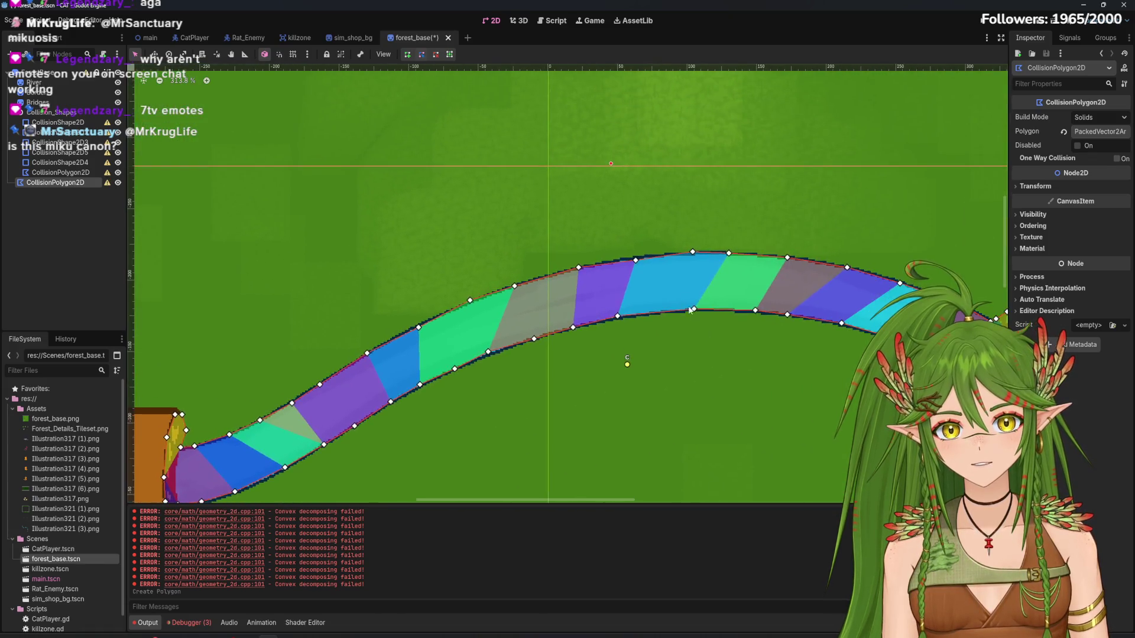
pyautogui.scroll(4, 555, 289)
pyautogui.moveTo(556, 290); pyautogui.dragTo(556, 287)
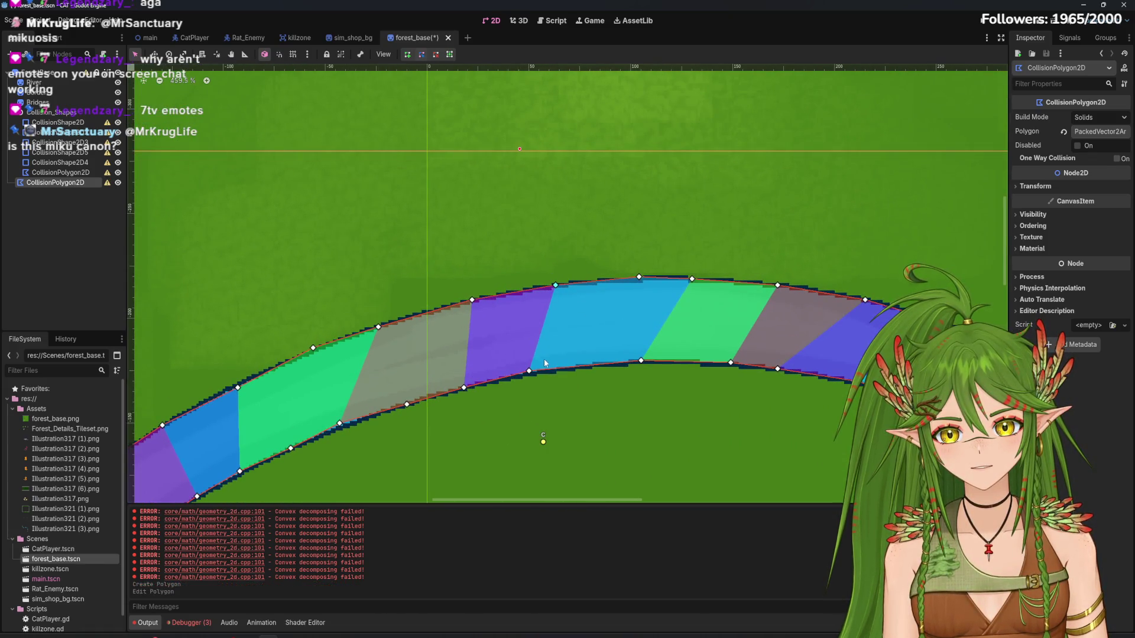
pyautogui.moveTo(529, 372); pyautogui.dragTo(527, 374)
pyautogui.moveTo(340, 424); pyautogui.dragTo(337, 426)
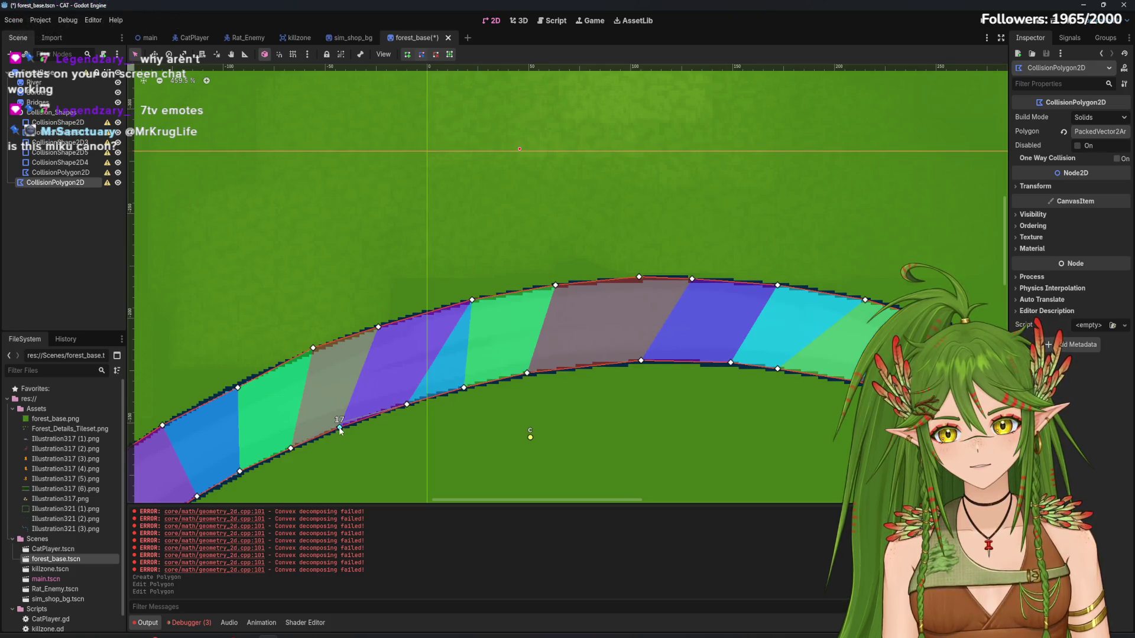
pyautogui.hscroll(6, 608, 354)
pyautogui.scroll(-2, 607, 353)
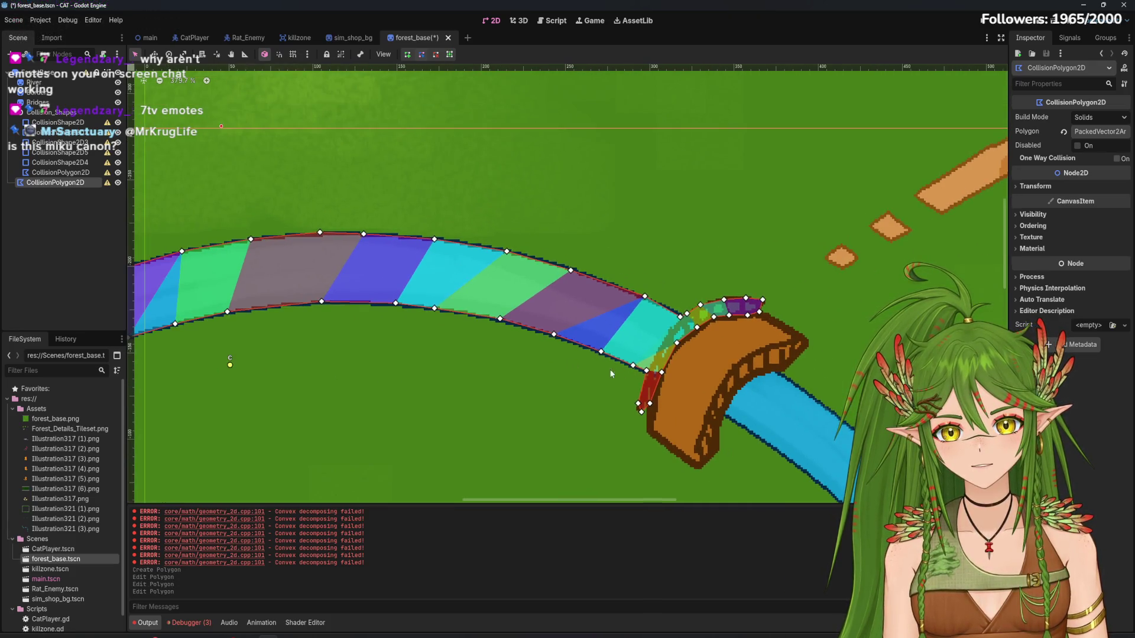
# Select the other river collision polygon and drag its vertices up onto the river bank
pyautogui.hscroll(-8, 615, 334)
pyautogui.hscroll(-10, 554, 323)
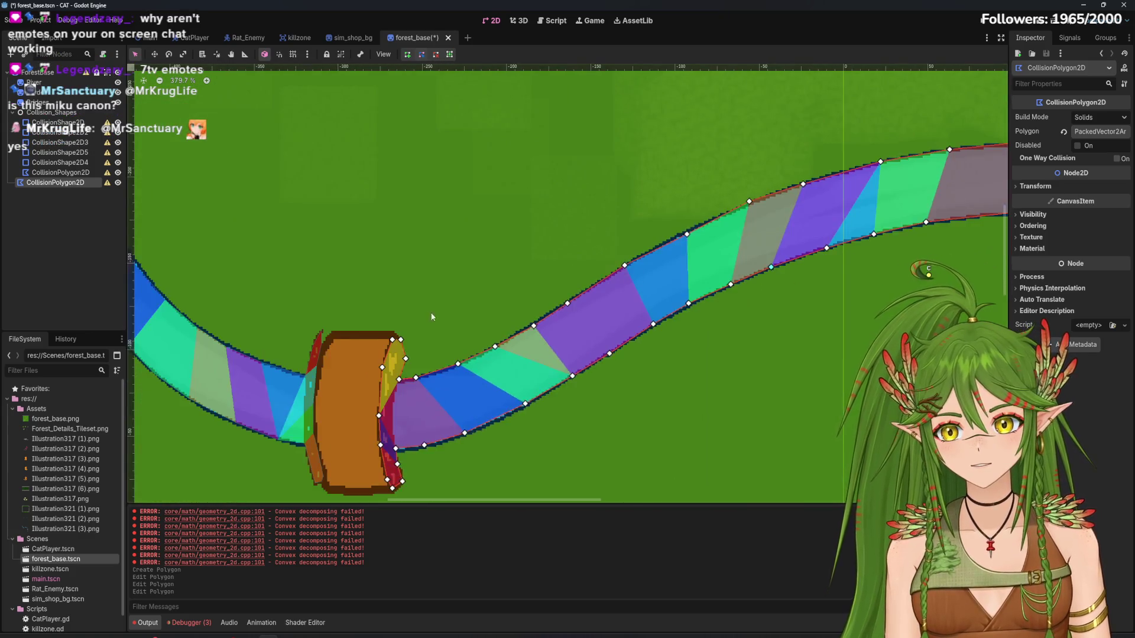
pyautogui.hscroll(-5, 401, 358)
pyautogui.scroll(3, 402, 320)
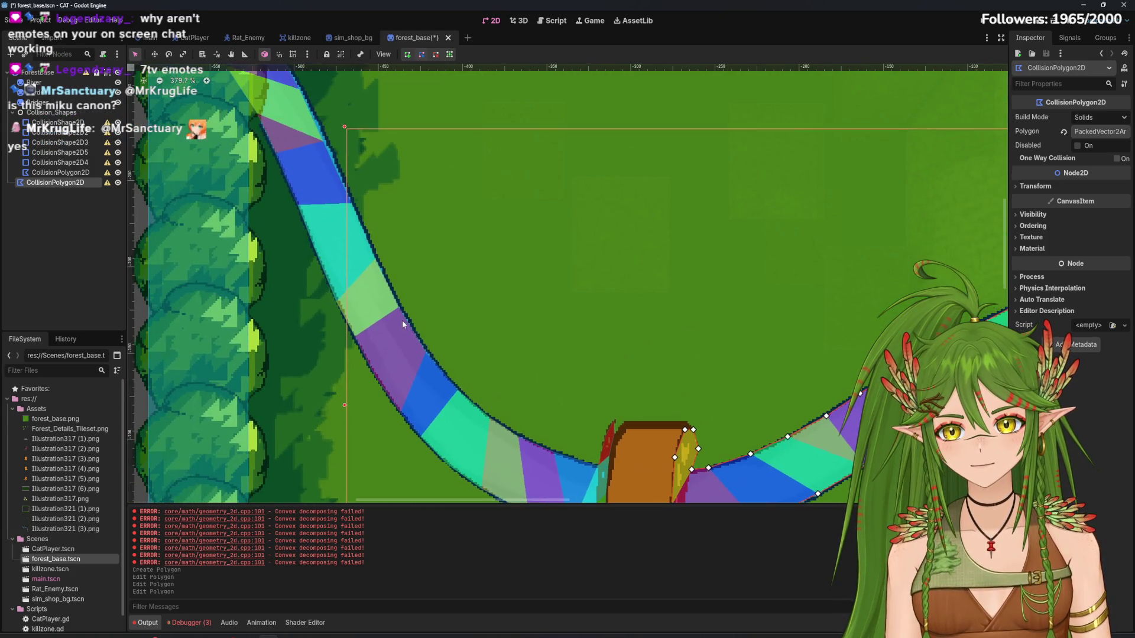
pyautogui.click(330, 299)
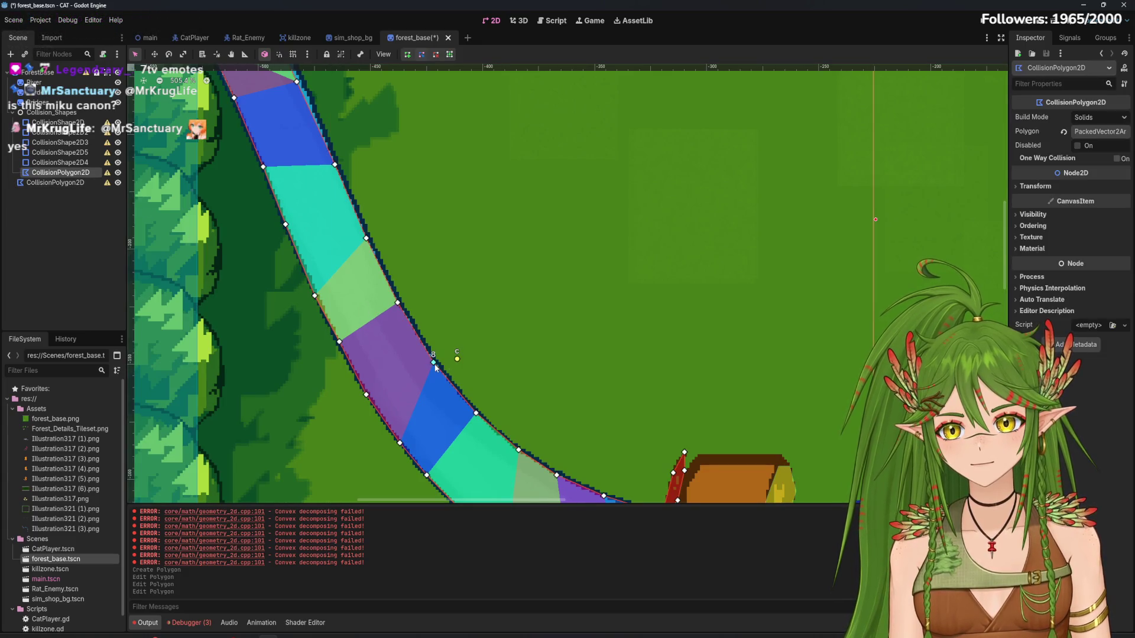
pyautogui.moveTo(436, 368); pyautogui.dragTo(436, 360)
pyautogui.moveTo(398, 303); pyautogui.dragTo(398, 298)
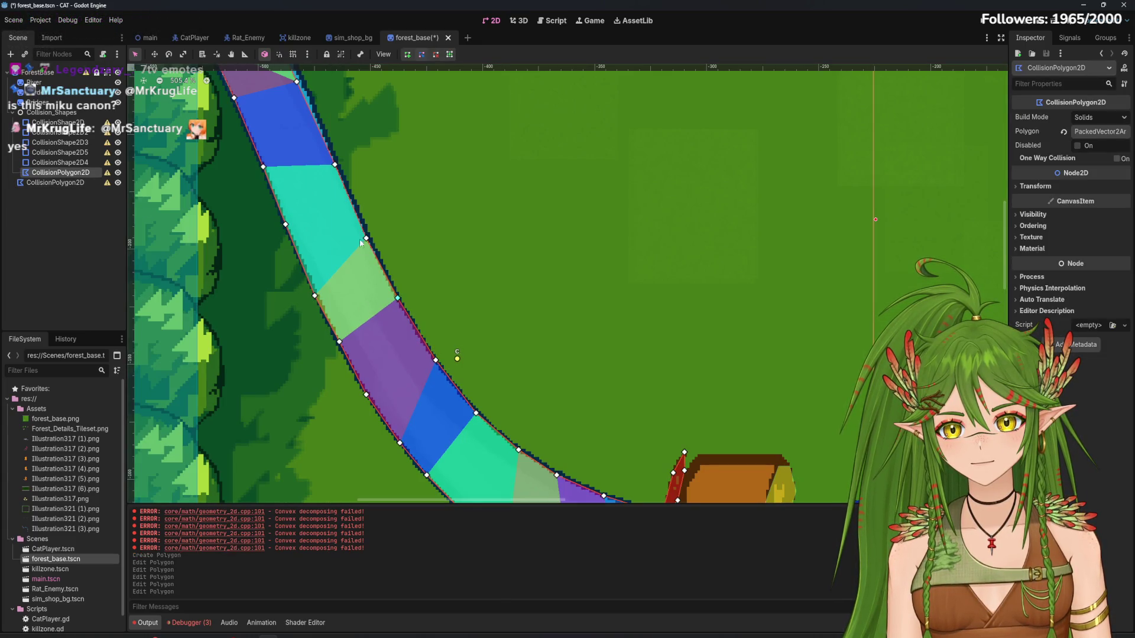
pyautogui.moveTo(367, 238); pyautogui.dragTo(365, 233)
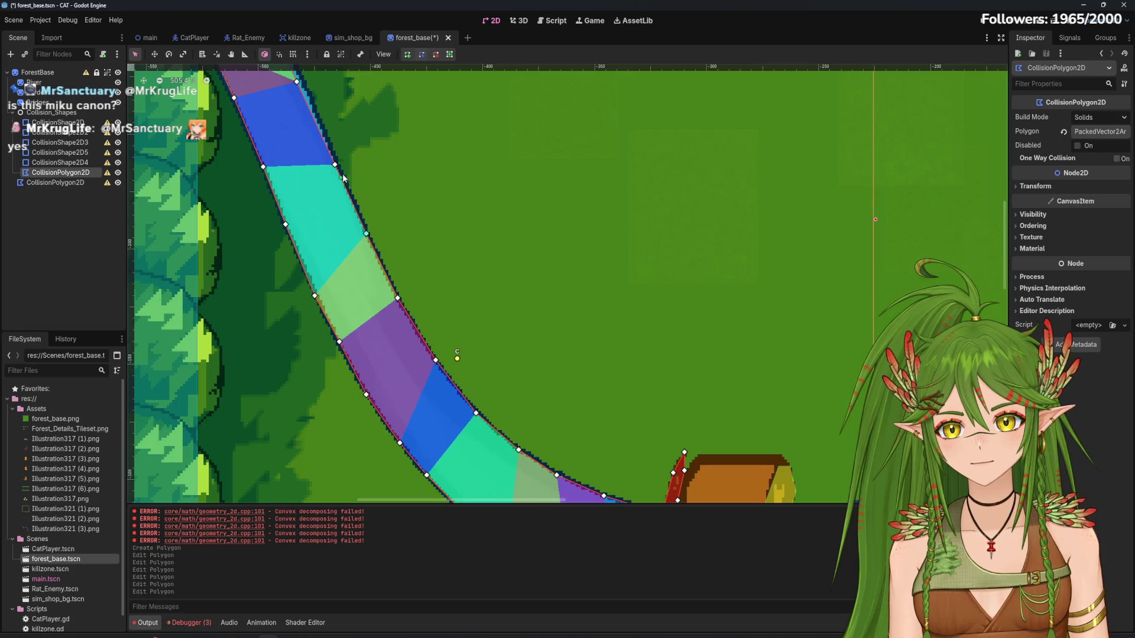
pyautogui.moveTo(337, 166); pyautogui.dragTo(484, 285)
pyautogui.scroll(3, 354, 236)
pyautogui.moveTo(396, 219); pyautogui.dragTo(397, 212)
pyautogui.scroll(-10, 398, 214)
pyautogui.hscroll(8, 398, 214)
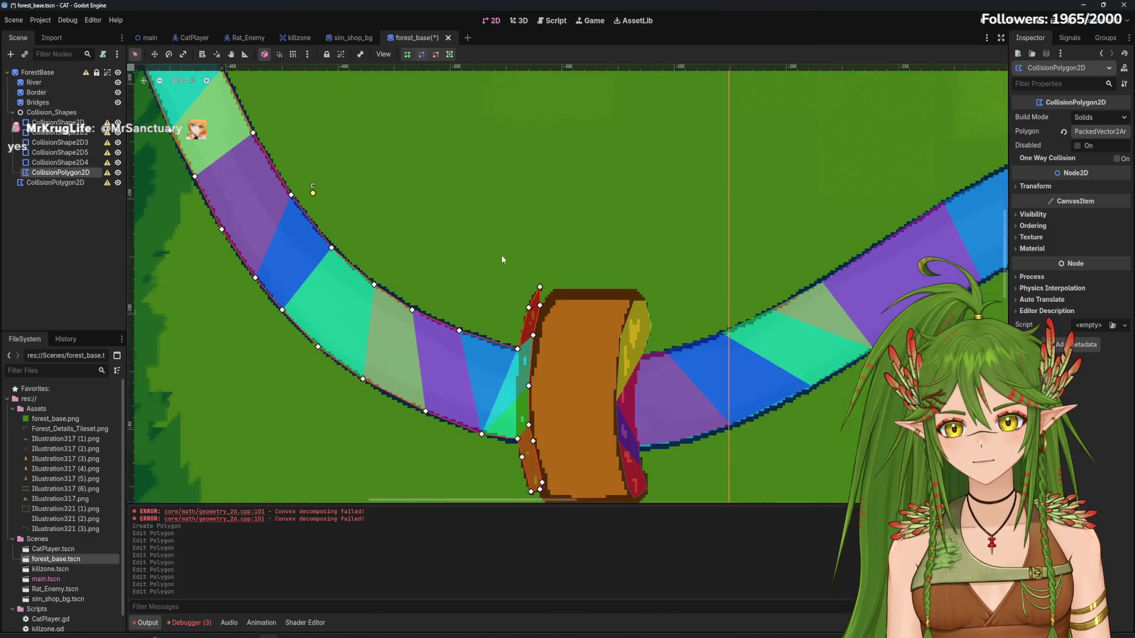
# Move the new polygon under Collision_Shapes and save forest_base
pyautogui.moveTo(59, 182); pyautogui.dragTo(53, 112)
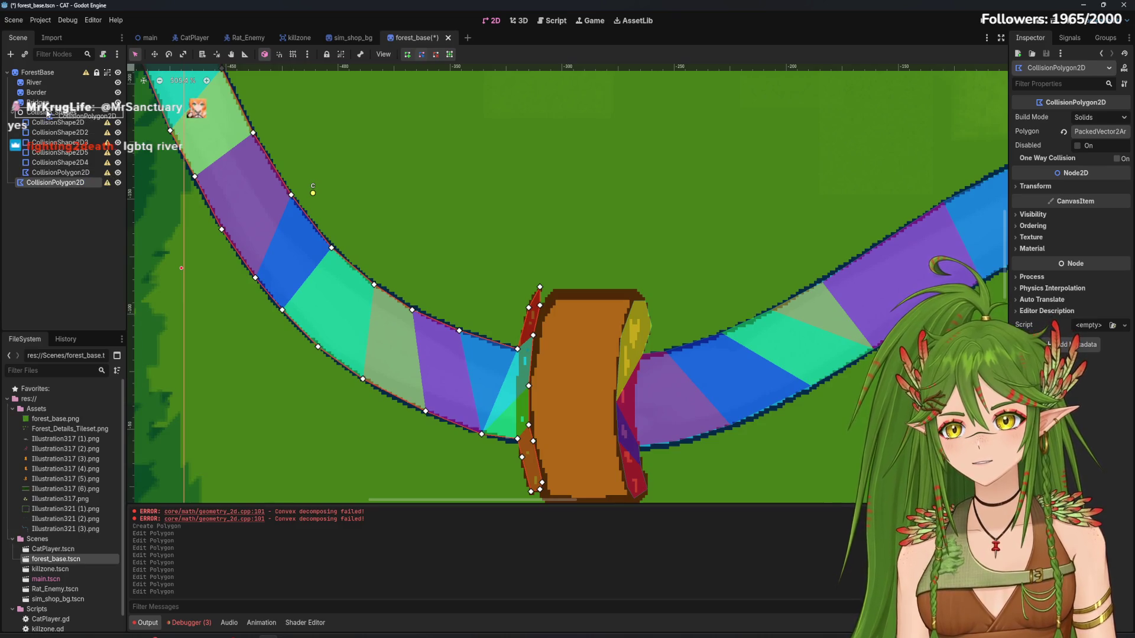
pyautogui.scroll(-3, 328, 254)
pyautogui.hotkey('ctrl', 's')
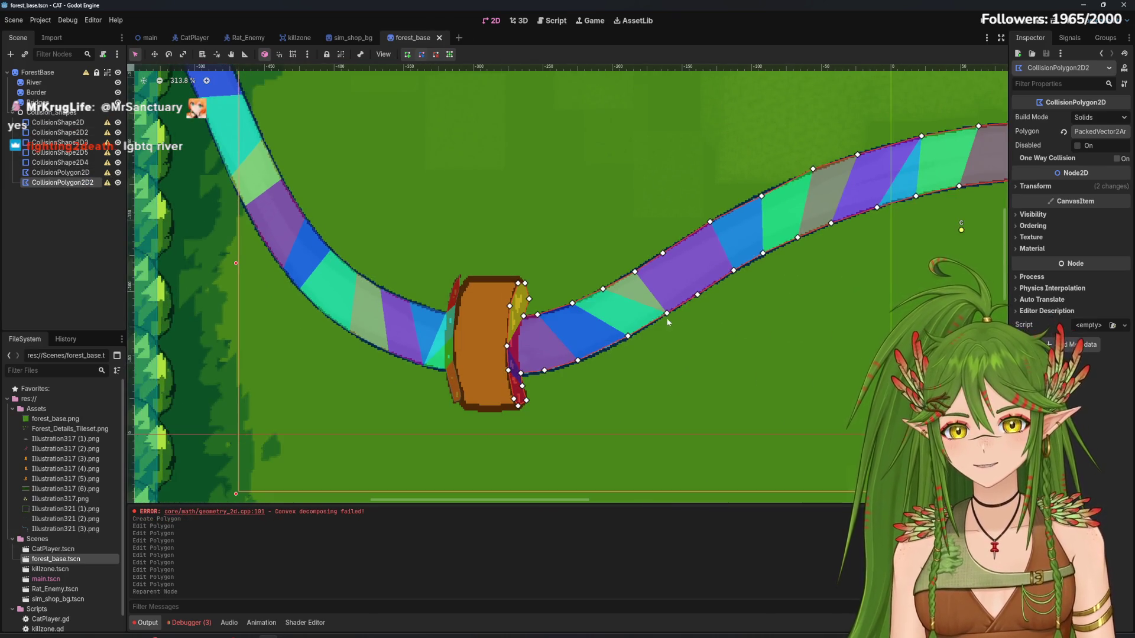
# Run the game to test the river collisions
pyautogui.hscroll(6, 755, 341)
pyautogui.scroll(-2, 678, 324)
pyautogui.hscroll(6, 678, 324)
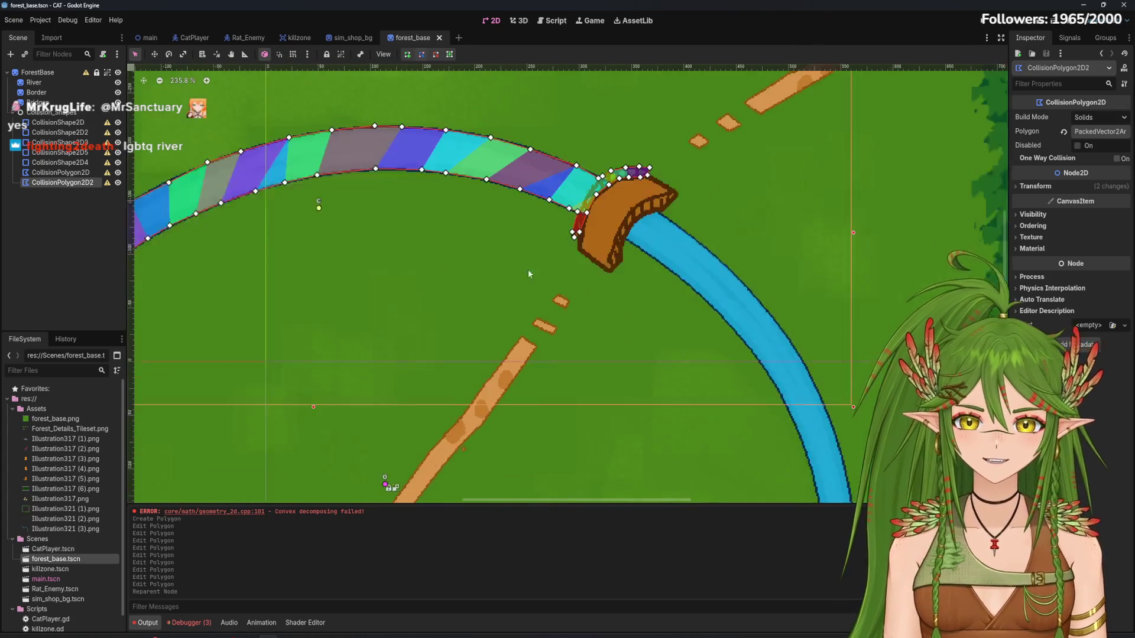
pyautogui.click(1012, 26)
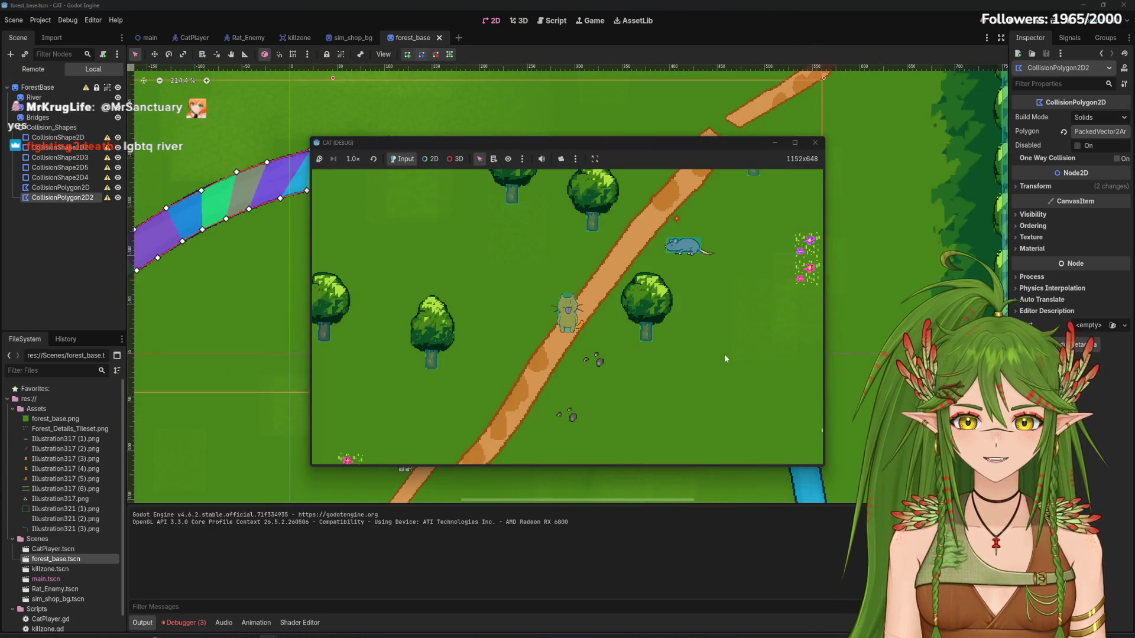
# Walk the cat up to the river, left across the bridge into the trees, then stop the game
pyautogui.press('w')
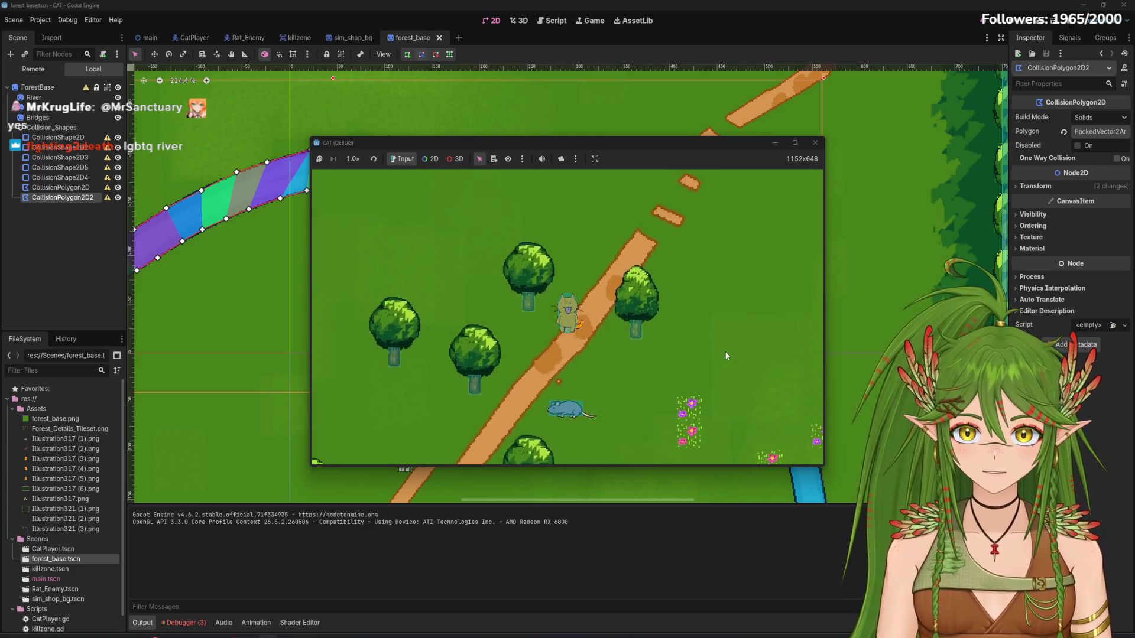
pyautogui.press('w')
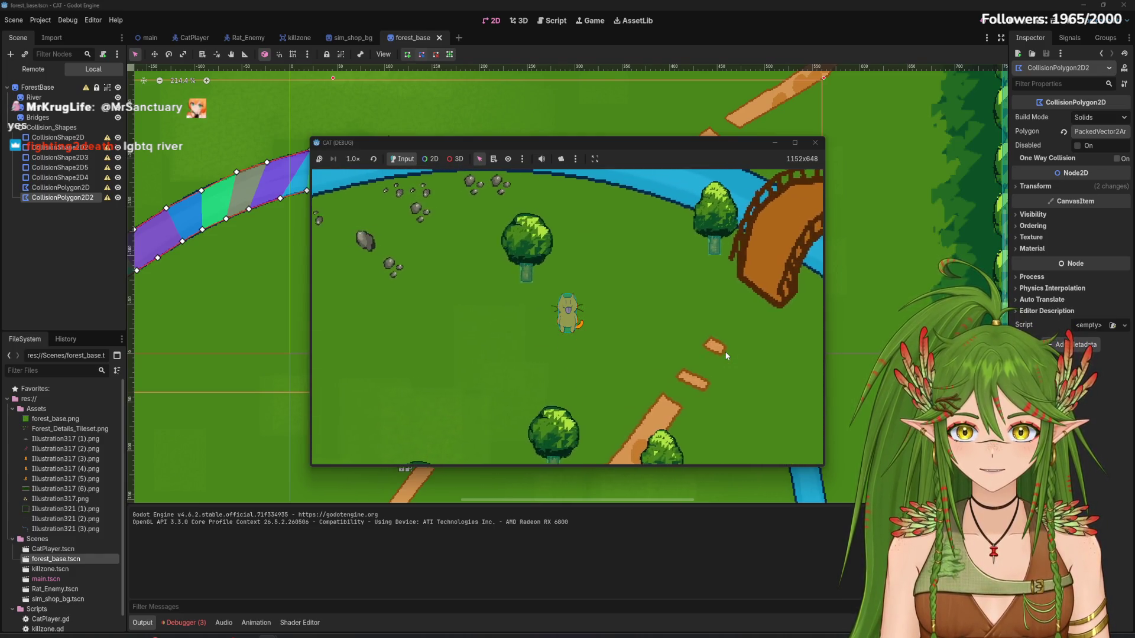
pyautogui.press('w')
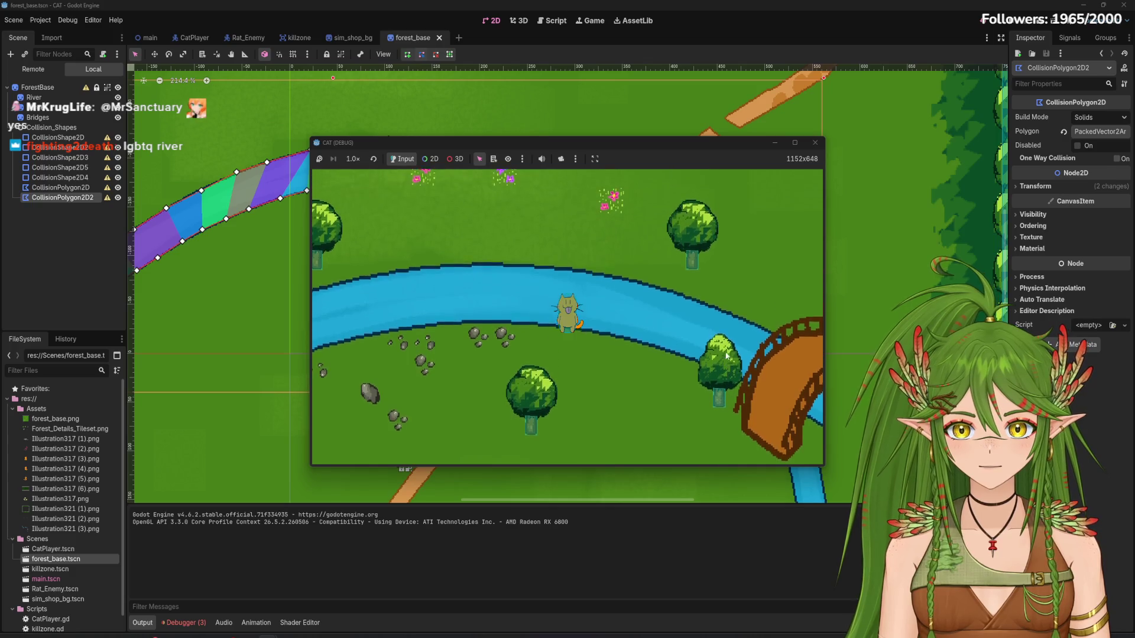
pyautogui.press('s')
pyautogui.press('a')
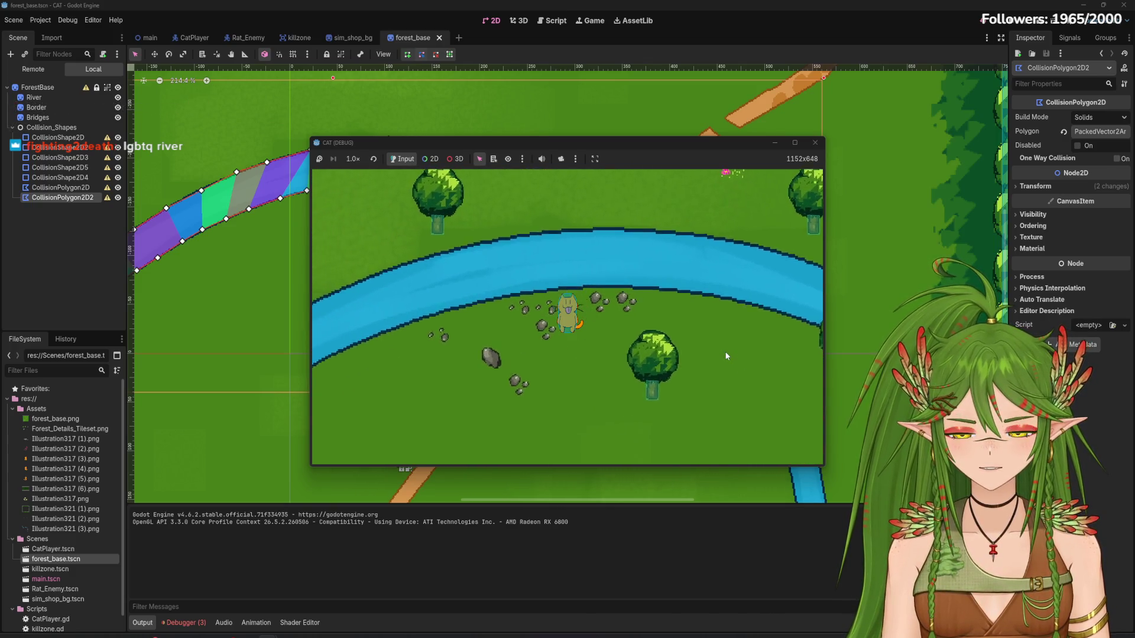
pyautogui.press('a')
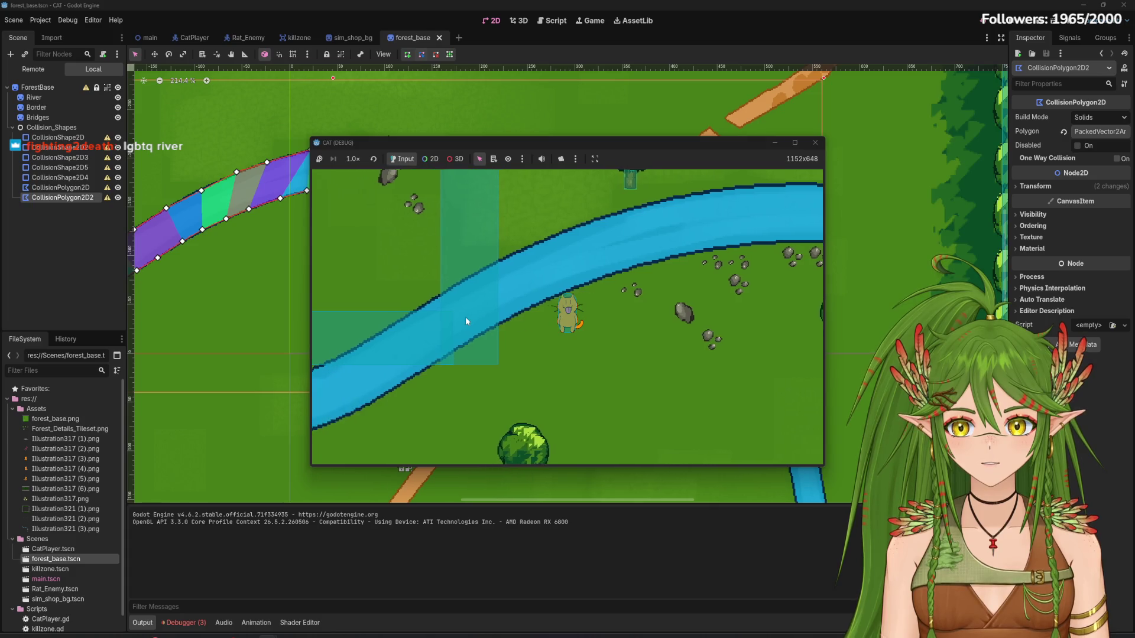
pyautogui.press('a')
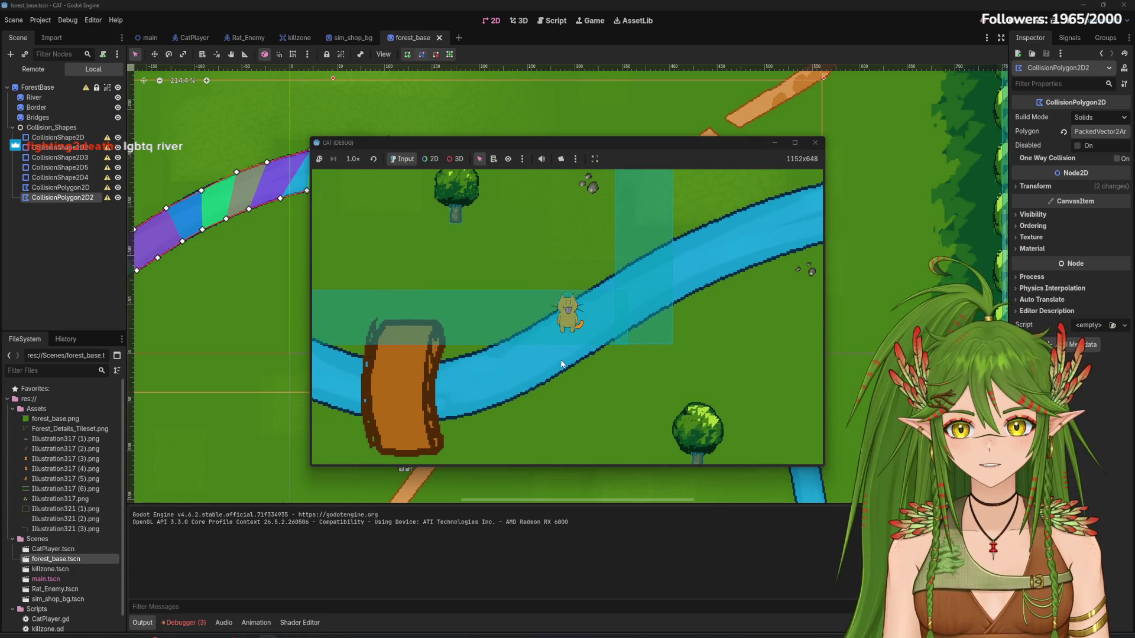
pyautogui.press('a')
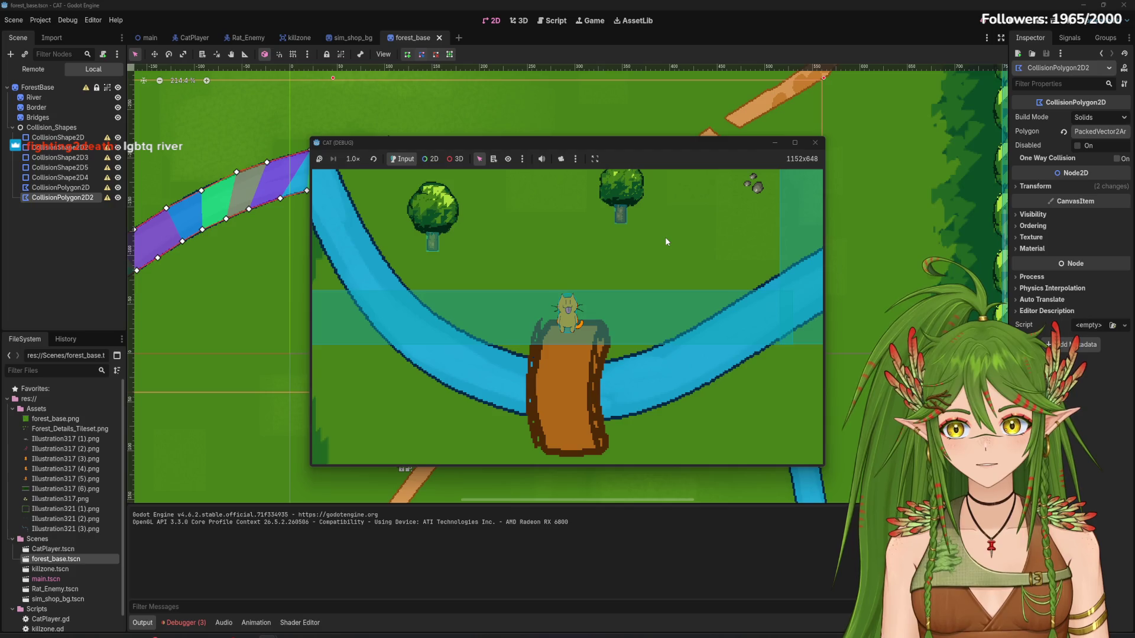
pyautogui.press('a')
pyautogui.press('w')
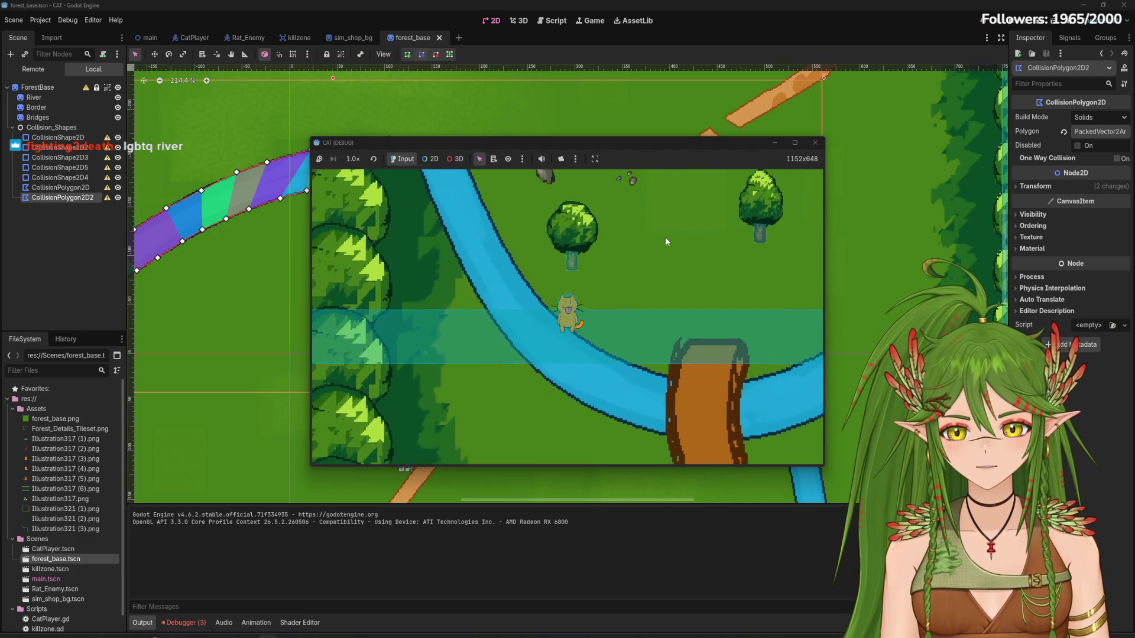
pyautogui.press('a')
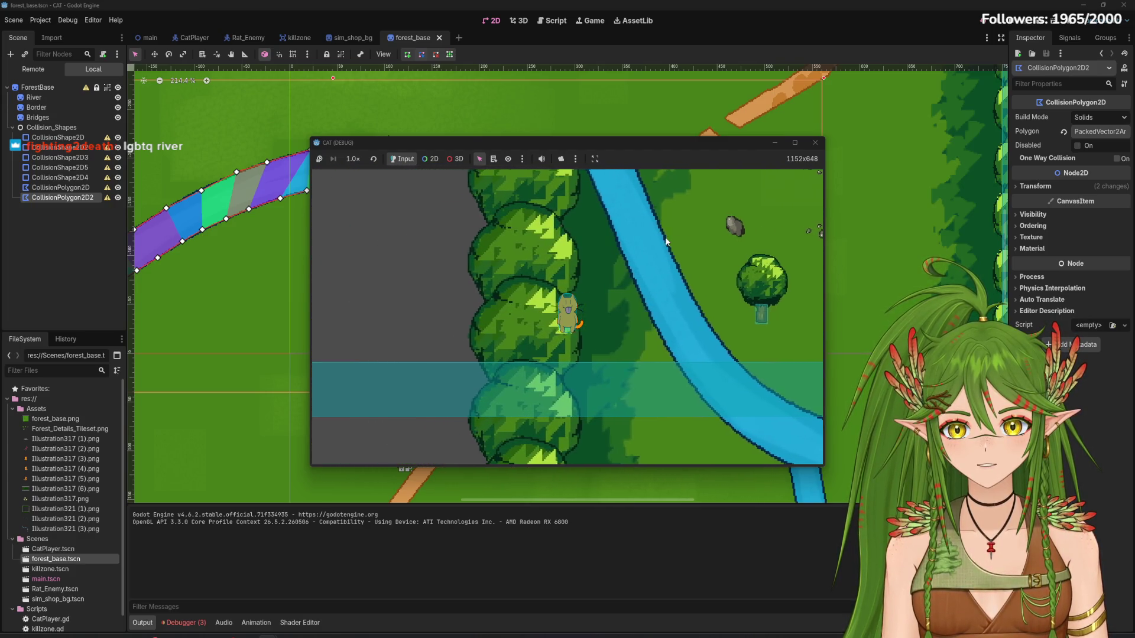
pyautogui.click(815, 142)
# Switch to the main scene, select the ForestBase instance and pan to see the whole map
pyautogui.scroll(-6, 609, 350)
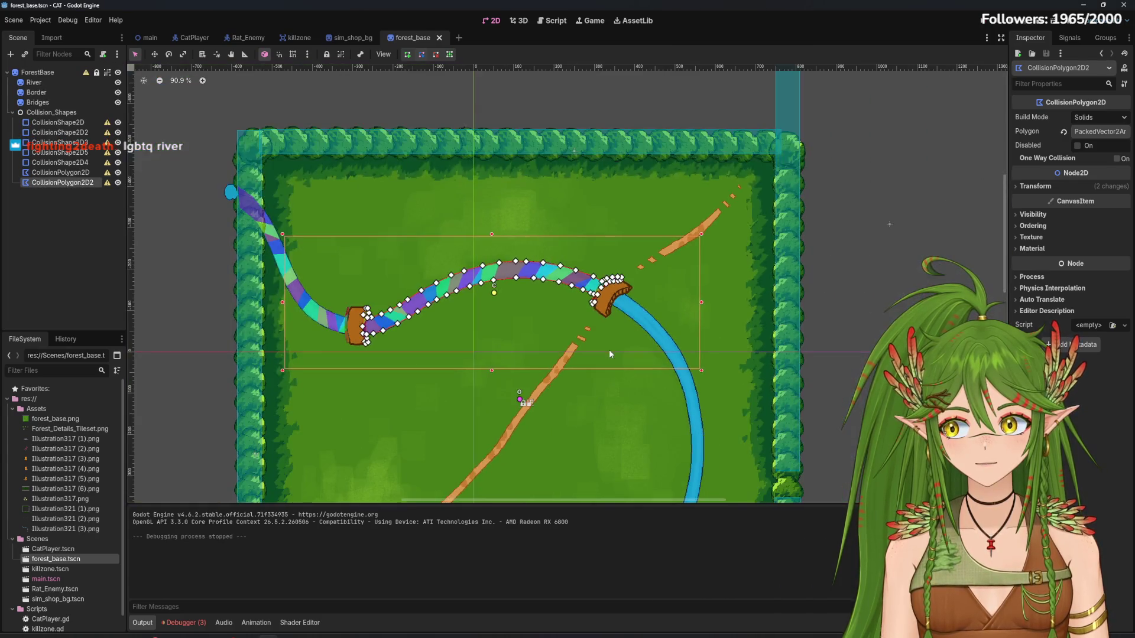
pyautogui.scroll(-2, 608, 353)
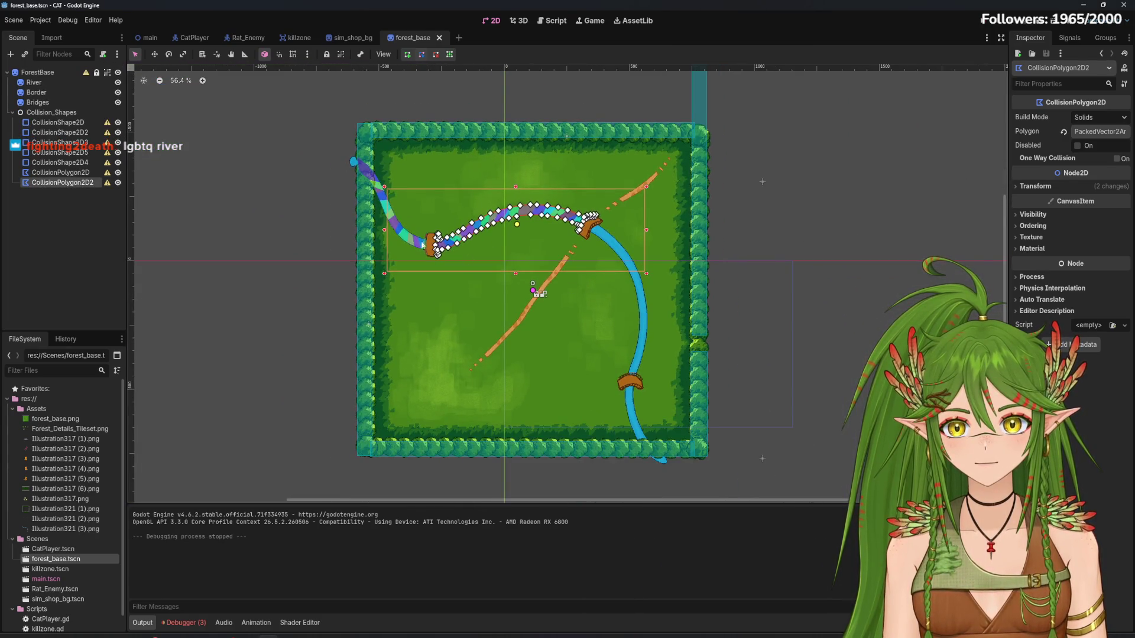
pyautogui.click(151, 39)
pyautogui.scroll(-5, 459, 268)
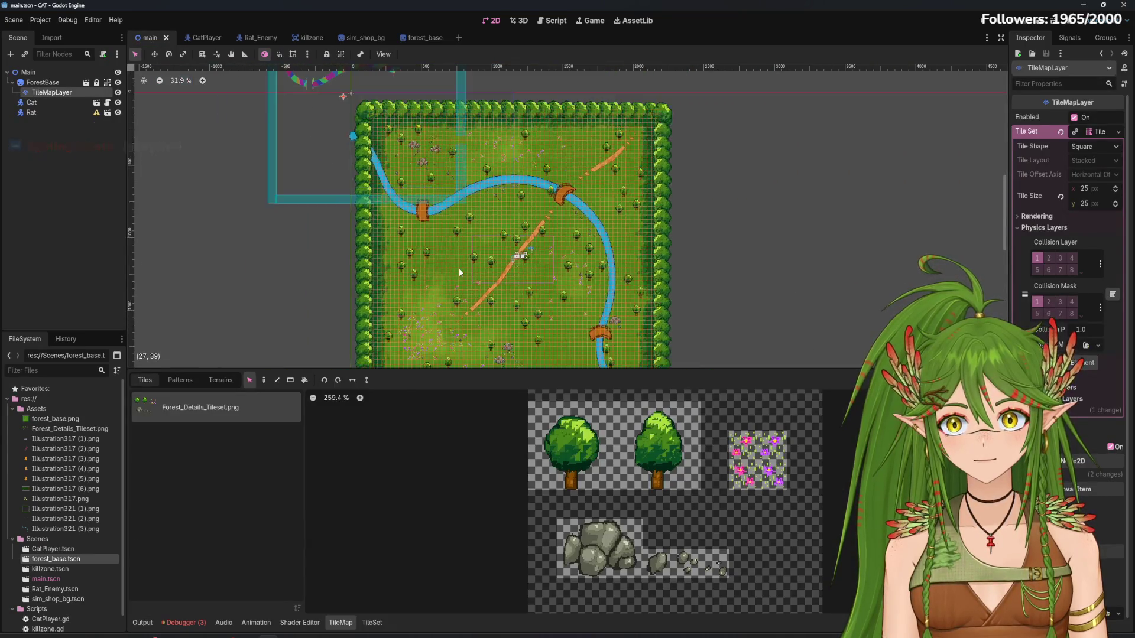
pyautogui.scroll(-3, 459, 268)
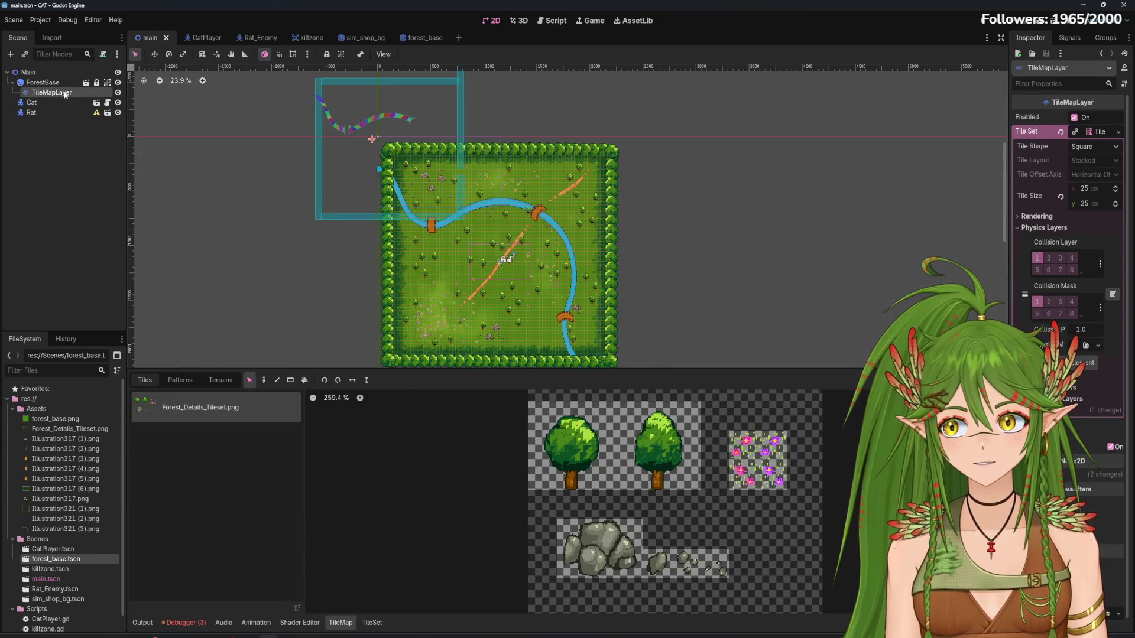
pyautogui.click(42, 82)
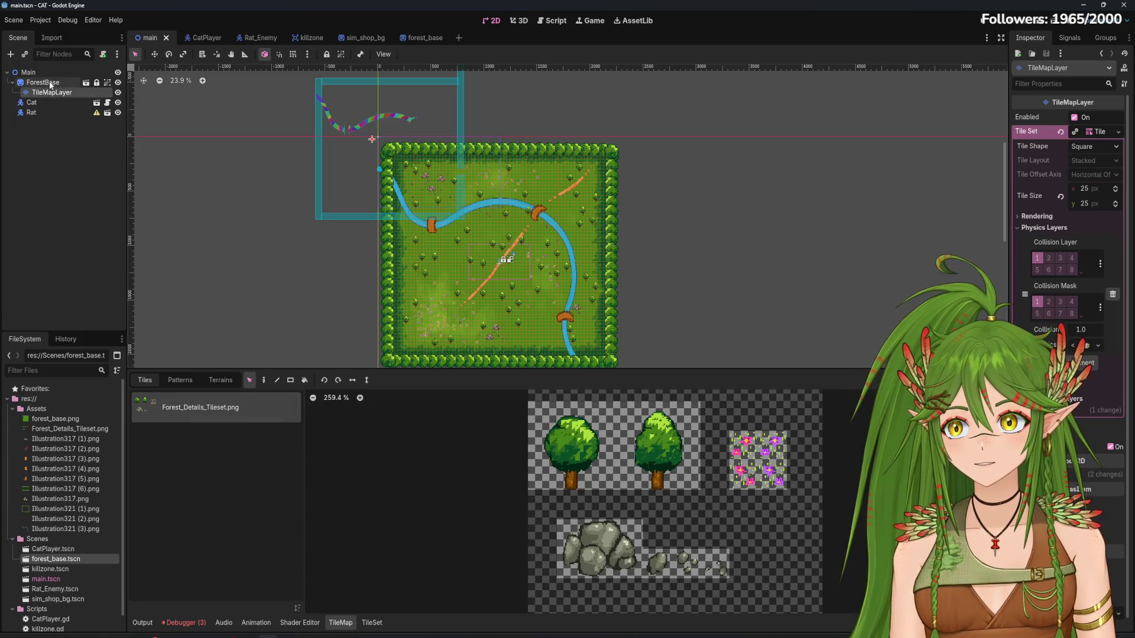
pyautogui.scroll(-1, 438, 239)
pyautogui.moveTo(438, 238); pyautogui.dragTo(547, 320)
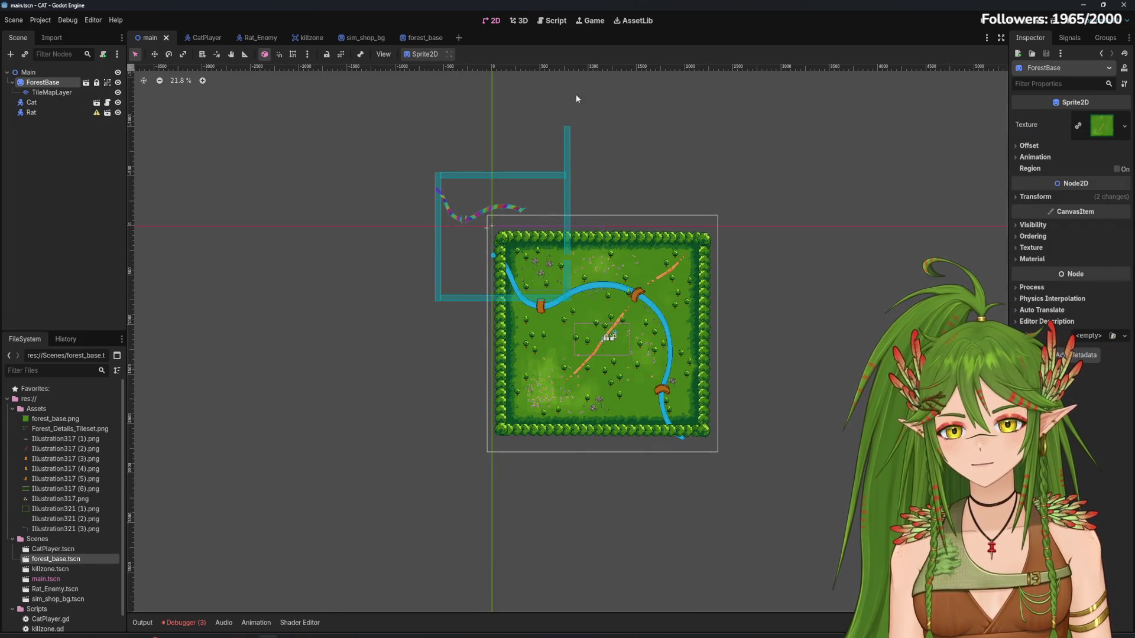
# Compare with the forest_base scene, return to main, and reselect ForestBase
pyautogui.click(421, 38)
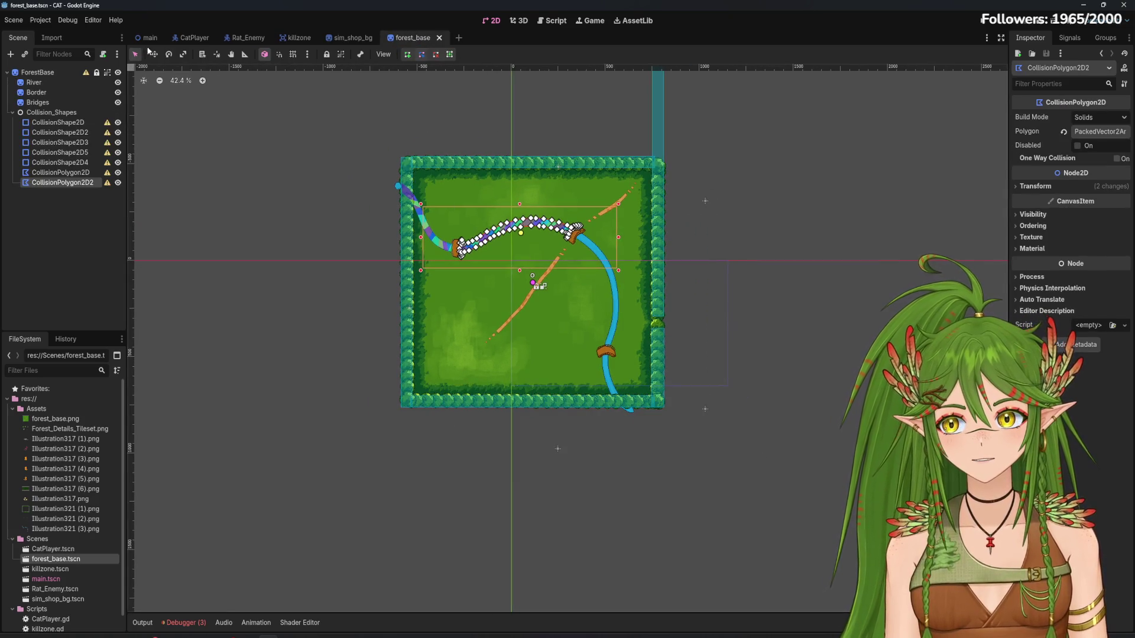
pyautogui.click(149, 39)
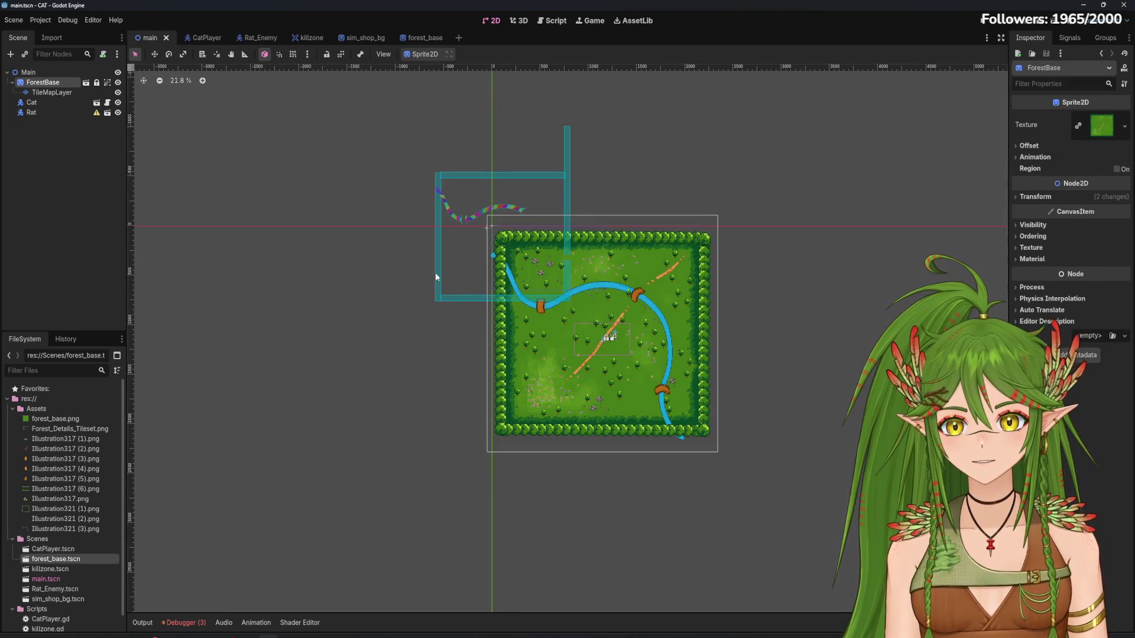
pyautogui.click(262, 195)
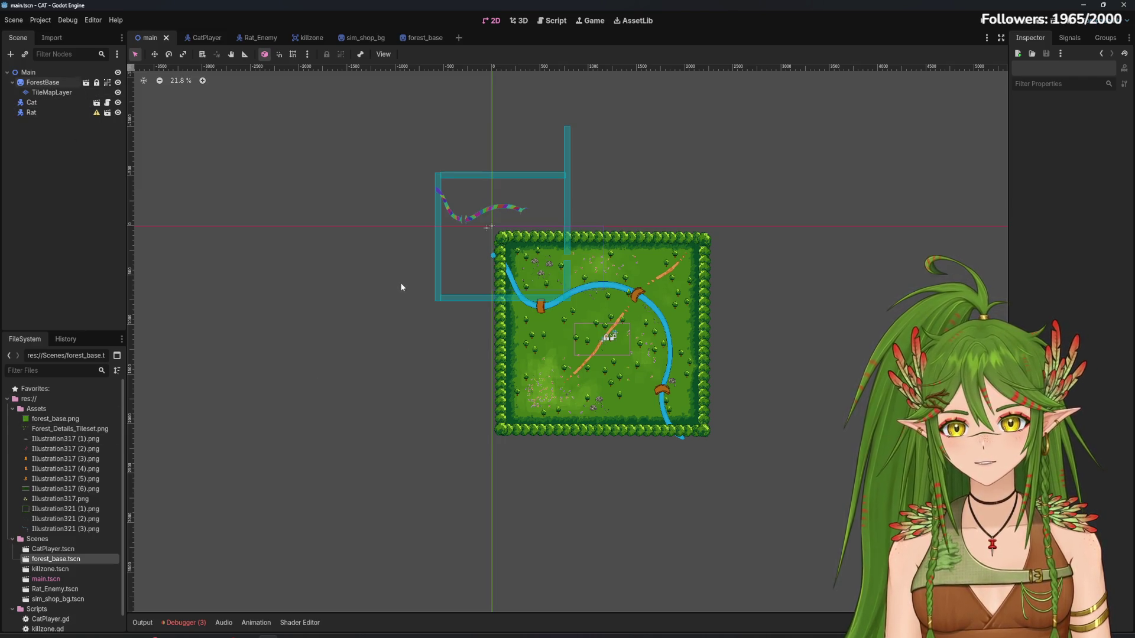
pyautogui.scroll(1, 386, 300)
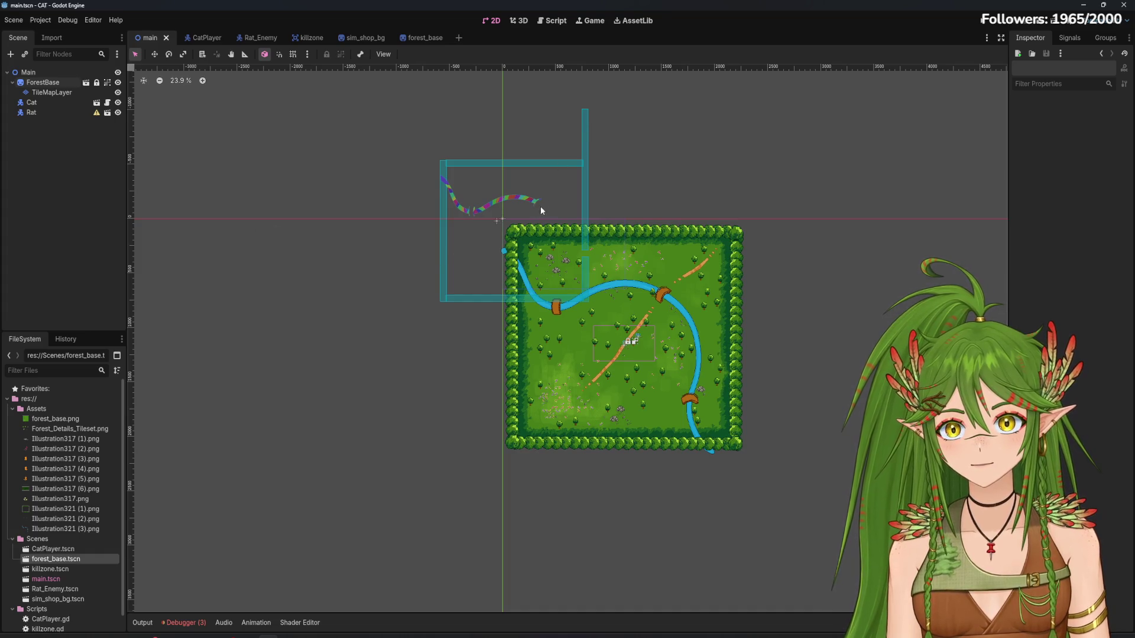
pyautogui.scroll(10, 495, 216)
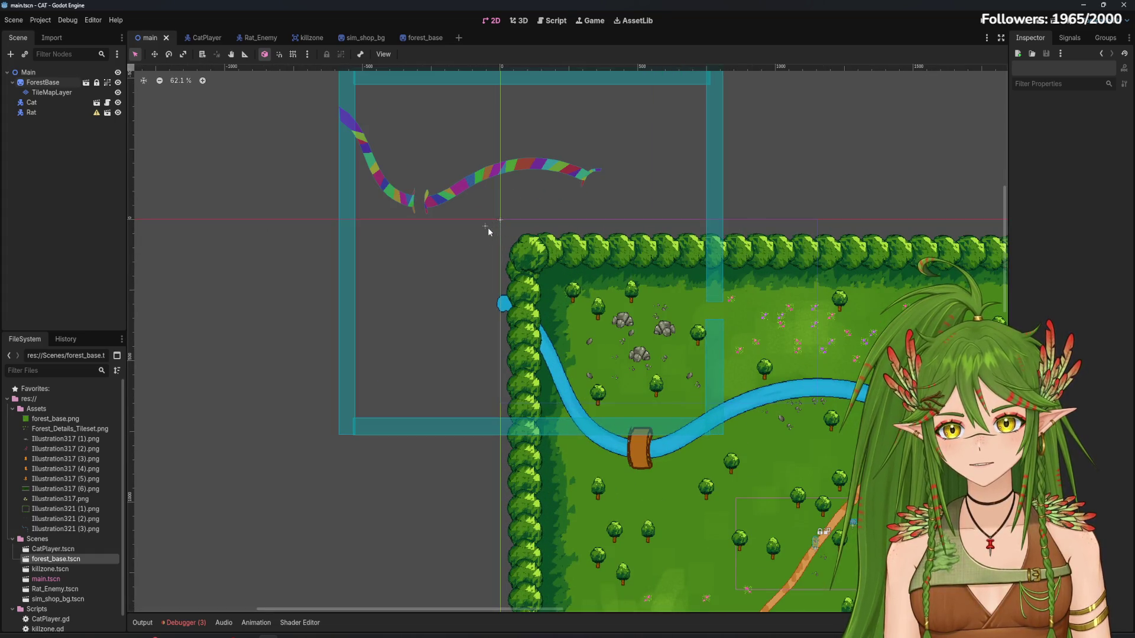
pyautogui.click(42, 82)
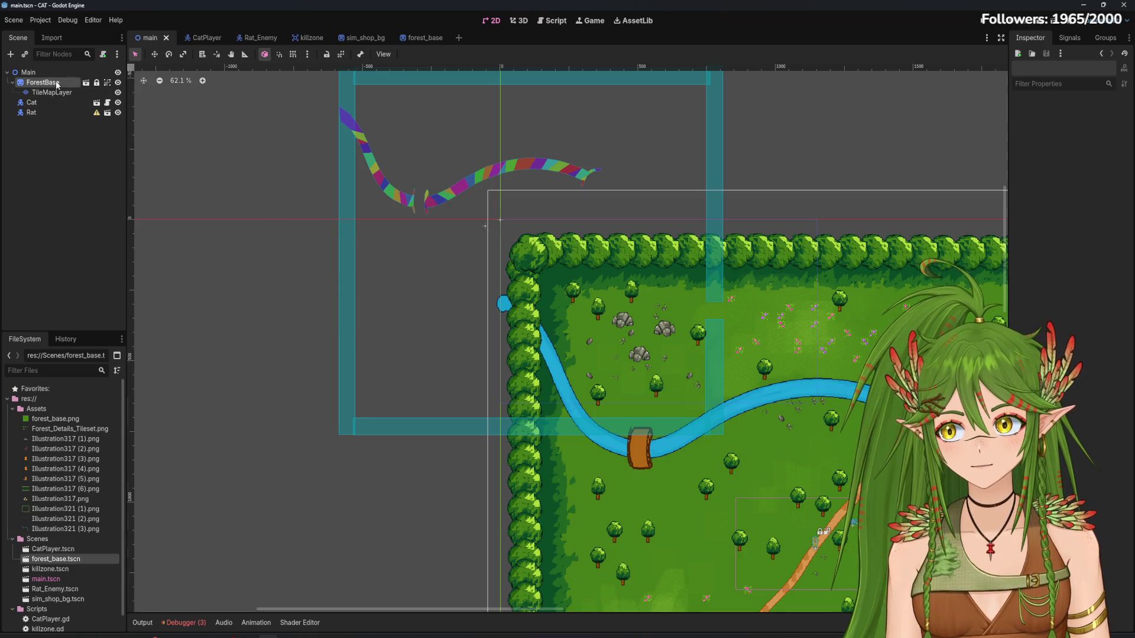
# Unlock ForestBase in the main scene and undo the accidental move of the map
pyautogui.click(328, 55)
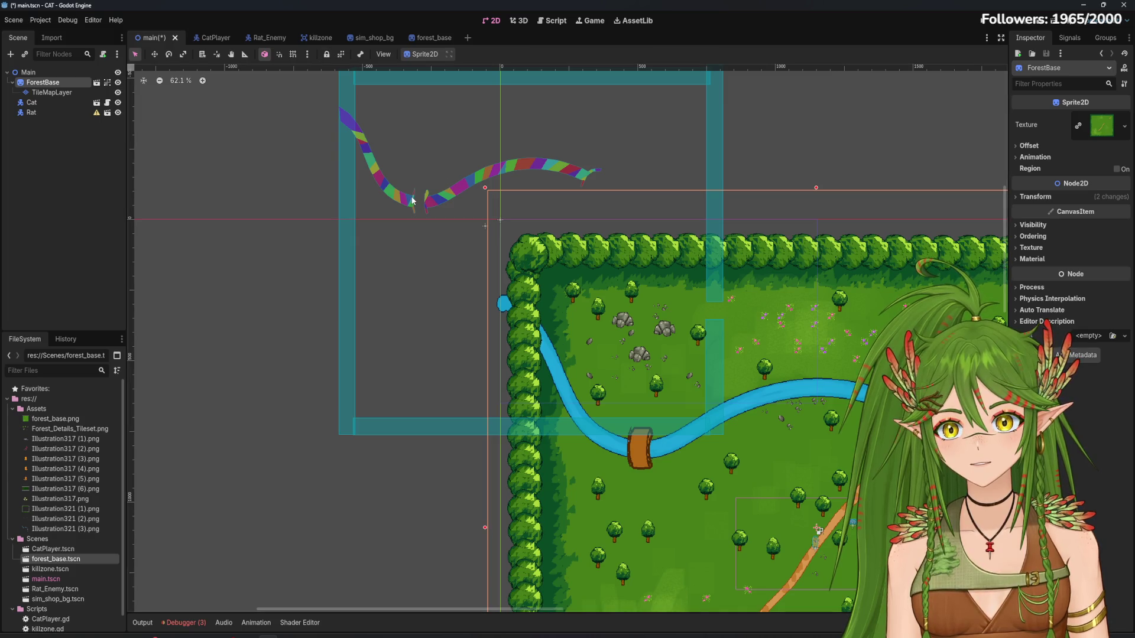
pyautogui.moveTo(487, 210); pyautogui.dragTo(498, 207)
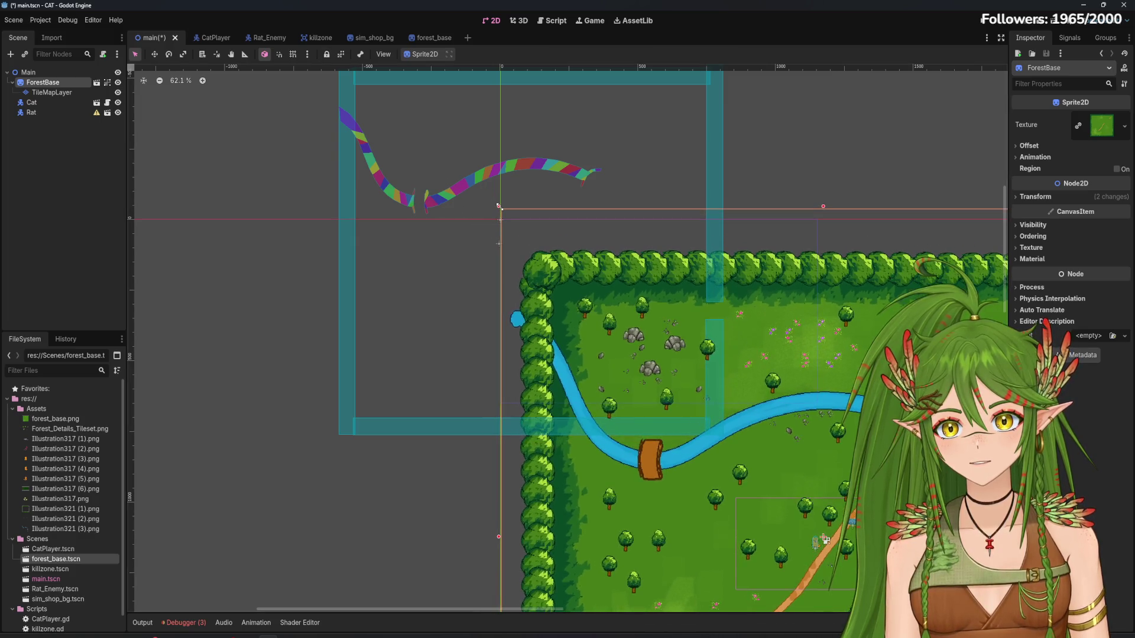
pyautogui.hotkey('ctrl', 'z')
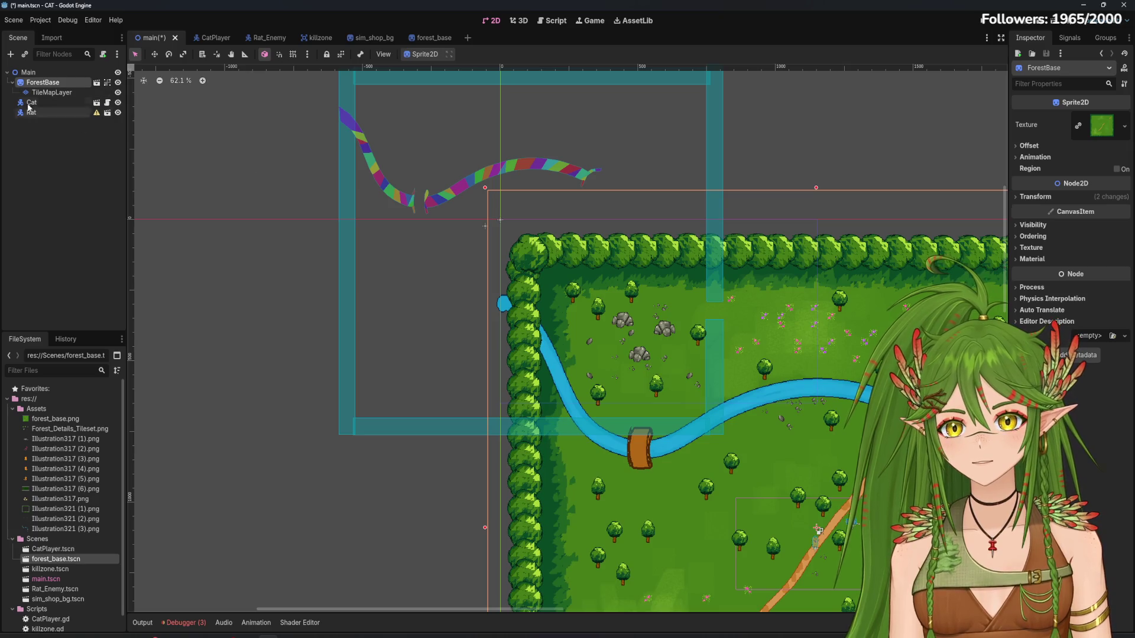
# Switch between the forest_base and main scenes, ending on forest_base
pyautogui.click(431, 38)
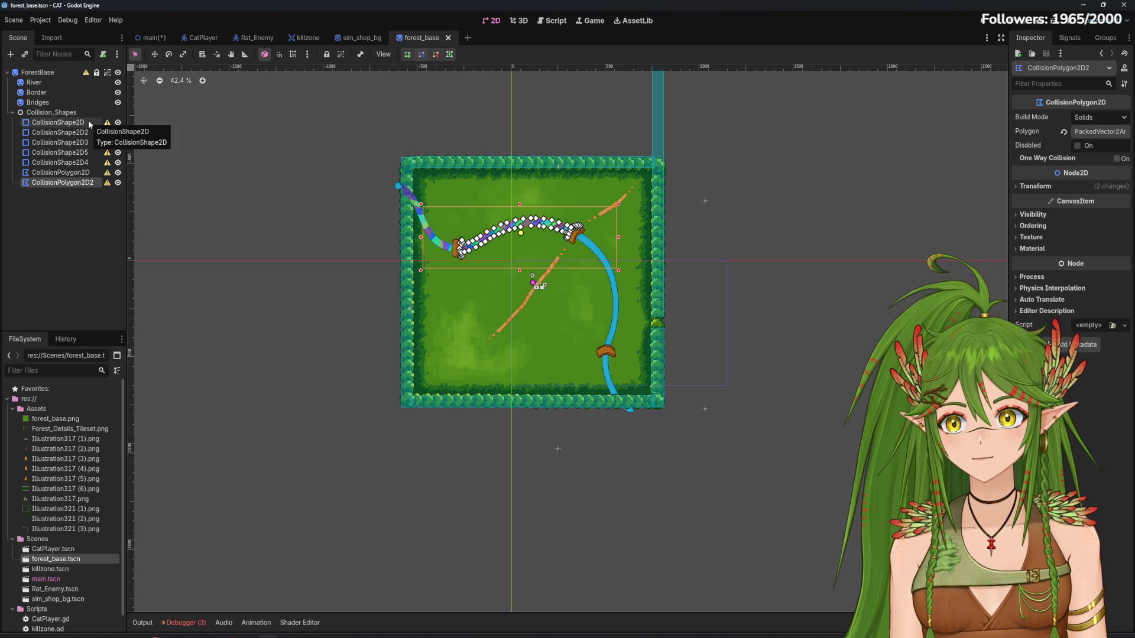
pyautogui.click(147, 37)
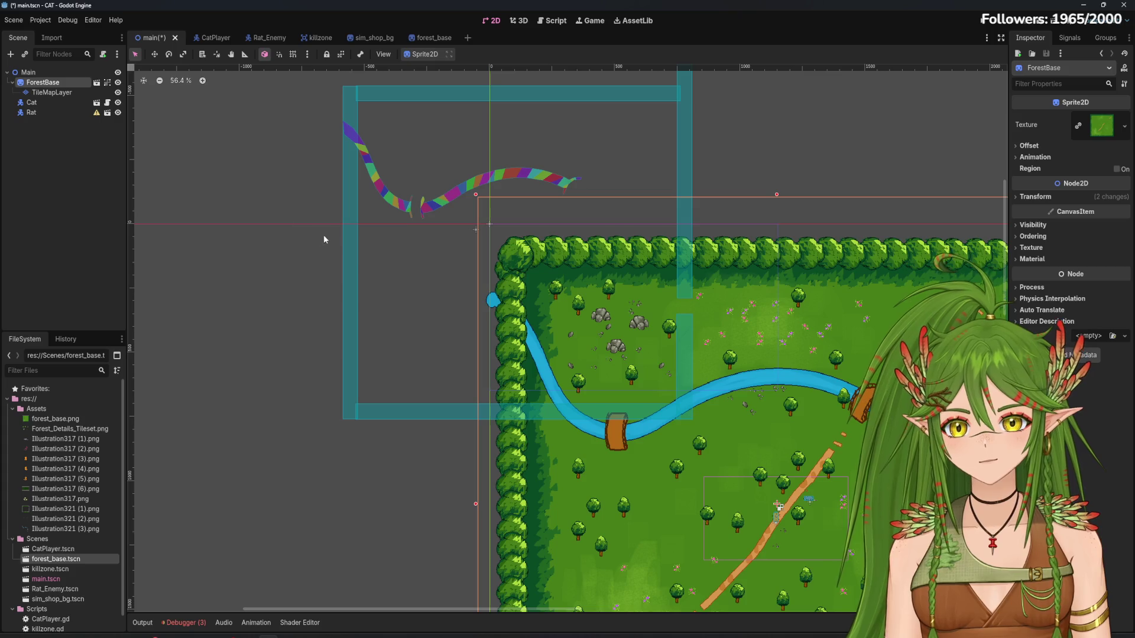
pyautogui.scroll(-1, 524, 273)
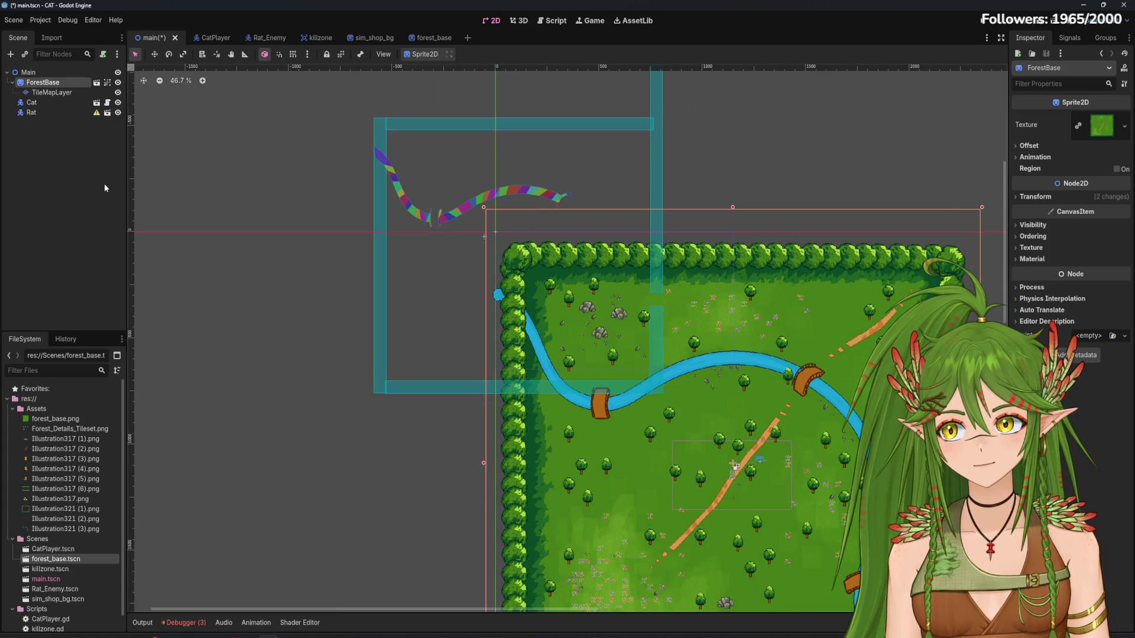
pyautogui.click(445, 38)
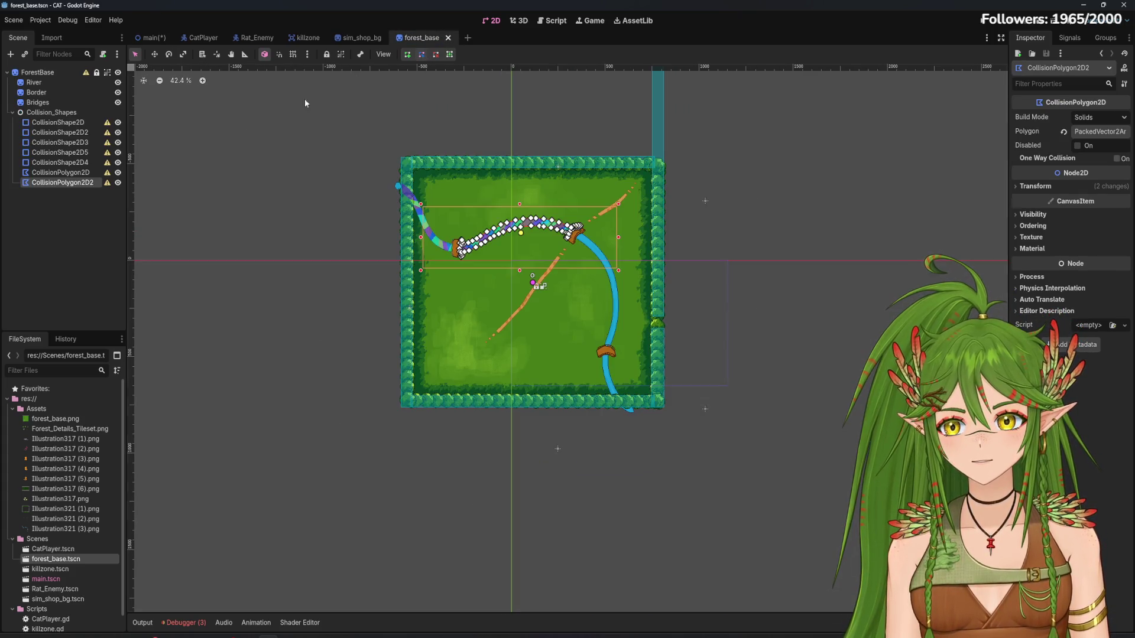
# Copy Collision_Shapes and its children from forest_base and paste them into the main scene
pyautogui.keyDown('shift'); pyautogui.click(64, 114); pyautogui.keyUp('shift')
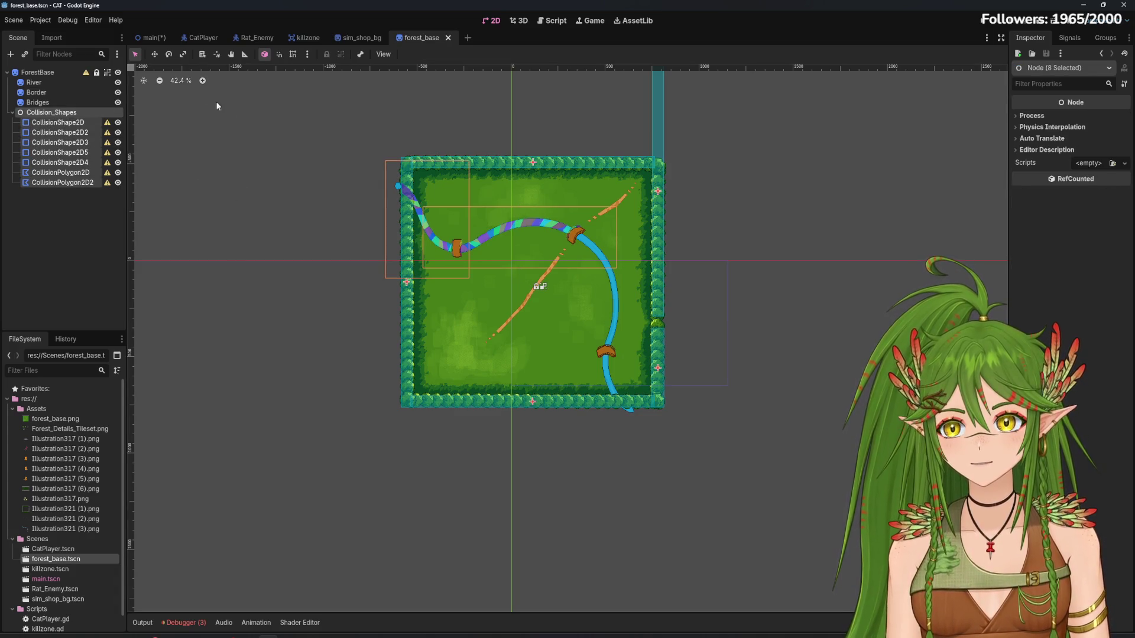
pyautogui.click(151, 37)
pyautogui.rightClick(57, 154)
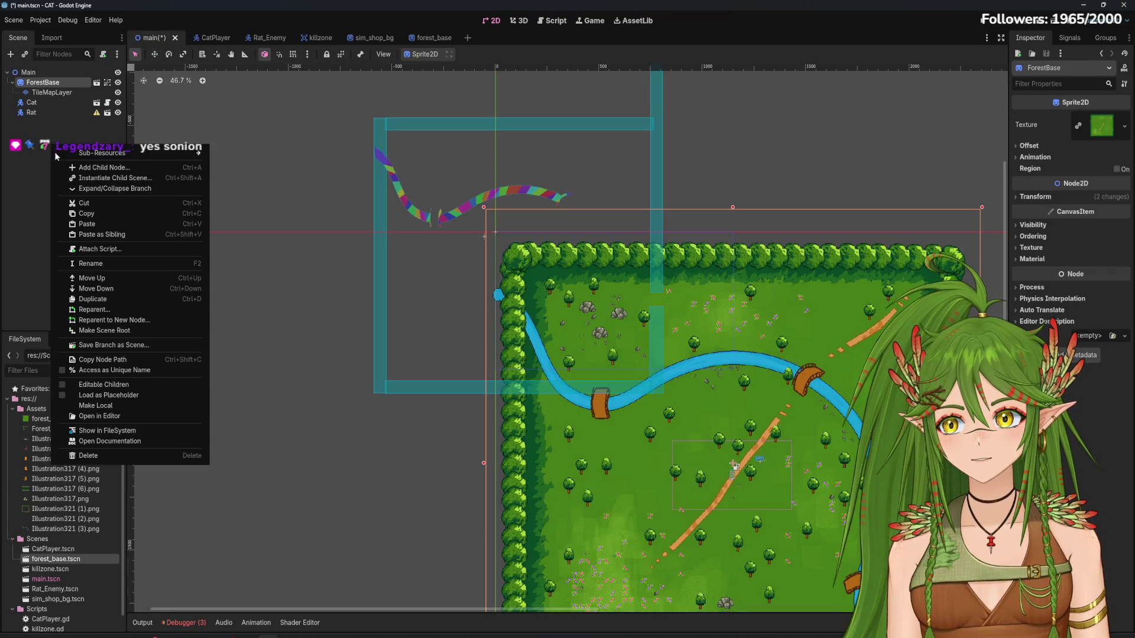
pyautogui.click(98, 225)
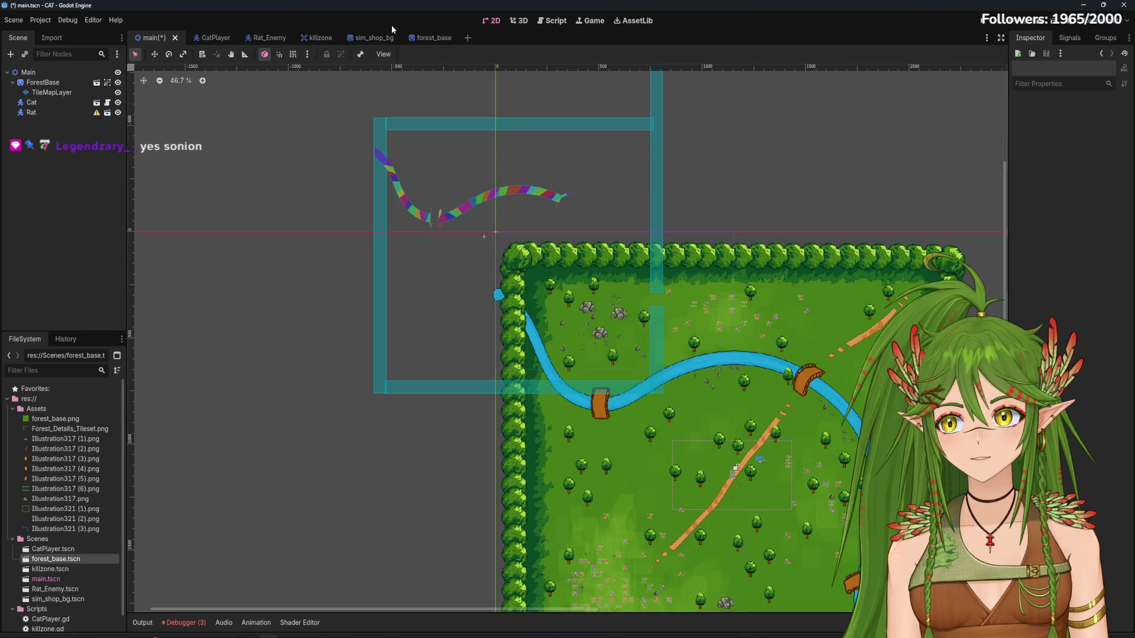
pyautogui.click(424, 40)
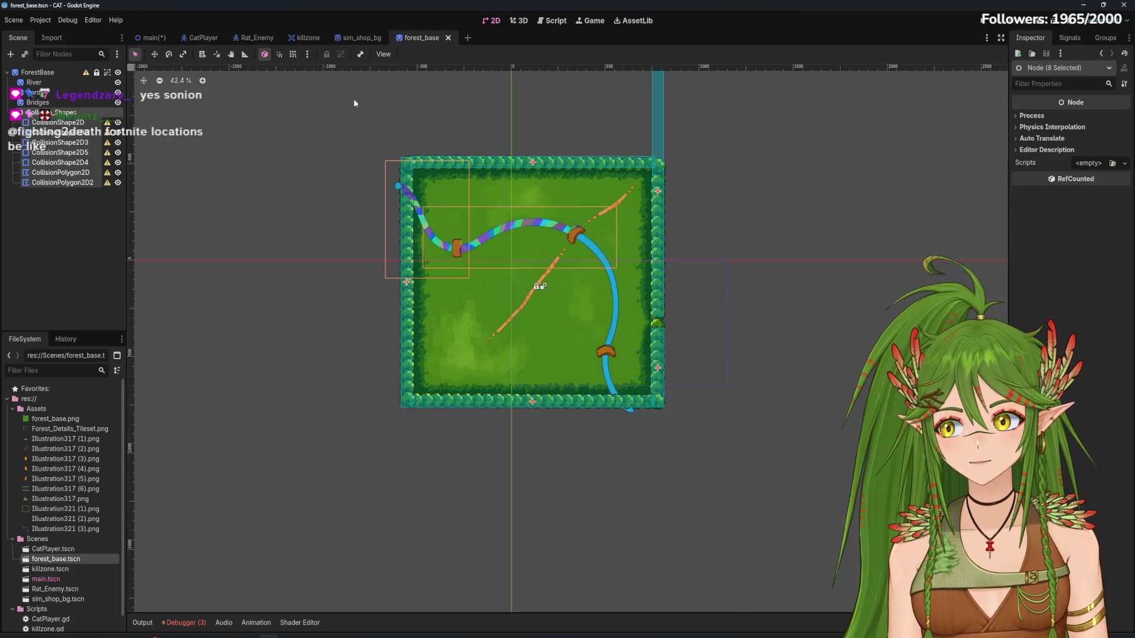
pyautogui.rightClick(71, 113)
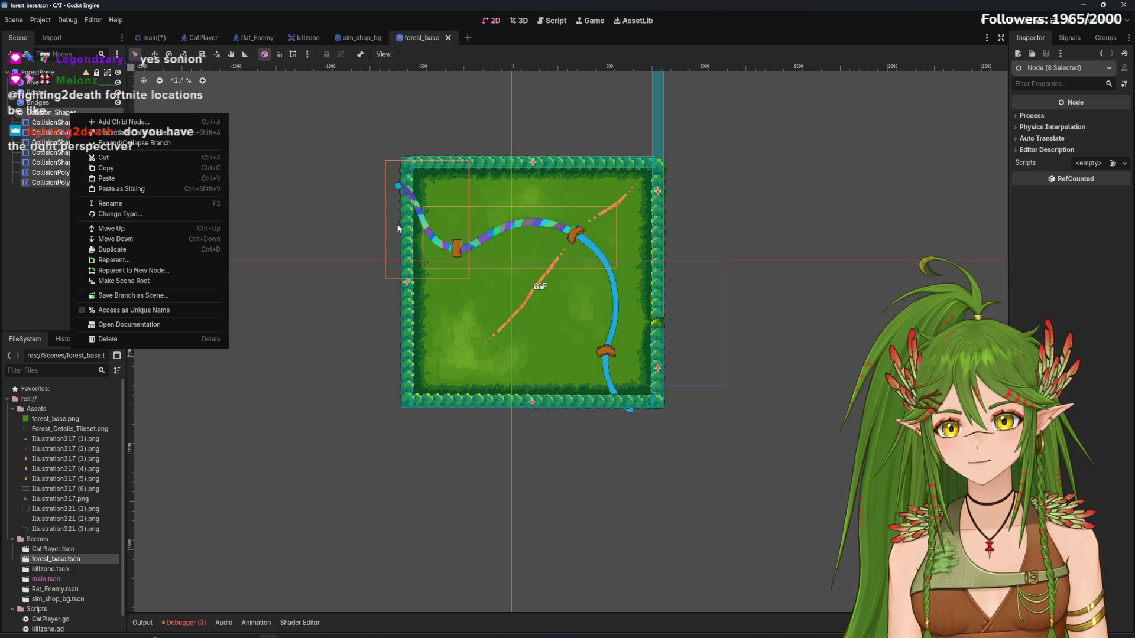
pyautogui.click(148, 44)
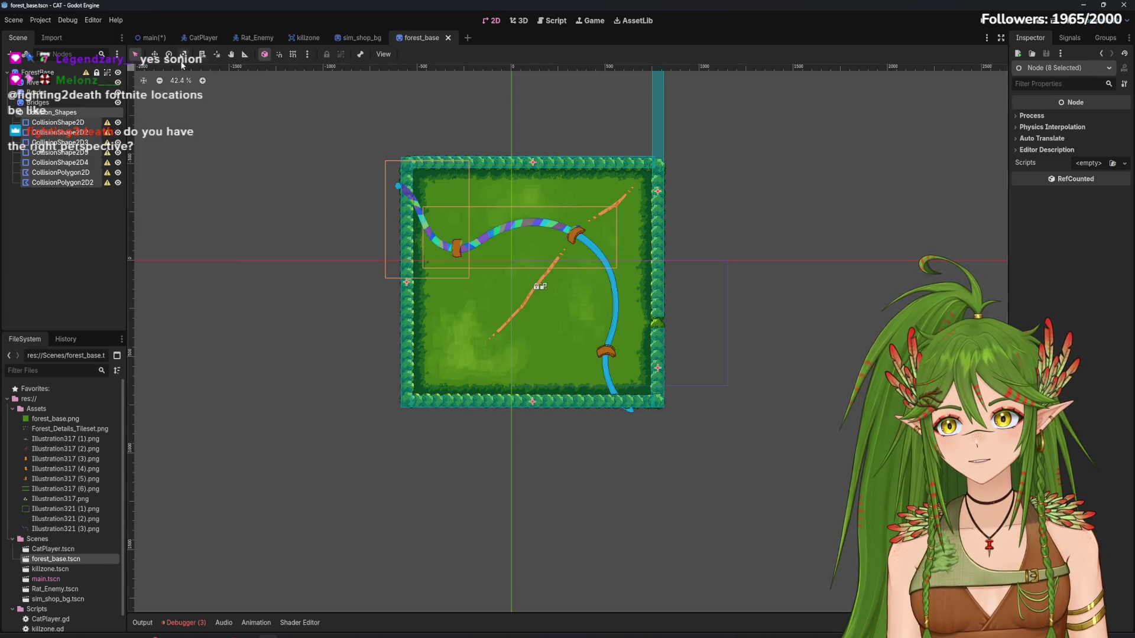
pyautogui.hotkey('ctrl', 'Tab')
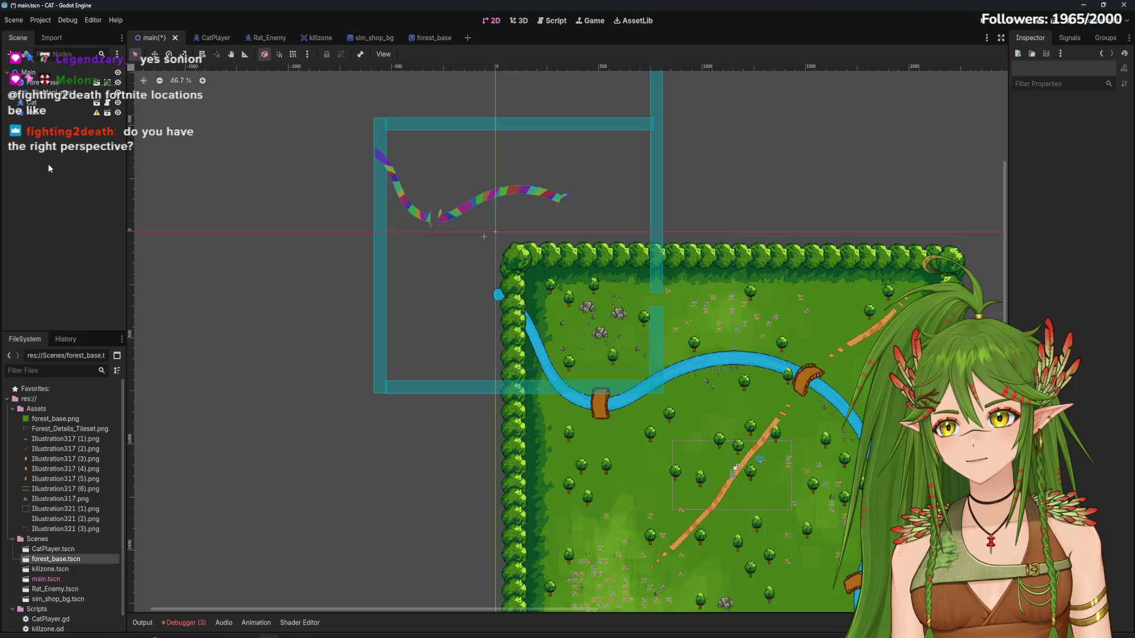
pyautogui.rightClick(53, 86)
pyautogui.click(74, 152)
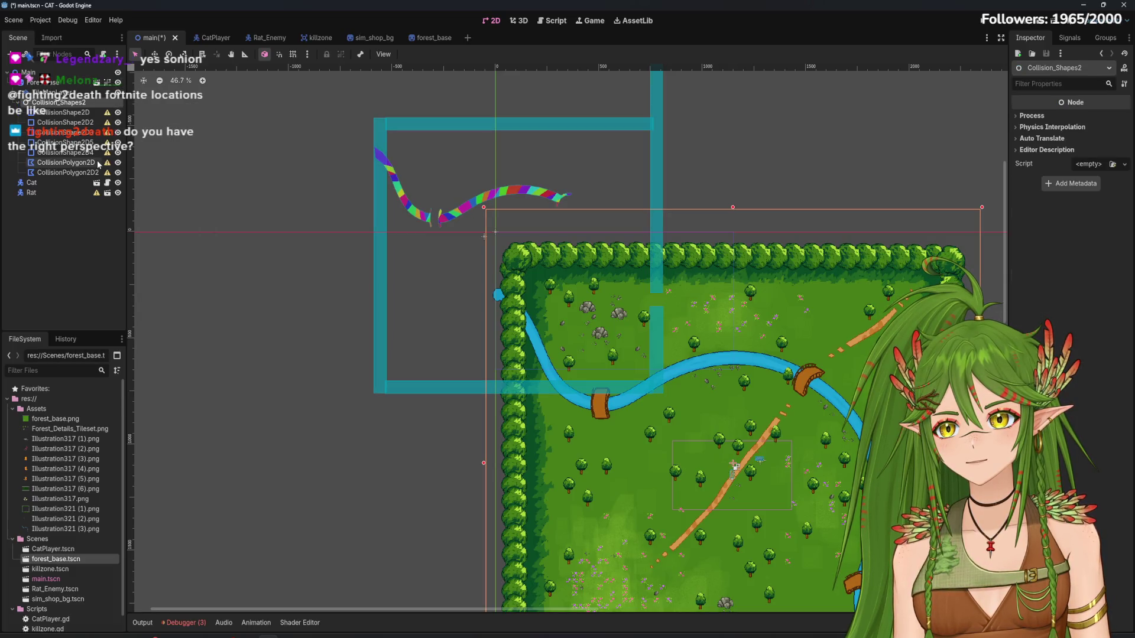
# Select the eight pasted collision nodes and drag them about (668, 621) px down-right onto the map
pyautogui.click(575, 266)
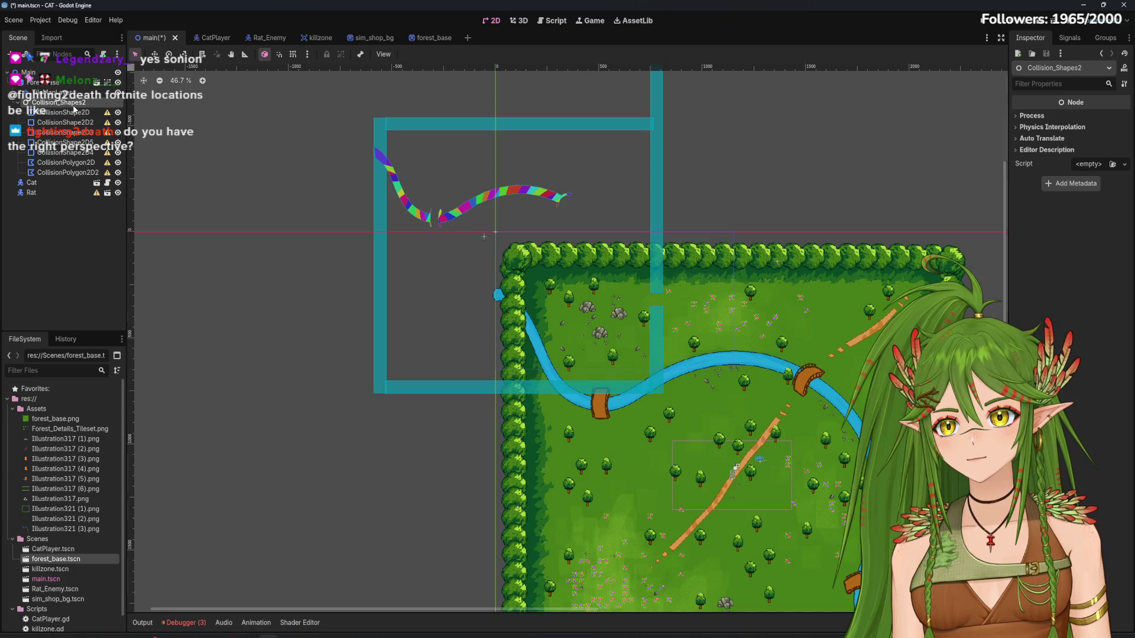
pyautogui.click(71, 113)
pyautogui.keyDown('shift'); pyautogui.click(86, 172); pyautogui.keyUp('shift')
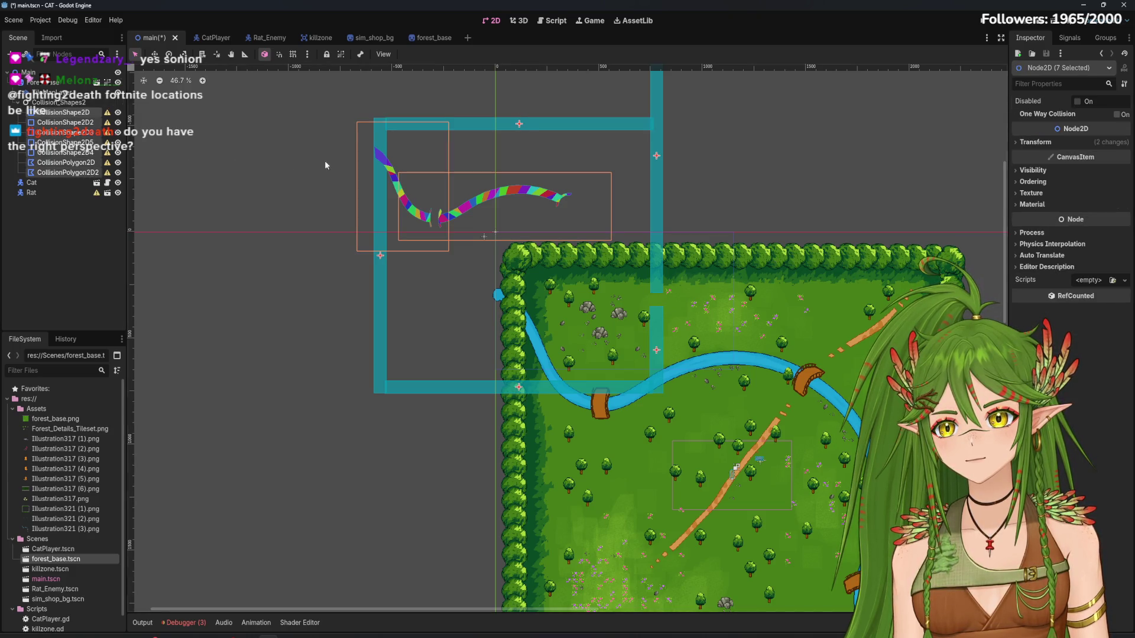
pyautogui.scroll(-2, 525, 136)
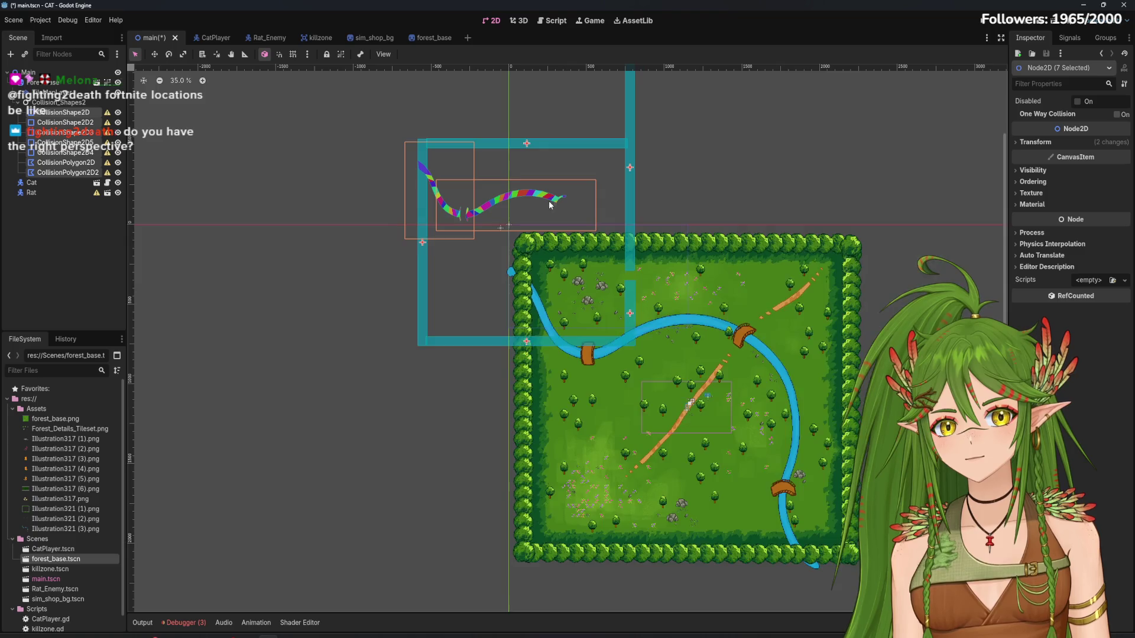
pyautogui.click(529, 150)
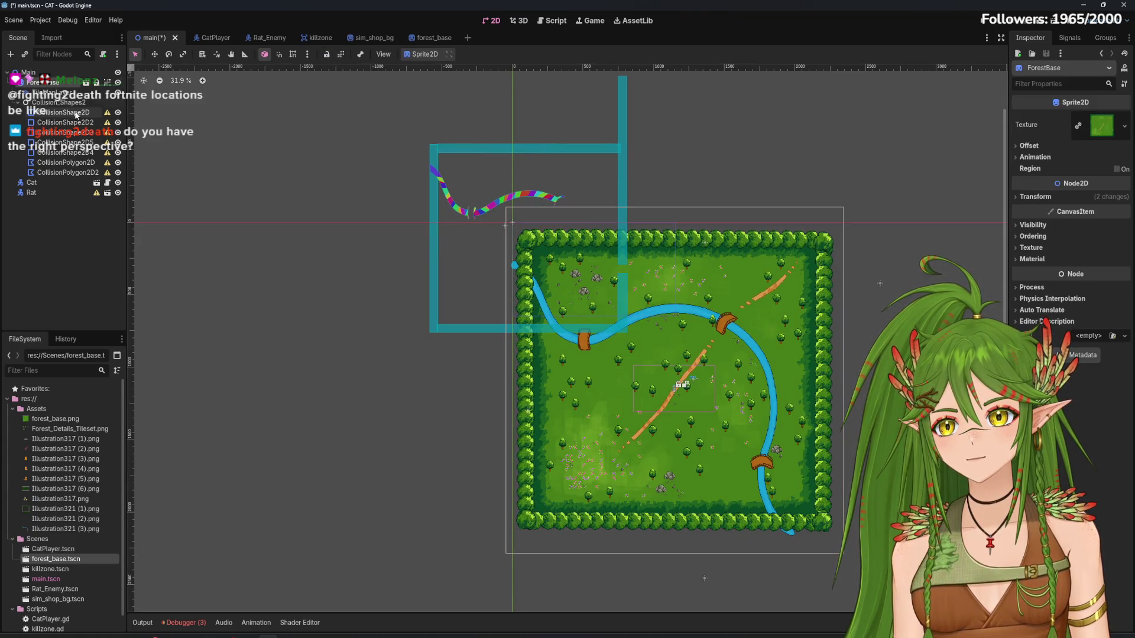
pyautogui.click(445, 163)
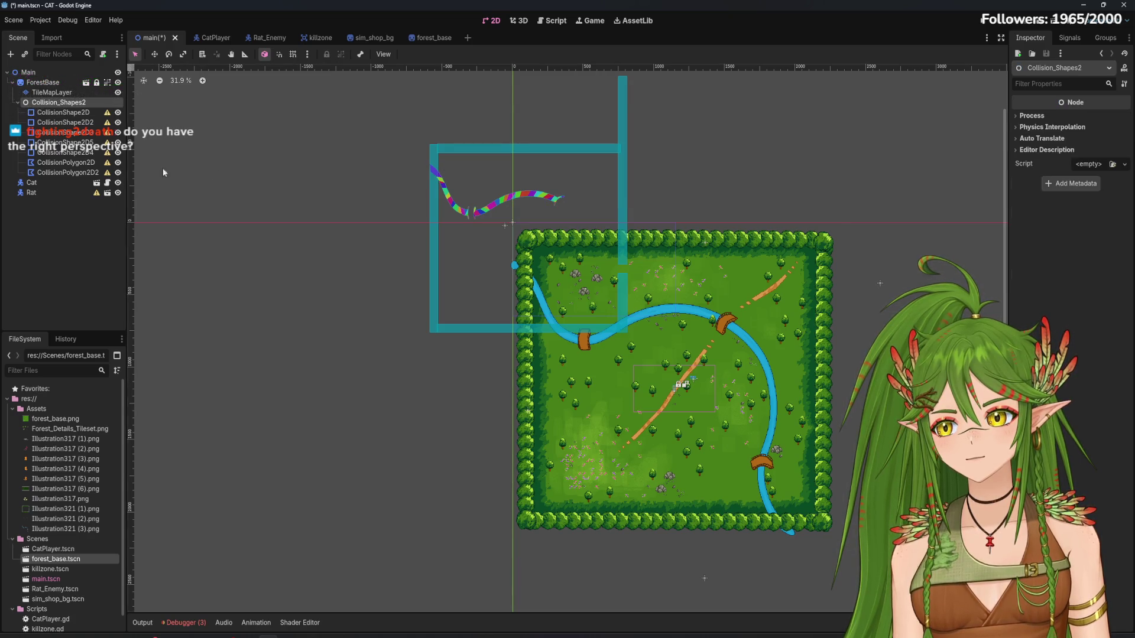
pyautogui.keyDown('shift'); pyautogui.click(81, 172); pyautogui.keyUp('shift')
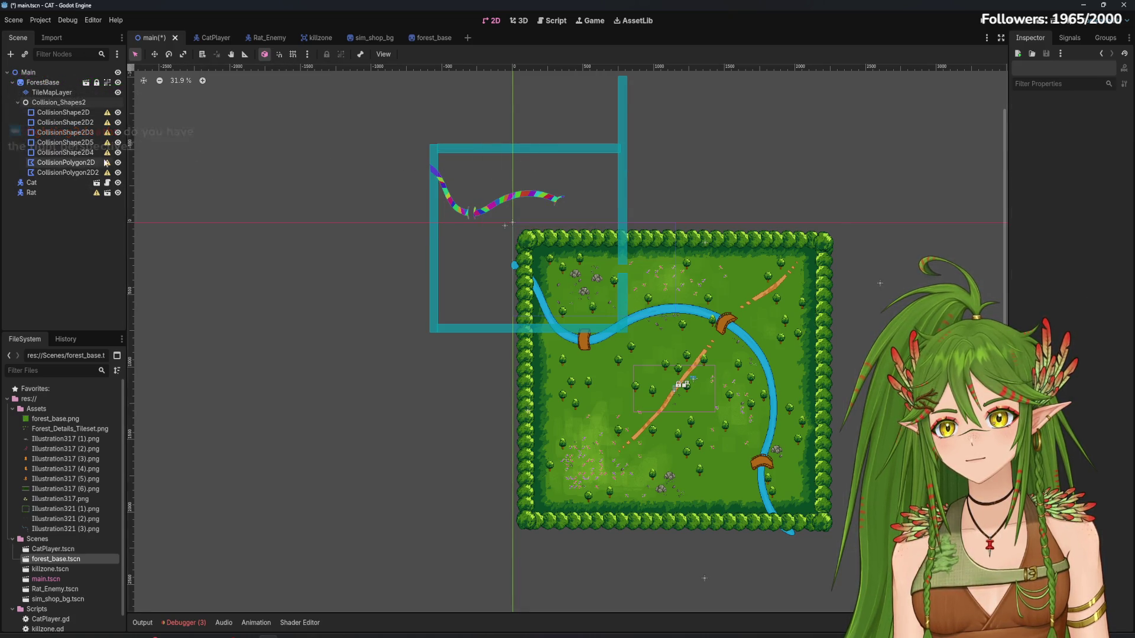
pyautogui.click(529, 149)
pyautogui.keyDown('shift'); pyautogui.click(79, 106); pyautogui.keyUp('shift')
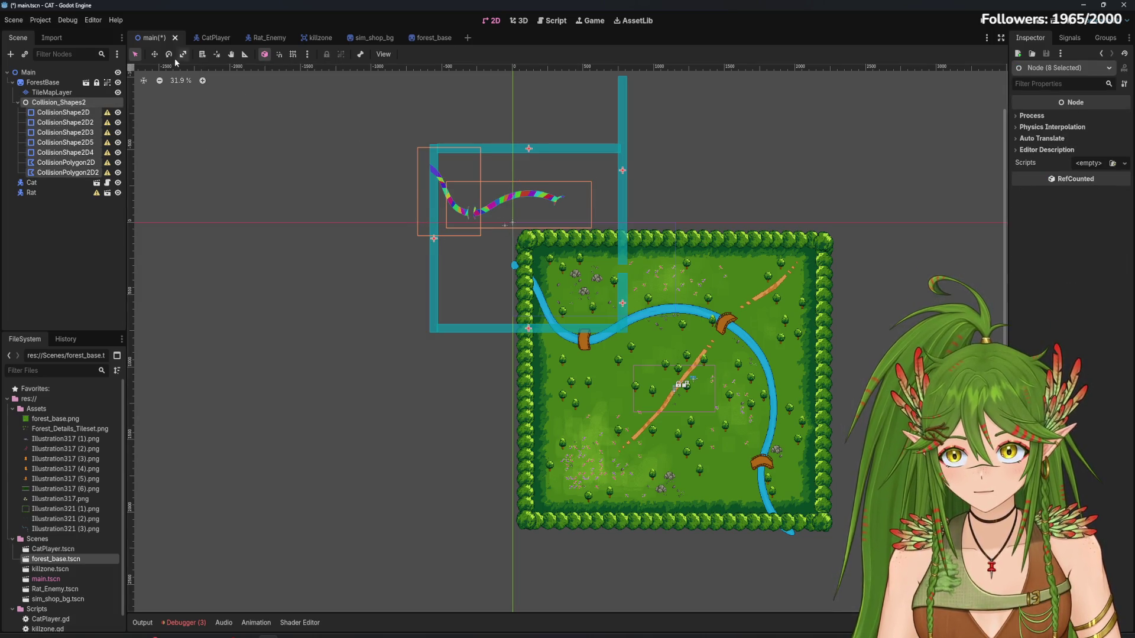
pyautogui.press('w')
pyautogui.moveTo(525, 155); pyautogui.dragTo(620, 245)
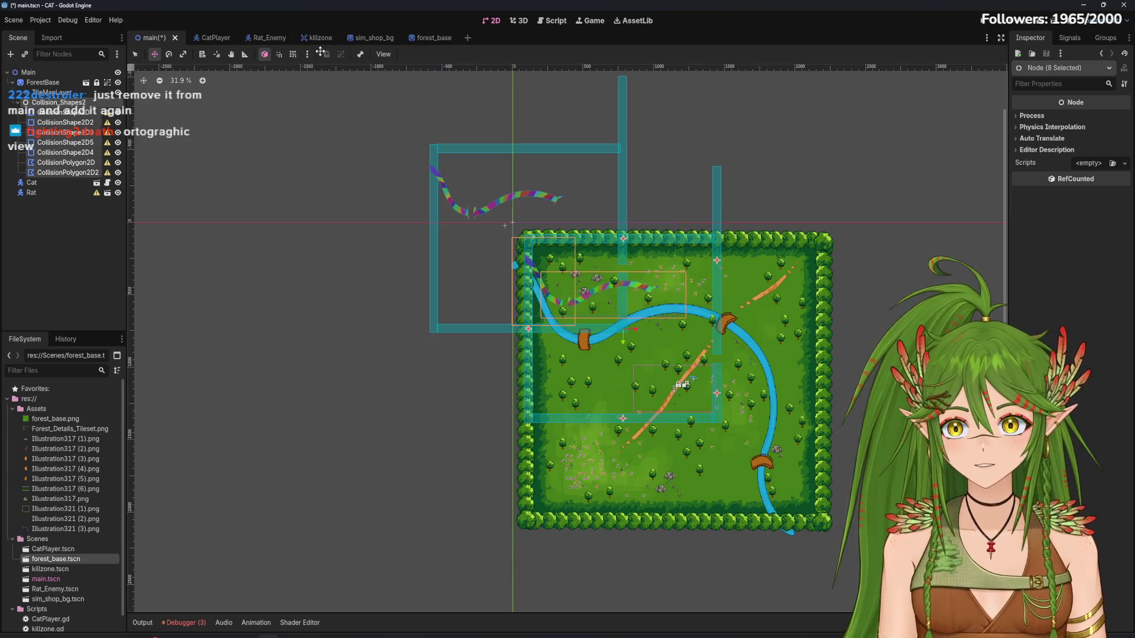
pyautogui.click(384, 54)
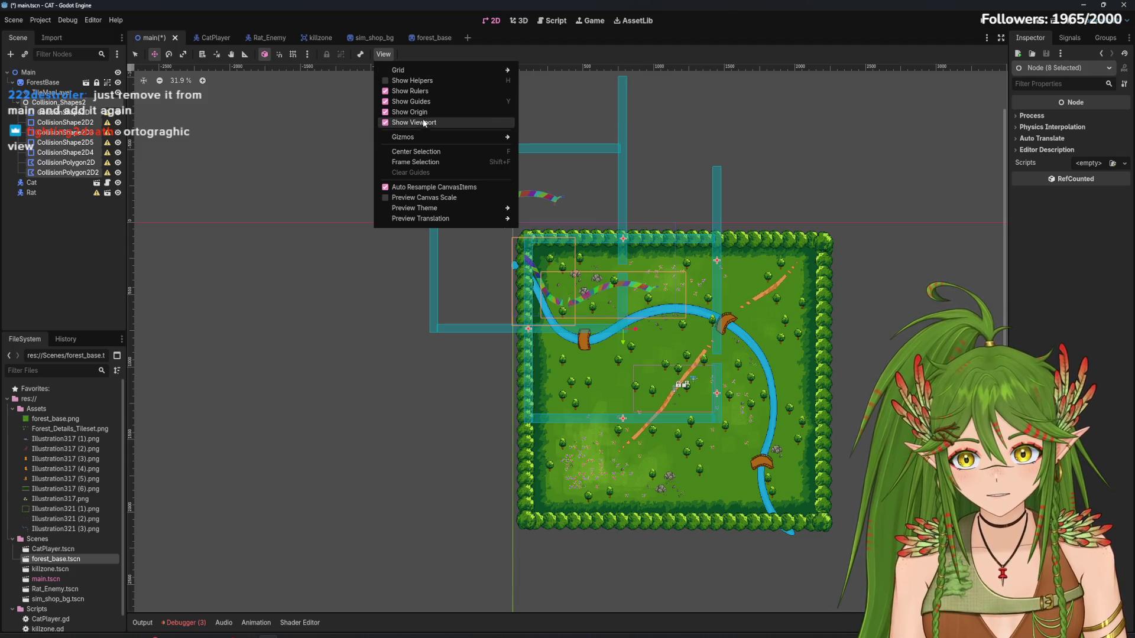
pyautogui.moveTo(307, 54)
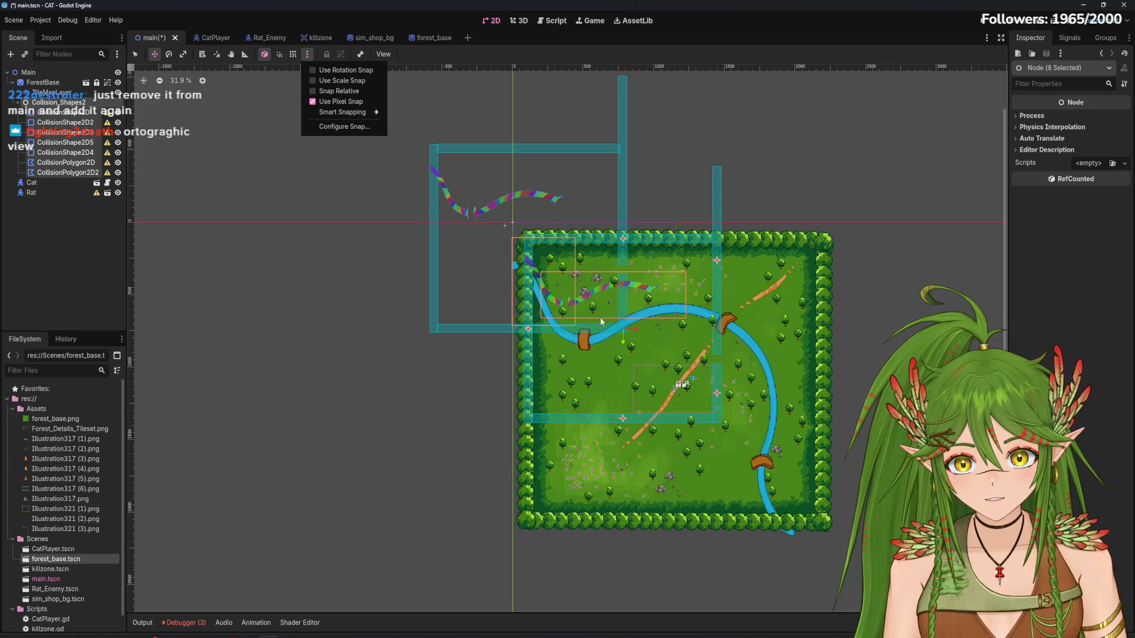
pyautogui.click(181, 62)
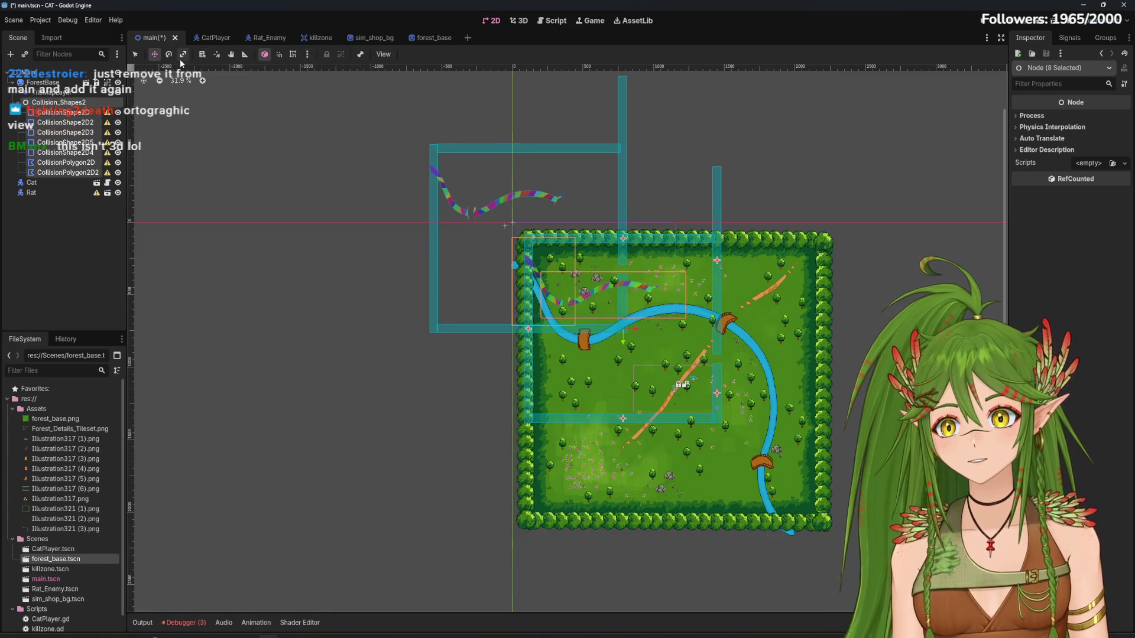
pyautogui.click(182, 56)
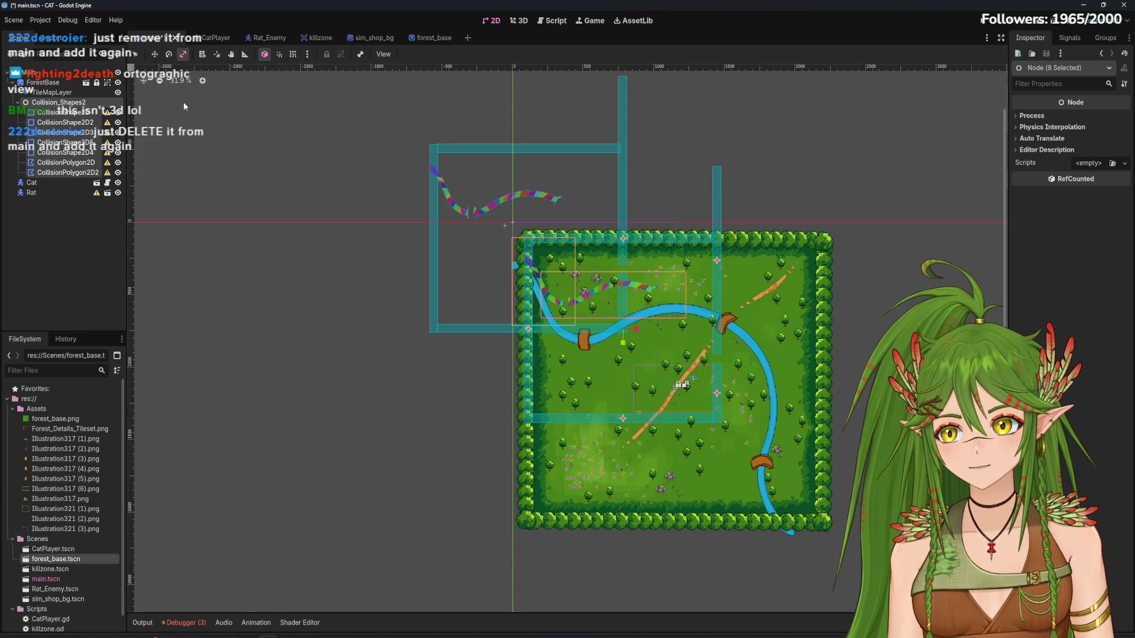
pyautogui.click(58, 103)
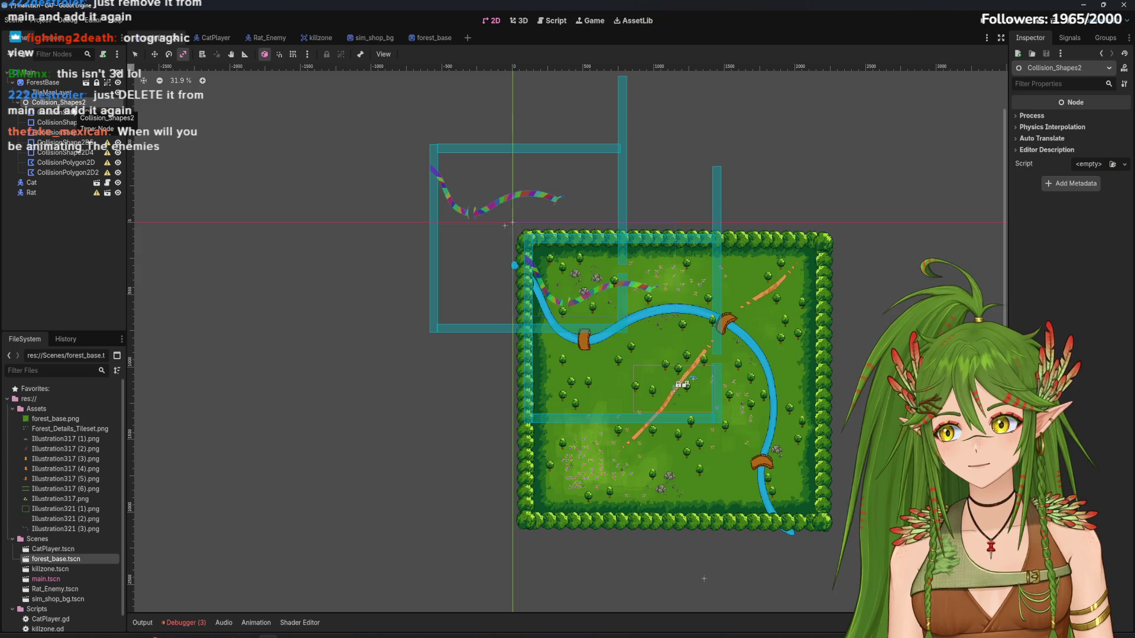
pyautogui.keyDown('shift'); pyautogui.click(79, 171); pyautogui.keyUp('shift')
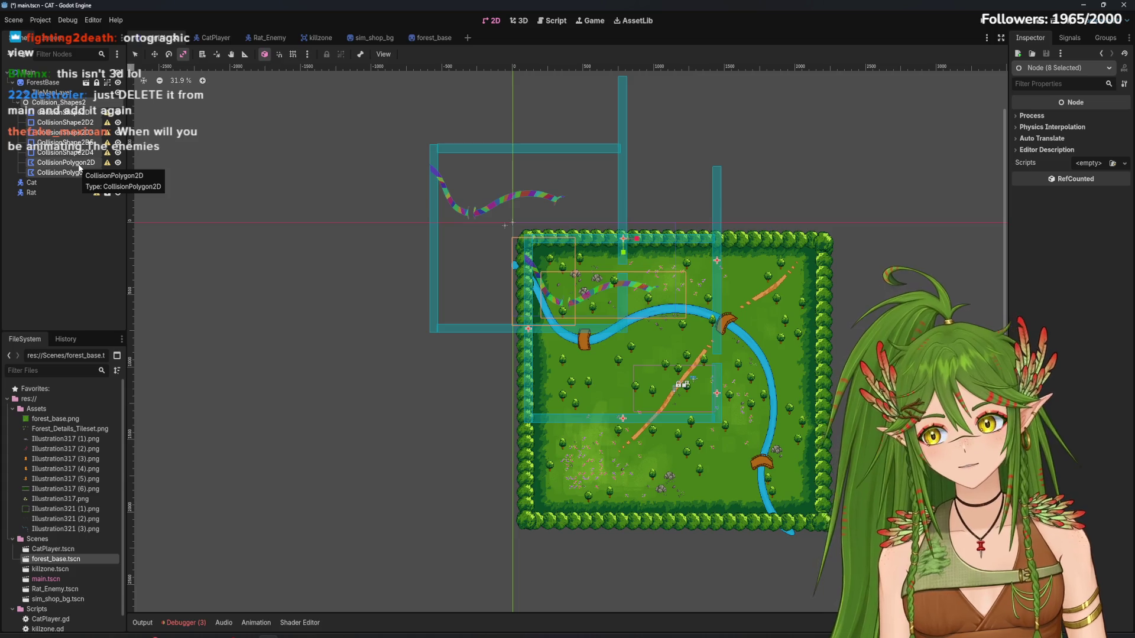
# Delete the Collision_Shapes2 group and its collision children from the main scene
pyautogui.rightClick(79, 119)
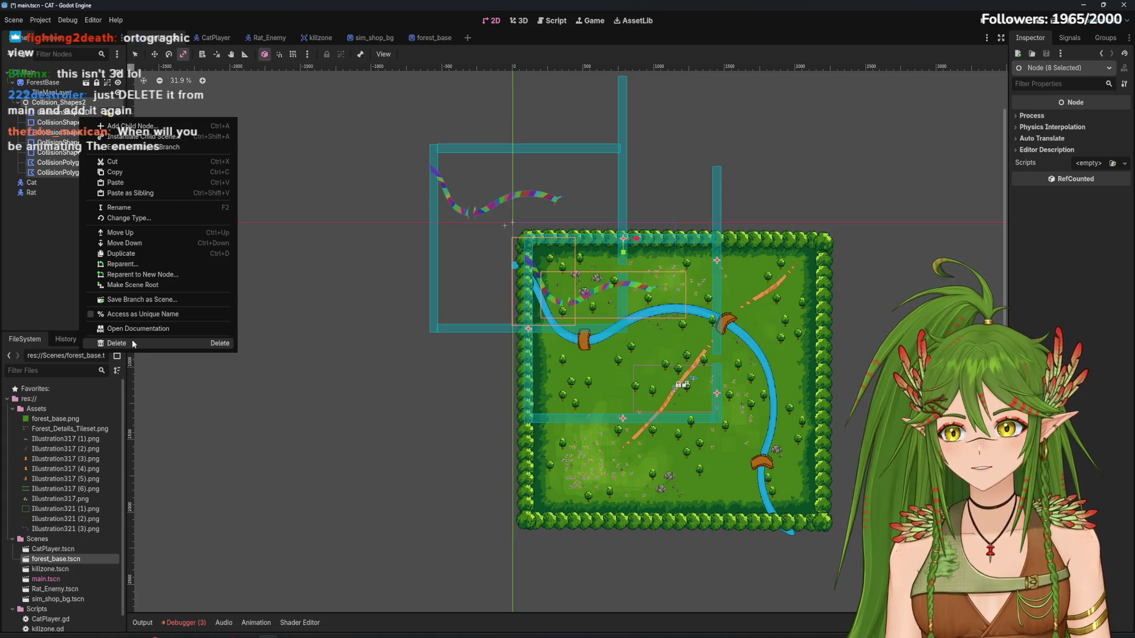
pyautogui.click(118, 343)
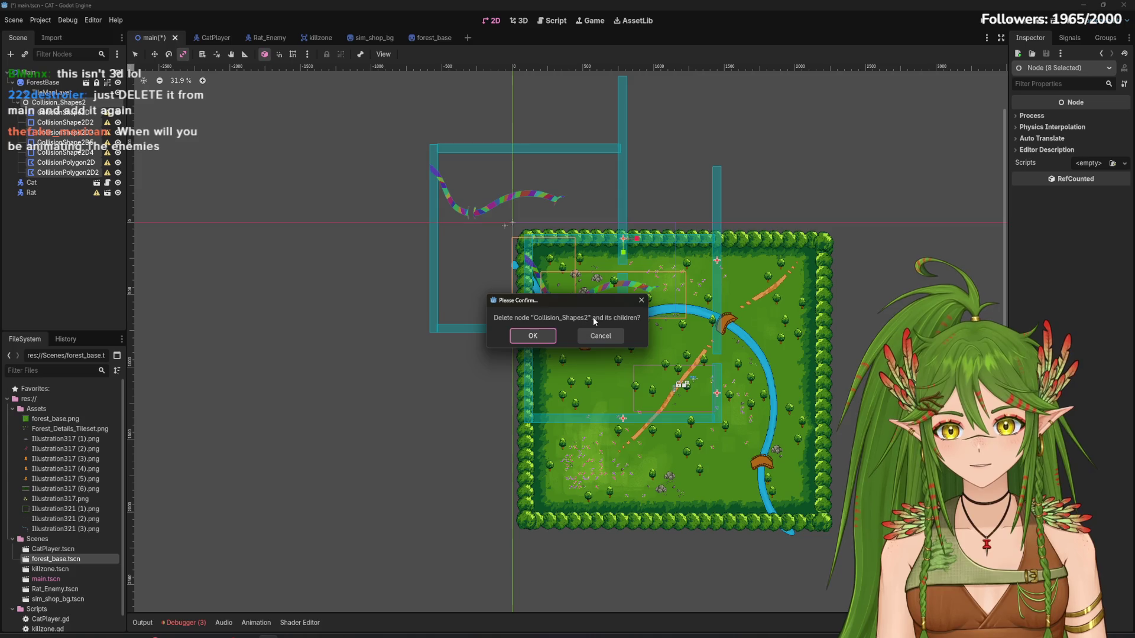
pyautogui.click(543, 336)
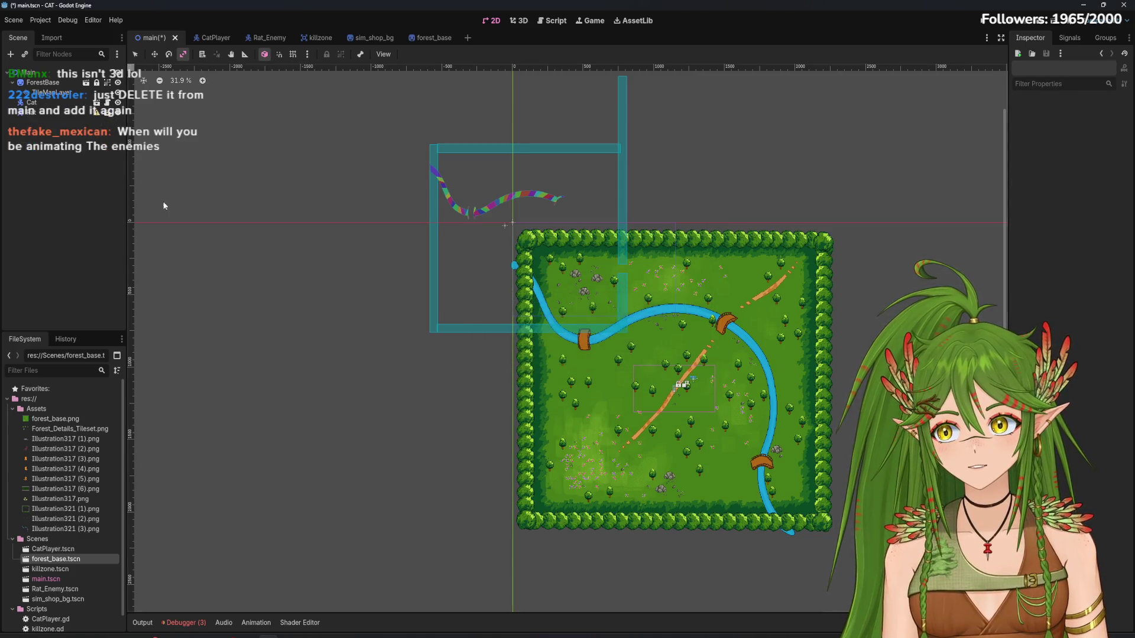
# Paste Collision_Shapes2 under ForestBase, then delete the pasted group again
pyautogui.click(48, 86)
pyautogui.rightClick(51, 82)
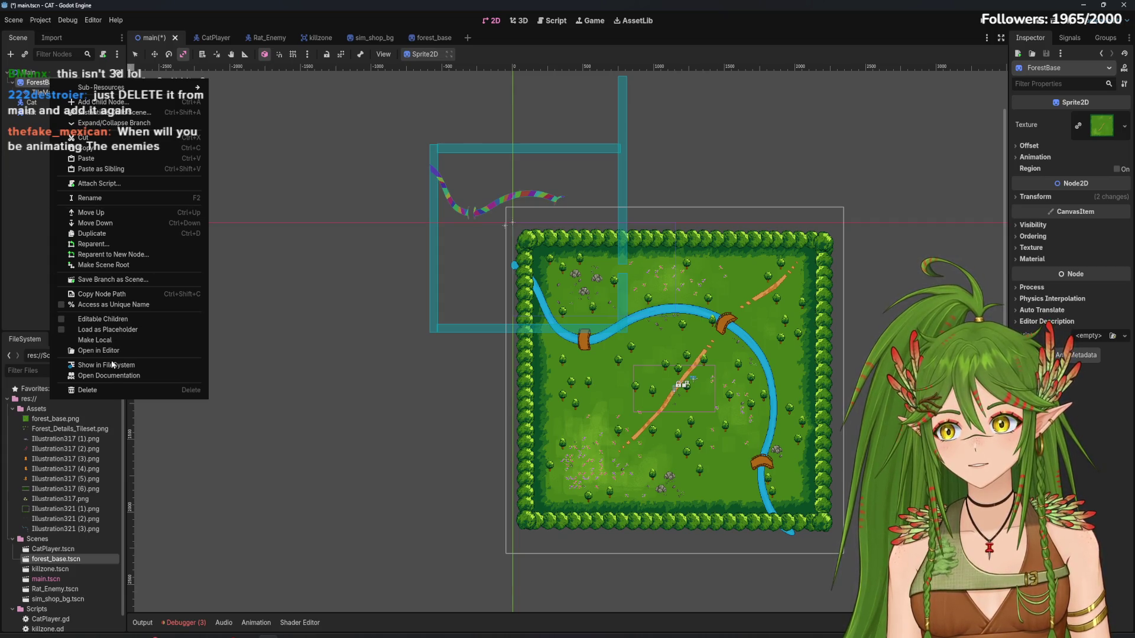
pyautogui.click(110, 162)
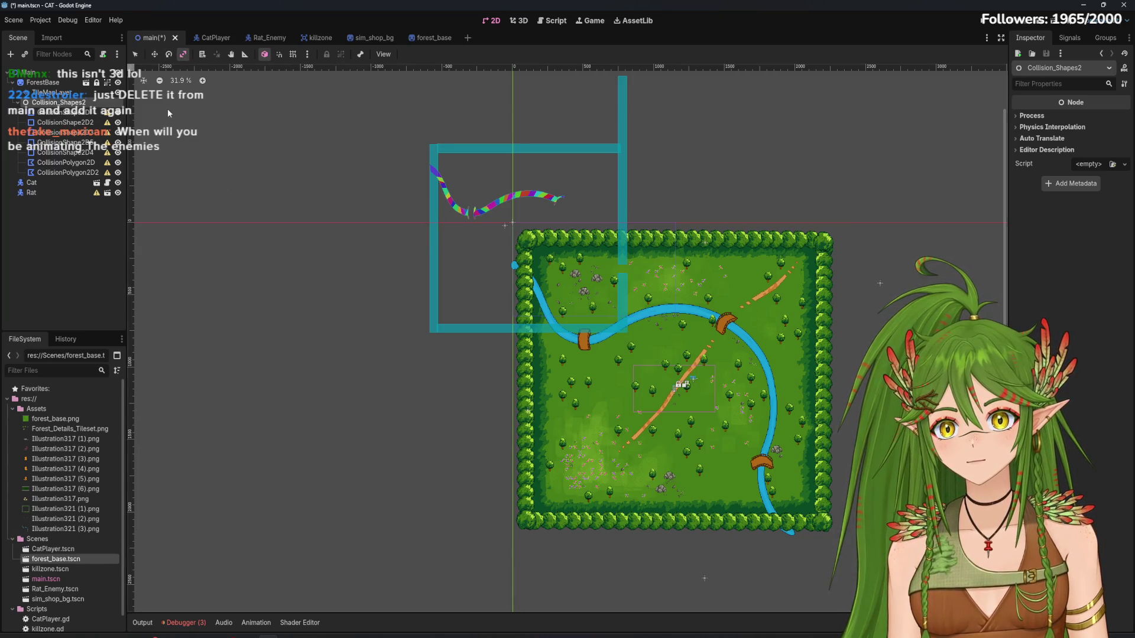
pyautogui.click(153, 55)
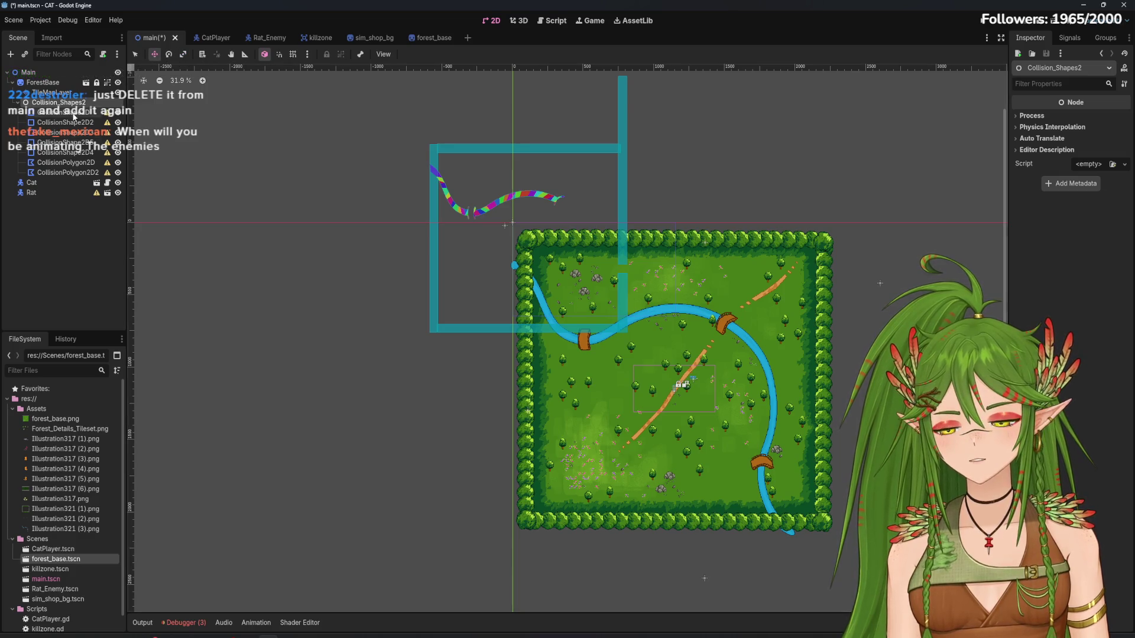
pyautogui.press('Delete')
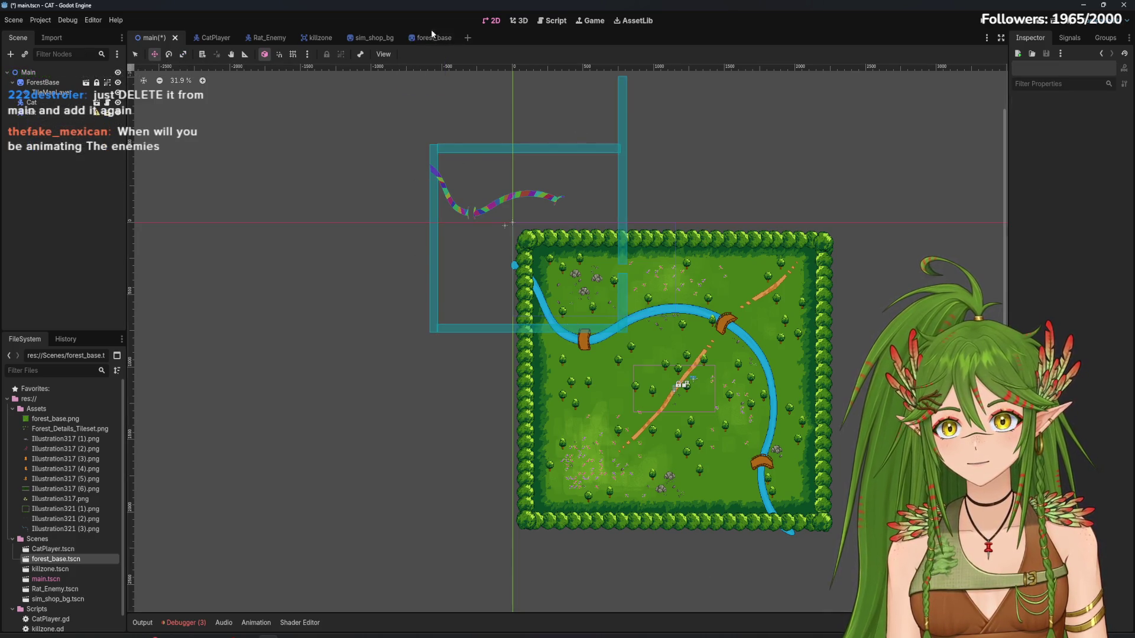
pyautogui.click(431, 34)
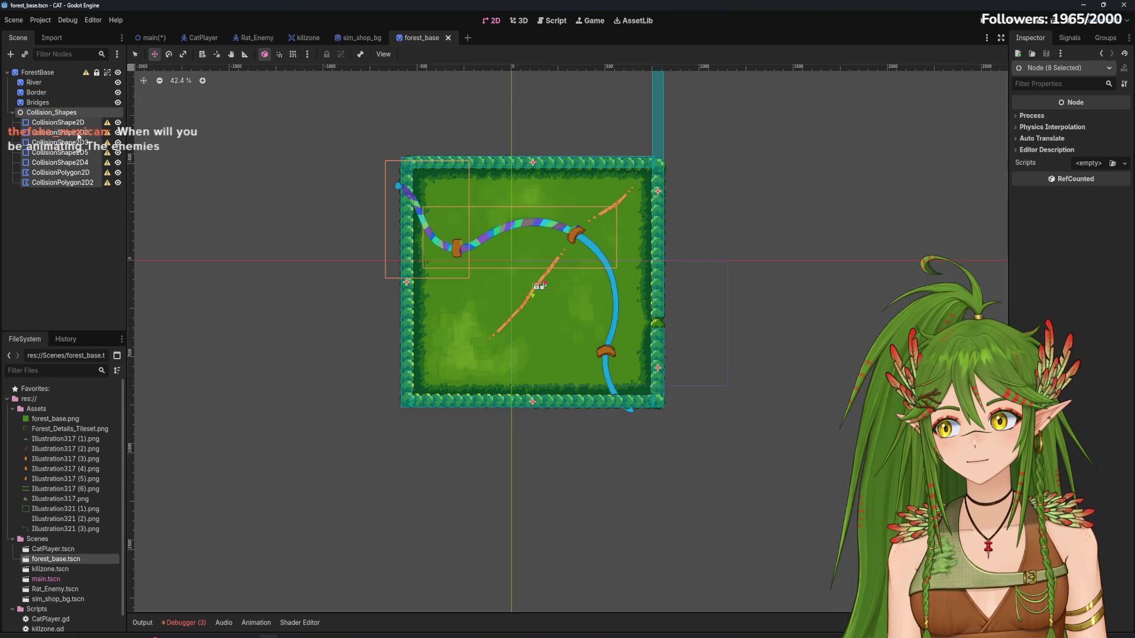
# Select ForestBase in the main scene, compare with the forest_base scene, and return to main
pyautogui.click(153, 37)
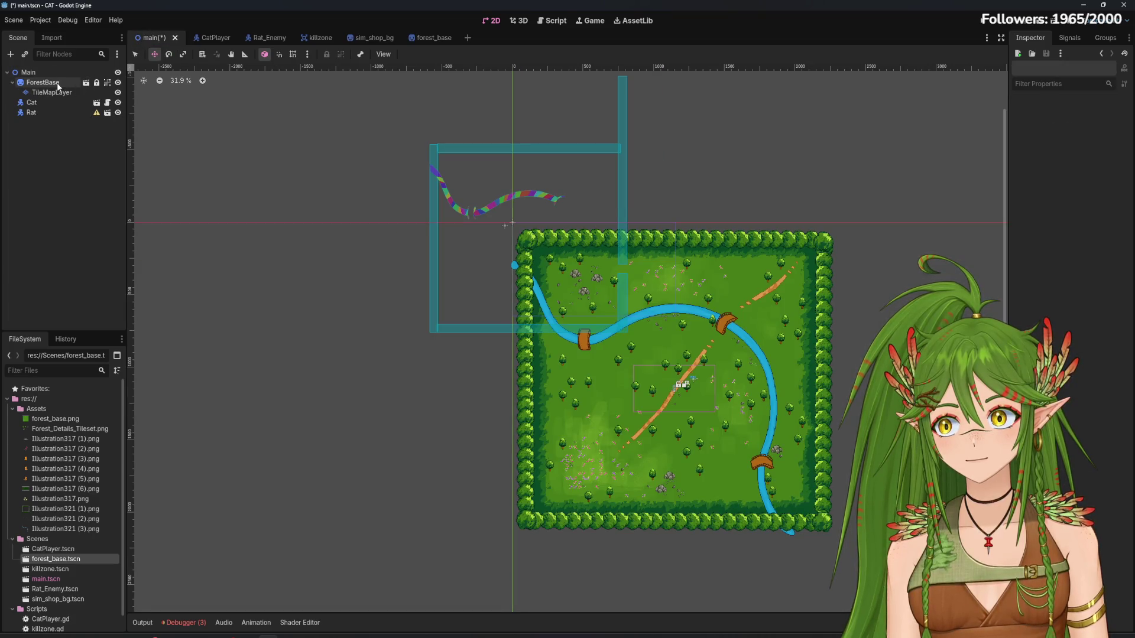
pyautogui.click(57, 85)
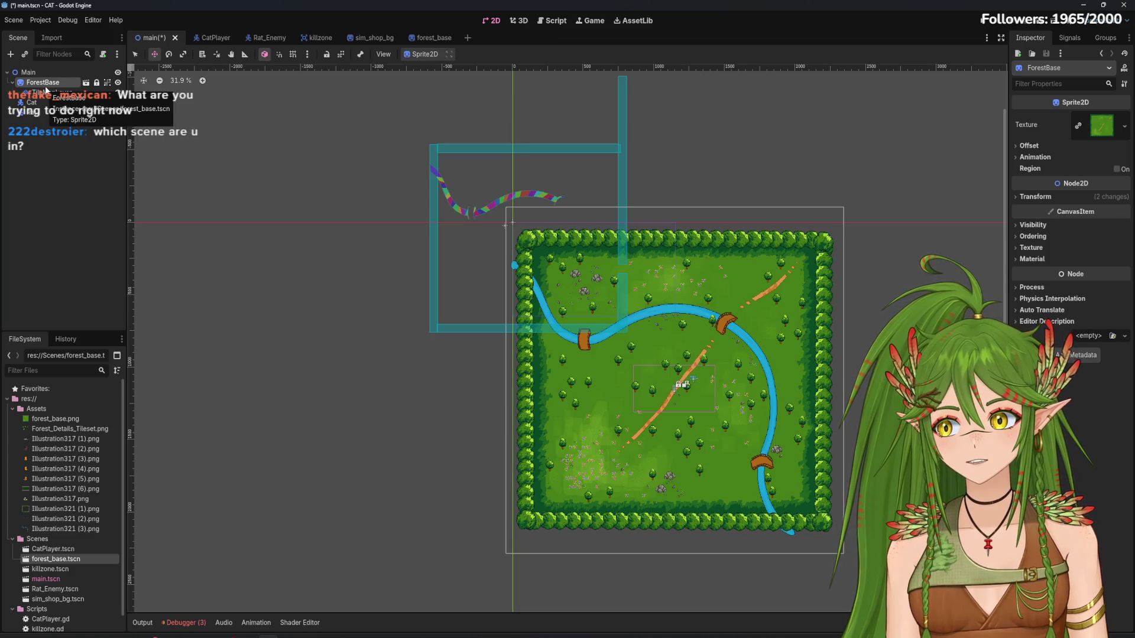
pyautogui.click(427, 38)
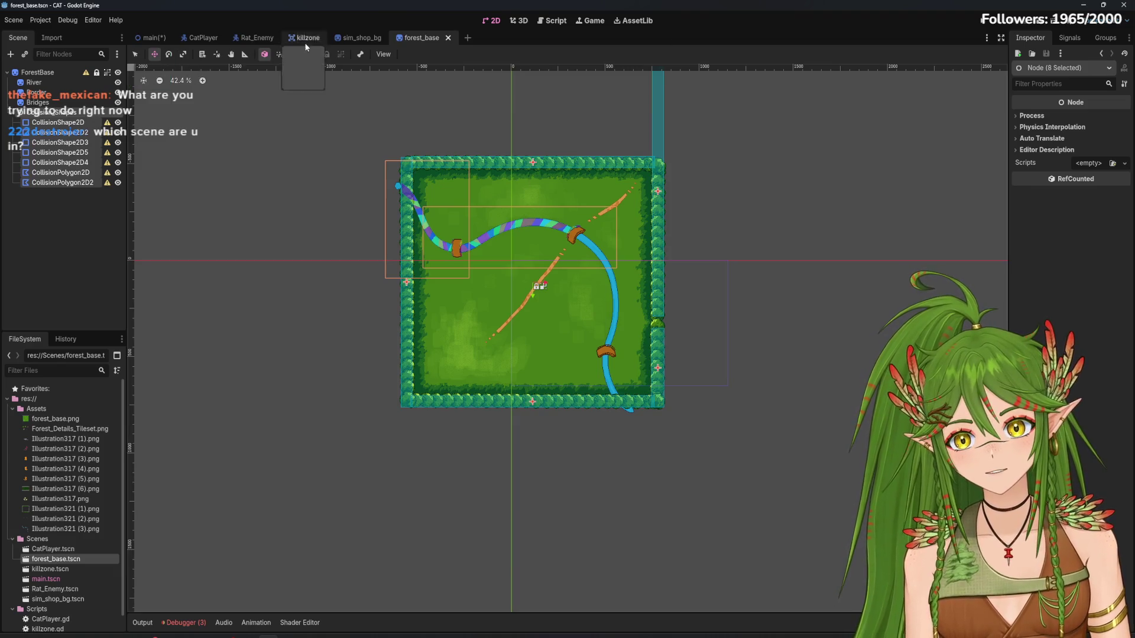
pyautogui.click(155, 39)
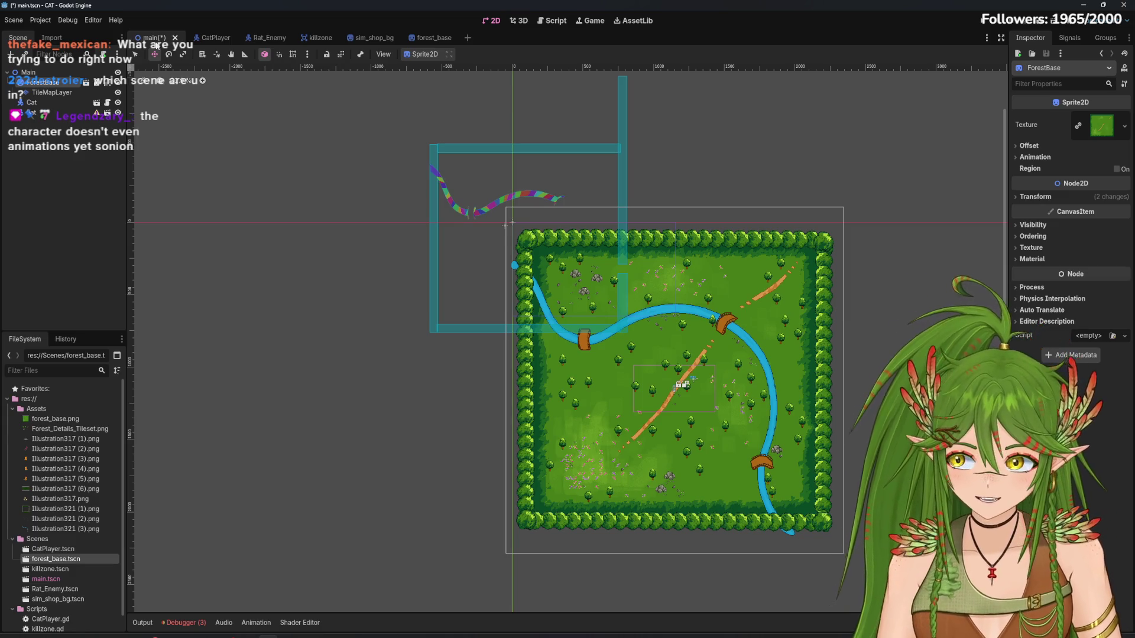
pyautogui.rightClick(57, 86)
# Paste the collision shapes under ForestBase, then move and slightly stretch them onto the map
pyautogui.click(87, 161)
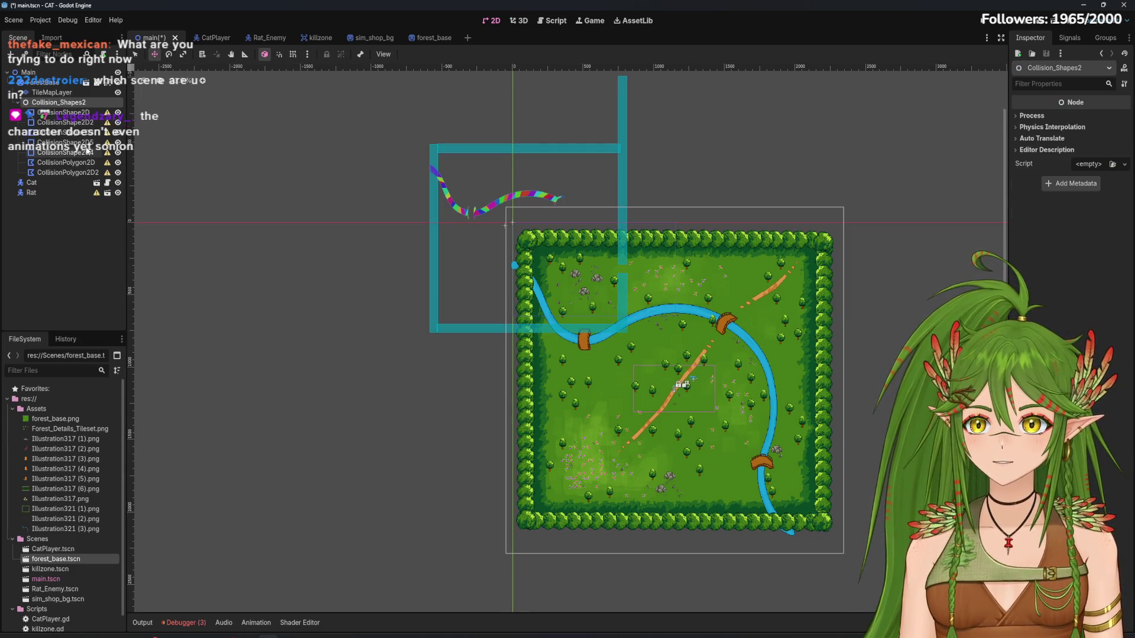
pyautogui.click(62, 112)
pyautogui.keyDown('shift'); pyautogui.click(67, 172); pyautogui.keyUp('shift')
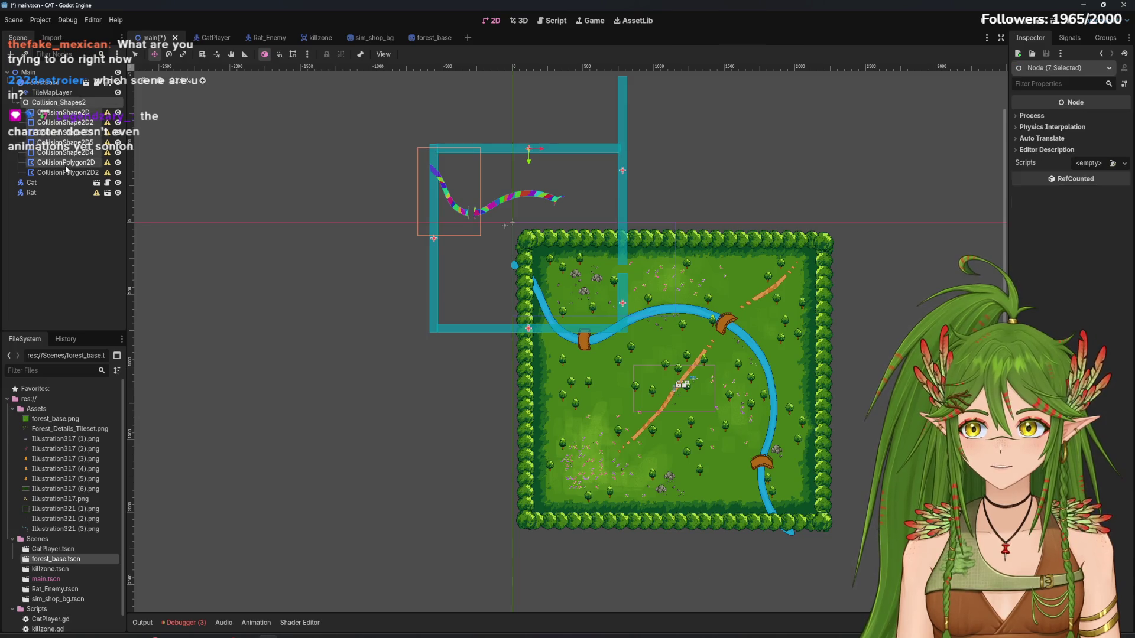
pyautogui.keyDown('shift'); pyautogui.click(66, 172); pyautogui.keyUp('shift')
pyautogui.click(169, 55)
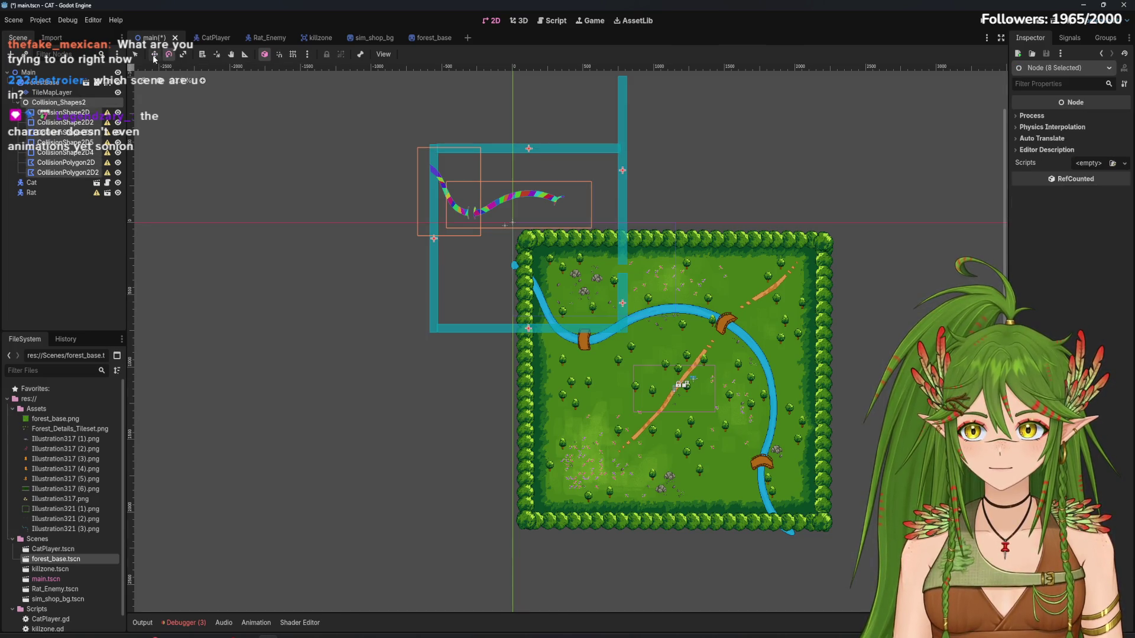
pyautogui.click(154, 55)
pyautogui.moveTo(522, 151)
pyautogui.mouseDown()
pyautogui.moveTo(628, 247)
pyautogui.moveTo(618, 244)
pyautogui.mouseUp()
pyautogui.click(169, 55)
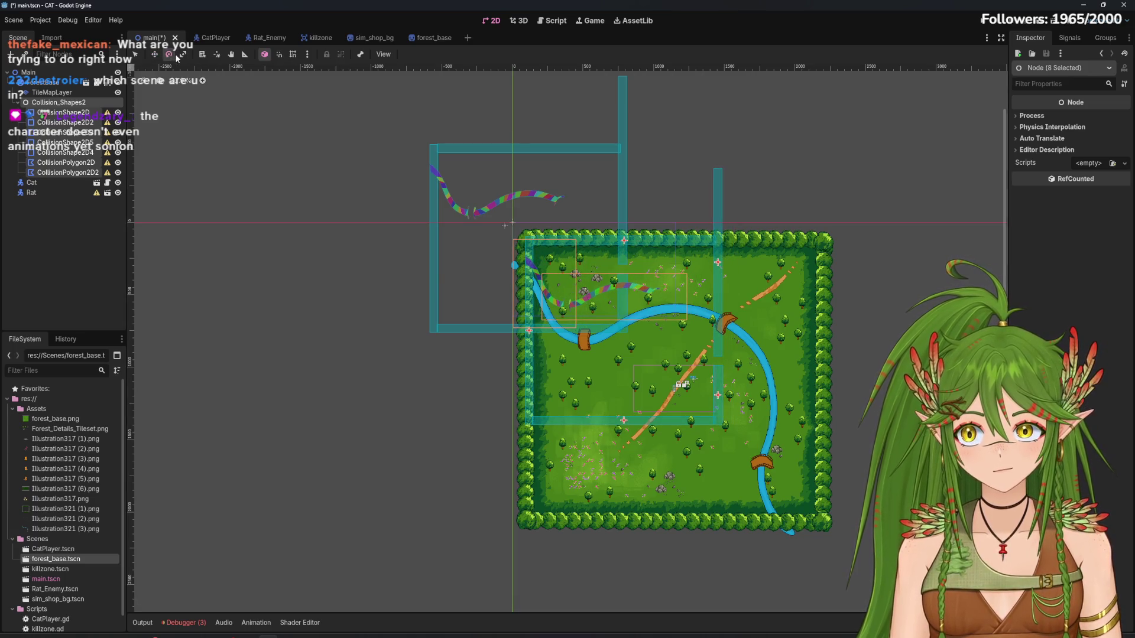
pyautogui.click(183, 54)
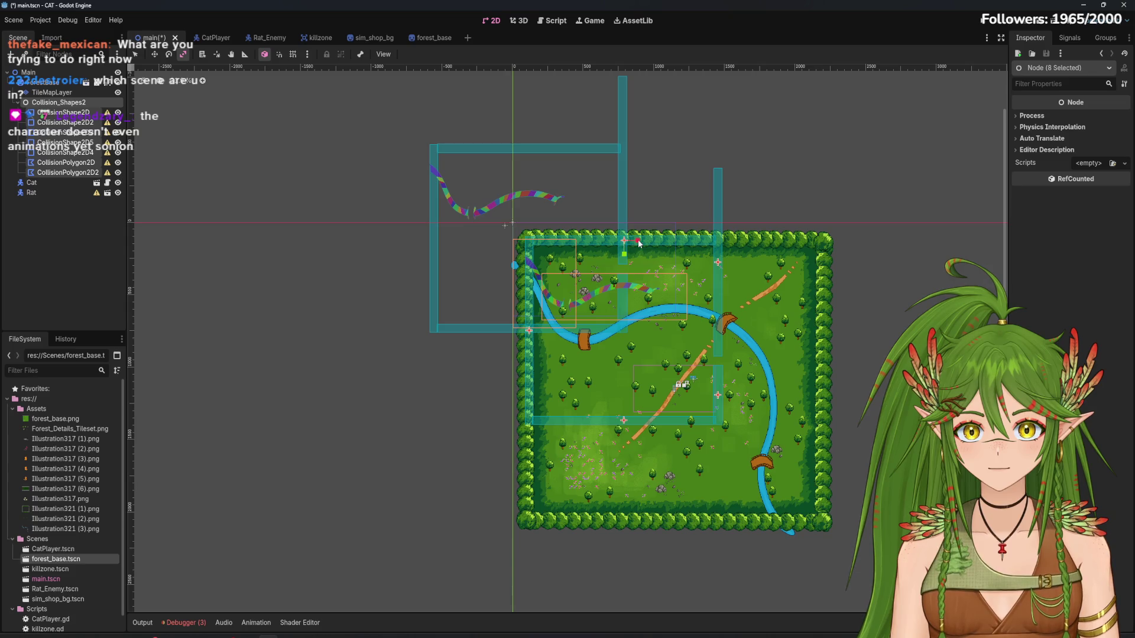
pyautogui.moveTo(638, 241); pyautogui.dragTo(628, 240)
# Zoom and pan to centre the forest map, then bring up the forest_base scene
pyautogui.scroll(1, 634, 246)
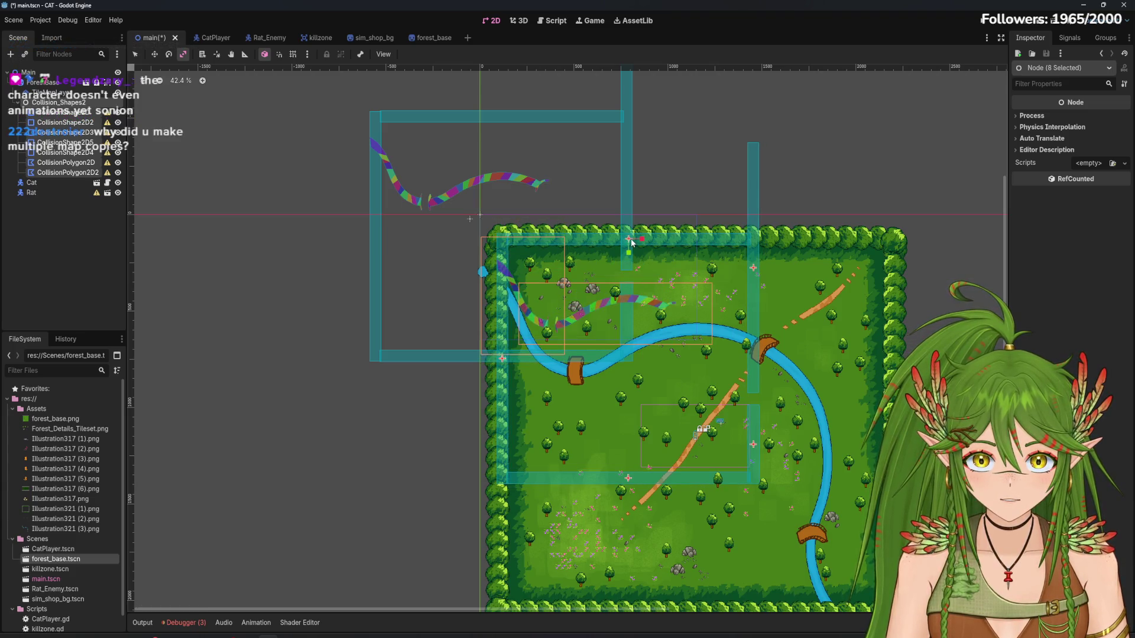
pyautogui.scroll(2, 630, 242)
pyautogui.scroll(2, 631, 242)
pyautogui.scroll(-4, 640, 265)
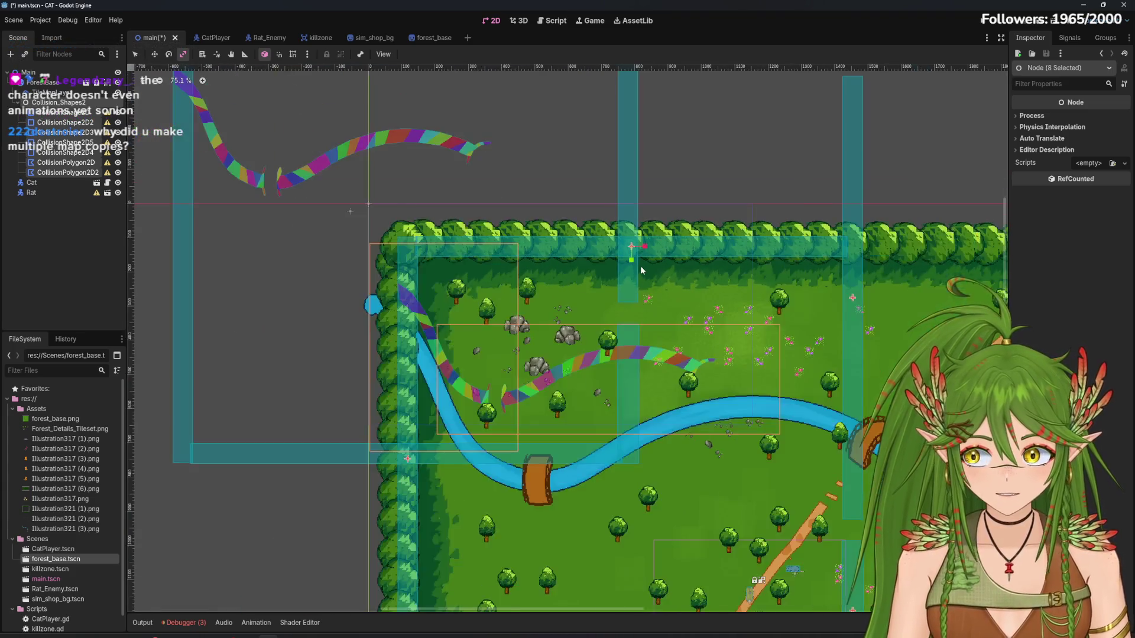
pyautogui.moveTo(679, 298); pyautogui.dragTo(573, 230)
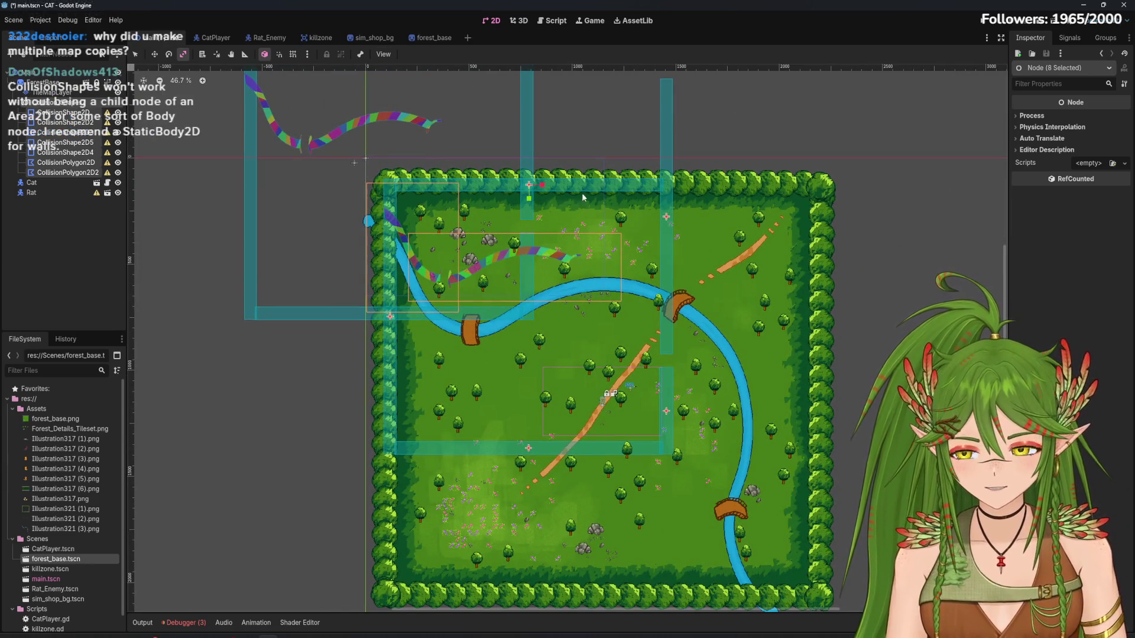
pyautogui.click(435, 39)
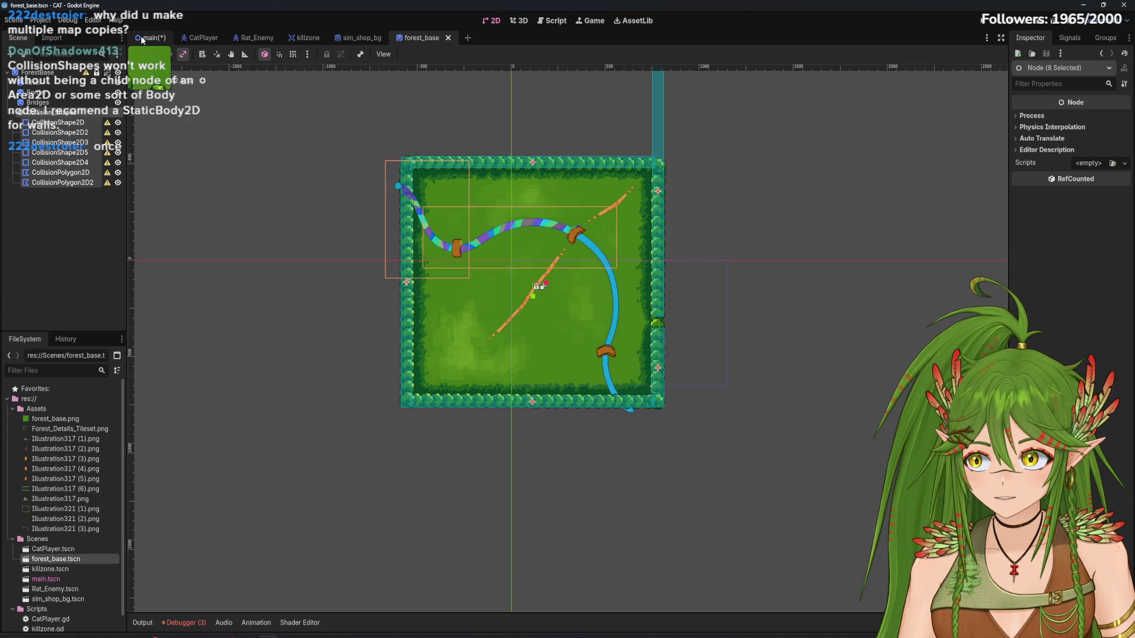
# In the main scene, drag the eight collision shapes down-right onto the forest map
pyautogui.click(141, 37)
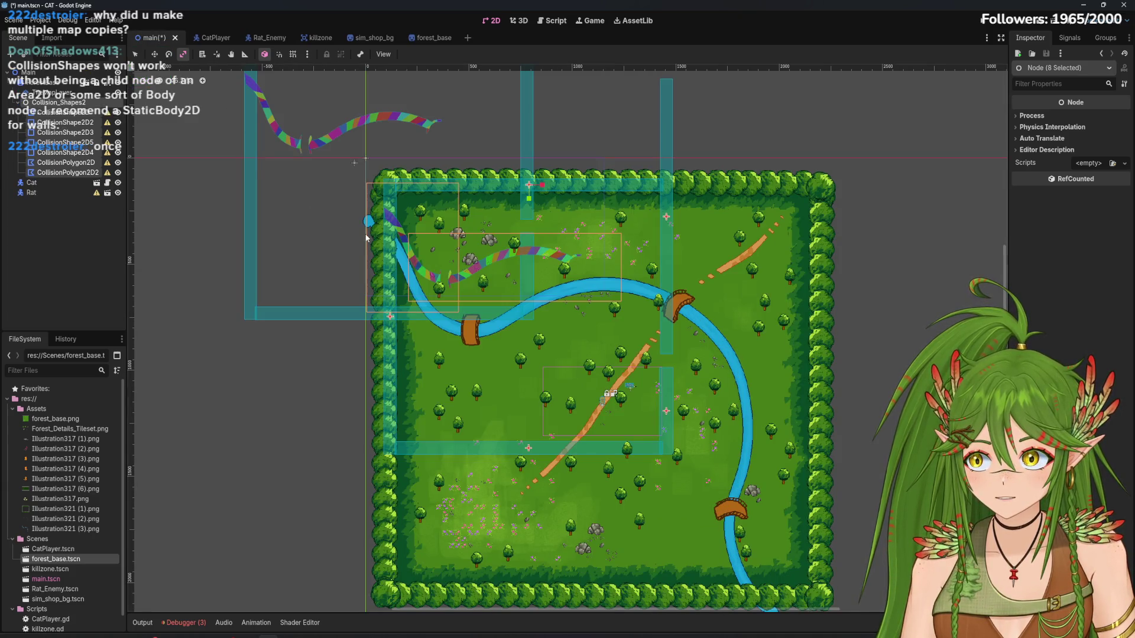
pyautogui.scroll(-2, 514, 266)
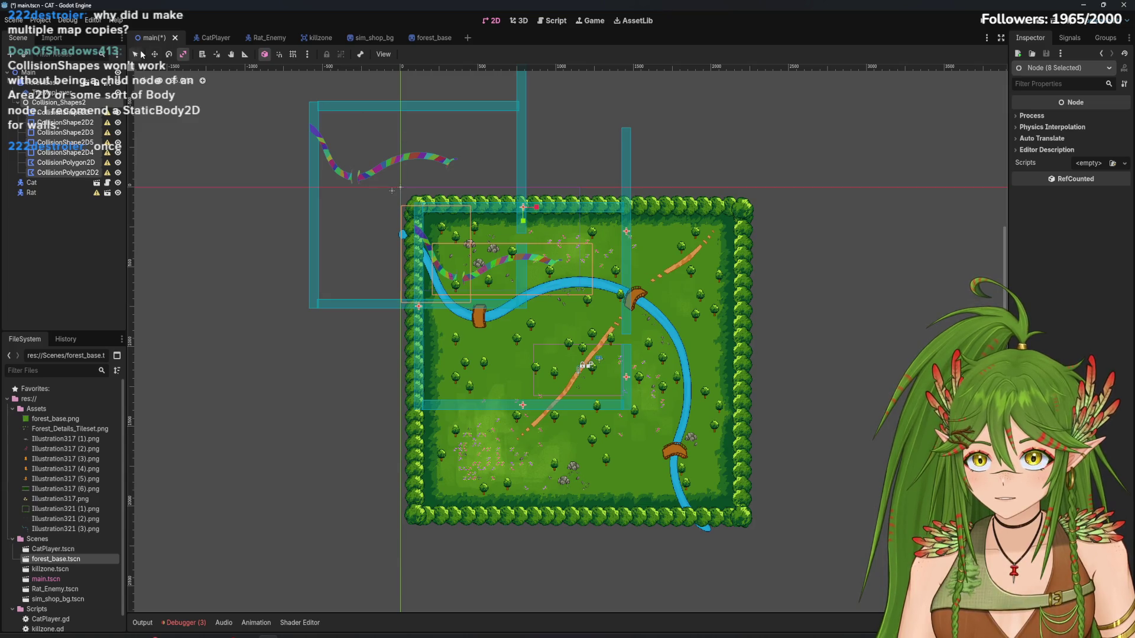
pyautogui.click(154, 54)
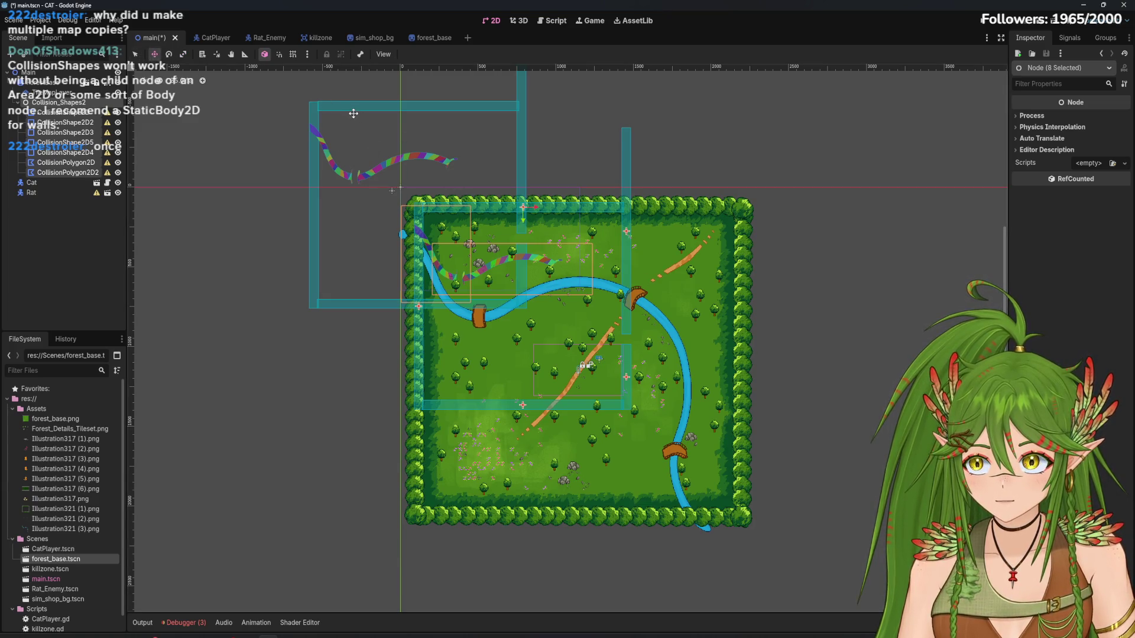
pyautogui.moveTo(354, 113)
pyautogui.mouseDown()
pyautogui.moveTo(489, 181)
pyautogui.moveTo(374, 127)
pyautogui.moveTo(418, 170)
pyautogui.mouseUp()
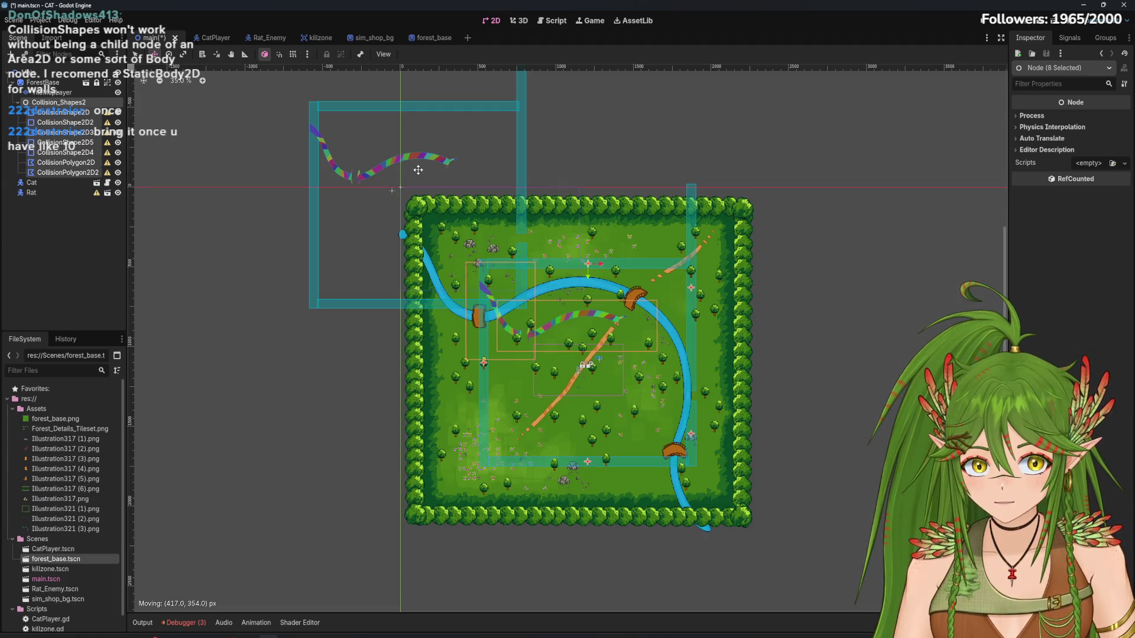
pyautogui.moveTo(418, 170); pyautogui.dragTo(418, 169)
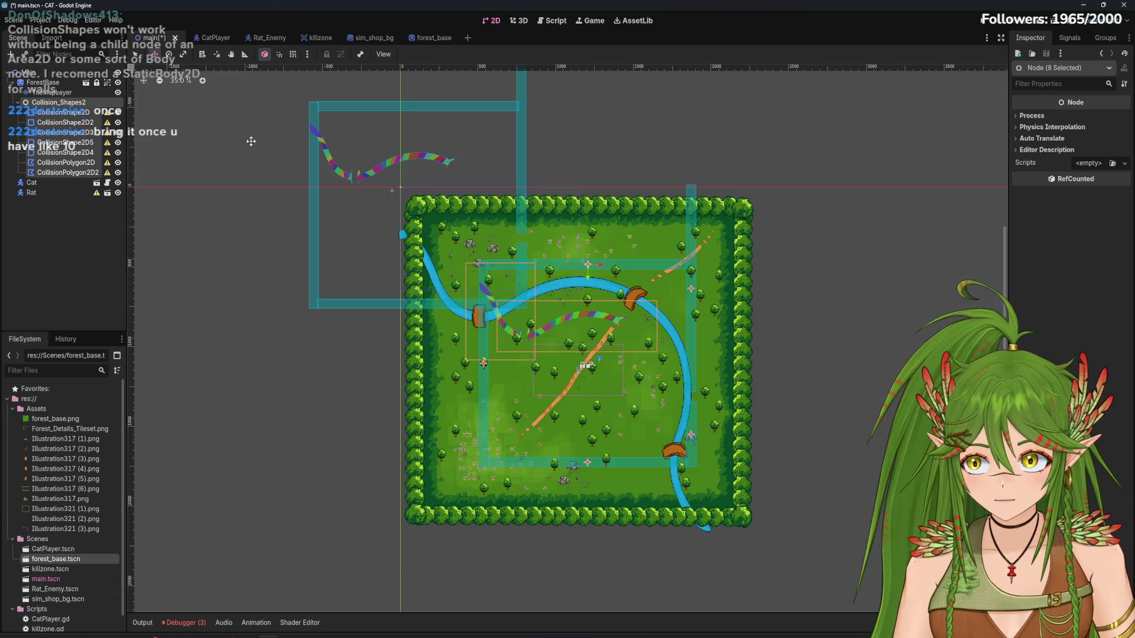
# Try scaling the shapes, undo the oversized scale, and compare against forest_base
pyautogui.click(183, 53)
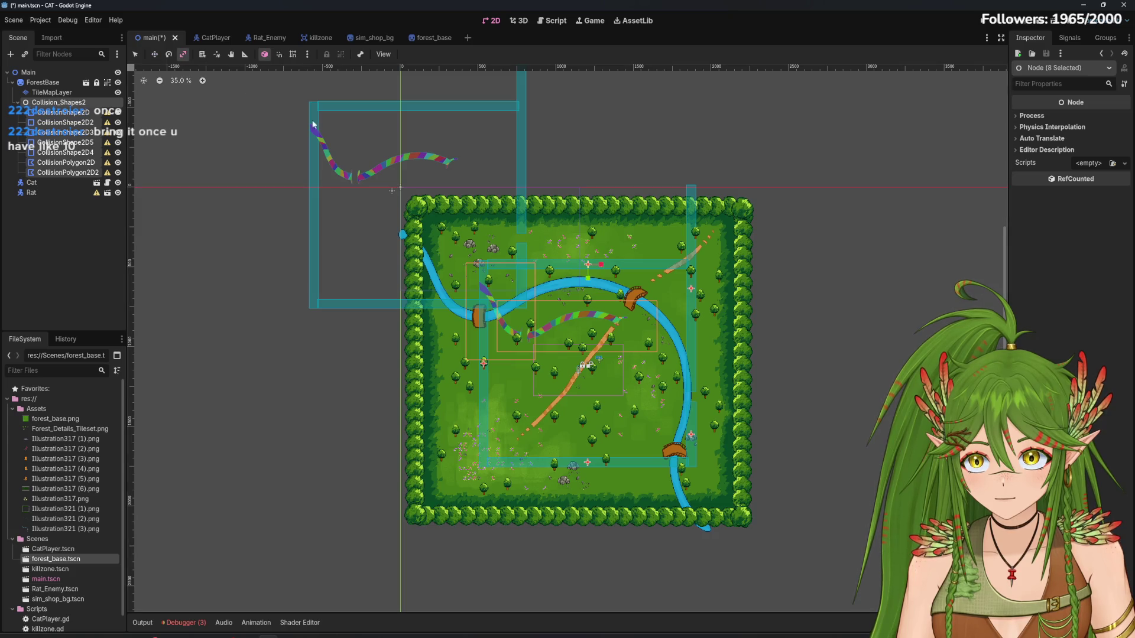
pyautogui.moveTo(588, 267); pyautogui.dragTo(592, 267)
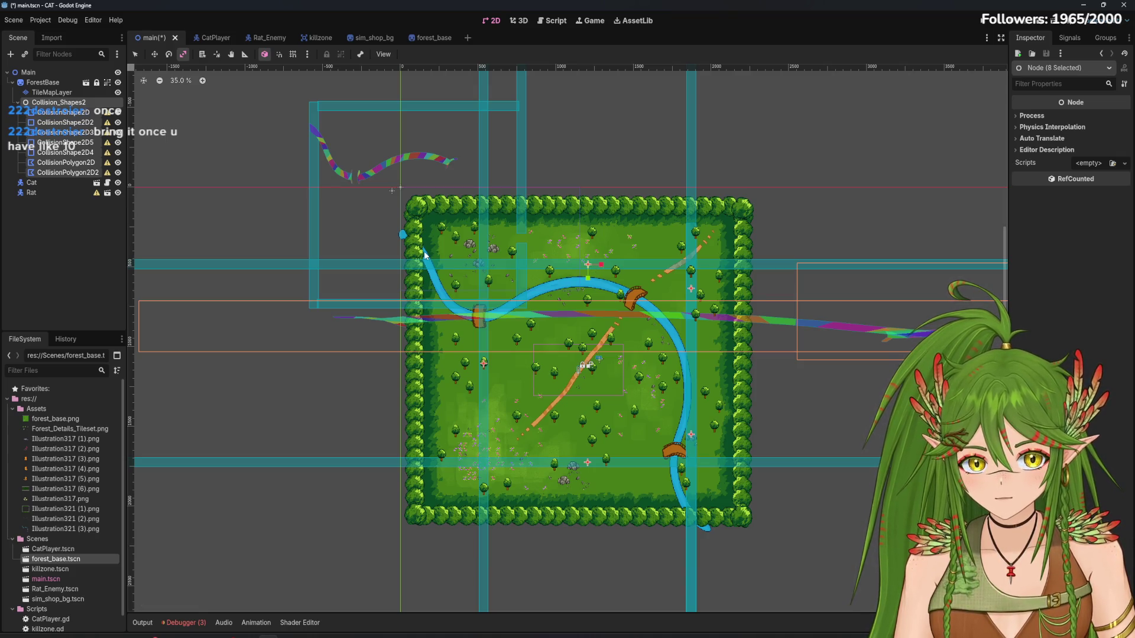
pyautogui.click(82, 103)
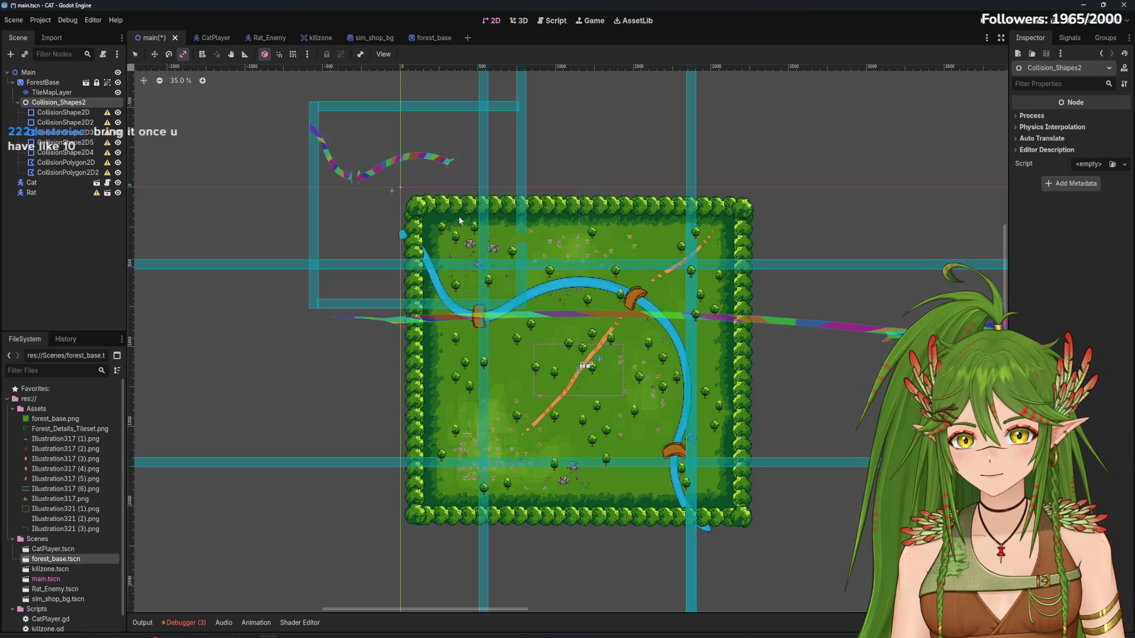
pyautogui.hotkey('ctrl', 'z')
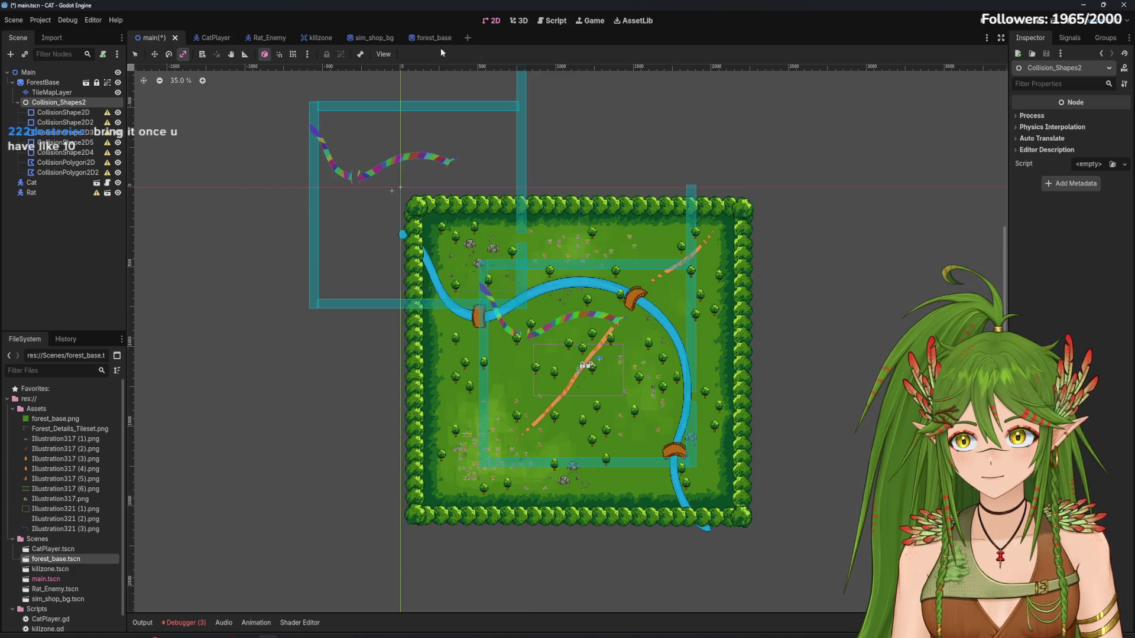
pyautogui.click(424, 38)
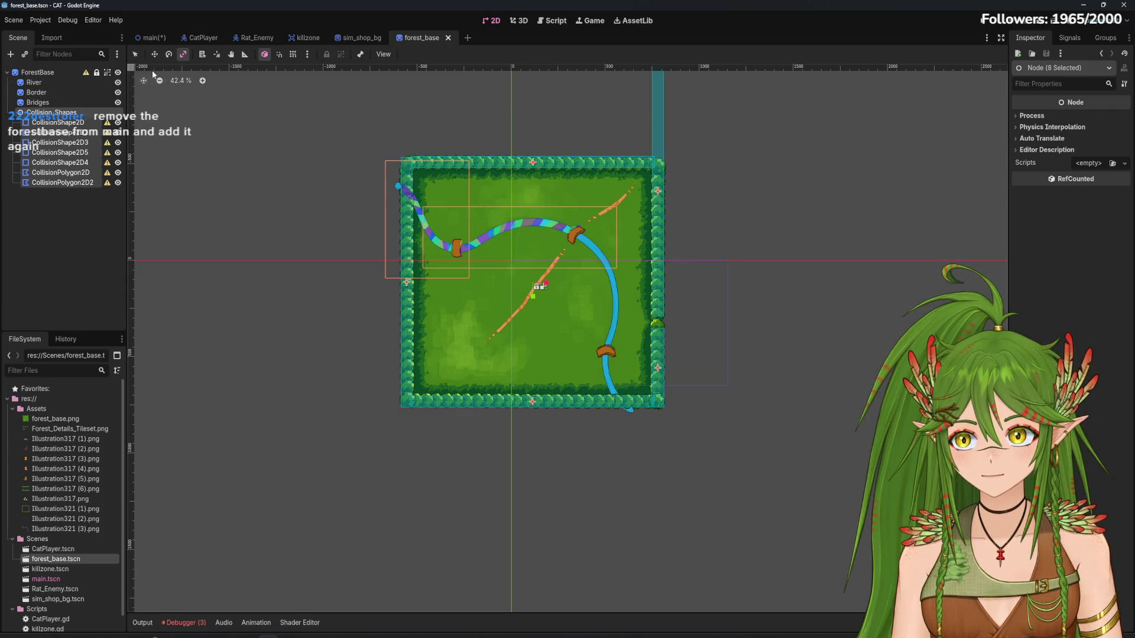
pyautogui.click(149, 39)
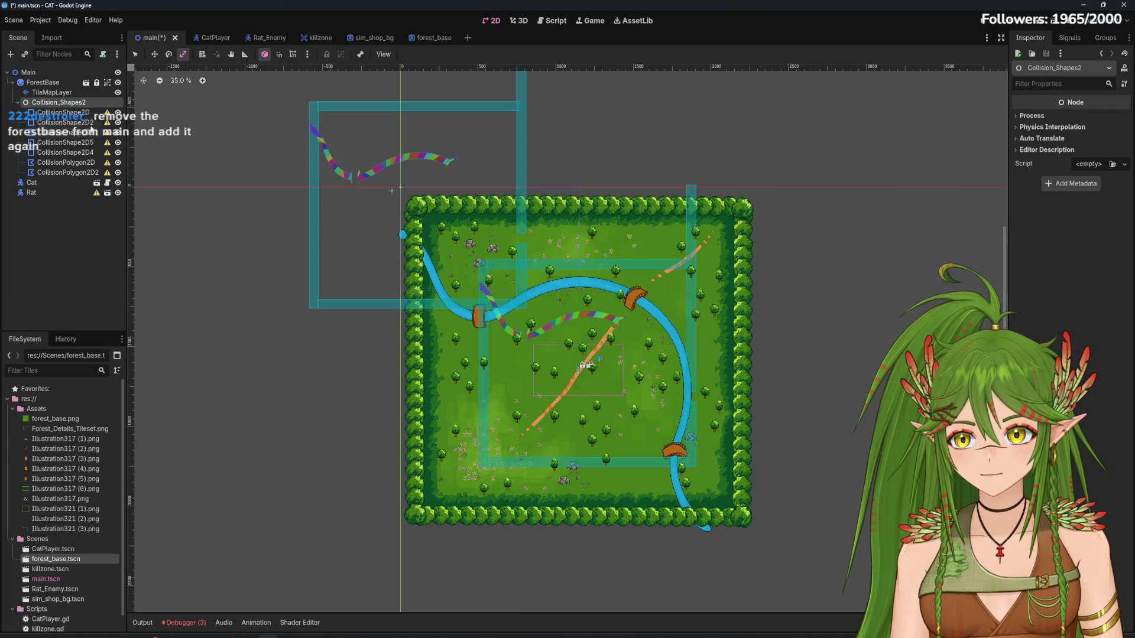
# Delete the eight pasted collision nodes from the main scene
pyautogui.keyDown('shift'); pyautogui.click(67, 172); pyautogui.keyUp('shift')
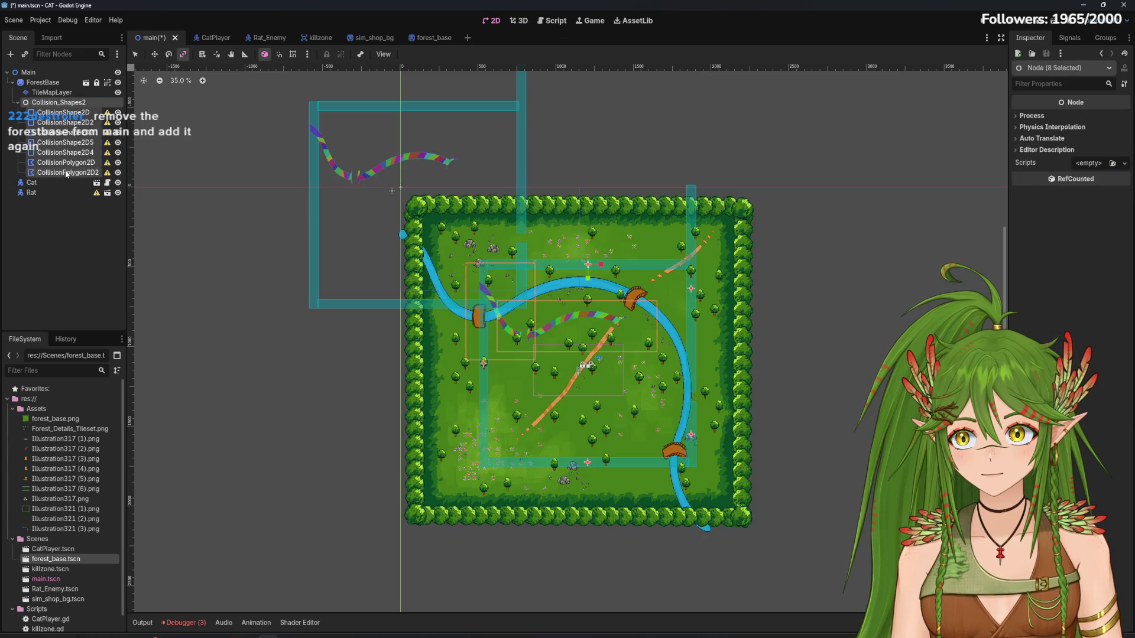
pyautogui.rightClick(84, 110)
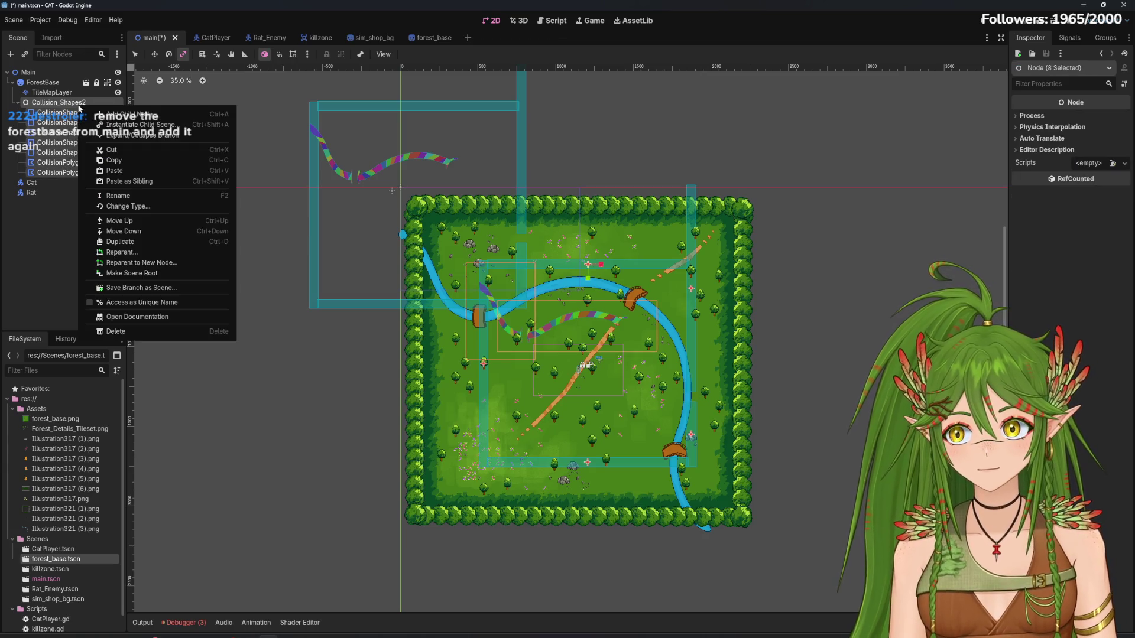
pyautogui.click(164, 333)
pyautogui.press('Return')
# Move TileMapLayer out from under ForestBase, make it visible, and hide the ForestBase map
pyautogui.click(52, 94)
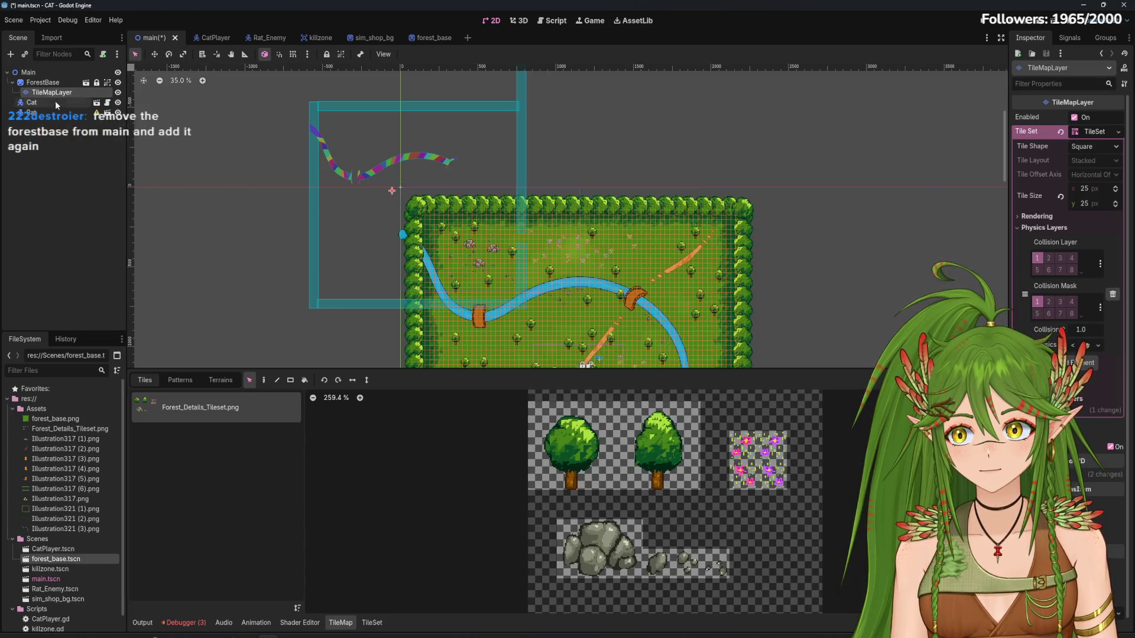
pyautogui.moveTo(55, 104); pyautogui.dragTo(121, 118)
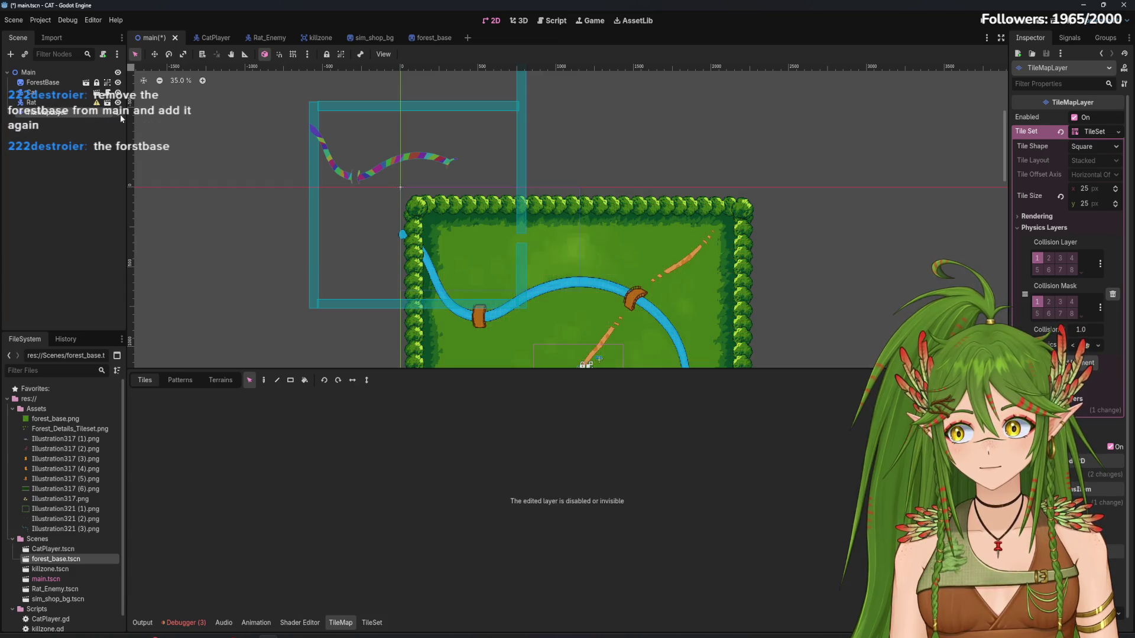
pyautogui.rightClick(57, 82)
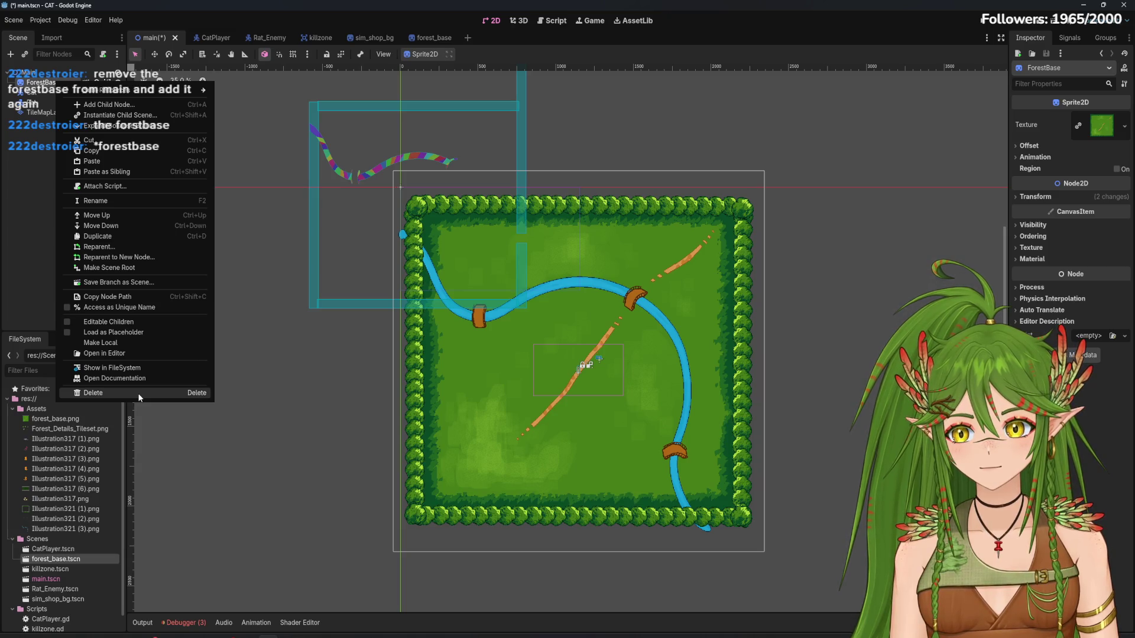
pyautogui.click(20, 185)
pyautogui.click(87, 115)
pyautogui.click(118, 113)
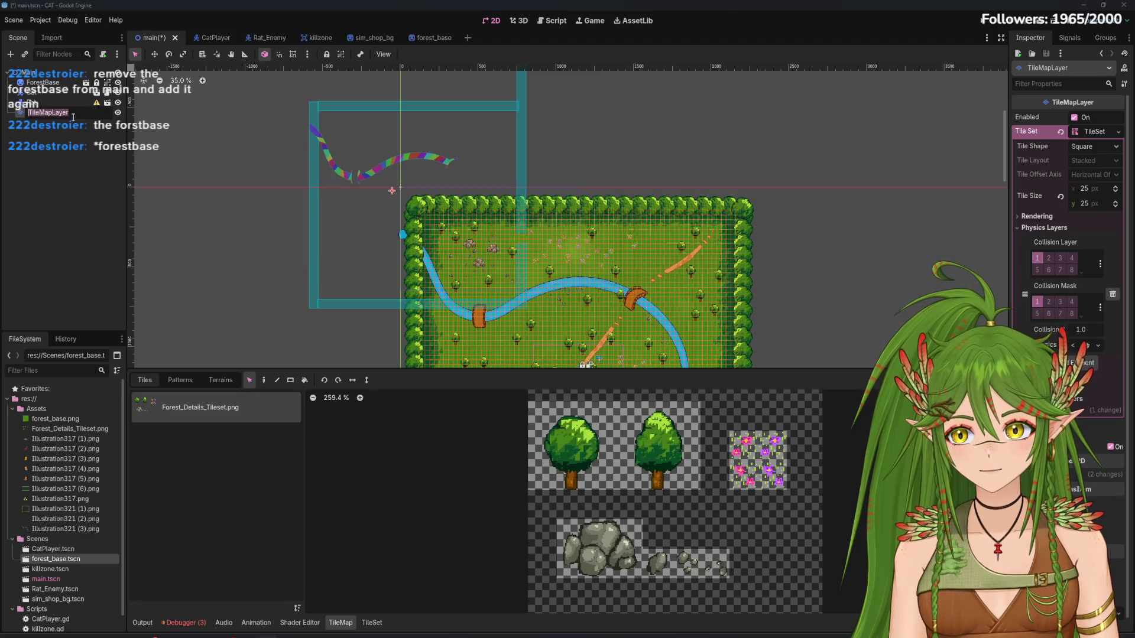
pyautogui.click(60, 83)
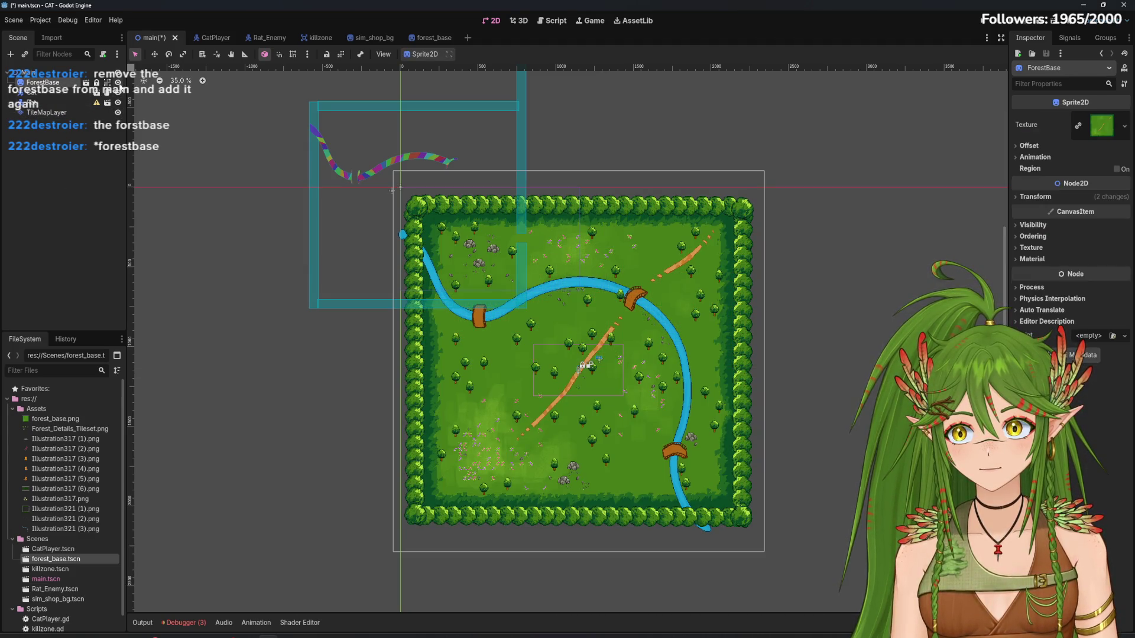
pyautogui.click(118, 82)
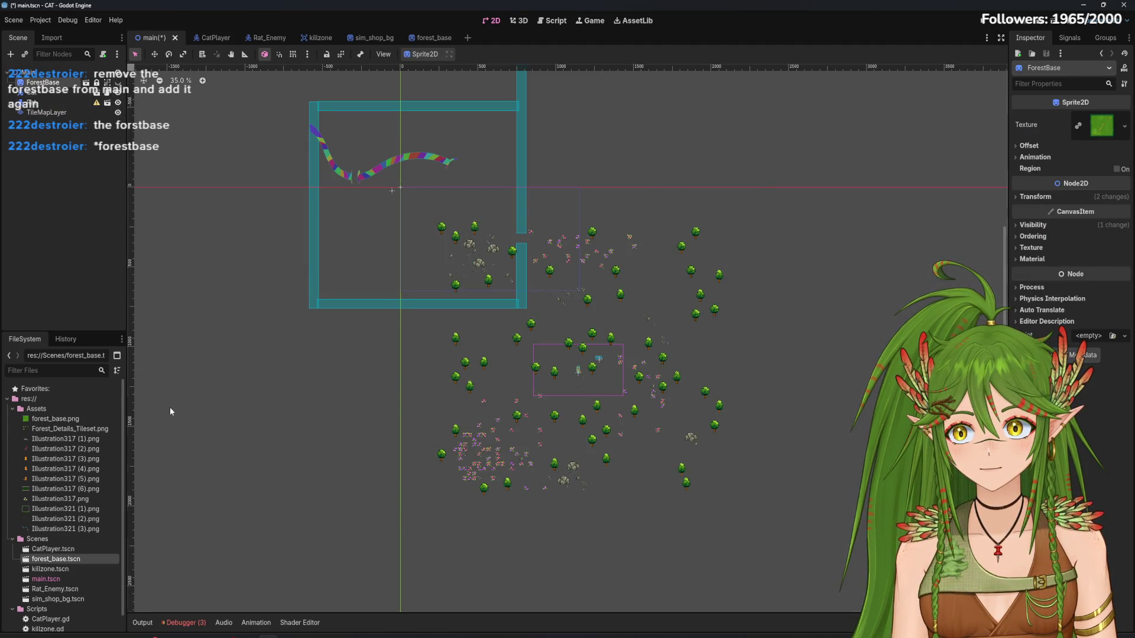
# Instance another copy of forest_base.tscn into the main scene
pyautogui.click(56, 217)
pyautogui.scroll(-1, 72, 550)
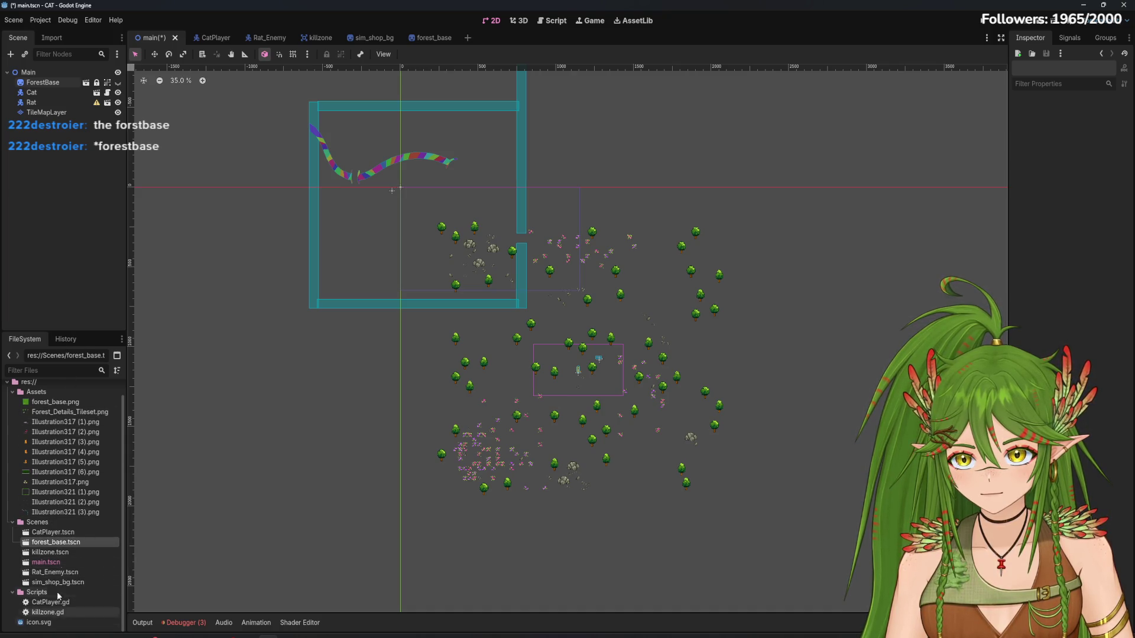
pyautogui.moveTo(56, 542)
pyautogui.mouseDown()
pyautogui.moveTo(115, 496)
pyautogui.moveTo(510, 299)
pyautogui.moveTo(496, 283)
pyautogui.mouseUp()
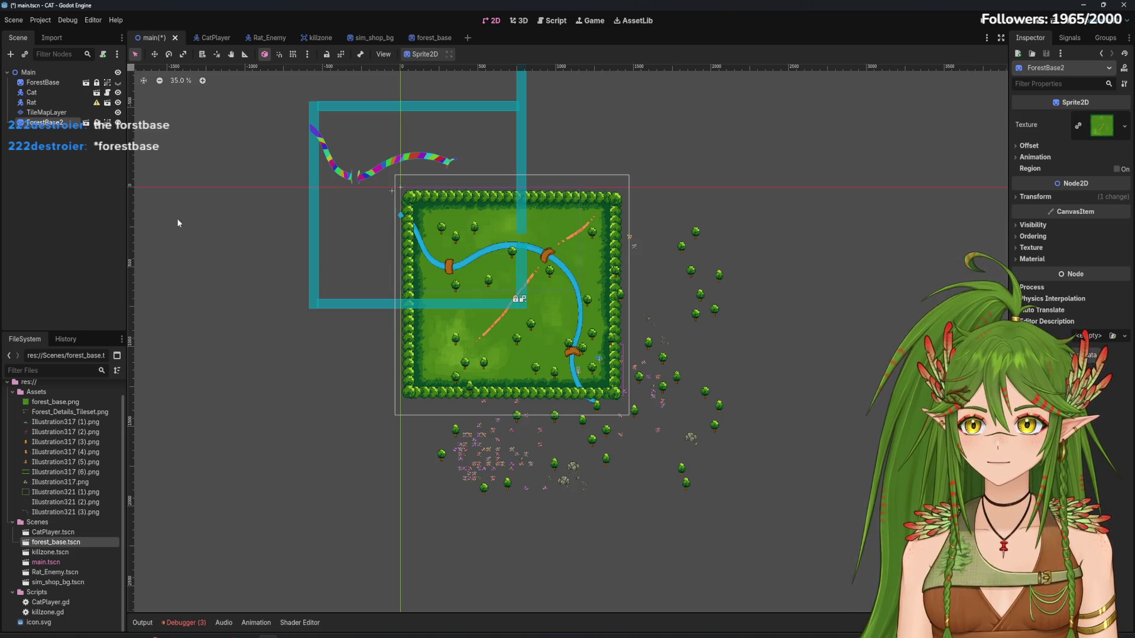
pyautogui.click(156, 55)
pyautogui.click(183, 54)
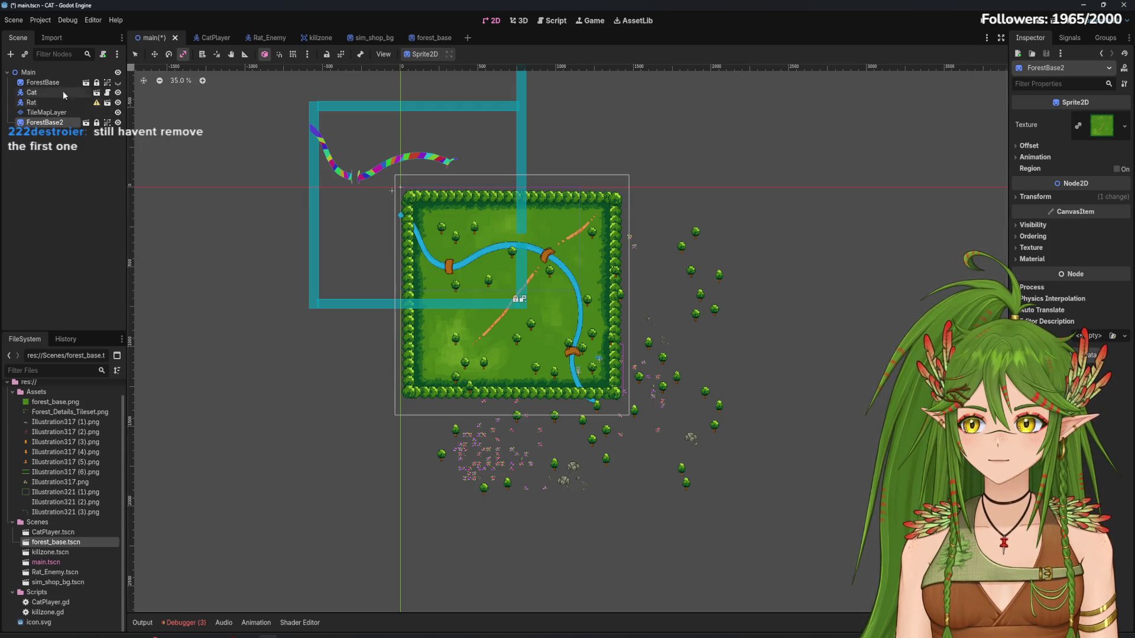
# Delete the original ForestBase node from the main scene
pyautogui.click(40, 84)
pyautogui.rightClick(40, 83)
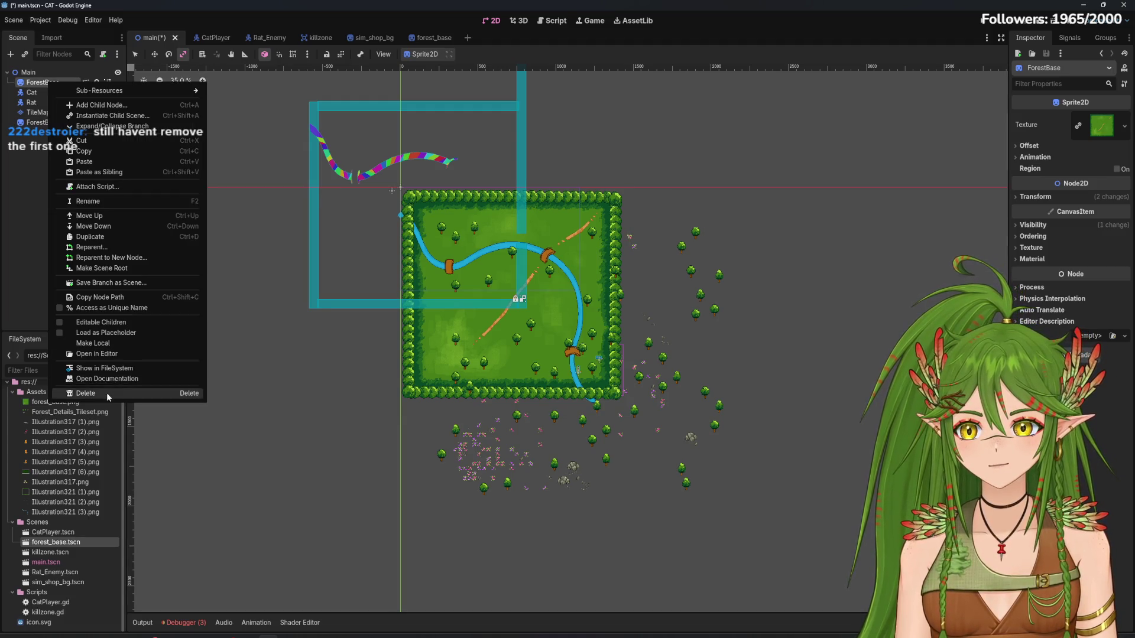
pyautogui.click(76, 394)
pyautogui.click(535, 341)
# Unlock the ForestBase2 instance and delete it as well
pyautogui.click(45, 113)
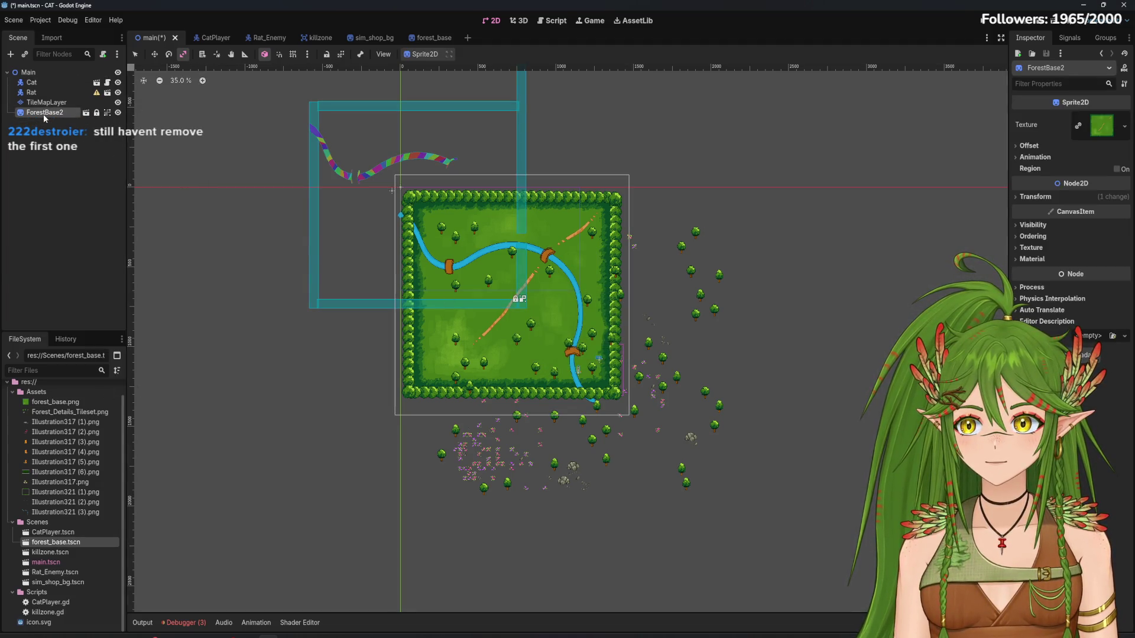
pyautogui.moveTo(496, 337); pyautogui.dragTo(379, 244)
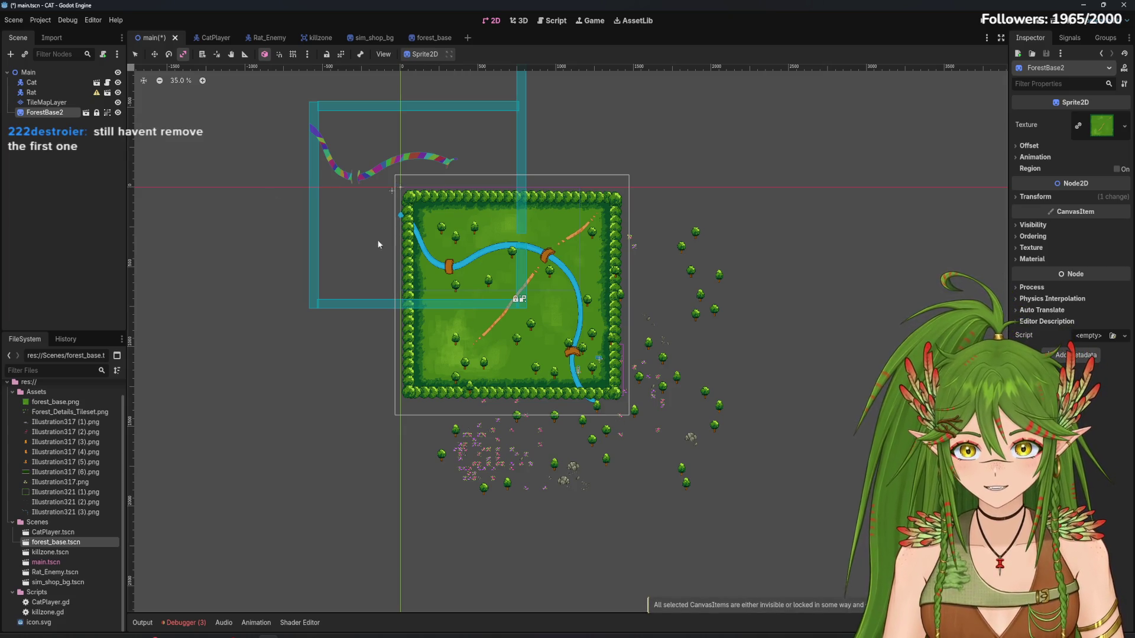
pyautogui.click(97, 113)
pyautogui.moveTo(517, 319); pyautogui.dragTo(545, 349)
pyautogui.rightClick(545, 349)
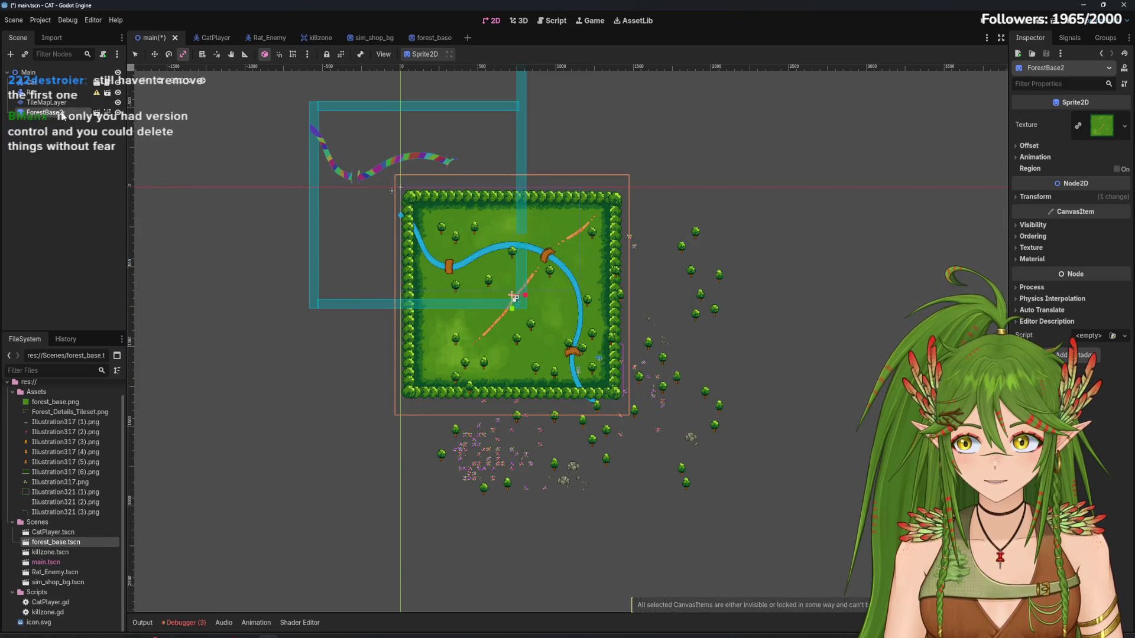
pyautogui.press('Delete')
pyautogui.press('Return')
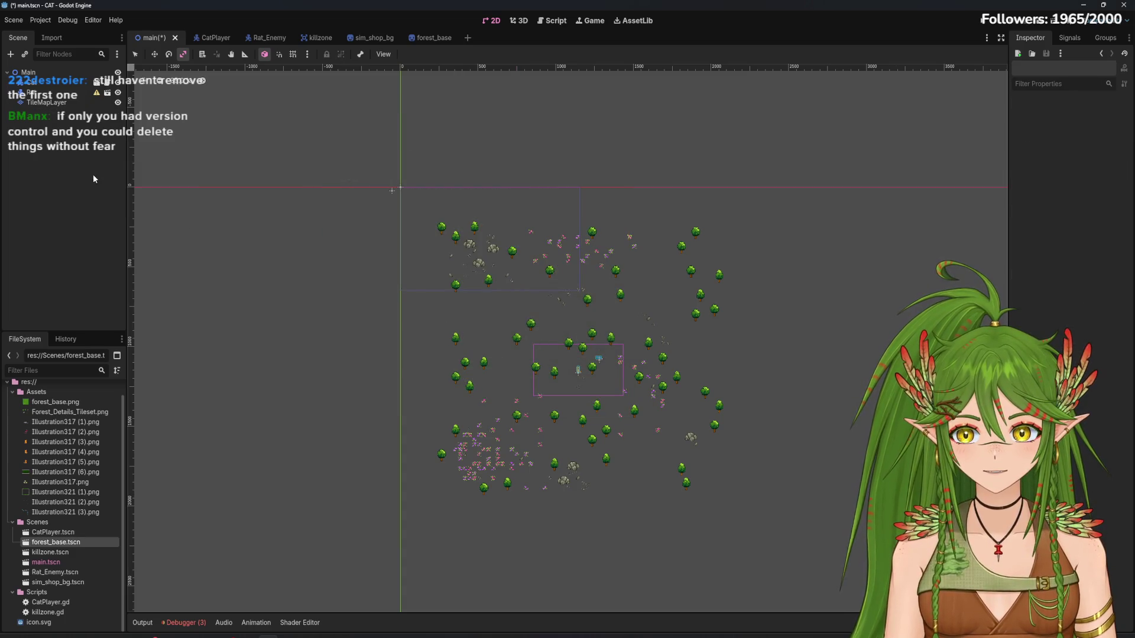
# Cancel a forest_base instance and add a trial Area2D to the main scene, shifting it slightly
pyautogui.moveTo(56, 542)
pyautogui.mouseDown()
pyautogui.moveTo(520, 334)
pyautogui.moveTo(499, 344)
pyautogui.mouseUp()
pyautogui.click(606, 343)
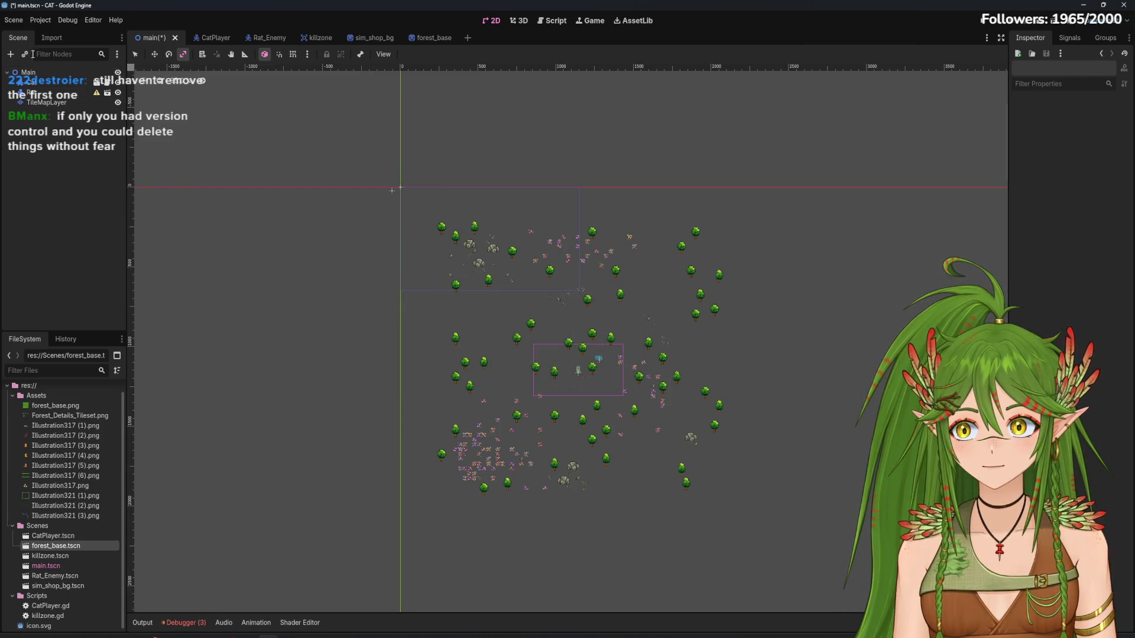
pyautogui.hotkey('ctrl', 'a')
pyautogui.write('area')
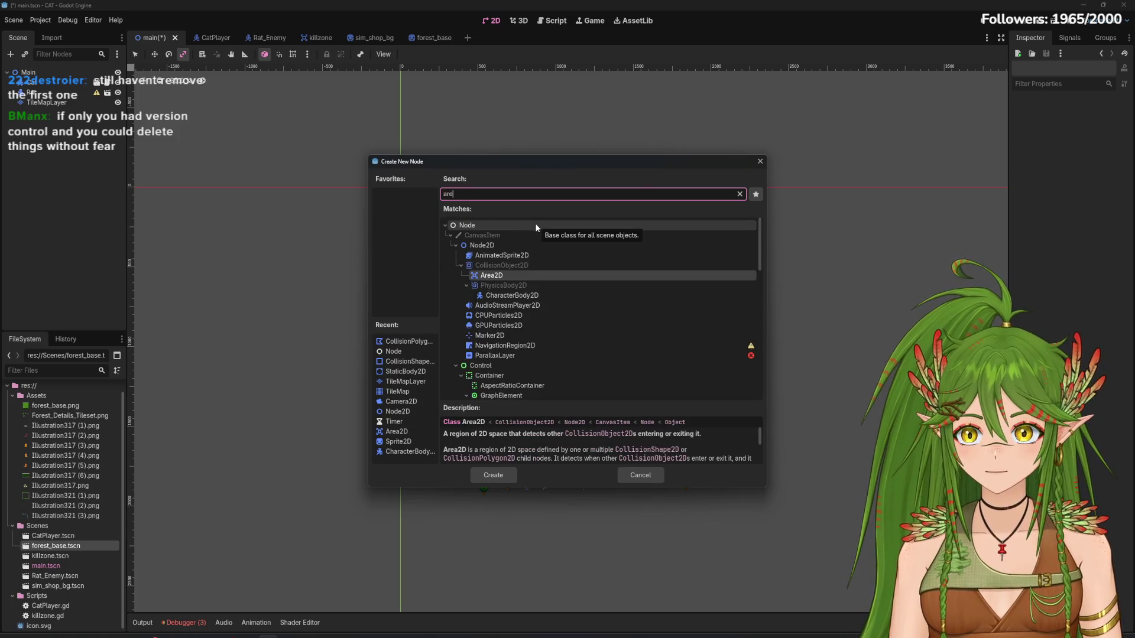
pyautogui.click(494, 476)
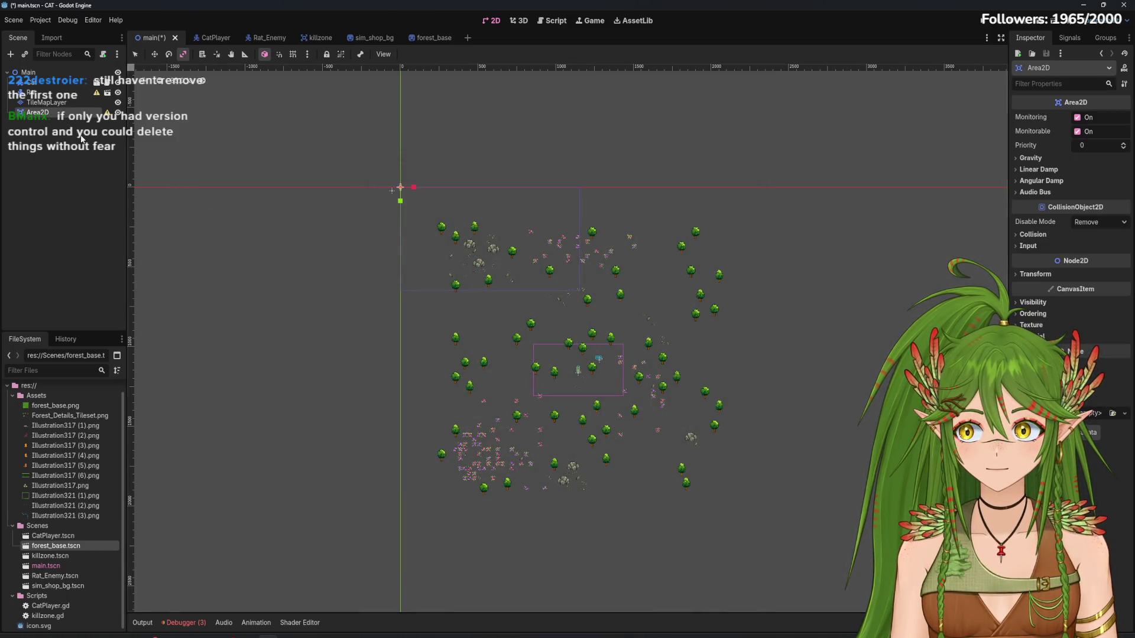
pyautogui.moveTo(401, 200)
pyautogui.mouseDown()
pyautogui.moveTo(411, 243)
pyautogui.moveTo(586, 288)
pyautogui.moveTo(598, 358)
pyautogui.moveTo(484, 239)
pyautogui.moveTo(519, 261)
pyautogui.moveTo(597, 367)
pyautogui.moveTo(428, 181)
pyautogui.moveTo(443, 222)
pyautogui.mouseUp()
pyautogui.press('w')
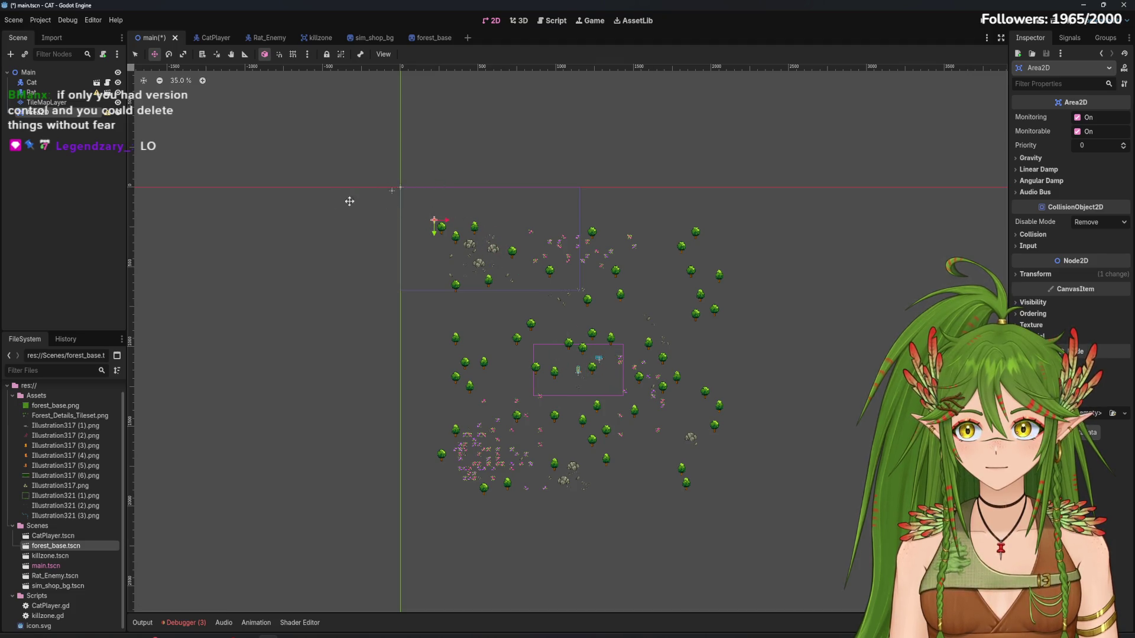
# Delete the trial Area2D from main and bring up the forest_base scene
pyautogui.scroll(5, 417, 238)
pyautogui.scroll(1, 484, 201)
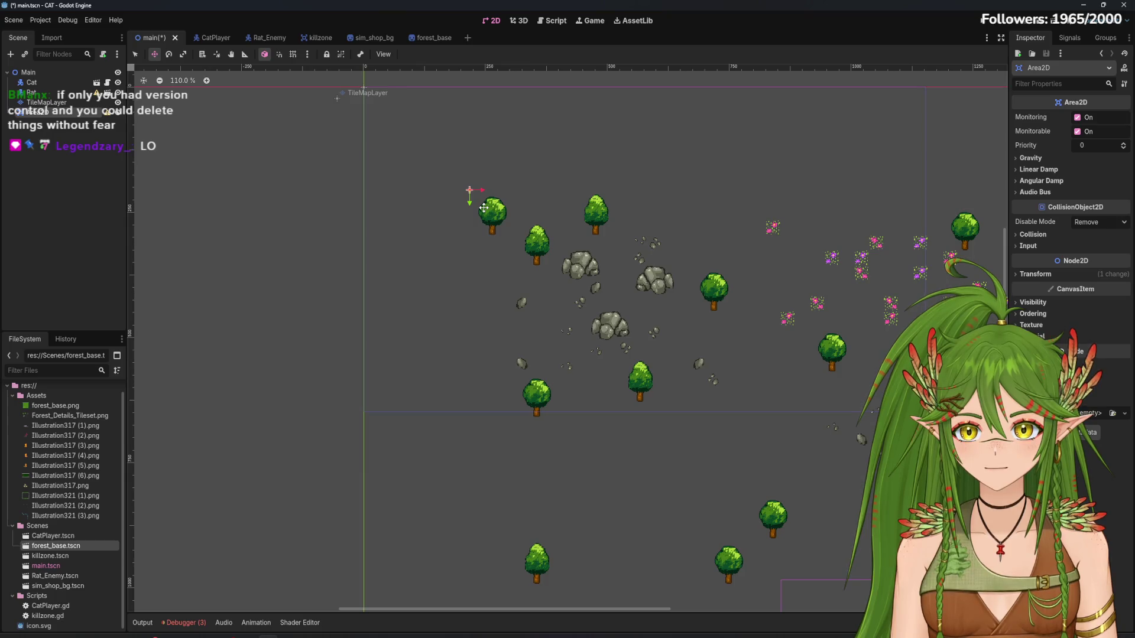
pyautogui.scroll(-1, 484, 207)
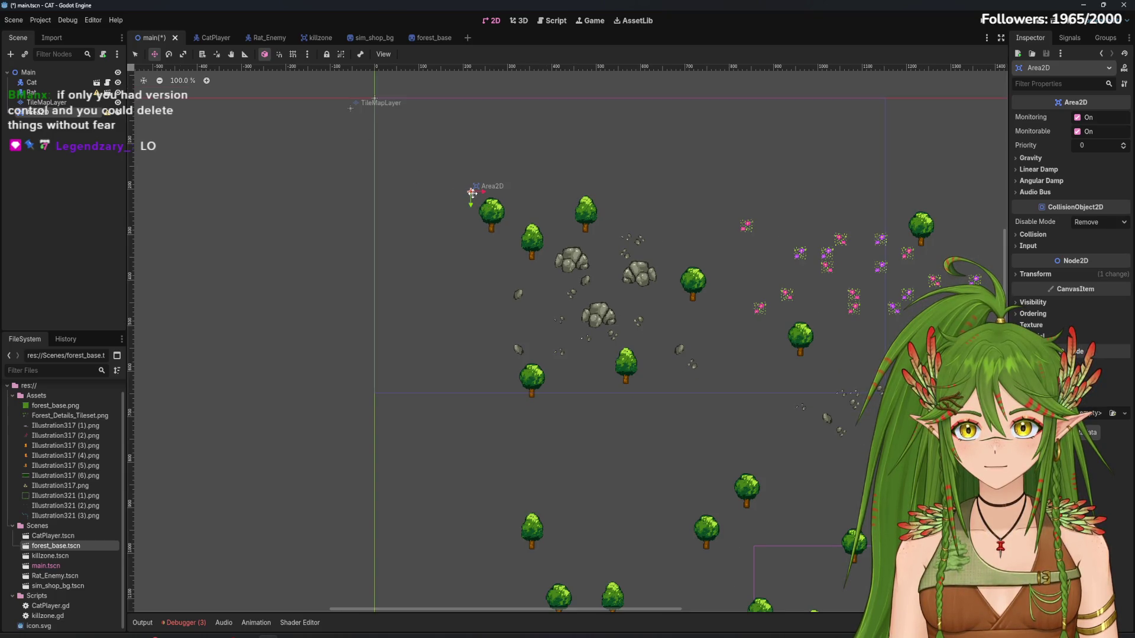
pyautogui.rightClick(69, 116)
pyautogui.click(101, 374)
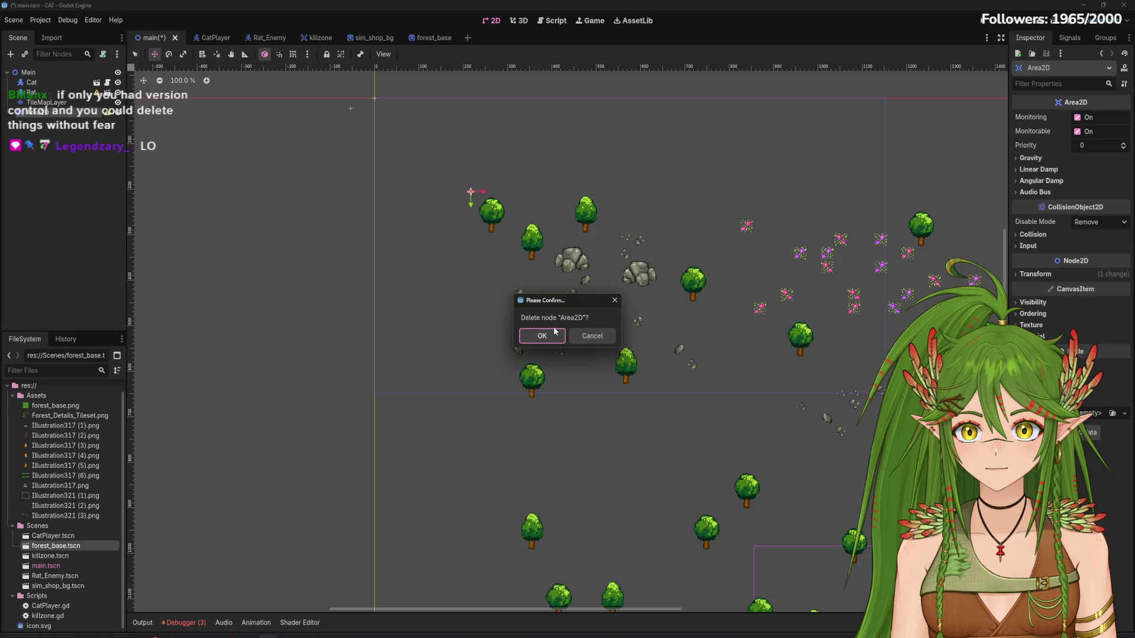
pyautogui.click(542, 333)
pyautogui.scroll(-2, 542, 335)
pyautogui.click(431, 37)
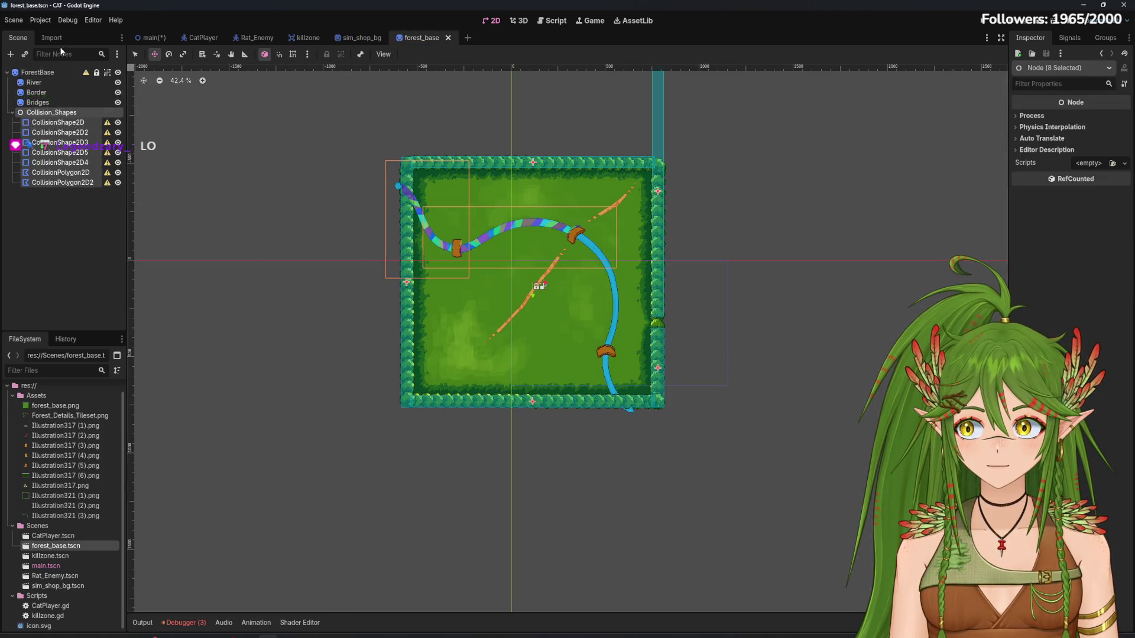
# Create an Area2D in forest_base, place it first under ForestBase above River, and shift it down
pyautogui.click(12, 54)
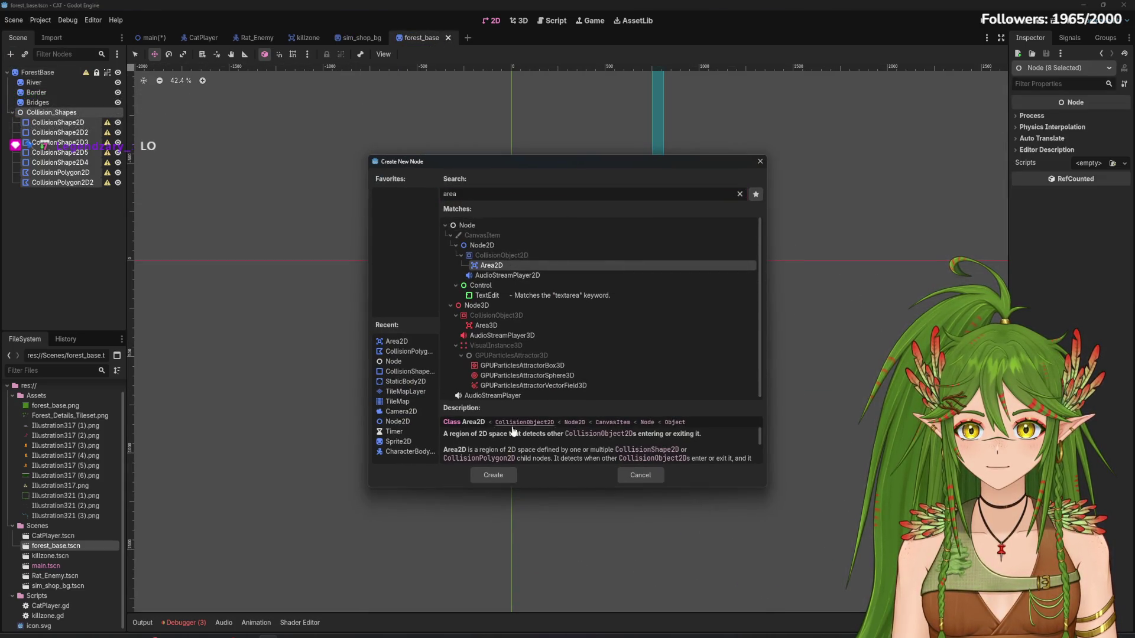
pyautogui.click(501, 478)
pyautogui.moveTo(52, 192); pyautogui.dragTo(44, 75)
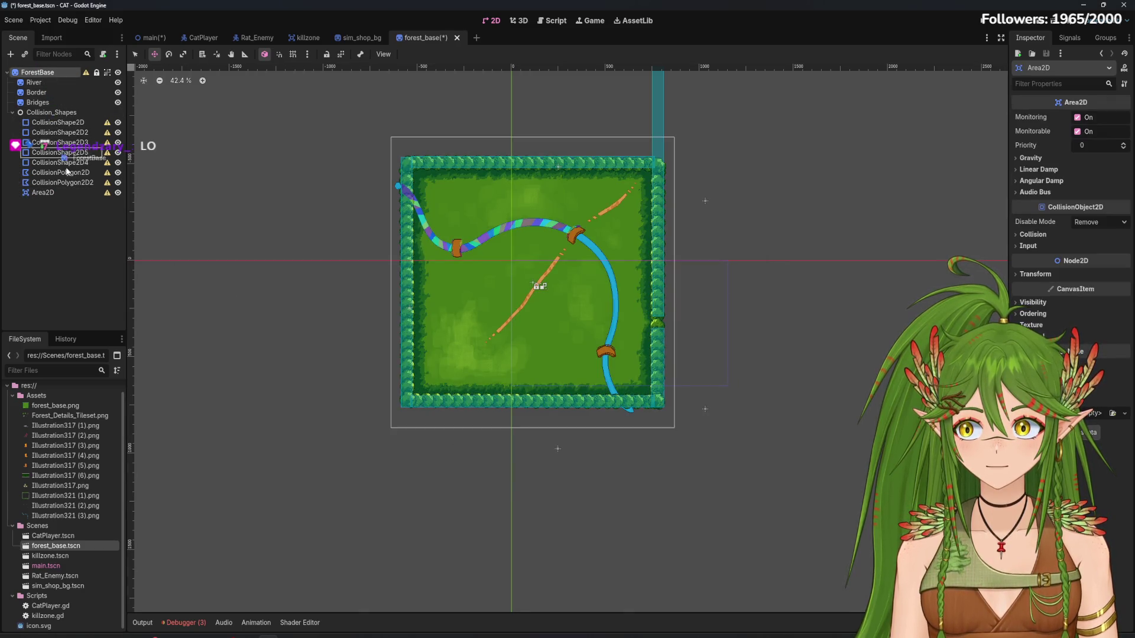
pyautogui.click(42, 193)
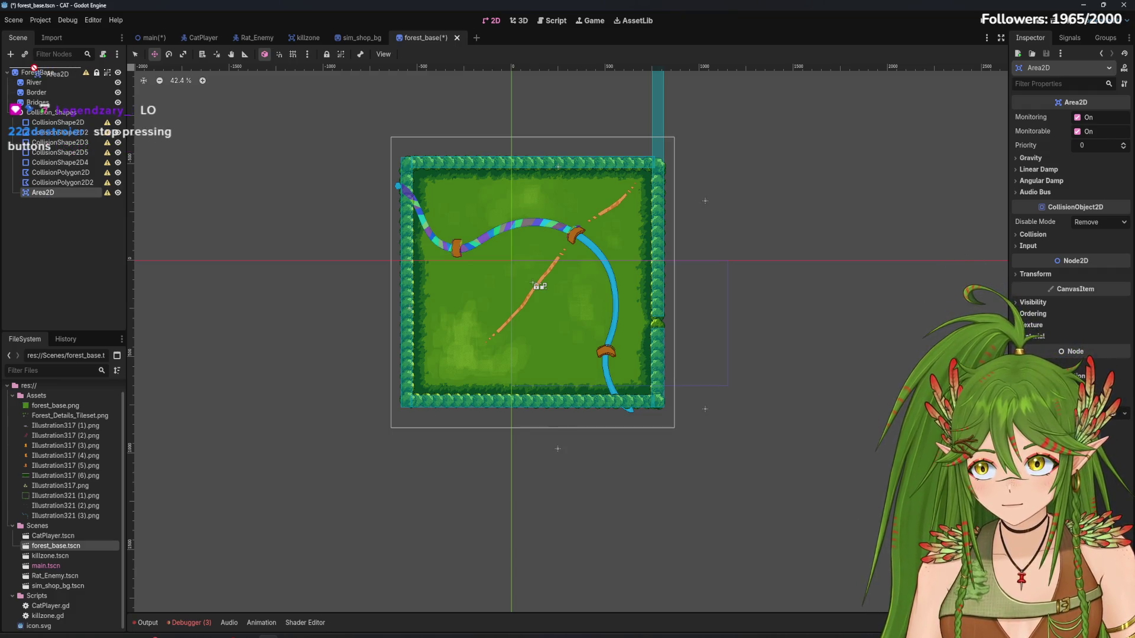
pyautogui.moveTo(50, 195); pyautogui.dragTo(37, 74)
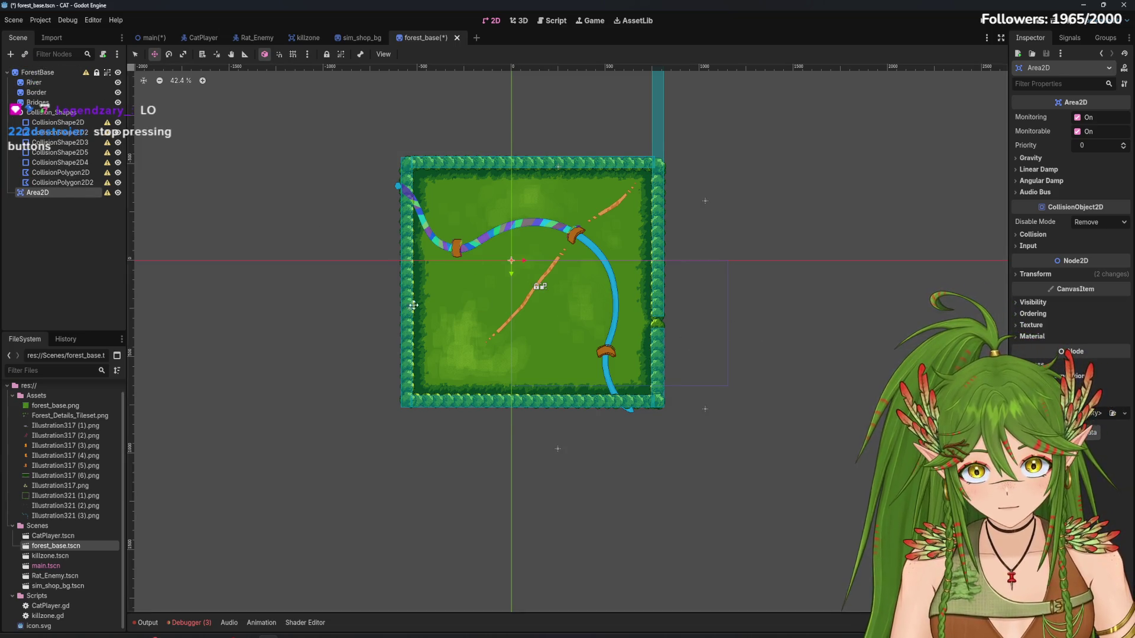
pyautogui.moveTo(36, 192); pyautogui.dragTo(41, 82)
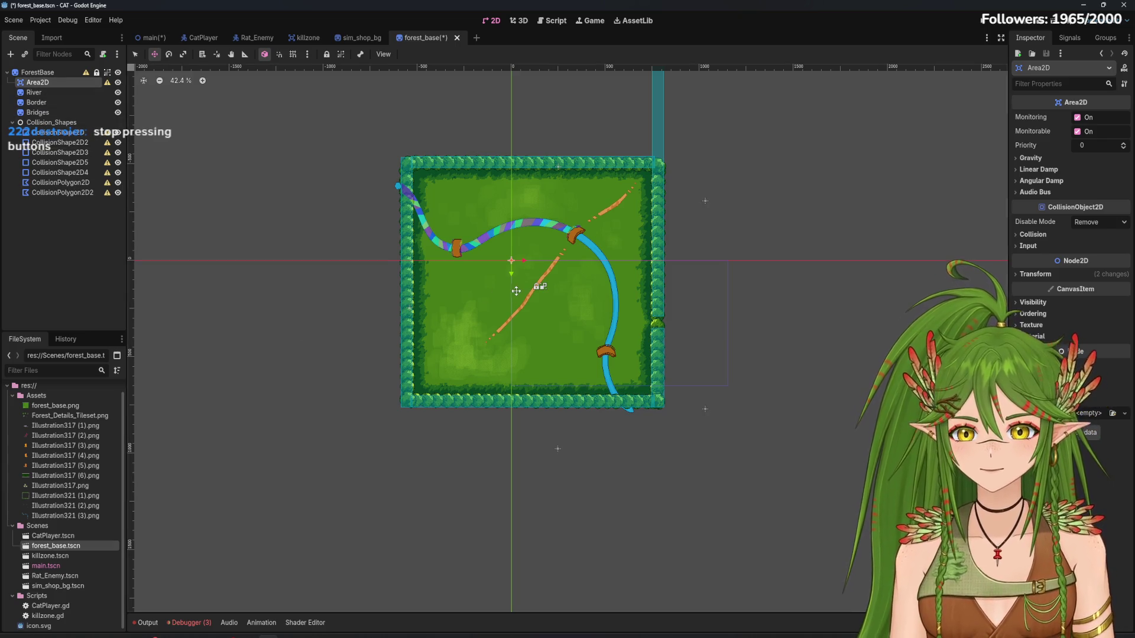
pyautogui.scroll(4, 517, 259)
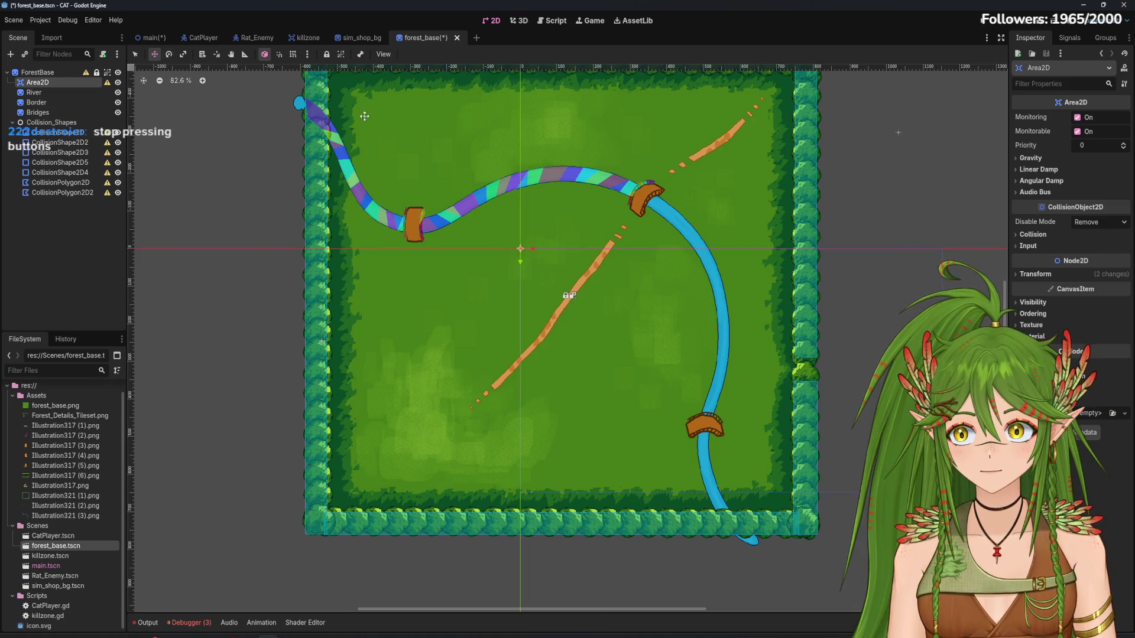
pyautogui.moveTo(520, 244)
pyautogui.mouseDown()
pyautogui.moveTo(565, 278)
pyautogui.moveTo(518, 282)
pyautogui.mouseUp()
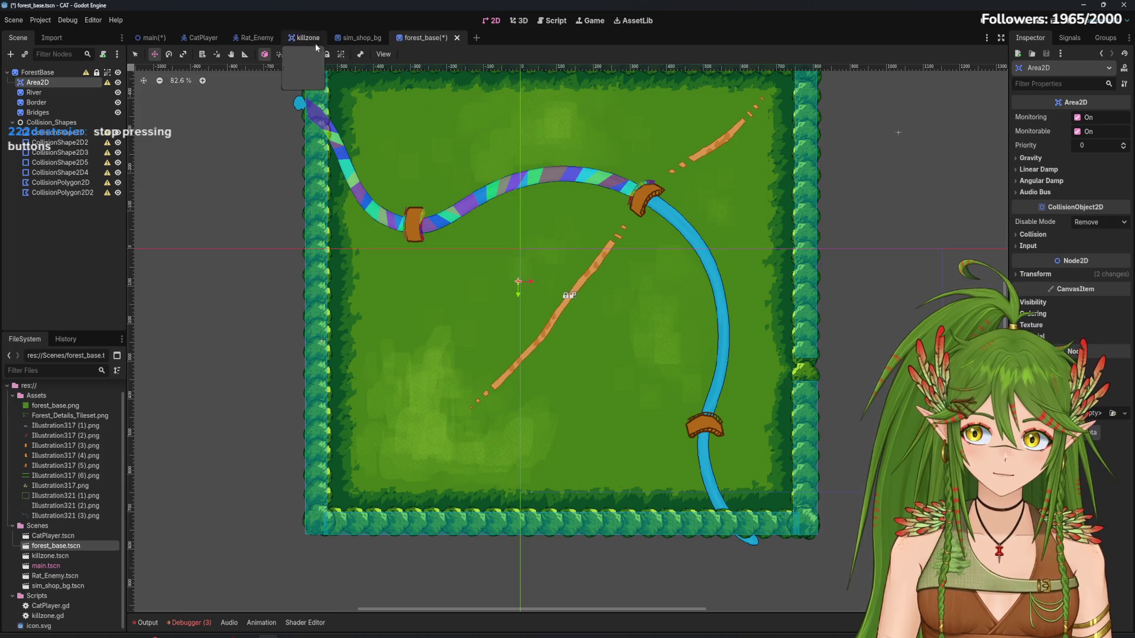
# Inspect the Rat_Enemy scene's sprite and collision shape
pyautogui.click(249, 36)
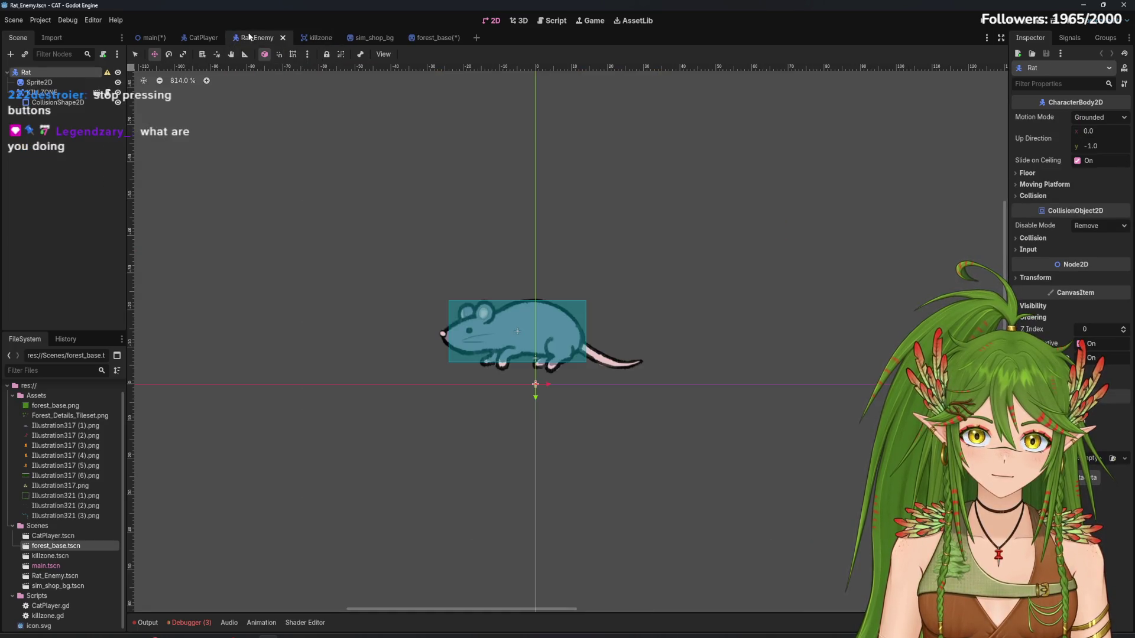
pyautogui.click(49, 104)
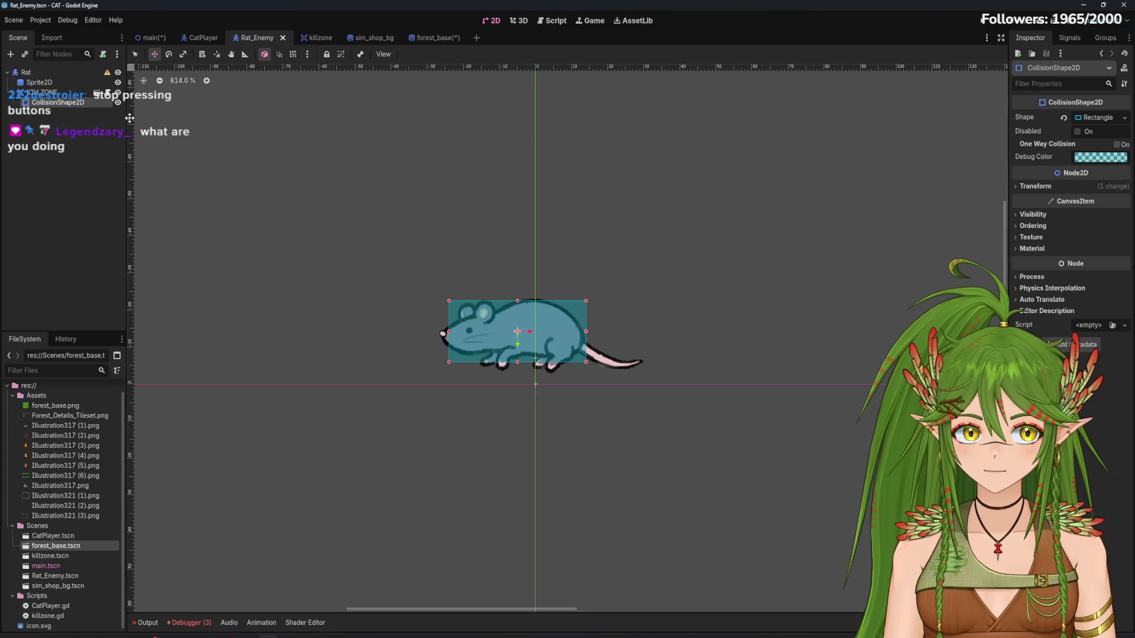
pyautogui.click(58, 83)
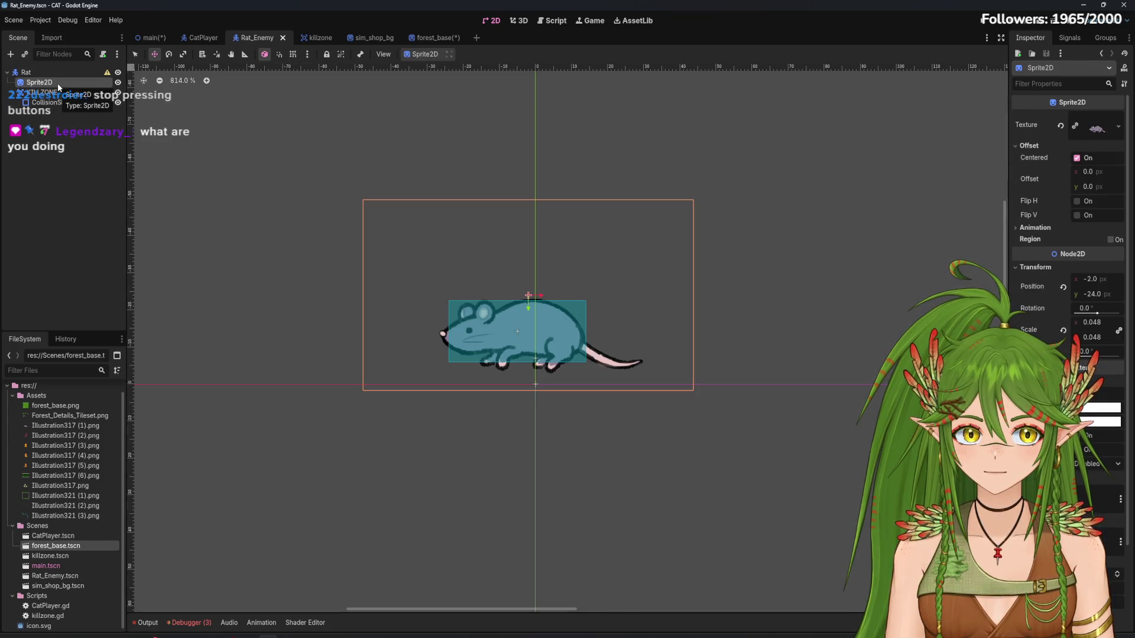
pyautogui.click(53, 104)
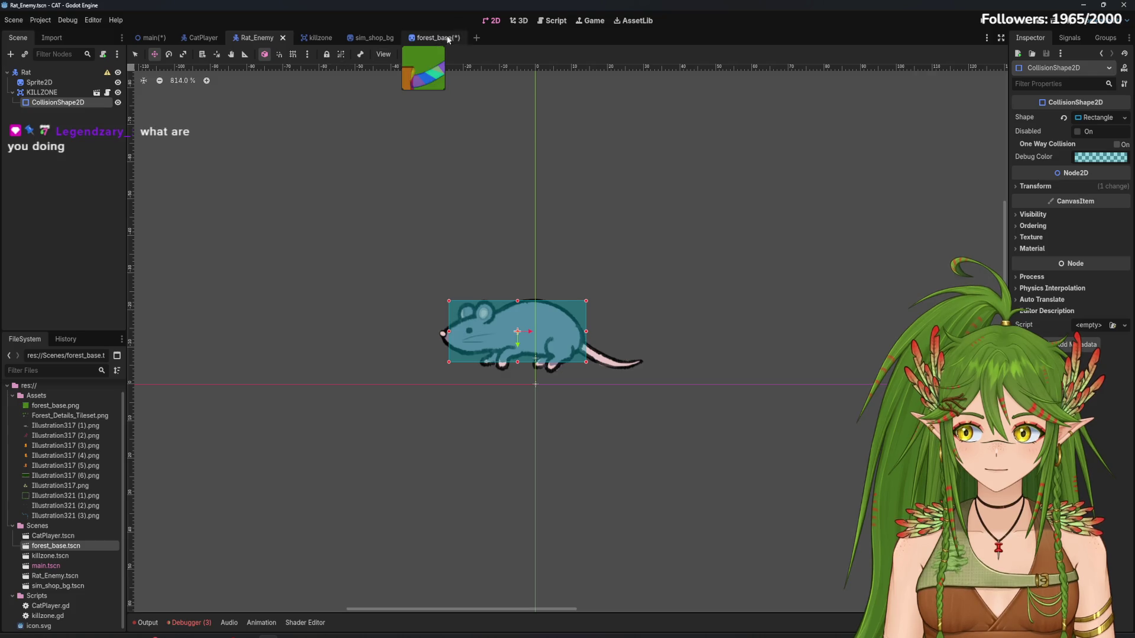
pyautogui.click(435, 37)
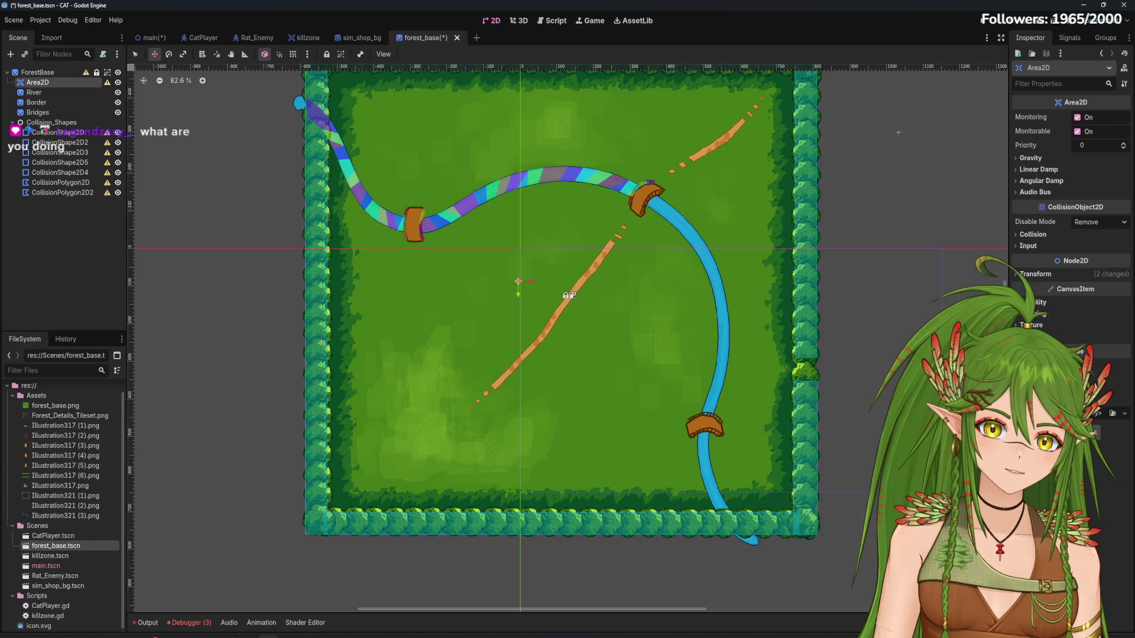
# Inspect the CatPlayer scene's sprite and collision shape
pyautogui.click(197, 39)
pyautogui.click(52, 82)
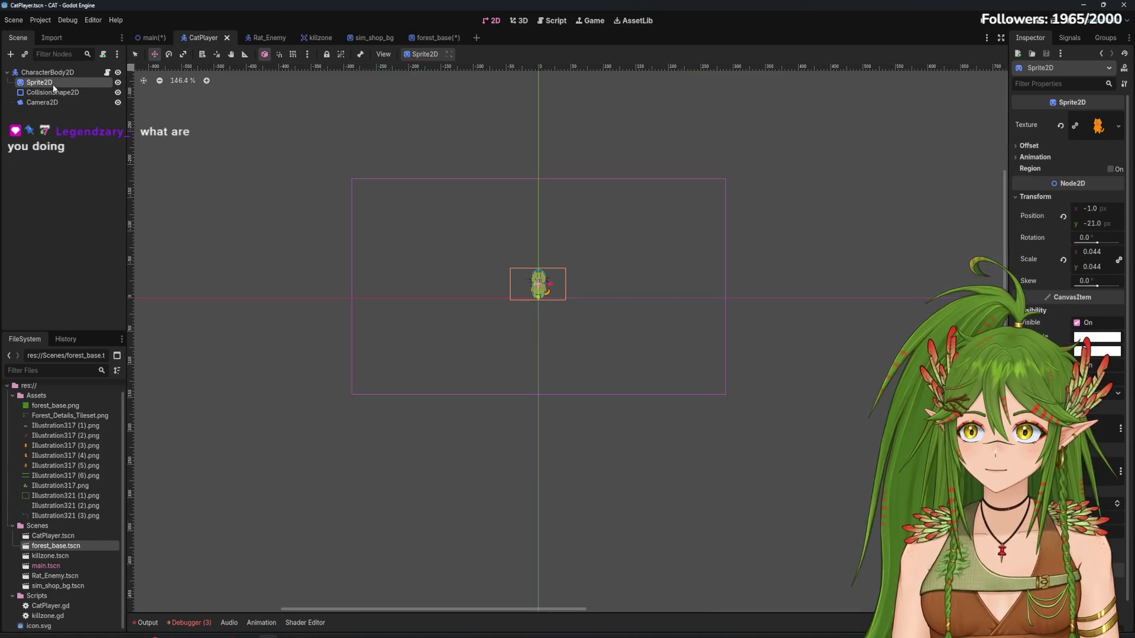
pyautogui.click(53, 93)
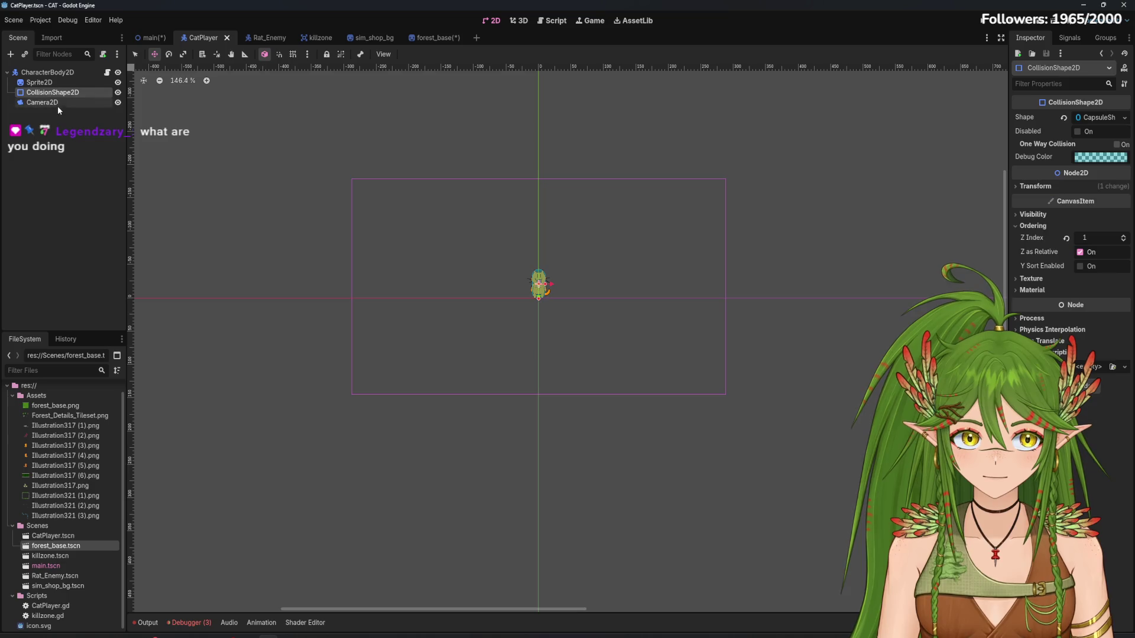
pyautogui.click(58, 111)
pyautogui.click(53, 93)
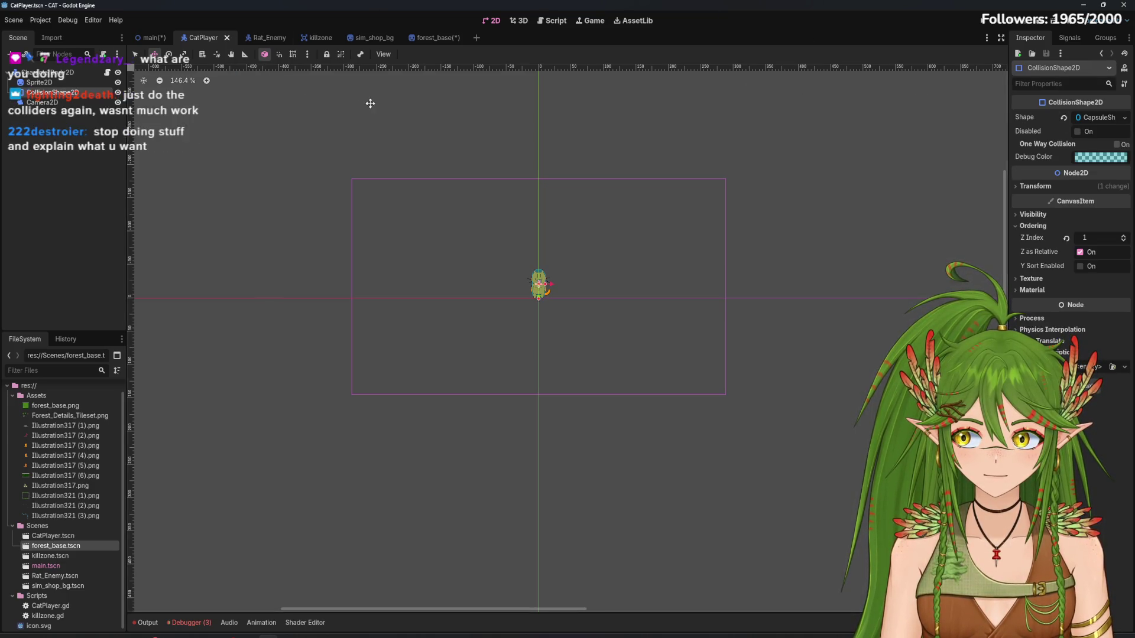
pyautogui.click(430, 38)
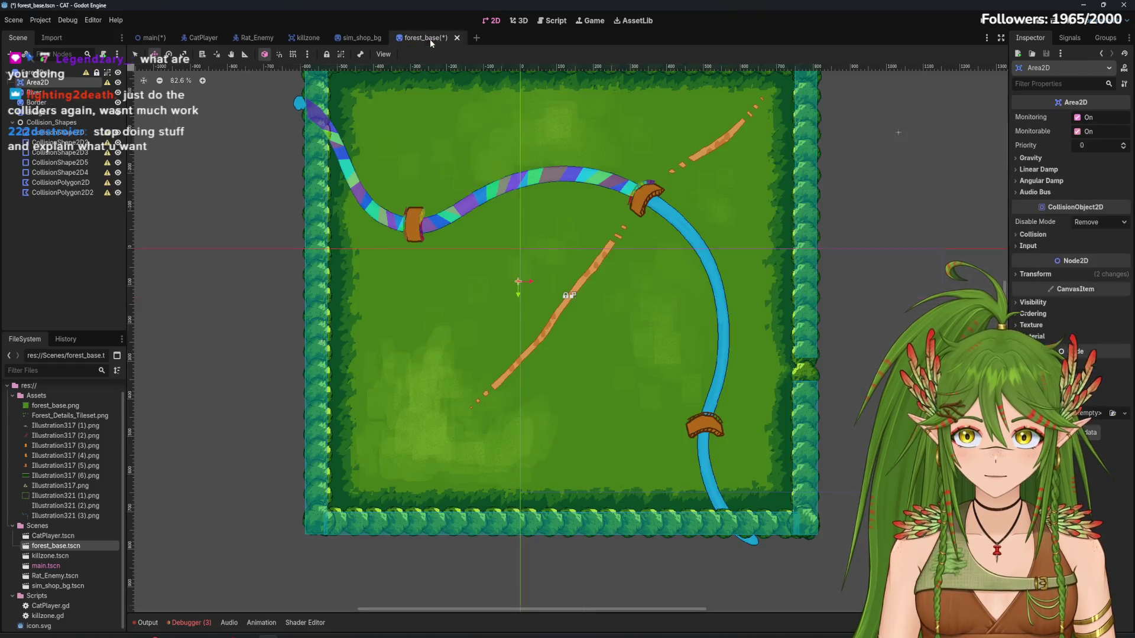
# Delete the Area2D from forest_base, then return to main and deselect TileMapLayer
pyautogui.rightClick(56, 86)
pyautogui.click(125, 336)
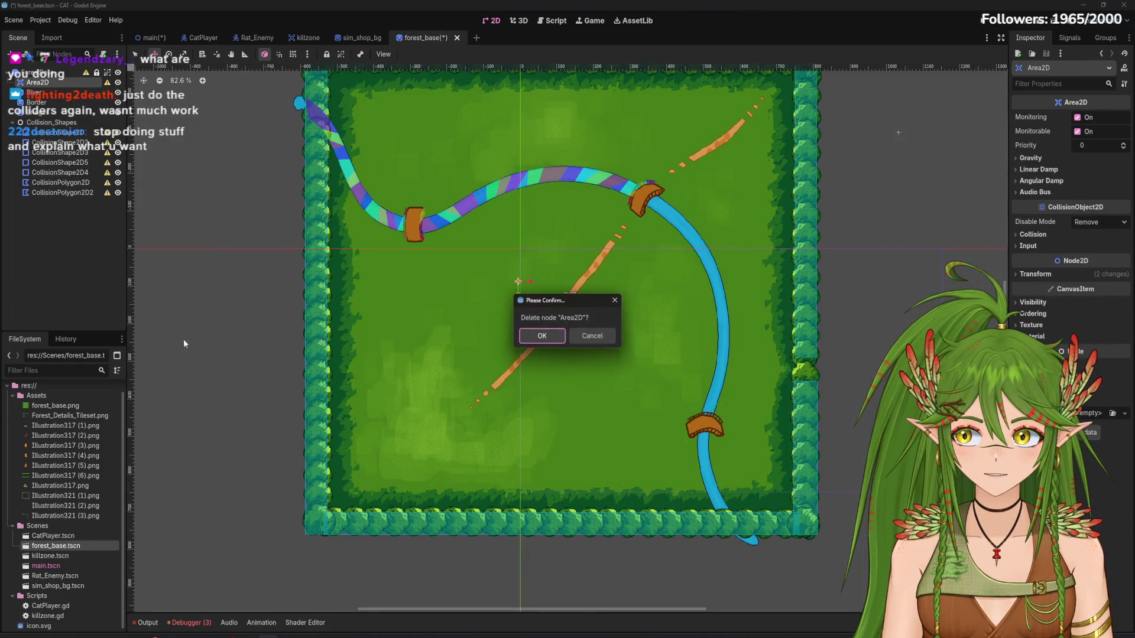
pyautogui.click(558, 342)
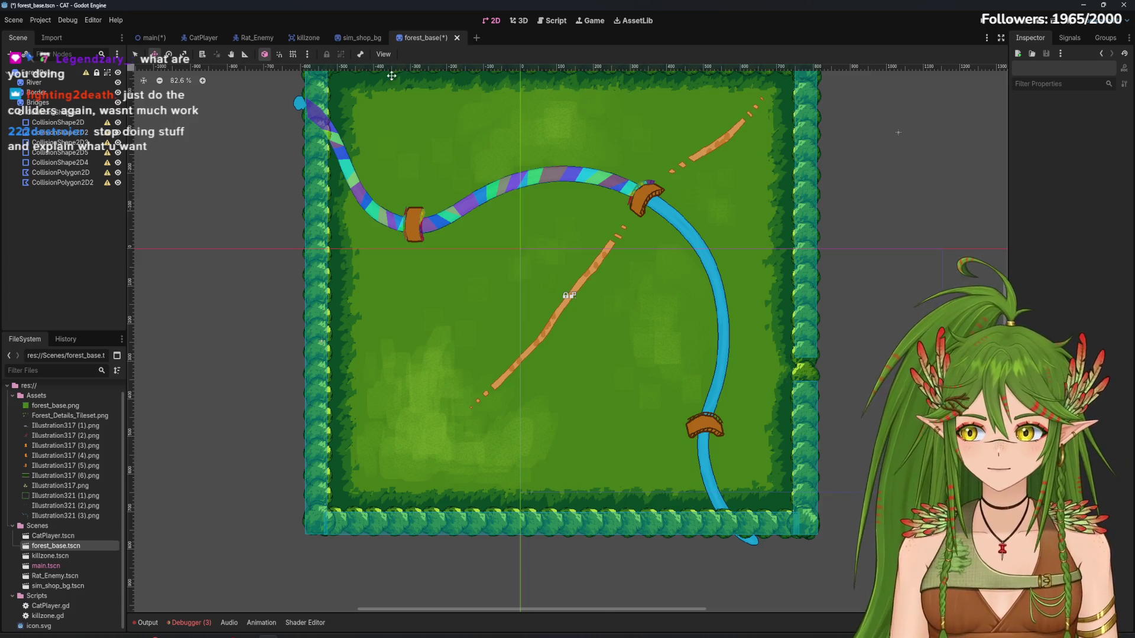
pyautogui.click(150, 39)
pyautogui.scroll(-2, 390, 208)
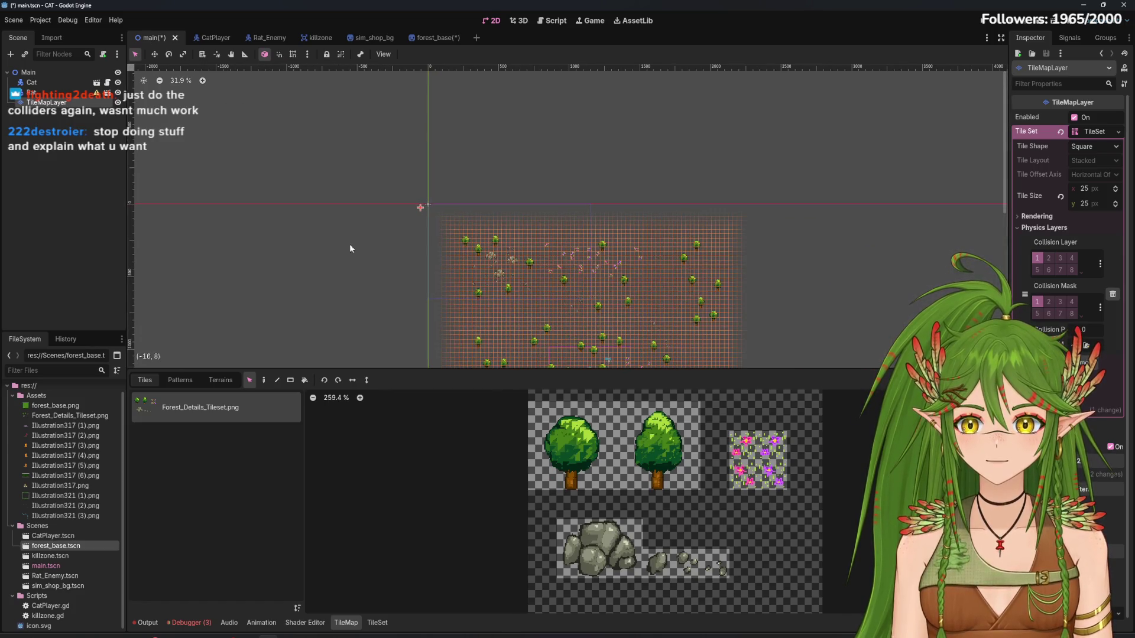
pyautogui.click(86, 158)
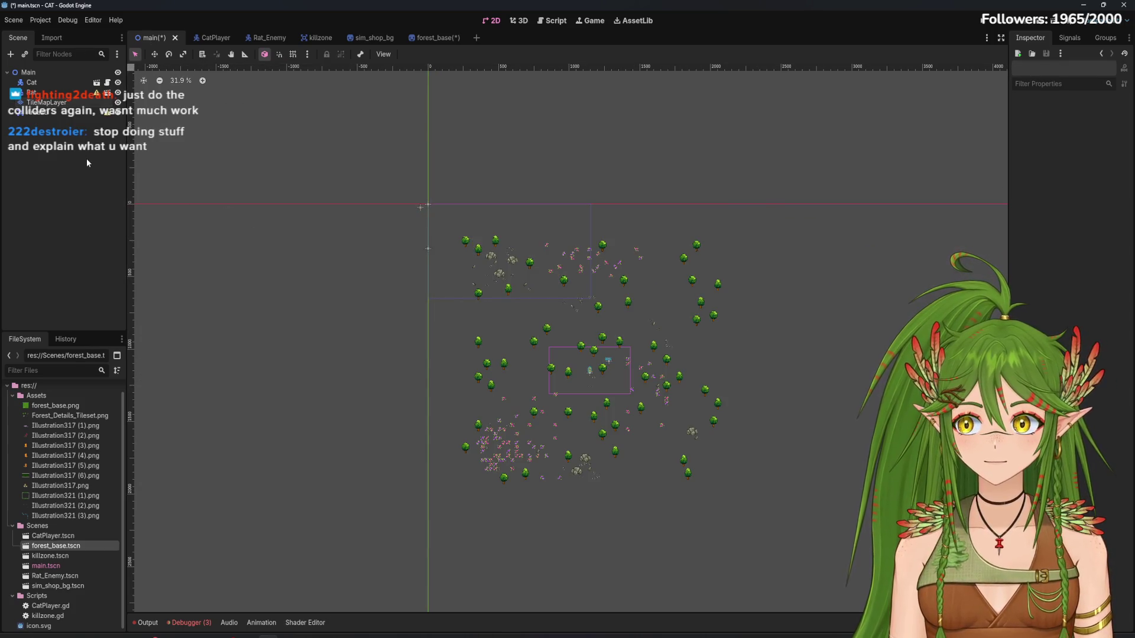
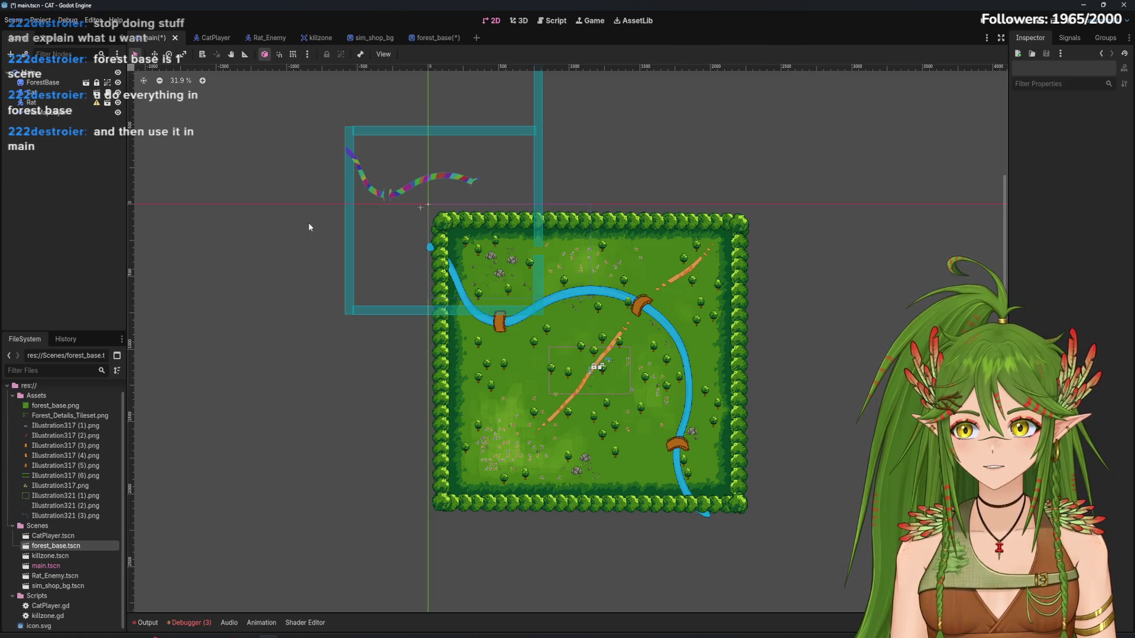
# Delete the old ForestBase sprite node from the main scene
pyautogui.rightClick(69, 112)
pyautogui.click(129, 381)
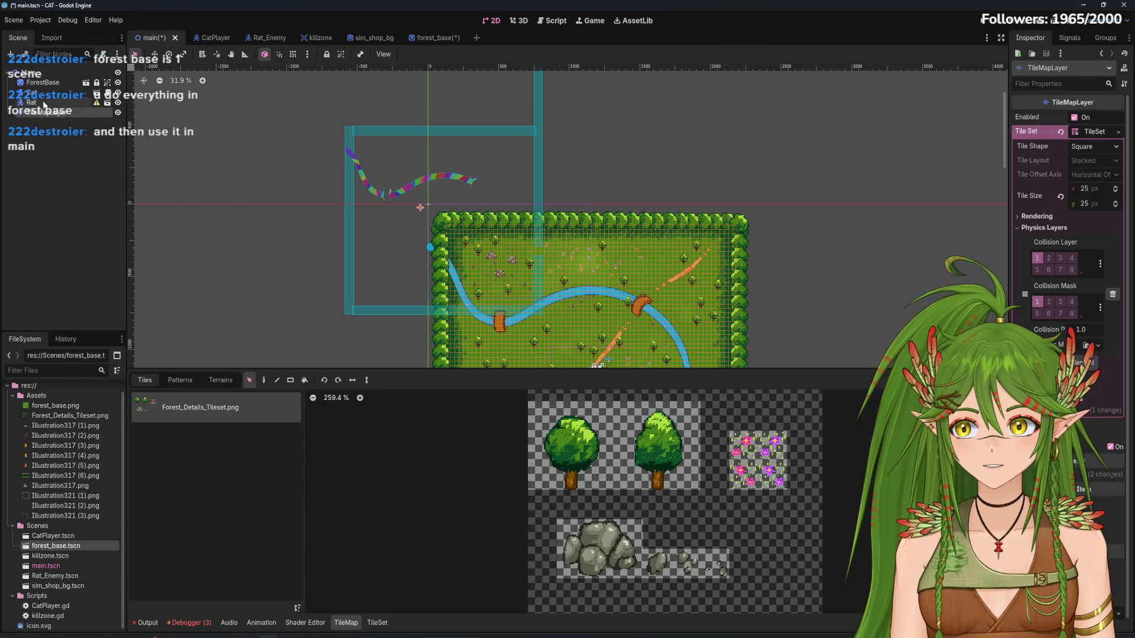
pyautogui.click(43, 82)
pyautogui.rightClick(61, 83)
pyautogui.click(116, 393)
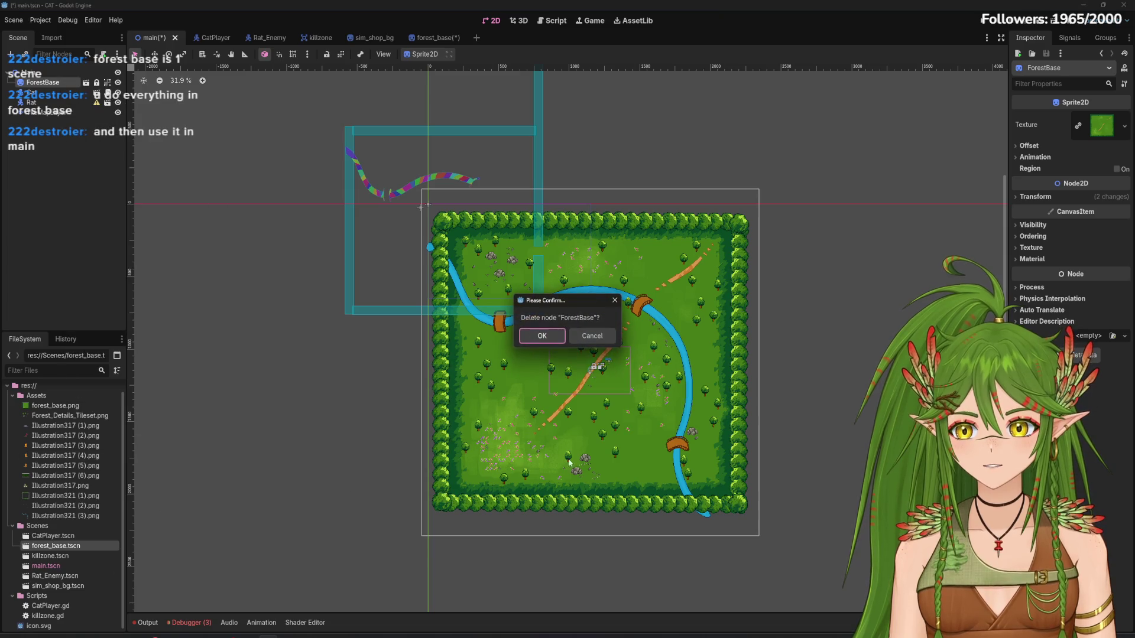
pyautogui.click(528, 338)
# Instance forest_base.tscn into the main scene in its place, undoing a stray forest_base.png drop
pyautogui.moveTo(55, 406)
pyautogui.mouseDown()
pyautogui.moveTo(571, 293)
pyautogui.moveTo(582, 308)
pyautogui.mouseUp()
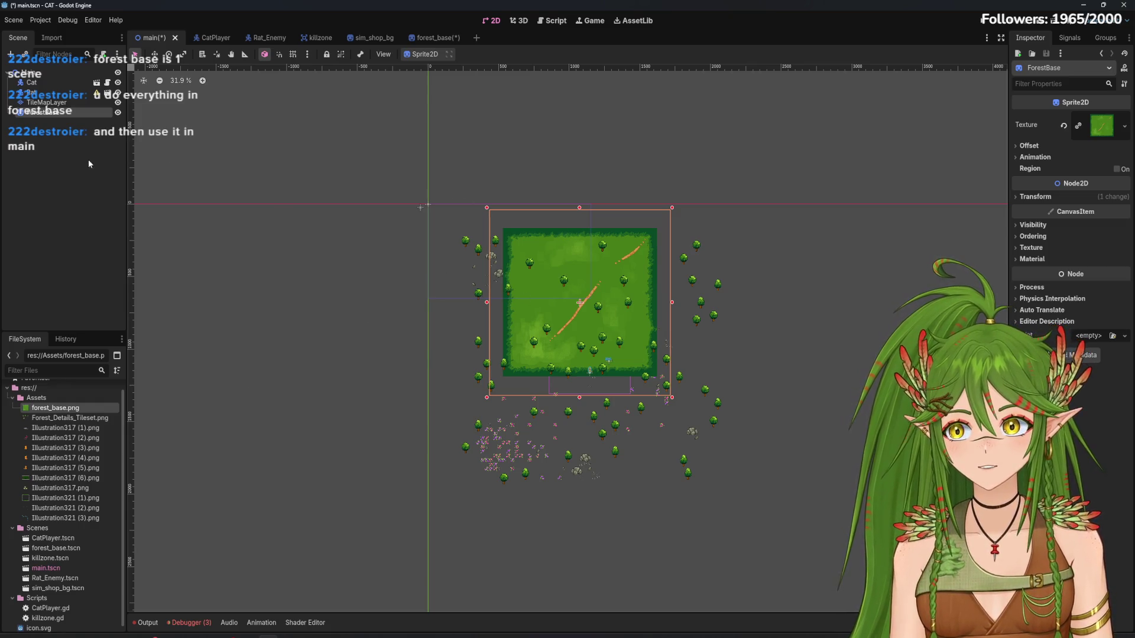
pyautogui.hotkey('ctrl', 'z')
pyautogui.moveTo(57, 548)
pyautogui.mouseDown()
pyautogui.moveTo(485, 402)
pyautogui.moveTo(546, 350)
pyautogui.moveTo(410, 184)
pyautogui.moveTo(429, 209)
pyautogui.mouseUp()
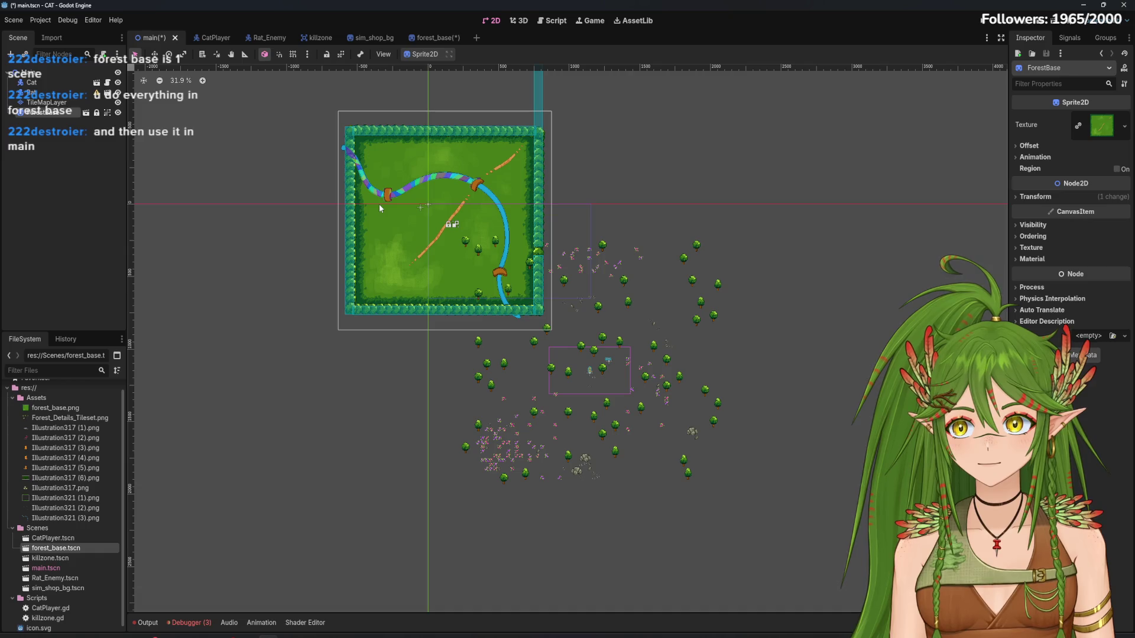
# Try moving the forest base map, undo back to the blue frame, and open forest_base.tscn
pyautogui.scroll(3, 379, 207)
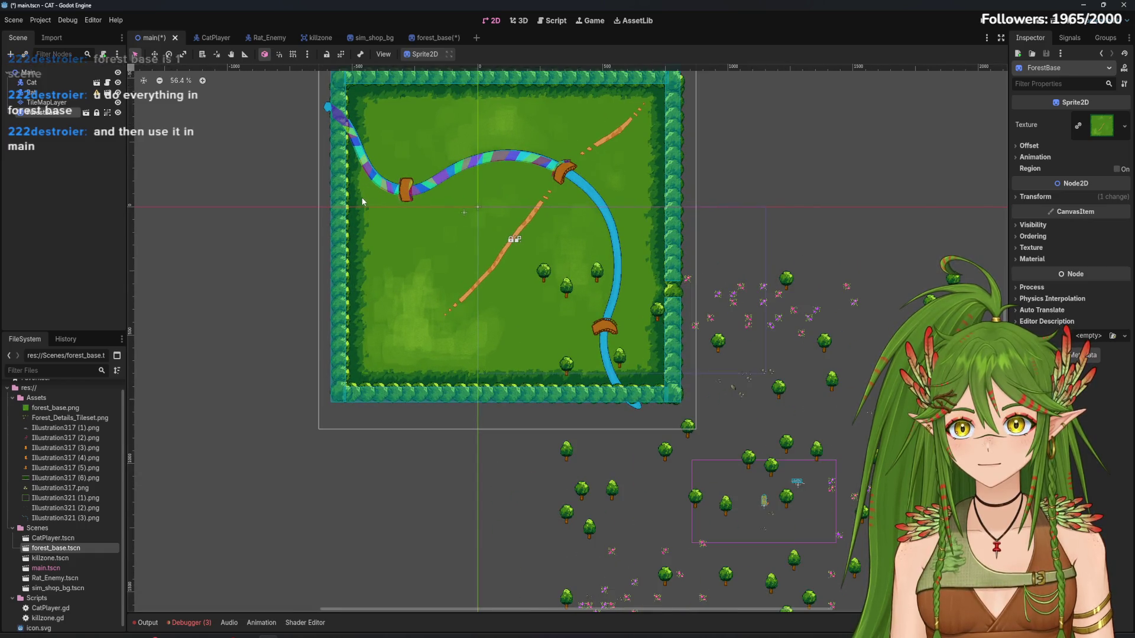
pyautogui.click(155, 54)
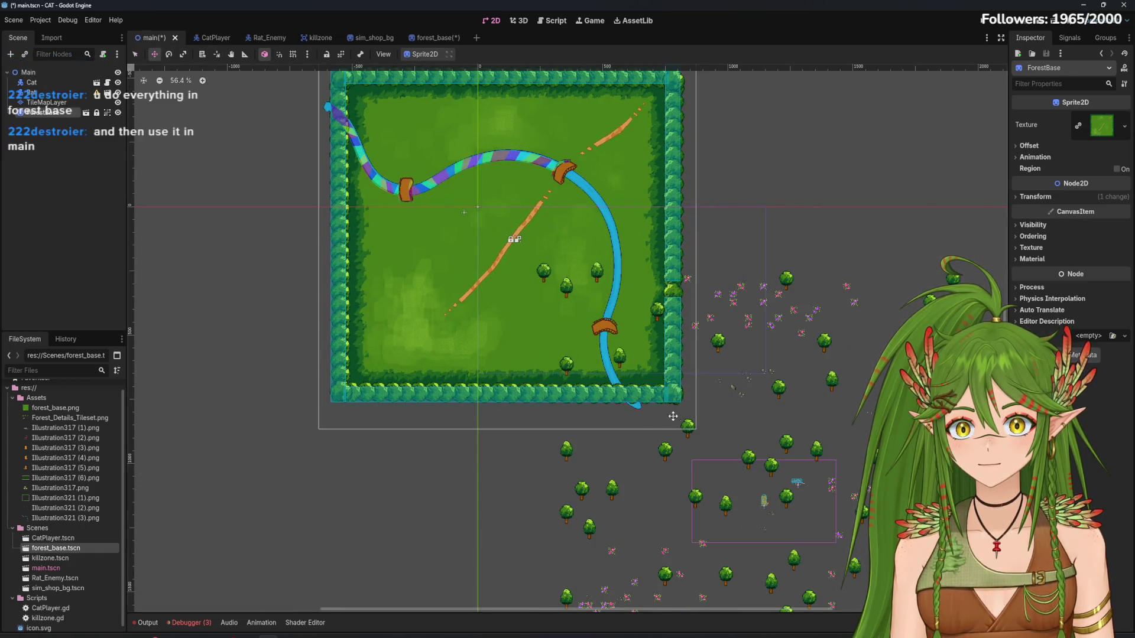
pyautogui.click(438, 233)
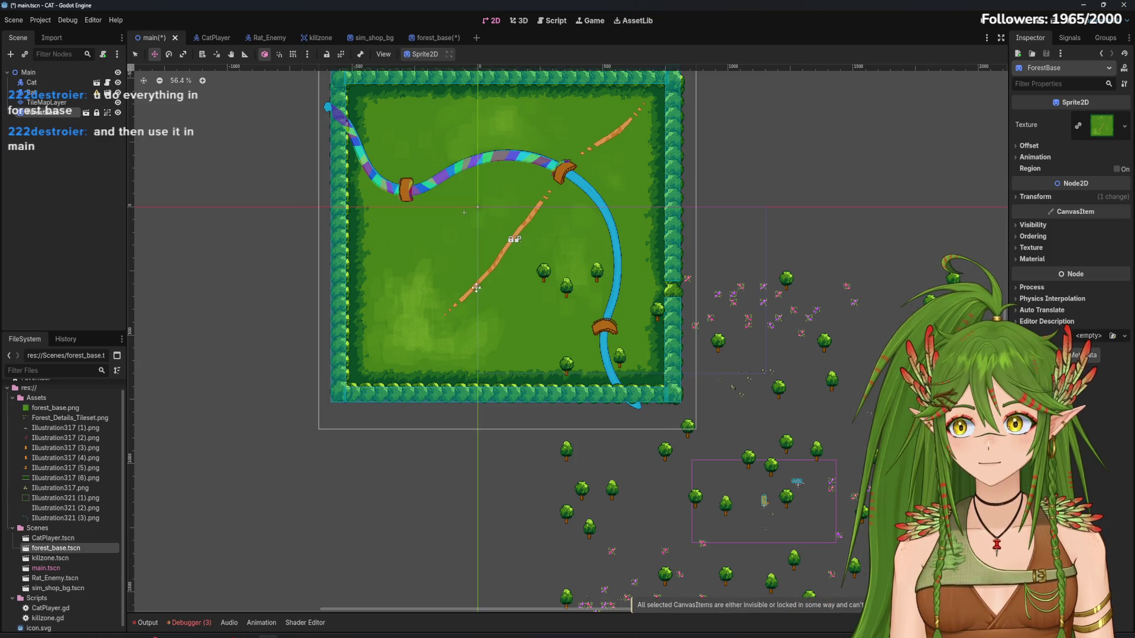
pyautogui.moveTo(346, 170)
pyautogui.mouseDown()
pyautogui.moveTo(684, 344)
pyautogui.moveTo(713, 346)
pyautogui.moveTo(700, 346)
pyautogui.mouseUp()
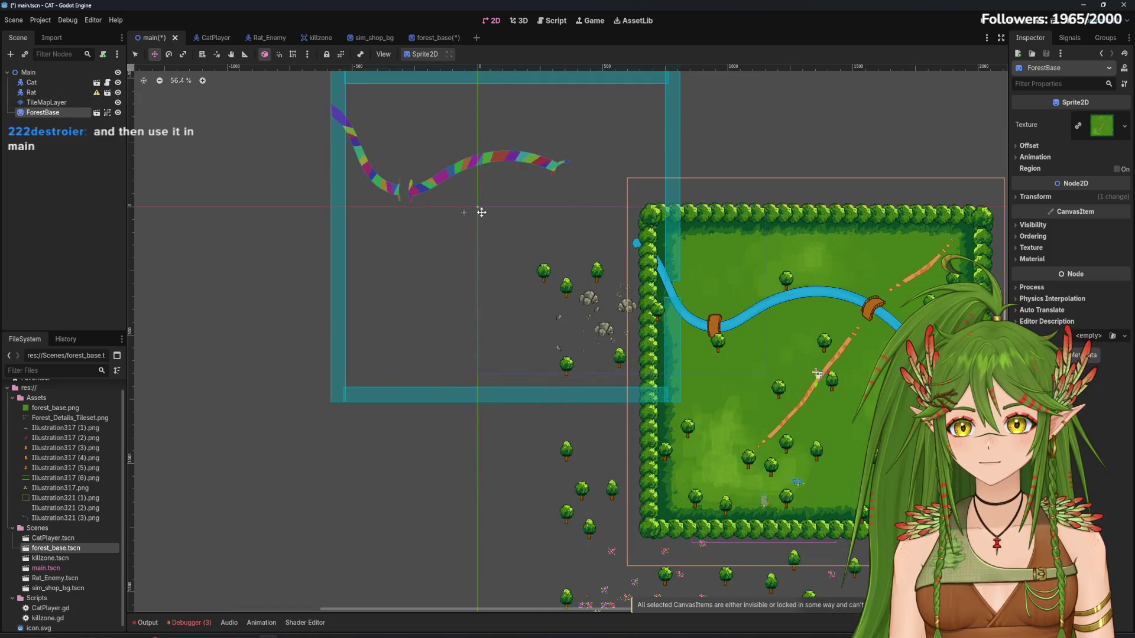
pyautogui.moveTo(478, 207)
pyautogui.mouseDown()
pyautogui.moveTo(489, 208)
pyautogui.moveTo(340, 251)
pyautogui.mouseUp()
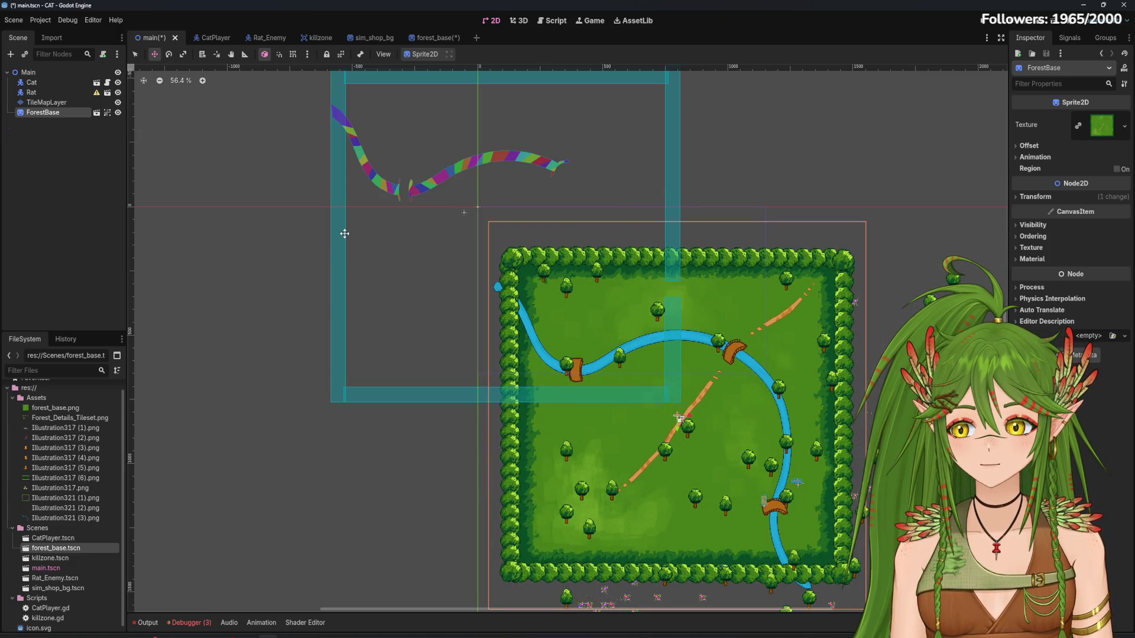
pyautogui.hotkey('ctrl', 'z')
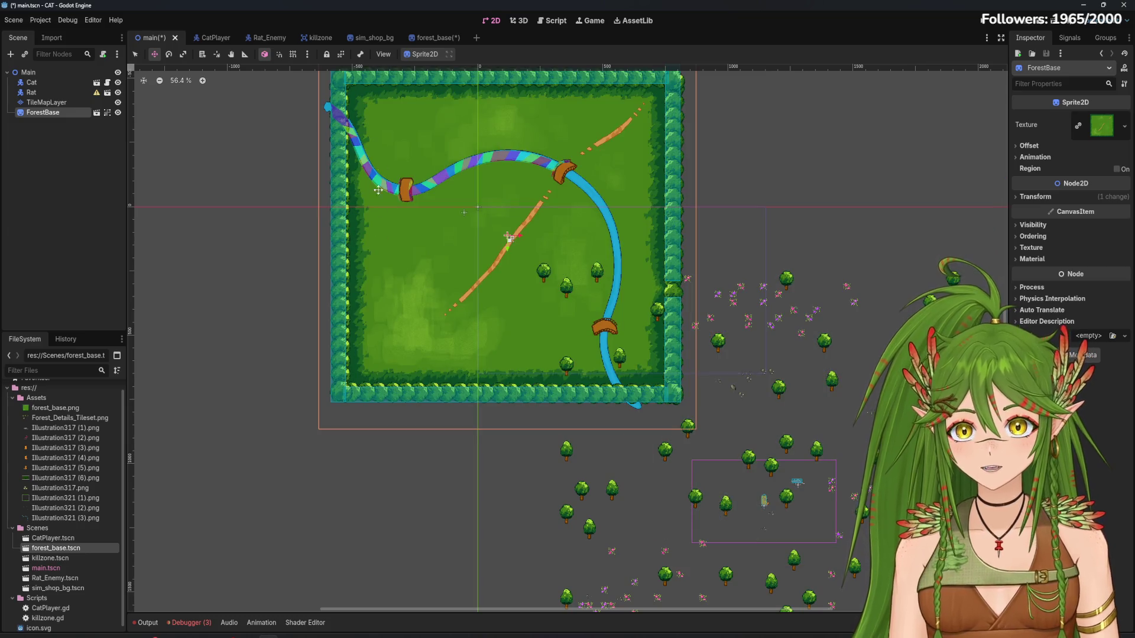
pyautogui.click(431, 37)
pyautogui.moveTo(71, 140); pyautogui.dragTo(52, 113)
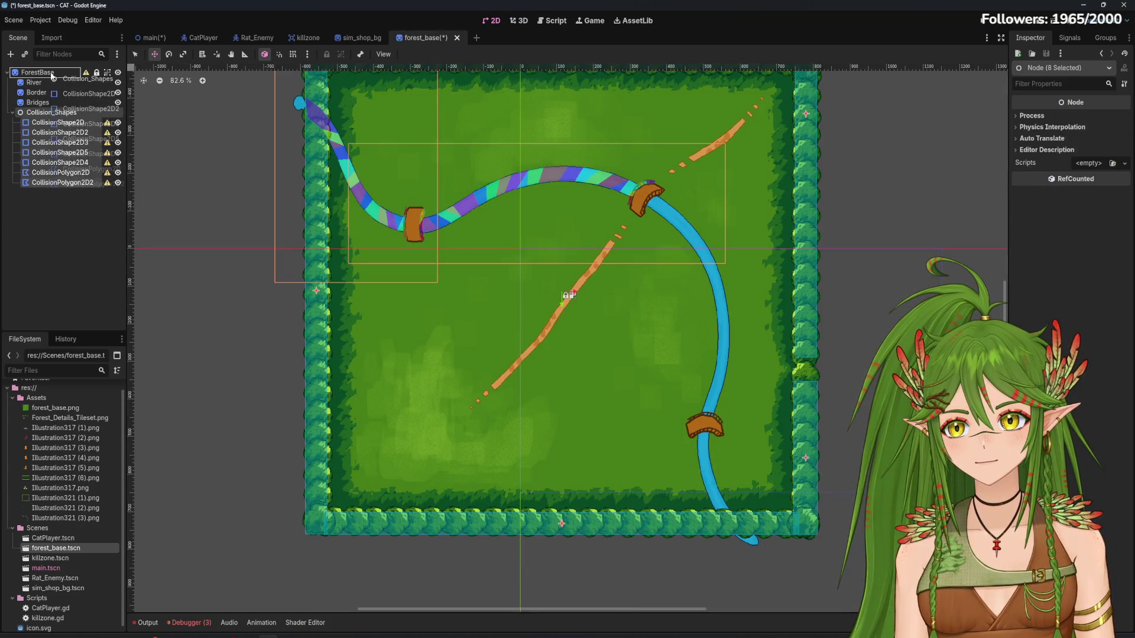
# Collapse Collision_Shapes in forest_base, then delete the ForestBase instance from main
pyautogui.click(44, 117)
pyautogui.click(13, 113)
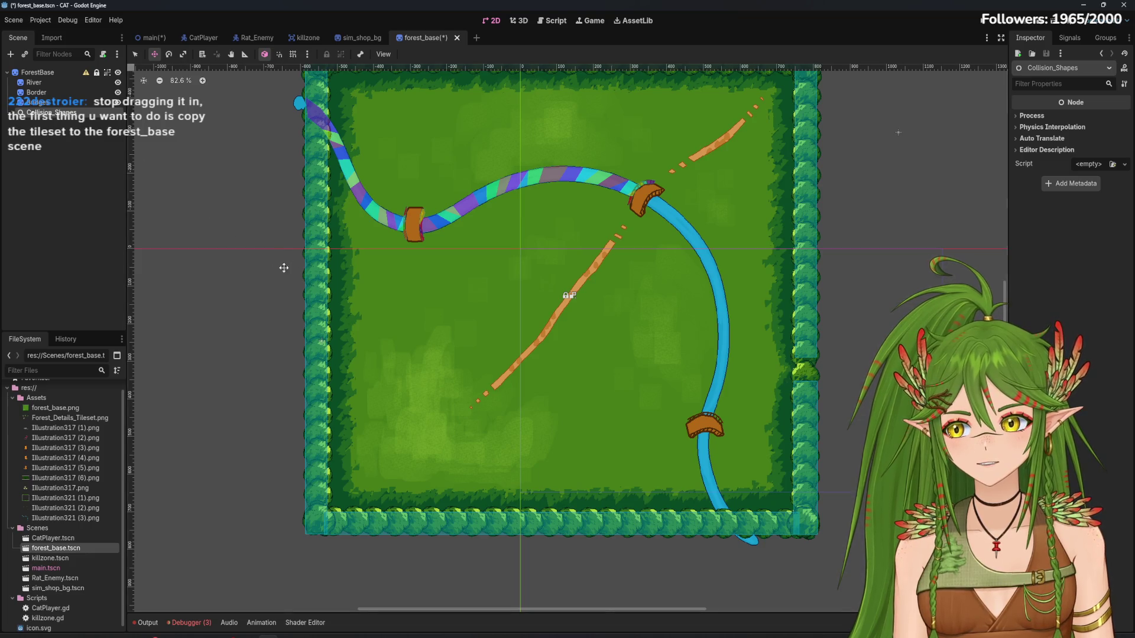
pyautogui.click(151, 38)
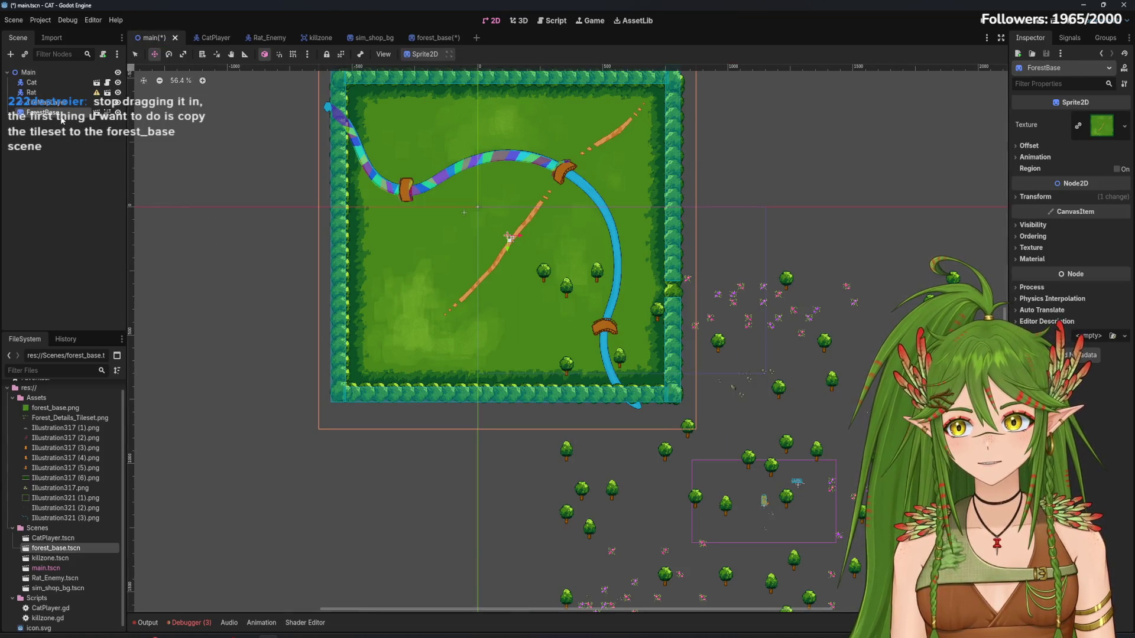
pyautogui.rightClick(63, 113)
pyautogui.click(129, 423)
pyautogui.click(547, 335)
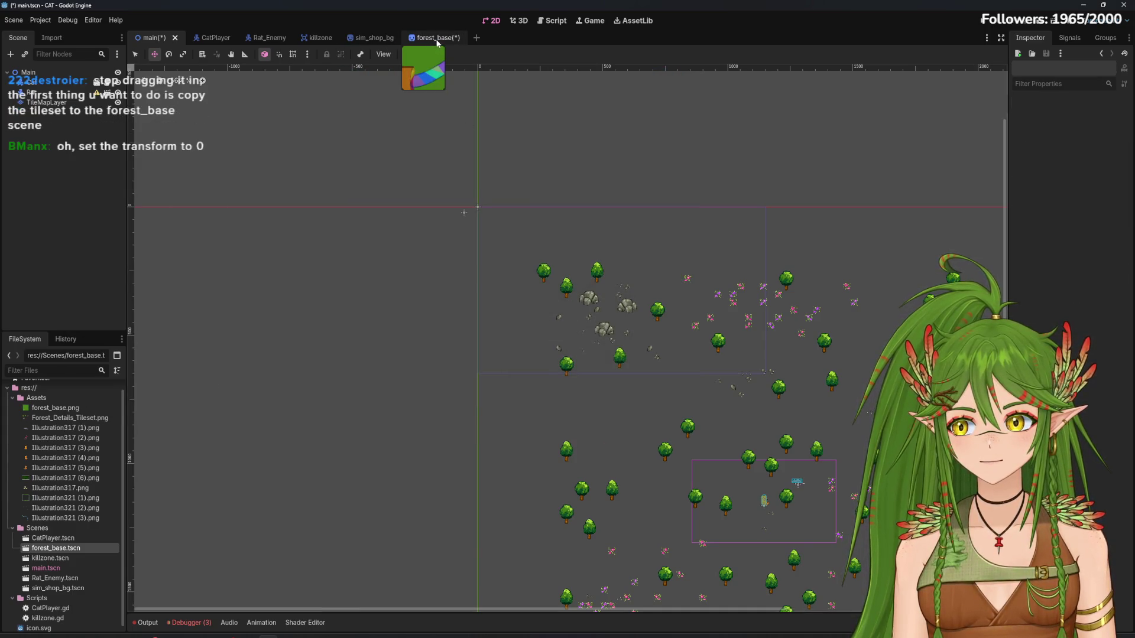
# Save the main scene, glance at forest_base, and return to main
pyautogui.click(47, 102)
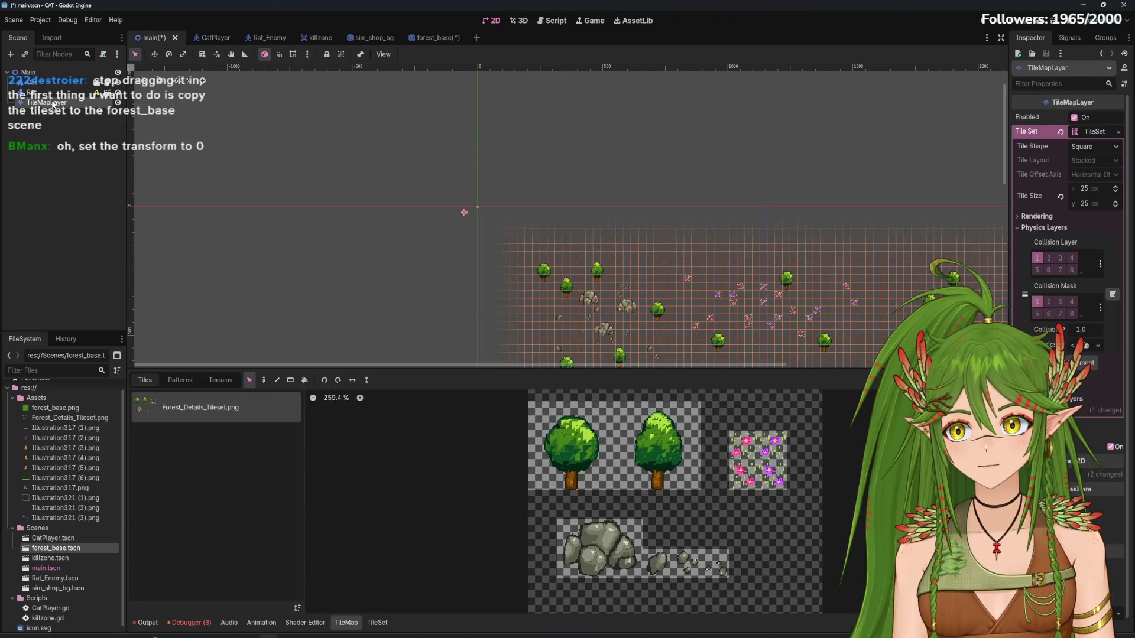
pyautogui.click(71, 212)
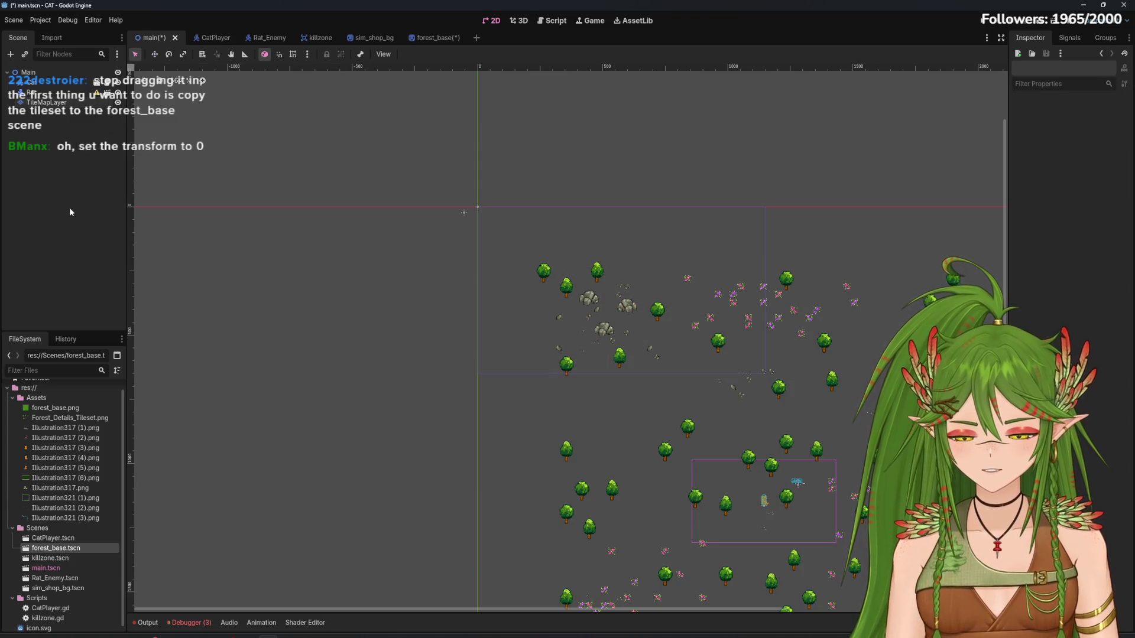
pyautogui.hotkey('ctrl', 's')
pyautogui.scroll(-3, 305, 281)
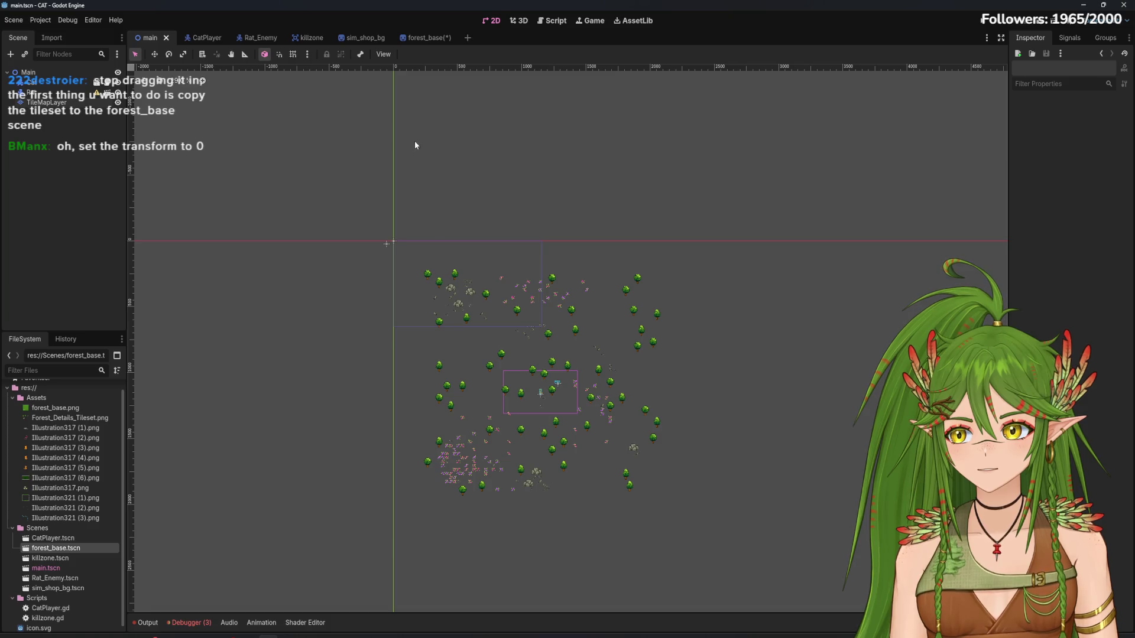
pyautogui.click(416, 39)
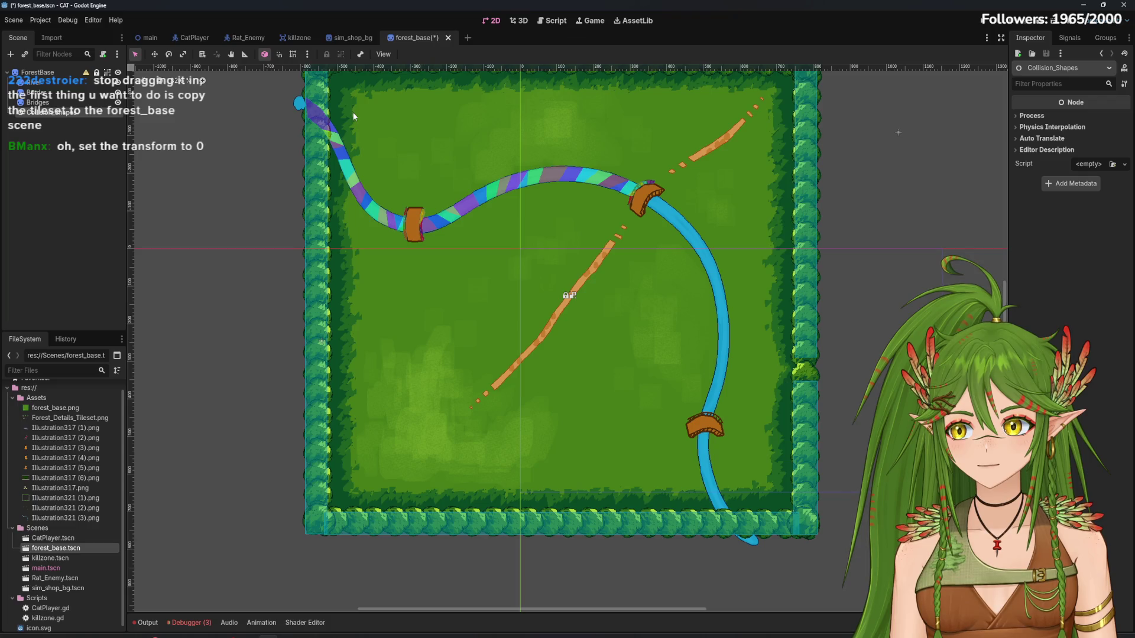
pyautogui.click(149, 38)
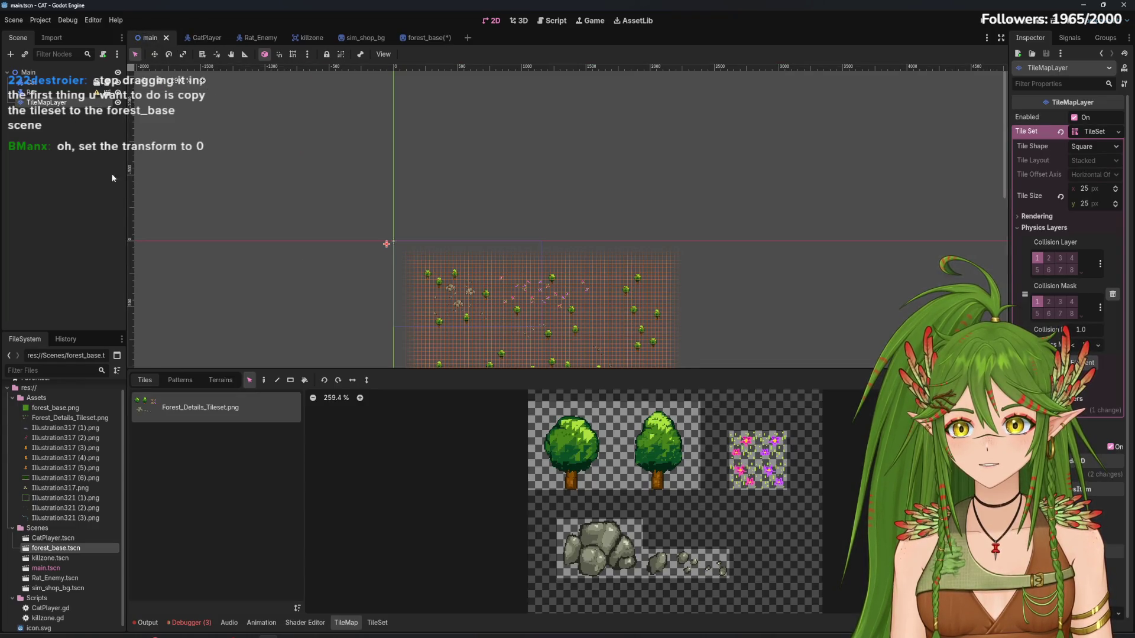
# Copy main's TileMapLayer, paste it under ForestBase in forest_base, and zoom out to see the map
pyautogui.rightClick(68, 105)
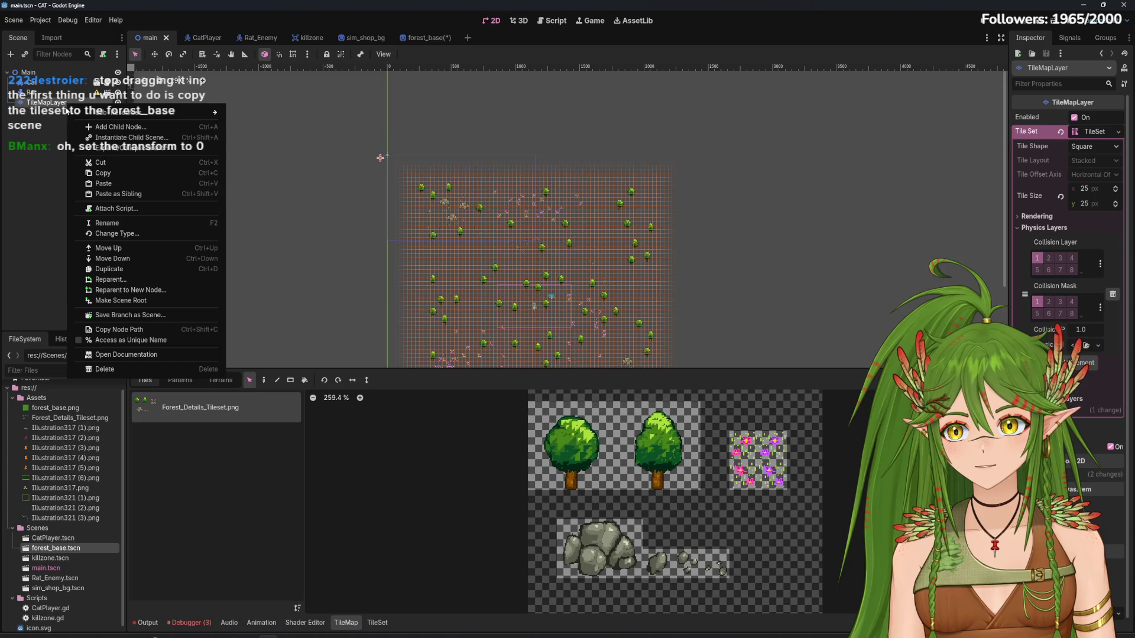
pyautogui.click(96, 173)
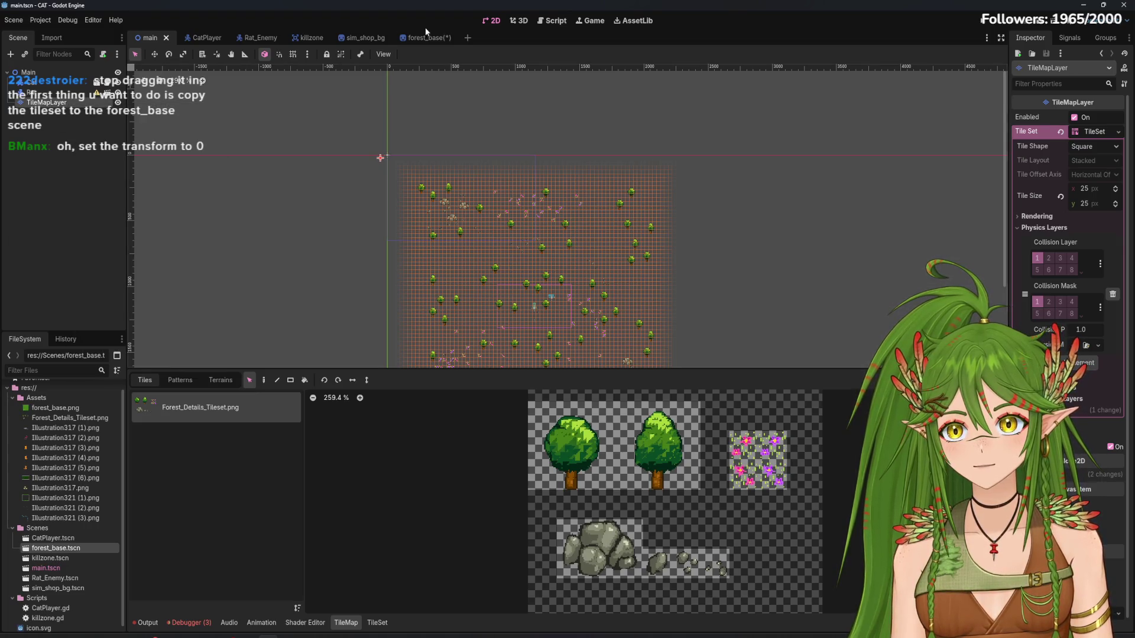
pyautogui.click(426, 38)
pyautogui.rightClick(57, 141)
pyautogui.click(109, 212)
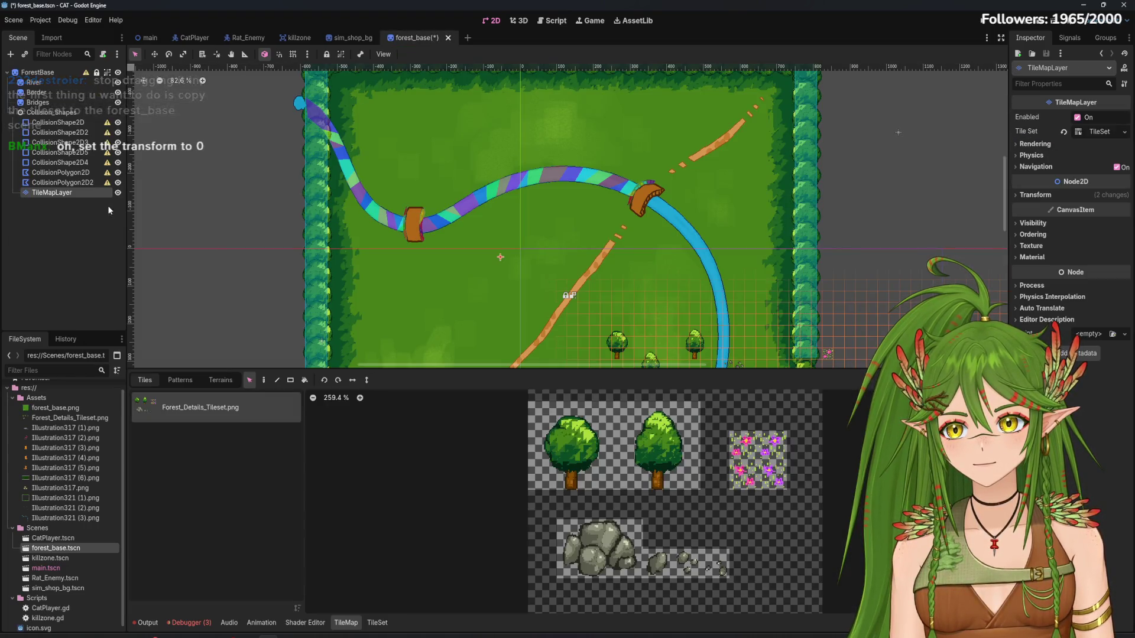
pyautogui.scroll(-5, 514, 224)
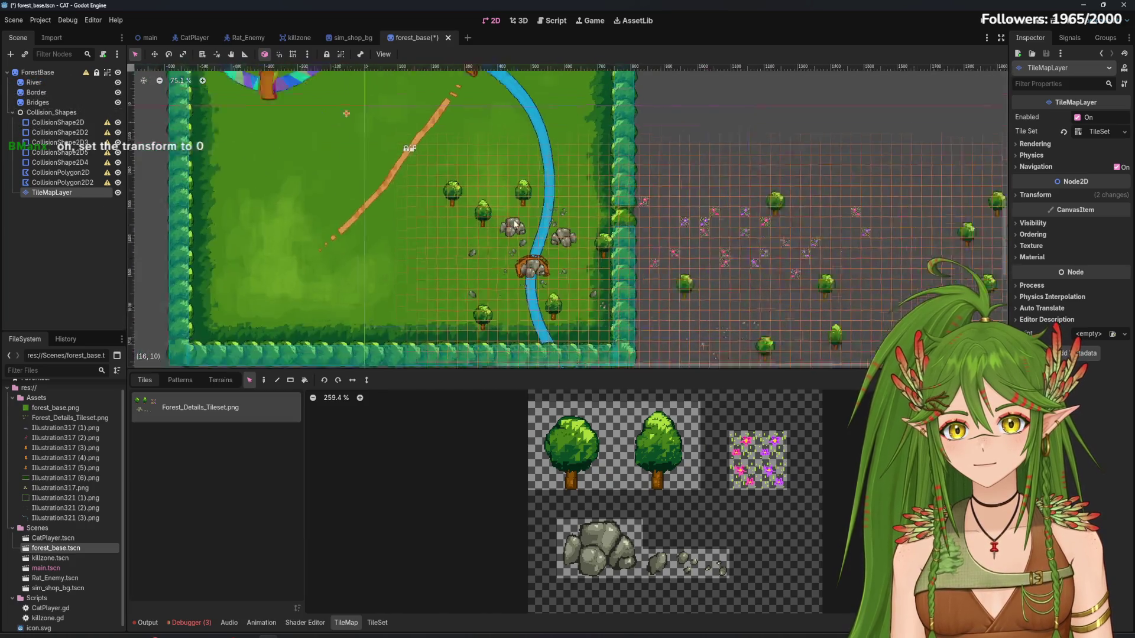
pyautogui.scroll(-3, 515, 223)
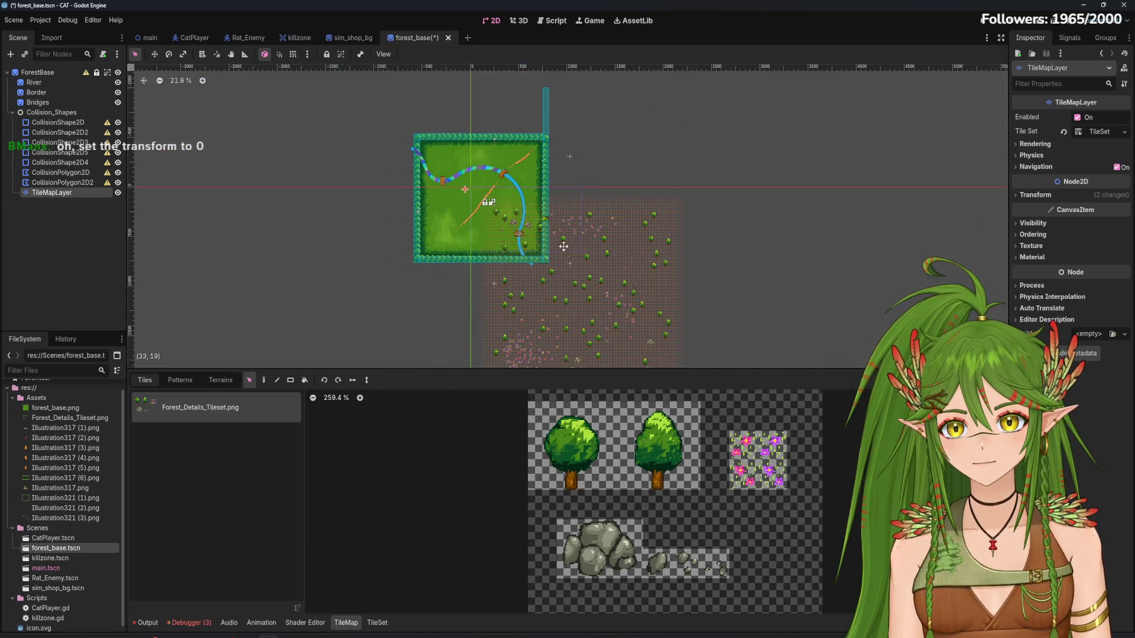
# Select ForestBase together with Collision_Shapes down through CollisionPolygon2D2
pyautogui.click(38, 72)
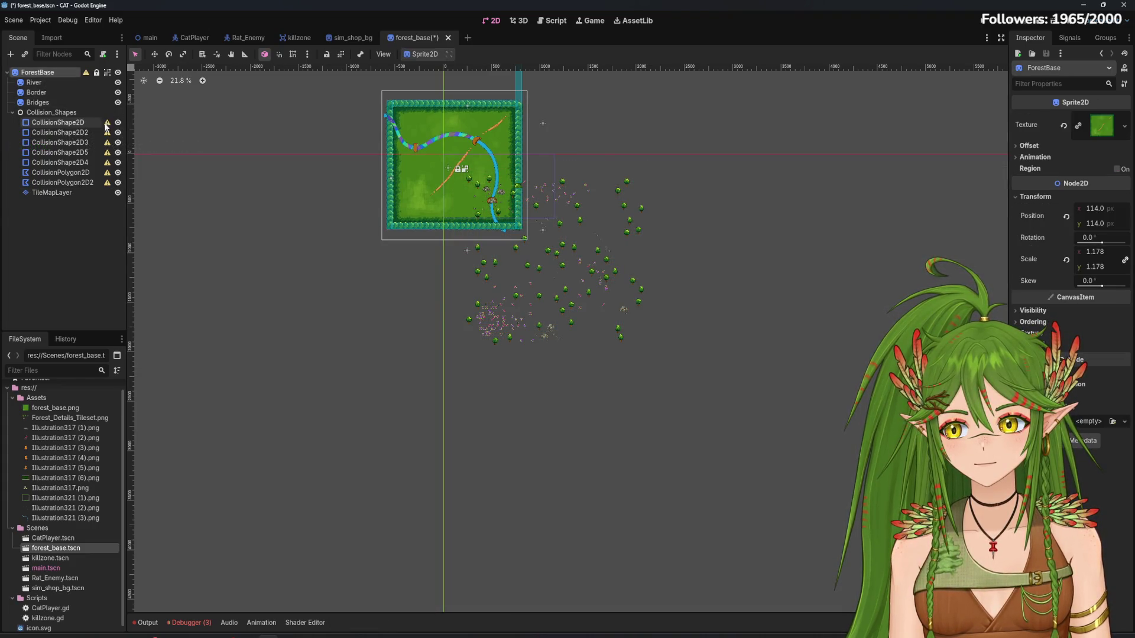
pyautogui.keyDown('shift'); pyautogui.click(58, 114); pyautogui.keyUp('shift')
pyautogui.keyDown('shift'); pyautogui.click(69, 133); pyautogui.keyUp('shift')
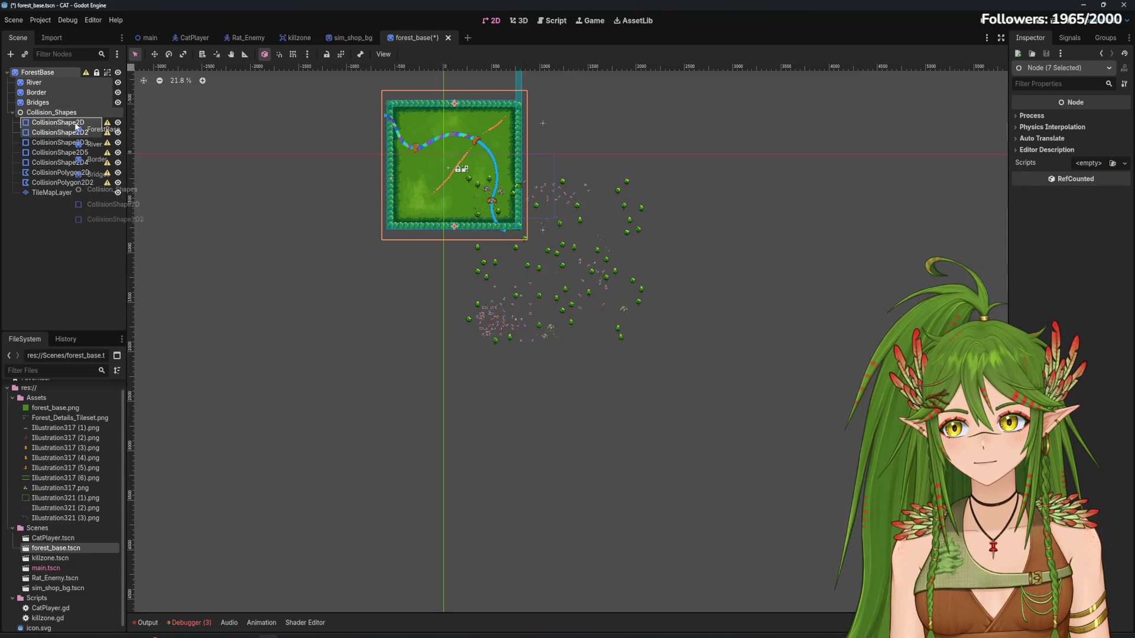
pyautogui.keyDown('shift'); pyautogui.click(85, 183); pyautogui.keyUp('shift')
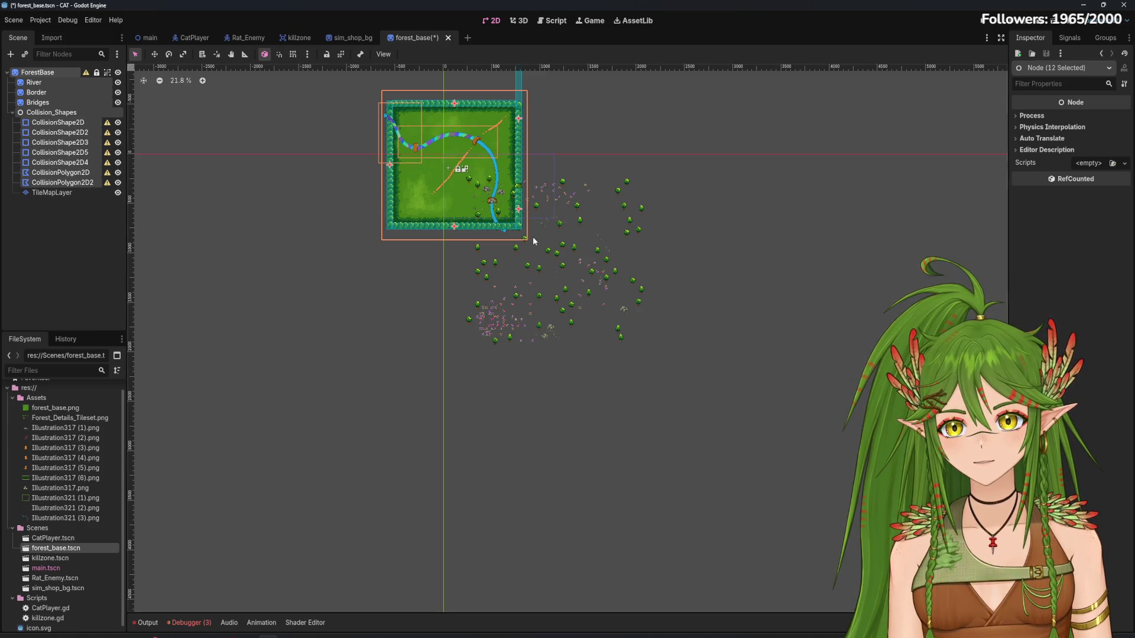
# Drag the selected river, bridges, border and collision nodes onto the forest background, then reselect them
pyautogui.click(154, 53)
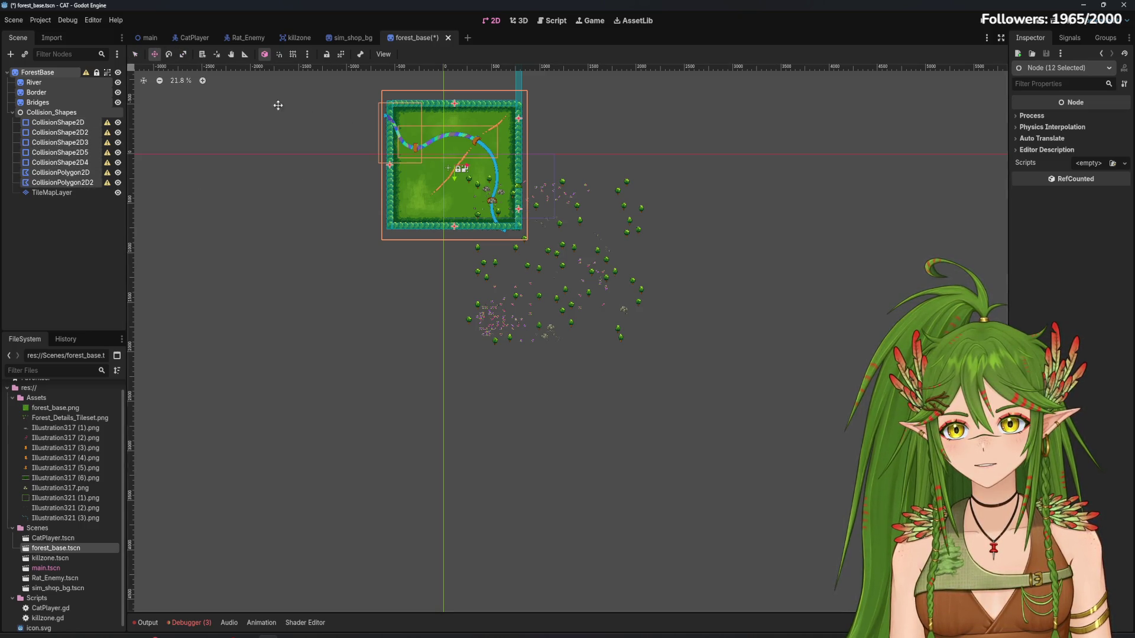
pyautogui.moveTo(460, 169)
pyautogui.mouseDown()
pyautogui.moveTo(547, 242)
pyautogui.moveTo(798, 326)
pyautogui.moveTo(880, 324)
pyautogui.moveTo(776, 288)
pyautogui.mouseUp()
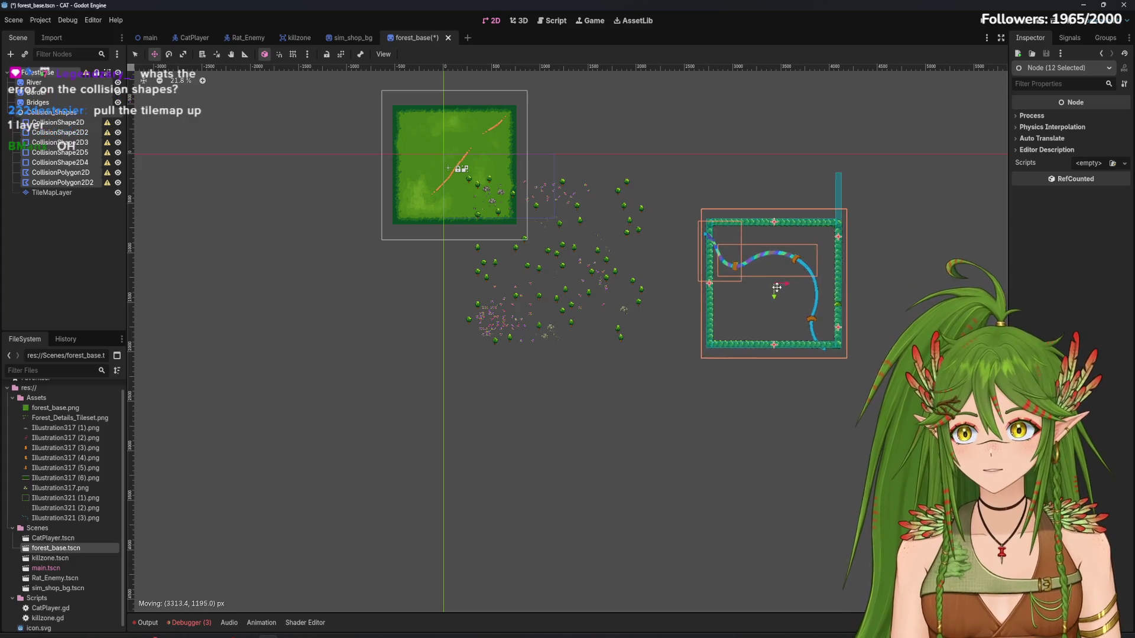
pyautogui.press('Escape')
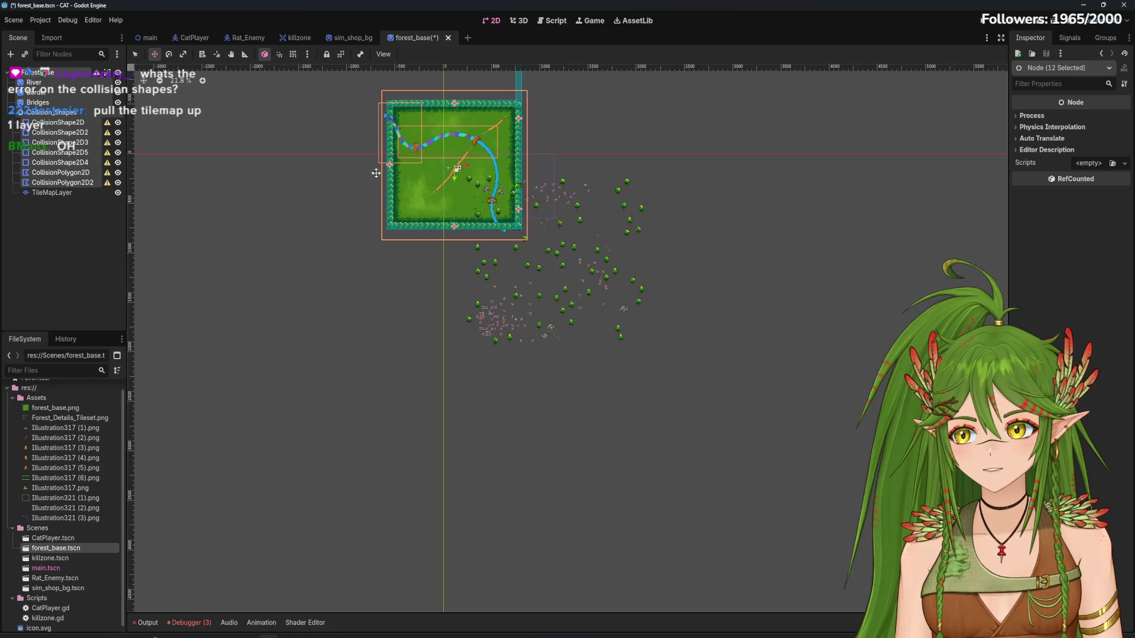
pyautogui.moveTo(457, 169)
pyautogui.mouseDown()
pyautogui.moveTo(543, 243)
pyautogui.moveTo(528, 234)
pyautogui.mouseUp()
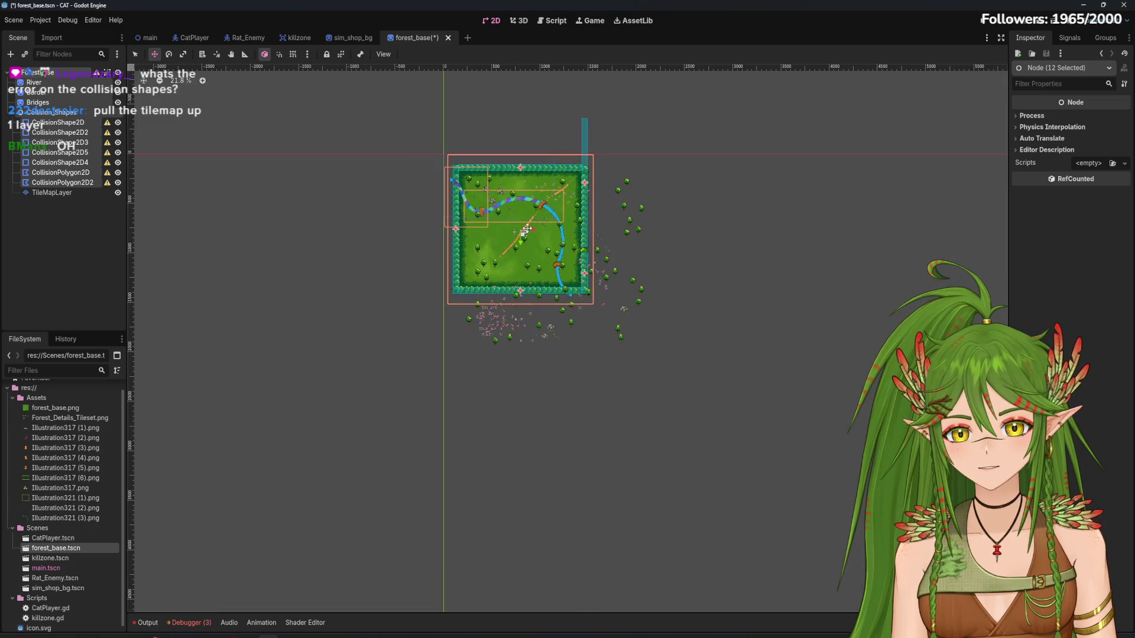
pyautogui.scroll(4, 559, 244)
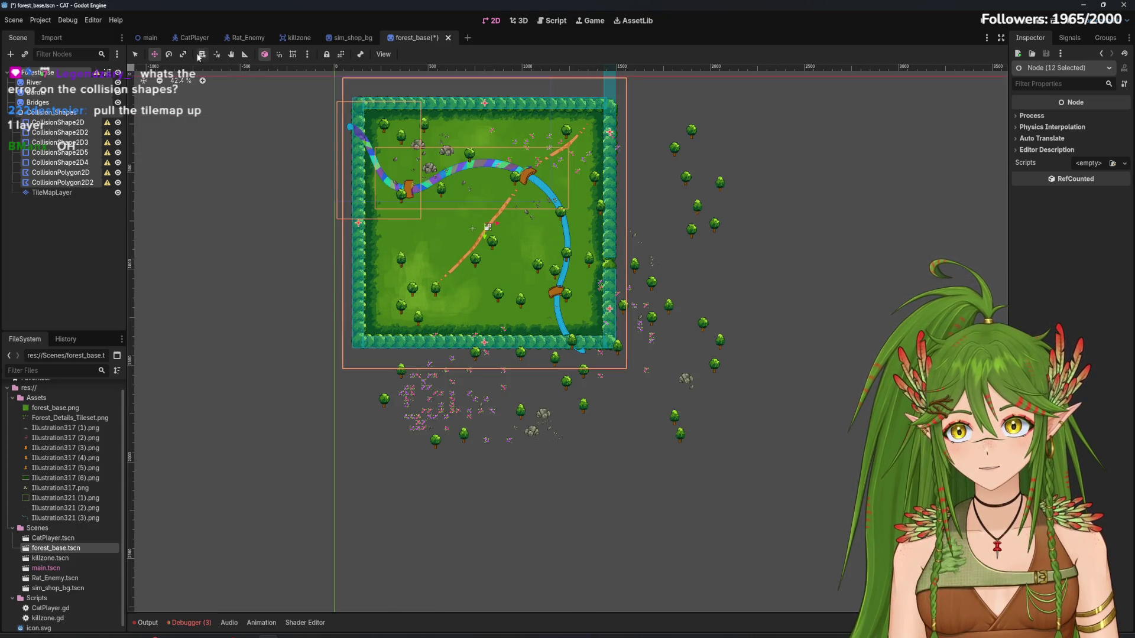
pyautogui.click(184, 54)
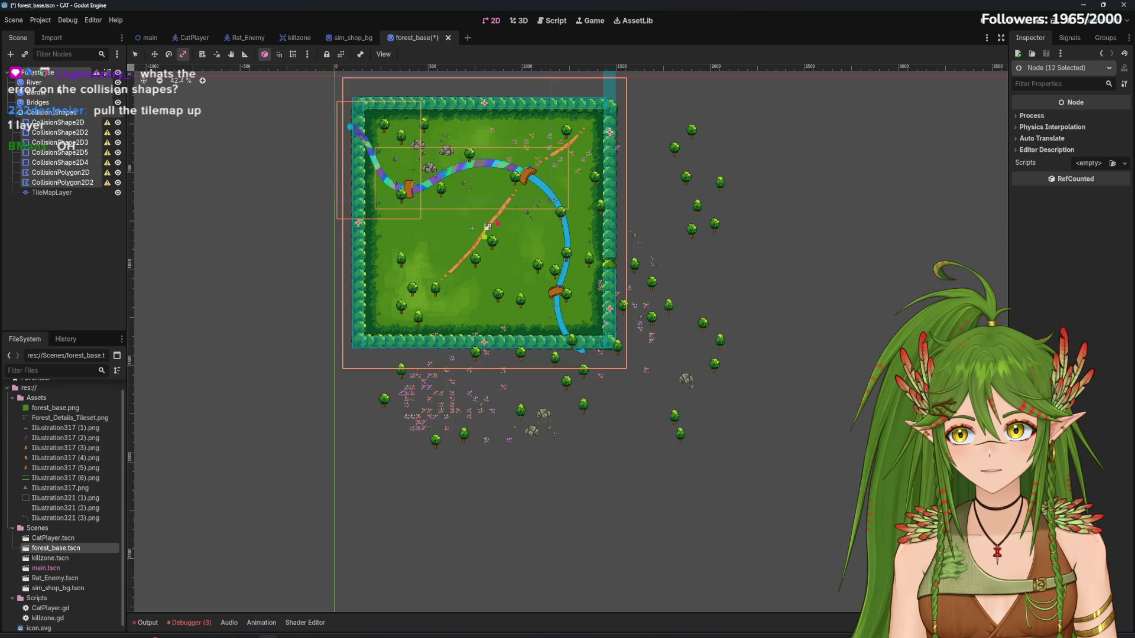
pyautogui.click(58, 72)
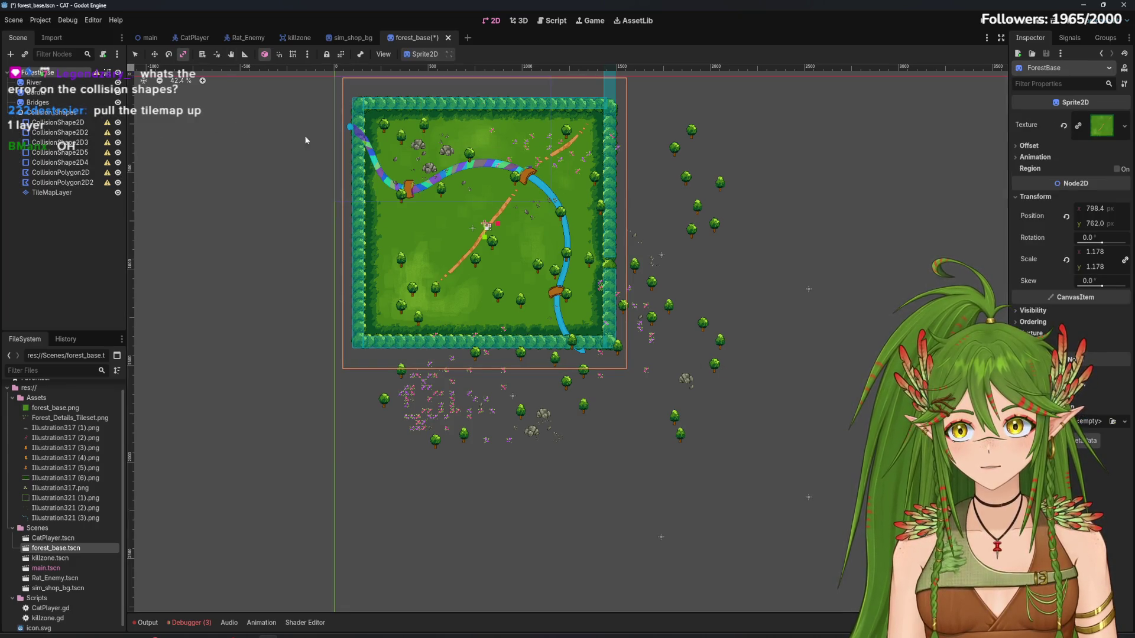
pyautogui.keyDown('shift'); pyautogui.click(72, 184); pyautogui.keyUp('shift')
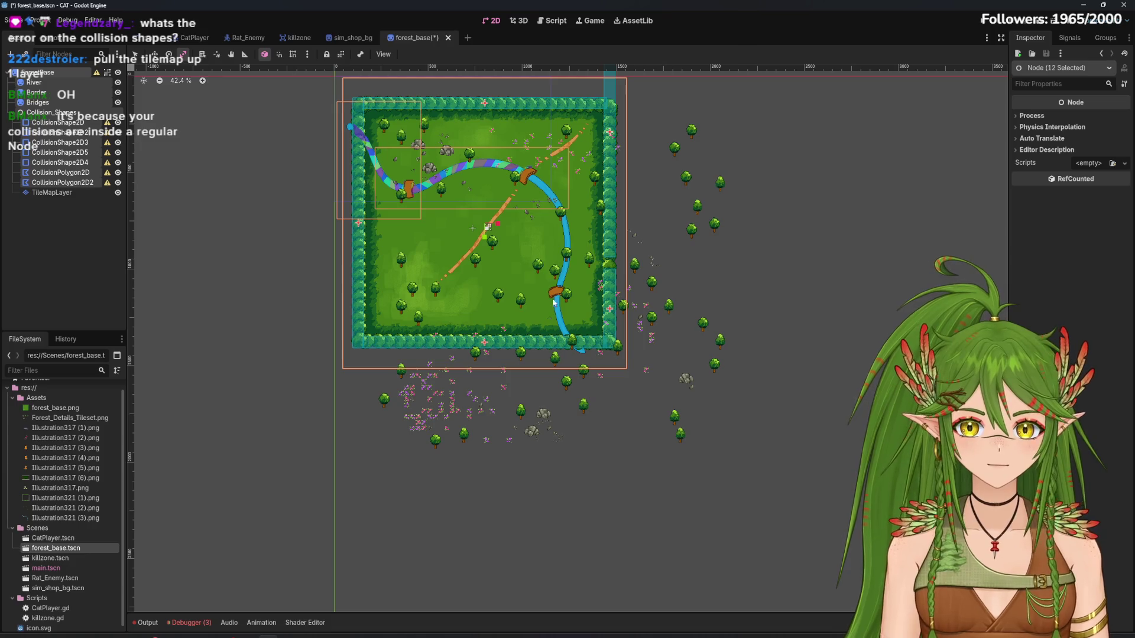
# Undo the accidental scaling and the earlier changes to the forest map
pyautogui.moveTo(488, 227); pyautogui.dragTo(489, 226)
pyautogui.hotkey('ctrl', 'z')
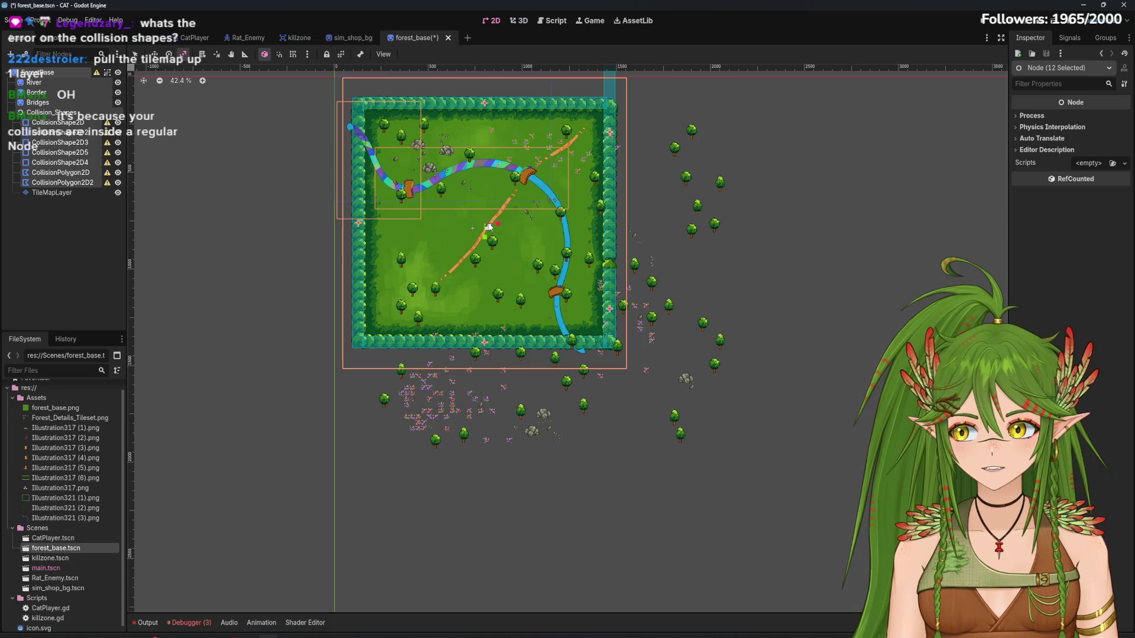
pyautogui.hotkey('ctrl', 'z')
pyautogui.hotkey('ctrl', 'z')
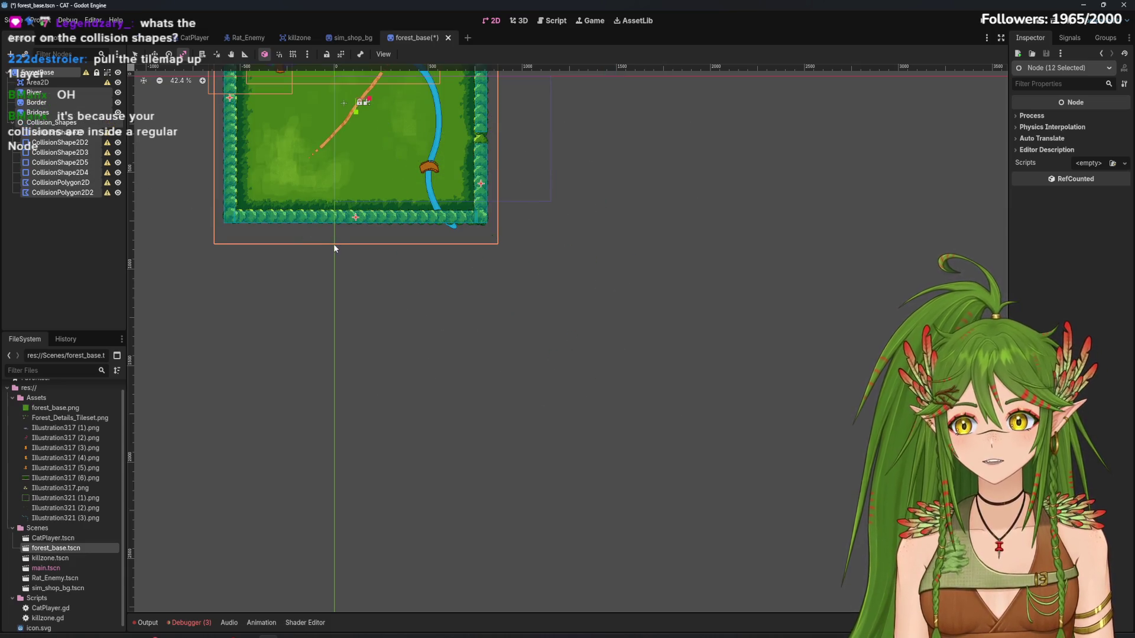
pyautogui.hotkey('ctrl', 'z')
pyautogui.scroll(-1, 431, 380)
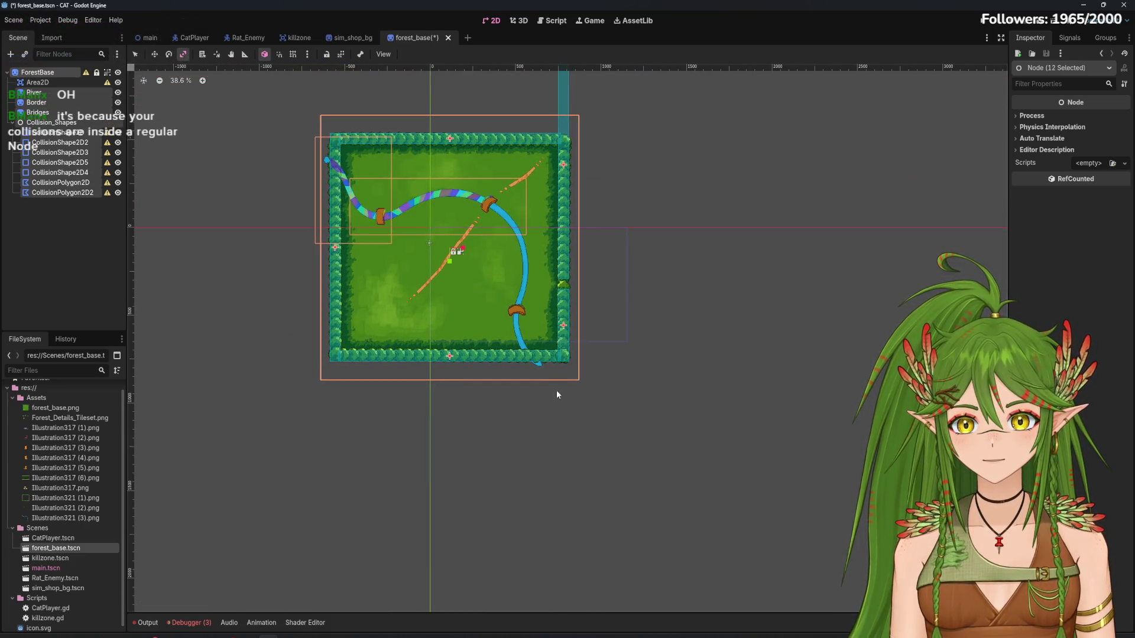
# Move the collision shapes directly under ForestBase and delete the empty Collision_Shapes node
pyautogui.click(65, 193)
pyautogui.keyDown('shift'); pyautogui.click(51, 123); pyautogui.keyUp('shift')
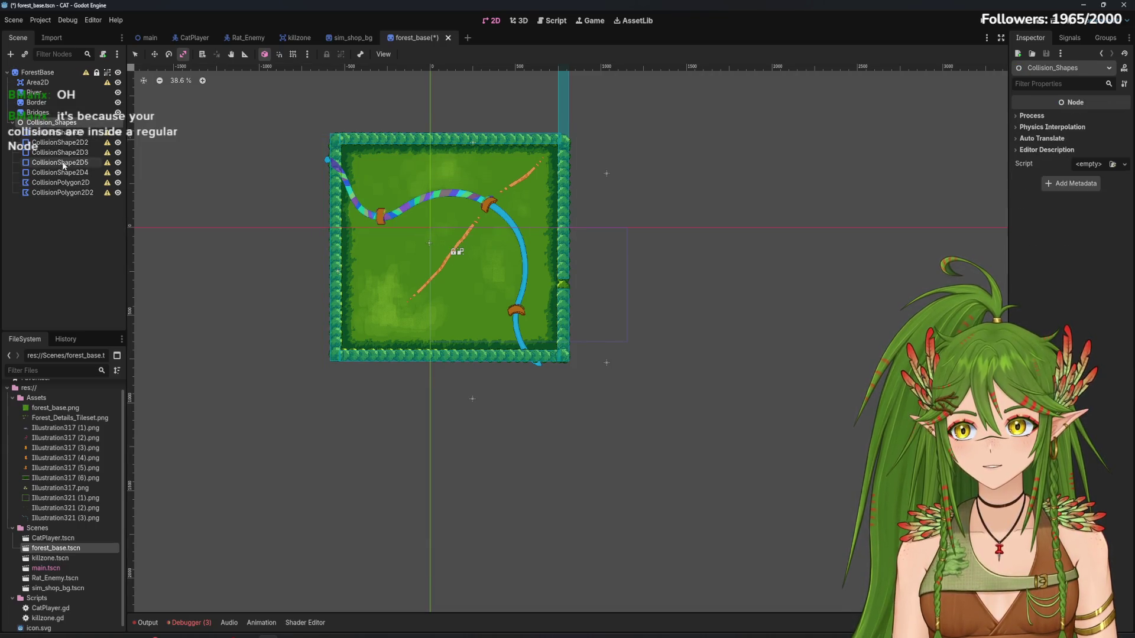
pyautogui.click(53, 133)
pyautogui.keyDown('shift'); pyautogui.click(62, 192); pyautogui.keyUp('shift')
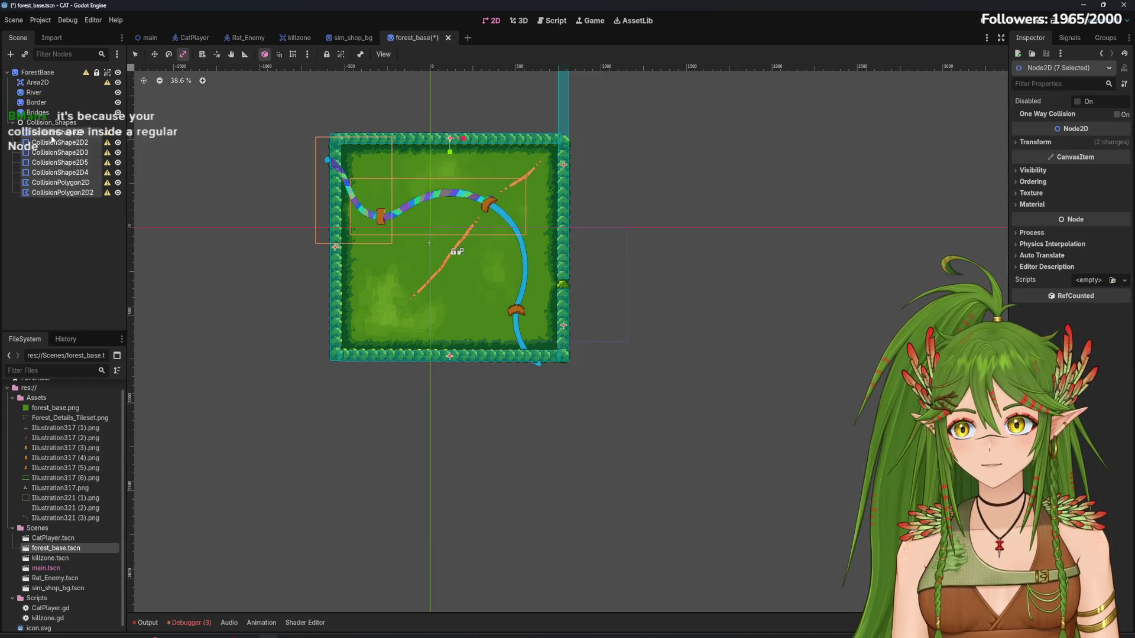
pyautogui.moveTo(62, 193); pyautogui.dragTo(42, 76)
pyautogui.click(59, 124)
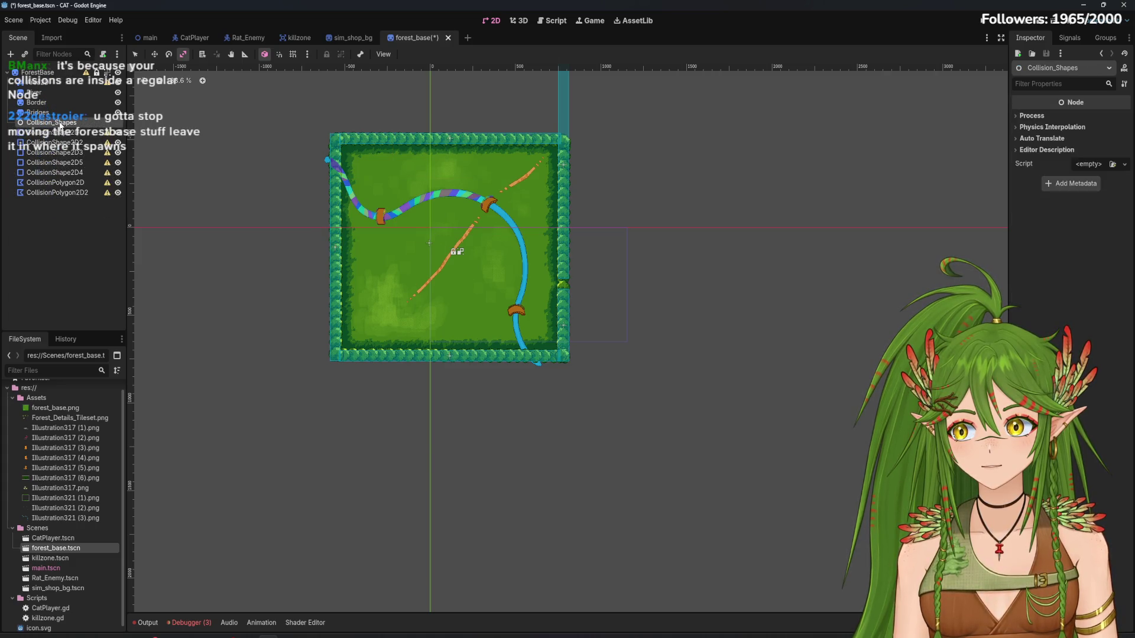
pyautogui.rightClick(61, 126)
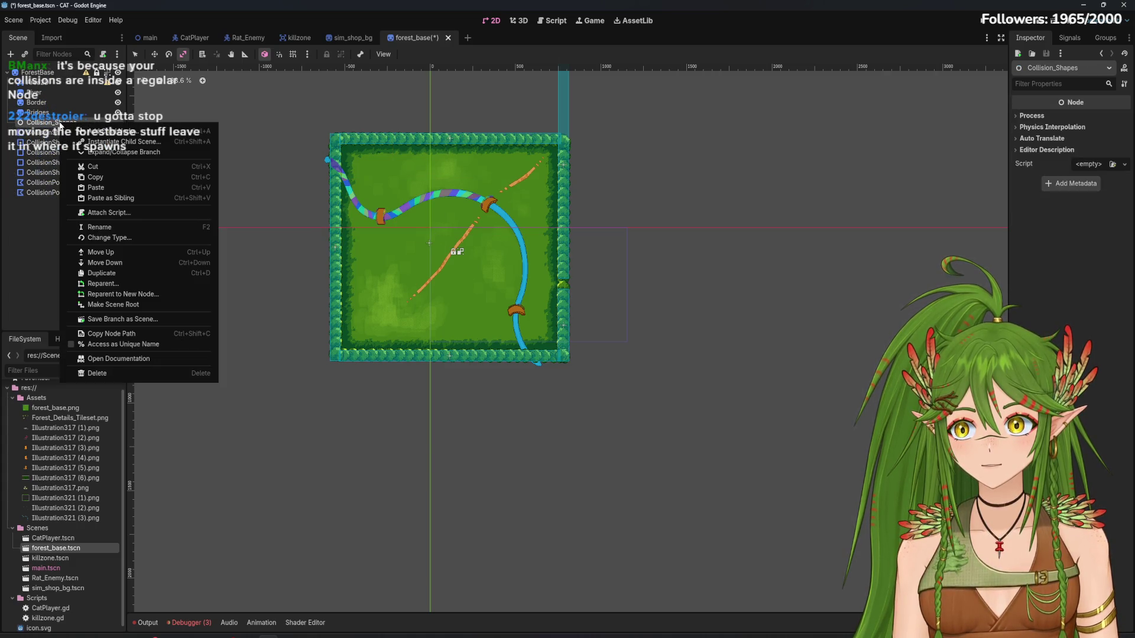
pyautogui.click(138, 374)
pyautogui.click(542, 333)
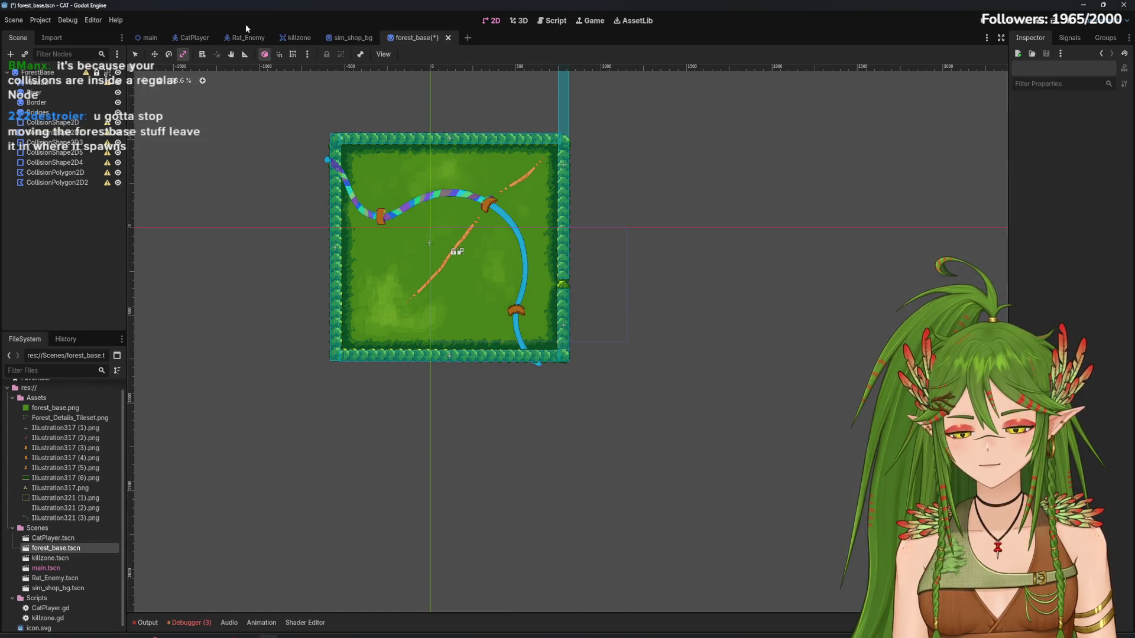
# Add a new Node2D child under ForestBase in the forest_base scene
pyautogui.click(148, 37)
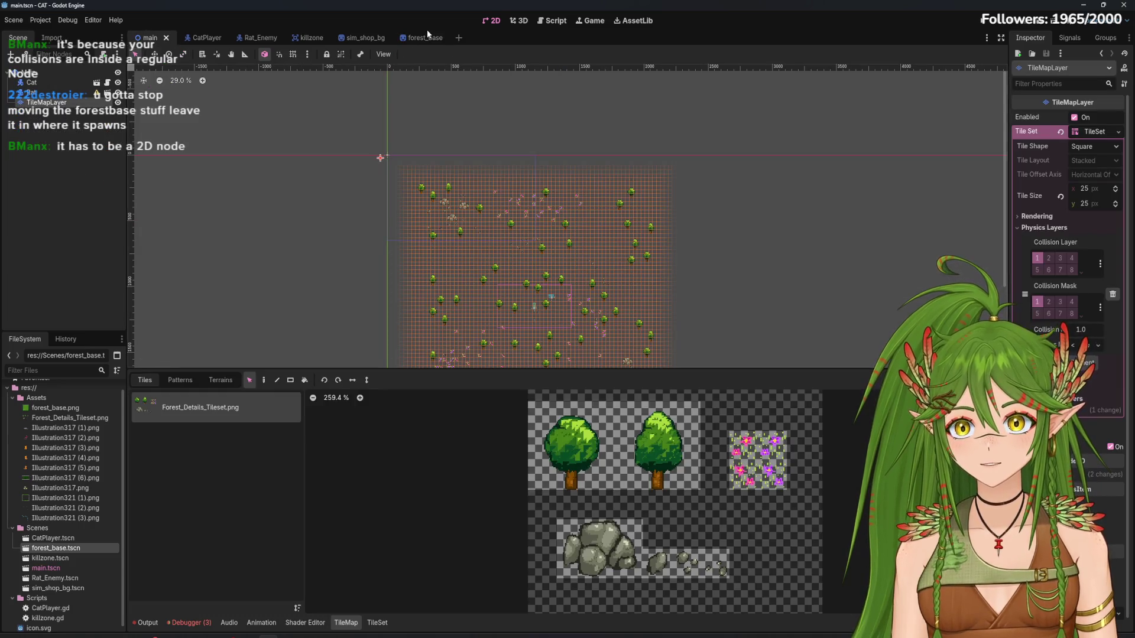
pyautogui.click(421, 37)
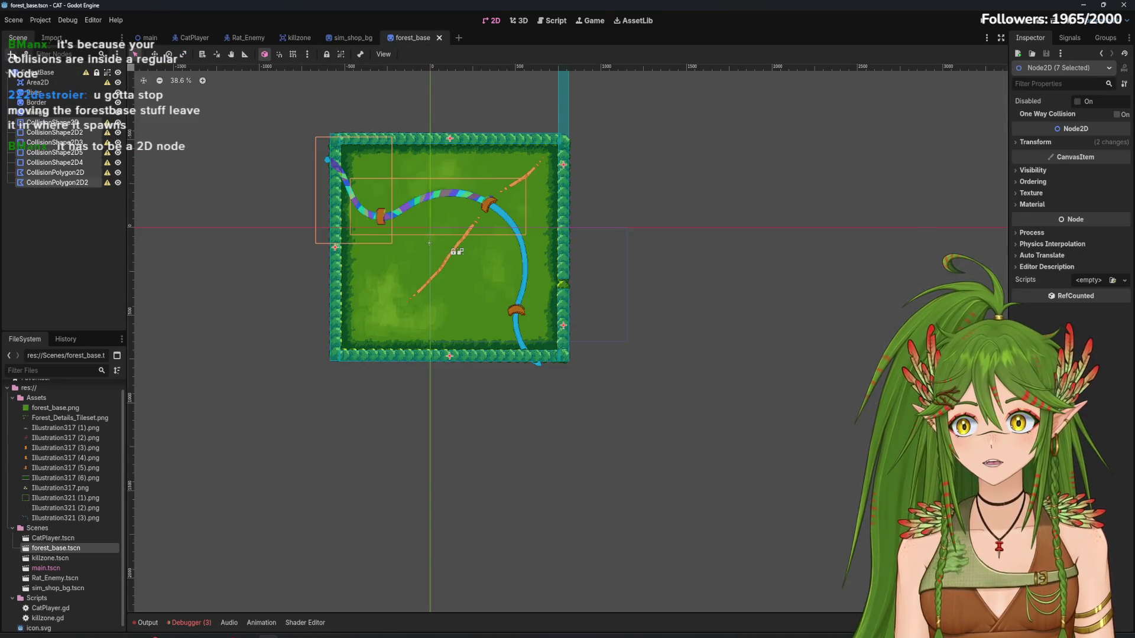
pyautogui.click(11, 54)
pyautogui.click(482, 245)
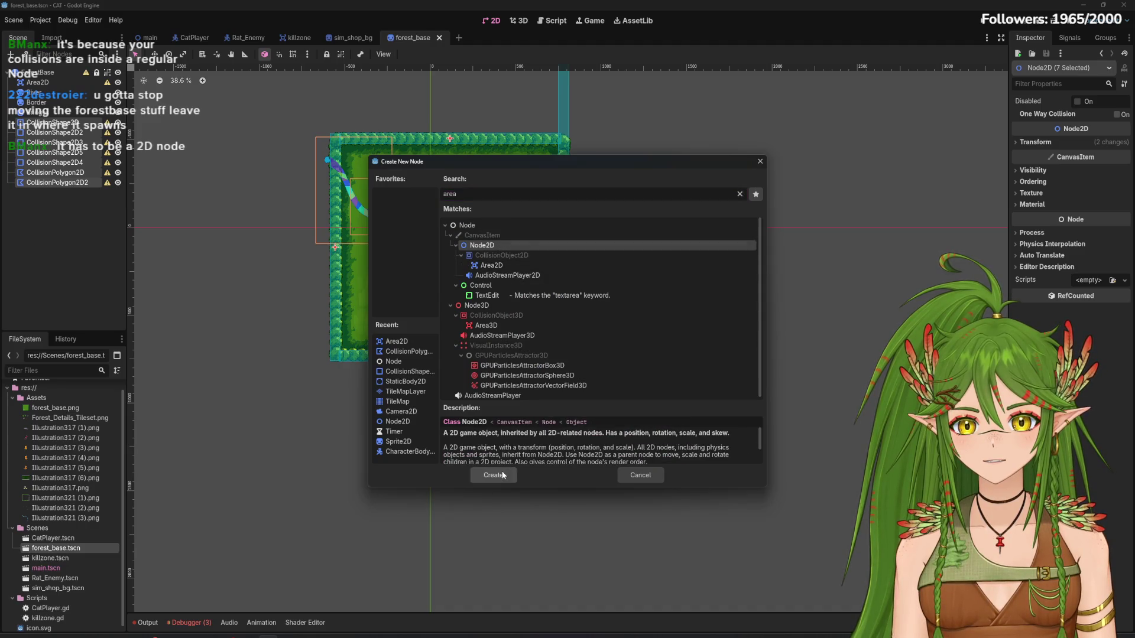
pyautogui.click(493, 475)
pyautogui.moveTo(44, 134)
pyautogui.mouseDown()
pyautogui.moveTo(59, 139)
pyautogui.moveTo(65, 124)
pyautogui.moveTo(53, 74)
pyautogui.mouseUp()
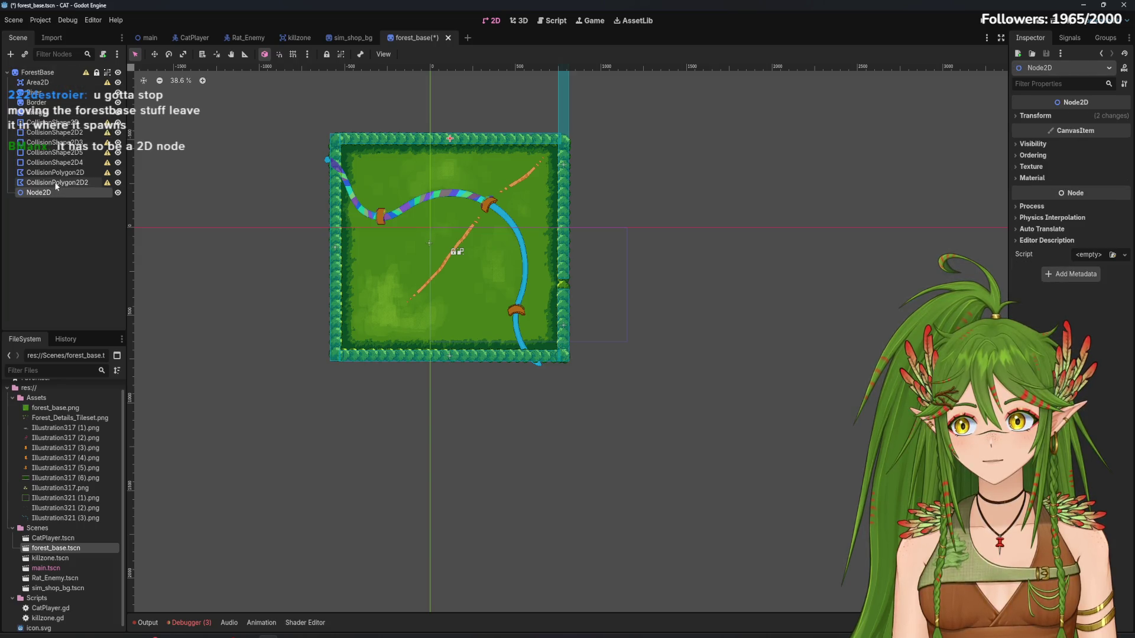
# Put the seven collision nodes under the new Node2D and save forest_base
pyautogui.click(53, 122)
pyautogui.keyDown('shift'); pyautogui.click(61, 182); pyautogui.keyUp('shift')
pyautogui.moveTo(62, 185); pyautogui.dragTo(41, 193)
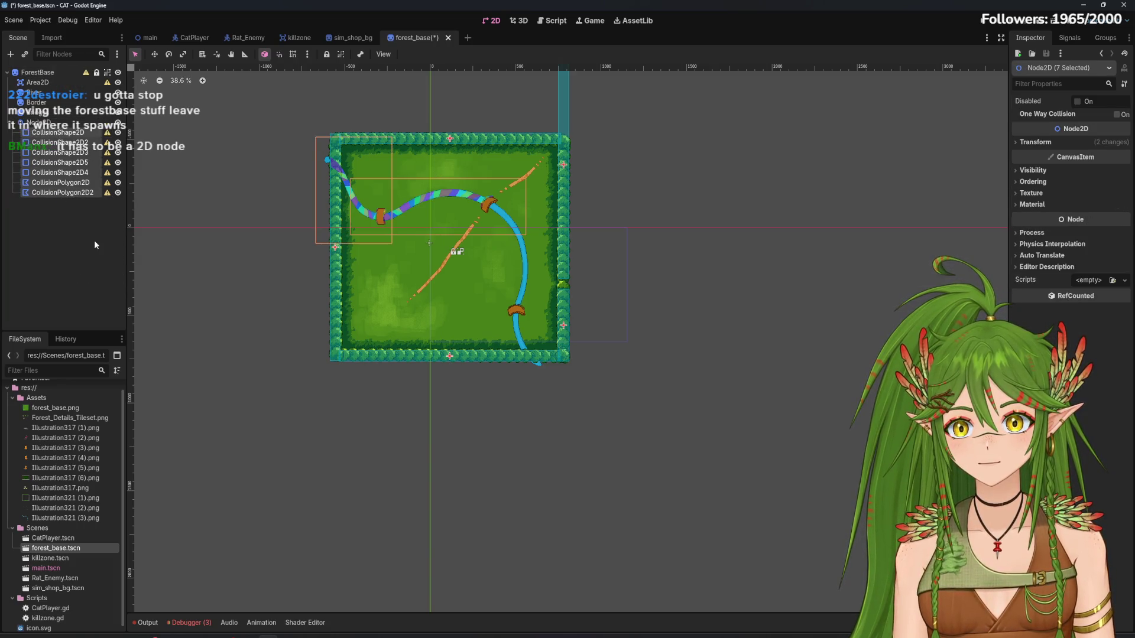
pyautogui.hotkey('ctrl', 's')
pyautogui.click(147, 37)
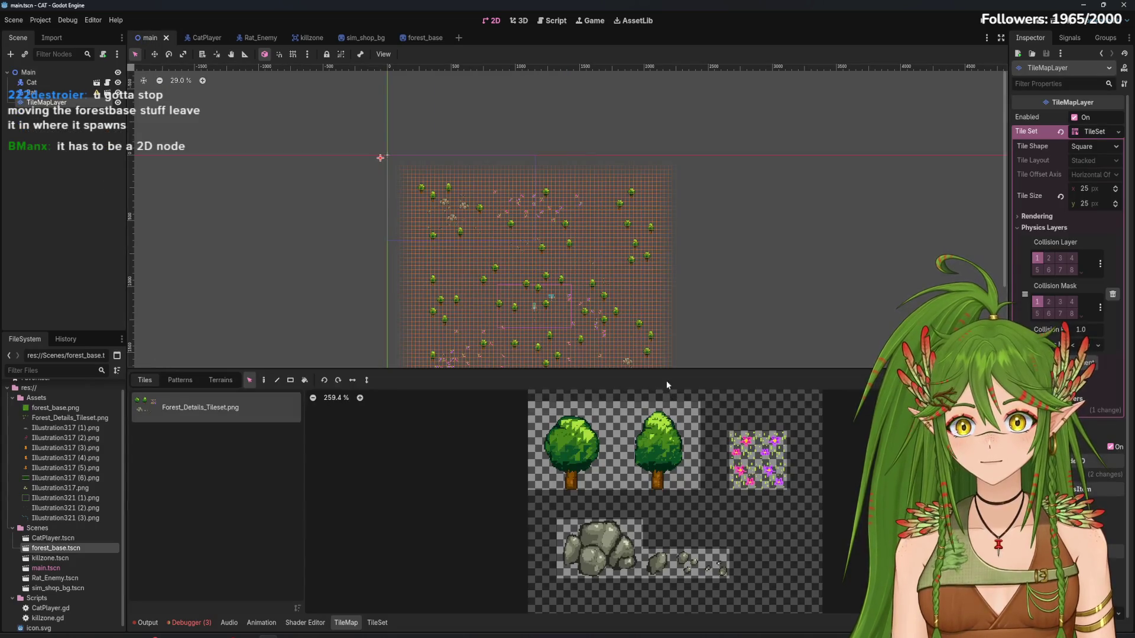
# Delete the existing ForestBase instance from the main scene
pyautogui.scroll(2, 680, 236)
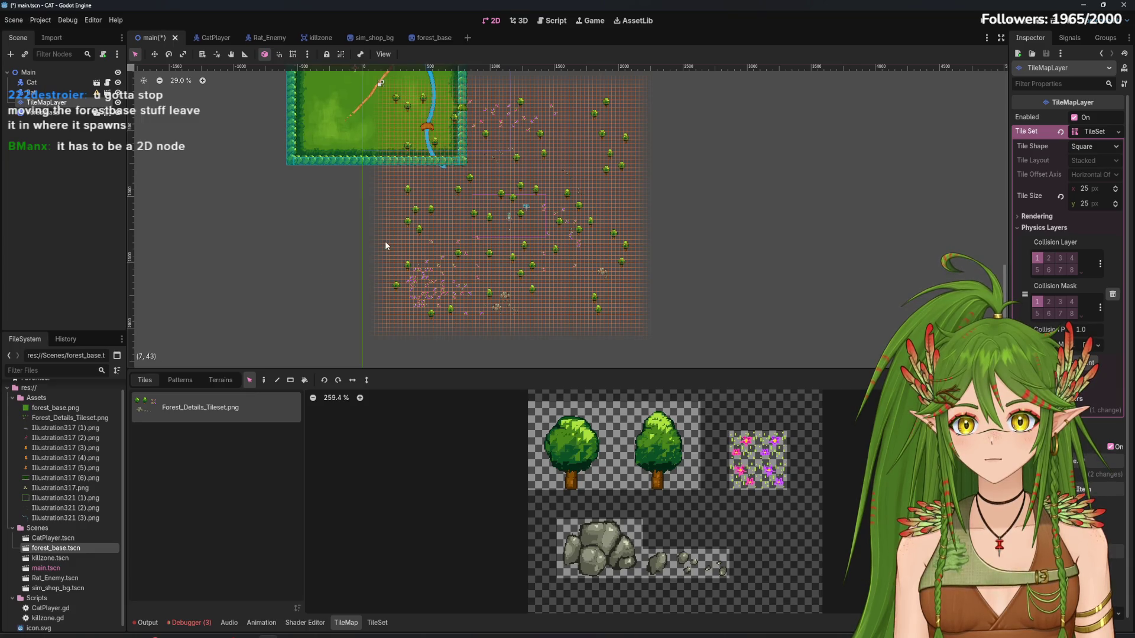
pyautogui.scroll(-2, 651, 215)
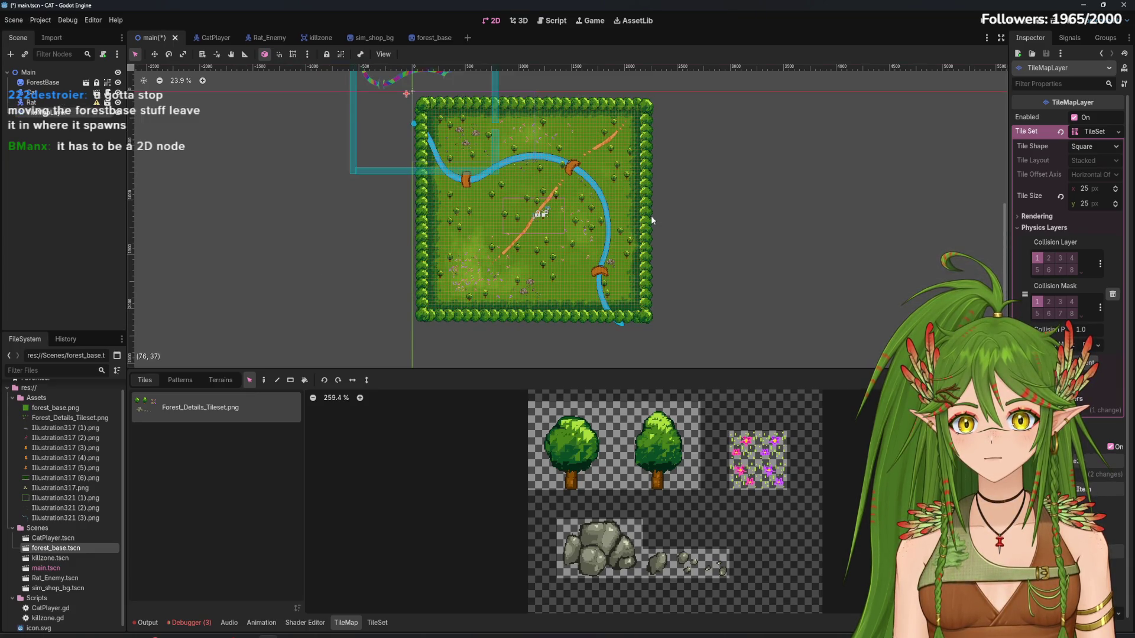
pyautogui.moveTo(616, 248)
pyautogui.mouseDown()
pyautogui.moveTo(619, 287)
pyautogui.moveTo(607, 288)
pyautogui.mouseUp()
pyautogui.click(62, 82)
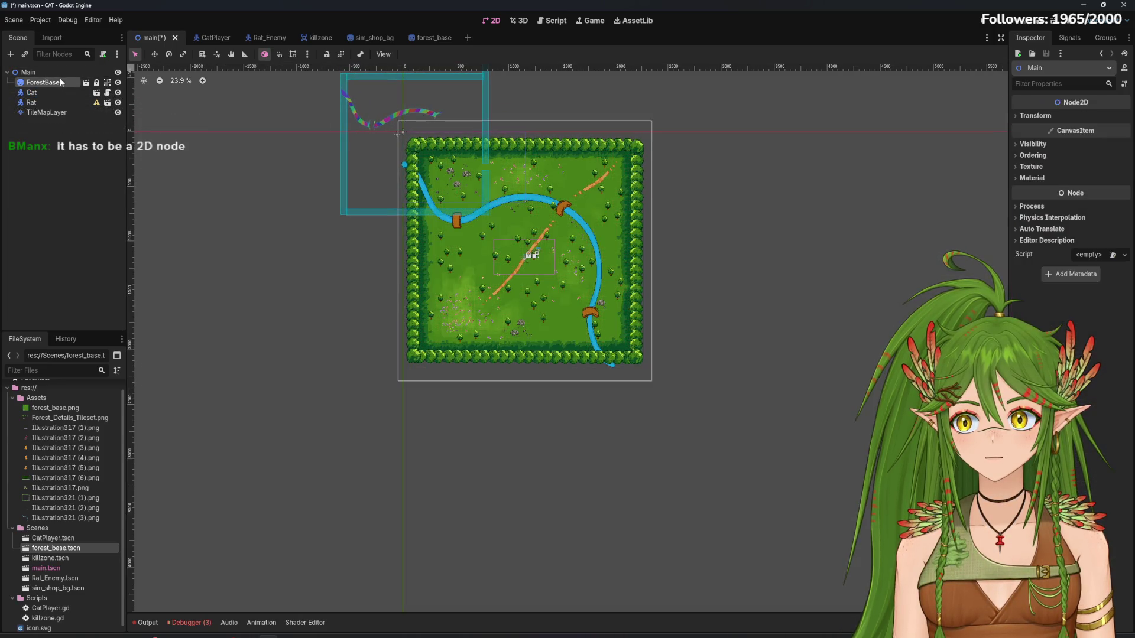
pyautogui.rightClick(61, 82)
pyautogui.click(140, 388)
pyautogui.click(550, 335)
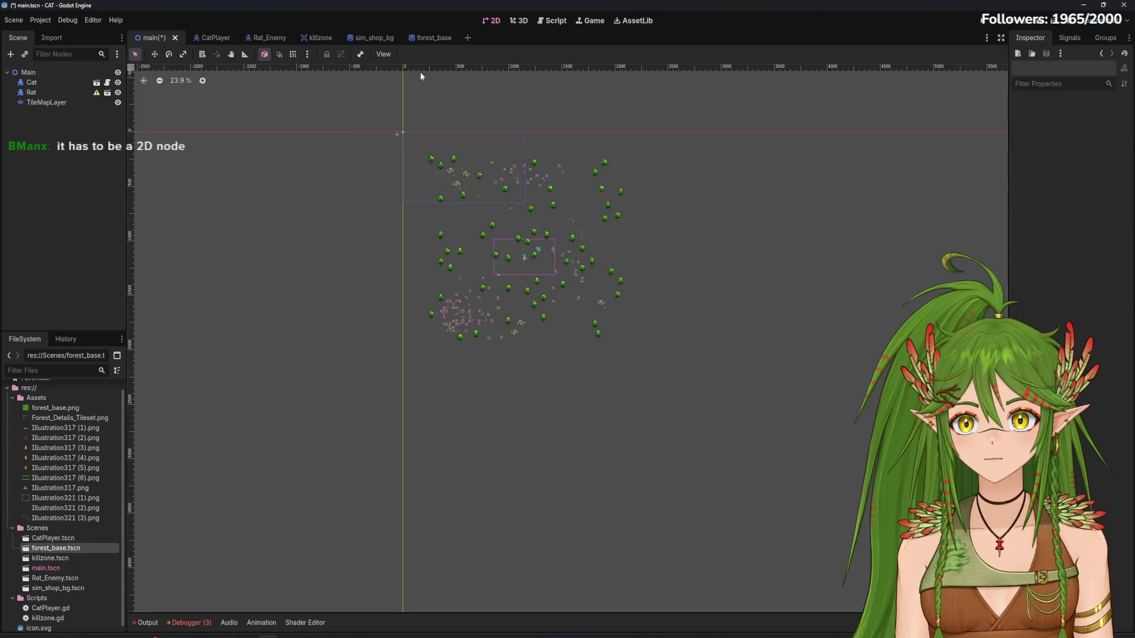
# Drag forest_base.tscn into main as a fresh ForestBase instance
pyautogui.click(427, 36)
pyautogui.click(152, 37)
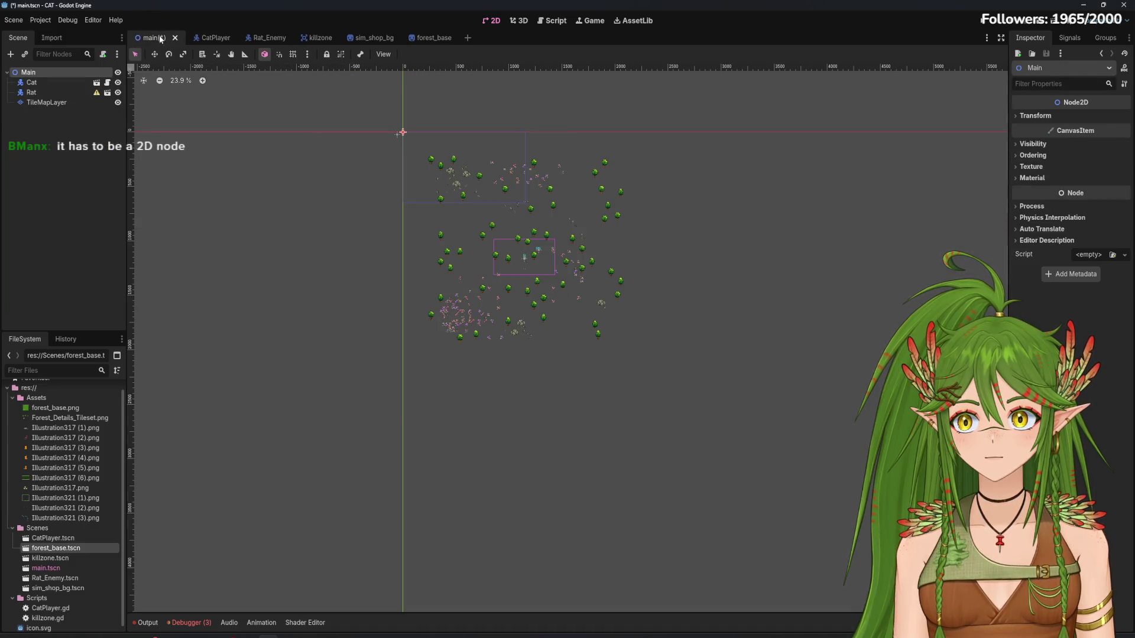
pyautogui.moveTo(56, 548)
pyautogui.mouseDown()
pyautogui.moveTo(131, 508)
pyautogui.moveTo(515, 236)
pyautogui.moveTo(469, 199)
pyautogui.mouseUp()
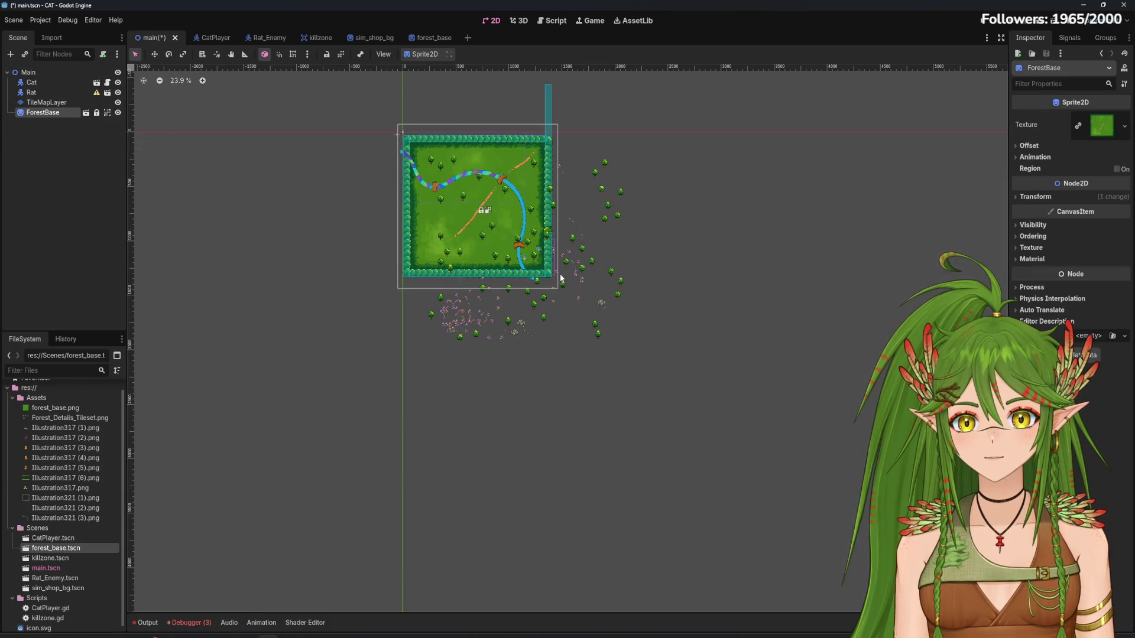
# Unlock ForestBase, enlarge and centre the forest map, and start moving TileMapLayer below it
pyautogui.press('w')
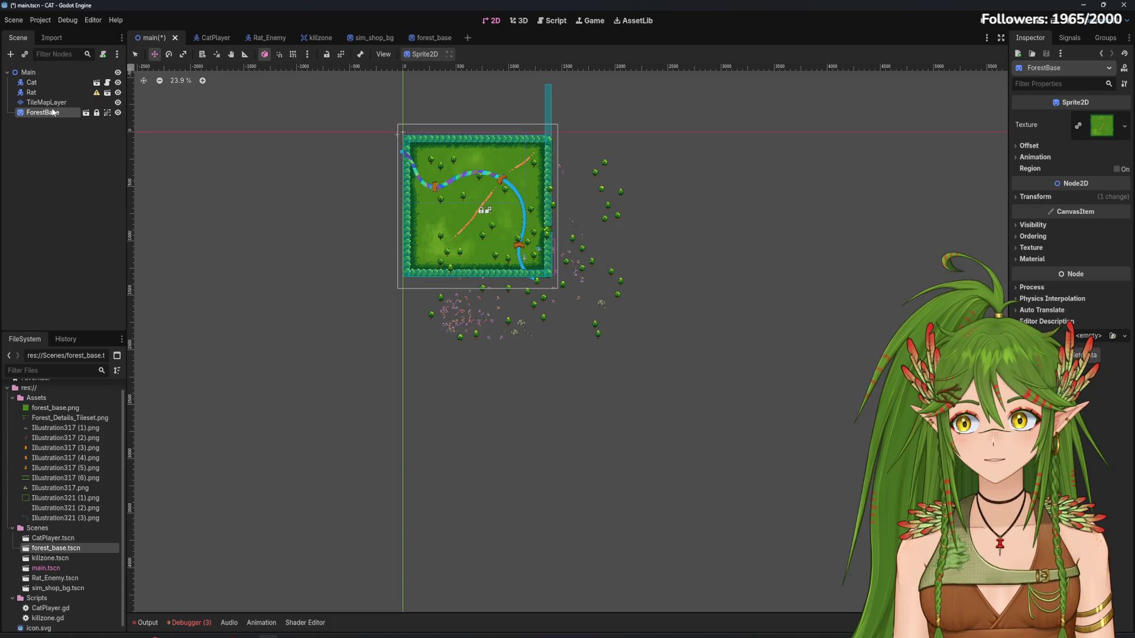
pyautogui.scroll(1, 470, 237)
pyautogui.click(97, 112)
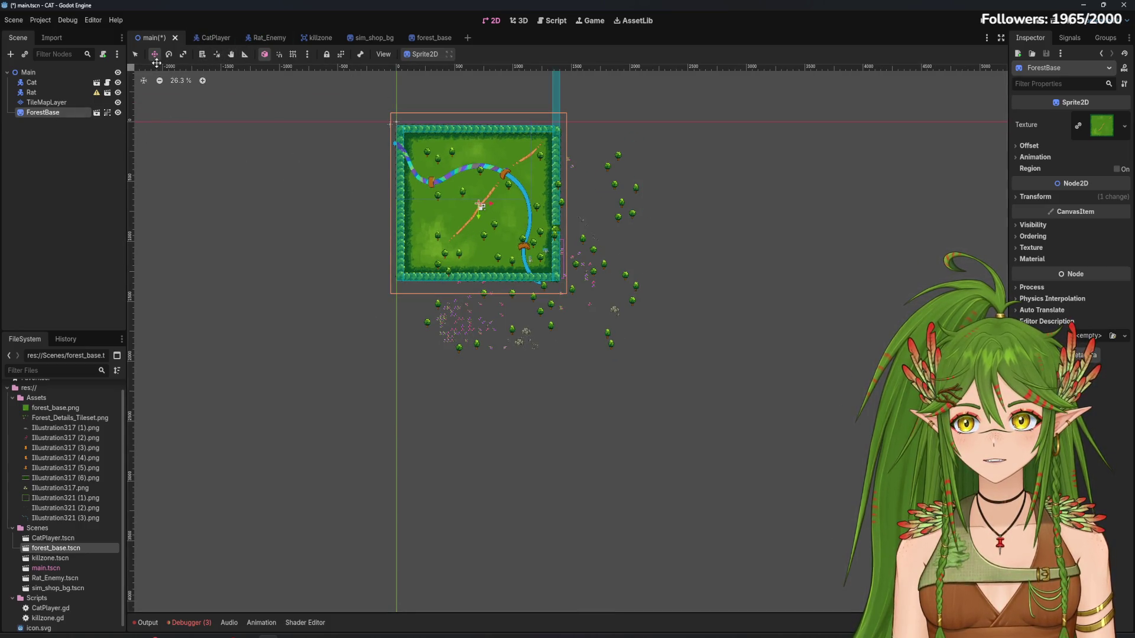
pyautogui.click(135, 55)
pyautogui.moveTo(569, 299)
pyautogui.mouseDown()
pyautogui.moveTo(679, 385)
pyautogui.moveTo(670, 376)
pyautogui.mouseUp()
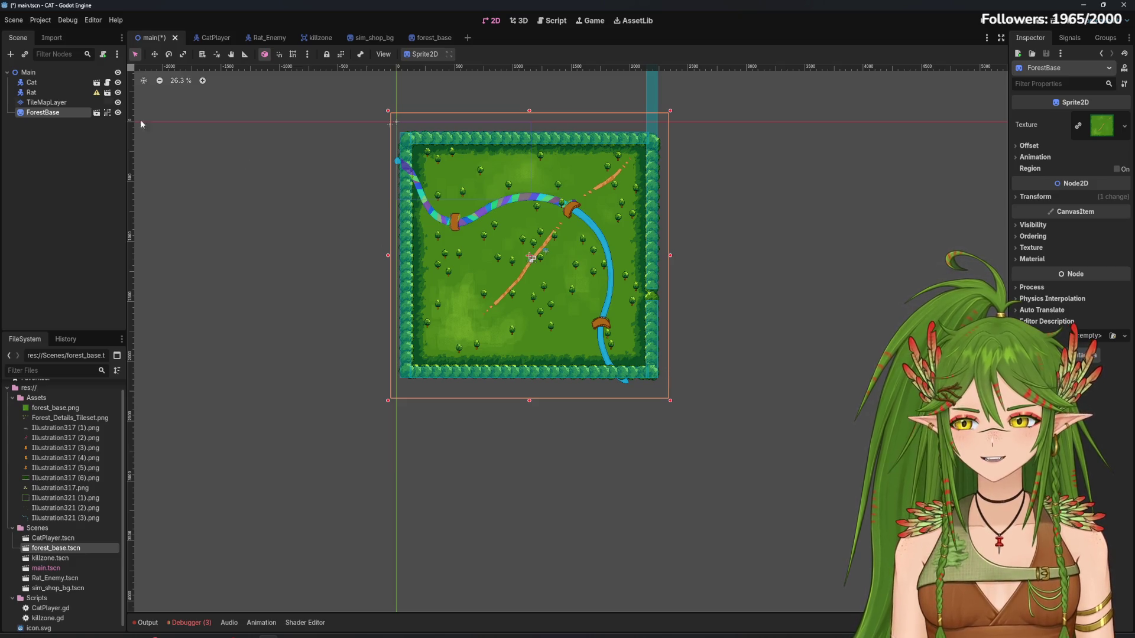
pyautogui.scroll(2, 484, 293)
pyautogui.moveTo(484, 292); pyautogui.dragTo(480, 347)
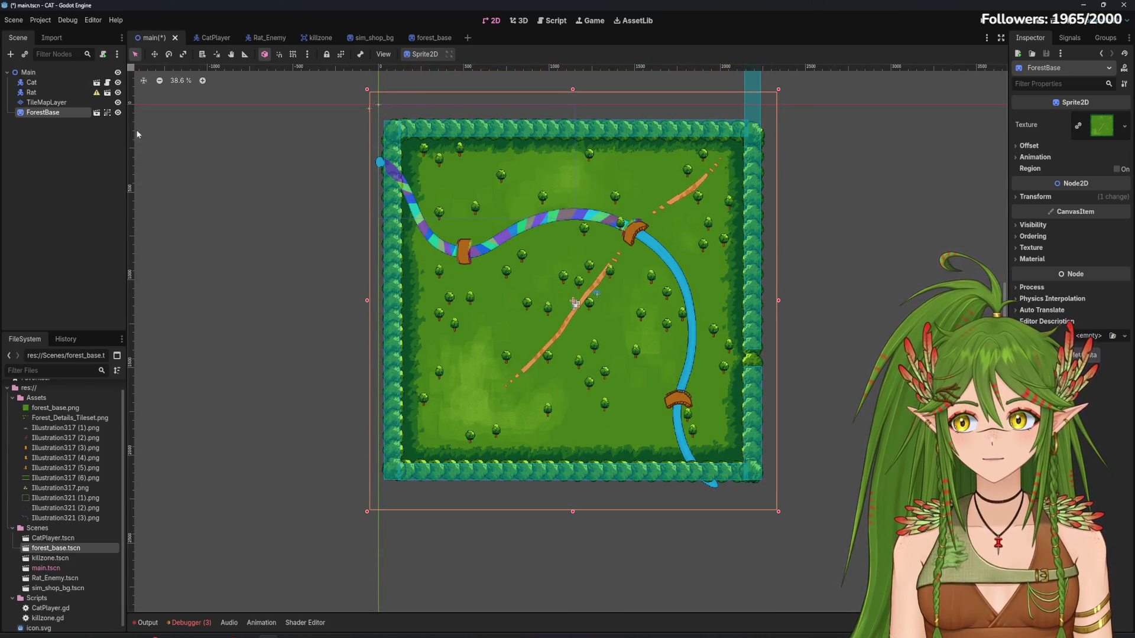
pyautogui.moveTo(46, 103); pyautogui.dragTo(58, 119)
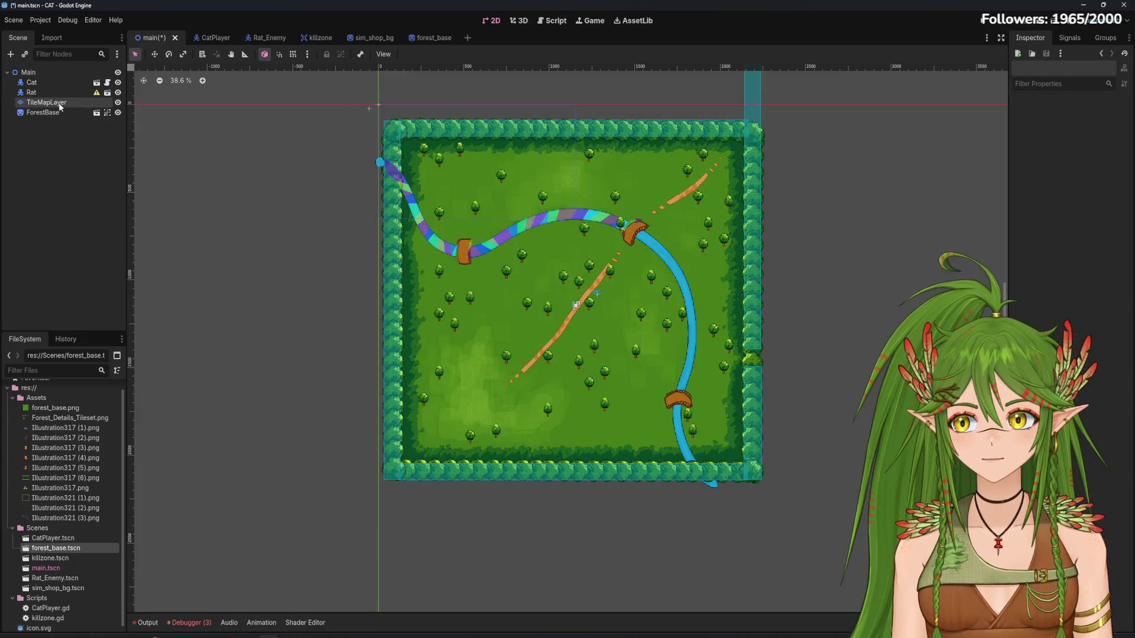
pyautogui.click(59, 115)
# Save the main scene with TileMapLayer drawing over the forest map
pyautogui.click(112, 211)
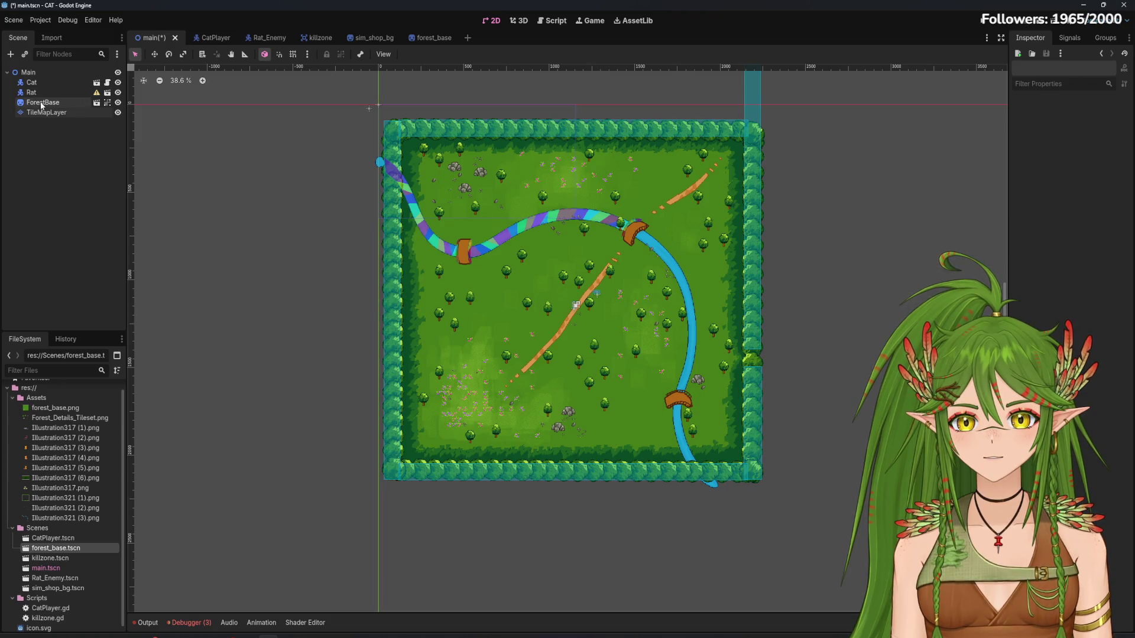
pyautogui.scroll(5, 580, 368)
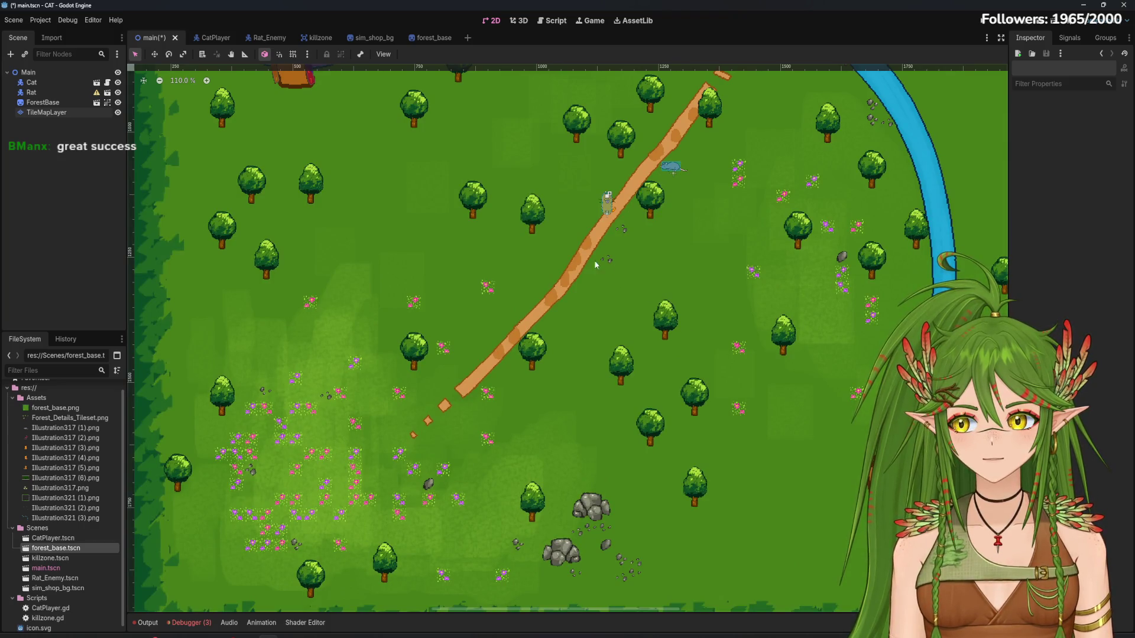
pyautogui.hotkey('ctrl', 's')
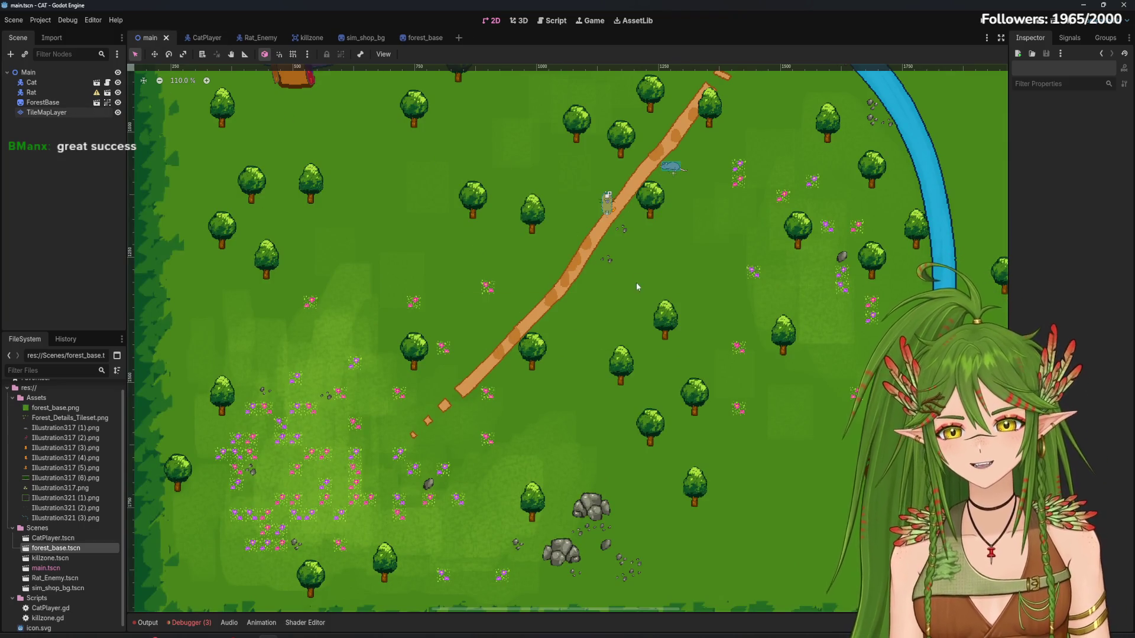
pyautogui.moveTo(650, 267); pyautogui.dragTo(525, 351)
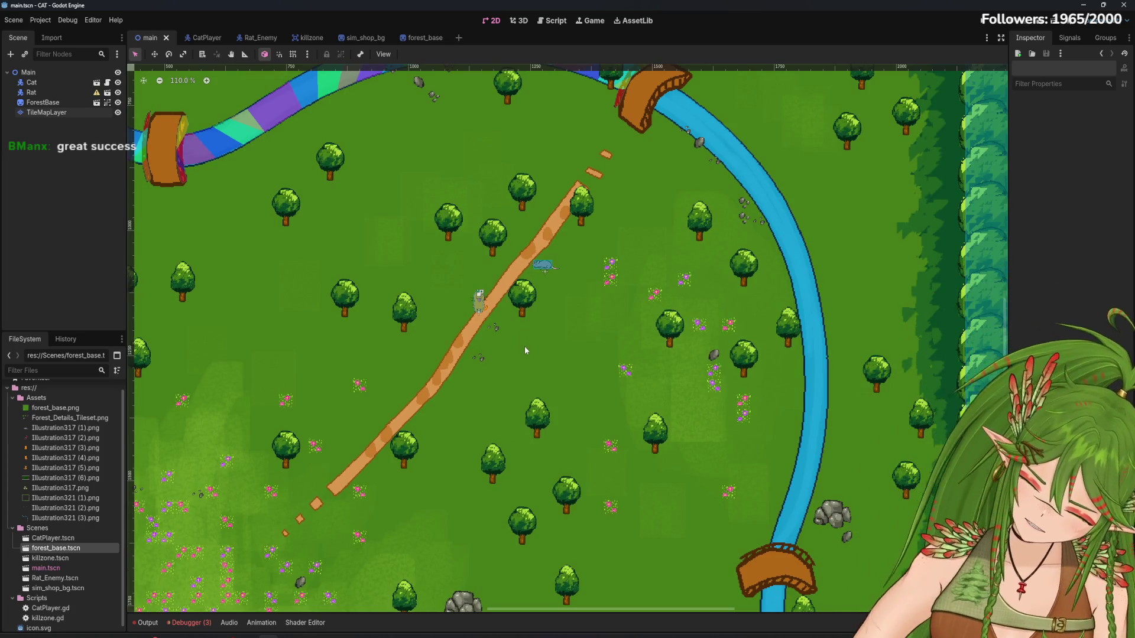
# Select the Cat node, zoom out, and launch the game with F5
pyautogui.click(44, 84)
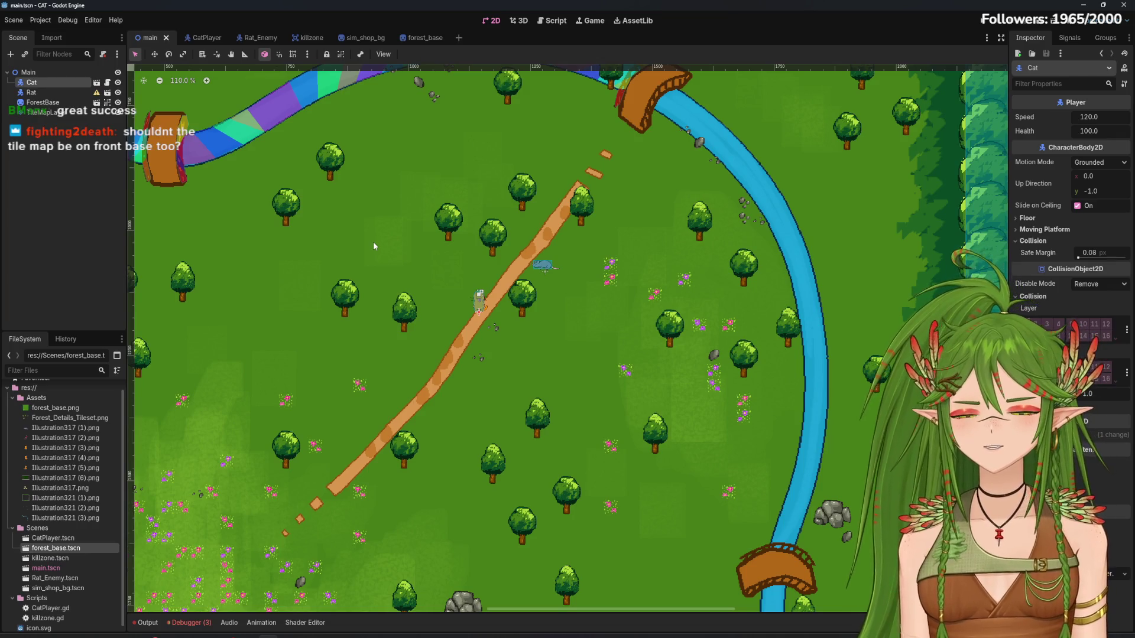
pyautogui.scroll(-1, 576, 344)
pyautogui.scroll(-5, 577, 343)
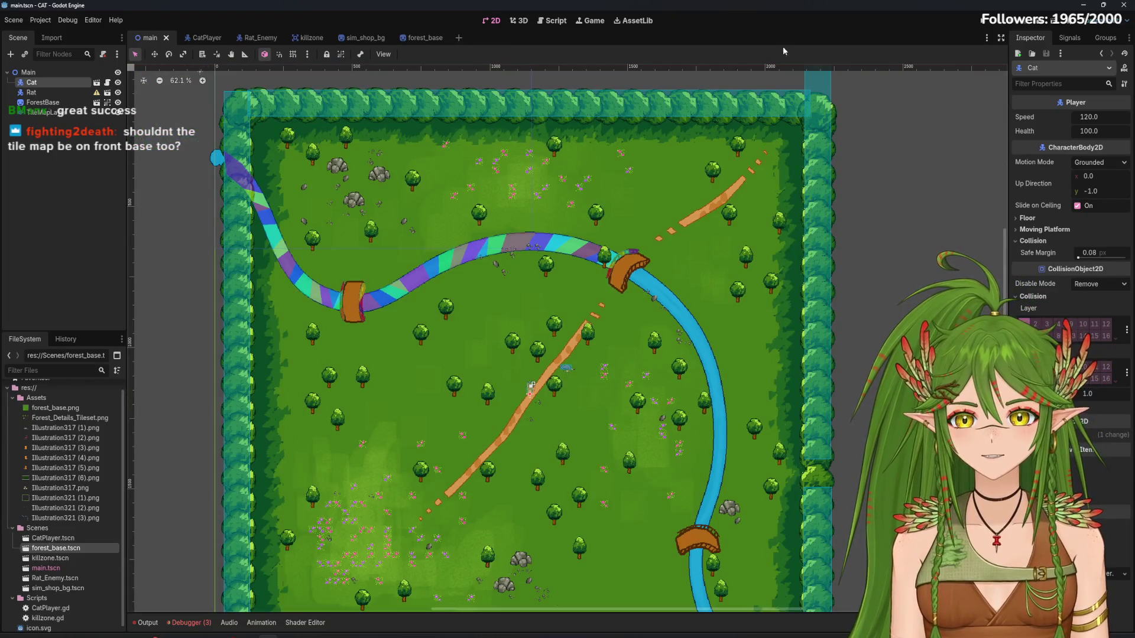
pyautogui.press('F5')
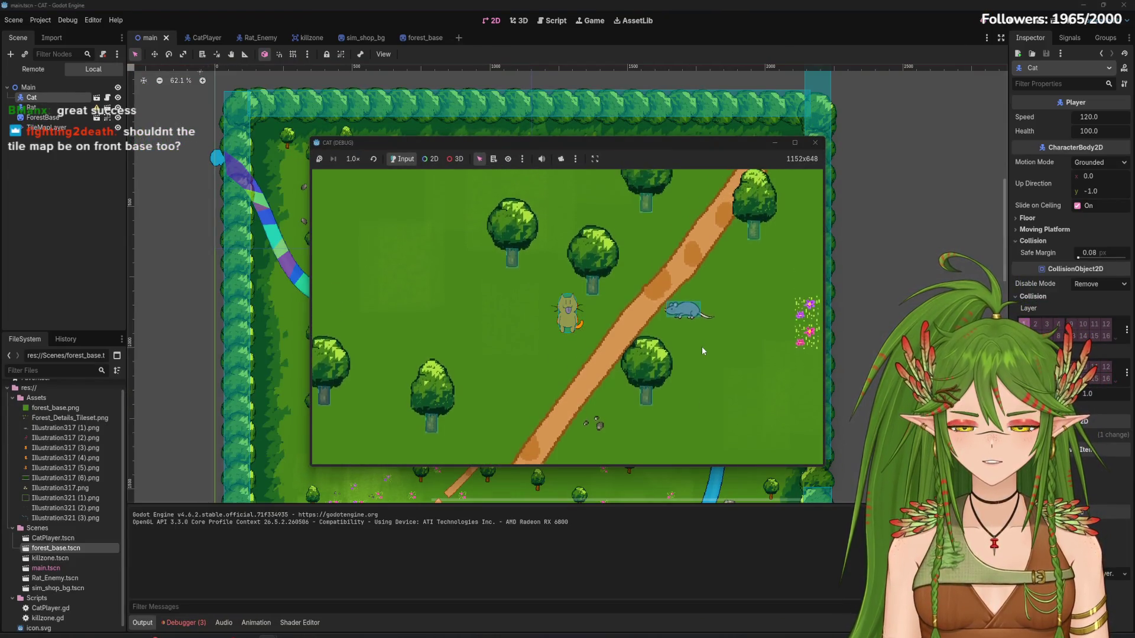
# Walk the cat north along the rainbow path and toward the bridge, then close the game
pyautogui.press('Up')
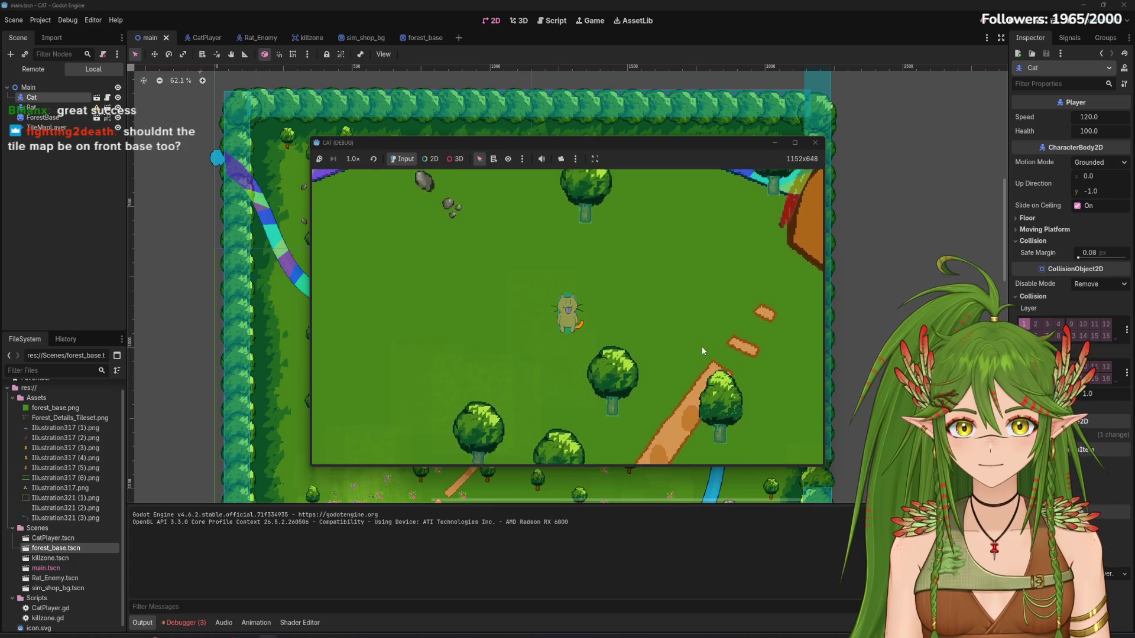
pyautogui.press('Up')
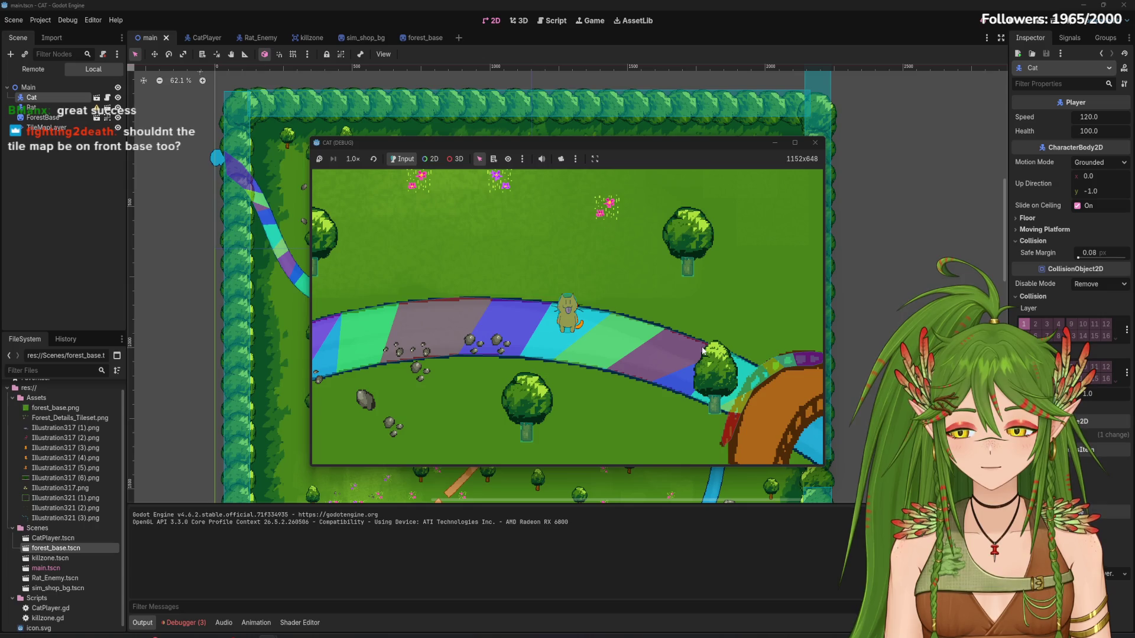
pyautogui.press('Down')
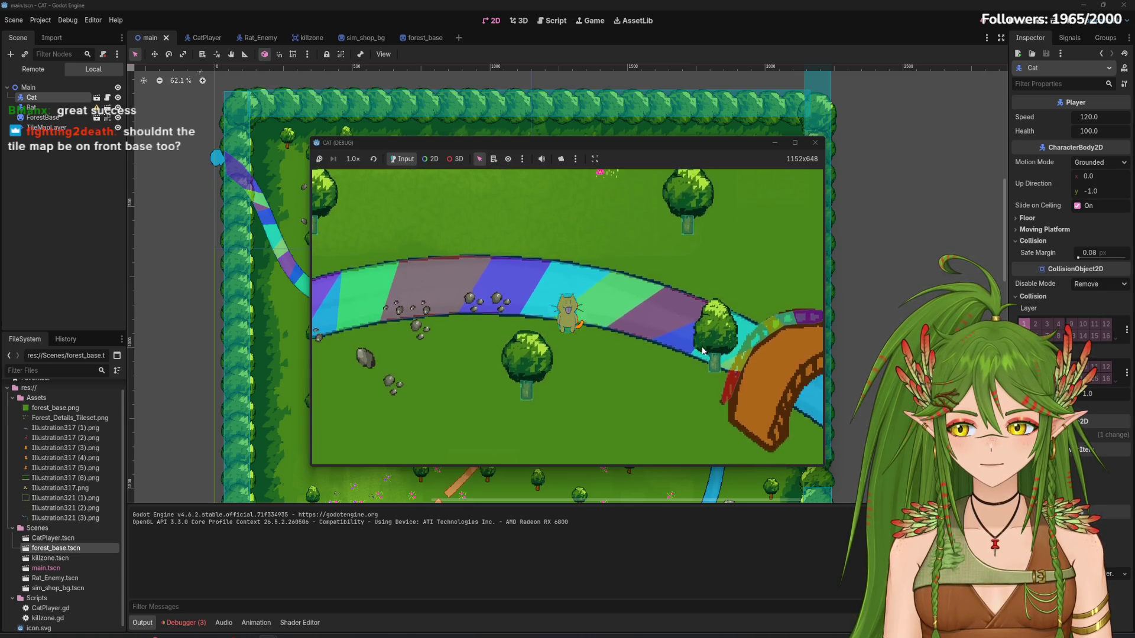
pyautogui.press('Right')
pyautogui.press('Right')
pyautogui.press('Down')
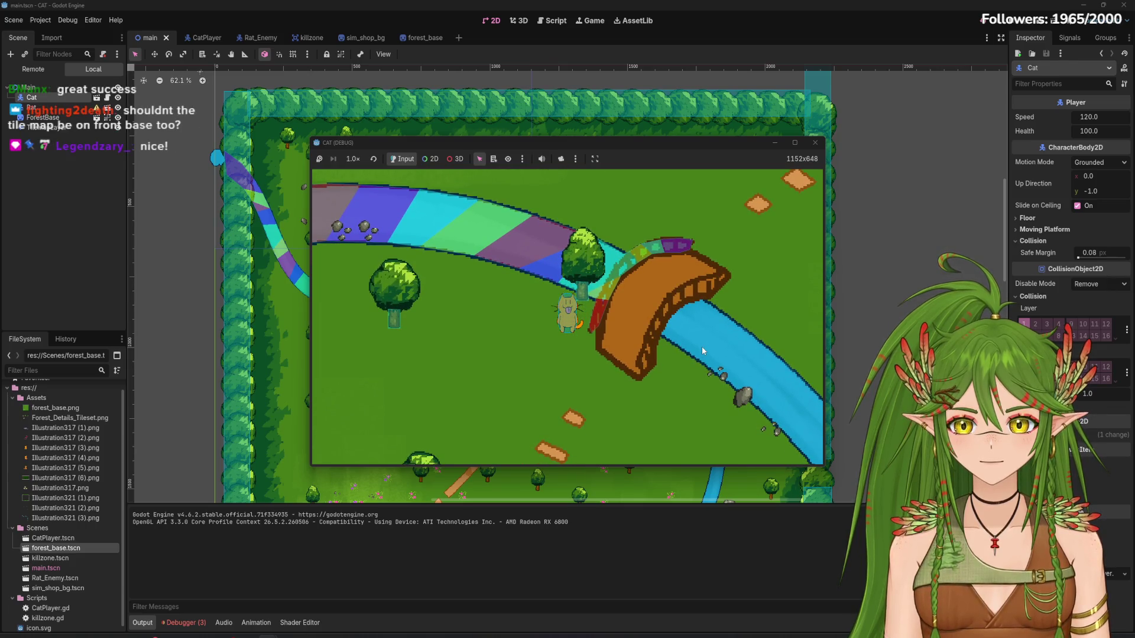
pyautogui.press('Up')
pyautogui.press('Right')
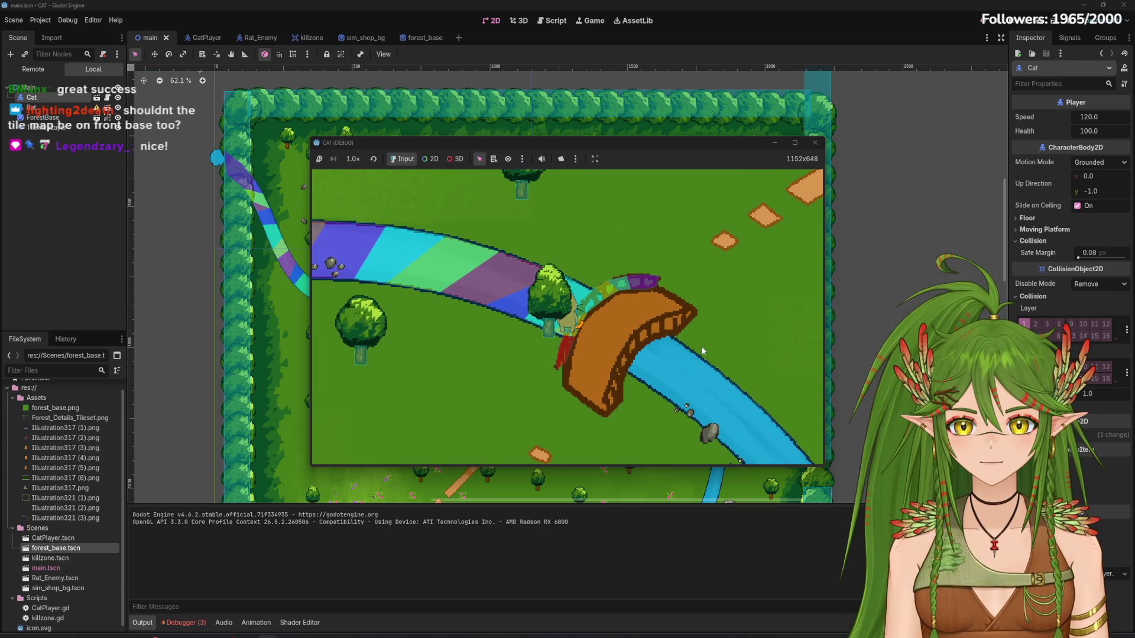
pyautogui.click(815, 143)
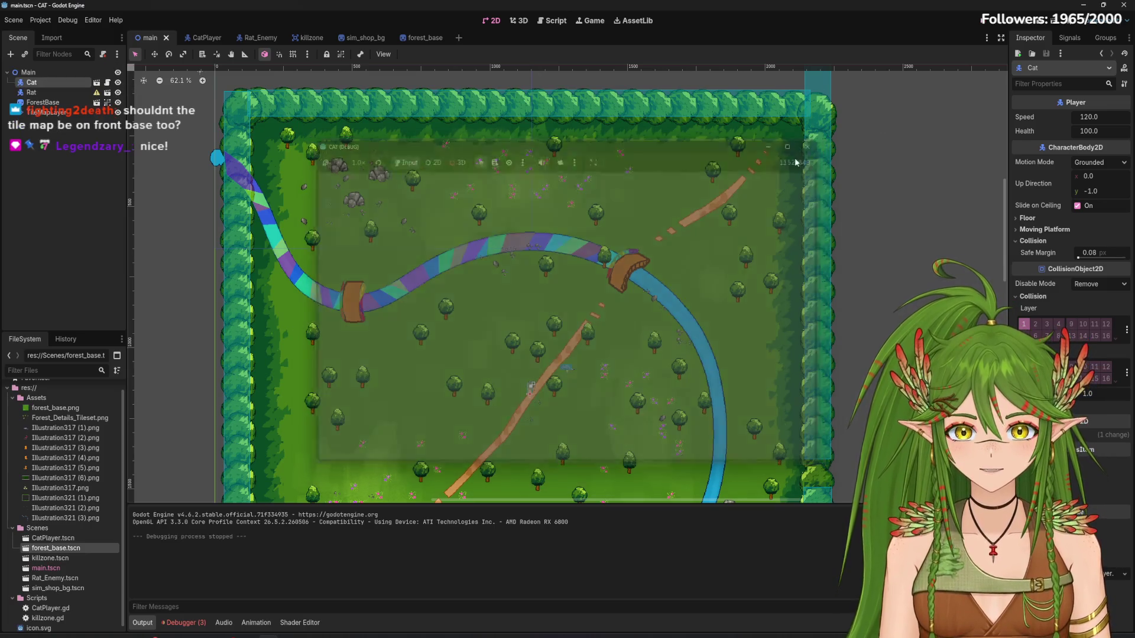
# Nudge the ForestBase map up to (1124, 1050), then open and save forest_base
pyautogui.scroll(4, 582, 329)
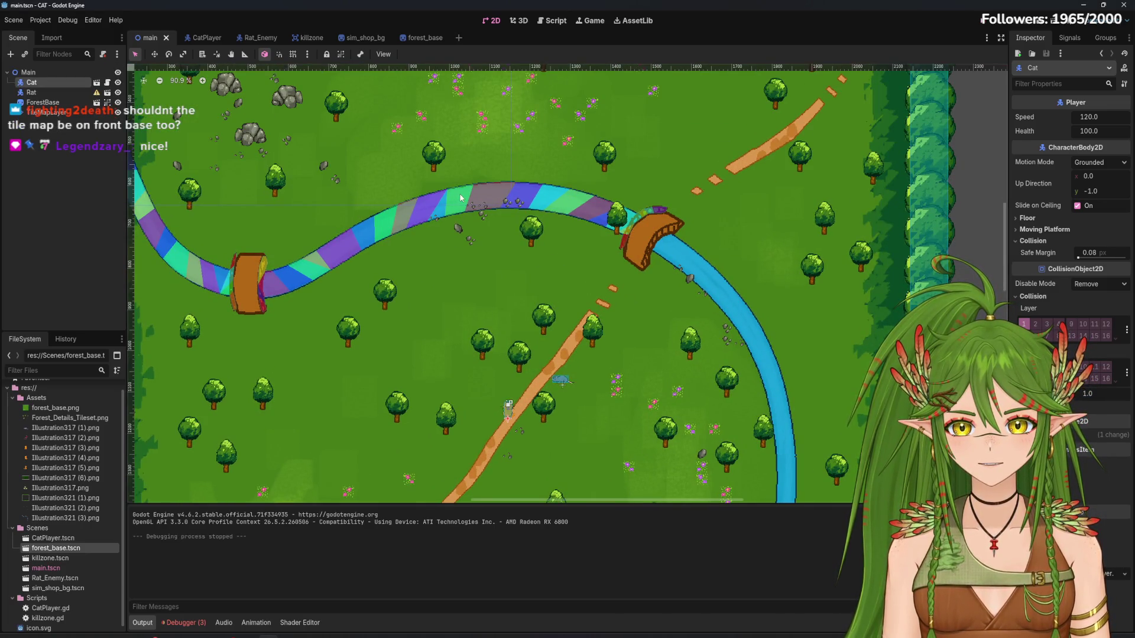
pyautogui.scroll(-9, 466, 222)
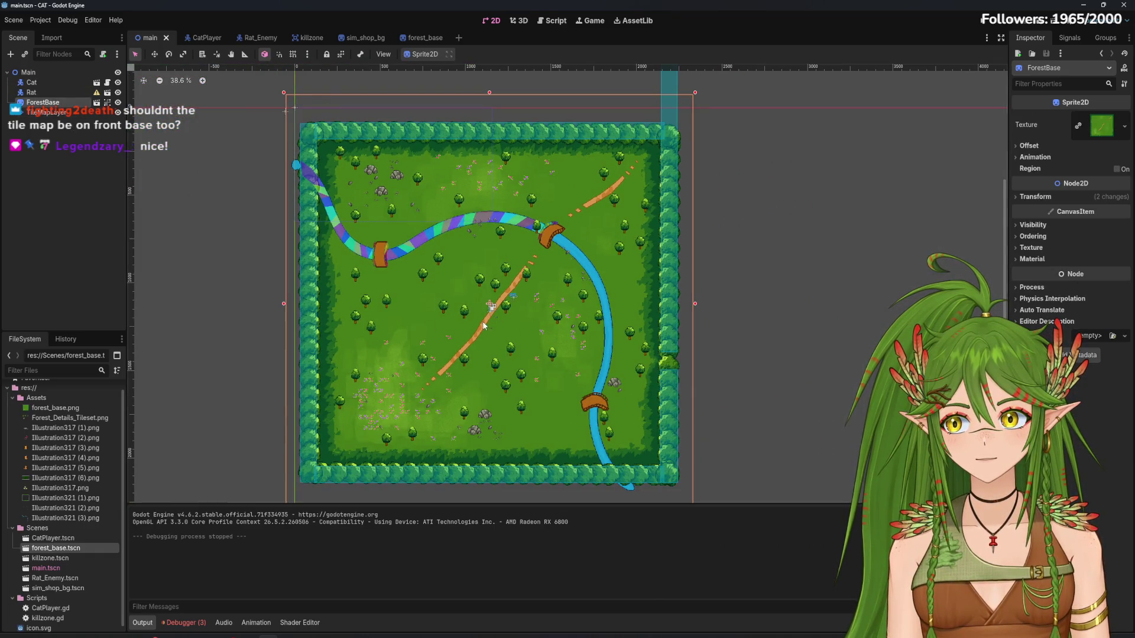
pyautogui.moveTo(485, 328); pyautogui.dragTo(482, 313)
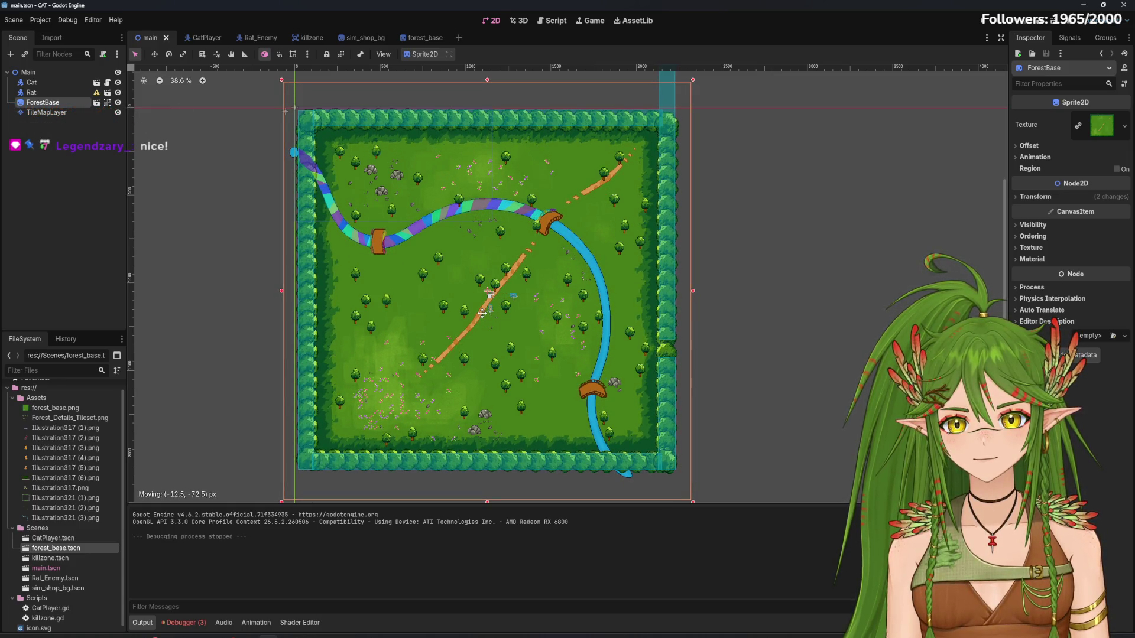
pyautogui.moveTo(483, 313); pyautogui.dragTo(482, 314)
pyautogui.click(676, 315)
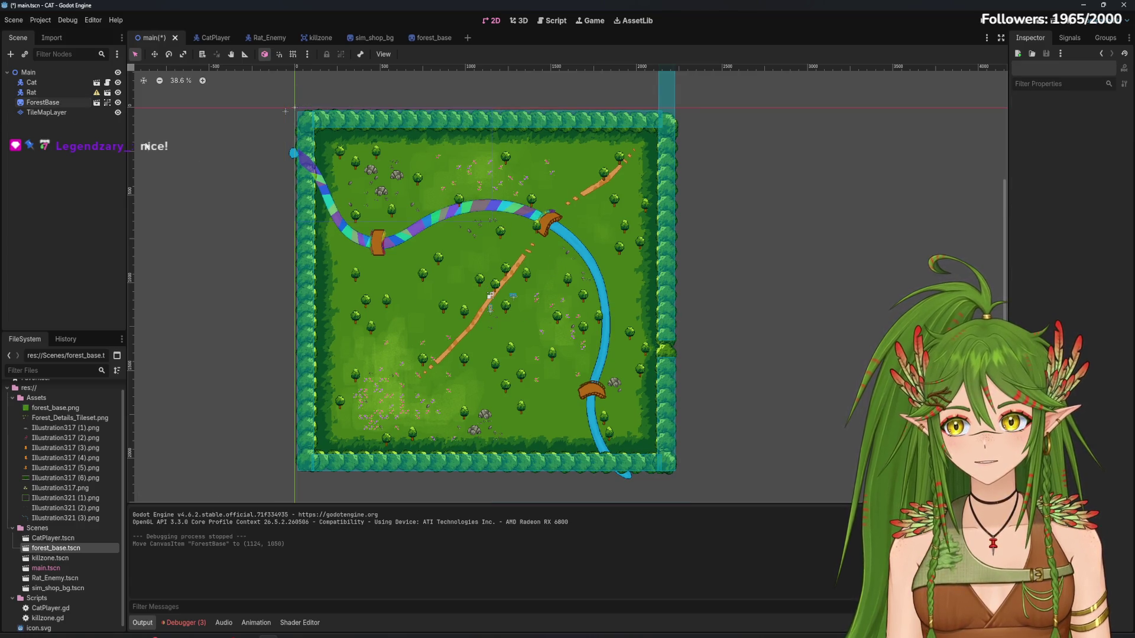
pyautogui.click(437, 38)
pyautogui.hotkey('ctrl', 's')
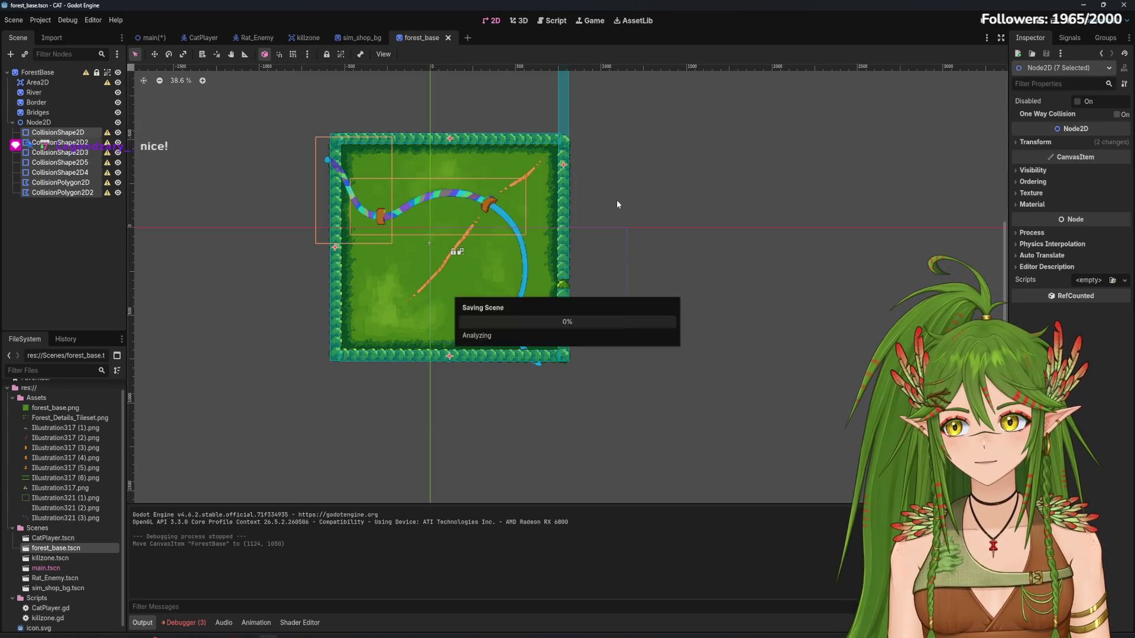
# Add an Area2D under Node2D in forest_base and move the collision shape nodes into it
pyautogui.click(89, 225)
pyautogui.moveTo(109, 194)
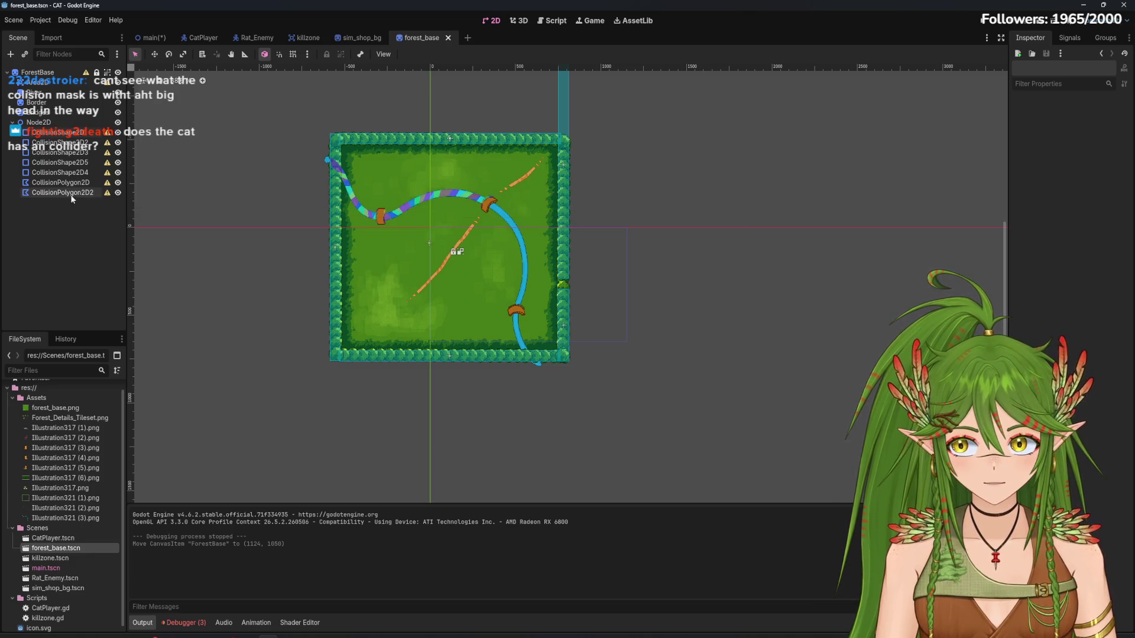
pyautogui.click(10, 54)
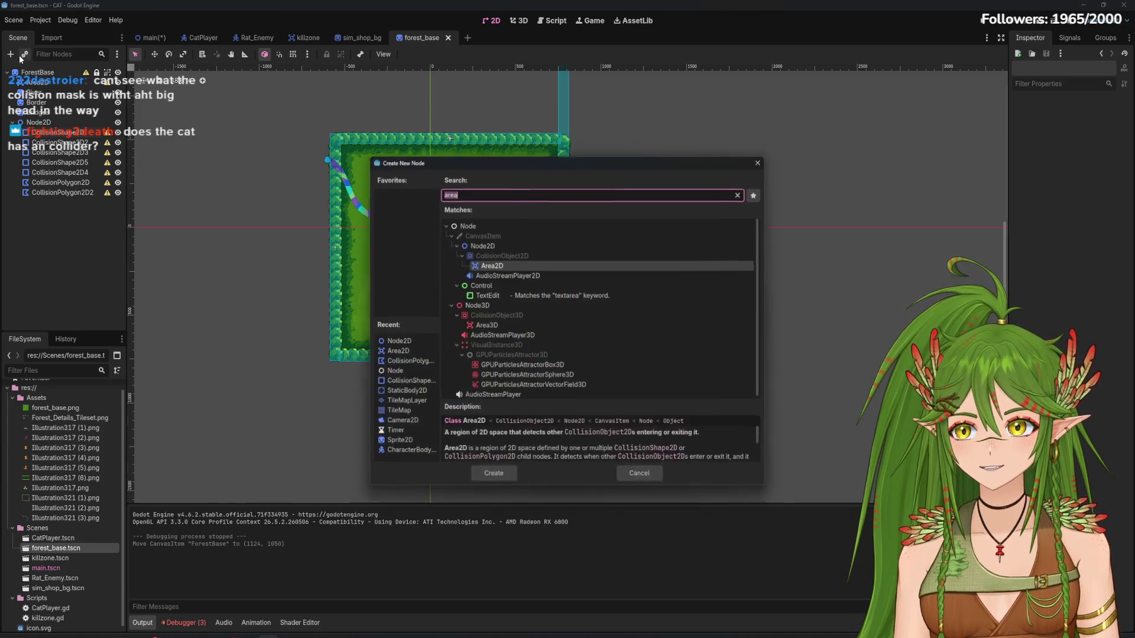
pyautogui.click(491, 475)
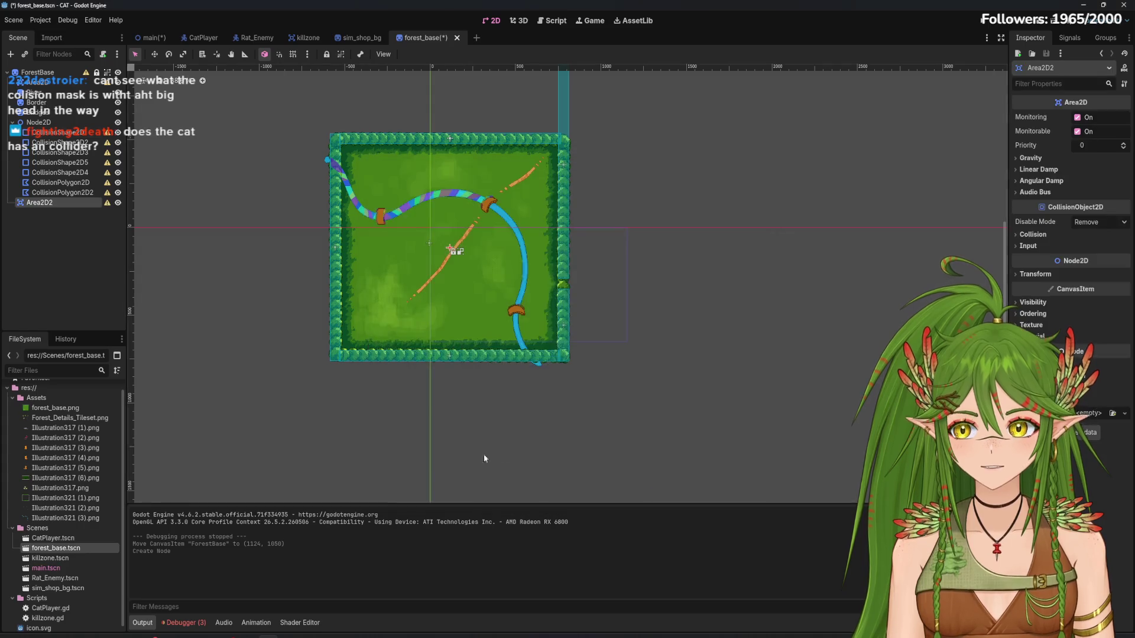
pyautogui.moveTo(60, 205)
pyautogui.mouseDown()
pyautogui.moveTo(38, 123)
pyautogui.moveTo(58, 207)
pyautogui.mouseUp()
pyautogui.click(59, 192)
pyautogui.keyDown('shift'); pyautogui.click(64, 134); pyautogui.keyUp('shift')
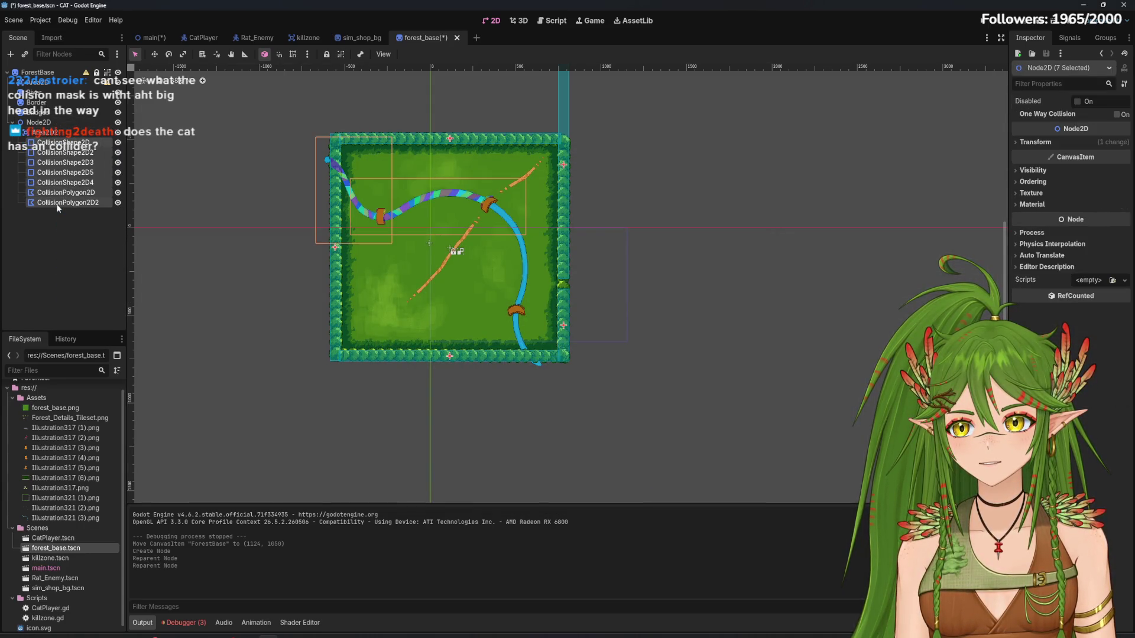
# Save the forest_base scene and go back to the main scene
pyautogui.click(65, 248)
pyautogui.hotkey('ctrl', 's')
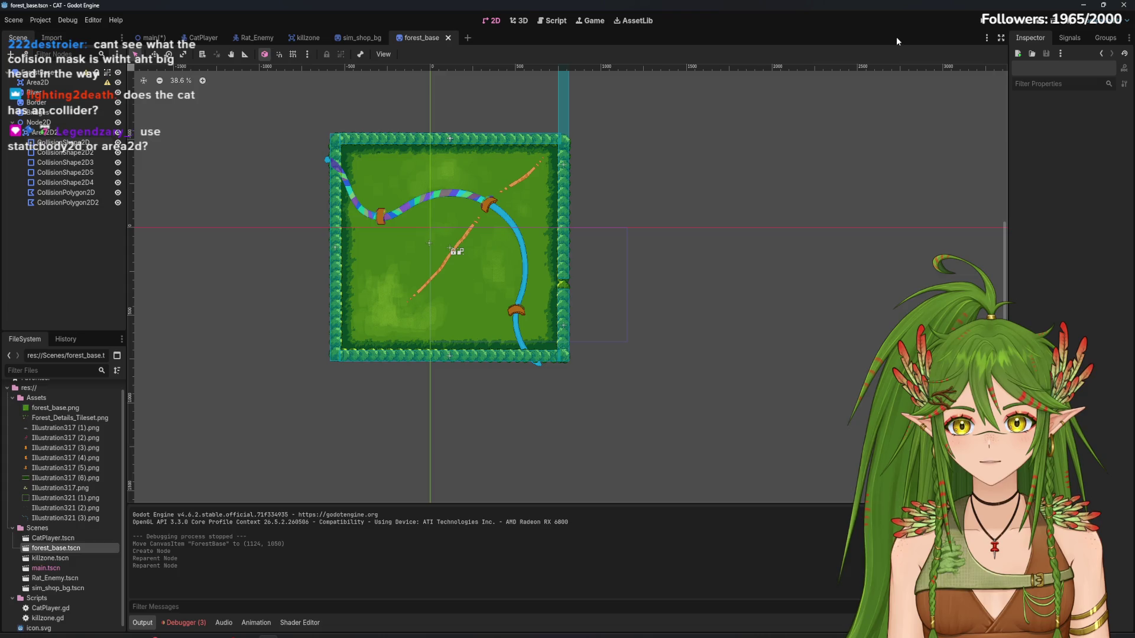
pyautogui.click(152, 38)
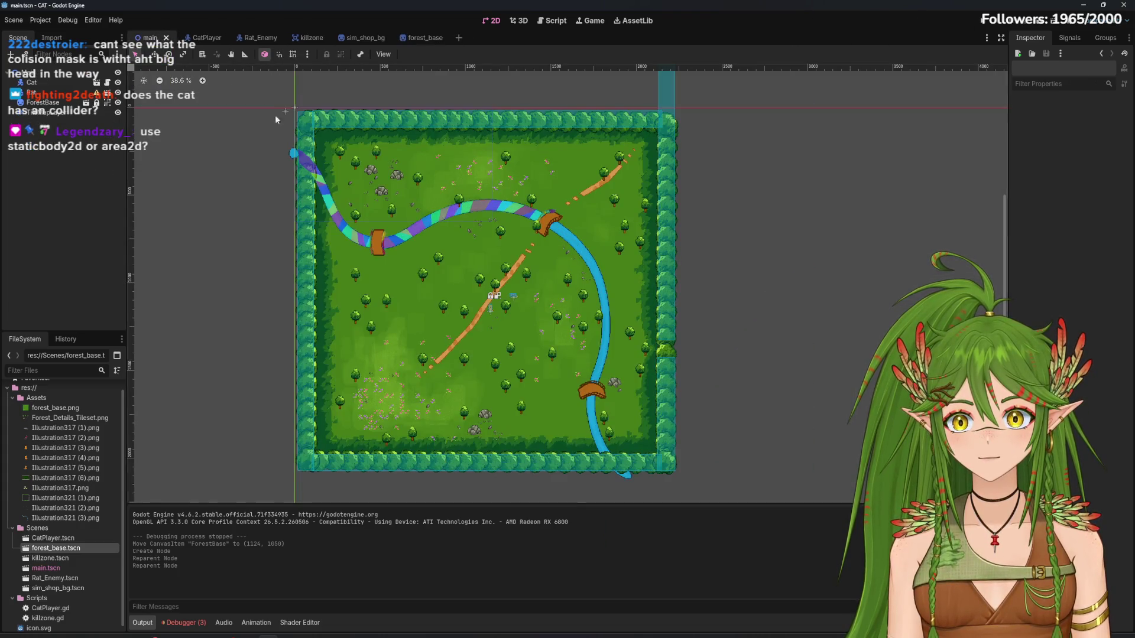
# Run the game, walk the cat north toward the trees to test collisions, then stop it
pyautogui.scroll(-3, 507, 225)
pyautogui.click(978, 23)
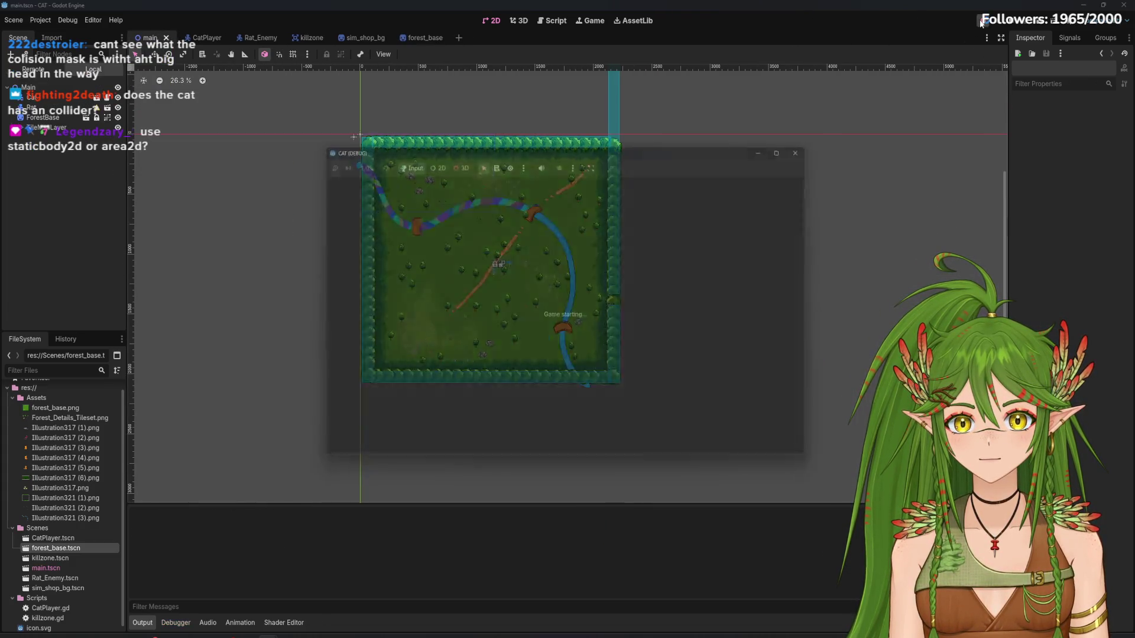
pyautogui.press('Up')
pyautogui.press('Up')
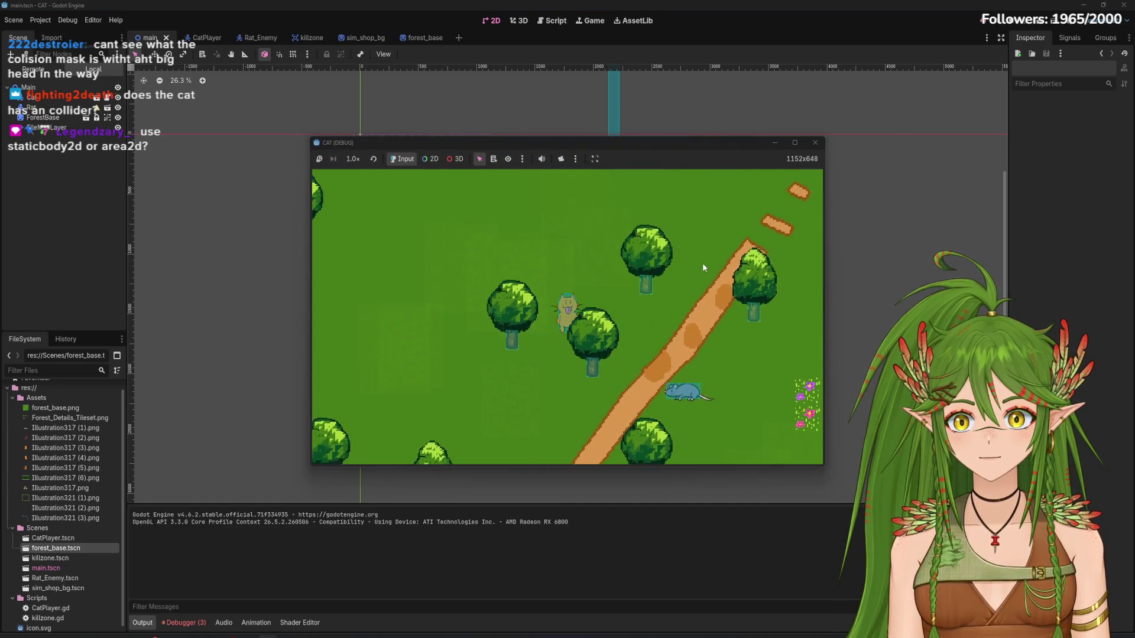
pyautogui.press('Up')
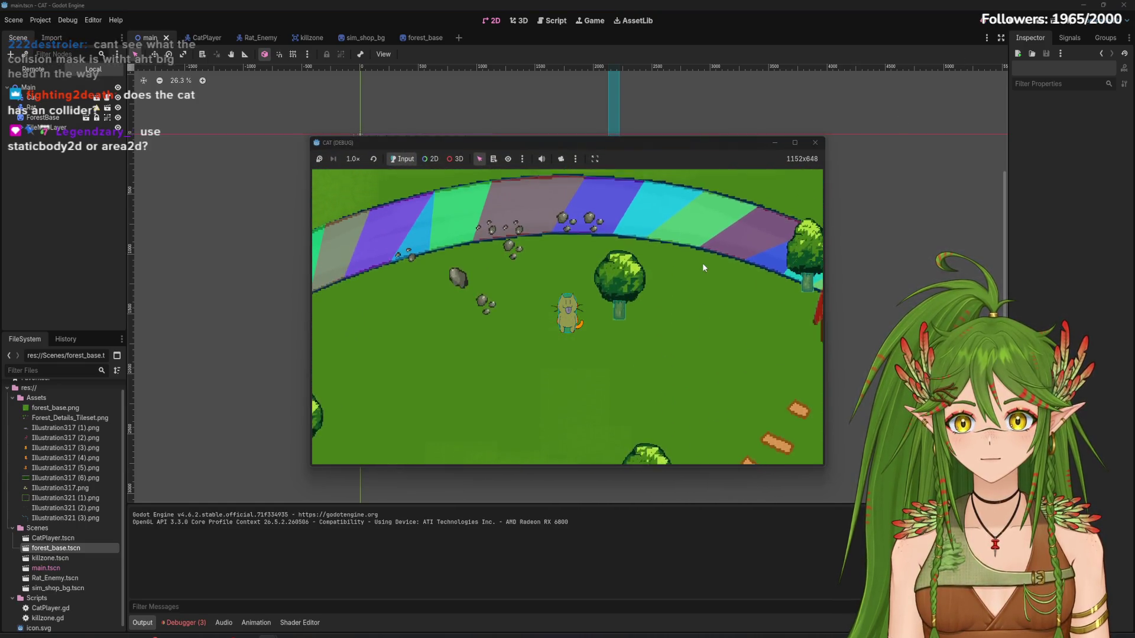
pyautogui.click(816, 143)
# Bring the rainbow river into view, run with F5, walk the cat up toward it, then stop
pyautogui.scroll(6, 465, 228)
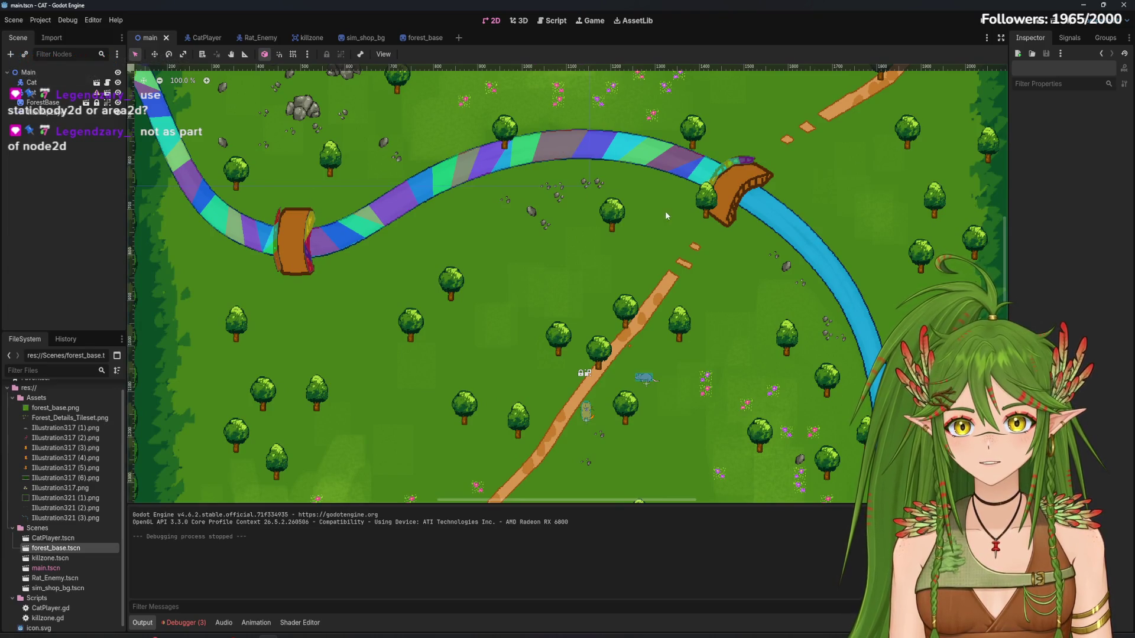
pyautogui.moveTo(771, 341)
pyautogui.mouseDown()
pyautogui.moveTo(635, 175)
pyautogui.moveTo(646, 123)
pyautogui.mouseUp()
pyautogui.scroll(-5, 646, 123)
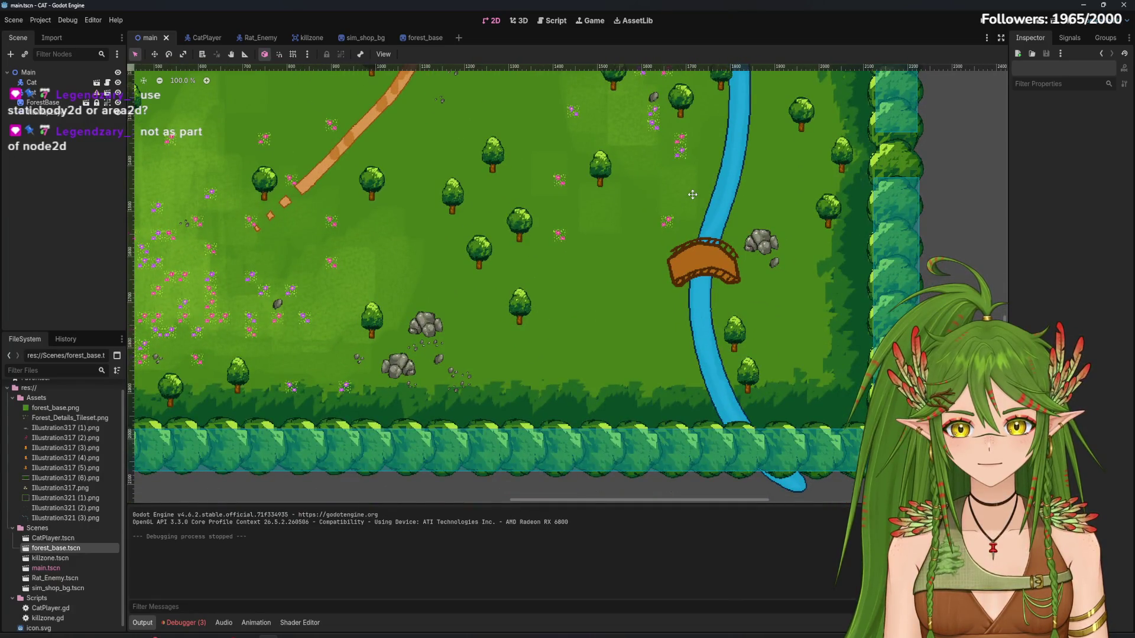
pyautogui.moveTo(693, 195); pyautogui.dragTo(879, 308)
pyautogui.press('F5')
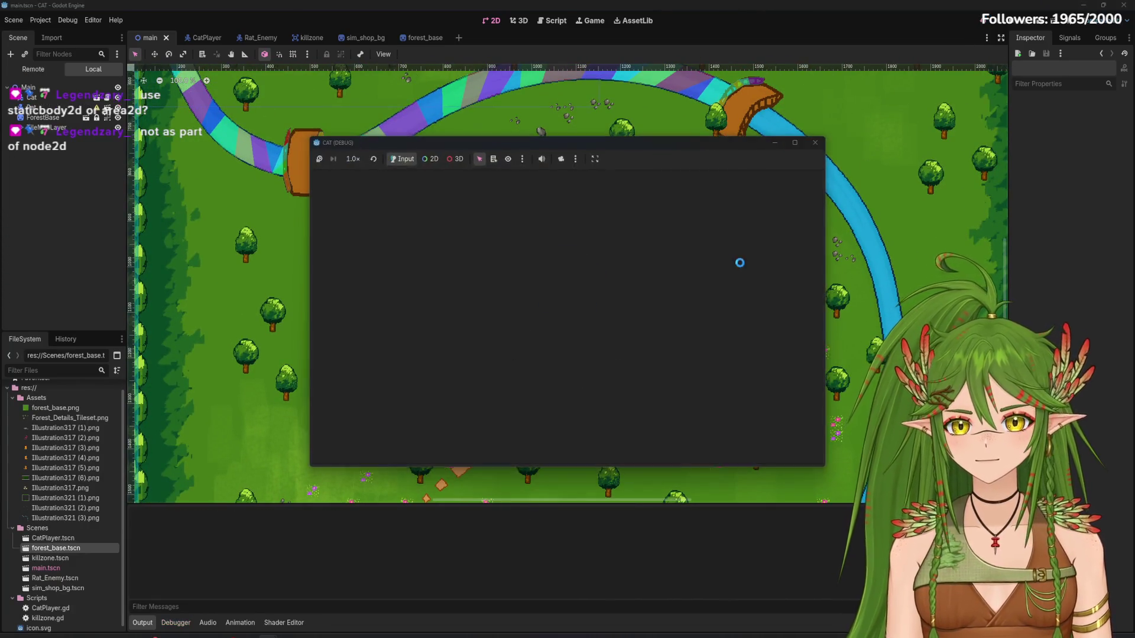
pyautogui.press('Up')
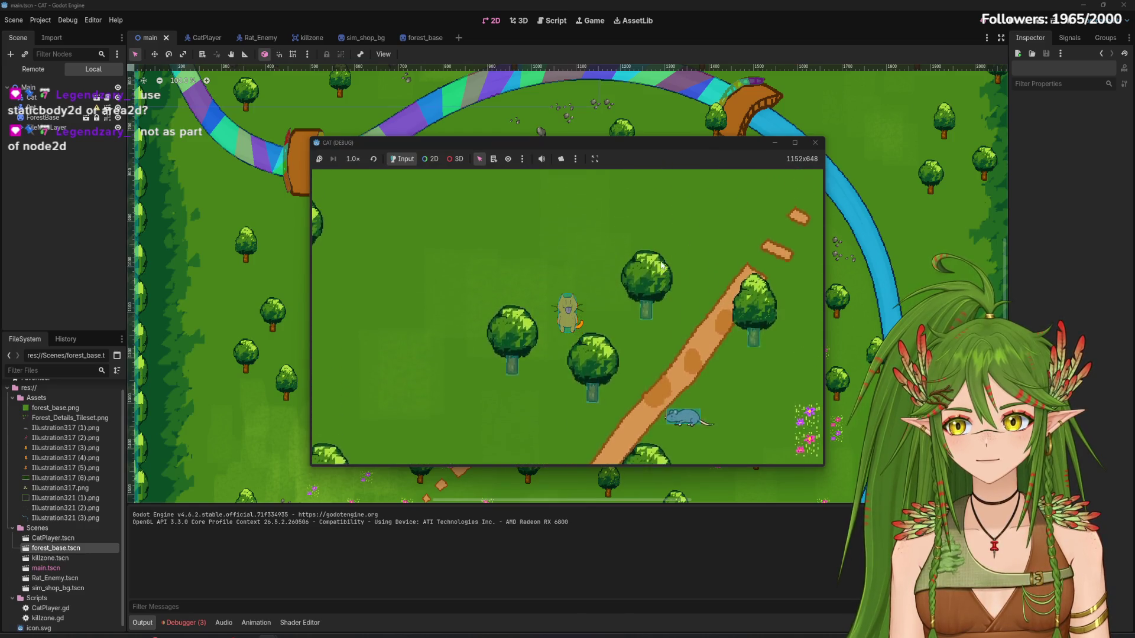
pyautogui.press('Up')
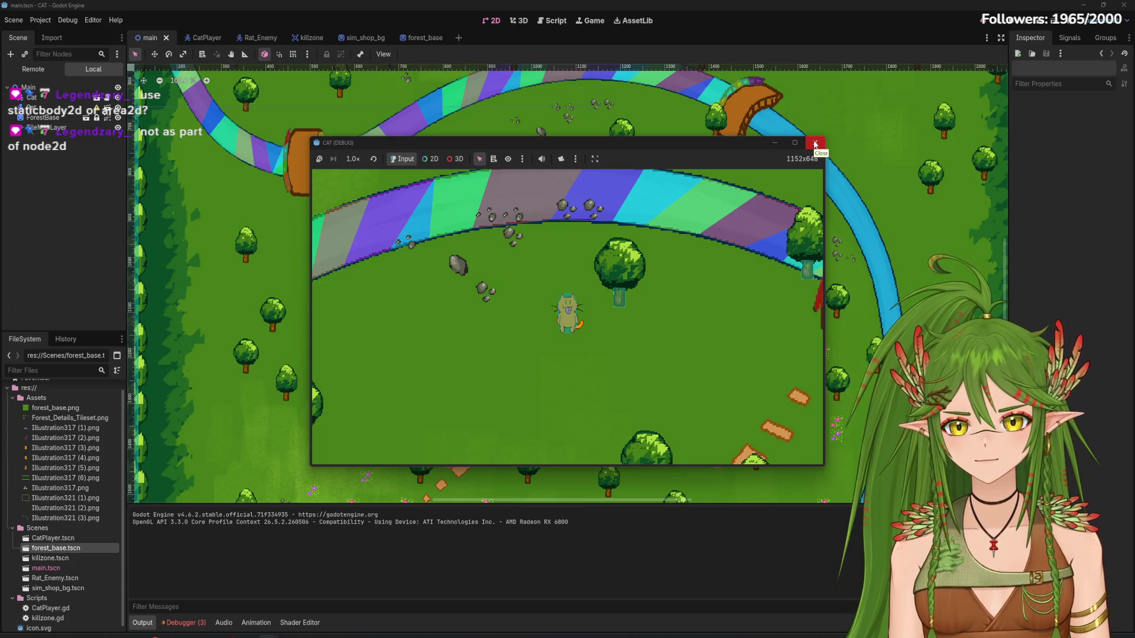
pyautogui.click(814, 144)
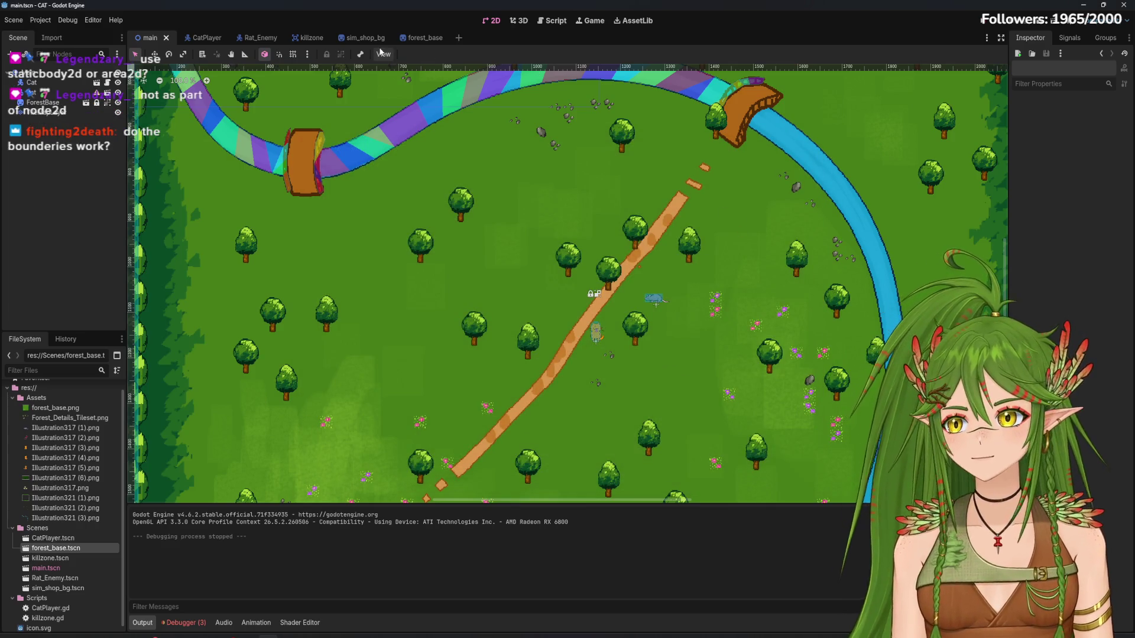
# Switch to the forest_base scene
pyautogui.scroll(-1, 485, 240)
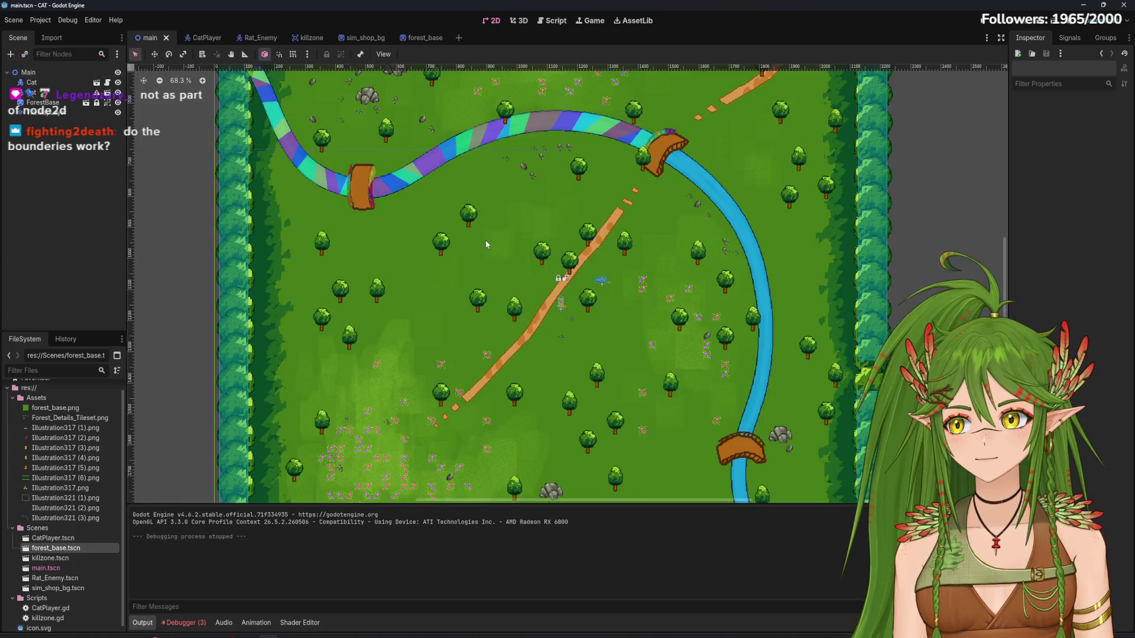
pyautogui.scroll(-1, 485, 241)
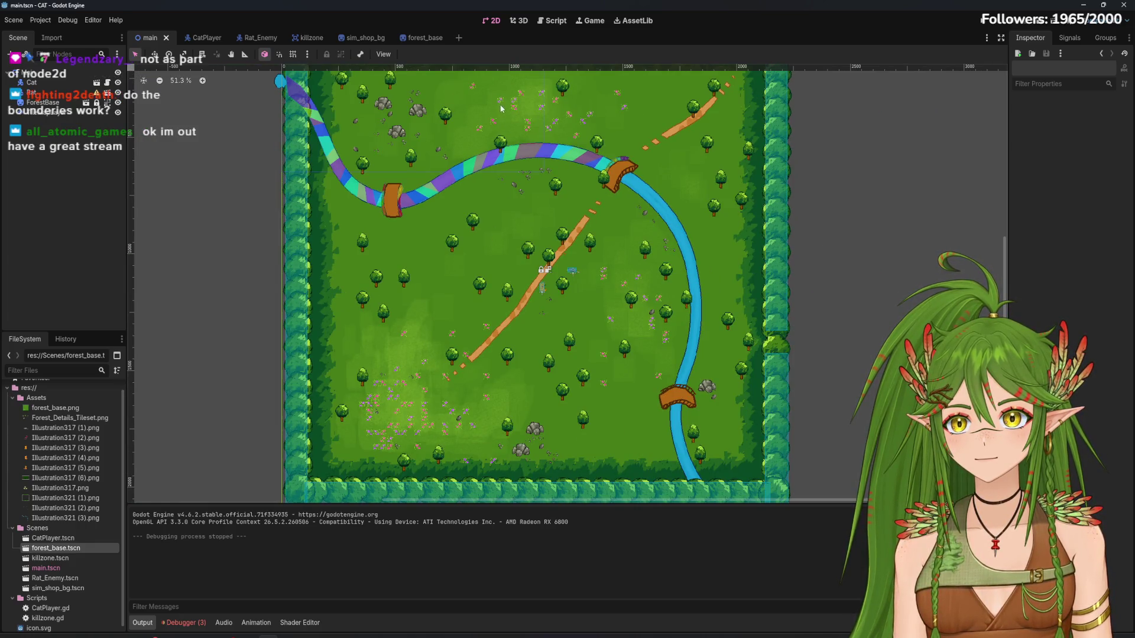
pyautogui.click(428, 40)
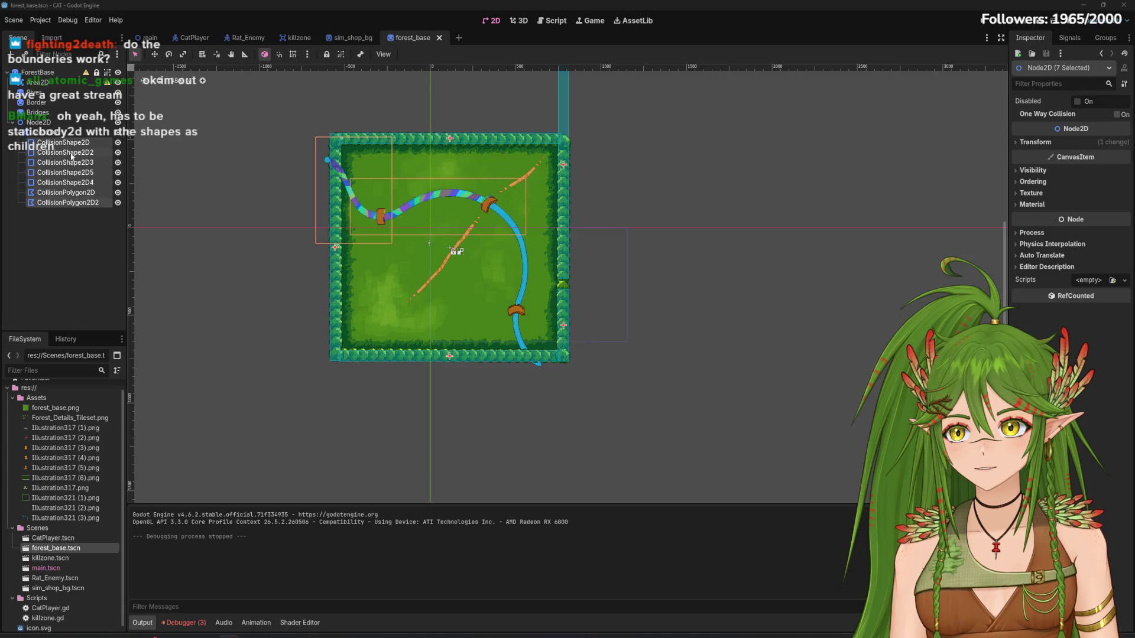
# Move Area2D and its collision shapes directly under ForestBase
pyautogui.click(39, 122)
pyautogui.rightClick(41, 122)
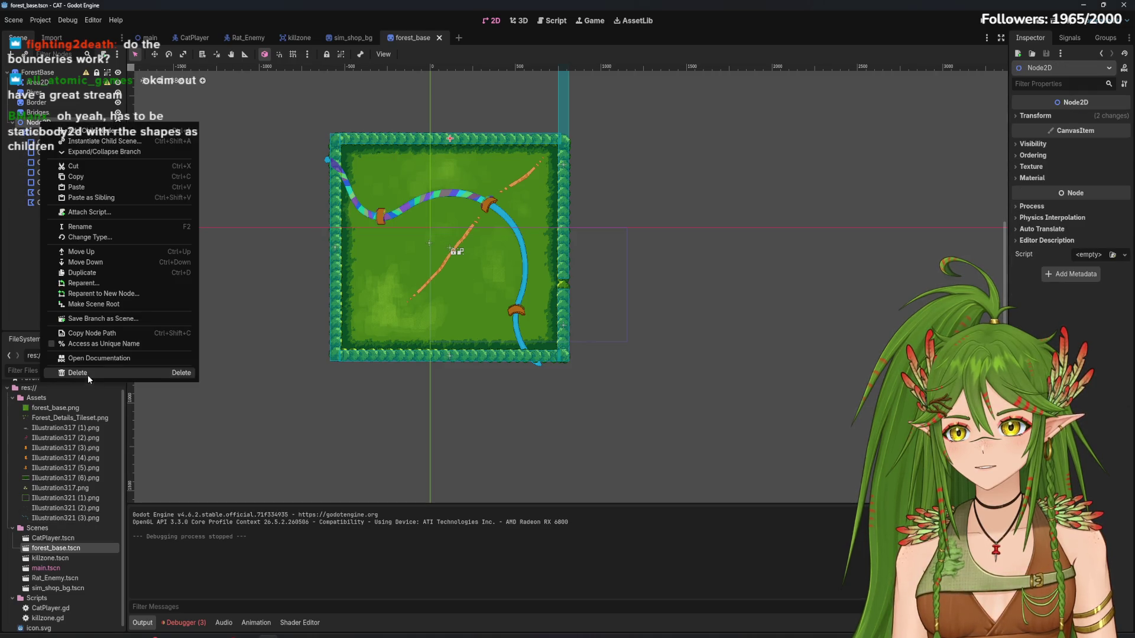
pyautogui.press('Escape')
pyautogui.click(44, 133)
pyautogui.keyDown('shift'); pyautogui.click(52, 203); pyautogui.keyUp('shift')
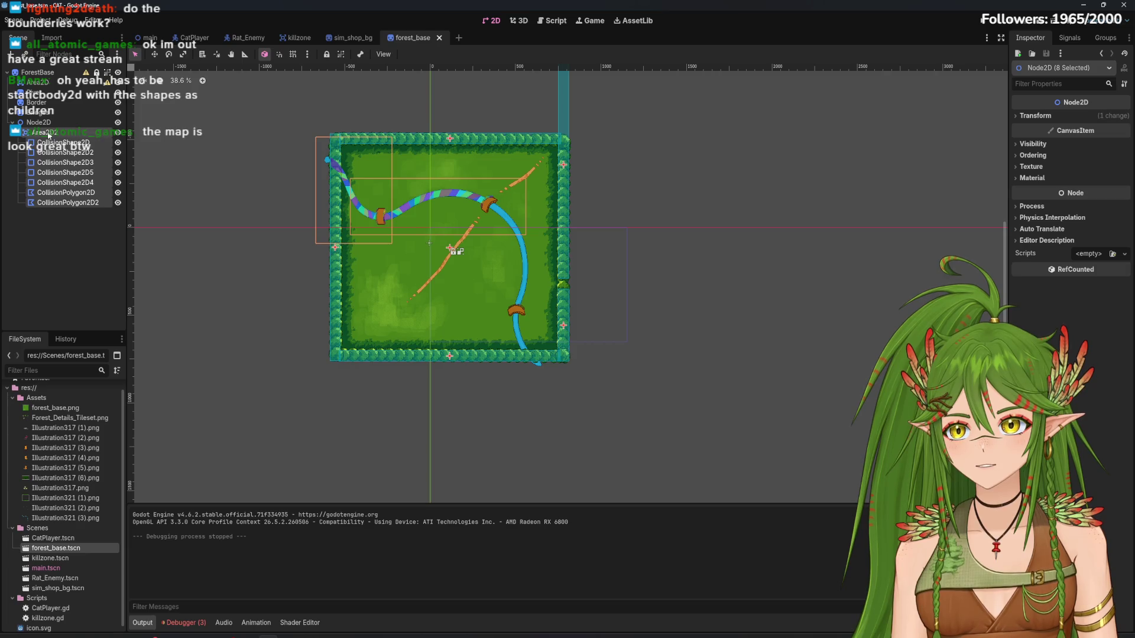
pyautogui.moveTo(49, 135); pyautogui.dragTo(41, 74)
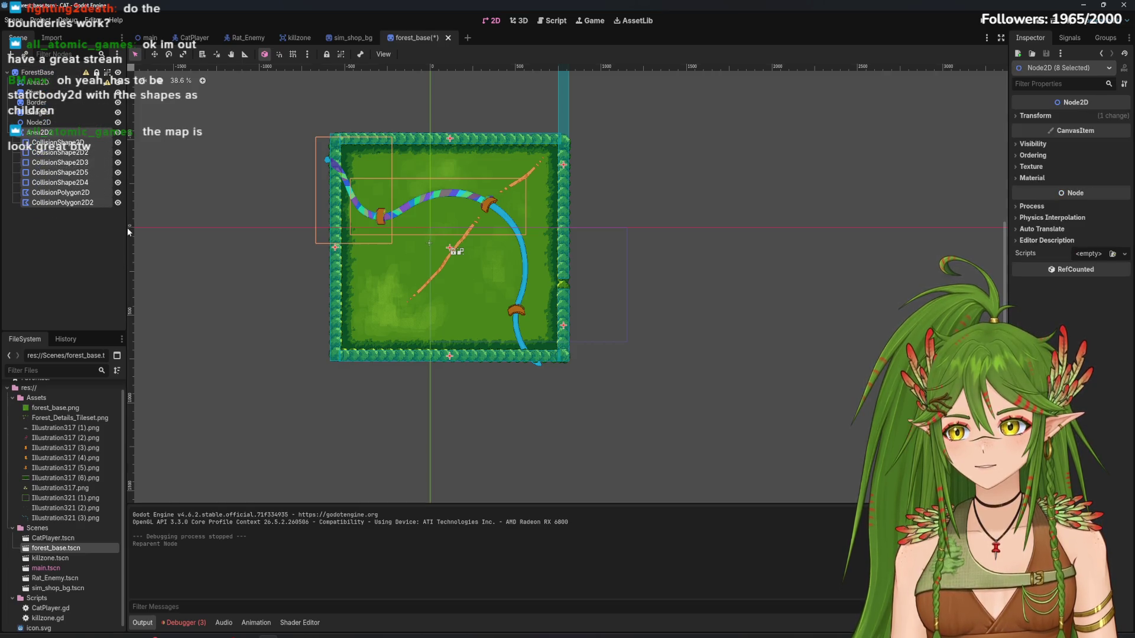
# Delete the now-empty Node2D
pyautogui.click(57, 282)
pyautogui.click(39, 123)
pyautogui.rightClick(38, 123)
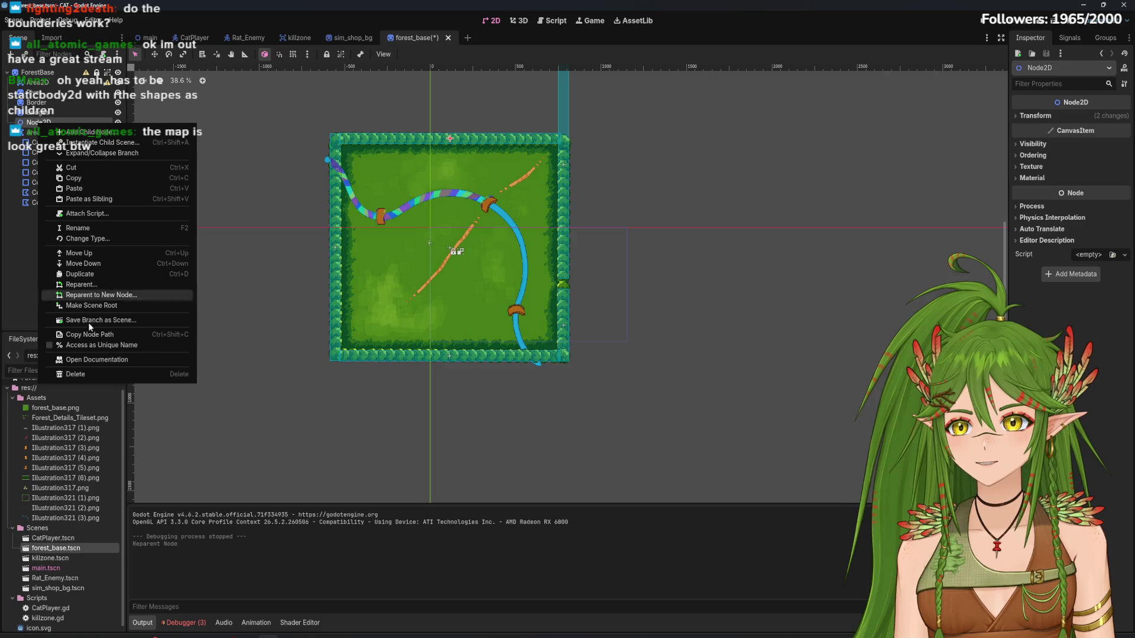
pyautogui.click(83, 369)
pyautogui.click(533, 332)
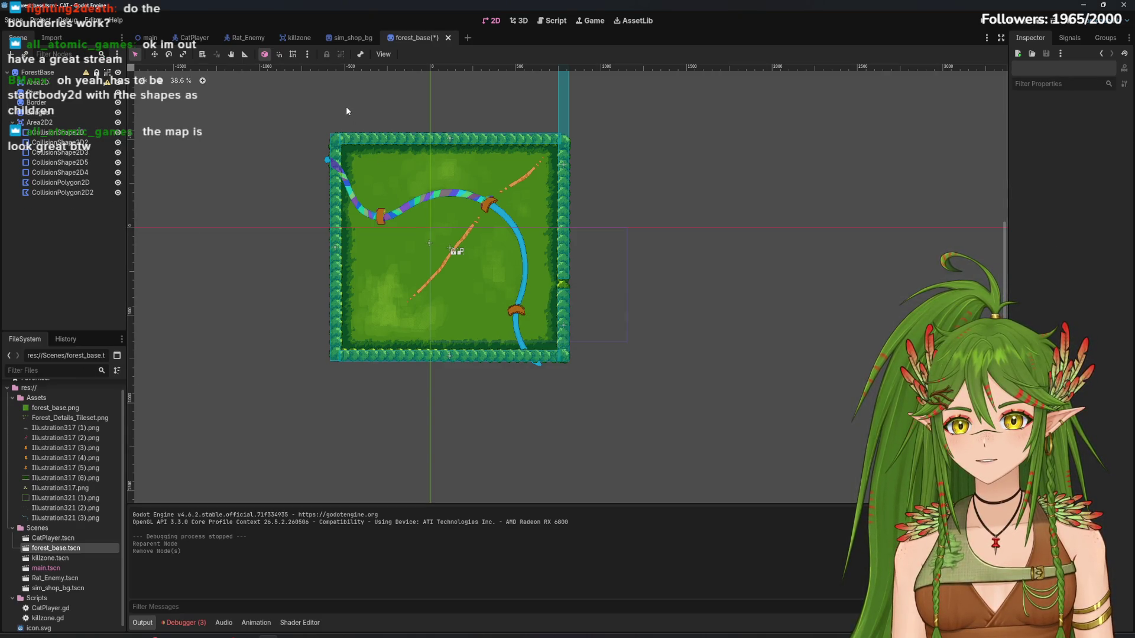
# Save forest_base and return to the main scene
pyautogui.hotkey('ctrl', 's')
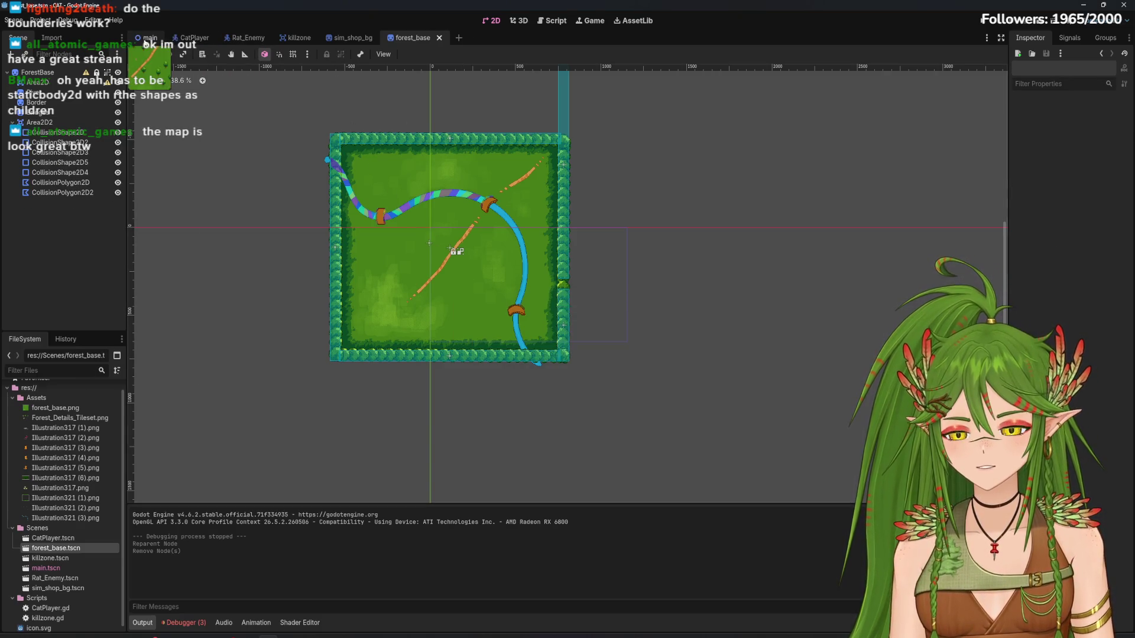
pyautogui.click(146, 38)
pyautogui.scroll(8, 500, 190)
pyautogui.scroll(-3, 574, 380)
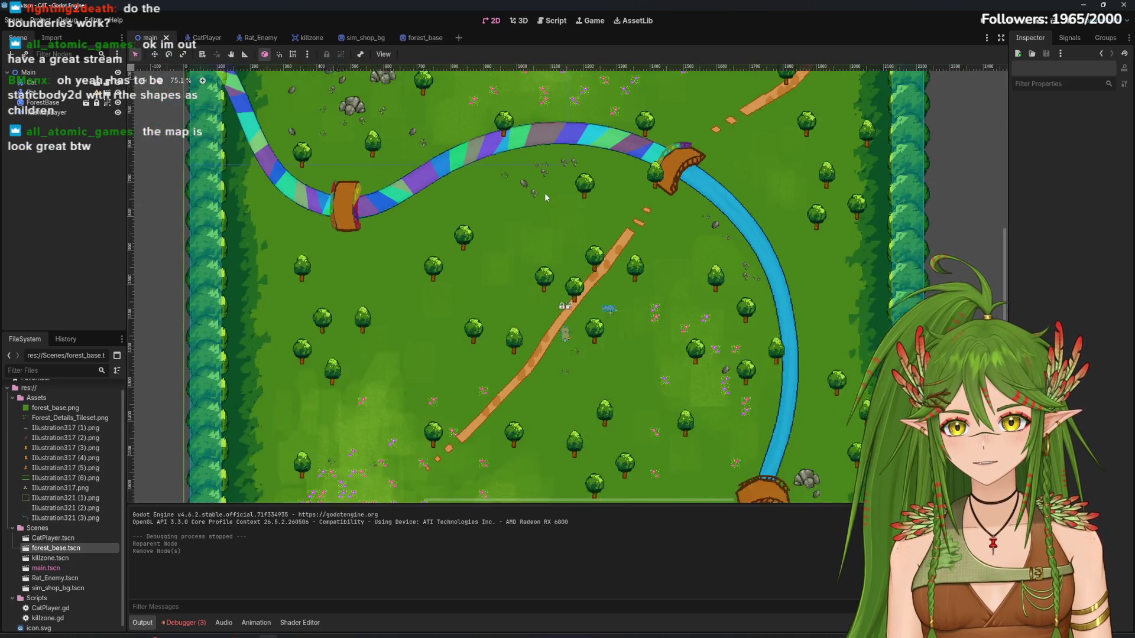
# Run the game, walk the cat up onto the rainbow river, then stop it
pyautogui.moveTo(574, 380); pyautogui.dragTo(560, 362)
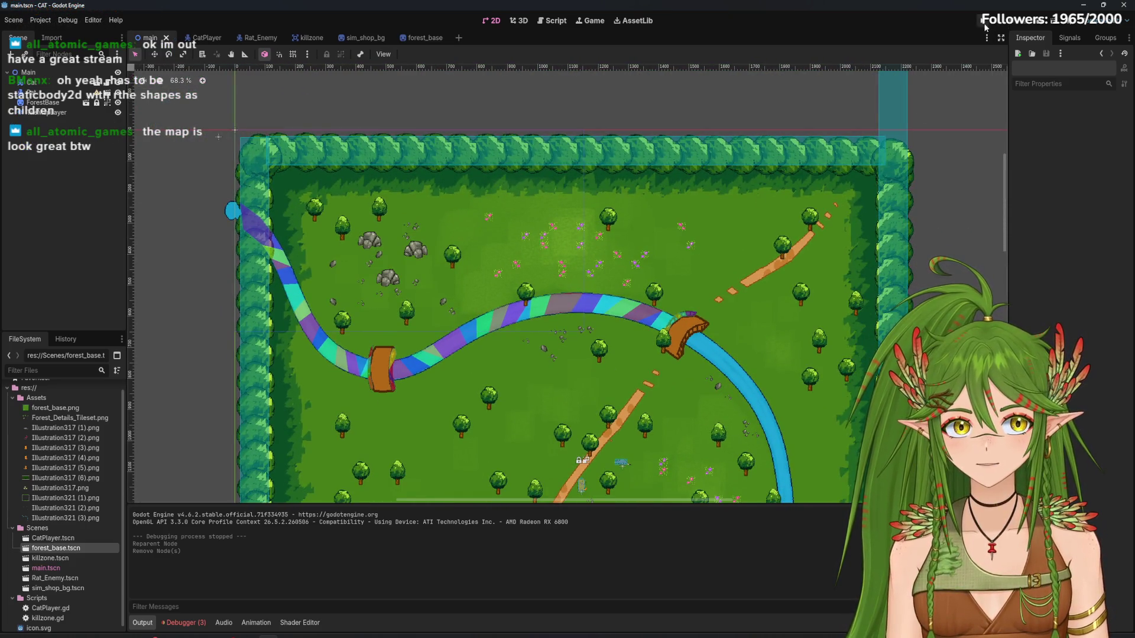
pyautogui.click(985, 24)
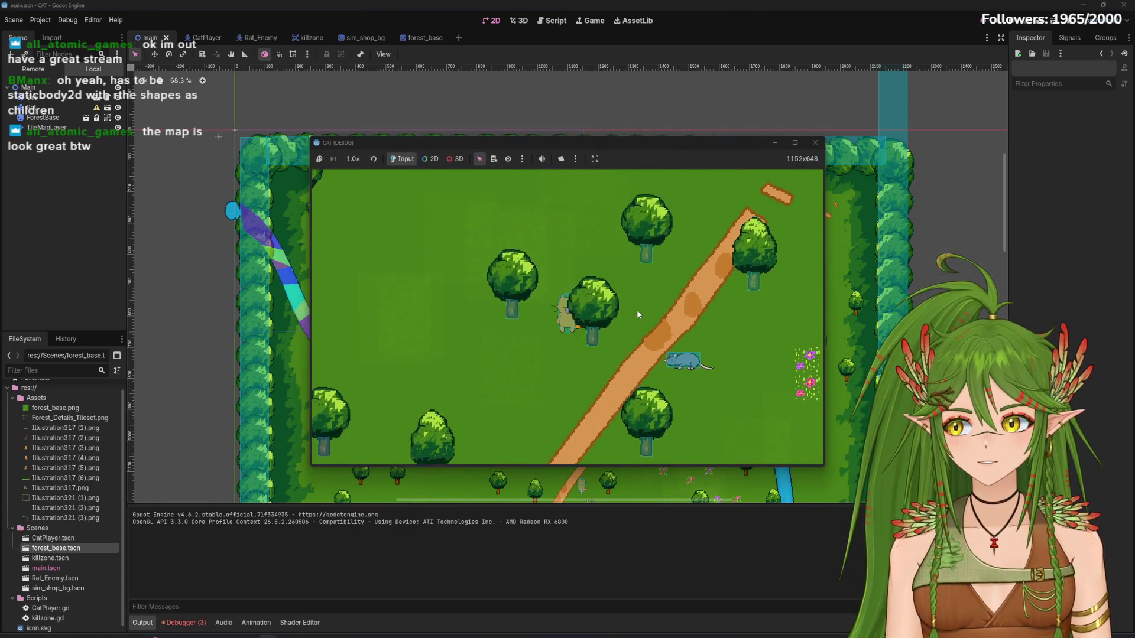
pyautogui.press('Up')
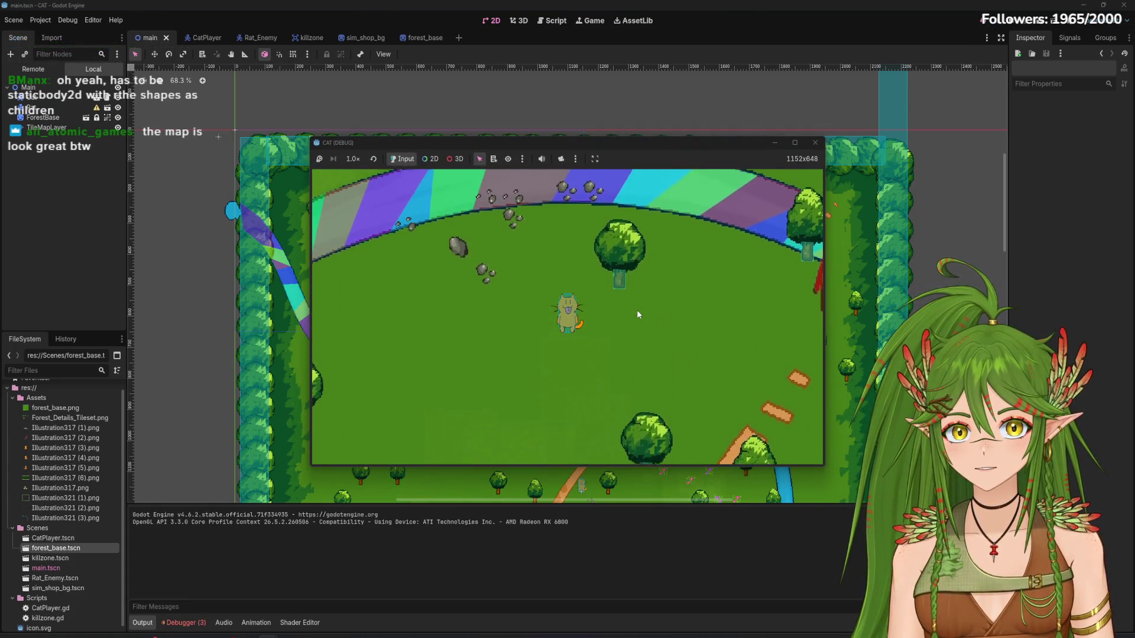
pyautogui.press('Up')
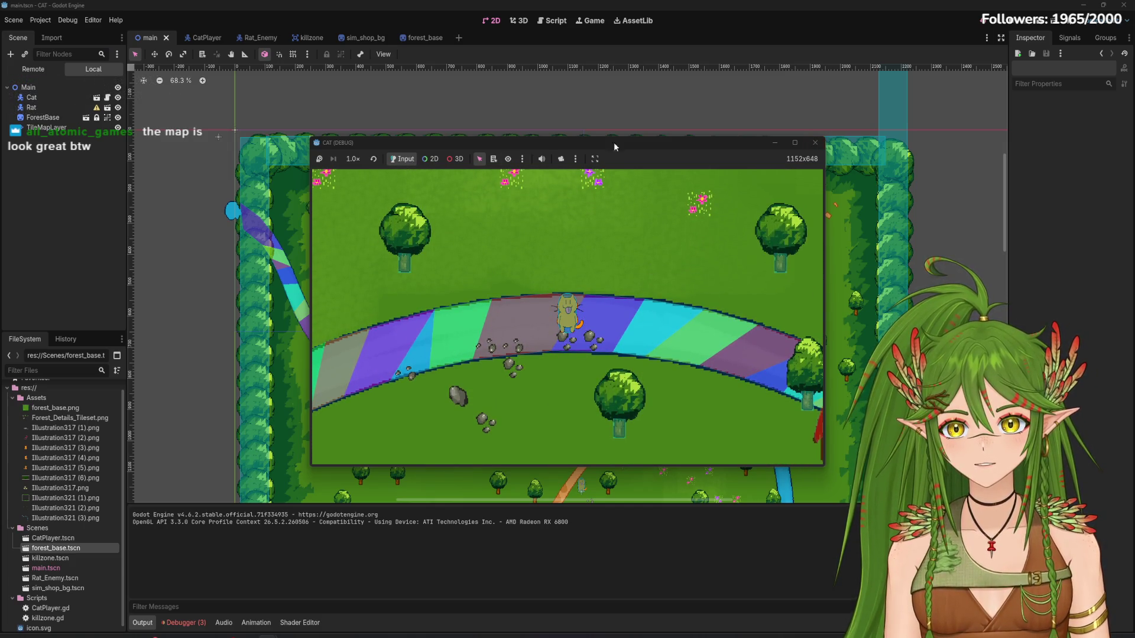
pyautogui.click(815, 142)
# Select TileMapLayer to show its Forest_Details_Tileset.png tile palette
pyautogui.scroll(-1, 536, 354)
pyautogui.moveTo(541, 381)
pyautogui.mouseDown()
pyautogui.moveTo(531, 212)
pyautogui.moveTo(329, 116)
pyautogui.moveTo(572, 200)
pyautogui.mouseUp()
pyautogui.click(46, 112)
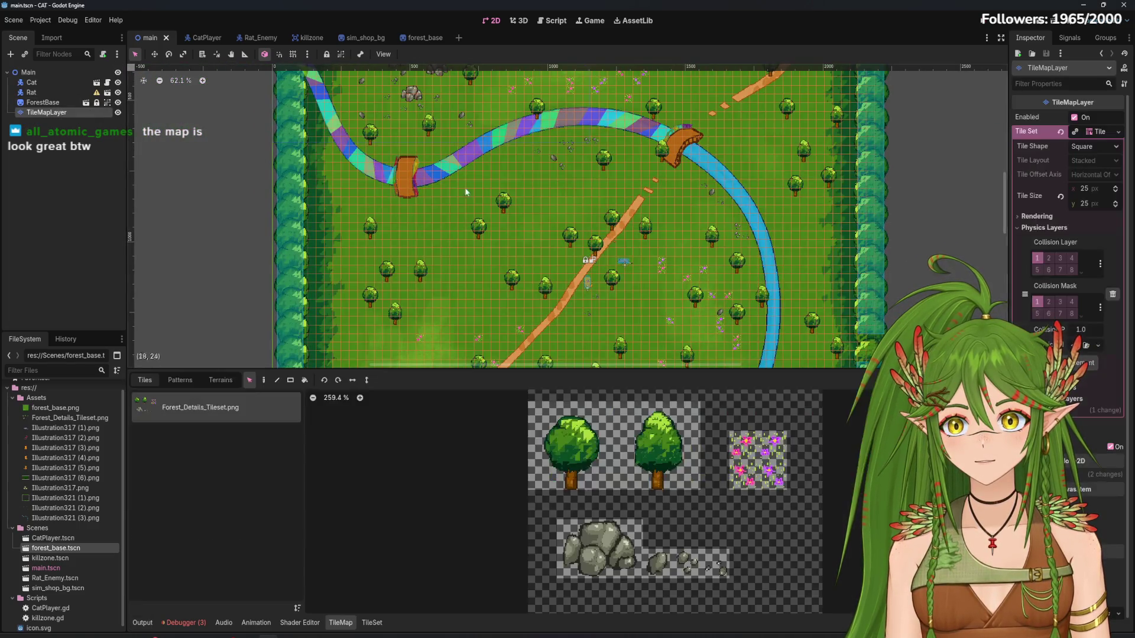
# Frame the map and nudge the ForestBase sprite down-right, then back up-left
pyautogui.moveTo(465, 187)
pyautogui.mouseDown()
pyautogui.moveTo(450, 220)
pyautogui.moveTo(391, 263)
pyautogui.moveTo(451, 272)
pyautogui.mouseUp()
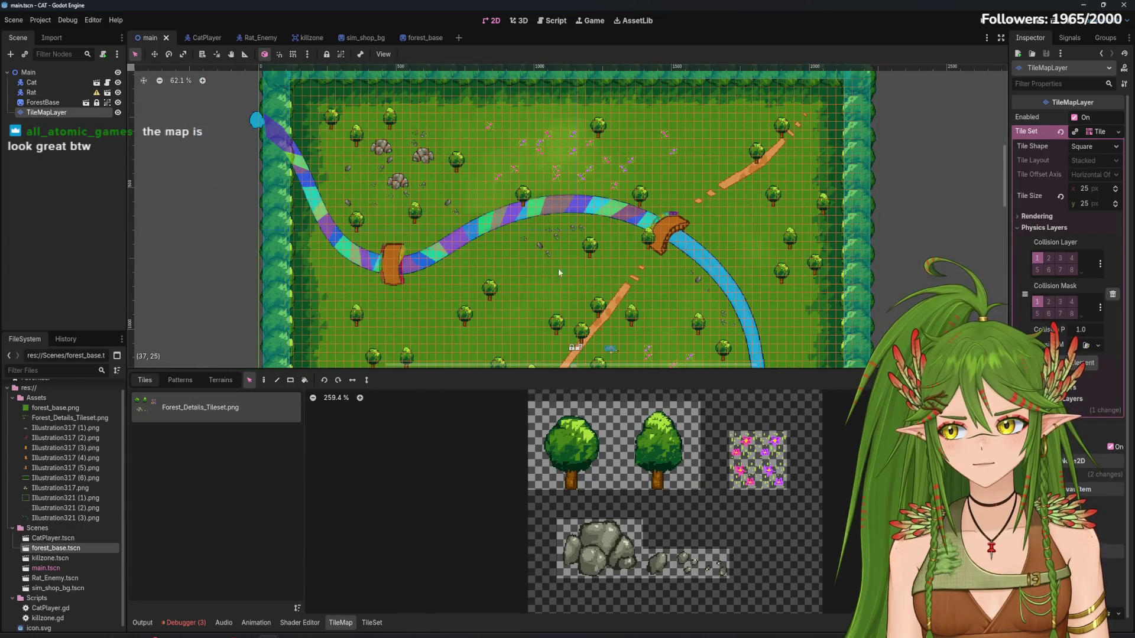
pyautogui.moveTo(559, 273); pyautogui.dragTo(470, 164)
pyautogui.scroll(-4, 481, 173)
pyautogui.moveTo(531, 197)
pyautogui.mouseDown()
pyautogui.moveTo(516, 136)
pyautogui.moveTo(590, 193)
pyautogui.mouseUp()
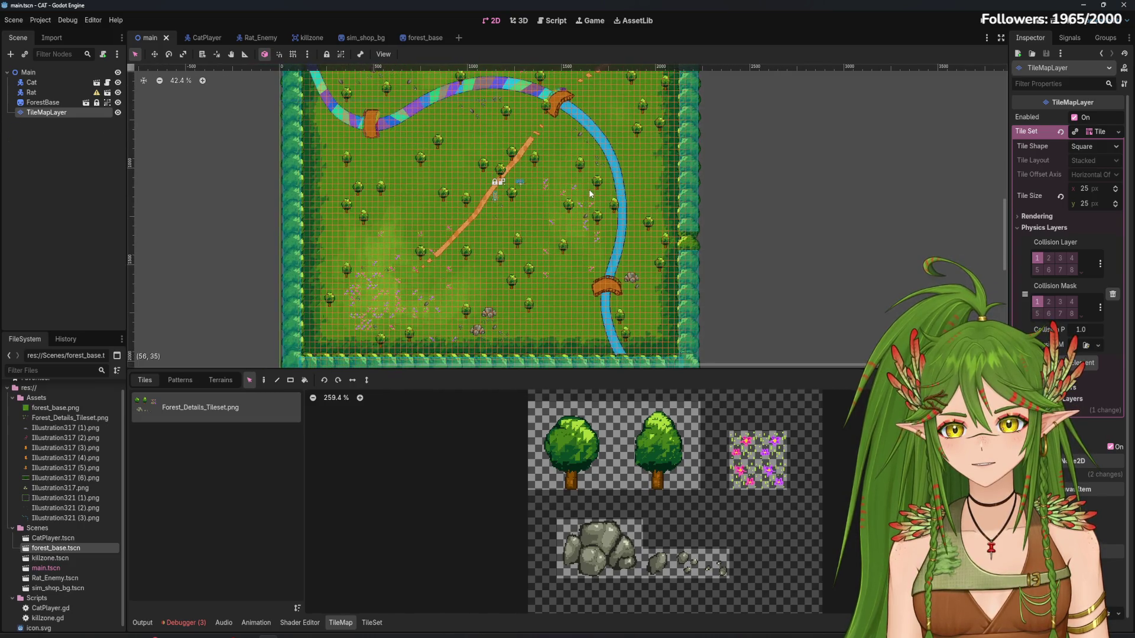
pyautogui.click(42, 102)
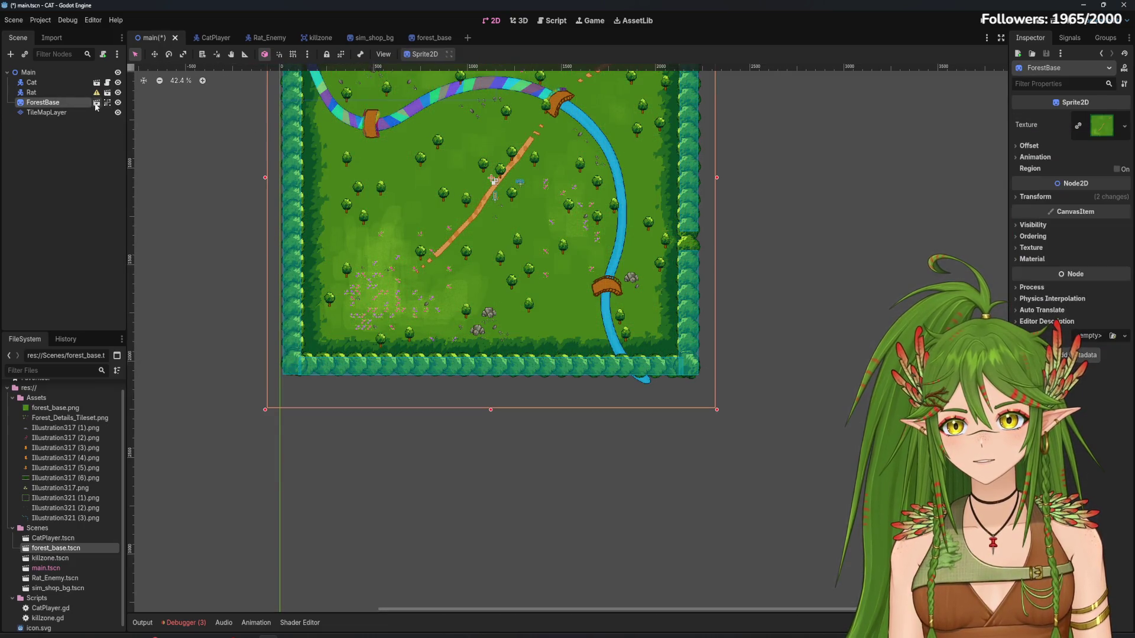
pyautogui.moveTo(534, 256); pyautogui.dragTo(536, 342)
pyautogui.click(536, 343)
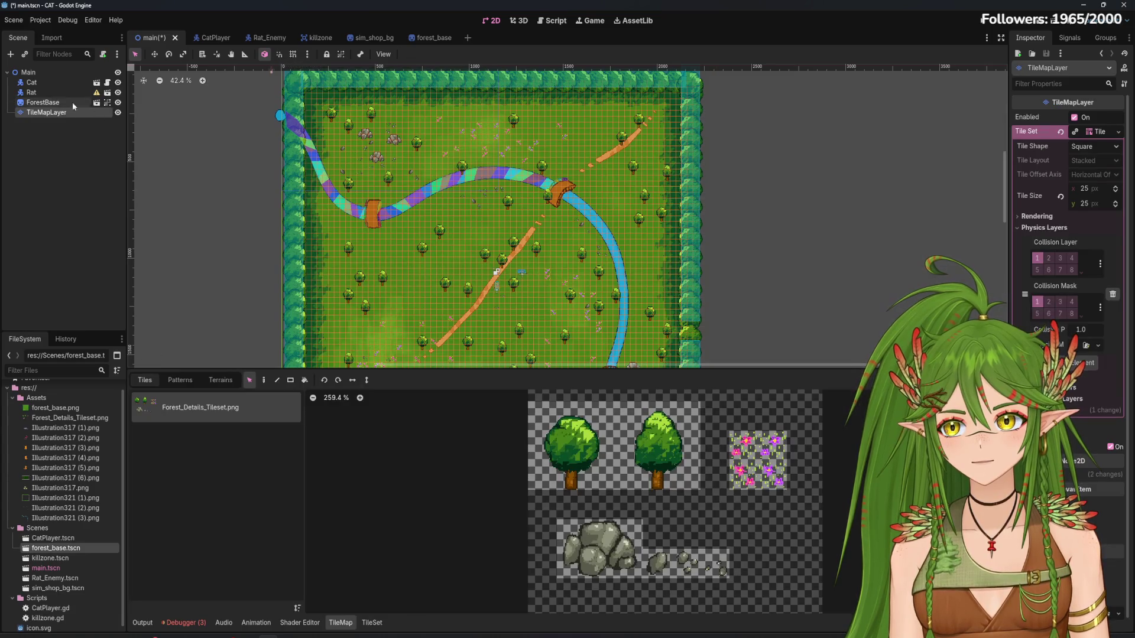
pyautogui.click(71, 103)
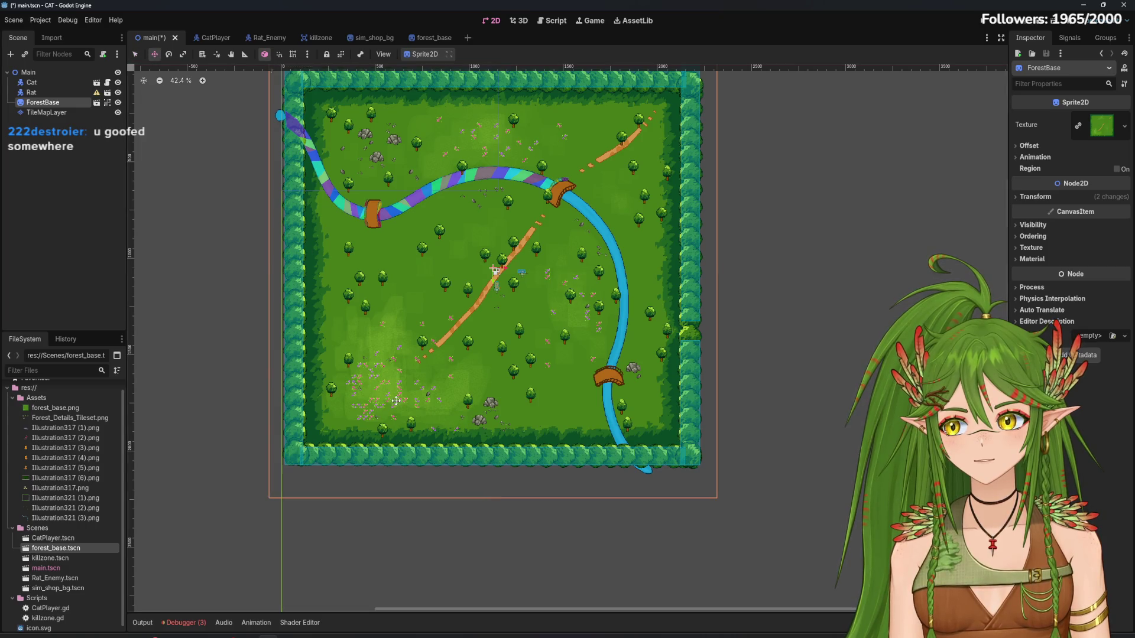
pyautogui.moveTo(464, 477); pyautogui.dragTo(468, 483)
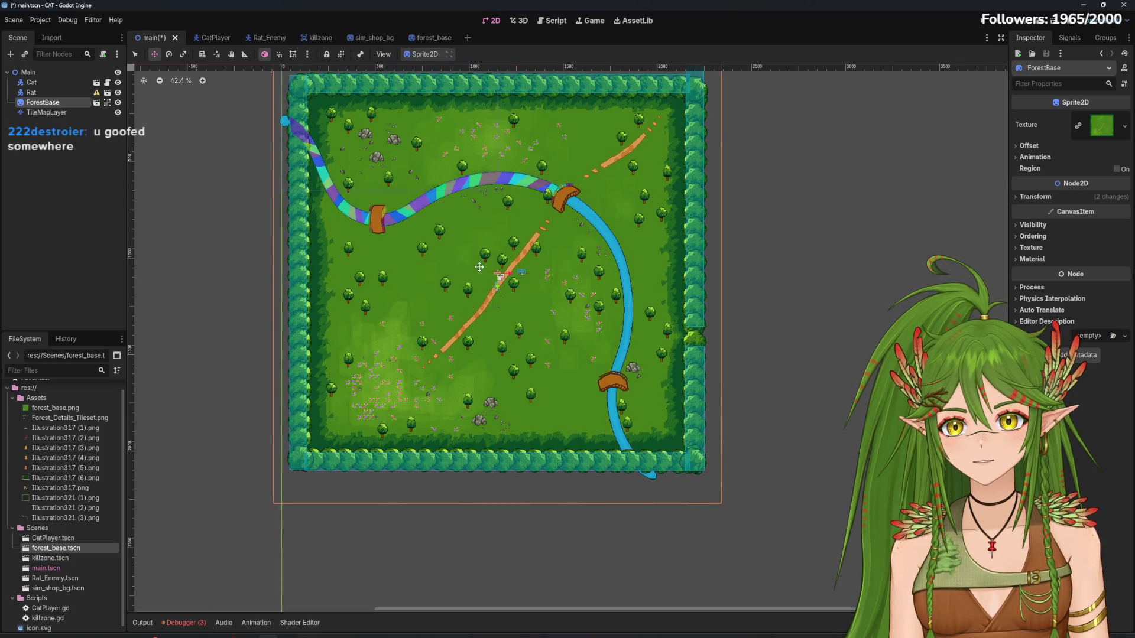
pyautogui.scroll(2, 490, 337)
pyautogui.moveTo(486, 560); pyautogui.dragTo(480, 552)
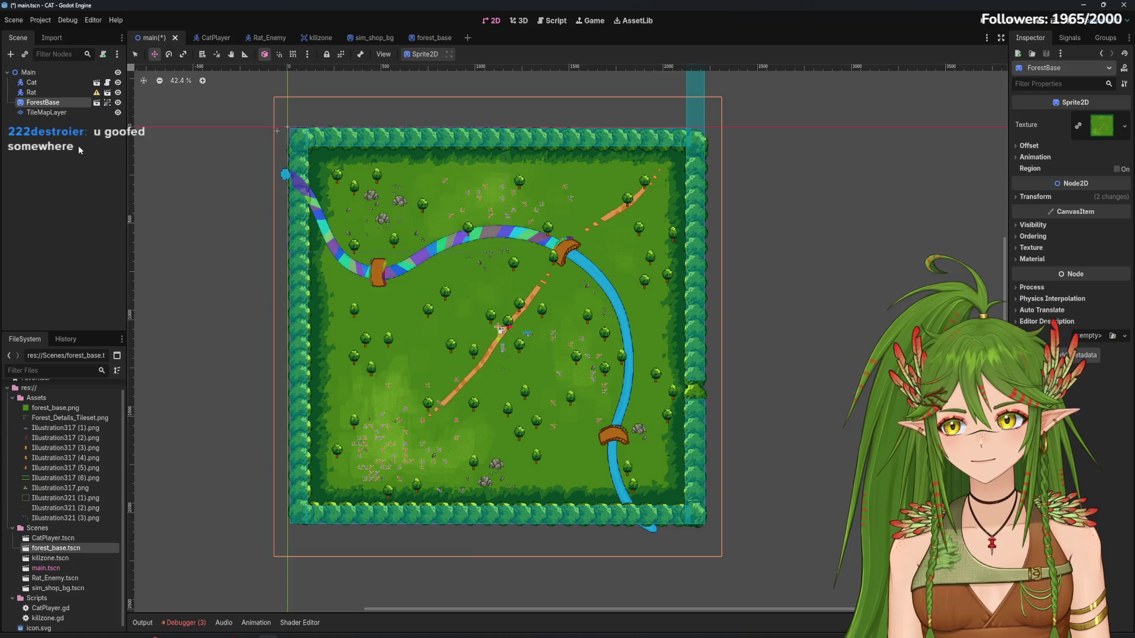
# Shift the TileMapLayer tiles to about (-16.52, -33.203), then save and run the scene
pyautogui.click(46, 113)
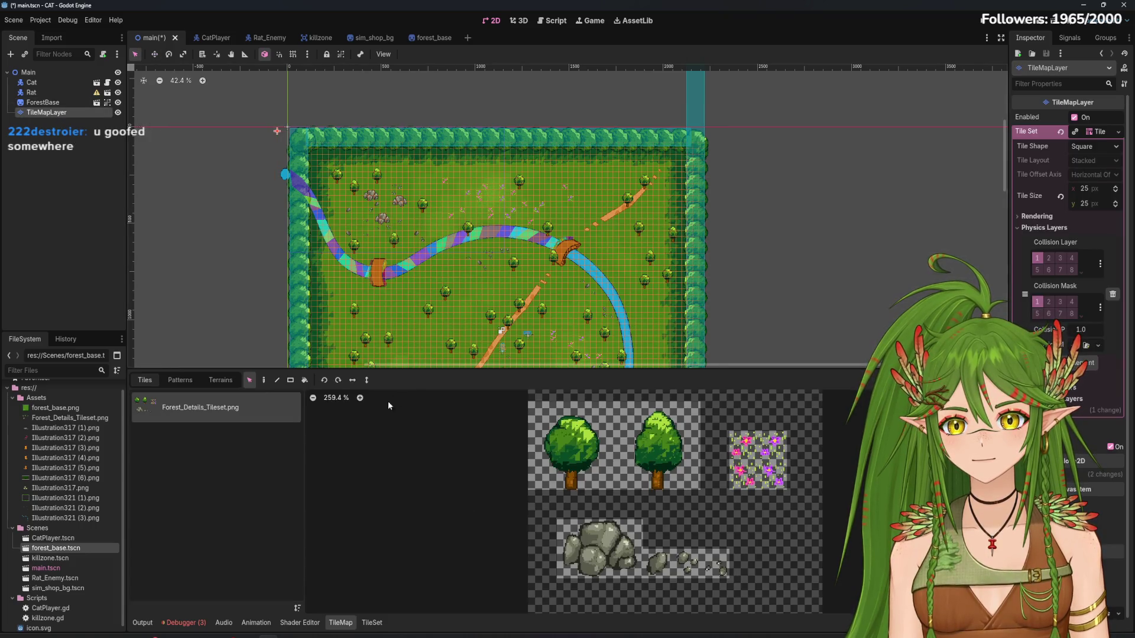
pyautogui.moveTo(403, 369); pyautogui.dragTo(404, 514)
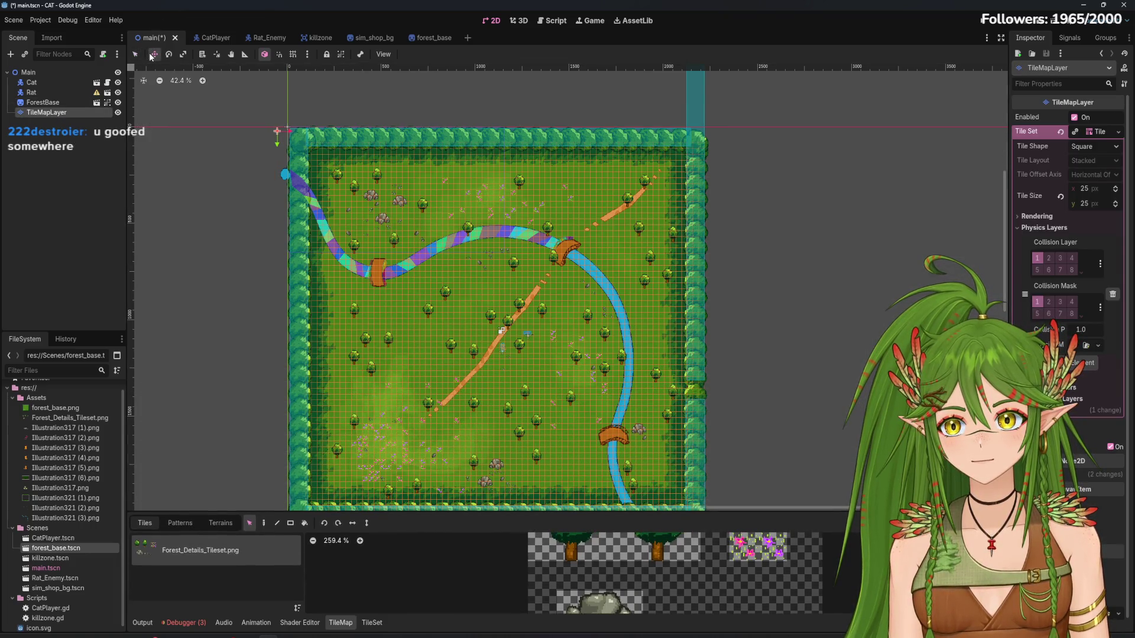
pyautogui.moveTo(548, 411); pyautogui.dragTo(542, 402)
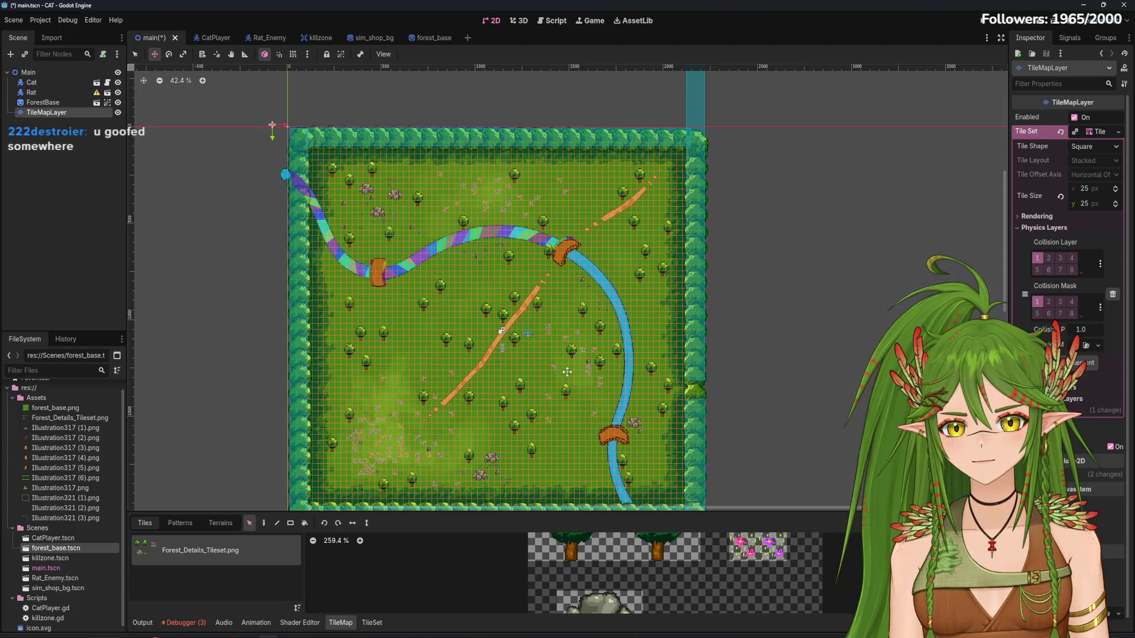
pyautogui.click(985, 24)
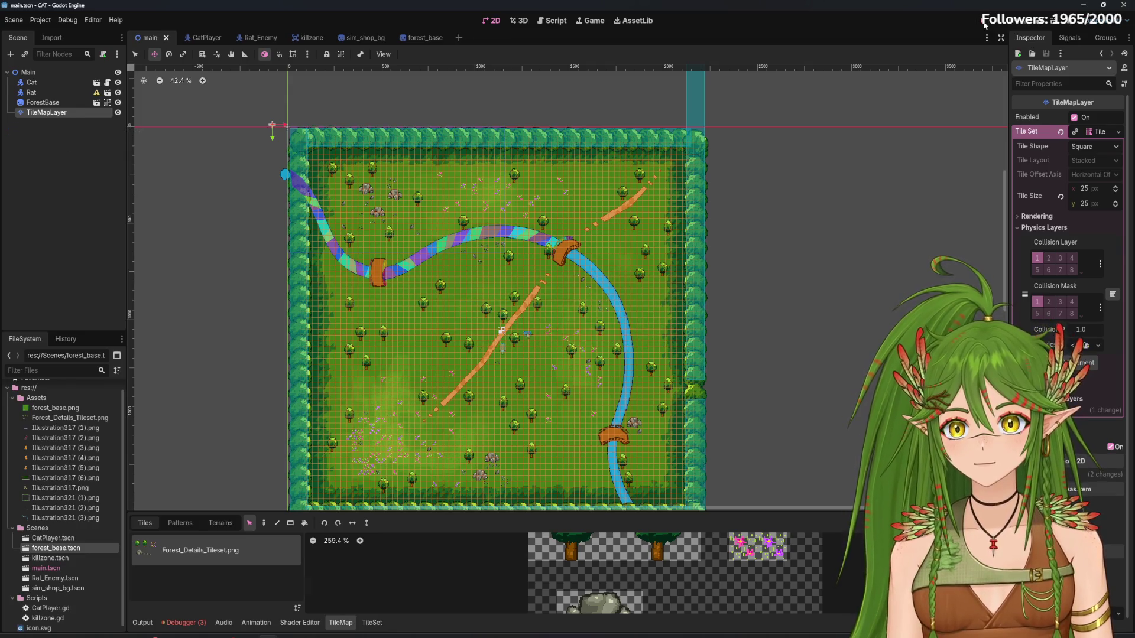
# Walk the cat up past the rainbow path to test the top forest border
pyautogui.press('Up')
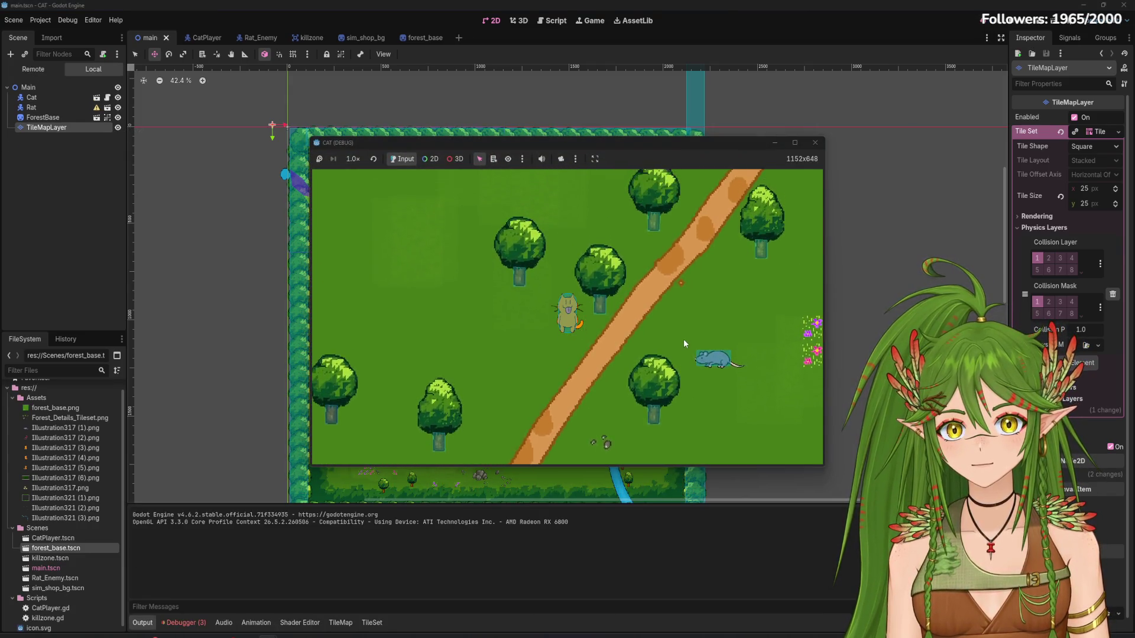
pyautogui.press('Up')
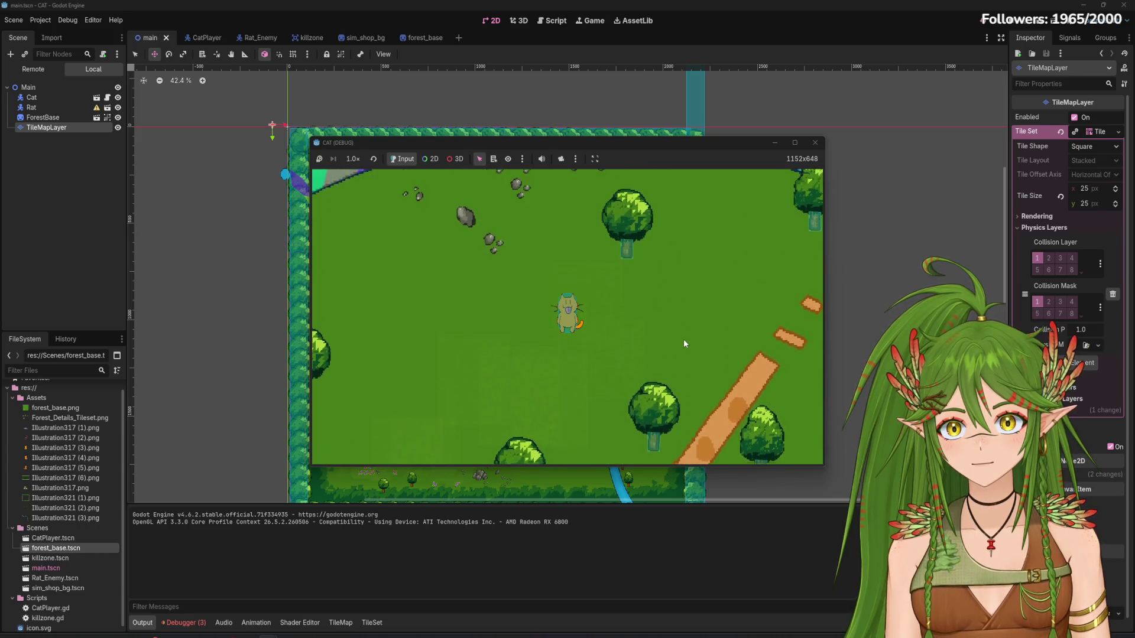
pyautogui.press('Up')
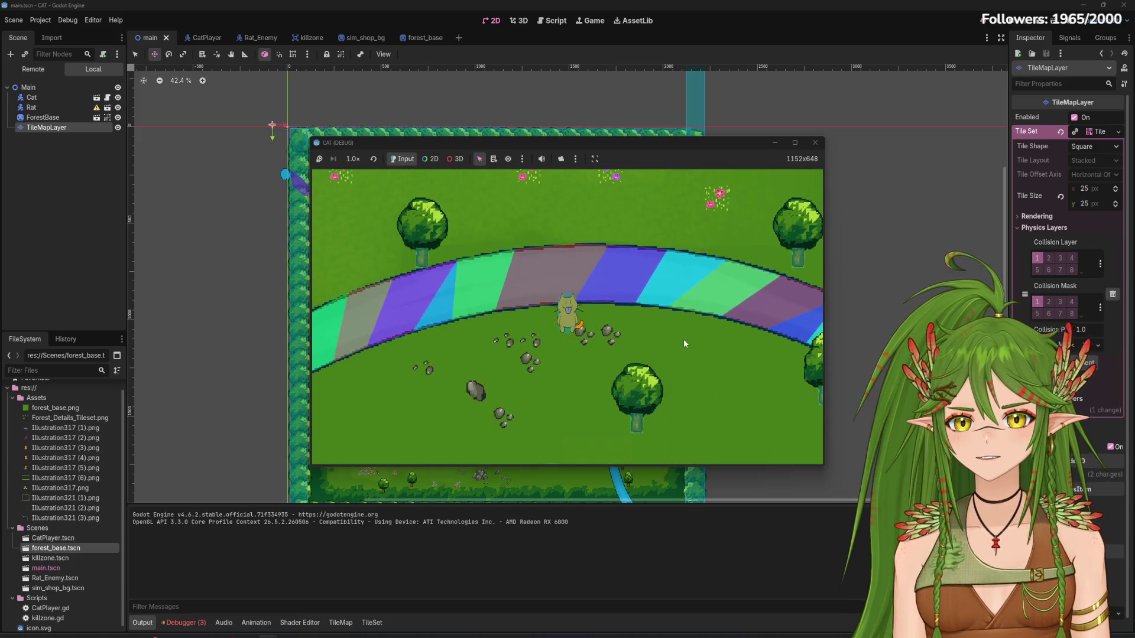
pyautogui.press('Up')
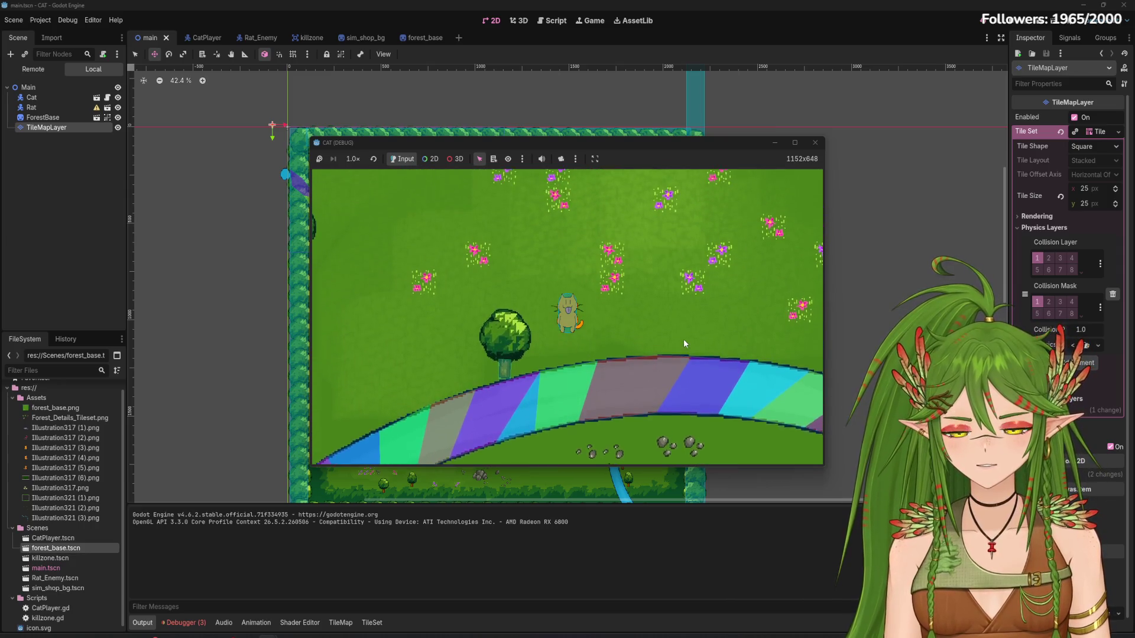
pyautogui.press('Up')
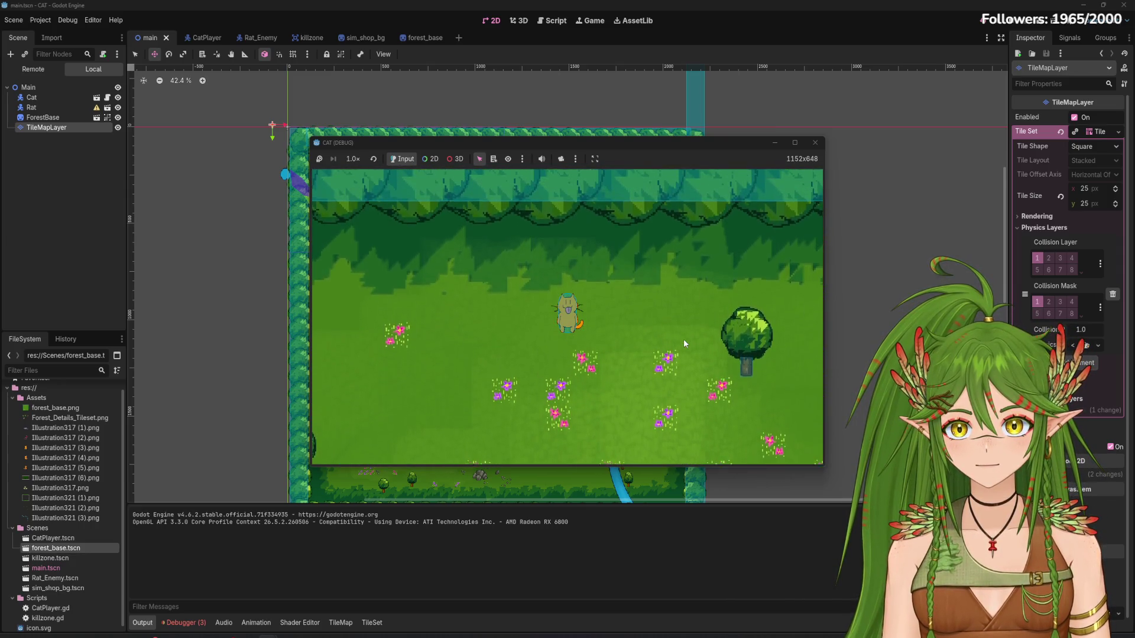
pyautogui.press('Up')
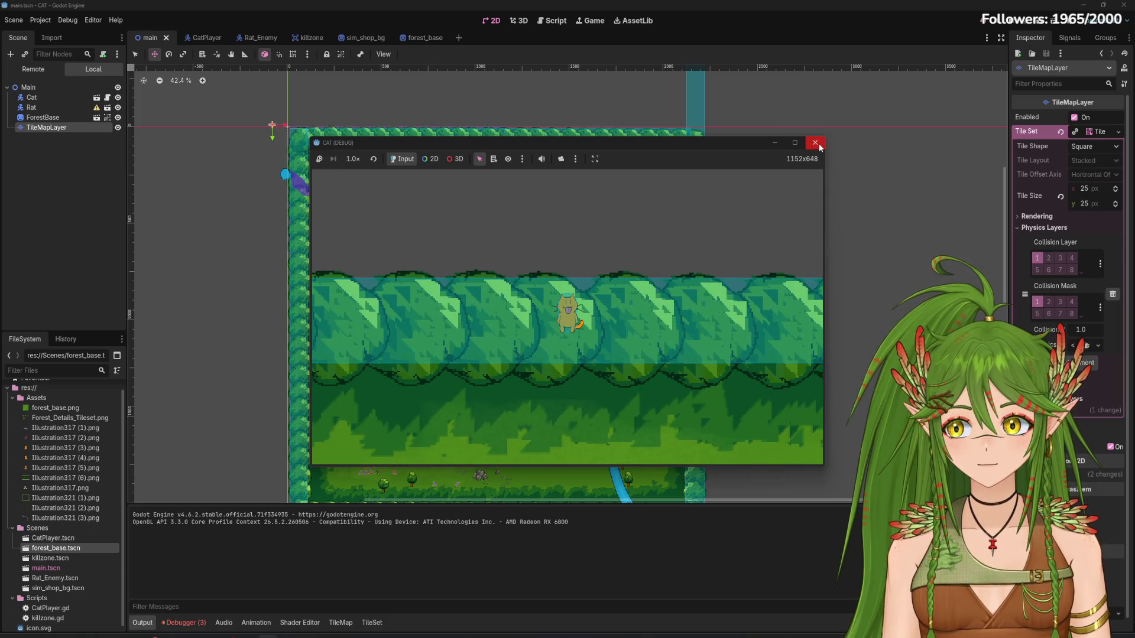
# Walk the cat back down toward the rat, stop the game, and move Rat above Cat
pyautogui.press('Down')
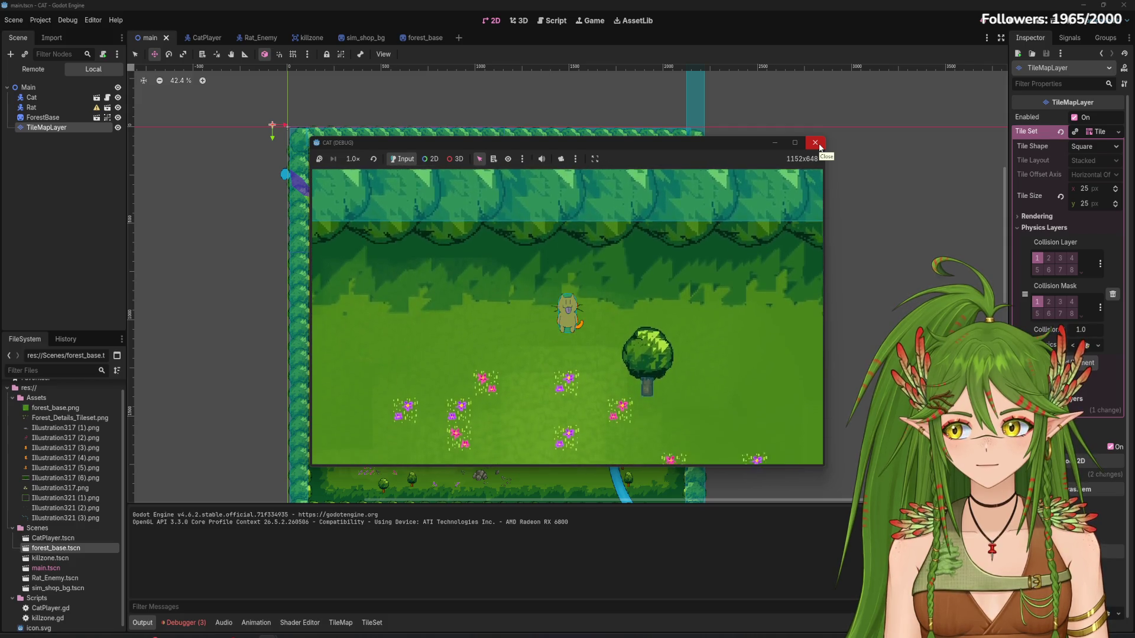
pyautogui.press('Down')
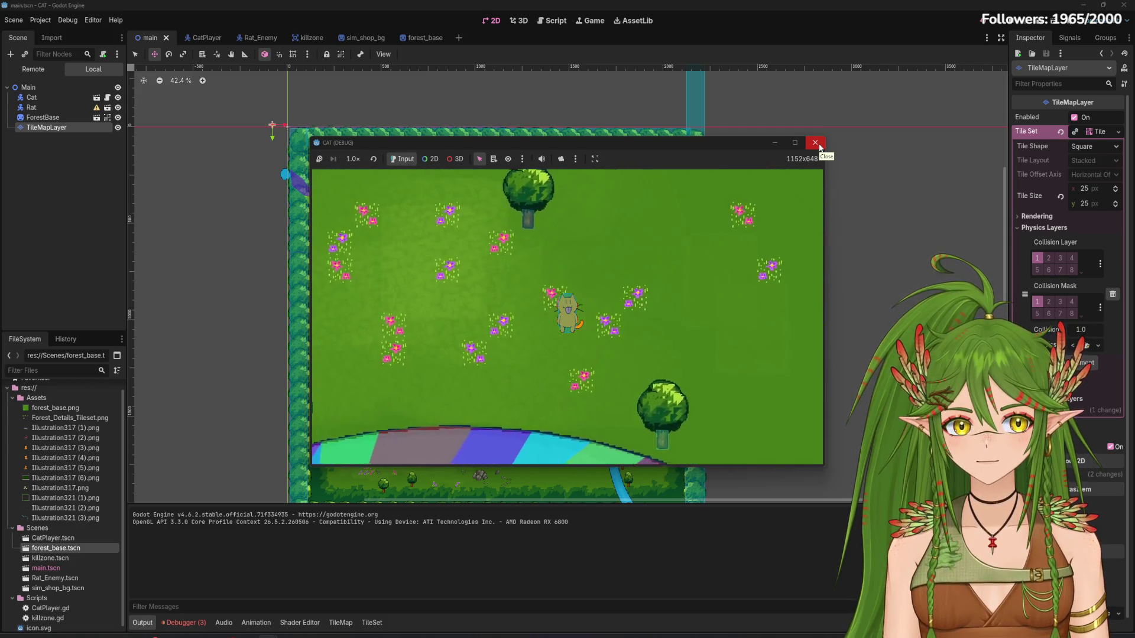
pyautogui.press('Down')
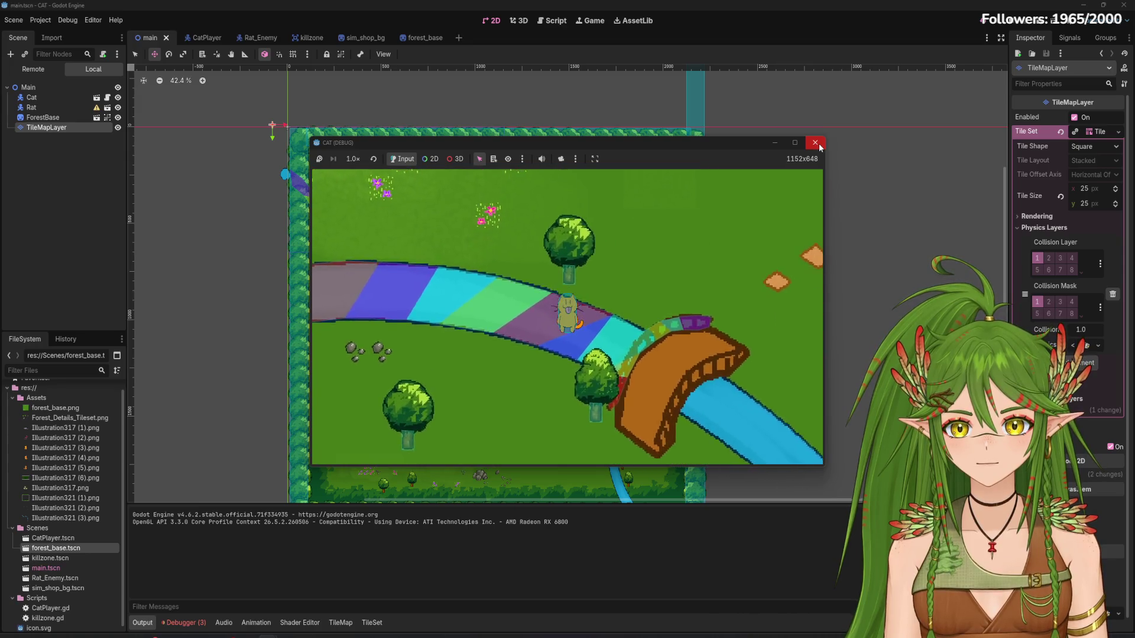
pyautogui.press('Down')
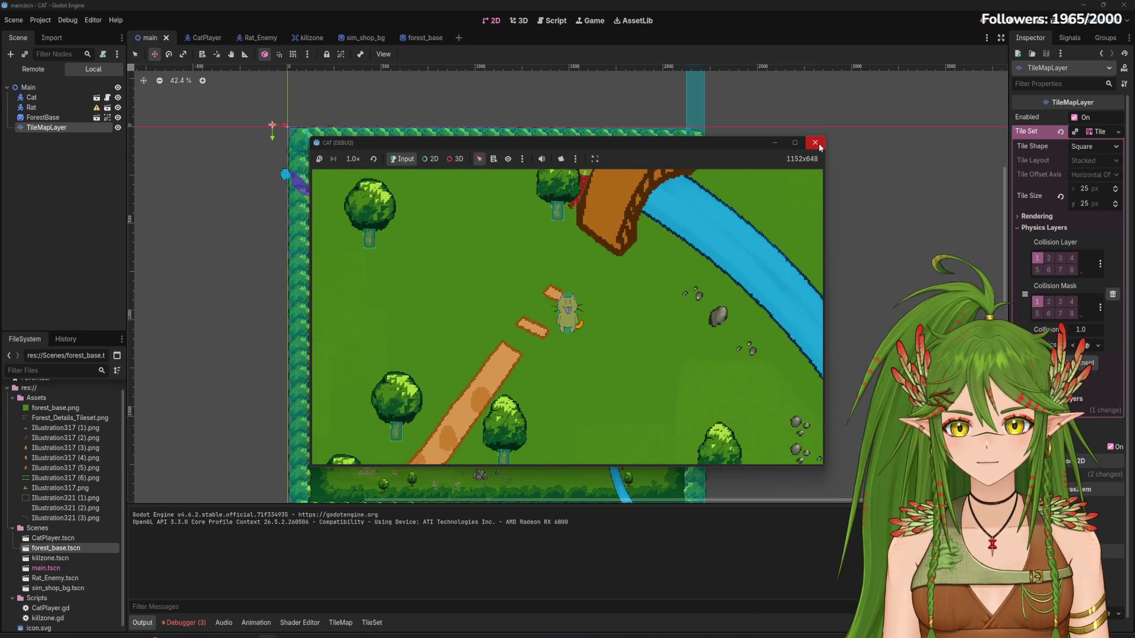
pyautogui.press('Down')
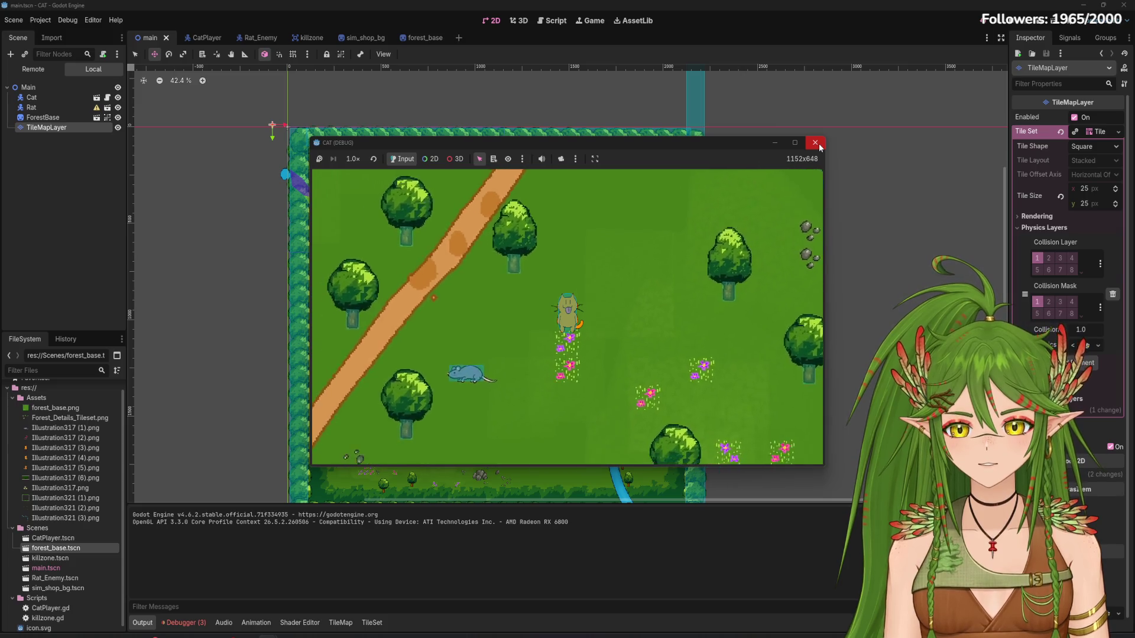
pyautogui.press('Left')
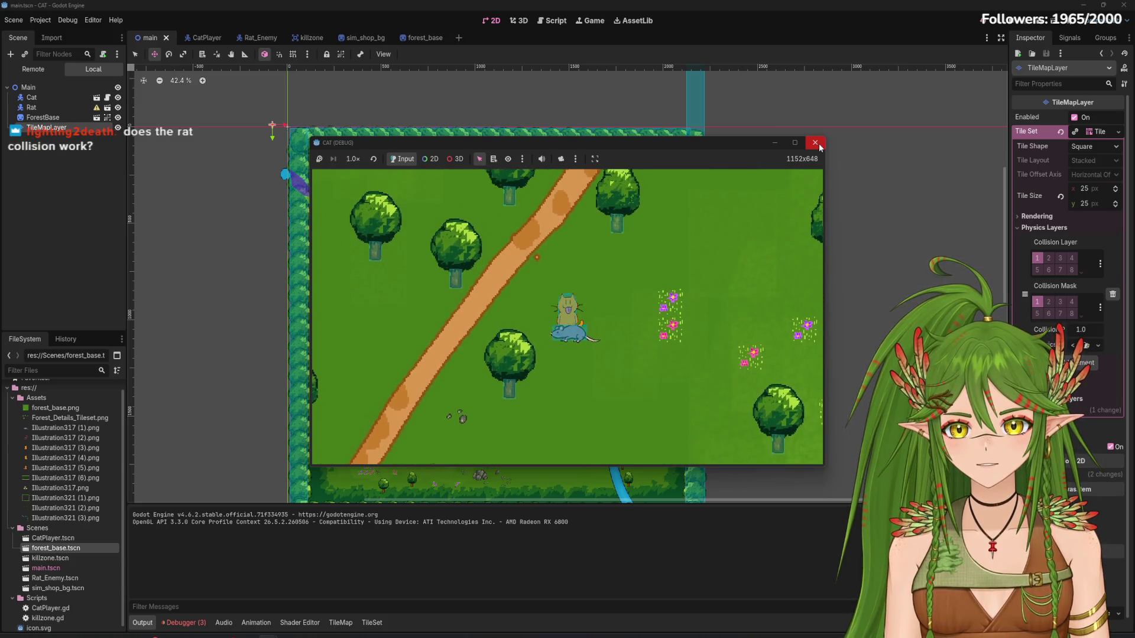
pyautogui.press('Down')
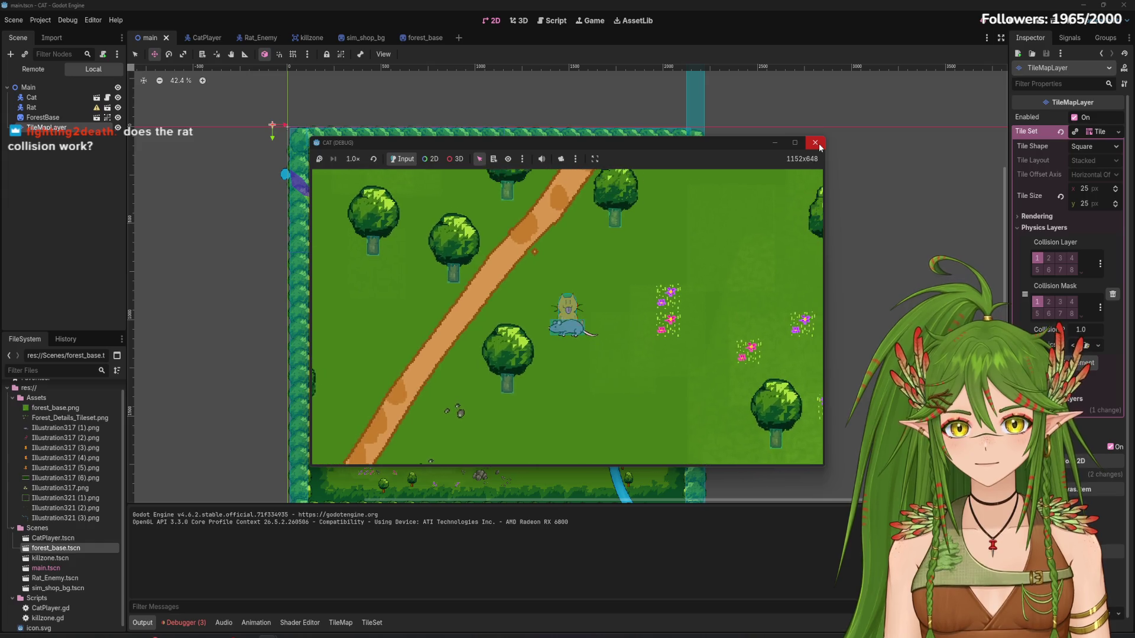
pyautogui.click(820, 148)
pyautogui.moveTo(33, 93); pyautogui.dragTo(42, 83)
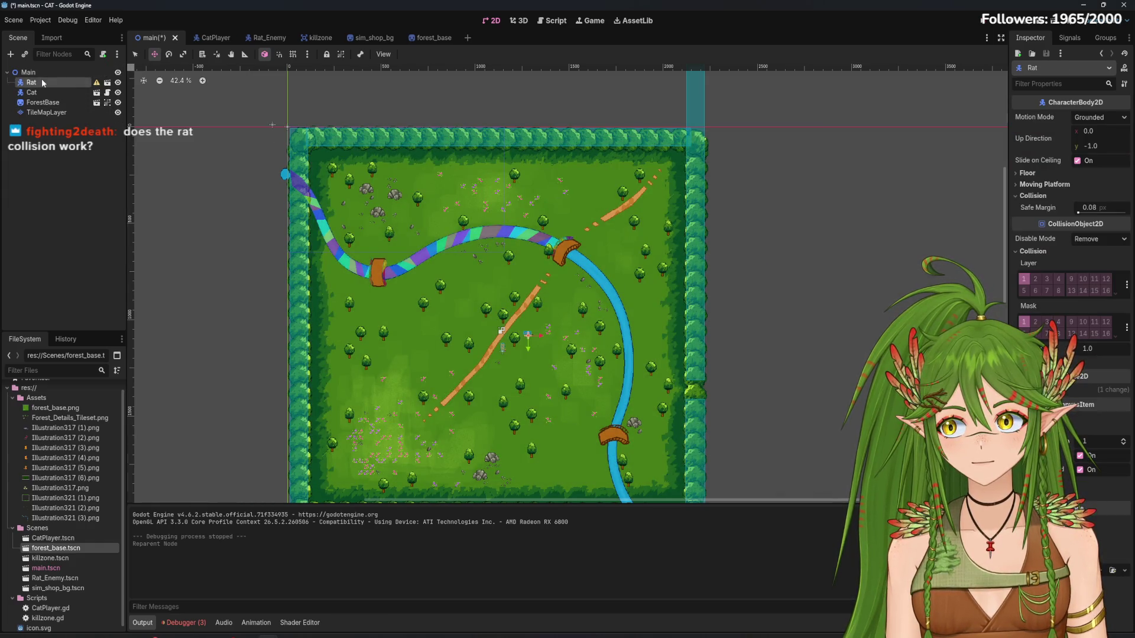
# Run again with F5, walk the cat right and up onto the rat, then open forest_base
pyautogui.press('F5')
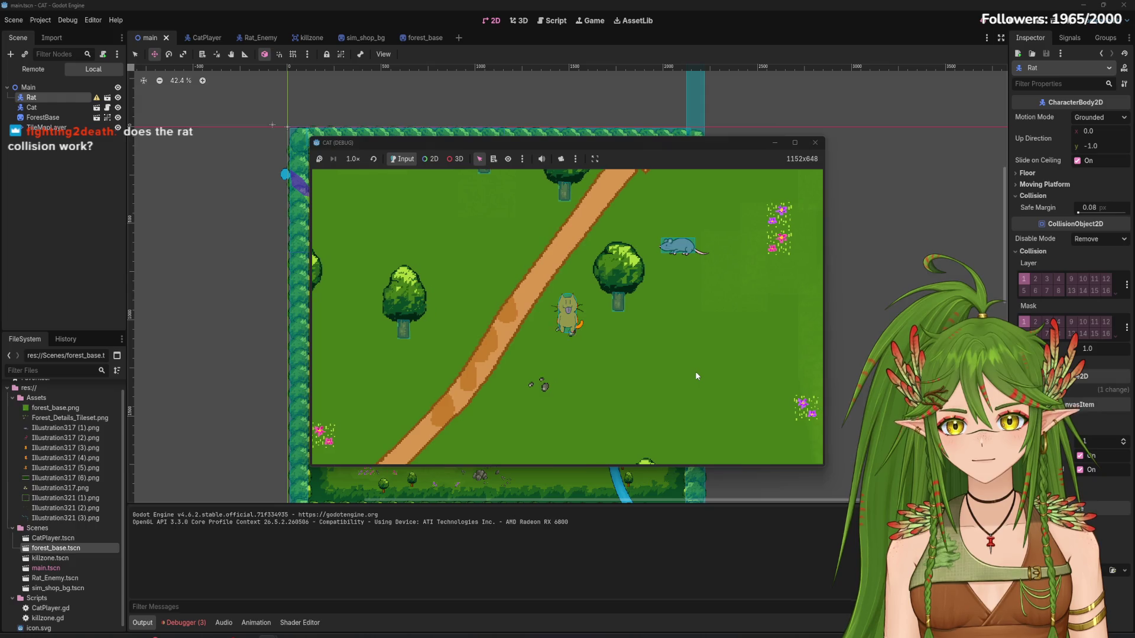
pyautogui.press('Right')
pyautogui.press('Up')
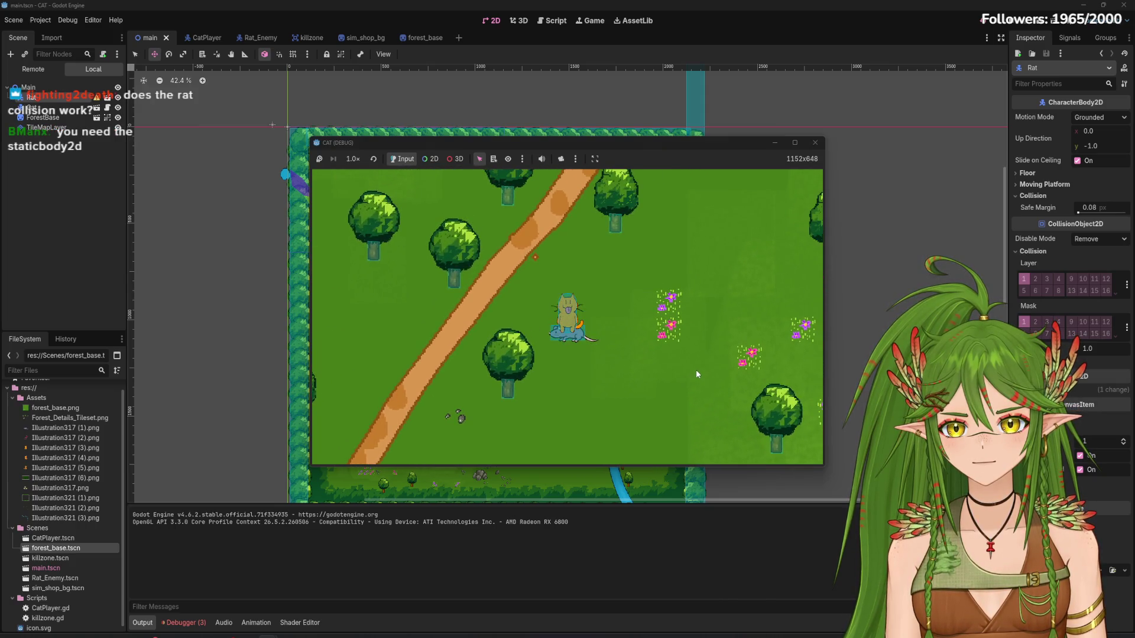
pyautogui.click(816, 143)
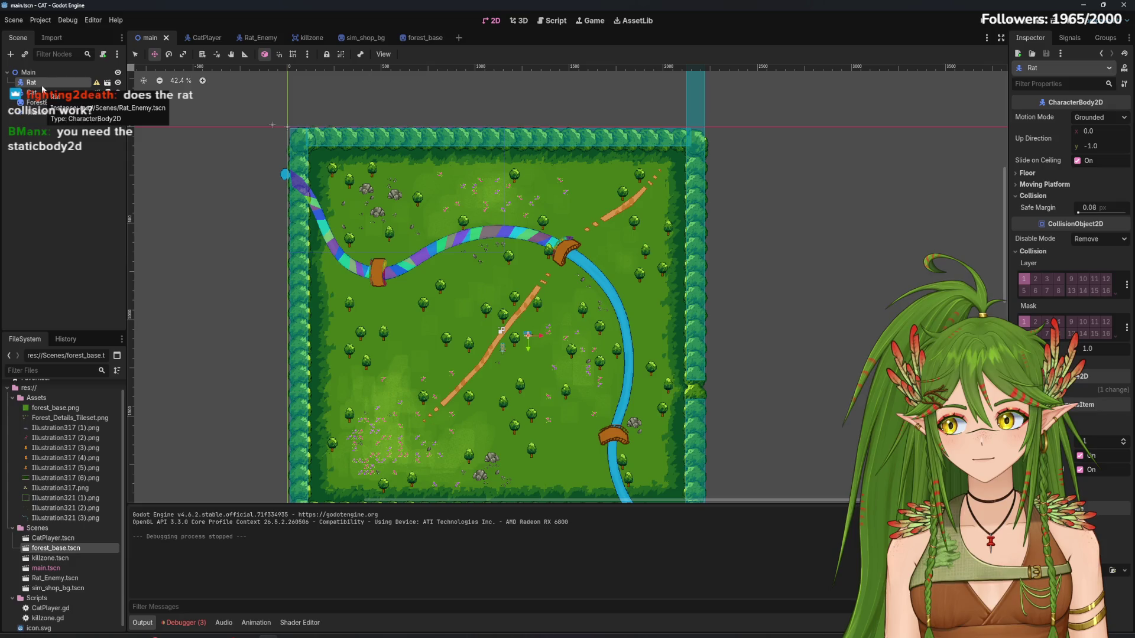
pyautogui.click(107, 103)
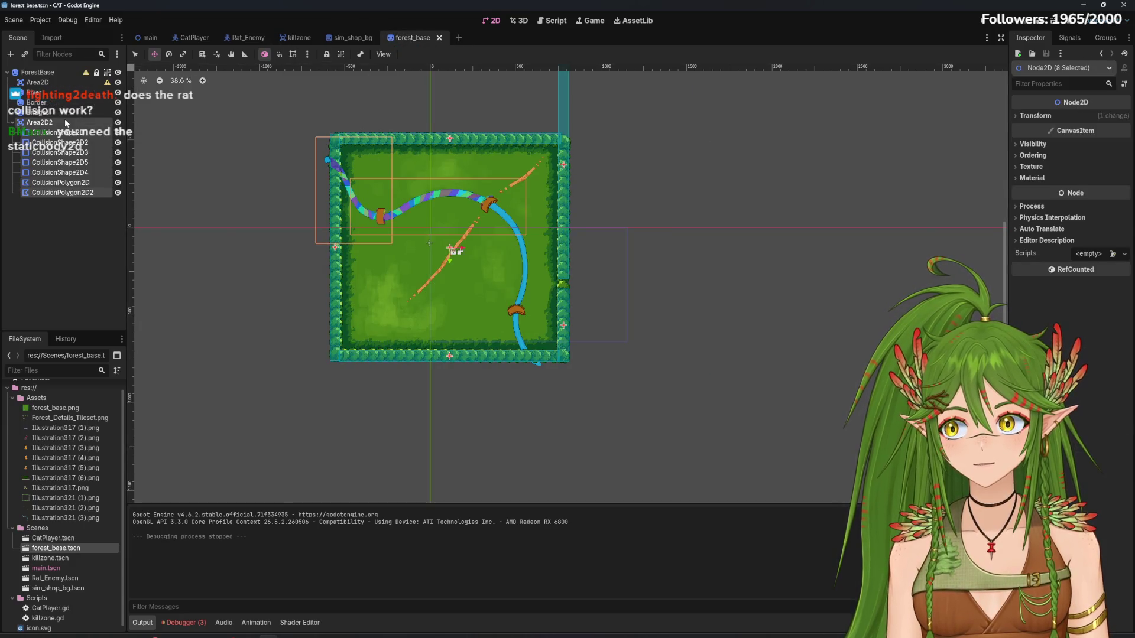
# Add a StaticBody2D node to the forest_base scene
pyautogui.click(65, 123)
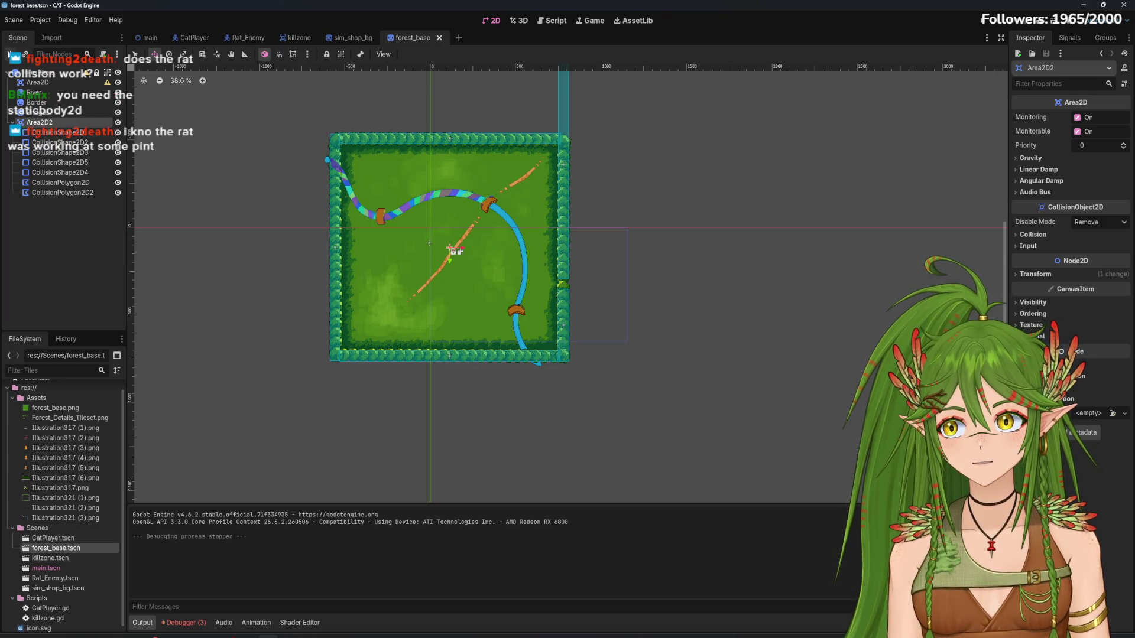
pyautogui.hotkey('ctrl', 'a')
pyautogui.write('static')
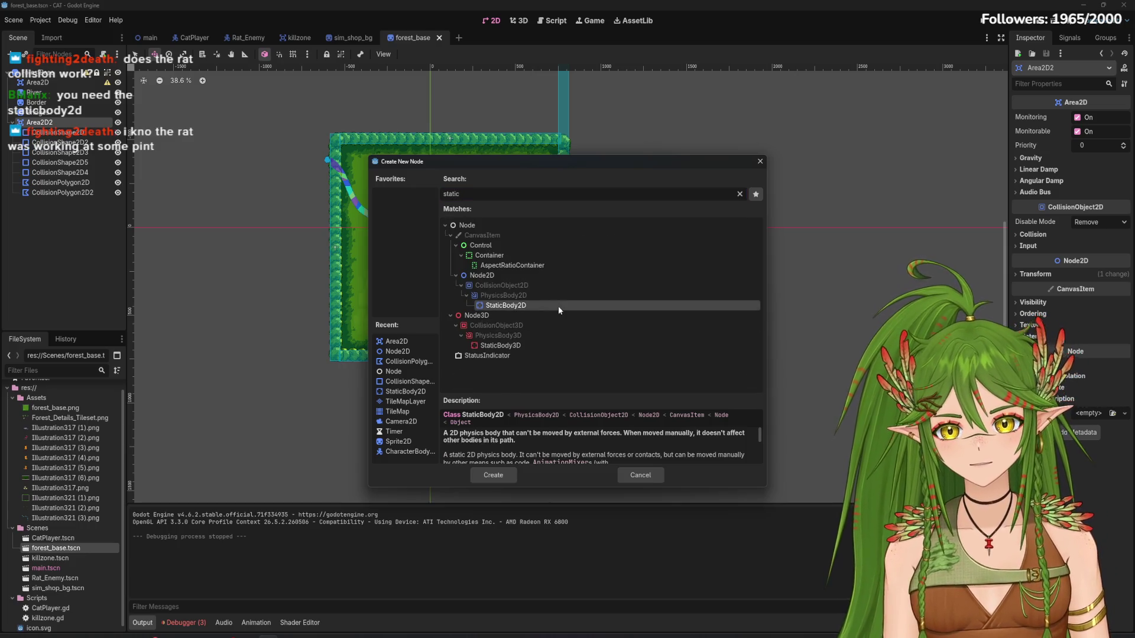
pyautogui.click(493, 474)
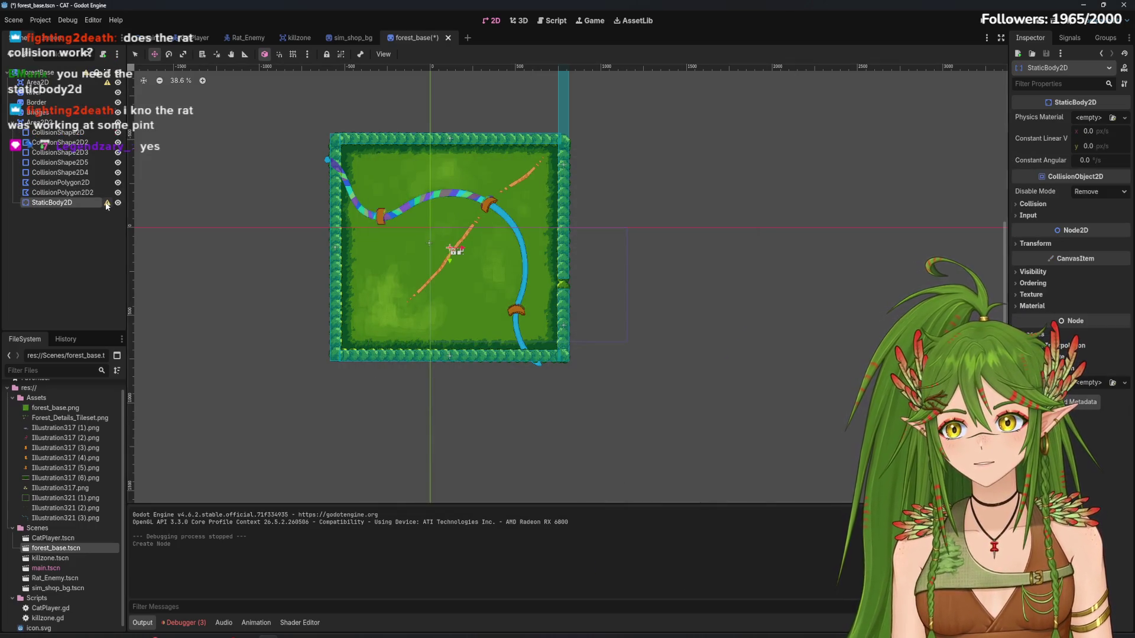
# Reparent the seven collision nodes into StaticBody2D; deleting Area2D2 is tried, then undone
pyautogui.click(58, 133)
pyautogui.keyDown('shift'); pyautogui.click(74, 193); pyautogui.keyUp('shift')
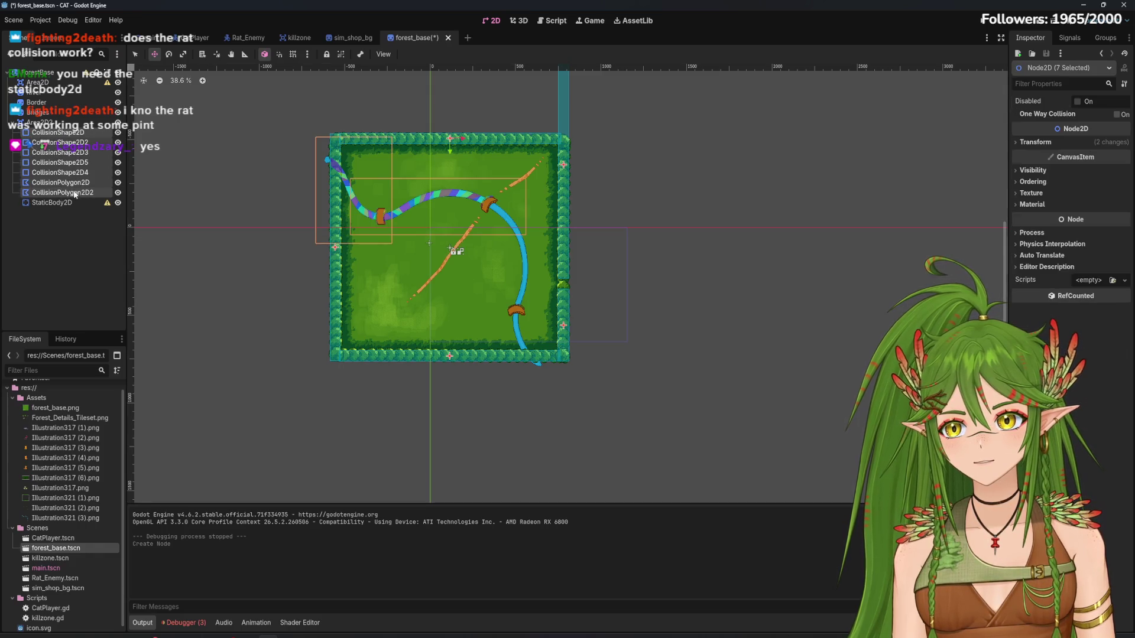
pyautogui.moveTo(69, 204); pyautogui.dragTo(70, 204)
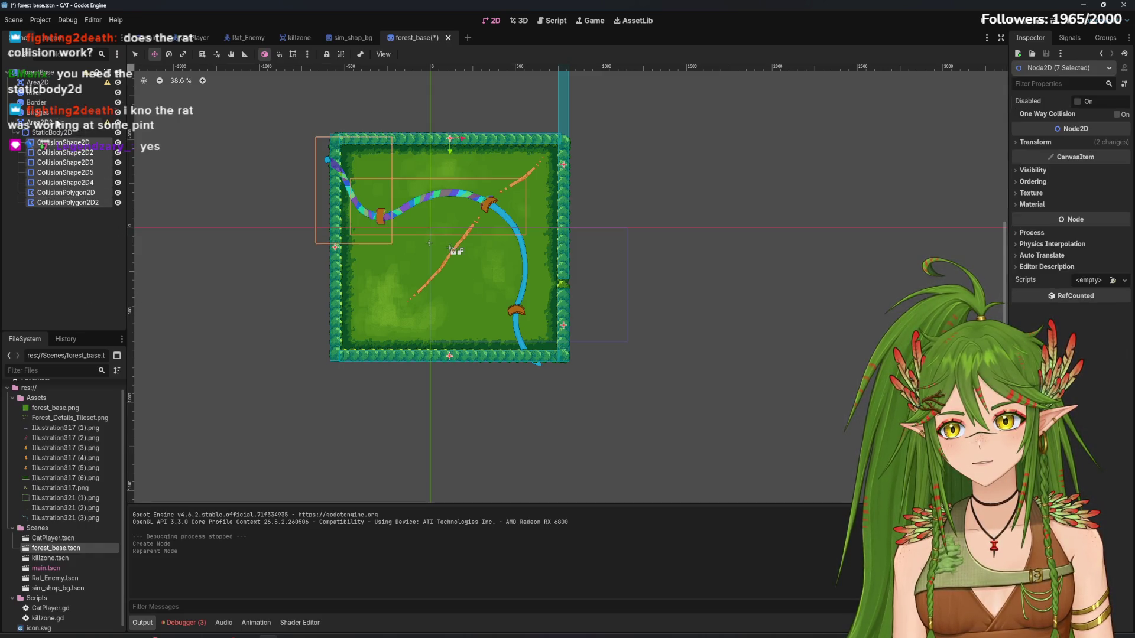
pyautogui.rightClick(54, 122)
pyautogui.click(154, 373)
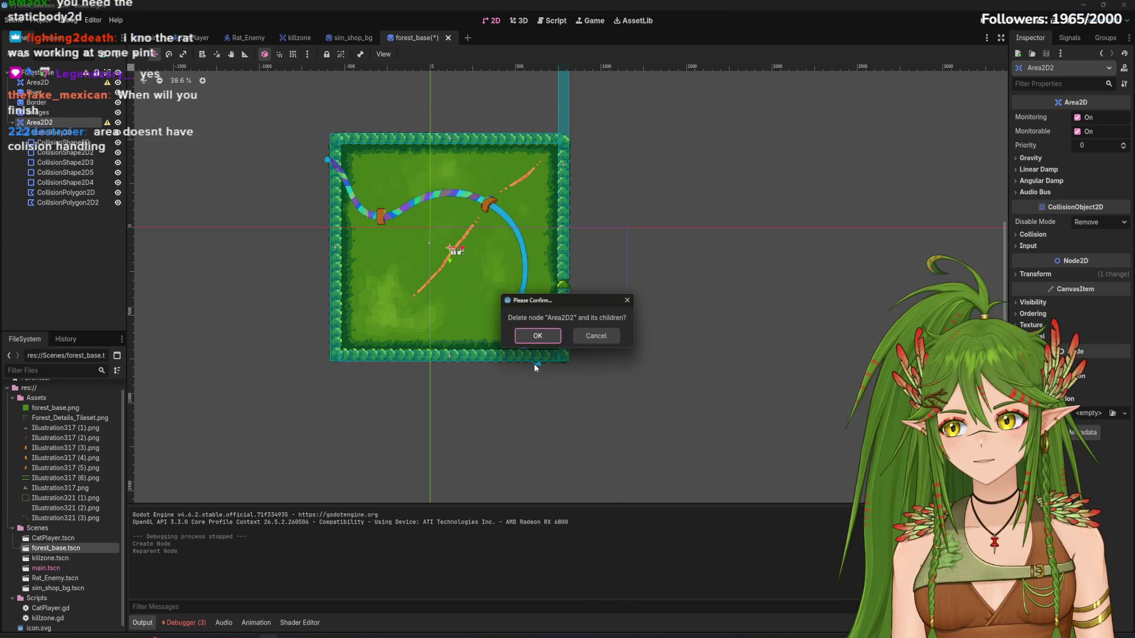
pyautogui.click(554, 337)
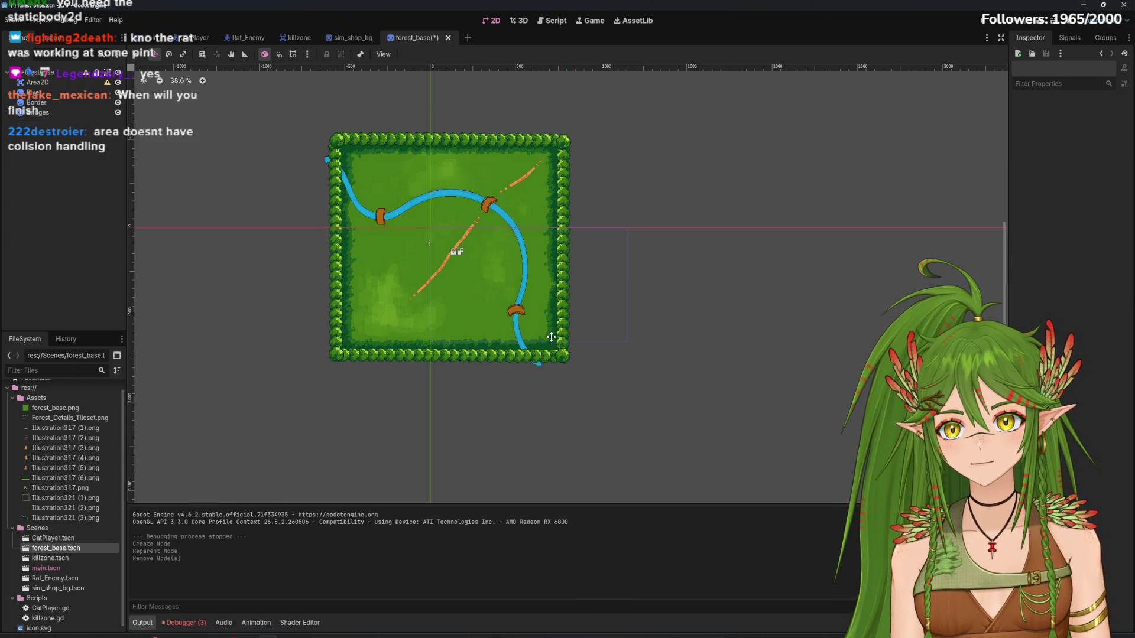
pyautogui.hotkey('ctrl', 'z')
# Move StaticBody2D and its collision shapes under ForestBase, then delete Area2D2
pyautogui.click(54, 133)
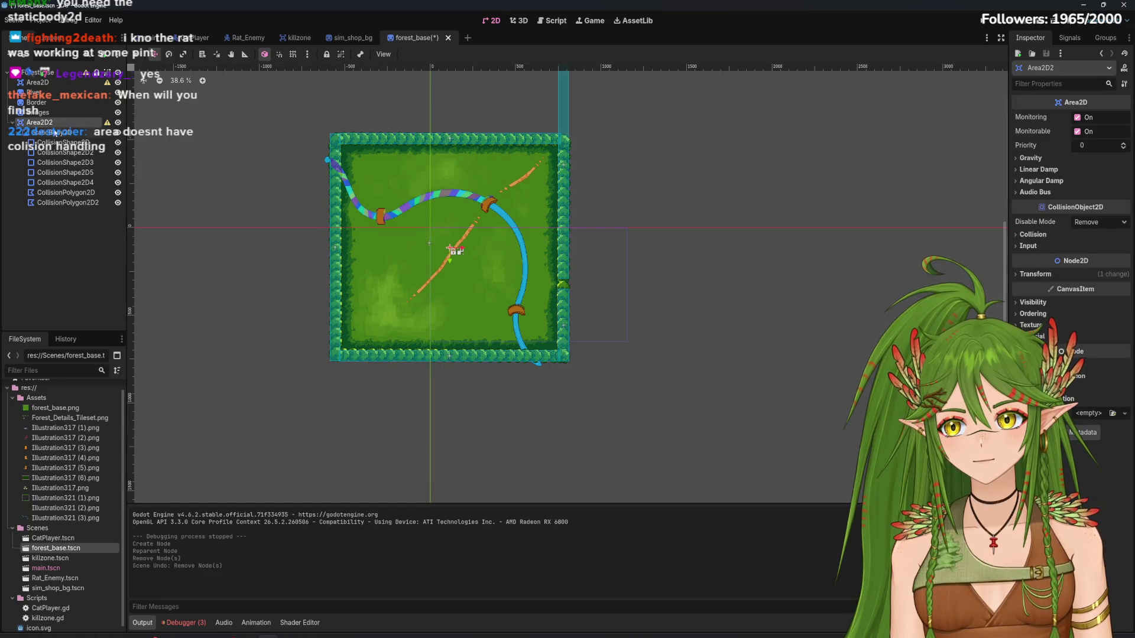
pyautogui.keyDown('shift'); pyautogui.click(59, 203); pyautogui.keyUp('shift')
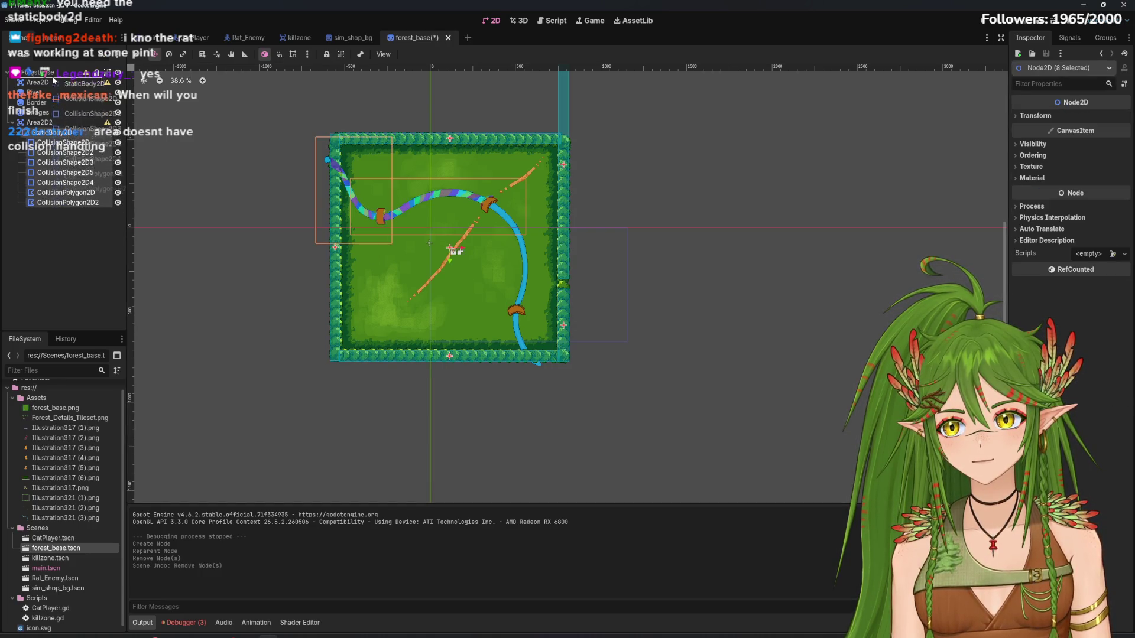
pyautogui.moveTo(54, 76); pyautogui.dragTo(55, 78)
pyautogui.click(35, 121)
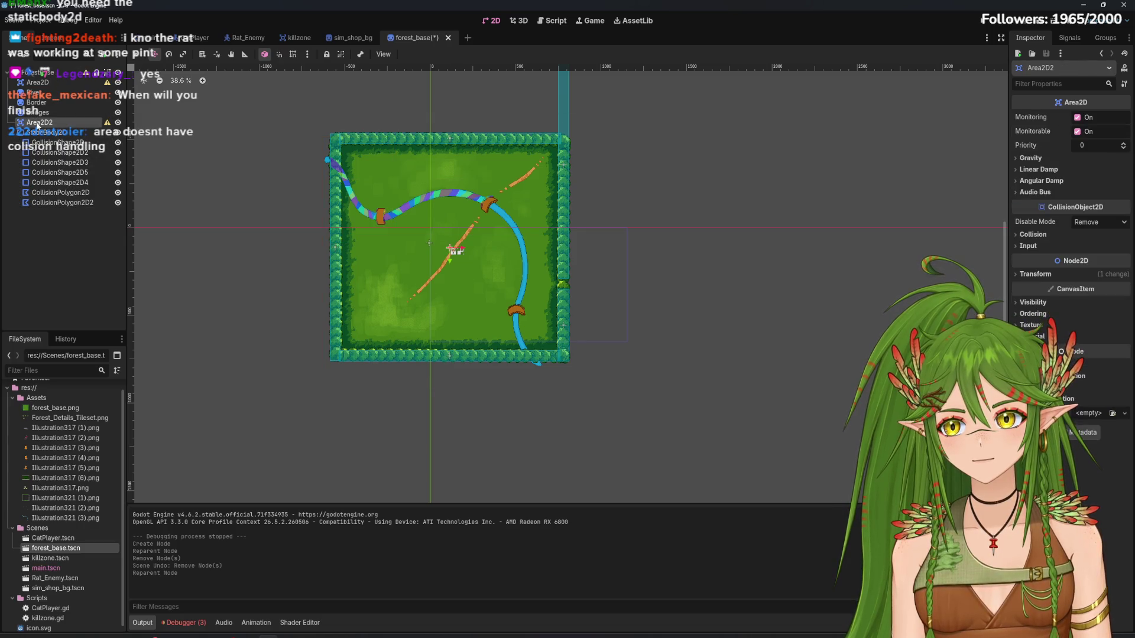
pyautogui.rightClick(35, 122)
pyautogui.click(112, 349)
pyautogui.click(521, 340)
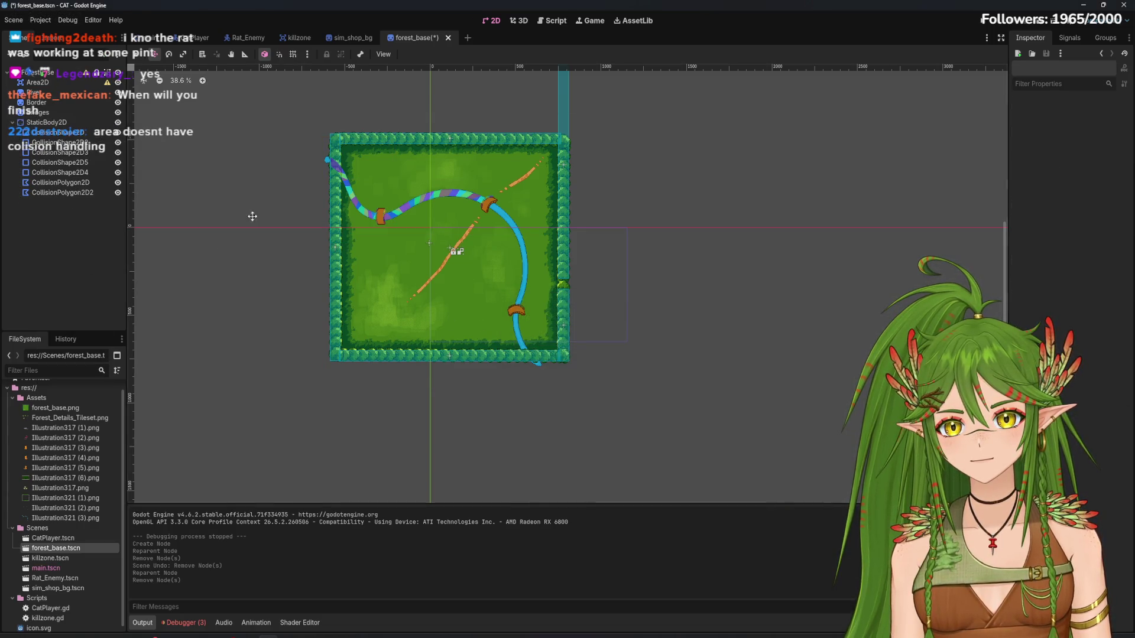
# Select StaticBody2D and undo an accidental drag of it on the map
pyautogui.click(61, 124)
pyautogui.scroll(2, 472, 272)
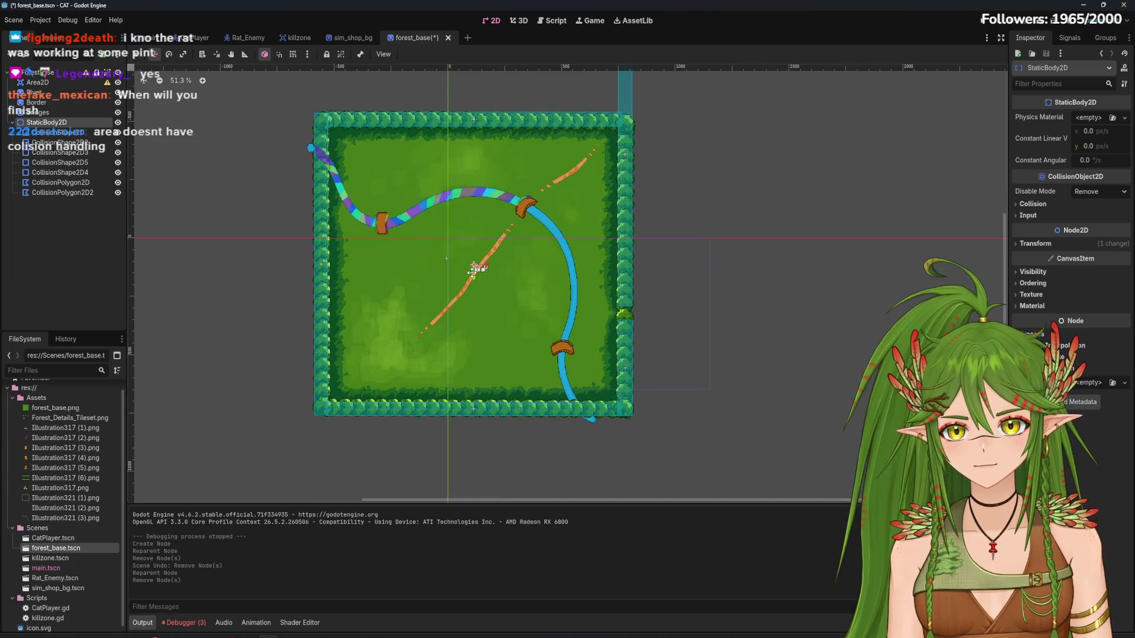
pyautogui.moveTo(474, 265)
pyautogui.mouseDown()
pyautogui.moveTo(491, 308)
pyautogui.moveTo(496, 278)
pyautogui.moveTo(482, 272)
pyautogui.mouseUp()
pyautogui.hotkey('ctrl', 'z')
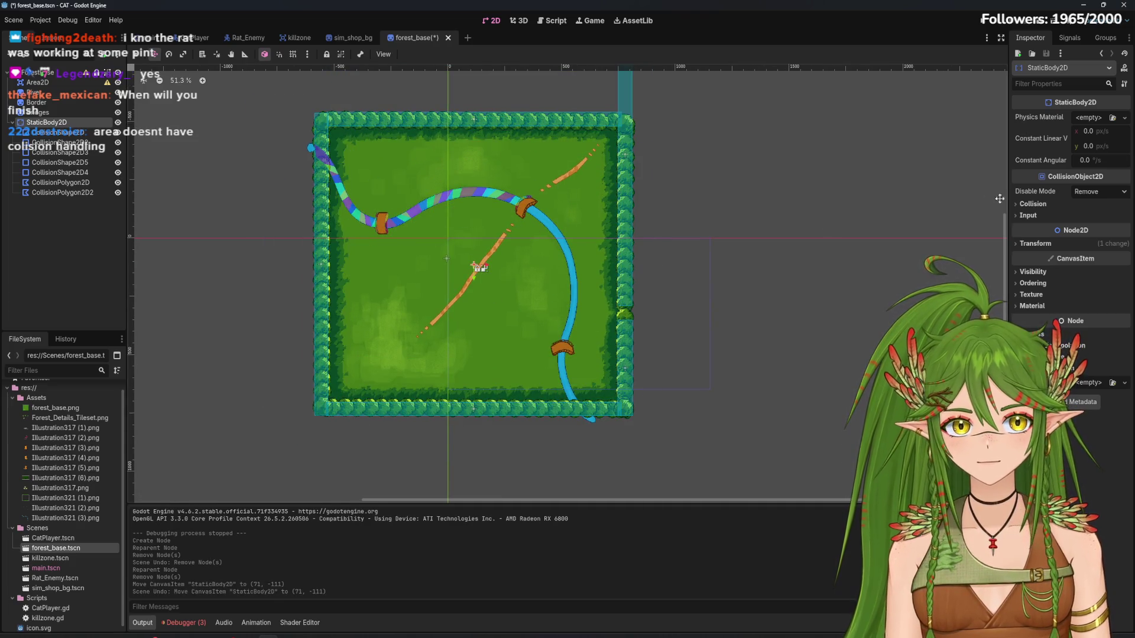
# Give StaticBody2D a New PhysicsMaterial override, then save and run with F5
pyautogui.click(1112, 117)
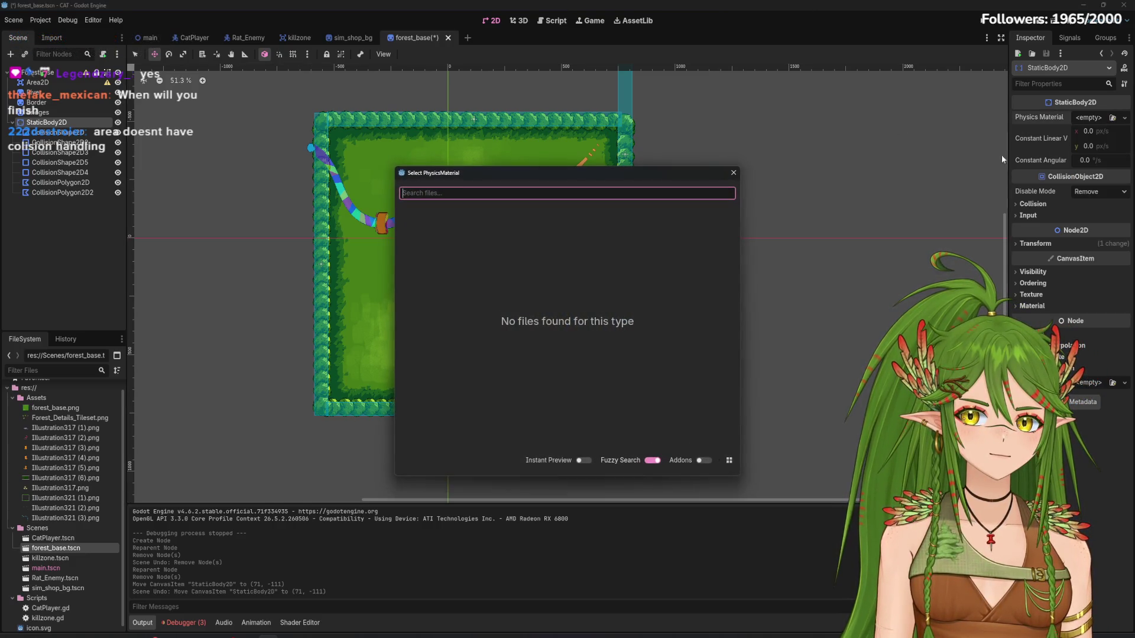
pyautogui.click(733, 174)
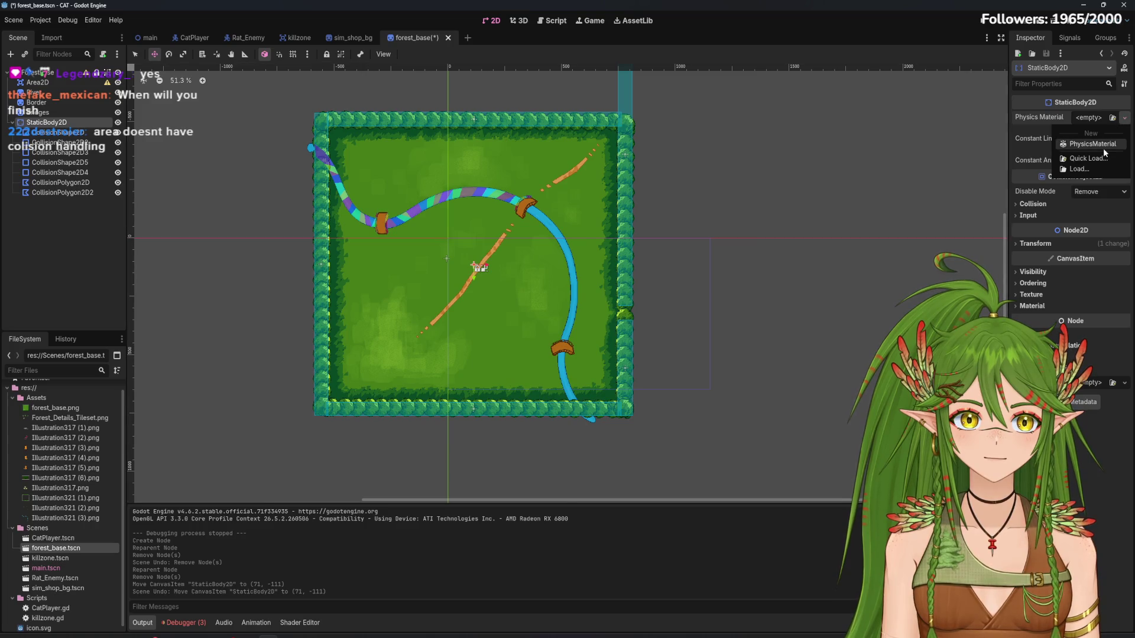
pyautogui.click(1103, 147)
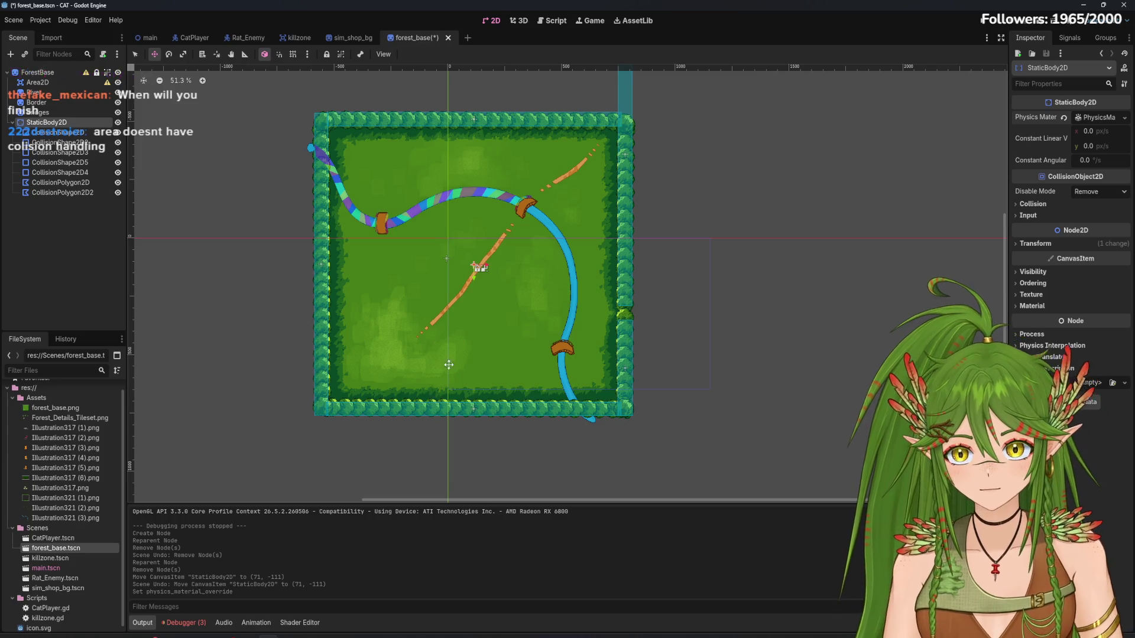
pyautogui.click(1125, 118)
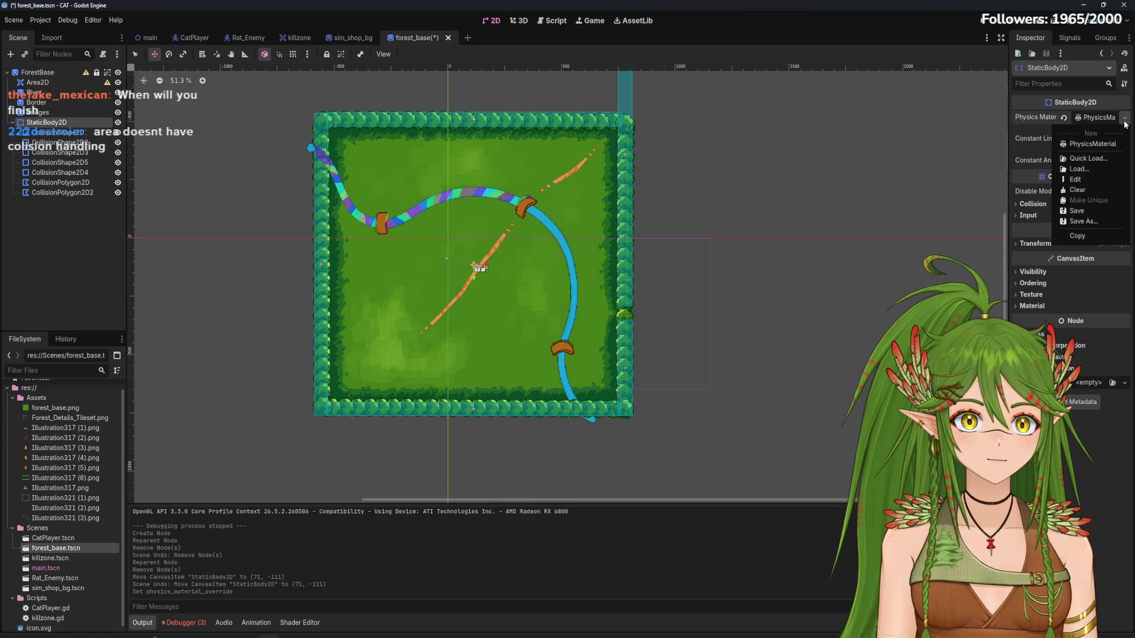
pyautogui.click(1103, 144)
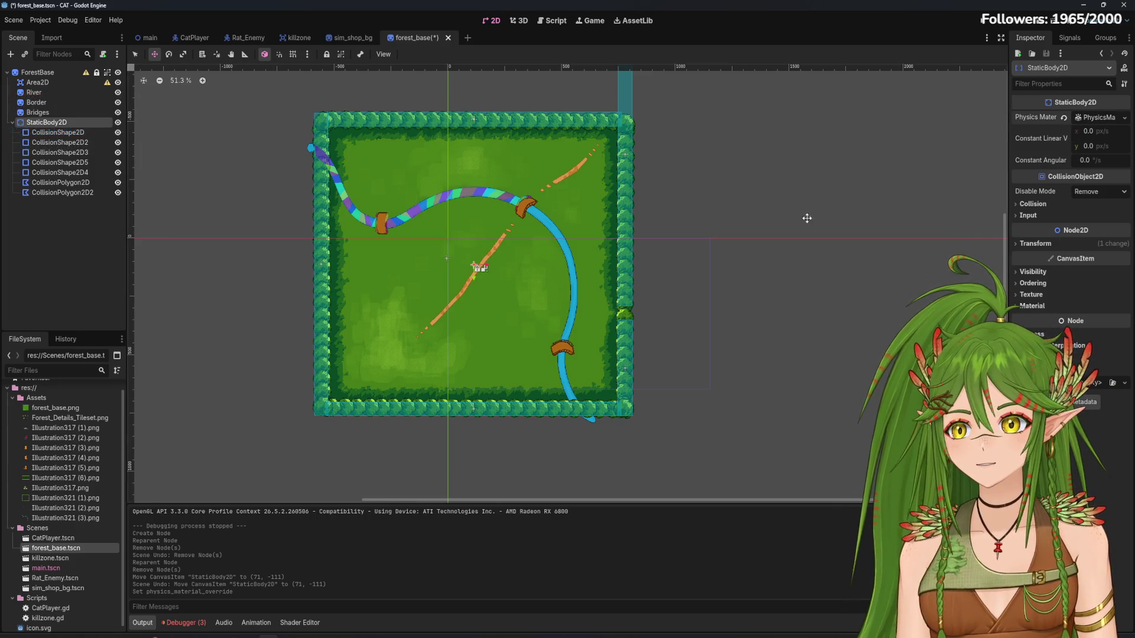
pyautogui.press('F5')
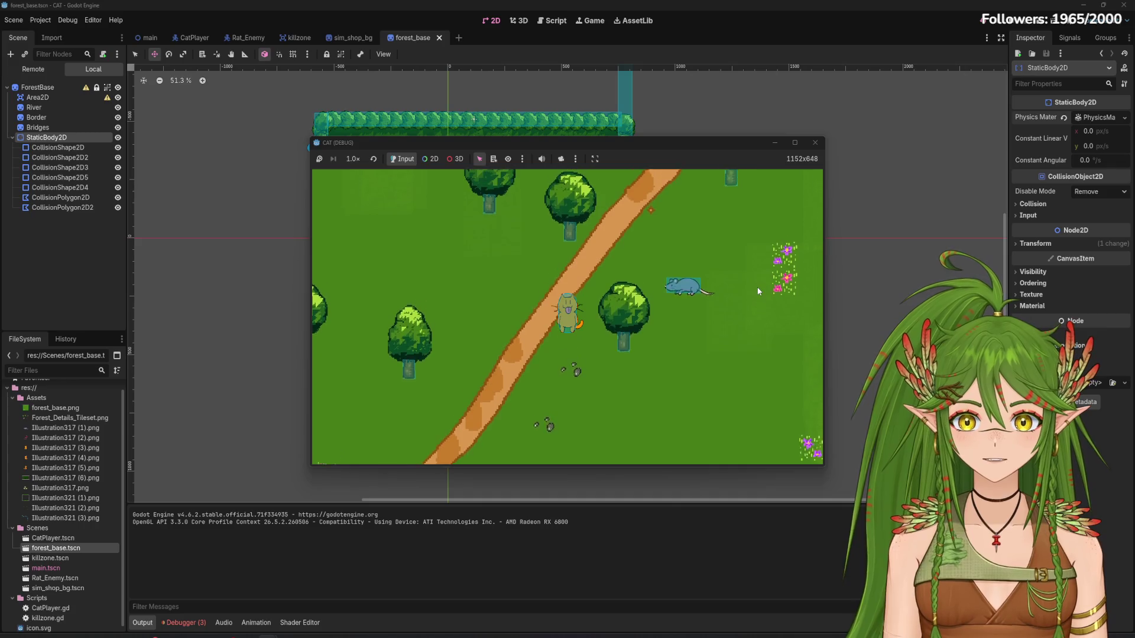
# Walk the cat up onto the rainbow path and right onto the bridge using WASD
pyautogui.press('w')
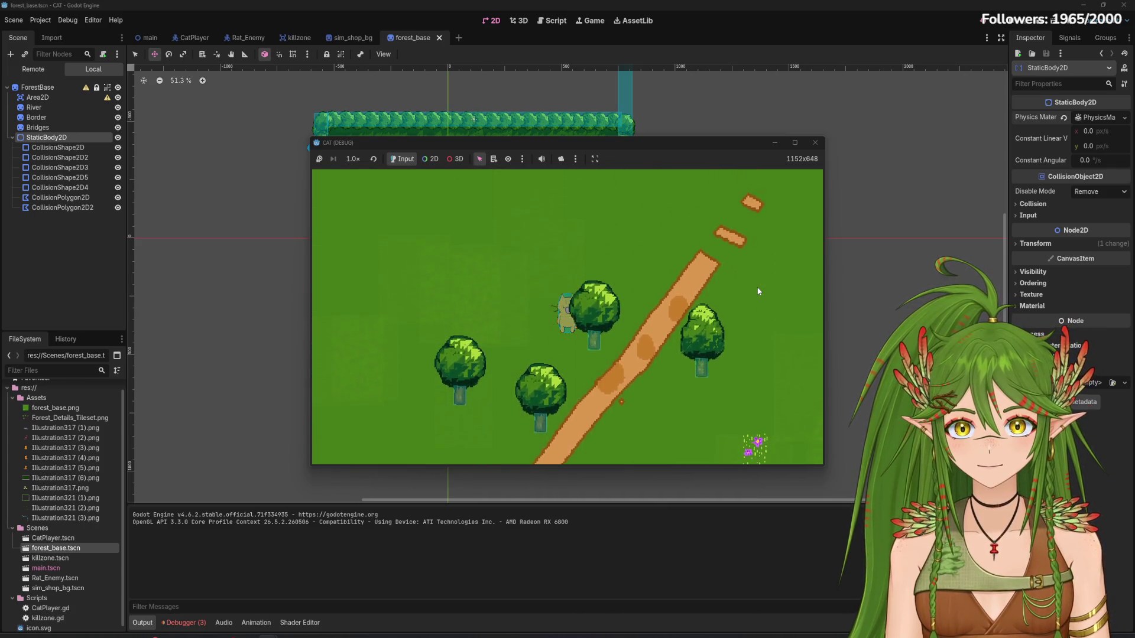
pyautogui.press('w')
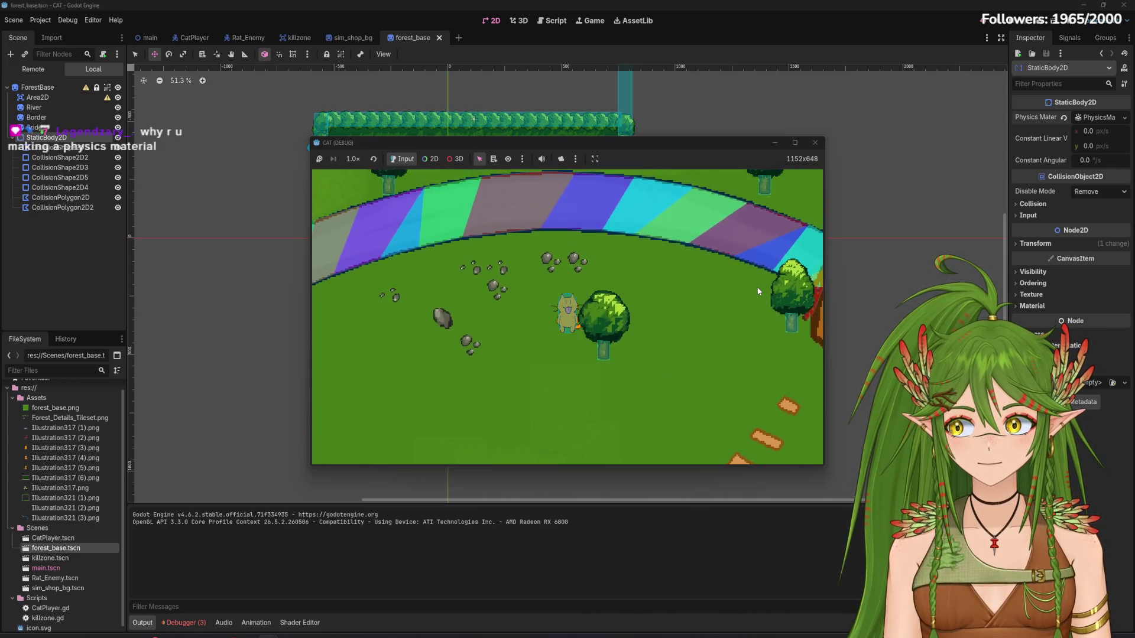
pyautogui.press('w')
pyautogui.press('d')
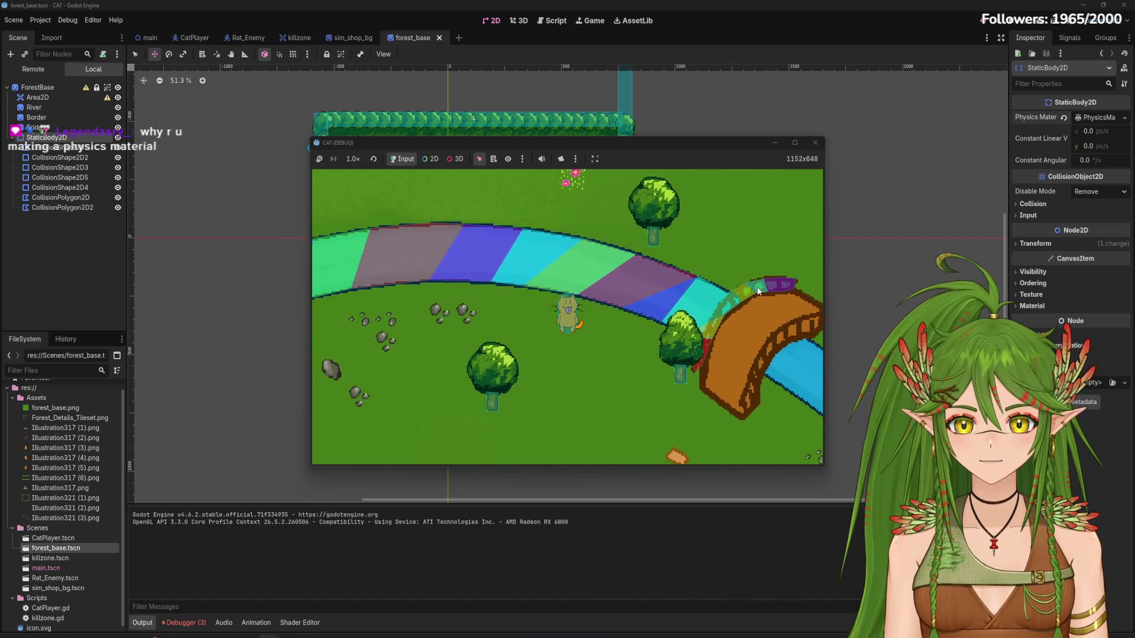
pyautogui.press('d')
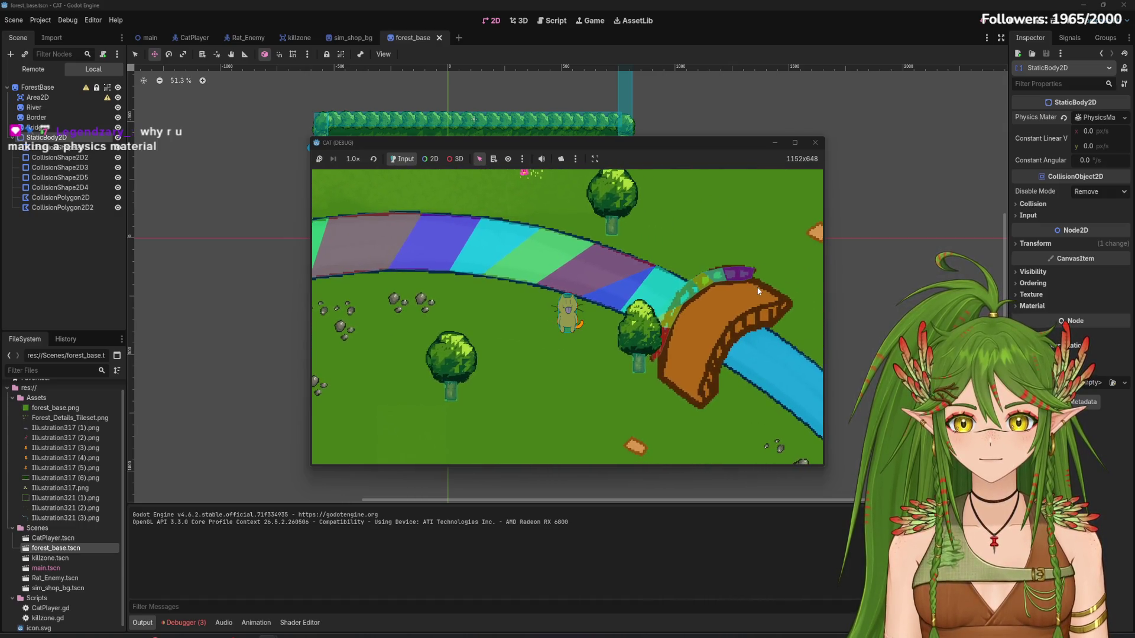
pyautogui.press('s')
pyautogui.press('d')
pyautogui.press('w')
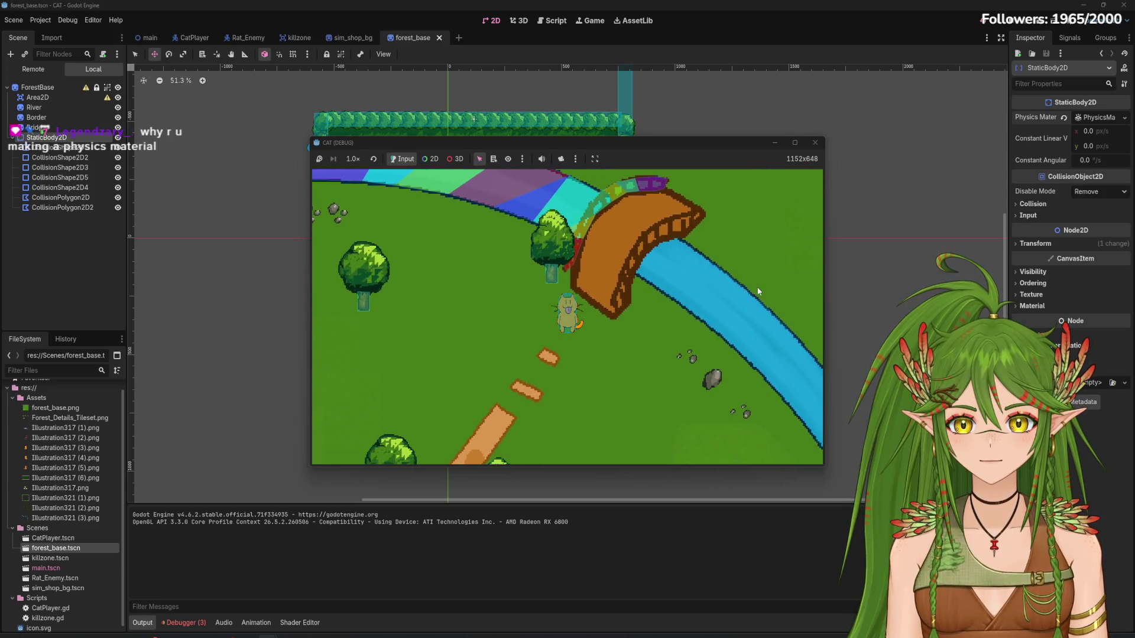
# Walk the cat up to the forest's top tree border and along it, then stop the game
pyautogui.press('w')
pyautogui.press('d')
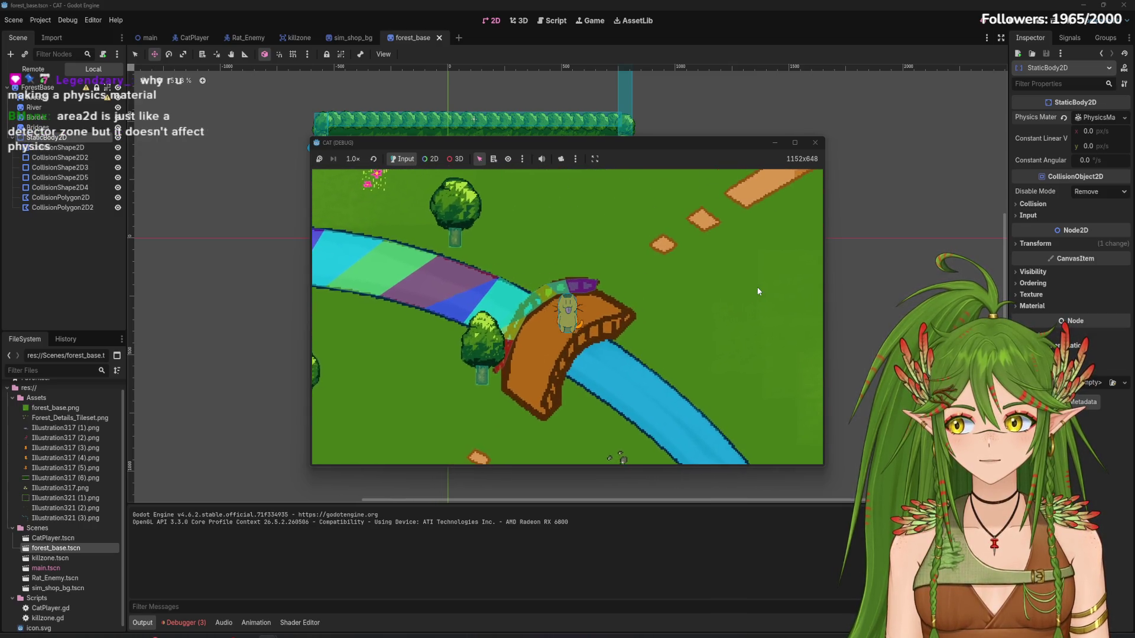
pyautogui.press('s')
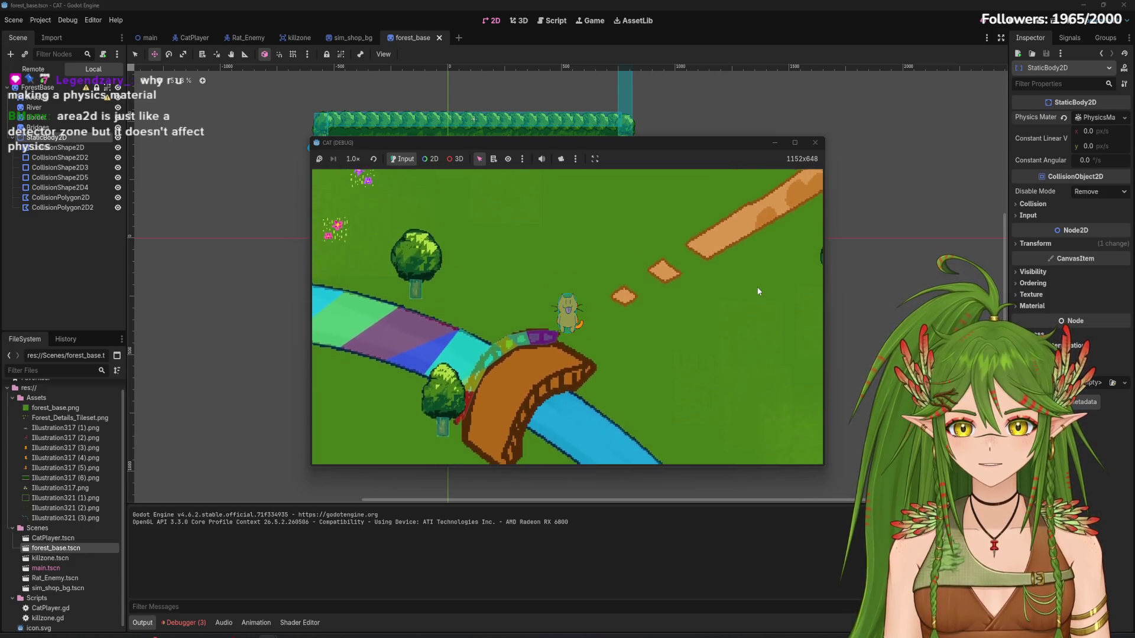
pyautogui.press('a')
pyautogui.press('w')
pyautogui.press('w')
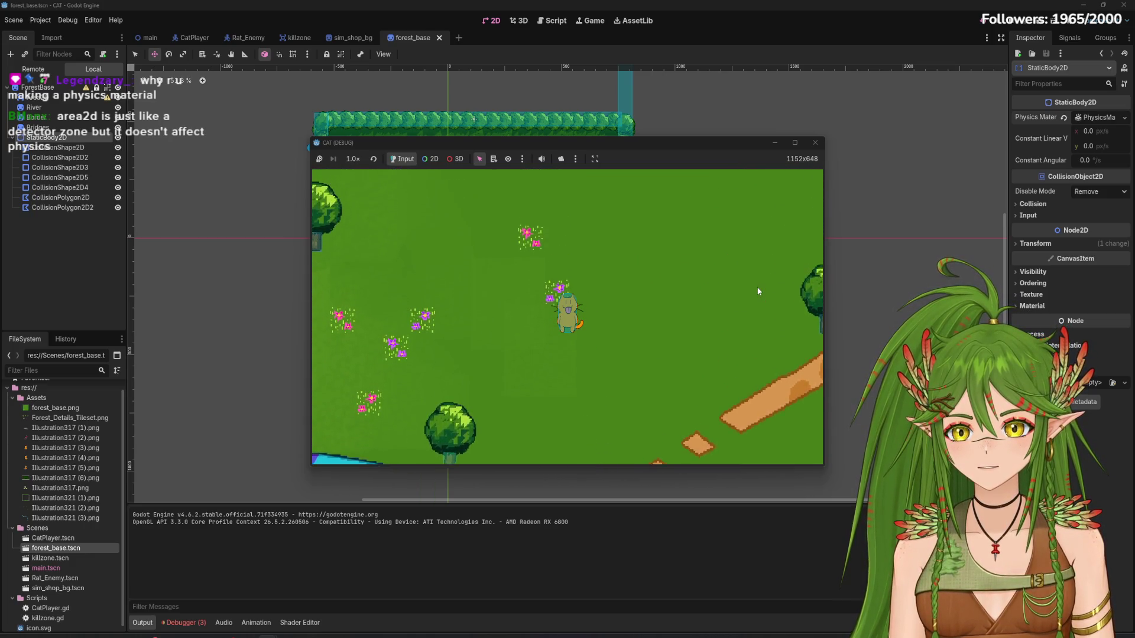
pyautogui.press('w')
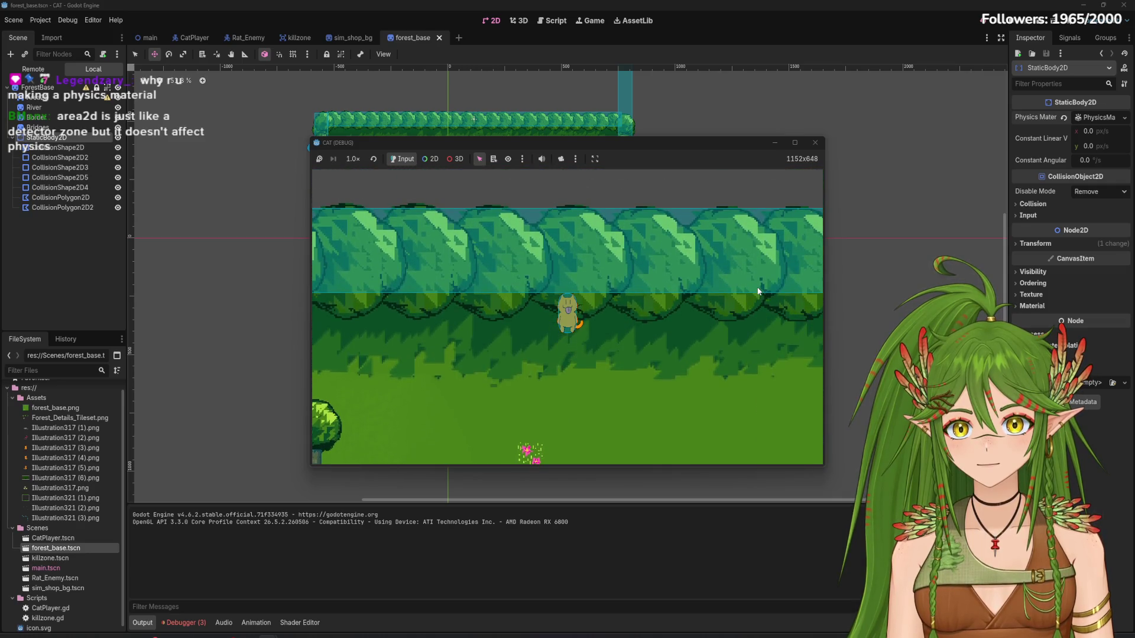
pyautogui.press('d')
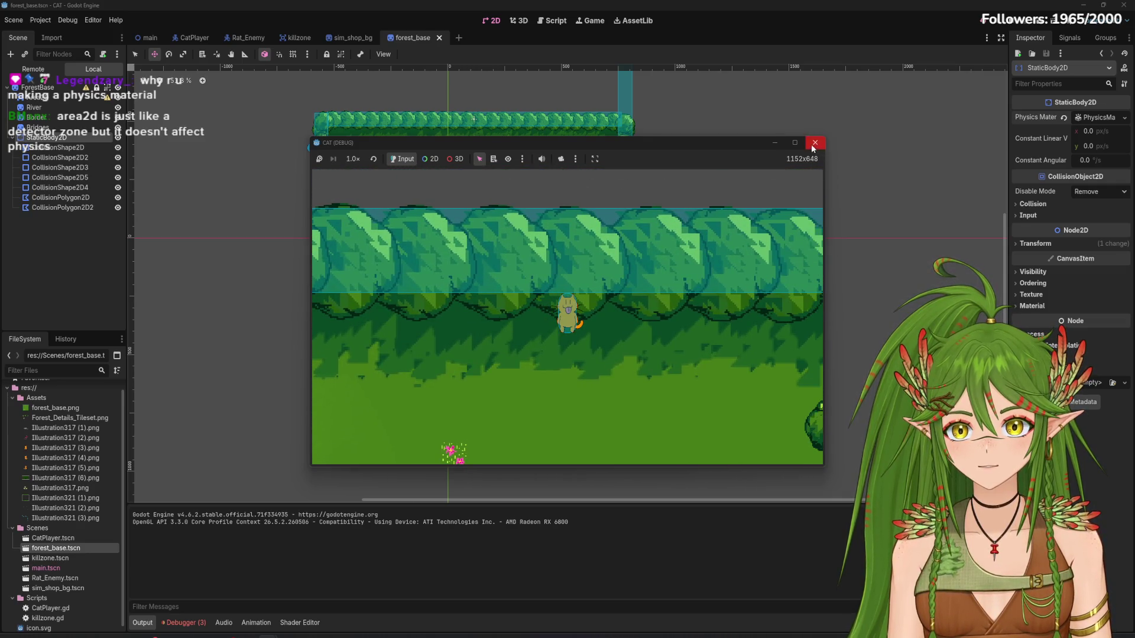
pyautogui.click(814, 143)
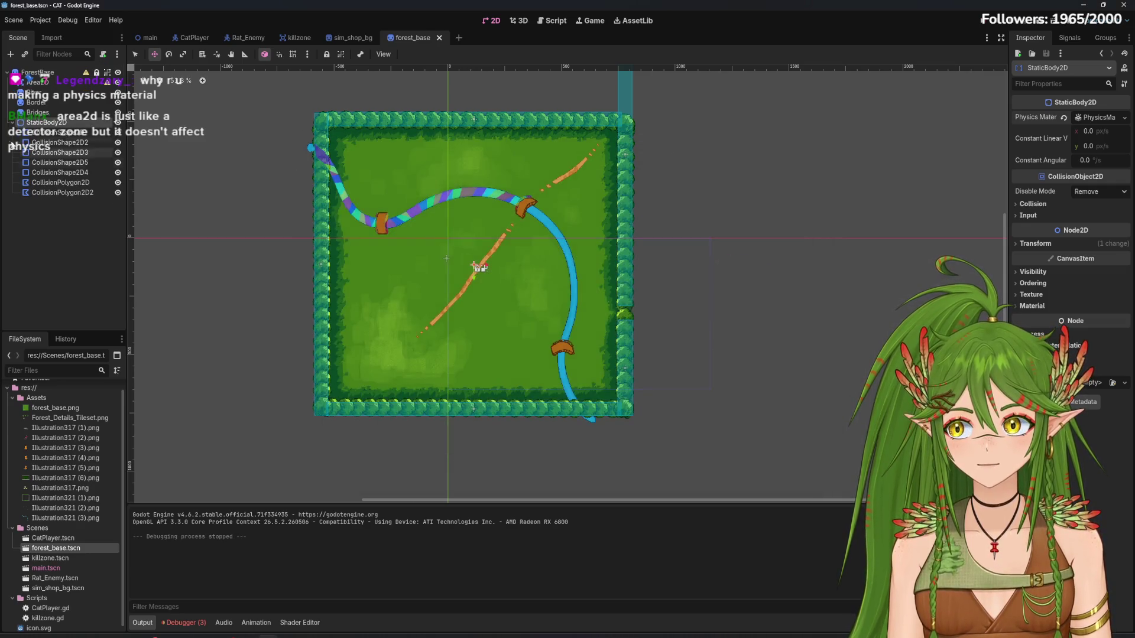
# Raise the Border sprite's Z Index to 3 so it draws above the paths, then save and run
pyautogui.click(51, 104)
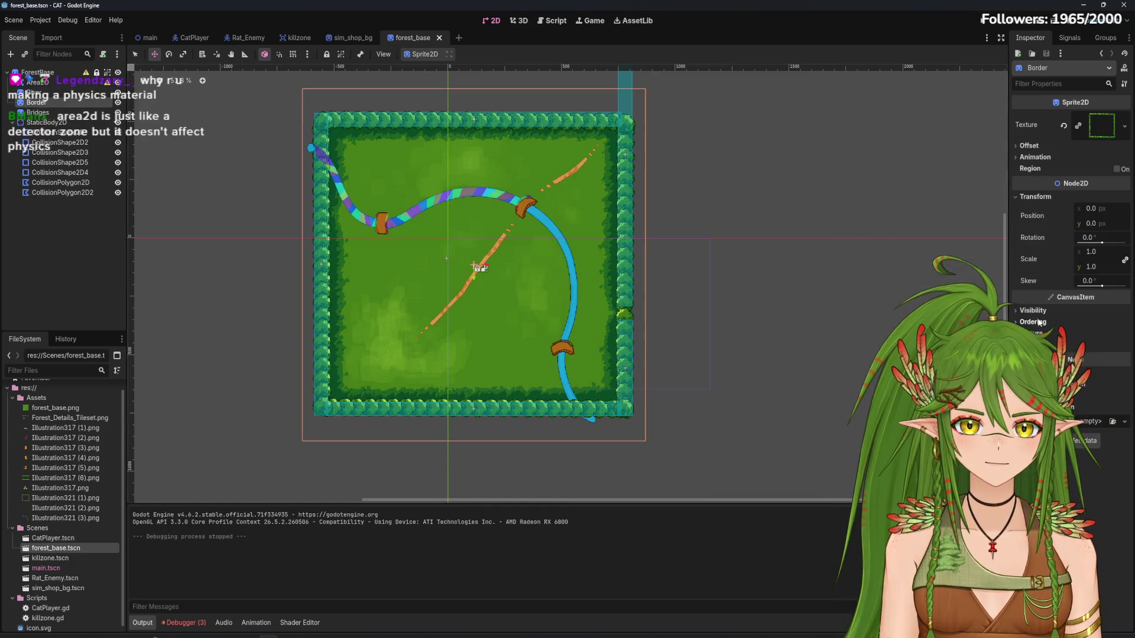
pyautogui.click(1124, 334)
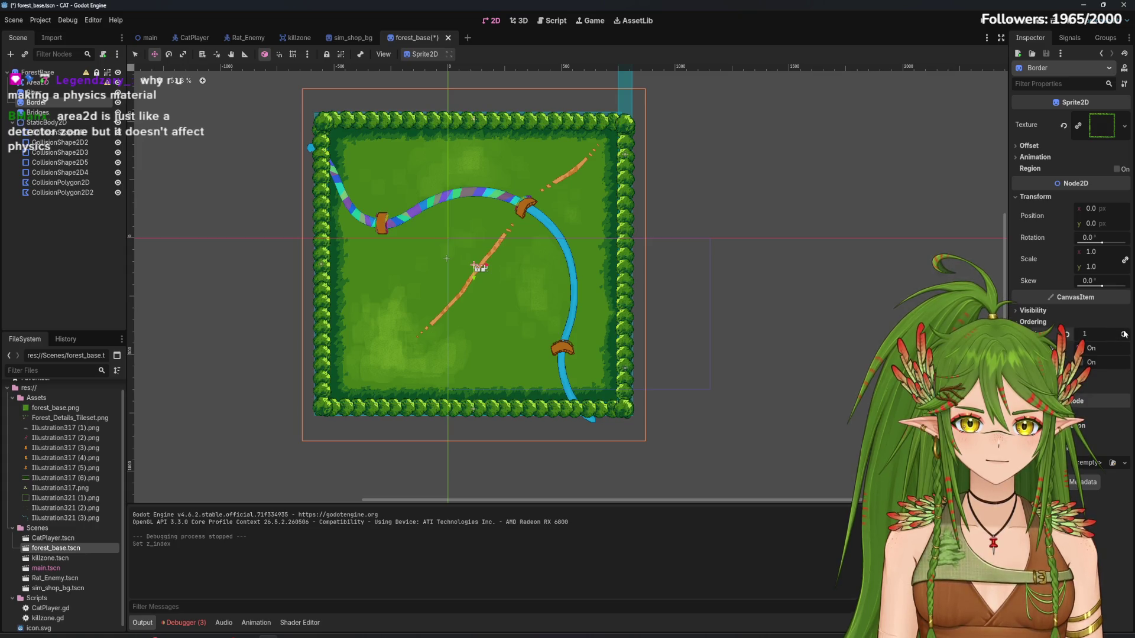
pyautogui.click(993, 22)
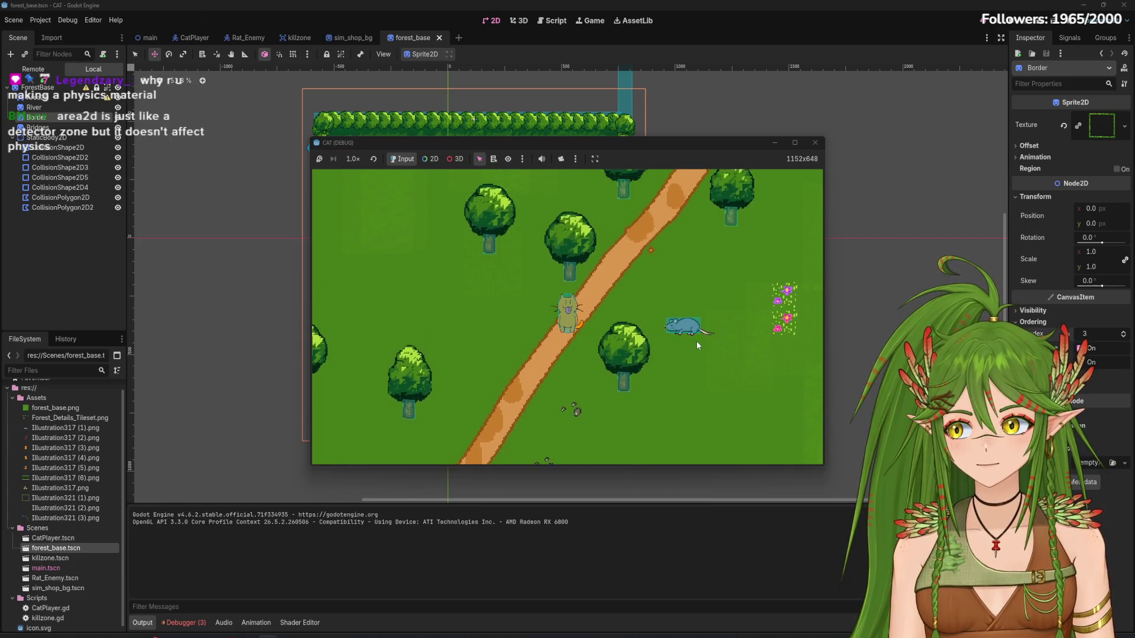
# Walk the cat up and right past the bridge, through open grass and along the tree line
pyautogui.press('Up')
pyautogui.press('Right')
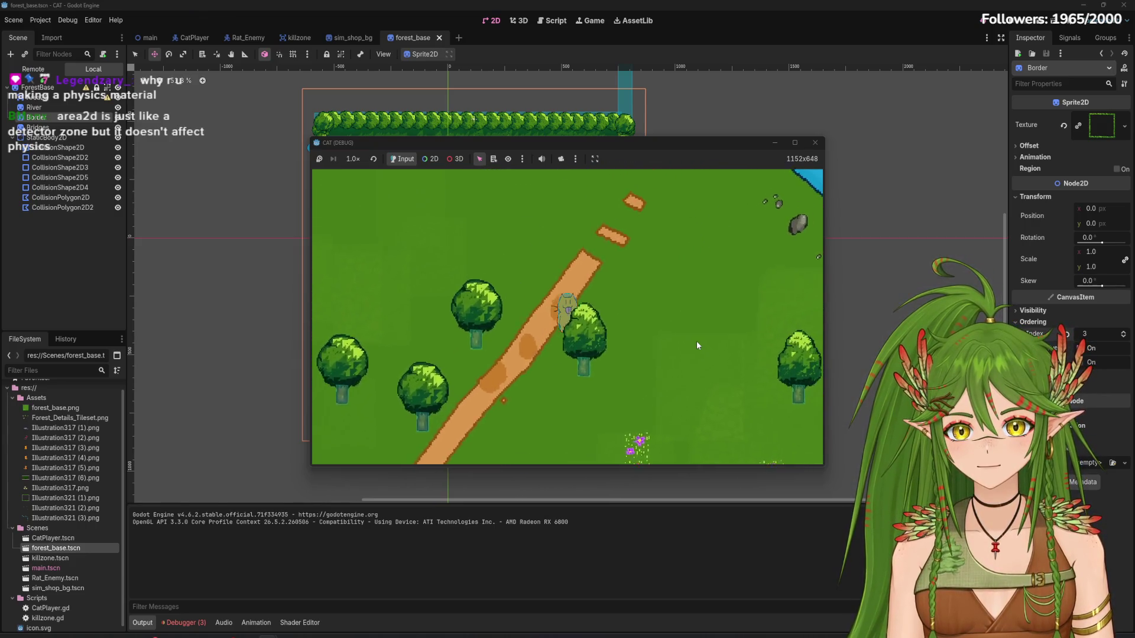
pyautogui.press('Up')
pyautogui.press('Right')
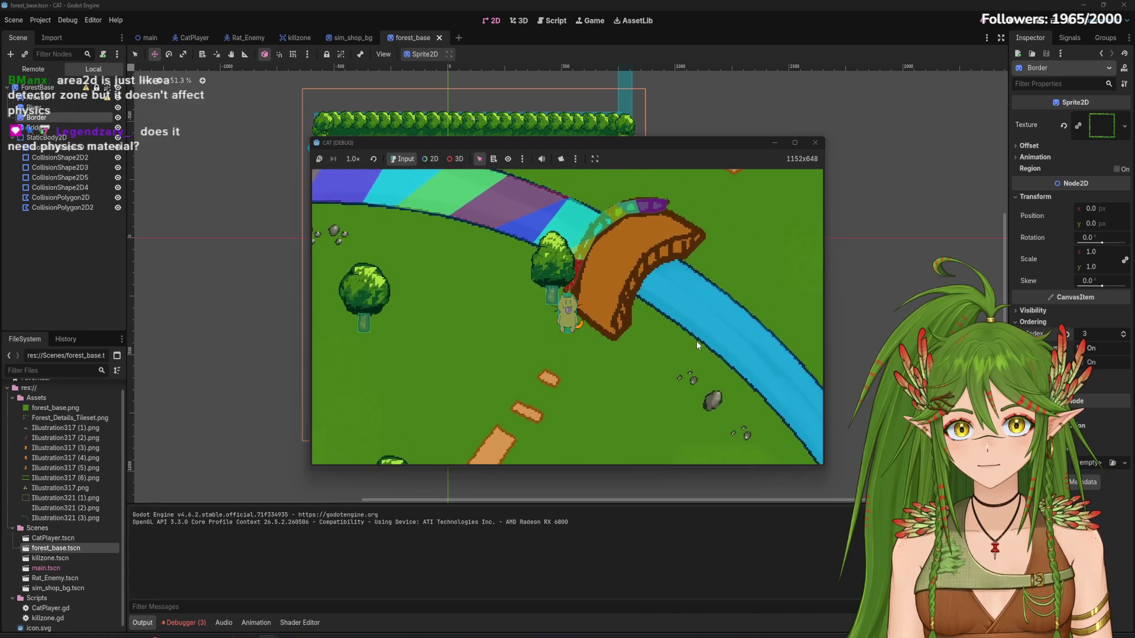
pyautogui.press('Up')
pyautogui.press('Right')
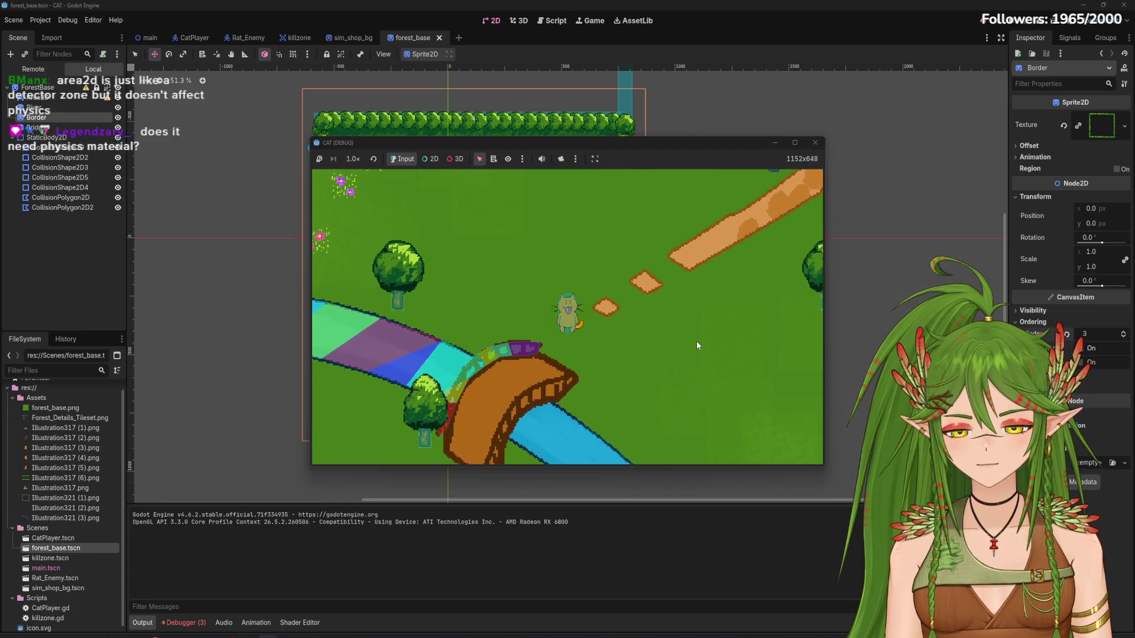
pyautogui.press('Up')
pyautogui.press('Right')
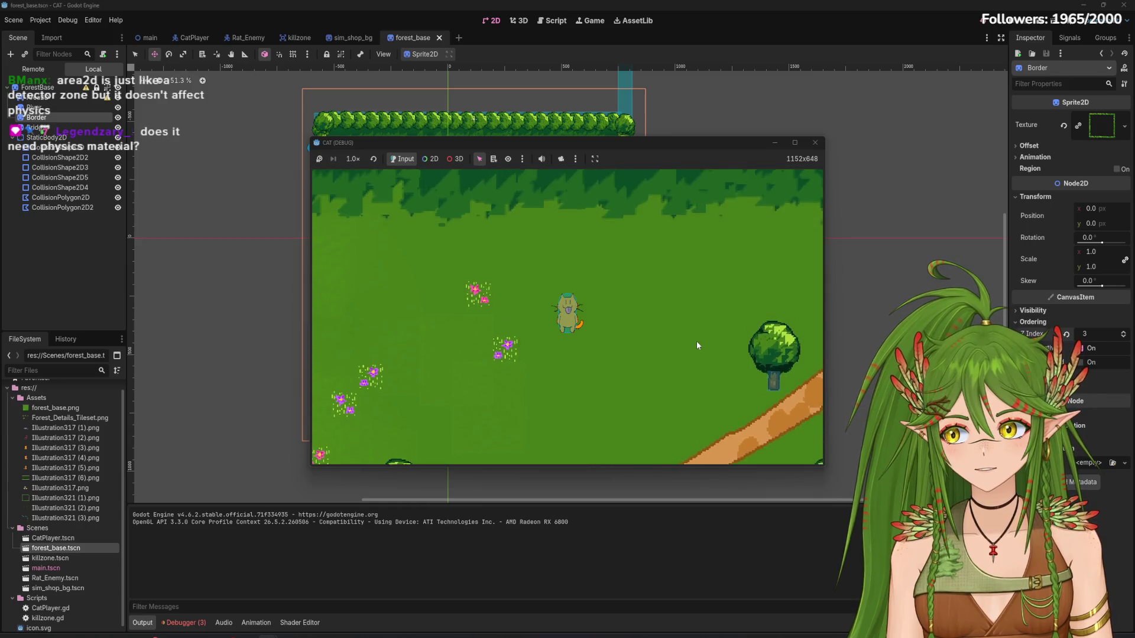
pyautogui.press('Up')
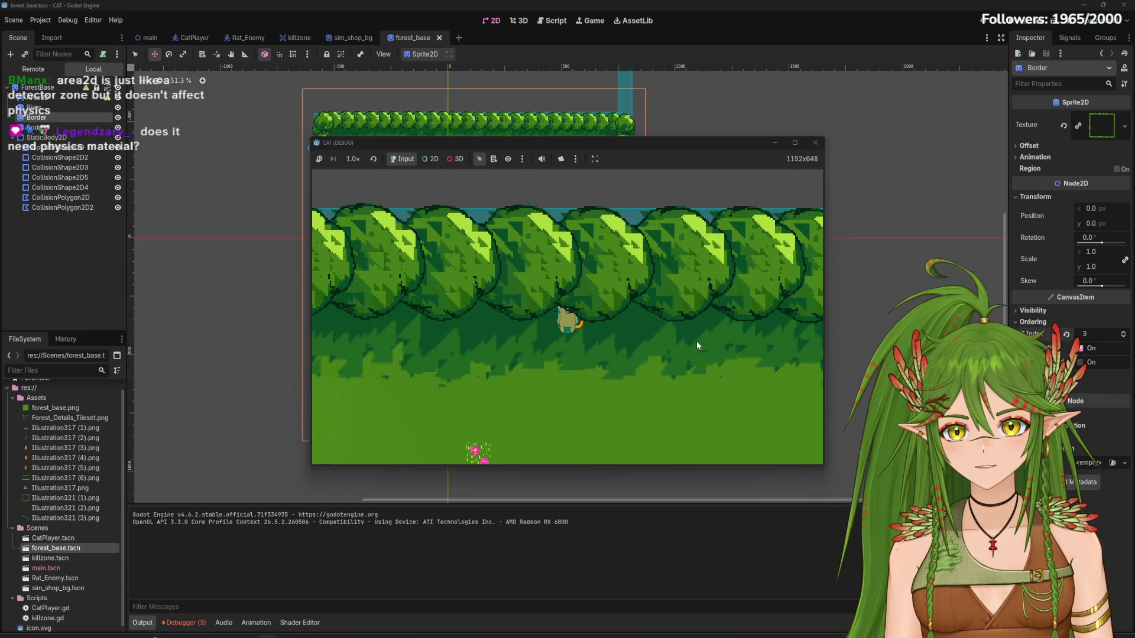
pyautogui.press('Right')
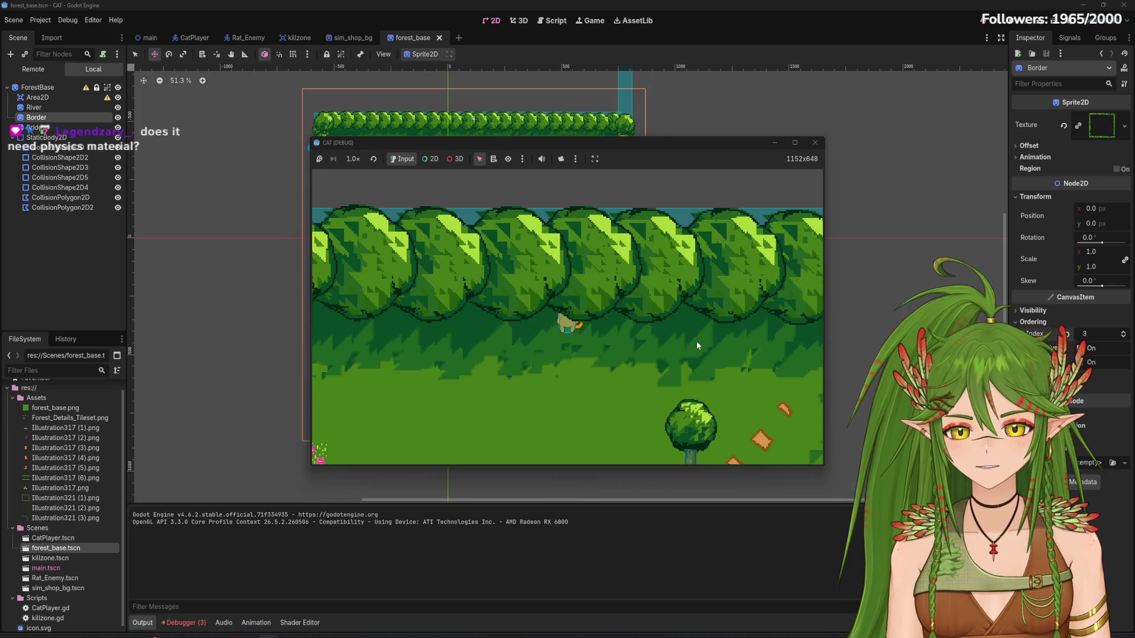
pyautogui.press('Right')
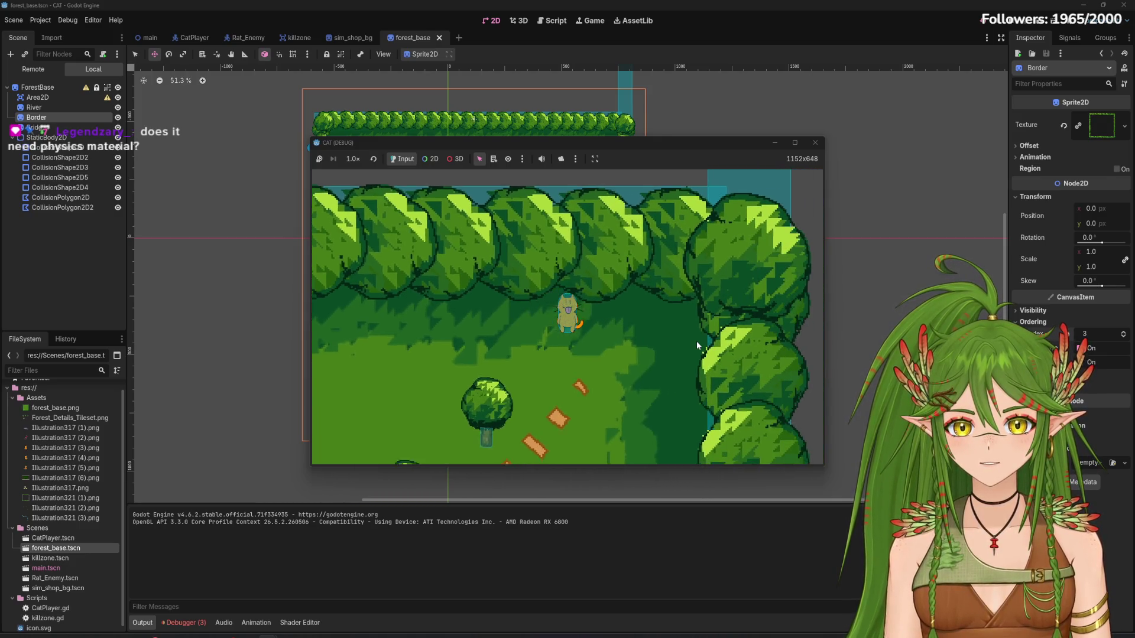
# Walk the cat down the border beside the river toward the rocks and bridge, then stop the game
pyautogui.press('Down')
pyautogui.press('Right')
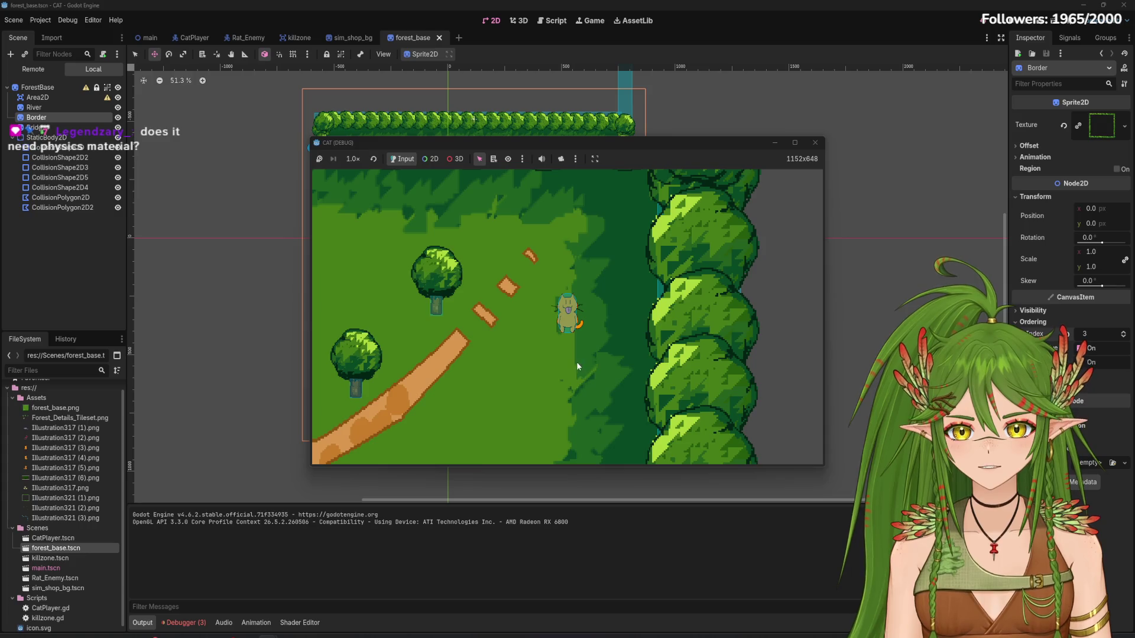
pyautogui.press('Down')
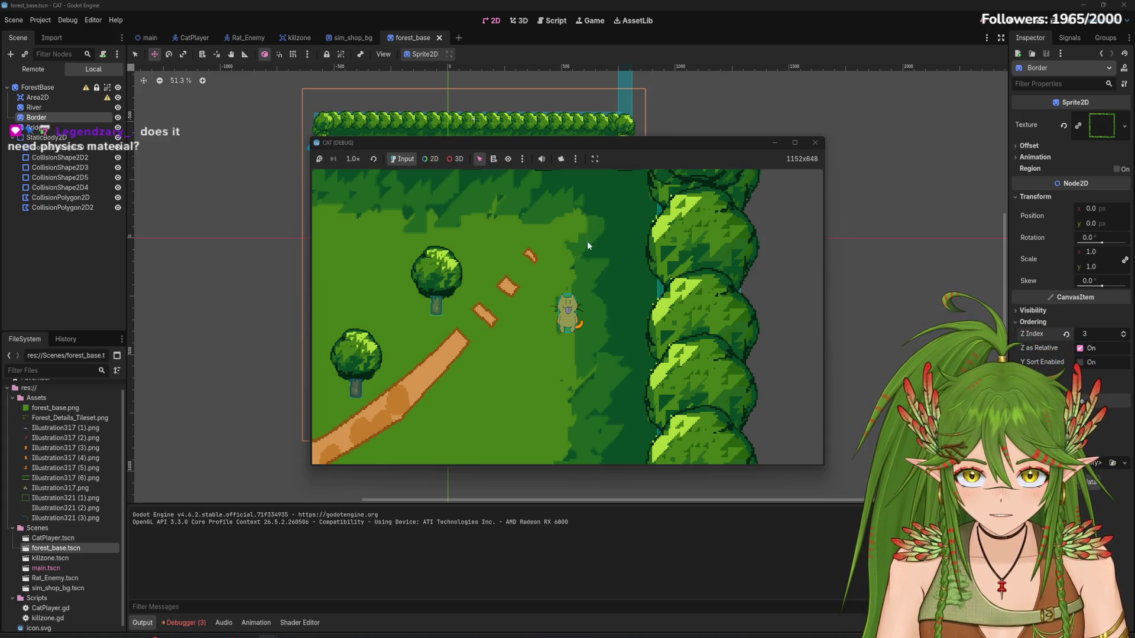
pyautogui.press('Down')
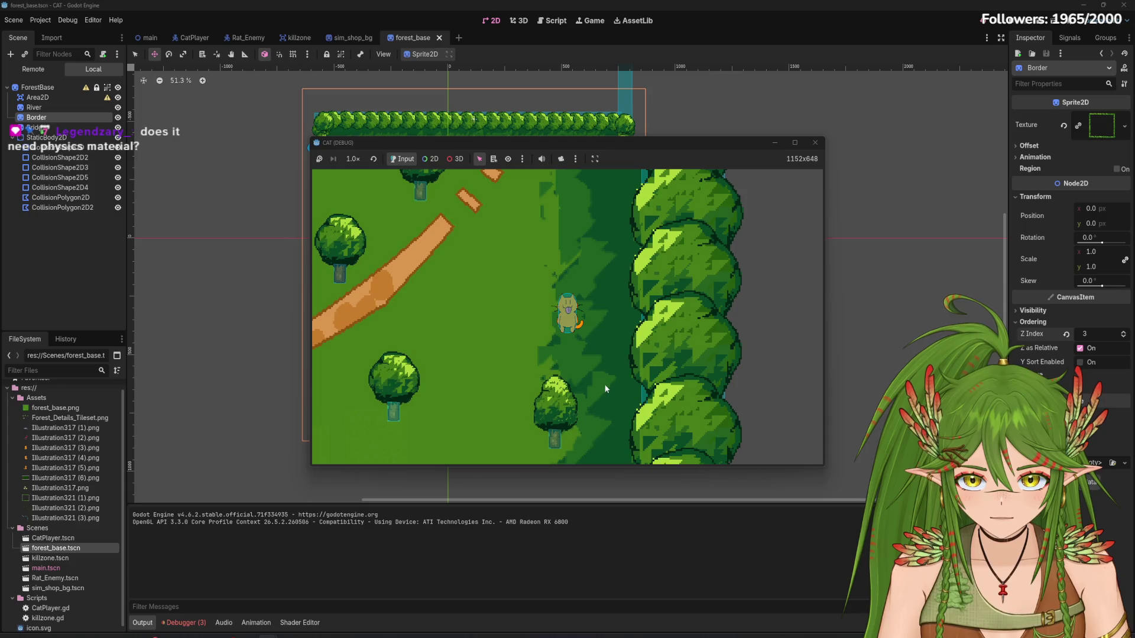
pyautogui.press('Down')
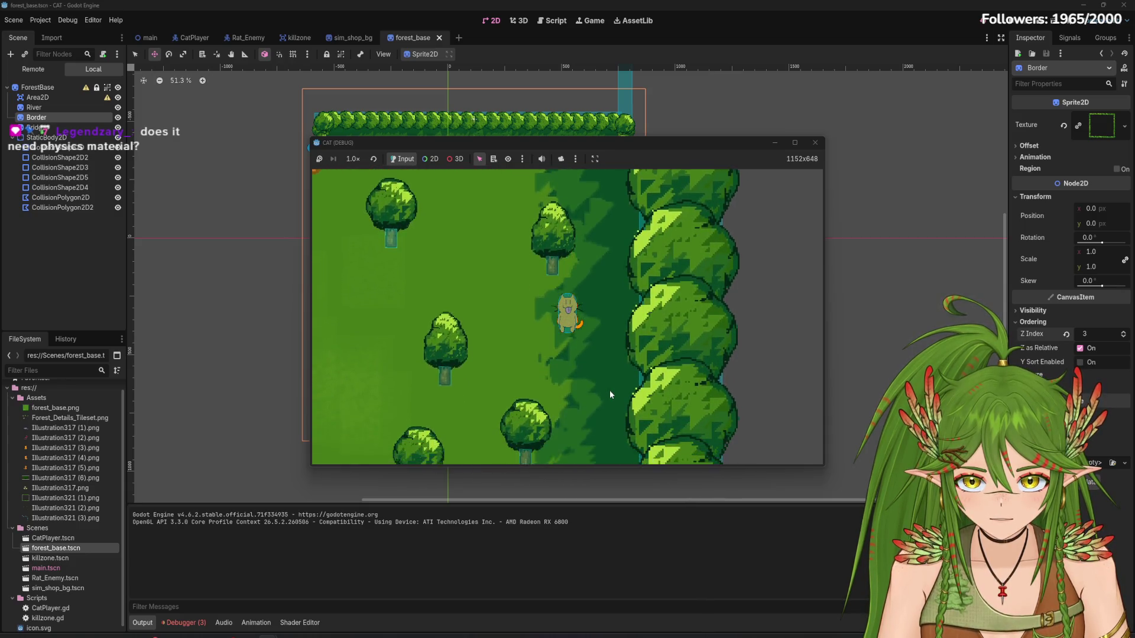
pyautogui.press('Down')
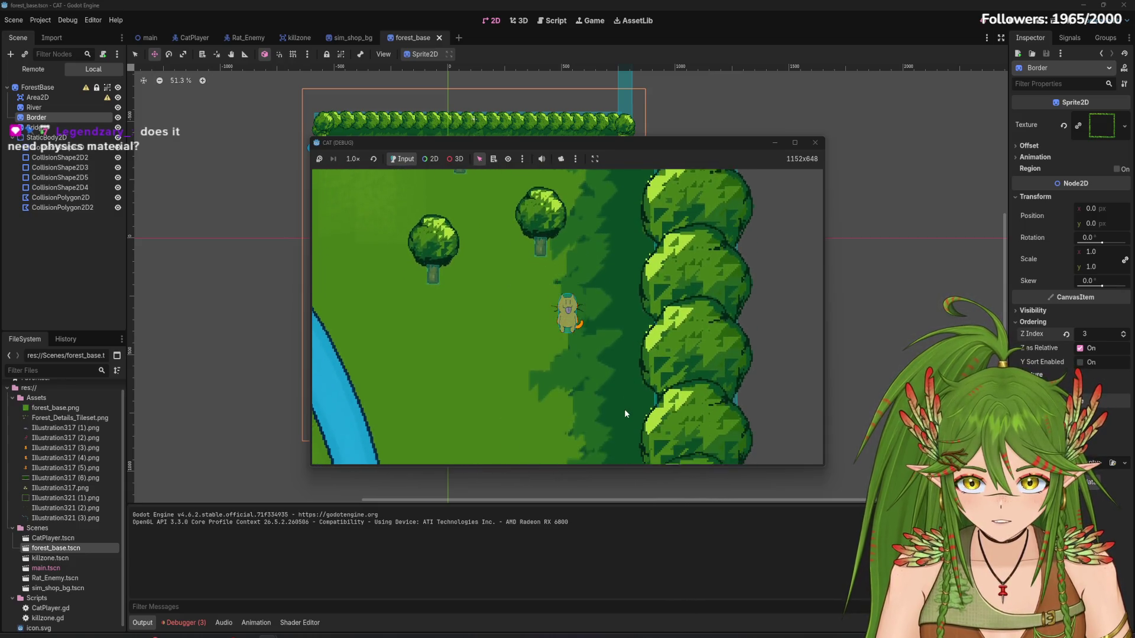
pyautogui.press('Down')
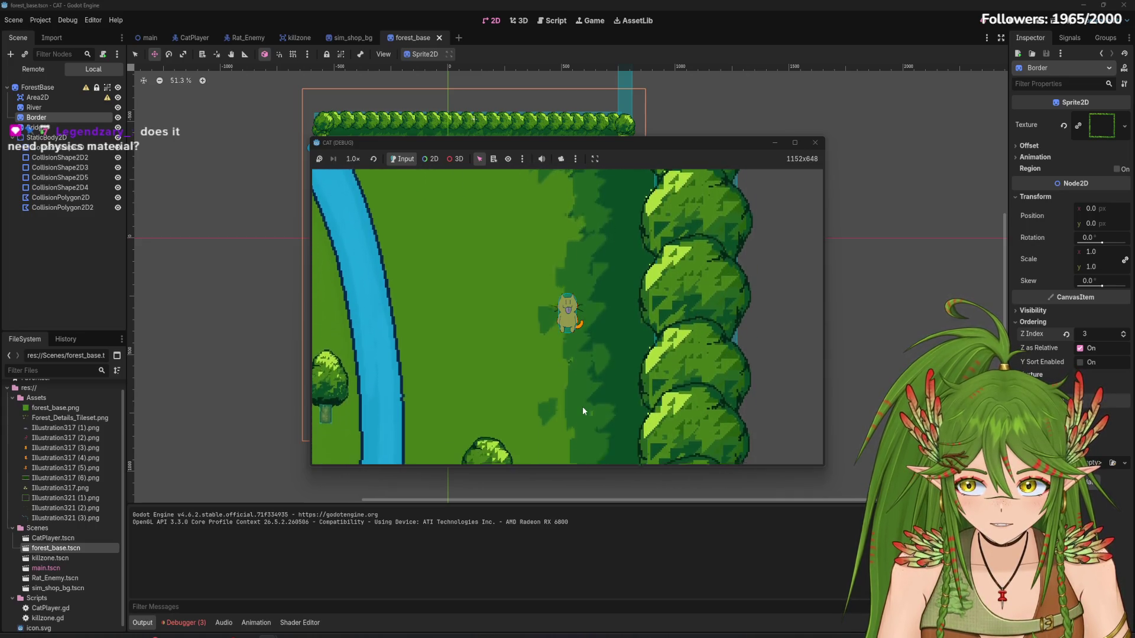
pyautogui.press('Right')
pyautogui.press('Down')
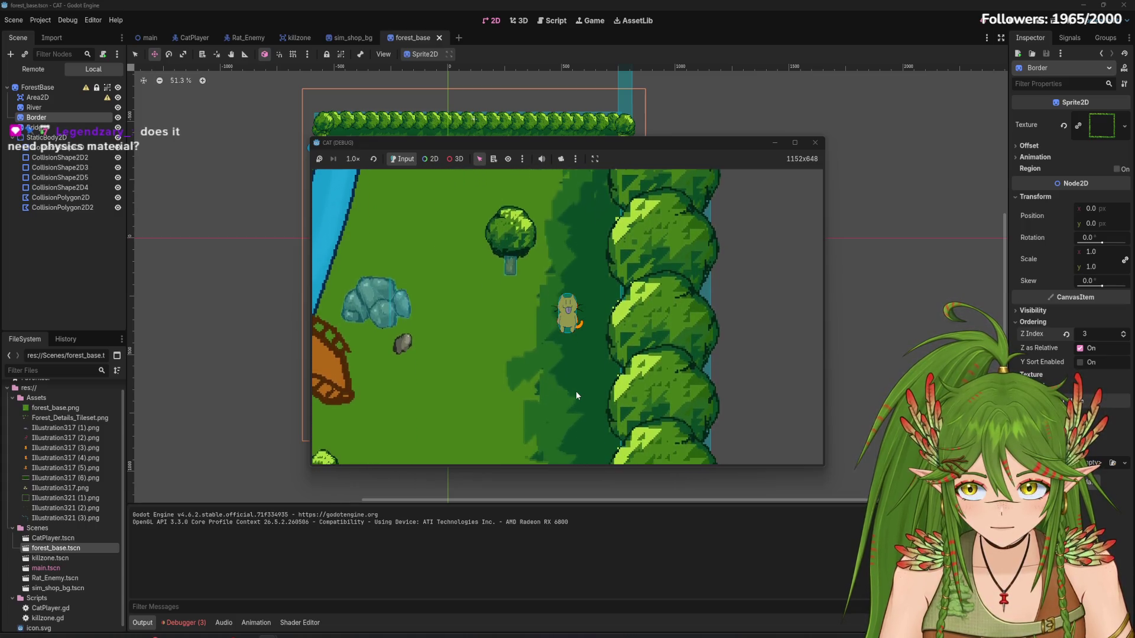
pyautogui.press('Left')
pyautogui.press('Up')
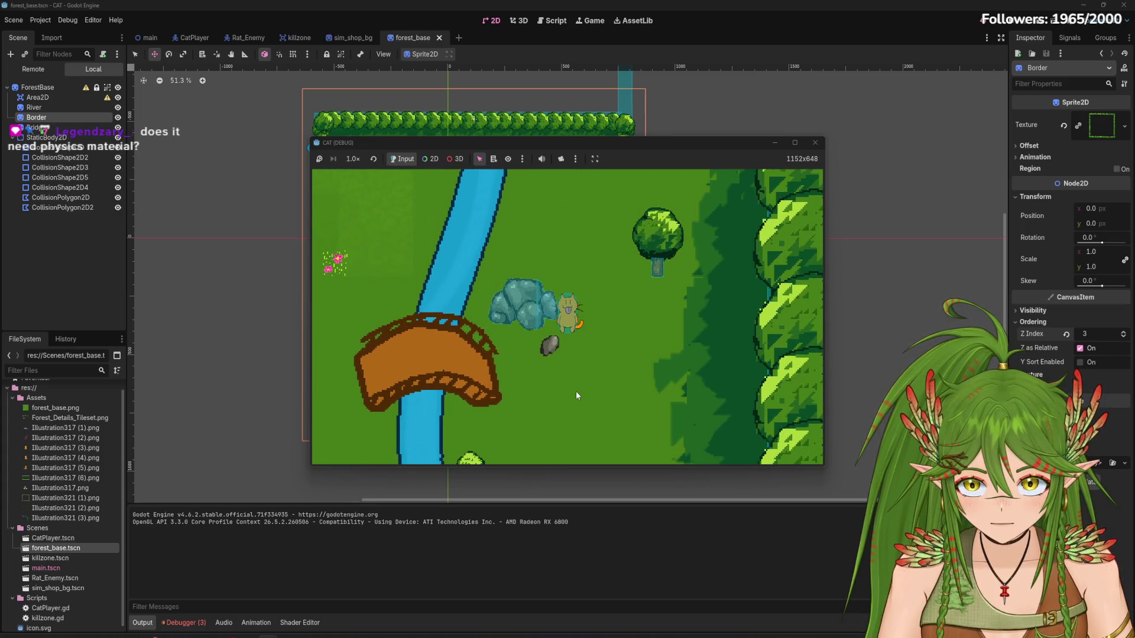
pyautogui.press('Right')
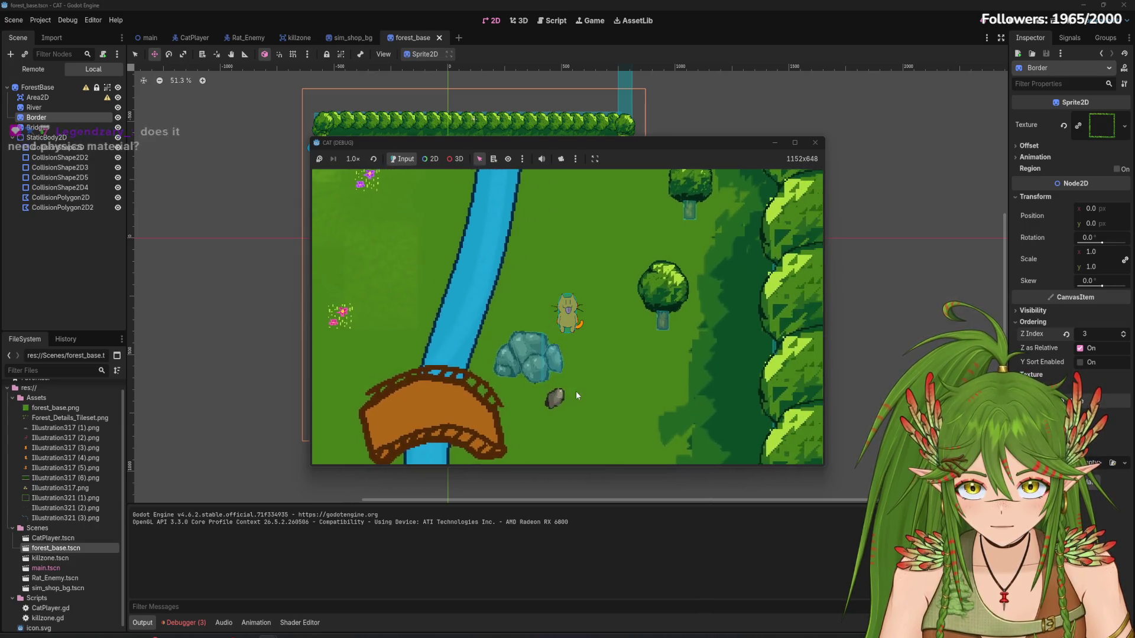
pyautogui.press('Down')
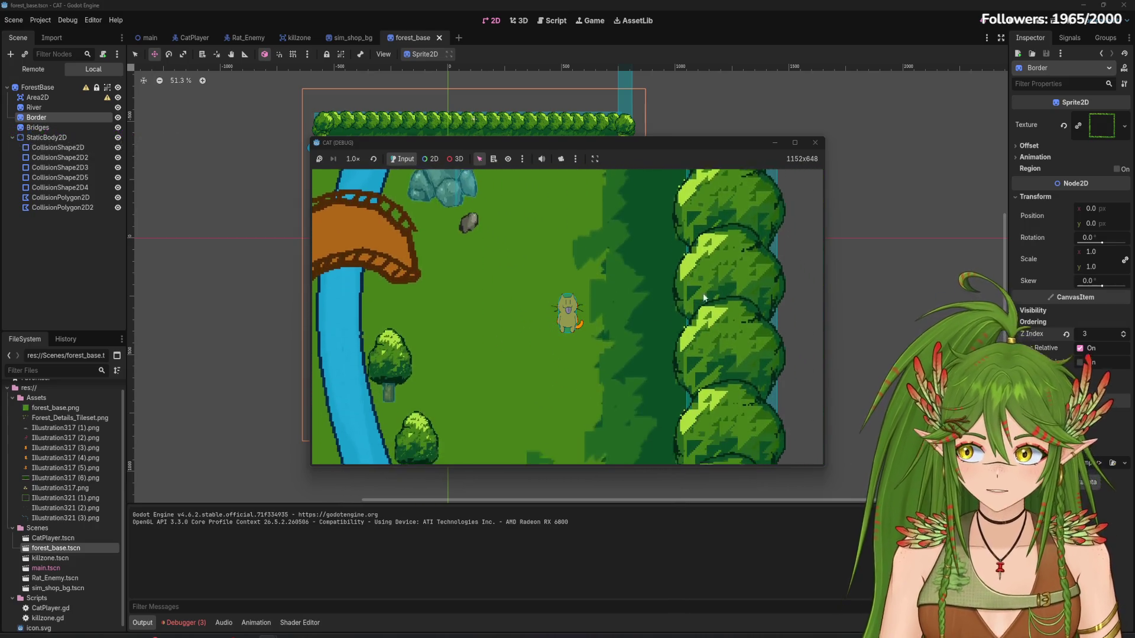
pyautogui.click(815, 143)
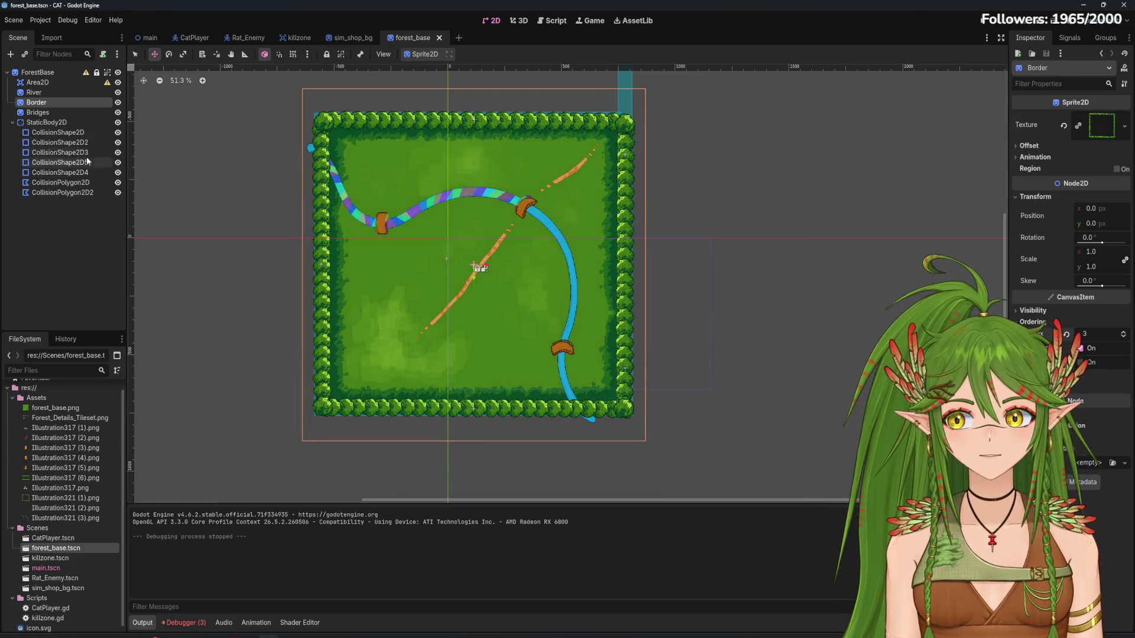
# Clear the Physics Material from the StaticBody2D node
pyautogui.click(76, 123)
pyautogui.click(1114, 118)
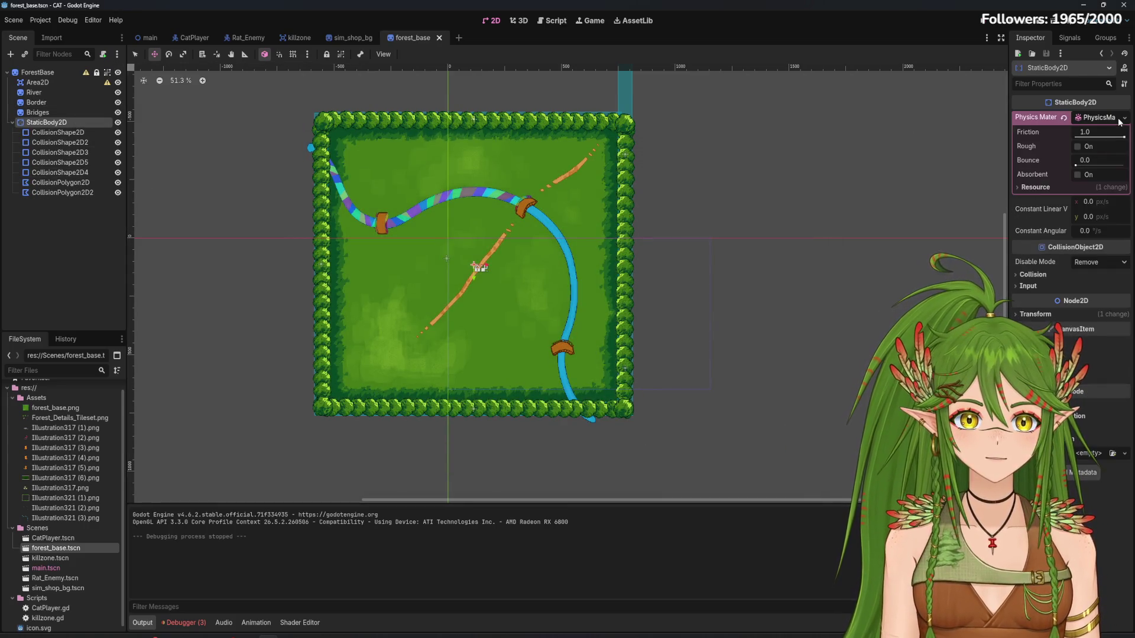
pyautogui.click(1125, 118)
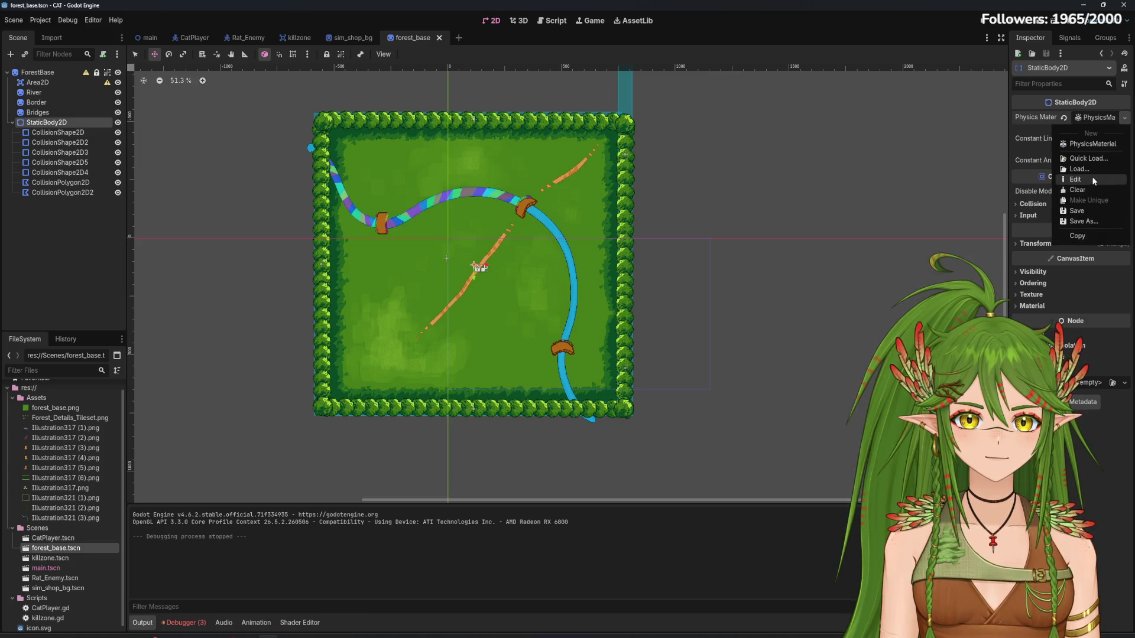
pyautogui.click(1086, 190)
# Run the game with F5, walk the cat along the rainbow river toward the bridge, then stop it
pyautogui.press('F5')
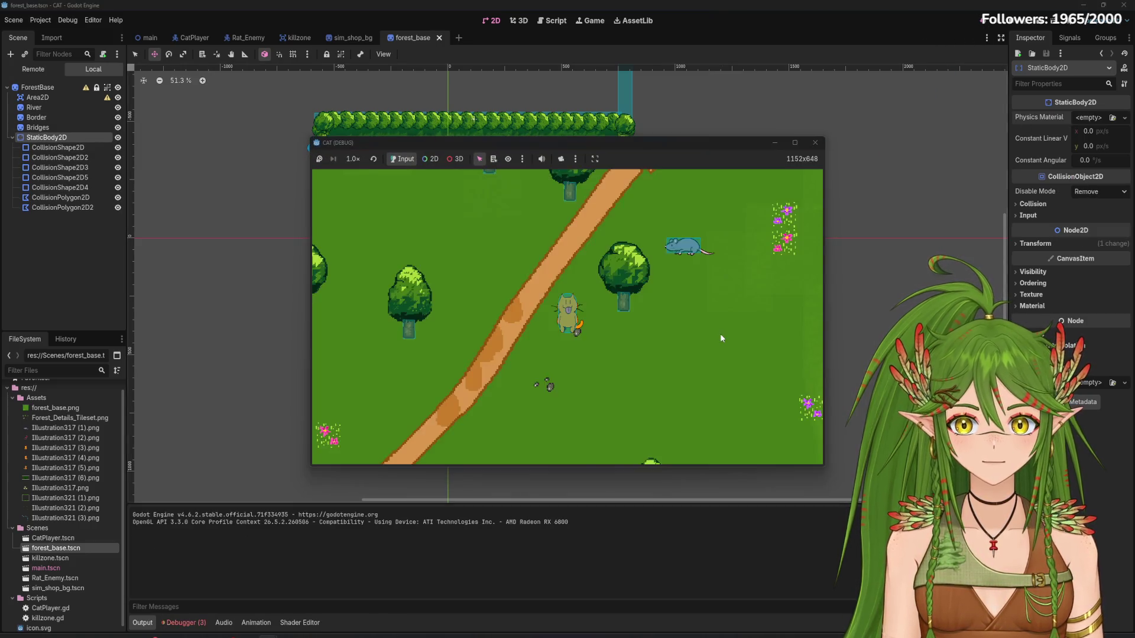
pyautogui.hotkey('Up', 'Left')
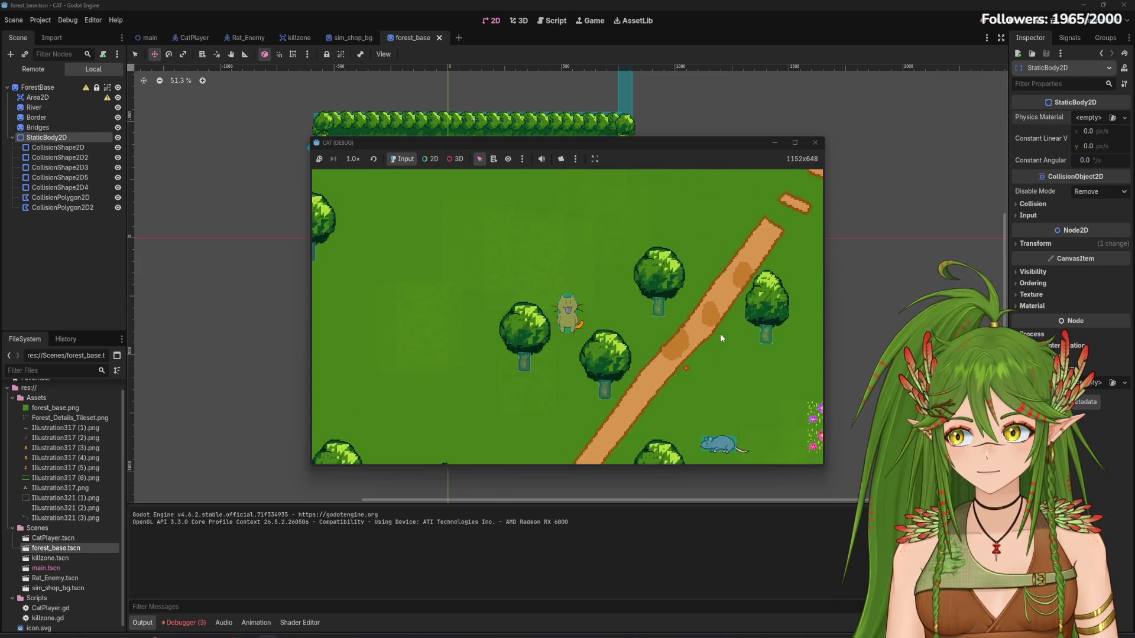
pyautogui.press('Up')
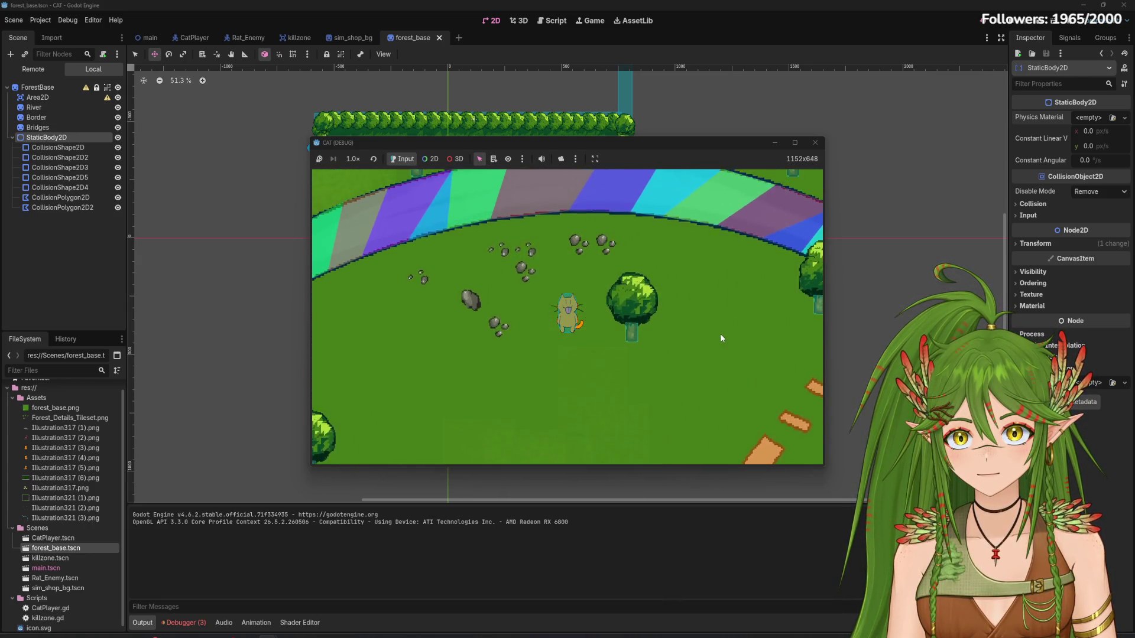
pyautogui.press('Up')
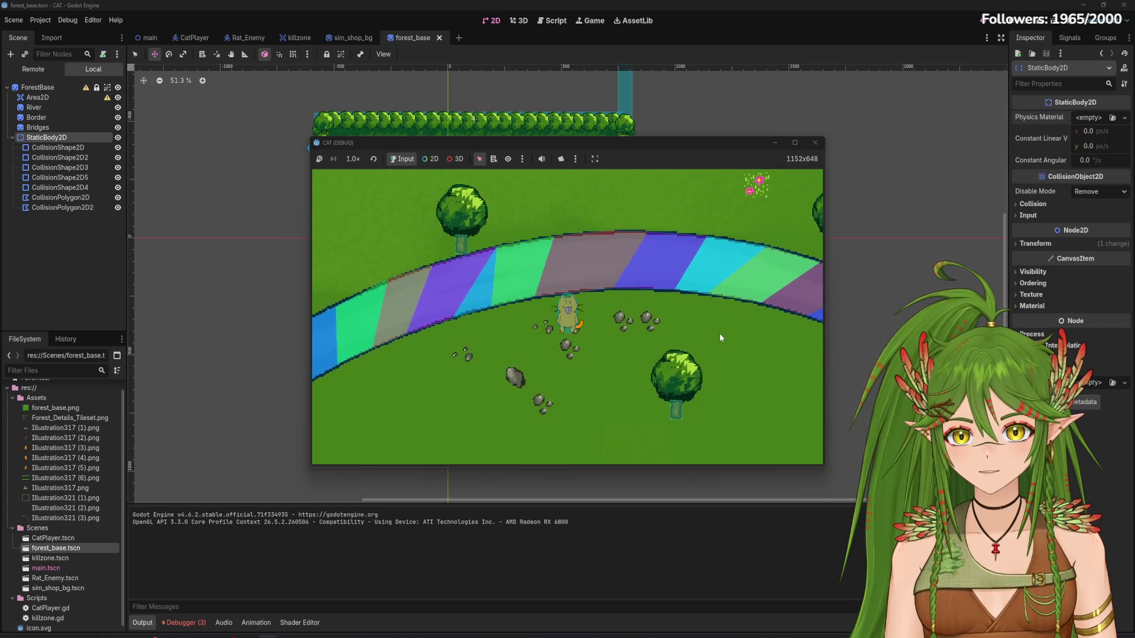
pyautogui.press('Right')
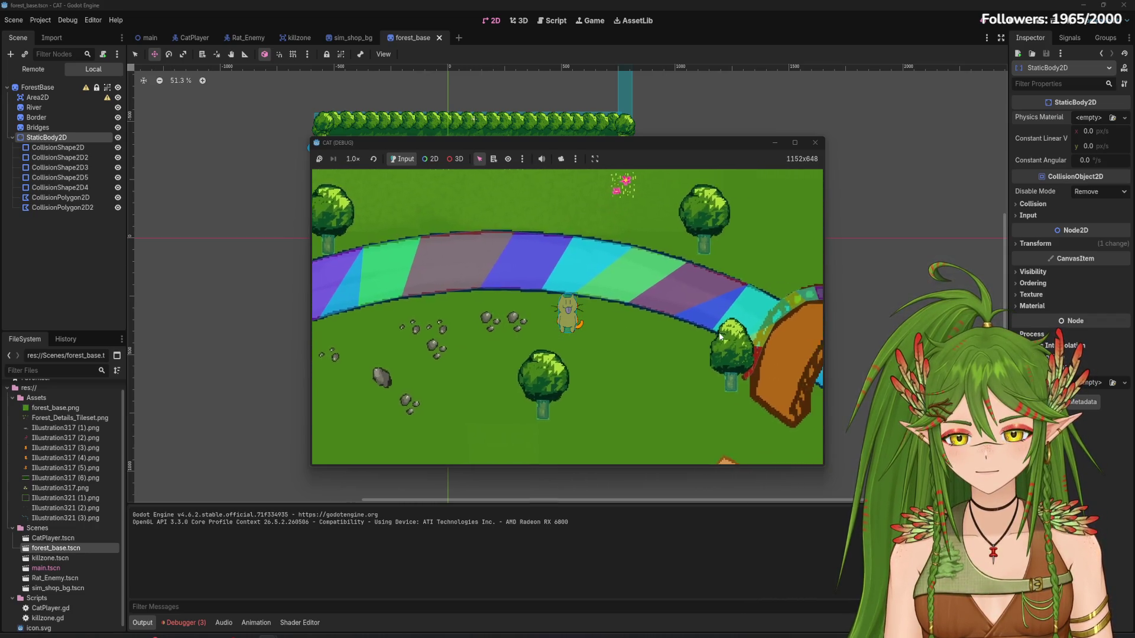
pyautogui.press('Right')
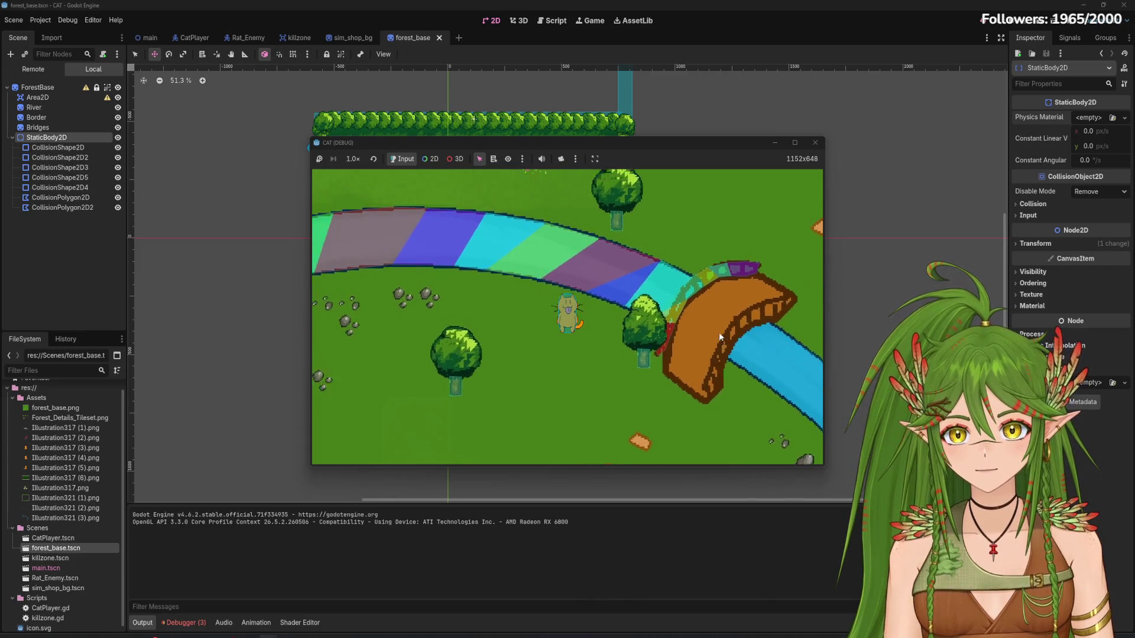
pyautogui.press('Left')
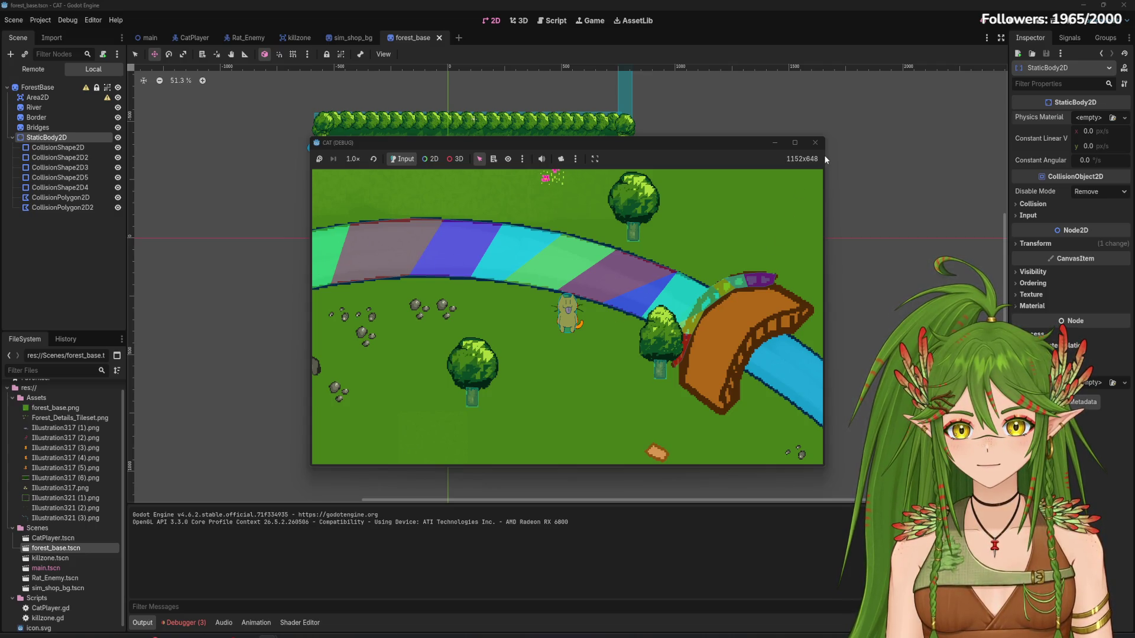
pyautogui.press('Right')
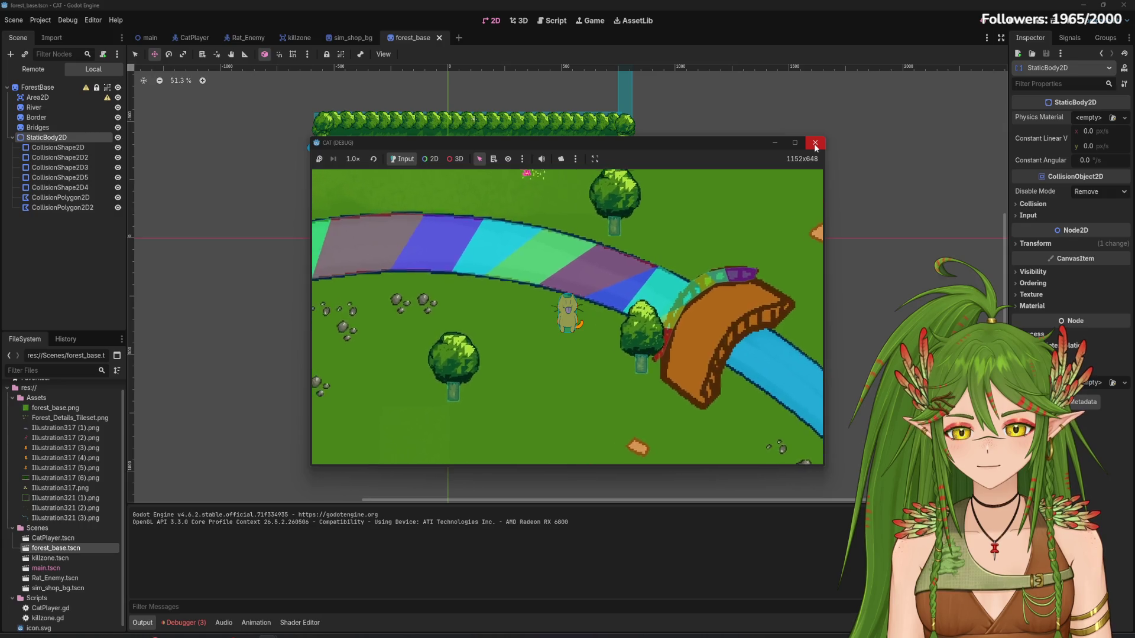
pyautogui.click(815, 144)
# Browse the body's collision nodes and select CollisionPolygon2D2 to show its outline
pyautogui.scroll(1, 471, 255)
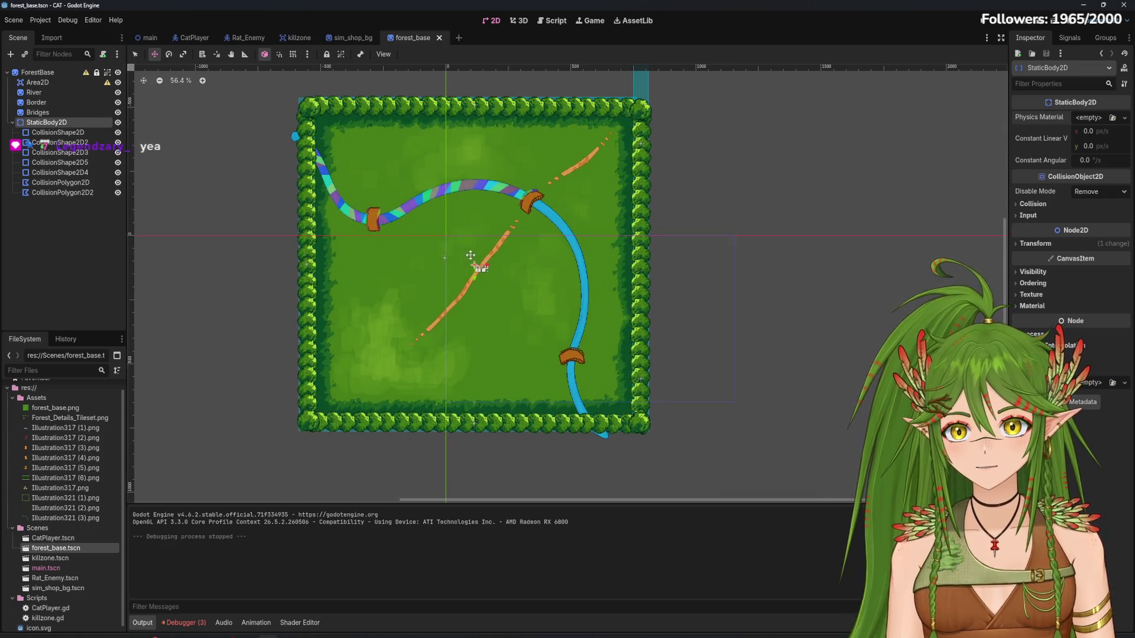
pyautogui.scroll(11, 471, 255)
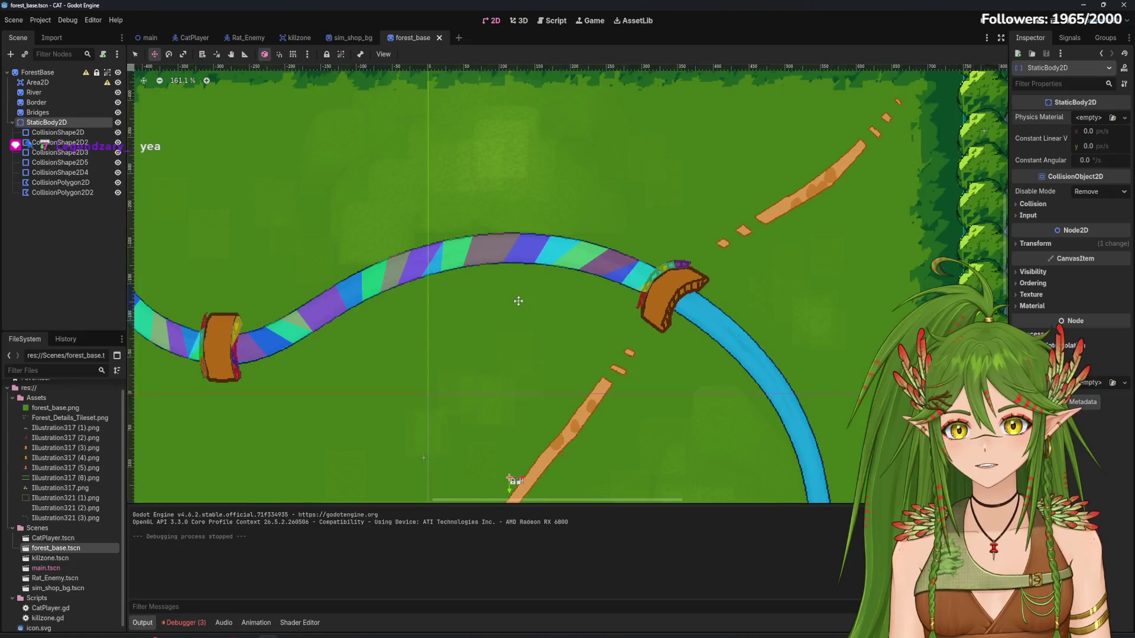
pyautogui.click(59, 152)
pyautogui.click(59, 168)
pyautogui.keyDown('shift'); pyautogui.click(60, 182); pyautogui.keyUp('shift')
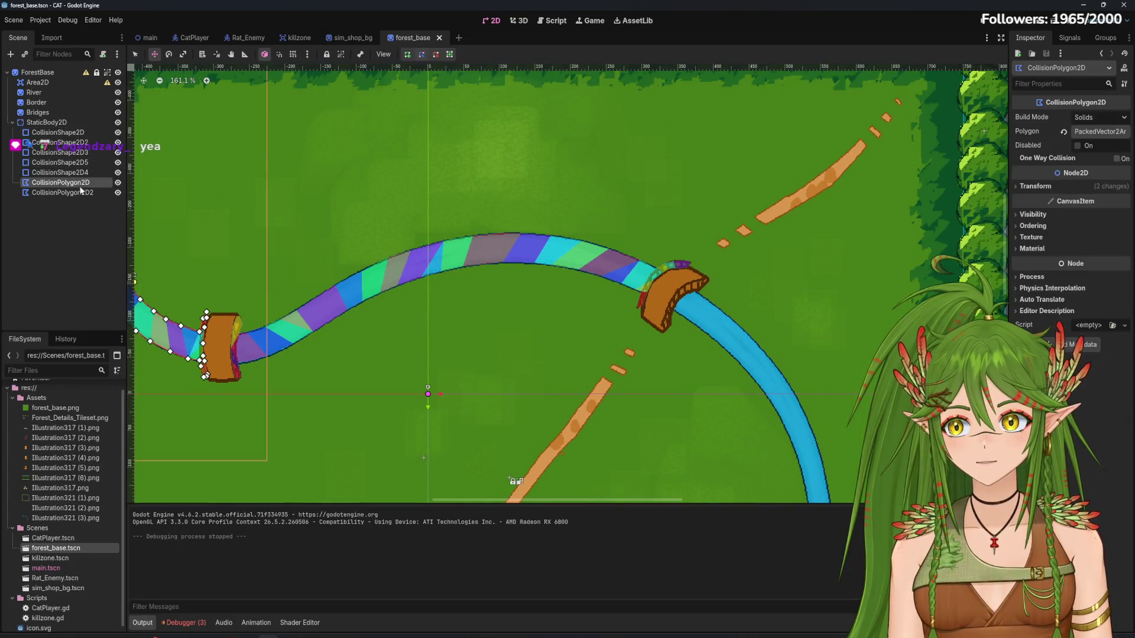
pyautogui.click(82, 208)
pyautogui.click(82, 193)
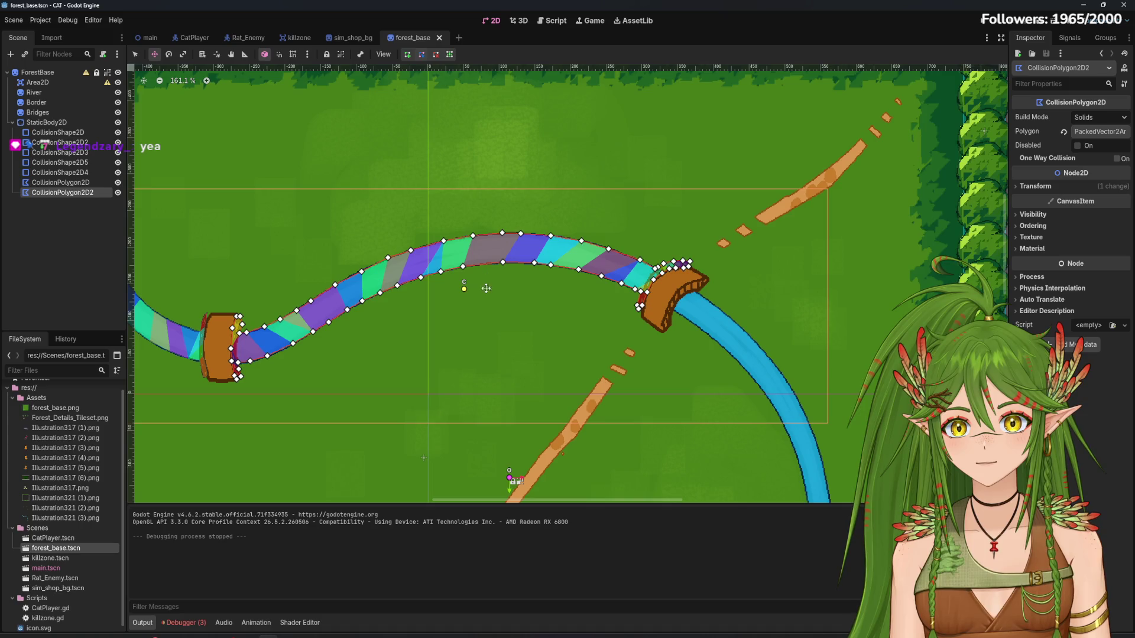
# Switch to the main scene, frame the forest map, river and bridge, and save with Ctrl+S
pyautogui.click(148, 37)
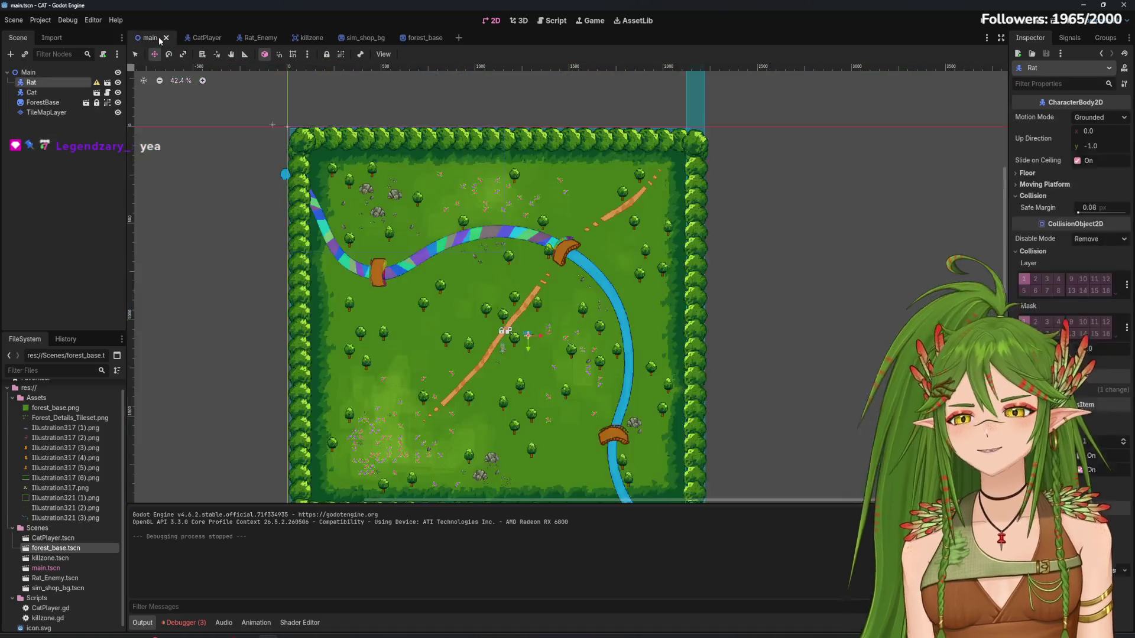
pyautogui.scroll(-2, 540, 329)
pyautogui.scroll(2, 540, 329)
pyautogui.scroll(-1, 564, 406)
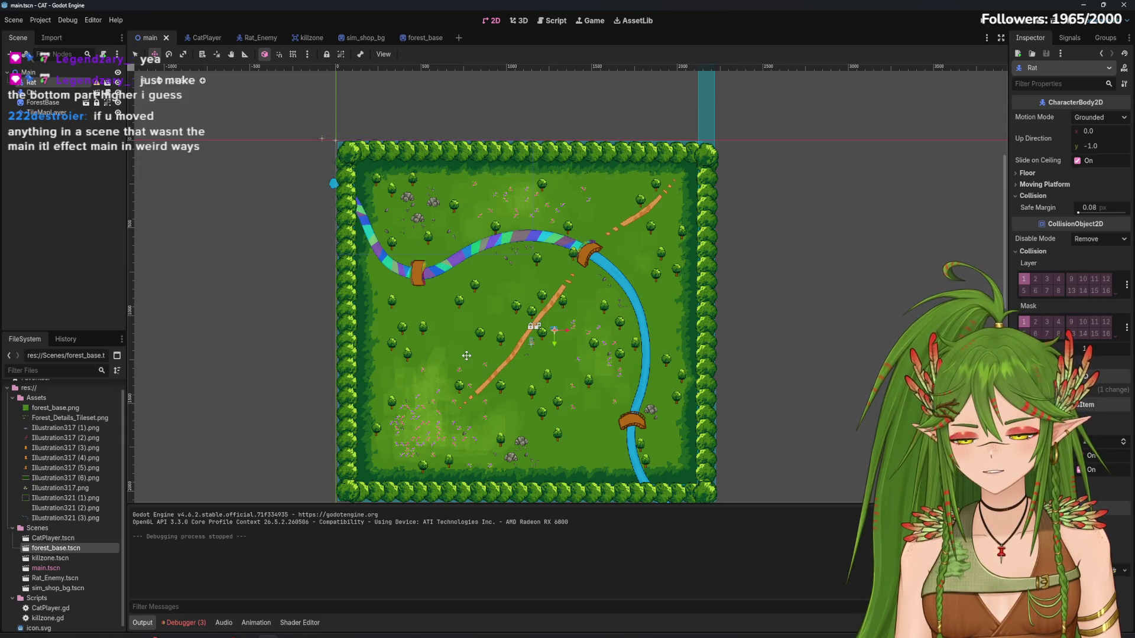
pyautogui.scroll(5, 467, 355)
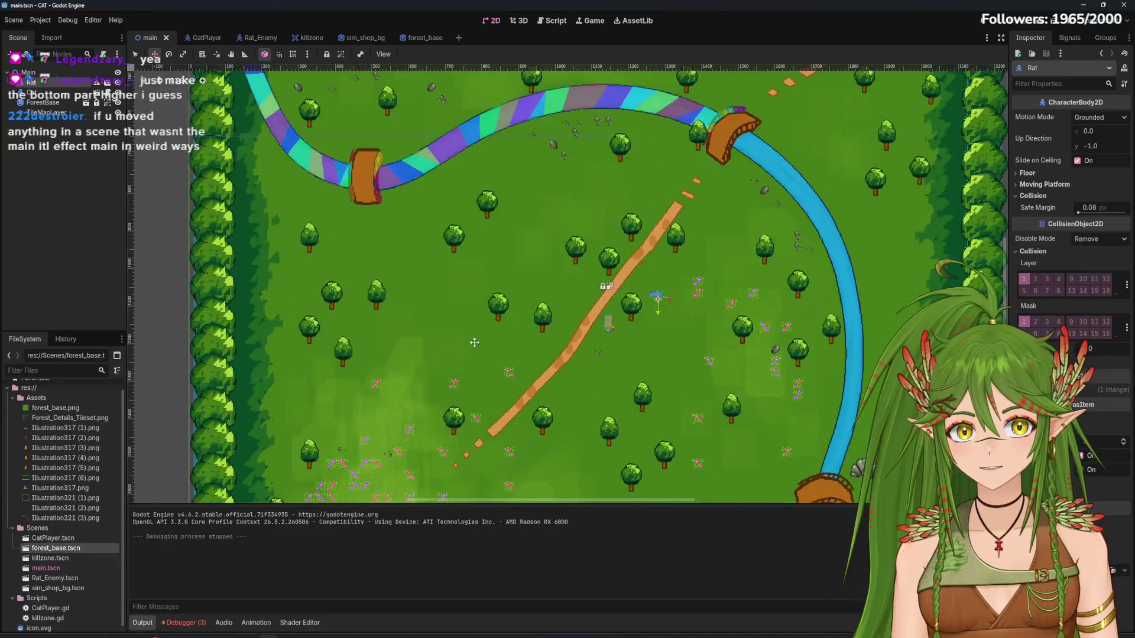
pyautogui.moveTo(573, 251); pyautogui.dragTo(551, 292)
pyautogui.hscroll(5, 656, 313)
pyautogui.scroll(-3, 656, 313)
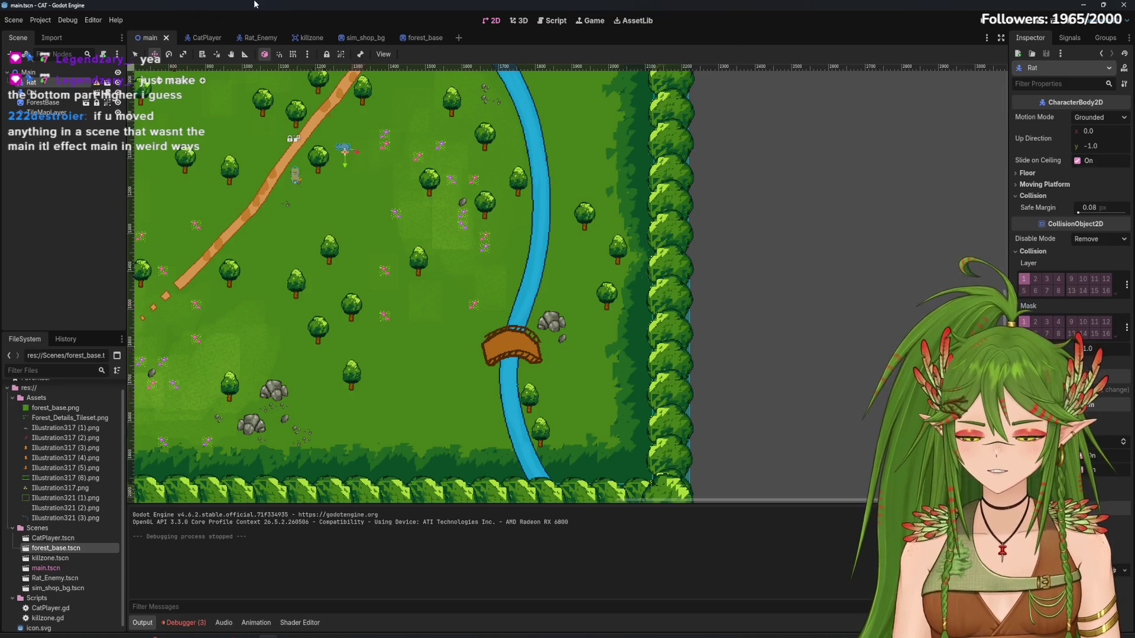
pyautogui.hotkey('ctrl', 's')
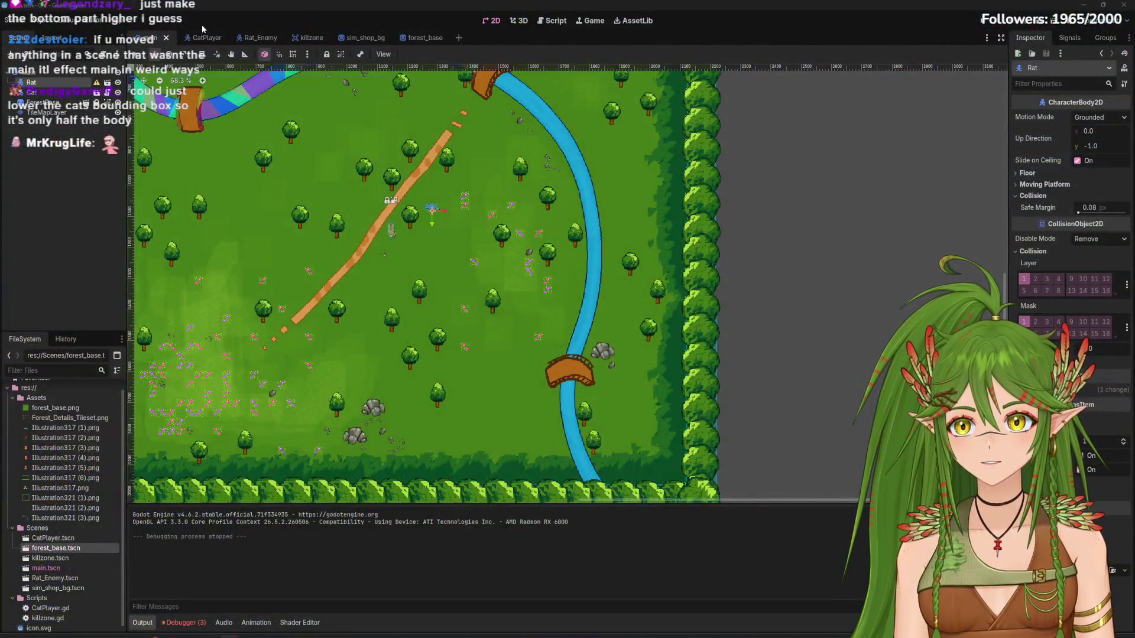
# Look over the CatPlayer scene, then the forest_base scene
pyautogui.click(201, 37)
pyautogui.scroll(10, 541, 278)
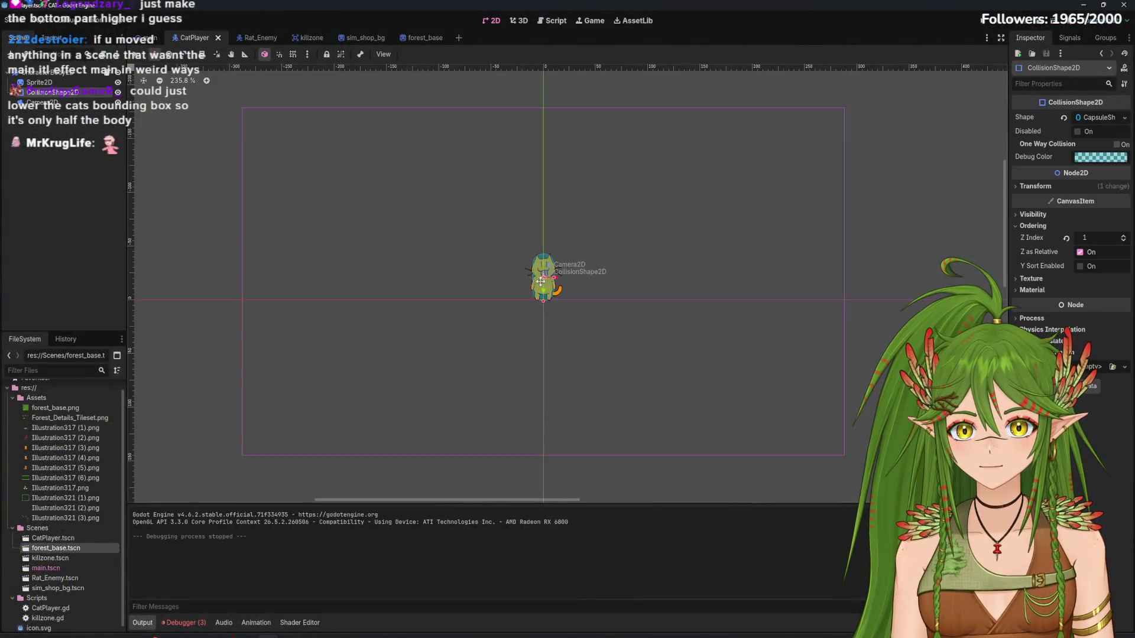
pyautogui.scroll(6, 548, 262)
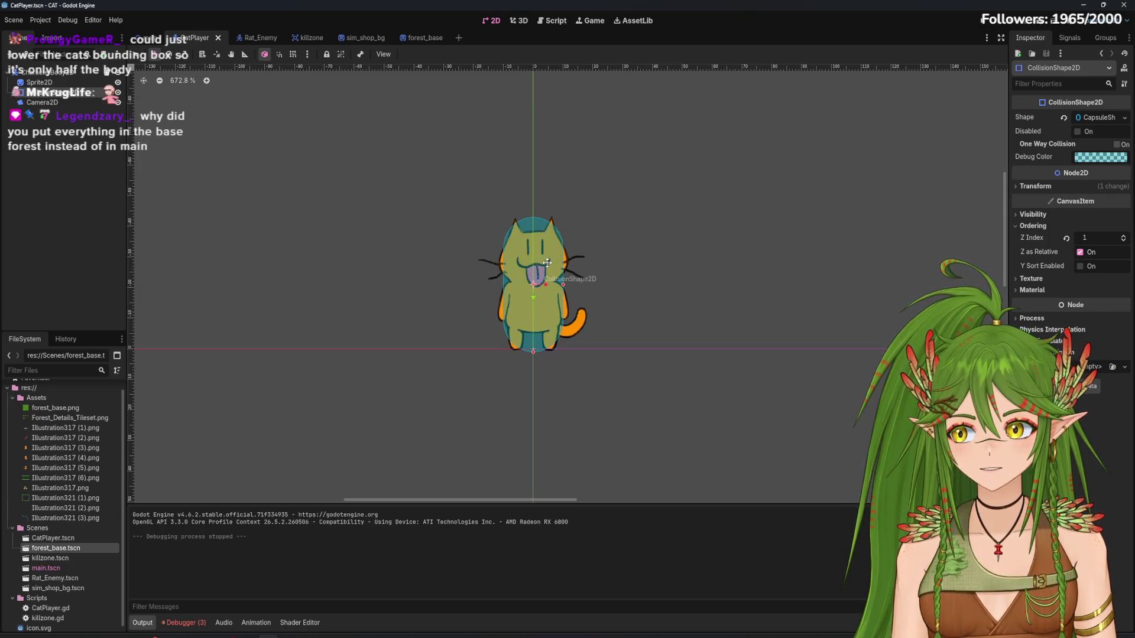
pyautogui.click(418, 41)
pyautogui.scroll(-3, 655, 298)
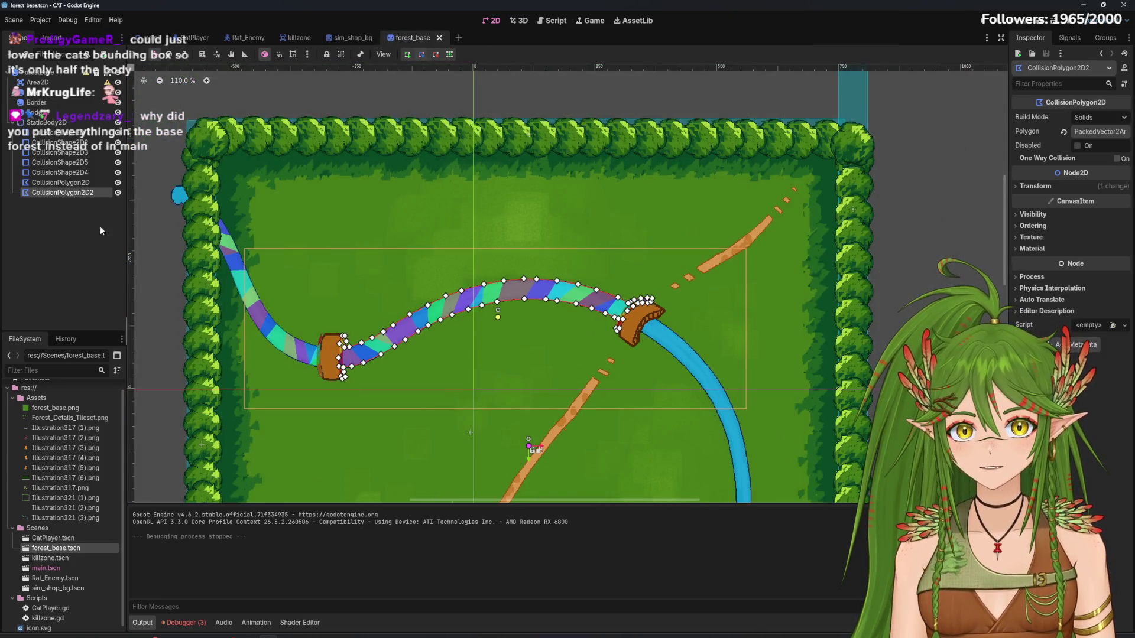
pyautogui.scroll(-3, 398, 327)
pyautogui.scroll(-3, 507, 318)
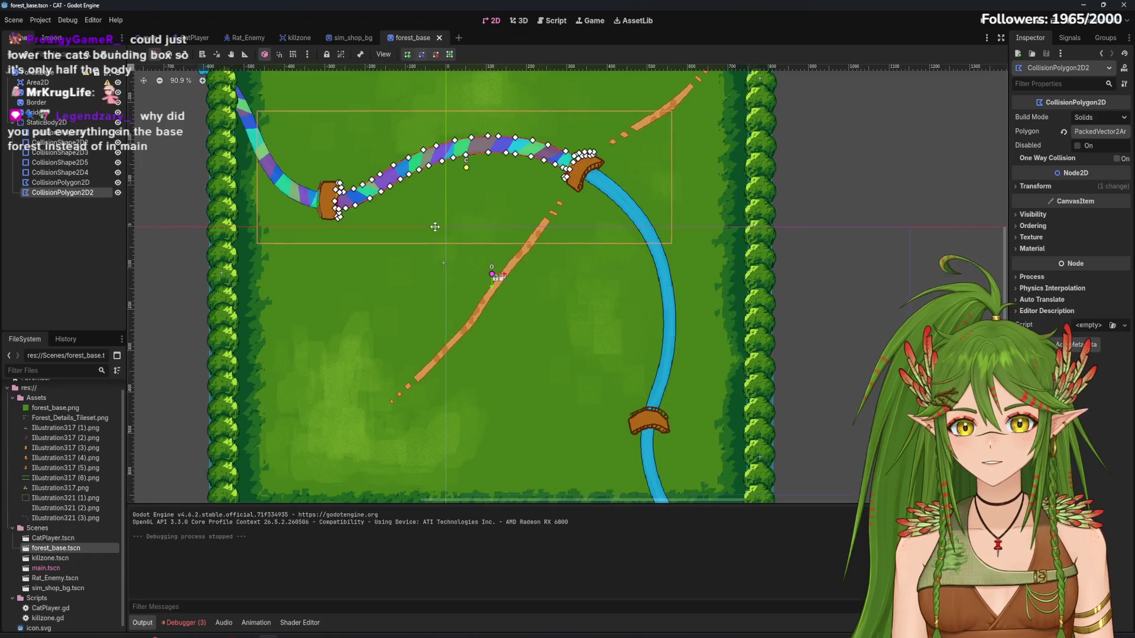
pyautogui.scroll(2, 710, 379)
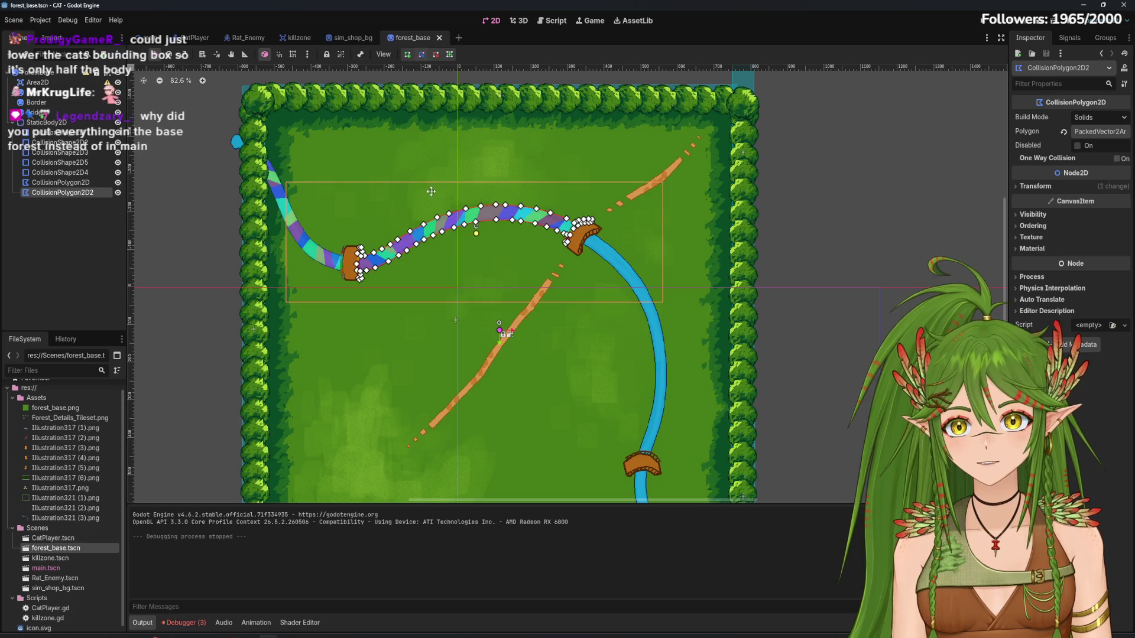
# Flip through the main and Rat_Enemy scenes, then return to CatPlayer
pyautogui.click(144, 39)
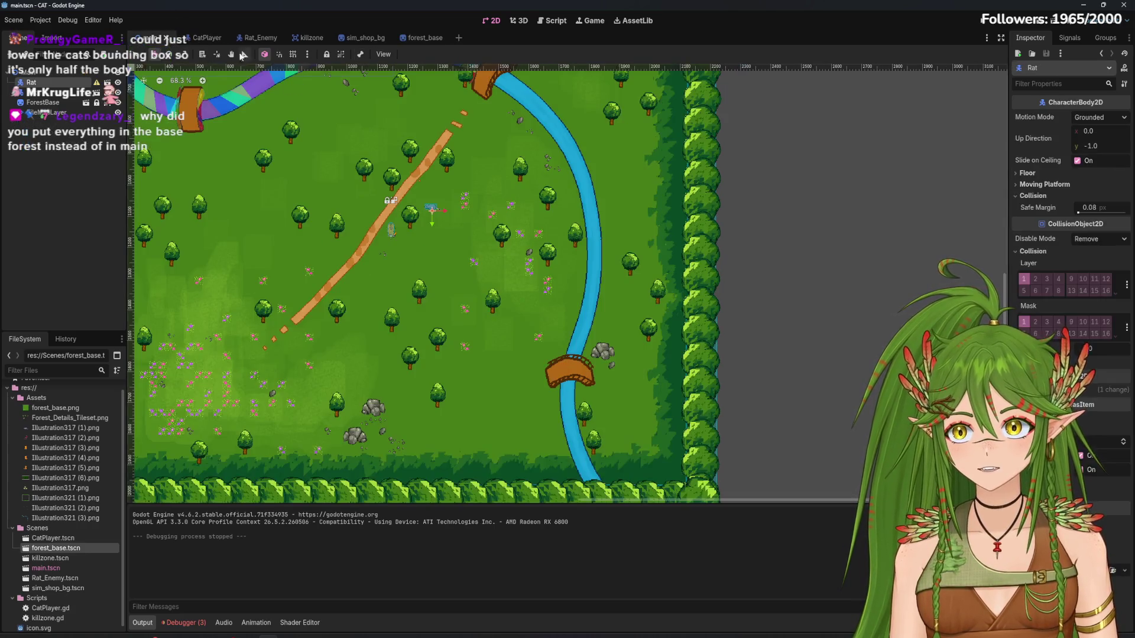
pyautogui.click(260, 38)
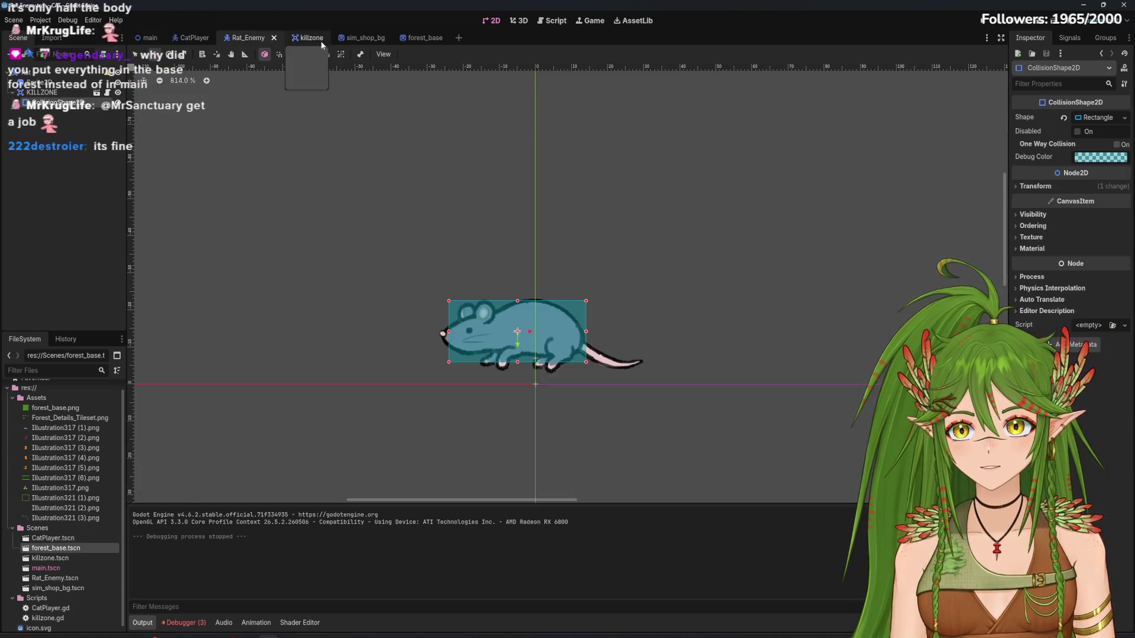
pyautogui.click(186, 40)
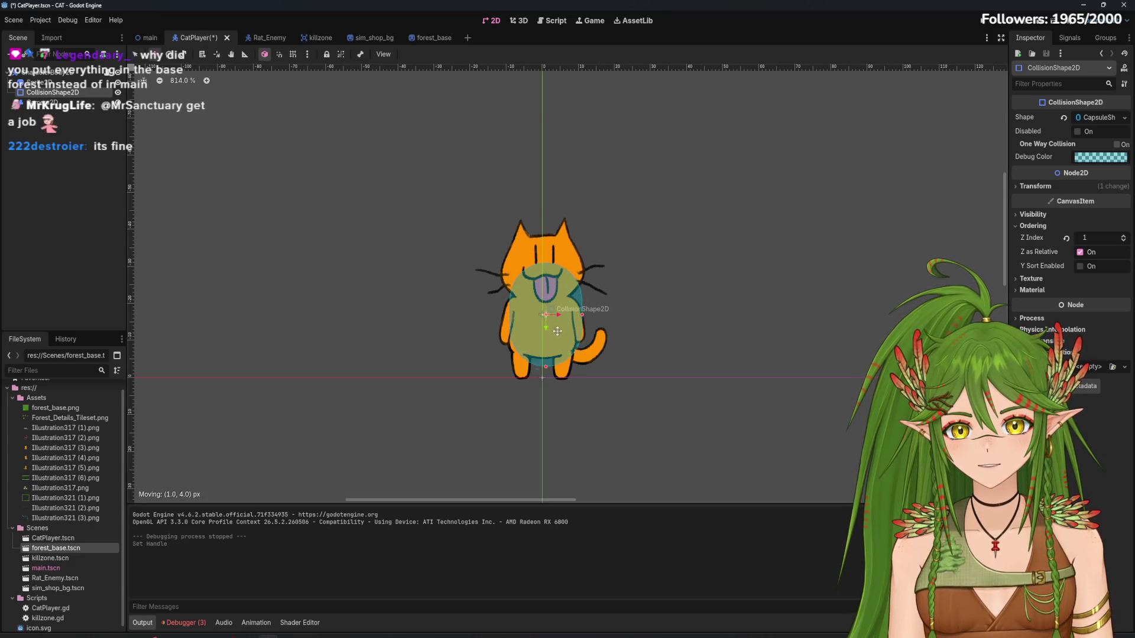
# Move and shorten the cat's capsule collision shape to cover its lower body at (0, -12), then run the game
pyautogui.moveTo(553, 343); pyautogui.dragTo(553, 342)
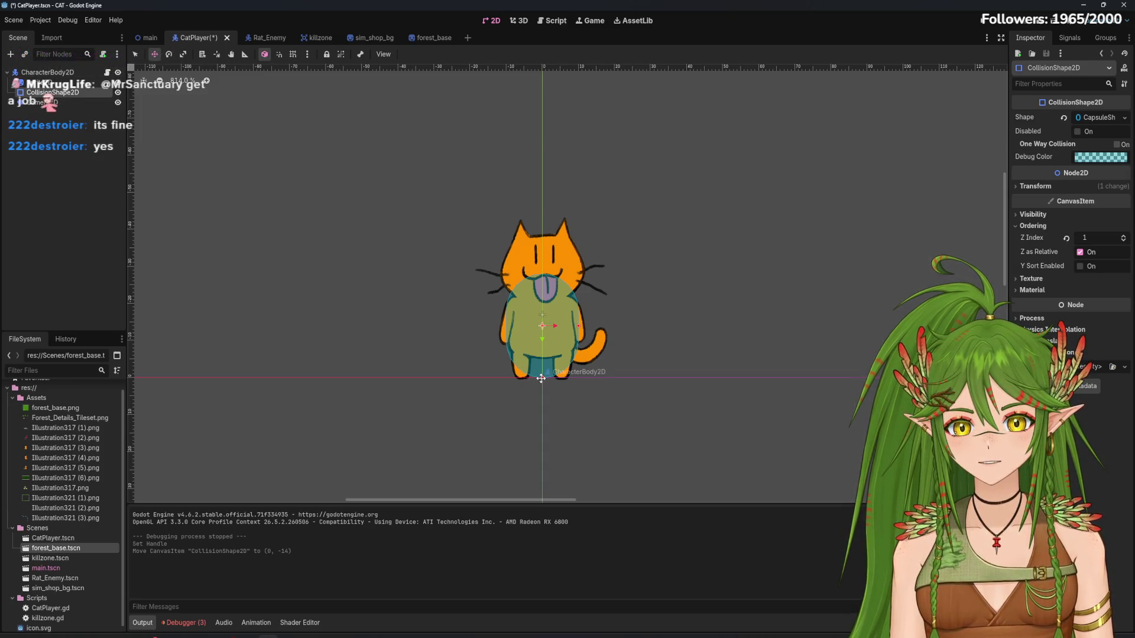
pyautogui.click(135, 54)
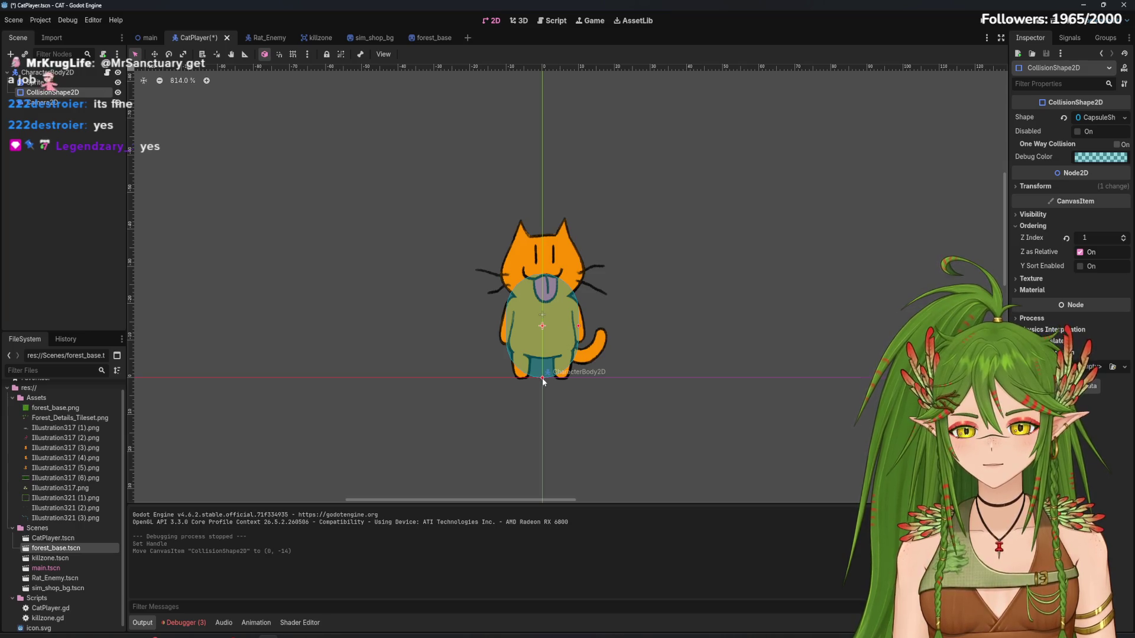
pyautogui.moveTo(541, 377)
pyautogui.mouseDown()
pyautogui.moveTo(542, 390)
pyautogui.moveTo(551, 333)
pyautogui.mouseUp()
pyautogui.moveTo(542, 379); pyautogui.dragTo(543, 385)
pyautogui.moveTo(543, 364); pyautogui.dragTo(544, 359)
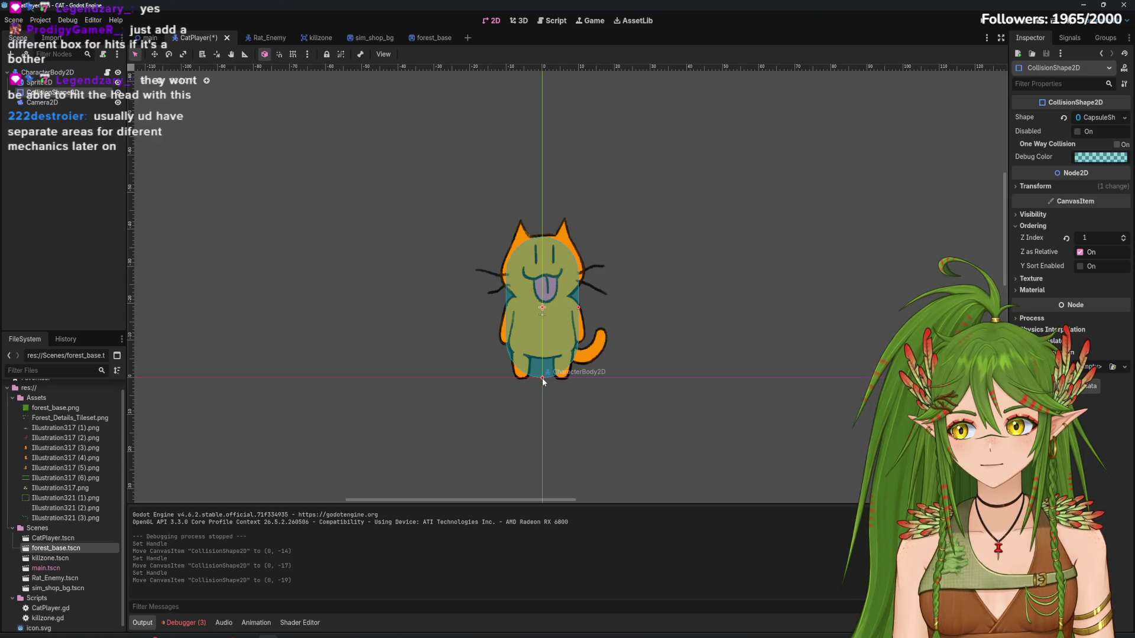
pyautogui.moveTo(542, 377)
pyautogui.mouseDown()
pyautogui.moveTo(548, 353)
pyautogui.moveTo(543, 376)
pyautogui.moveTo(563, 362)
pyautogui.mouseUp()
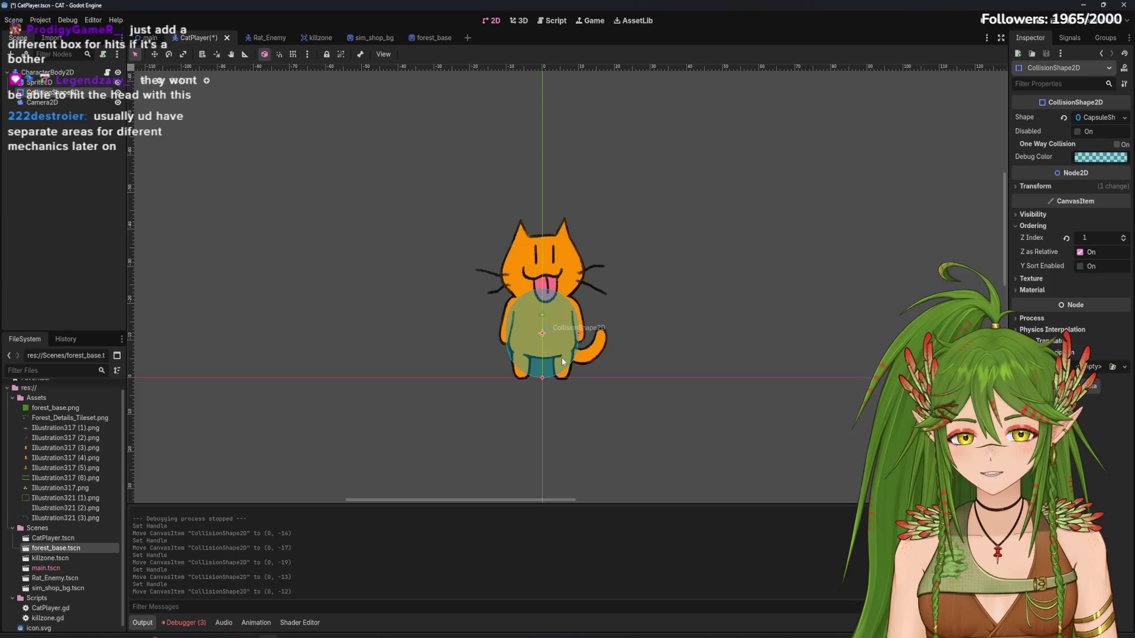
pyautogui.click(983, 23)
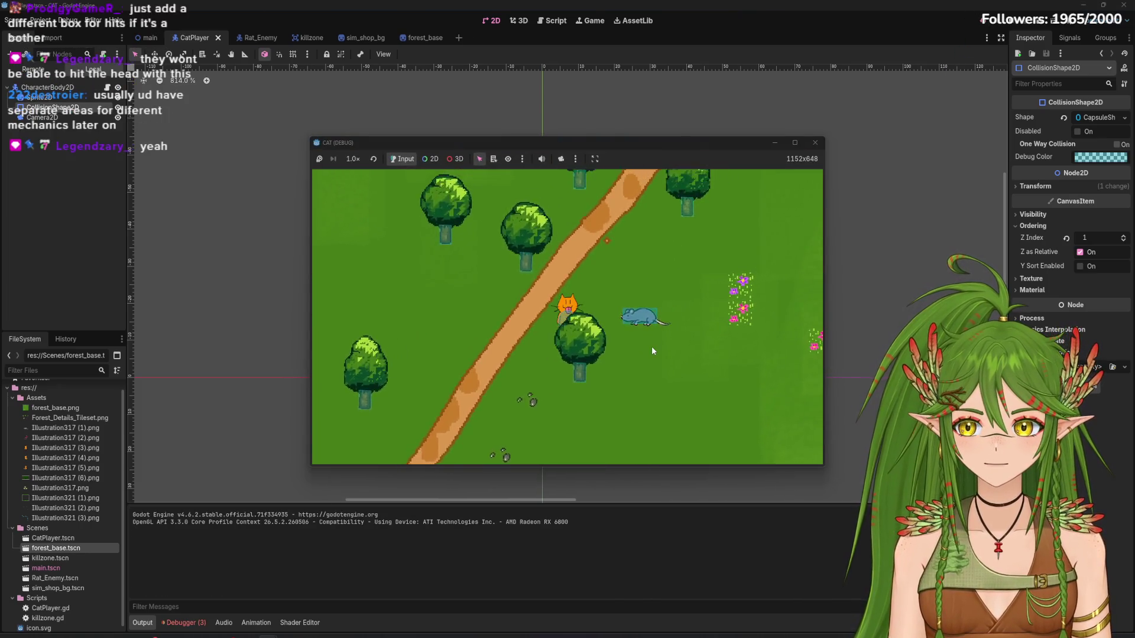
# Walk the cat around the forest and up-right onto the bridge, then stop the game
pyautogui.press('Up')
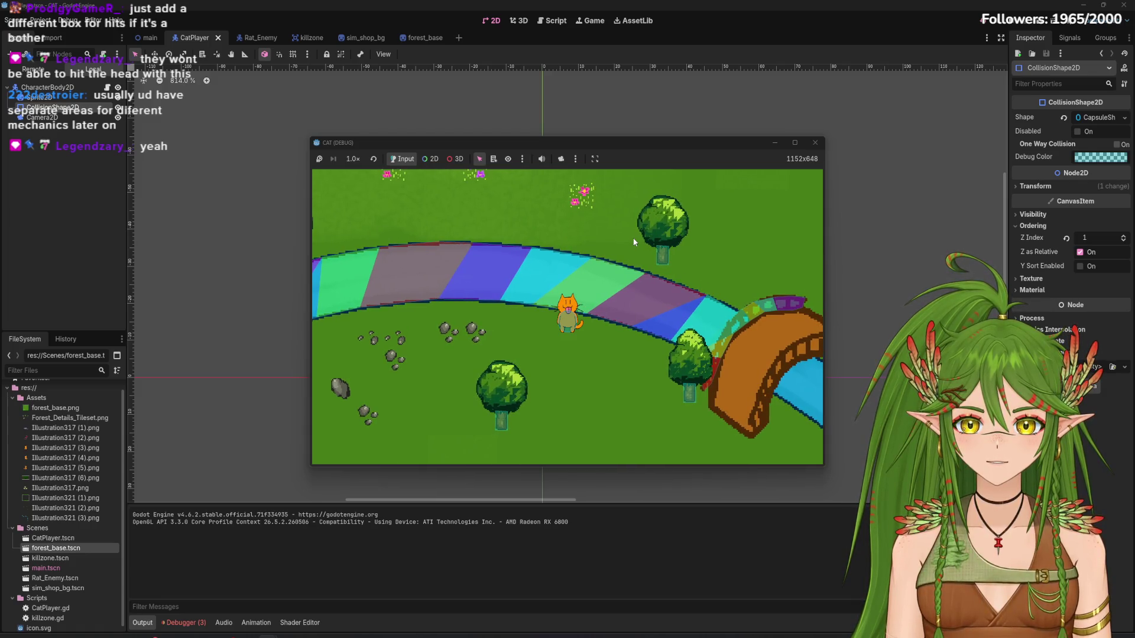
pyautogui.press('Right')
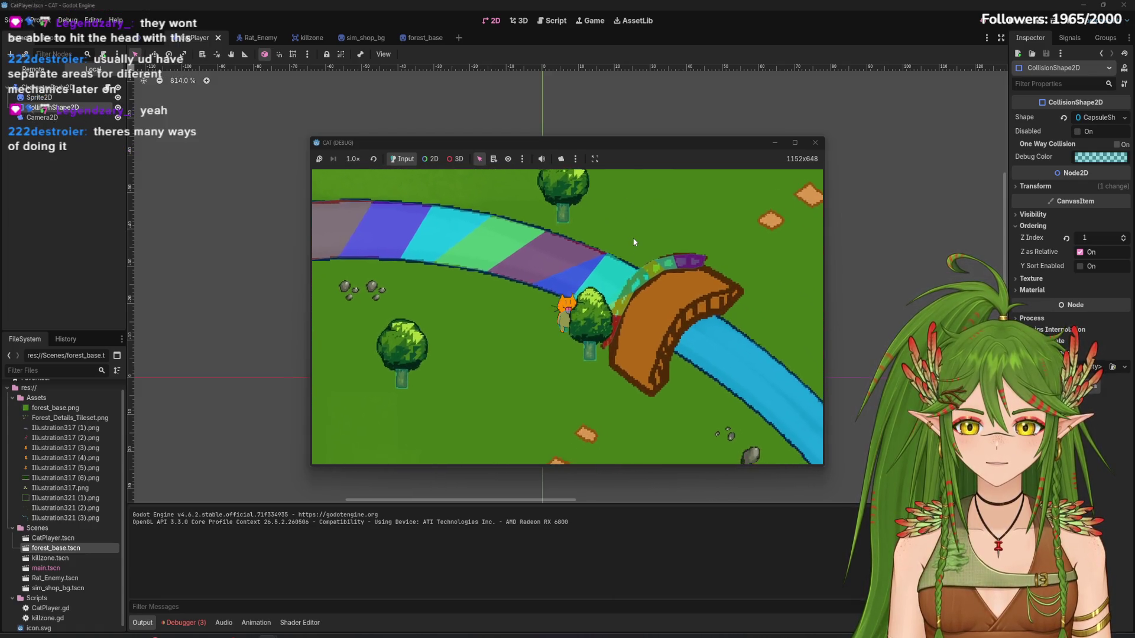
pyautogui.press('Down')
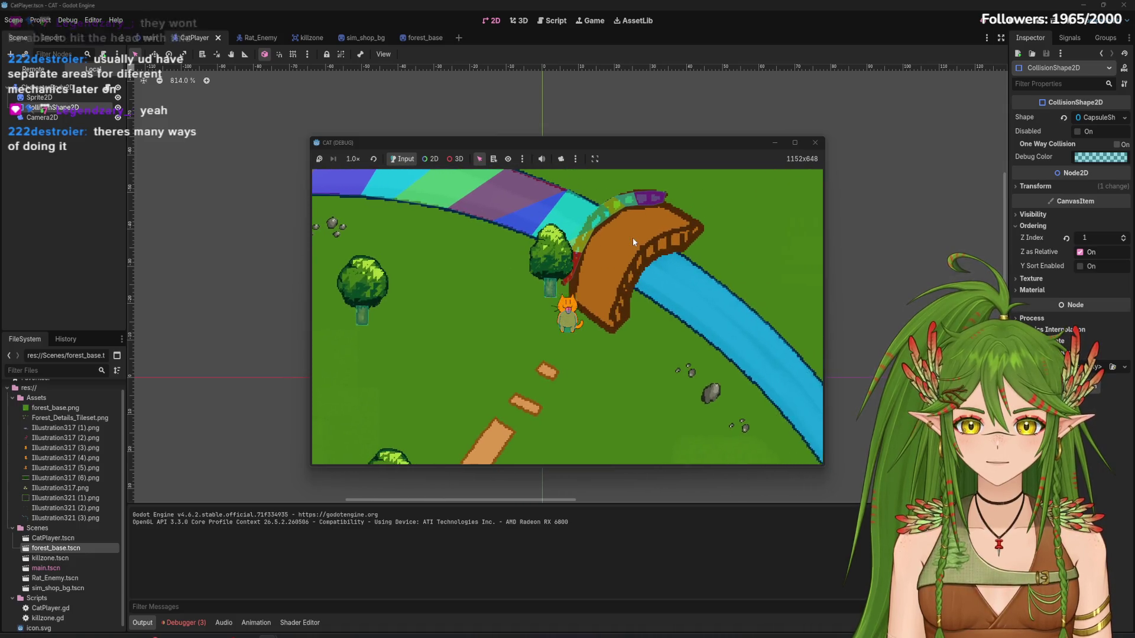
pyautogui.press('Up')
pyautogui.press('Right')
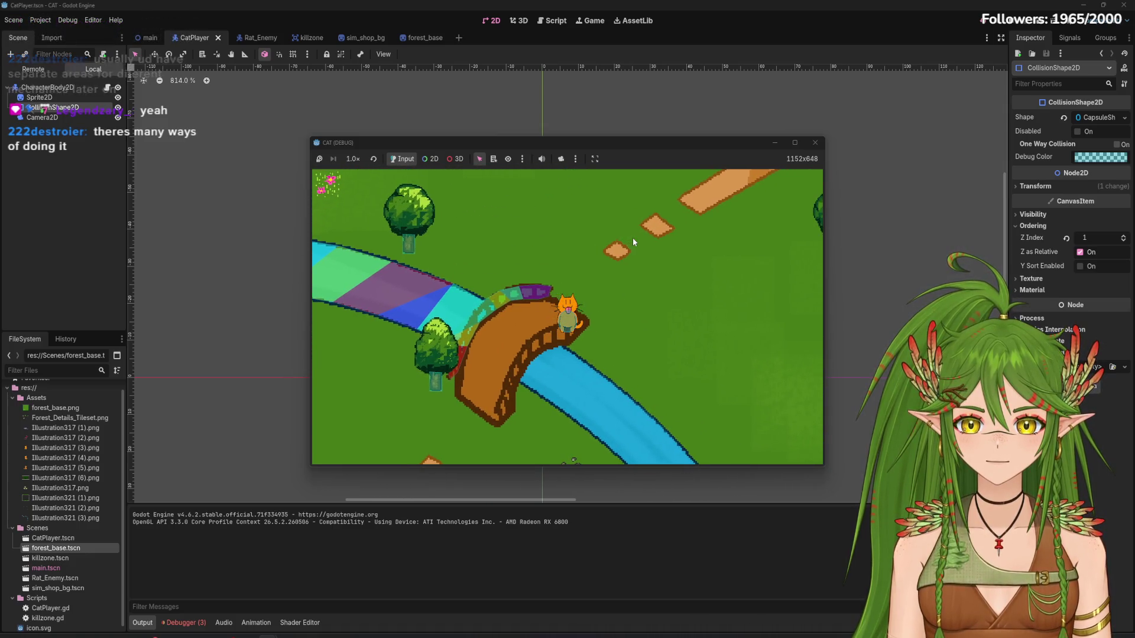
pyautogui.press('Up')
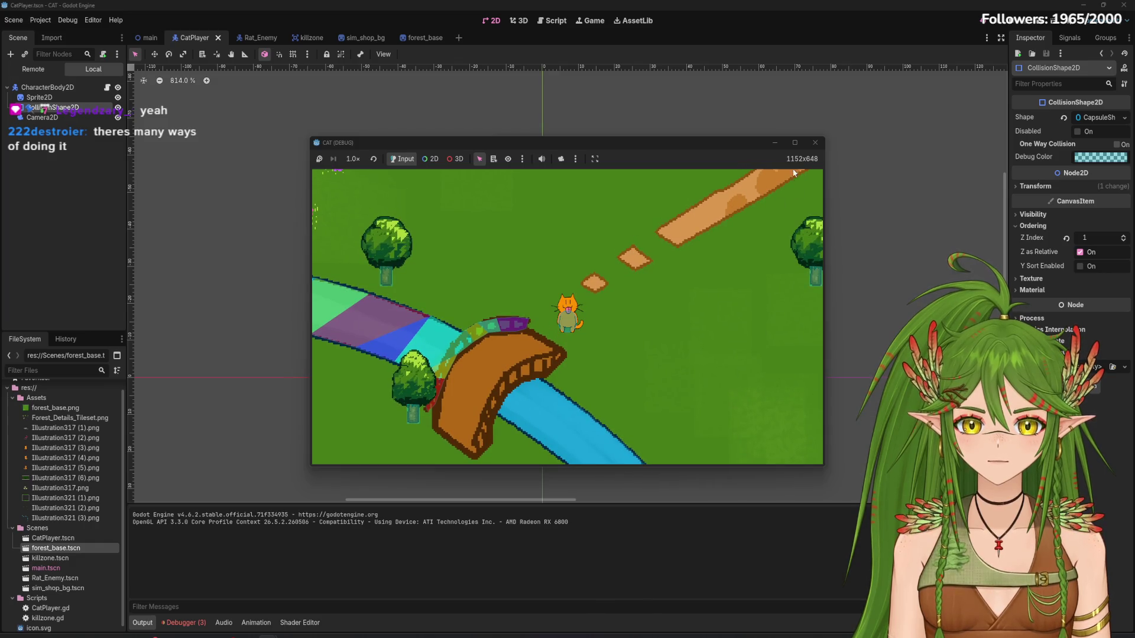
pyautogui.click(815, 143)
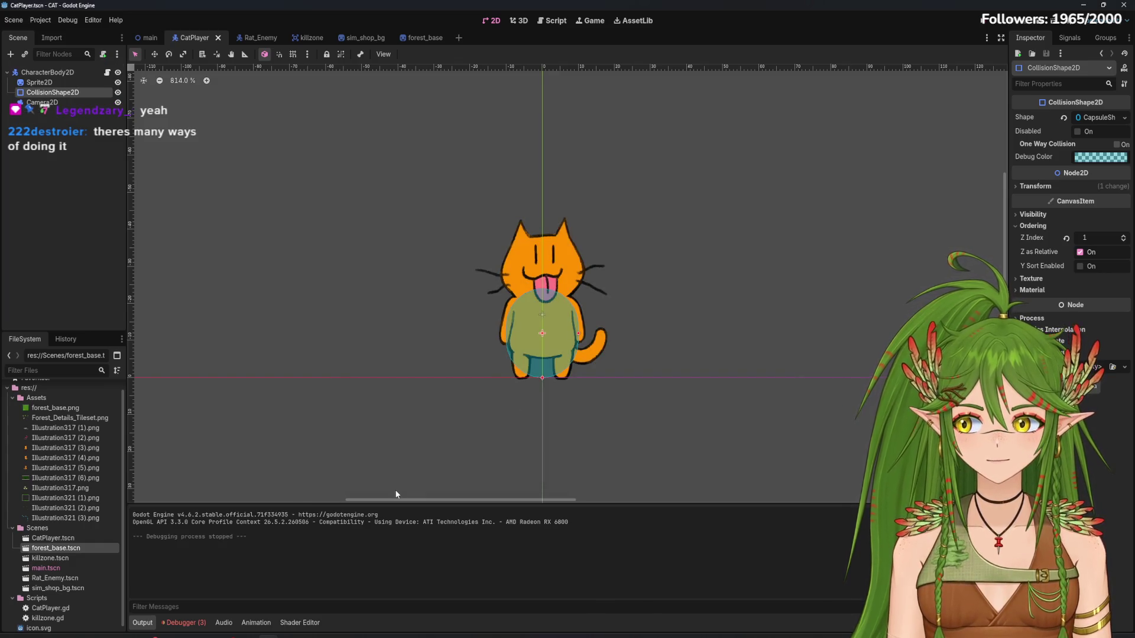